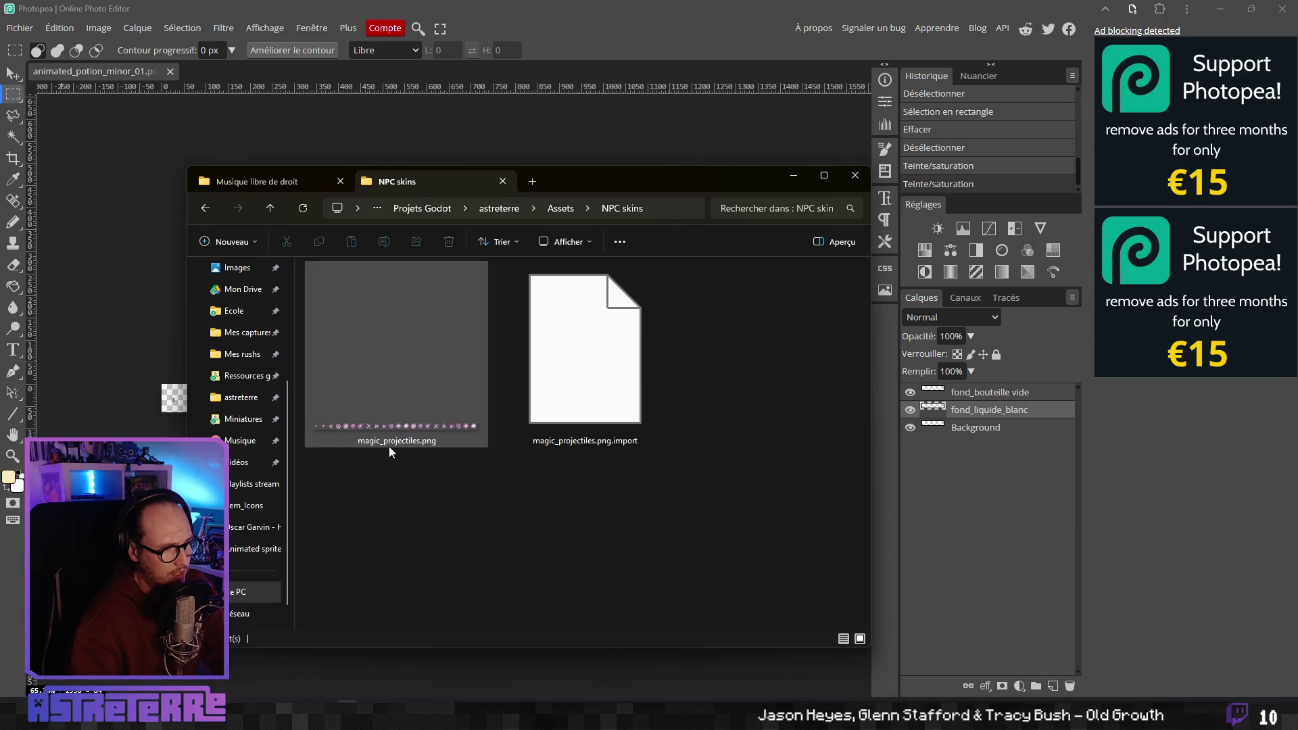
# Open the NPC skins folder to check magic_projectiles.png, then return to Assets
pyautogui.keyDown('ctrl'); pyautogui.scroll(-3, 388, 448); pyautogui.keyUp('ctrl')
pyautogui.hotkey('alt', 'Left')
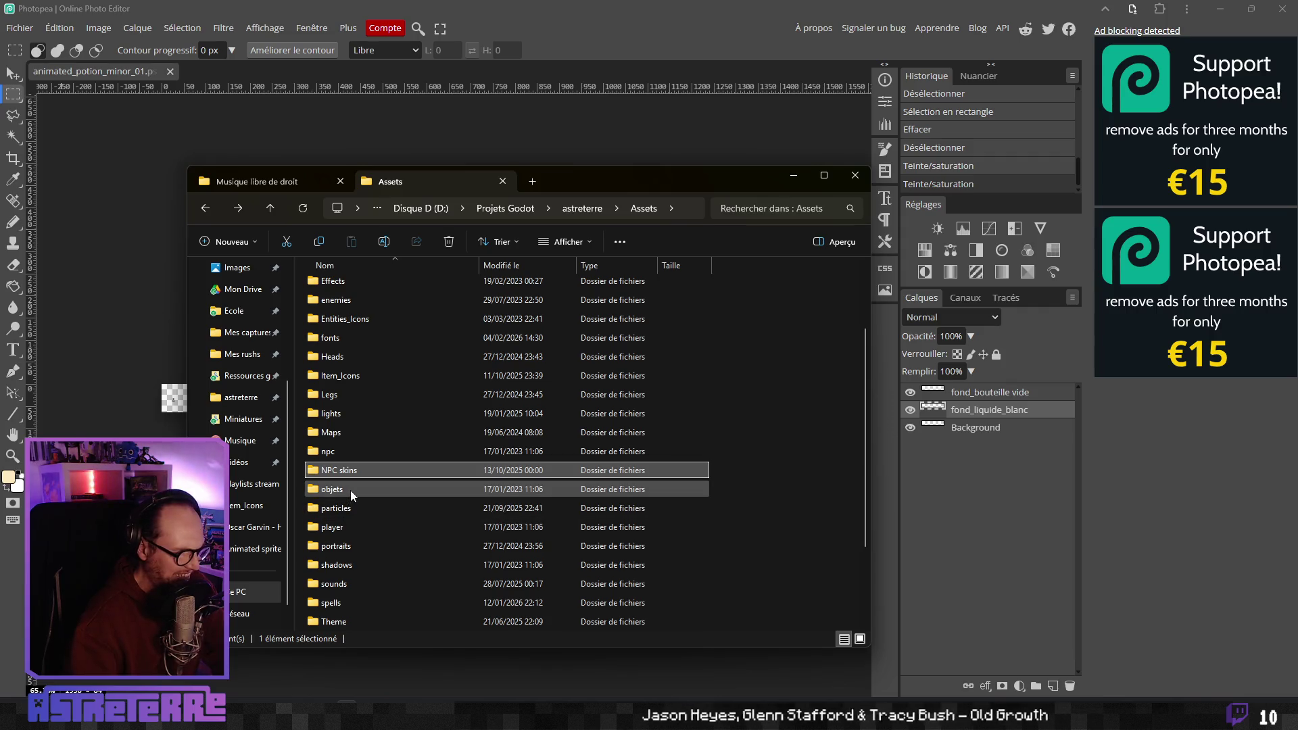
pyautogui.scroll(-1, 350, 489)
pyautogui.doubleClick(340, 414)
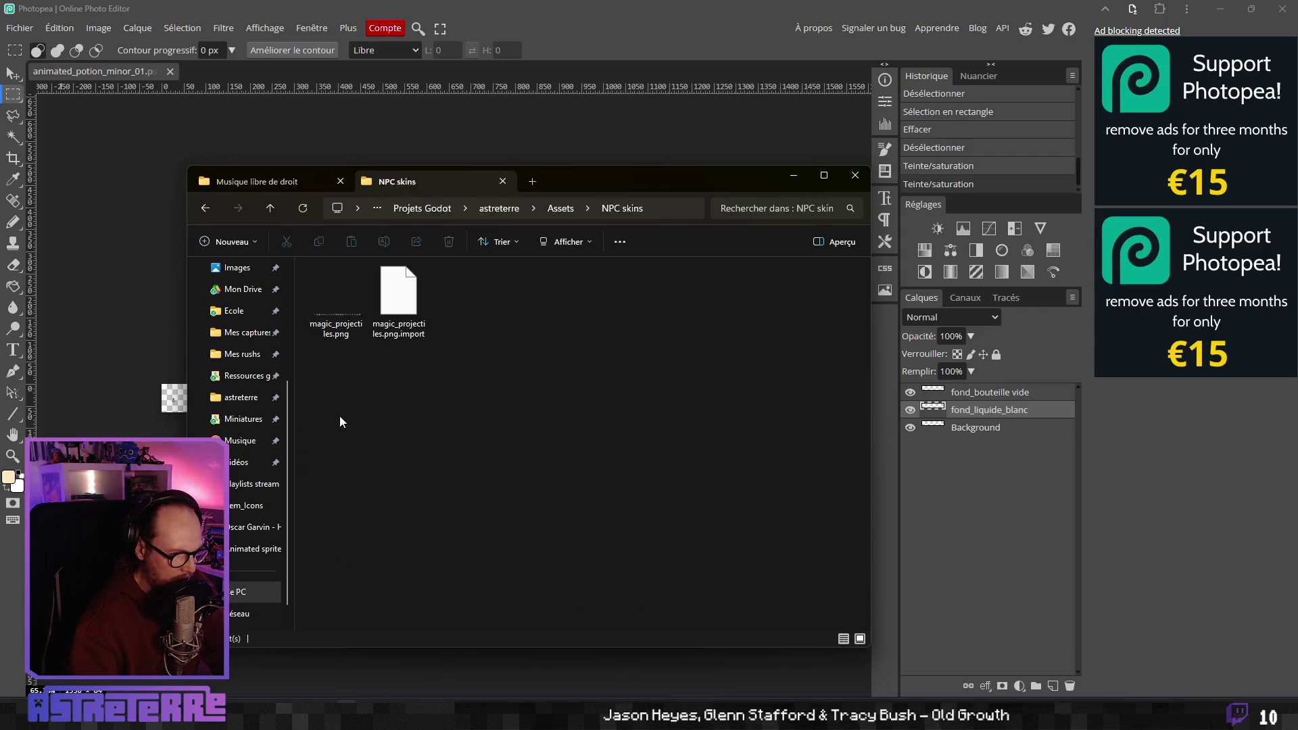
pyautogui.hotkey('alt', 'Left')
# Look through the objets and player folders, end on NPC skins, and switch to Godot
pyautogui.scroll(-1, 353, 473)
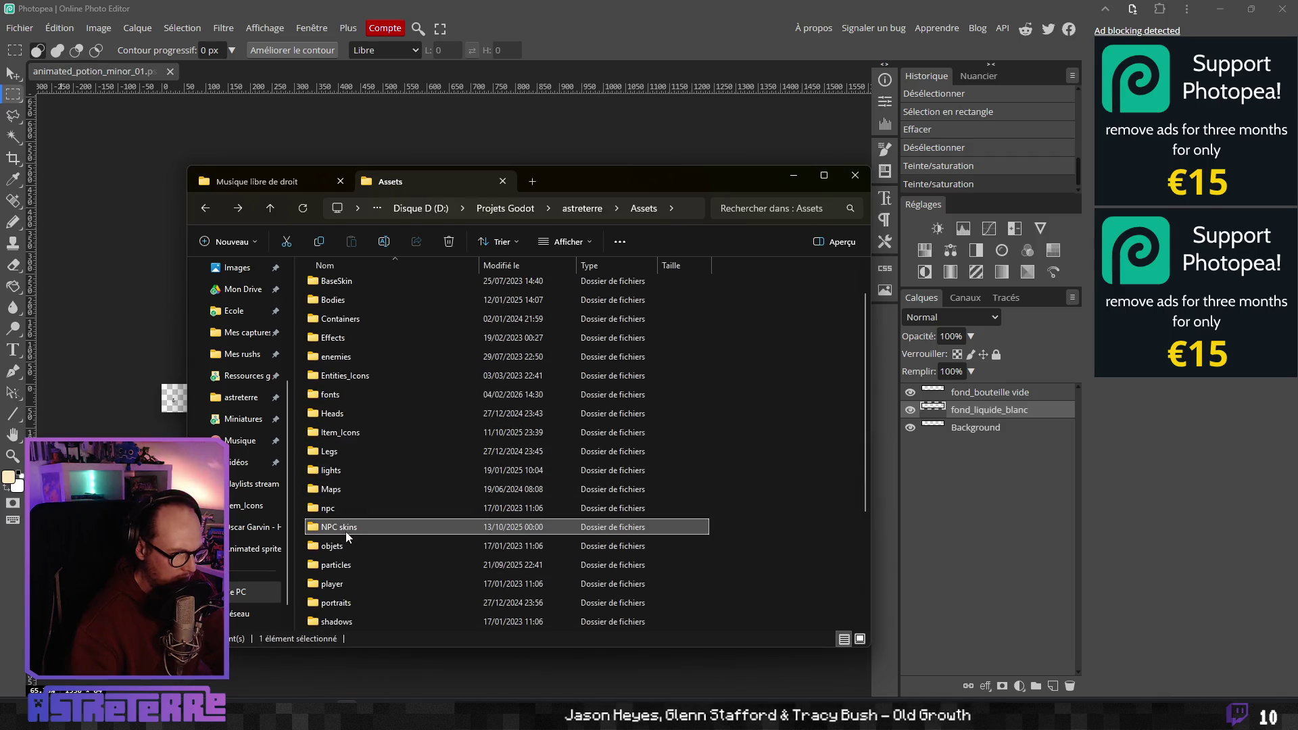
pyautogui.scroll(-1, 345, 537)
pyautogui.click(345, 489)
pyautogui.scroll(-1, 346, 490)
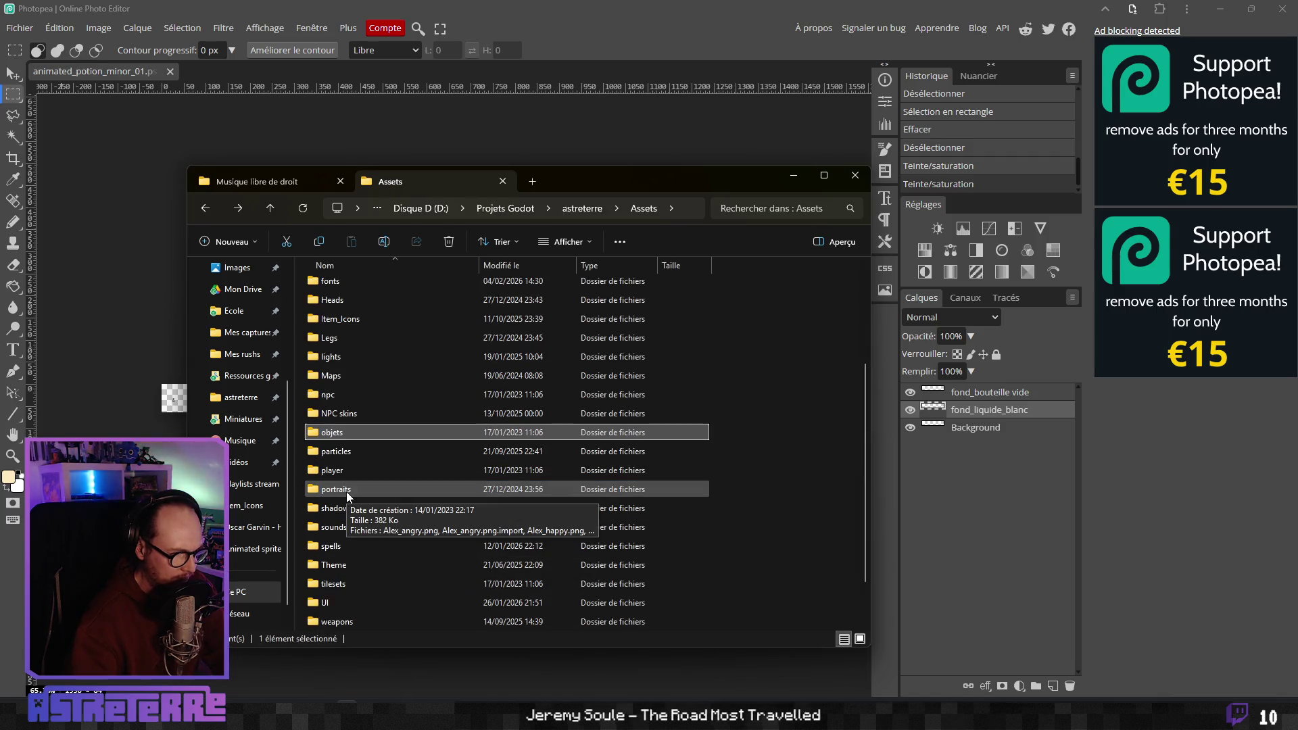
pyautogui.moveTo(349, 444)
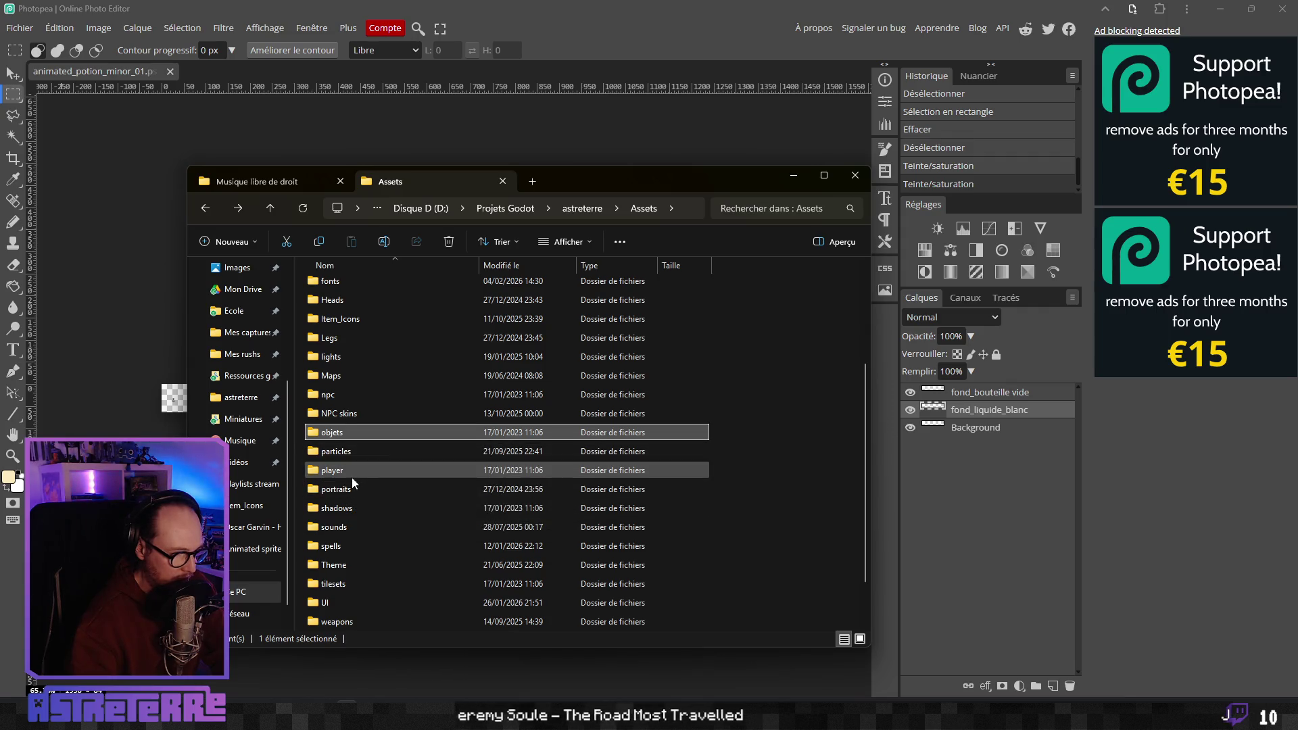
pyautogui.doubleClick(351, 473)
pyautogui.hotkey('alt', 'Left')
pyautogui.scroll(-4, 350, 464)
pyautogui.click(348, 360)
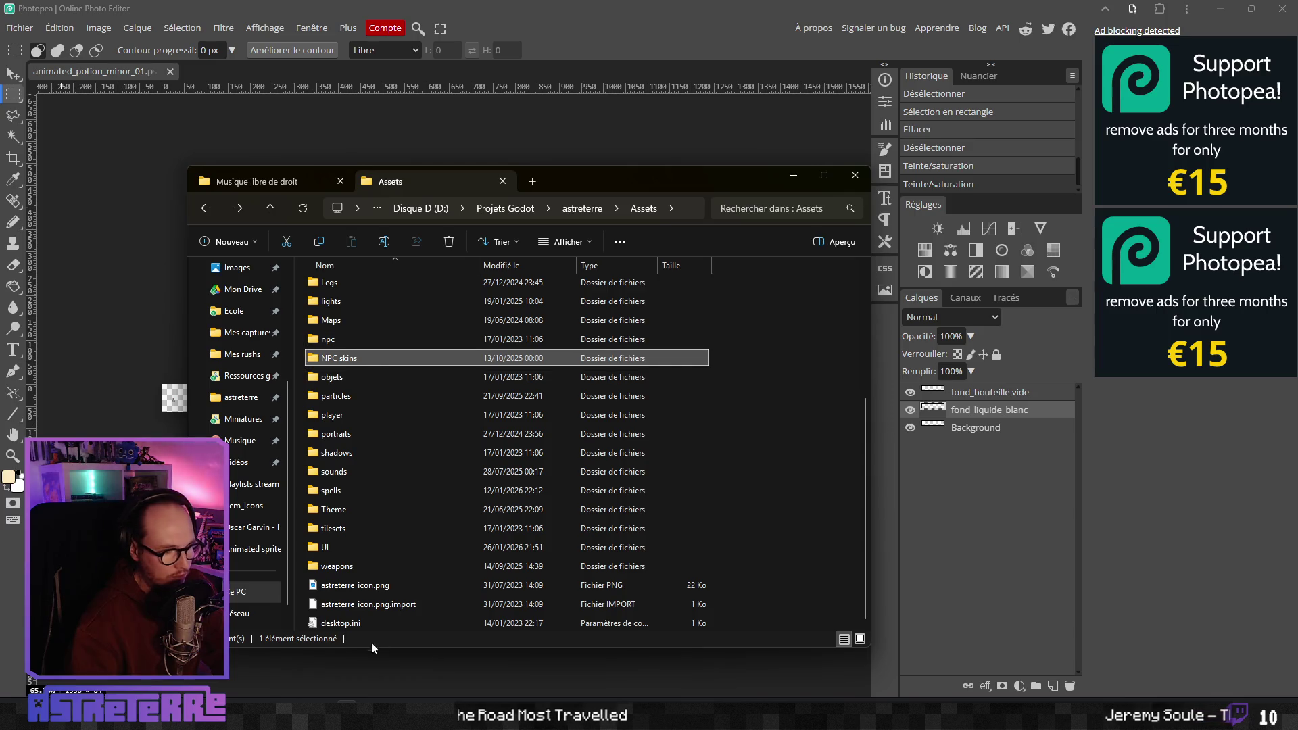
pyautogui.hotkey('alt', 'Tab')
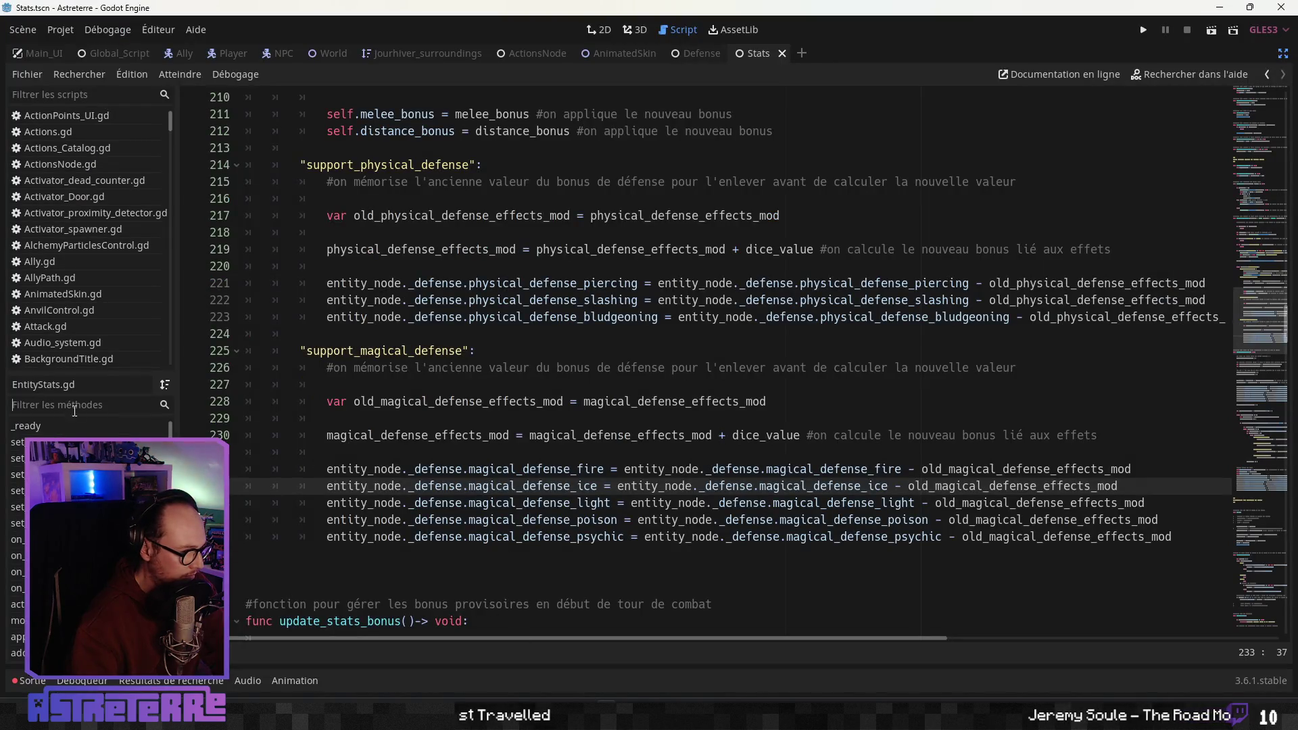
# Restore the editor docks and delete the magic projectiles file found by searching 'magic'
pyautogui.click(1283, 53)
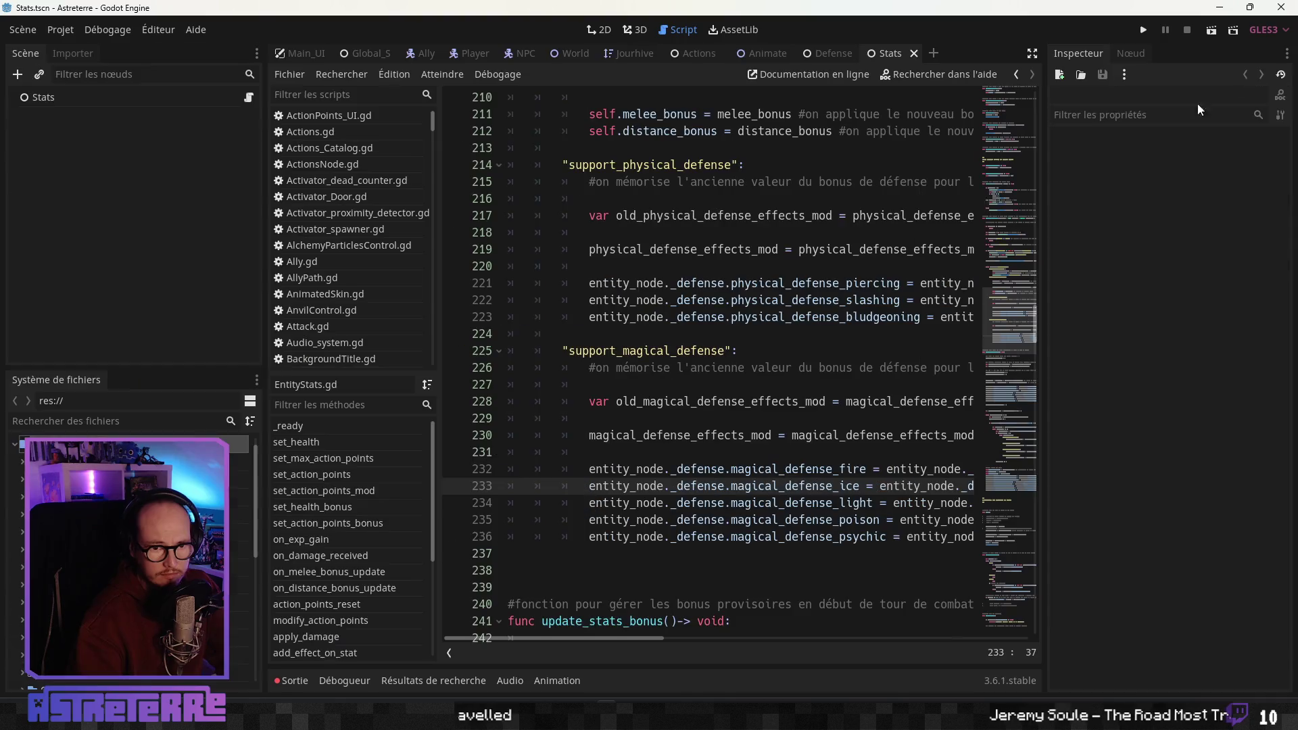
pyautogui.click(74, 422)
pyautogui.write('magic')
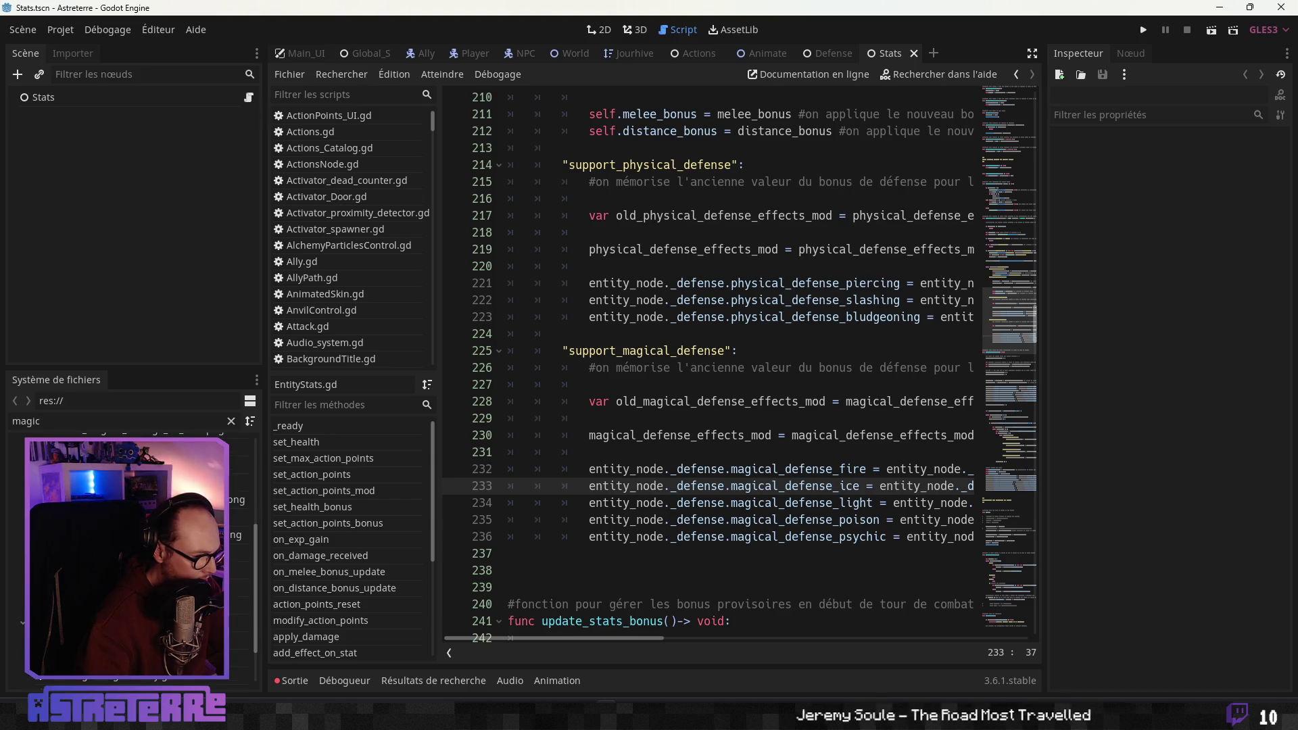
pyautogui.rightClick(87, 441)
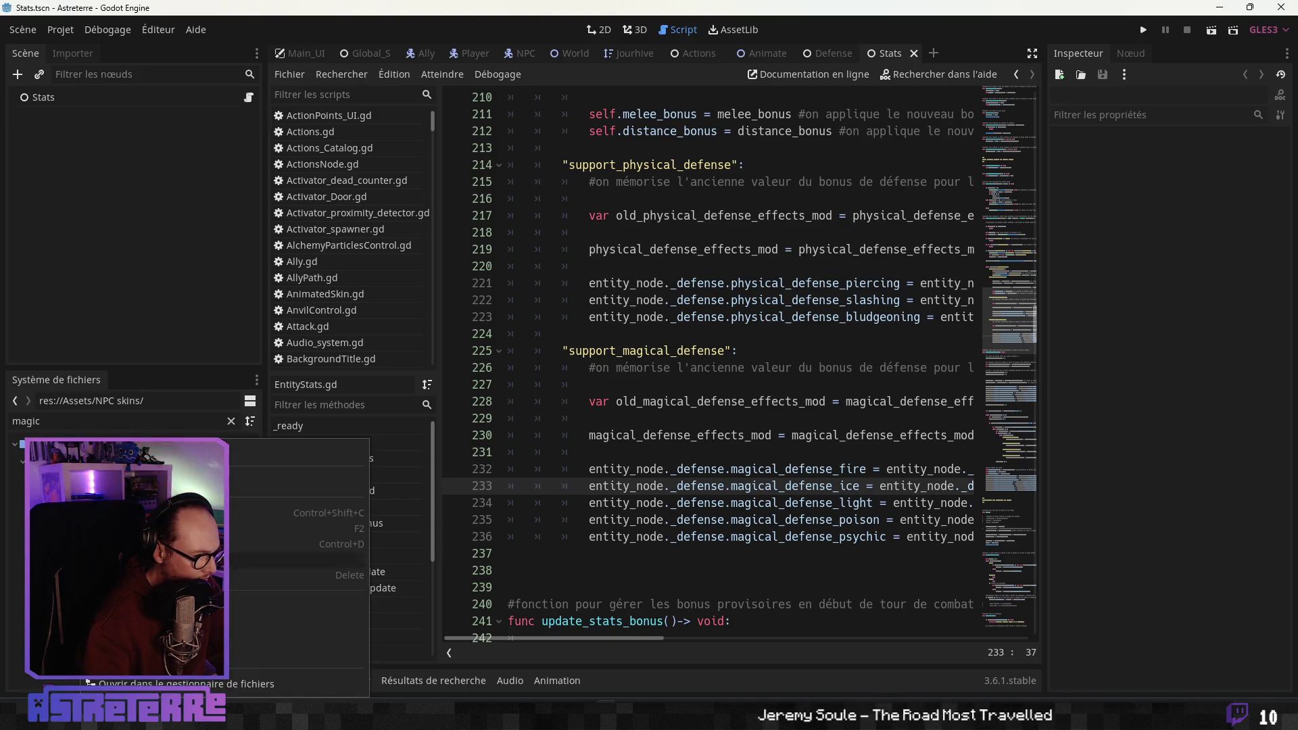
pyautogui.click(317, 576)
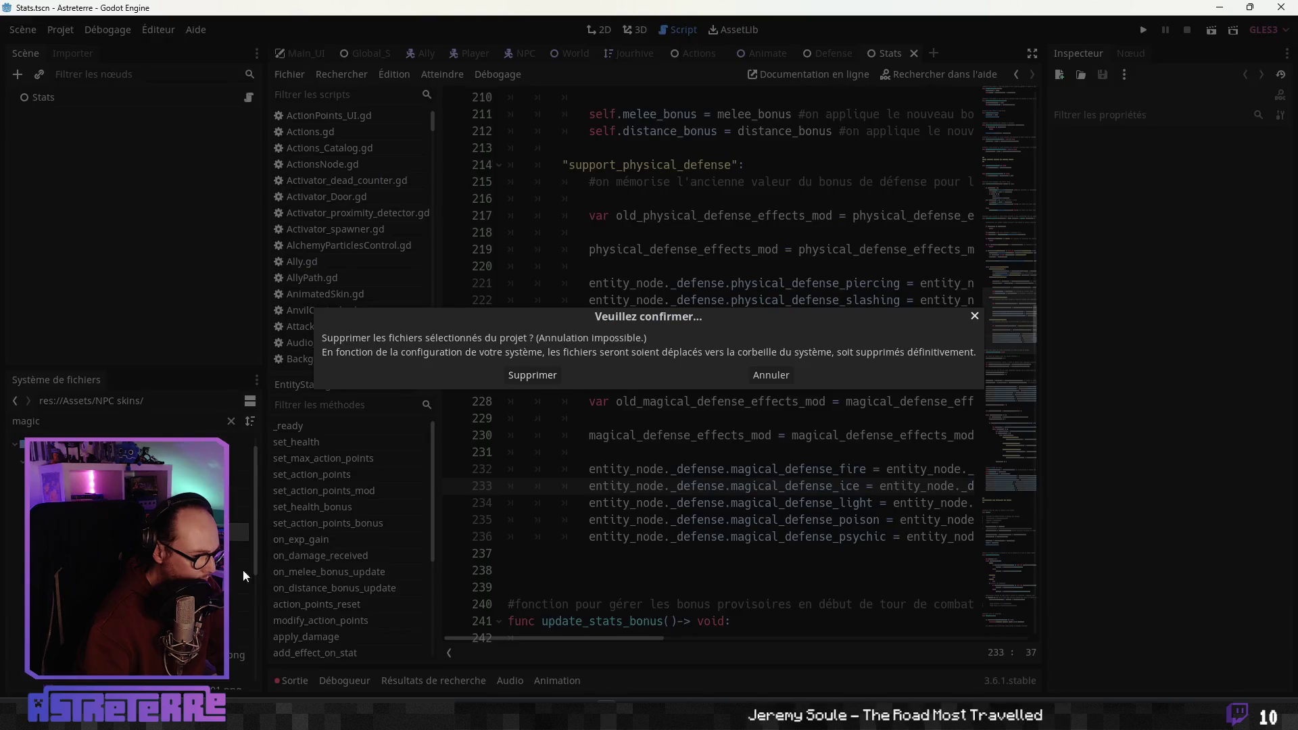
pyautogui.click(530, 377)
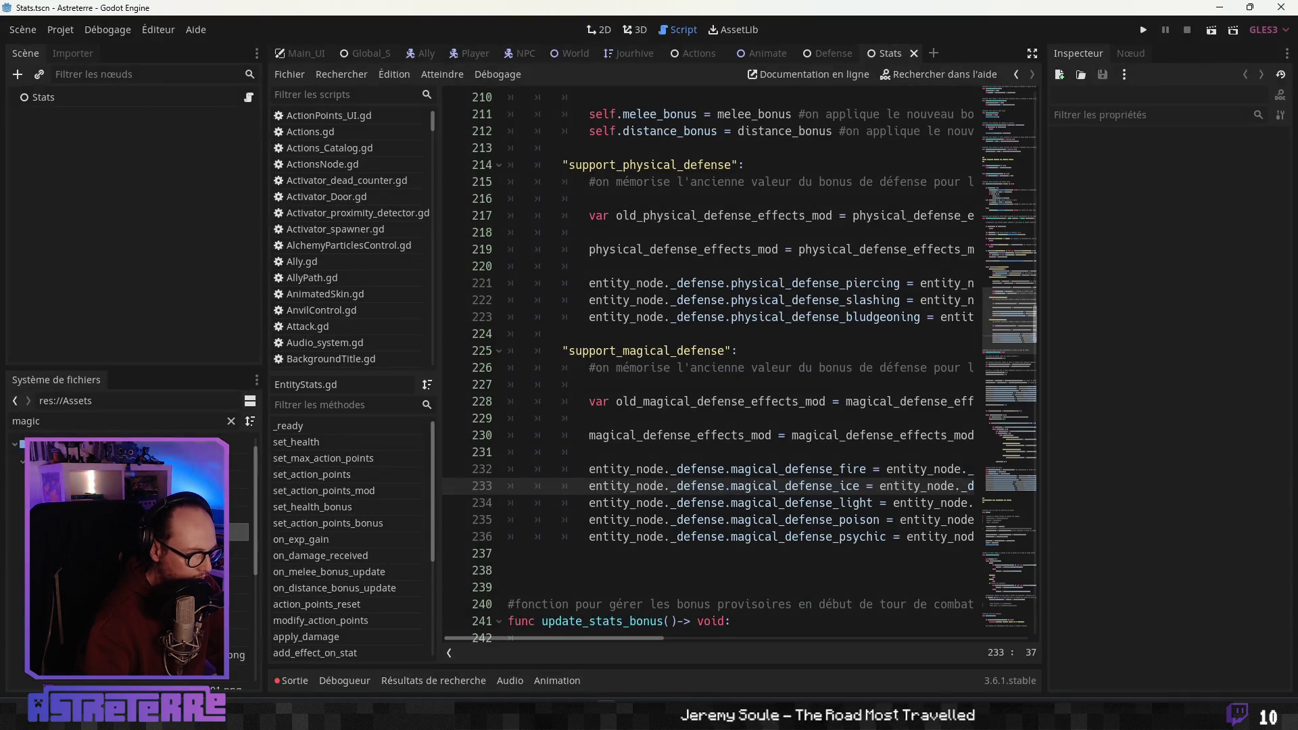
# Clear the FileSystem search, recheck for 'magic' files, and clear the search again
pyautogui.click(232, 420)
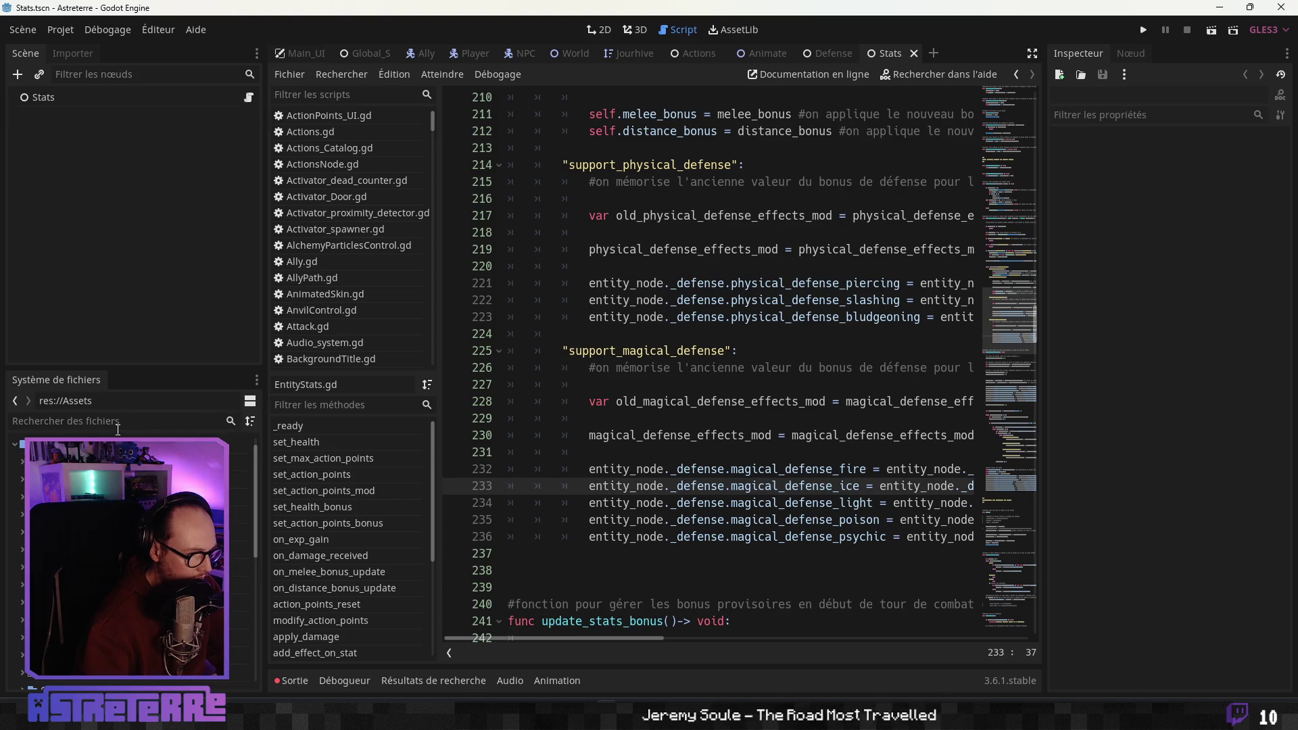
pyautogui.write('magic')
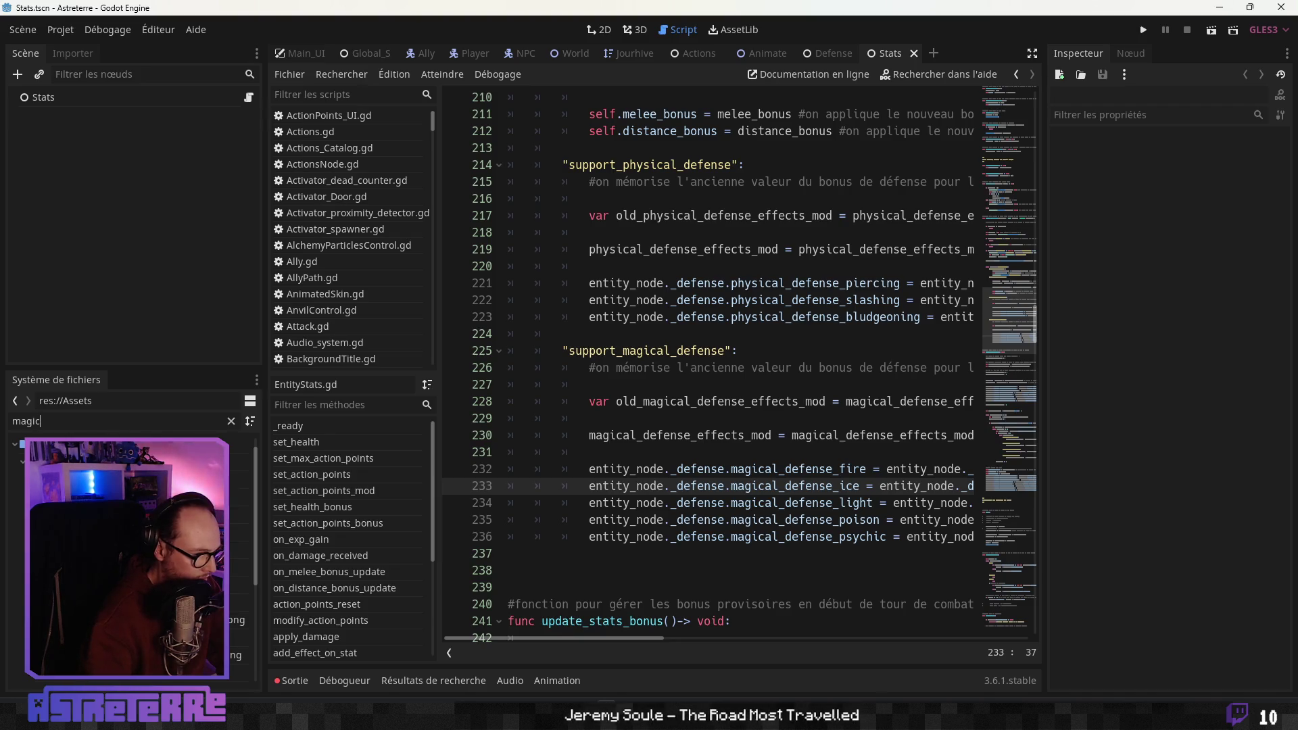
pyautogui.scroll(-5, 128, 554)
pyautogui.scroll(5, 128, 554)
pyautogui.click(229, 421)
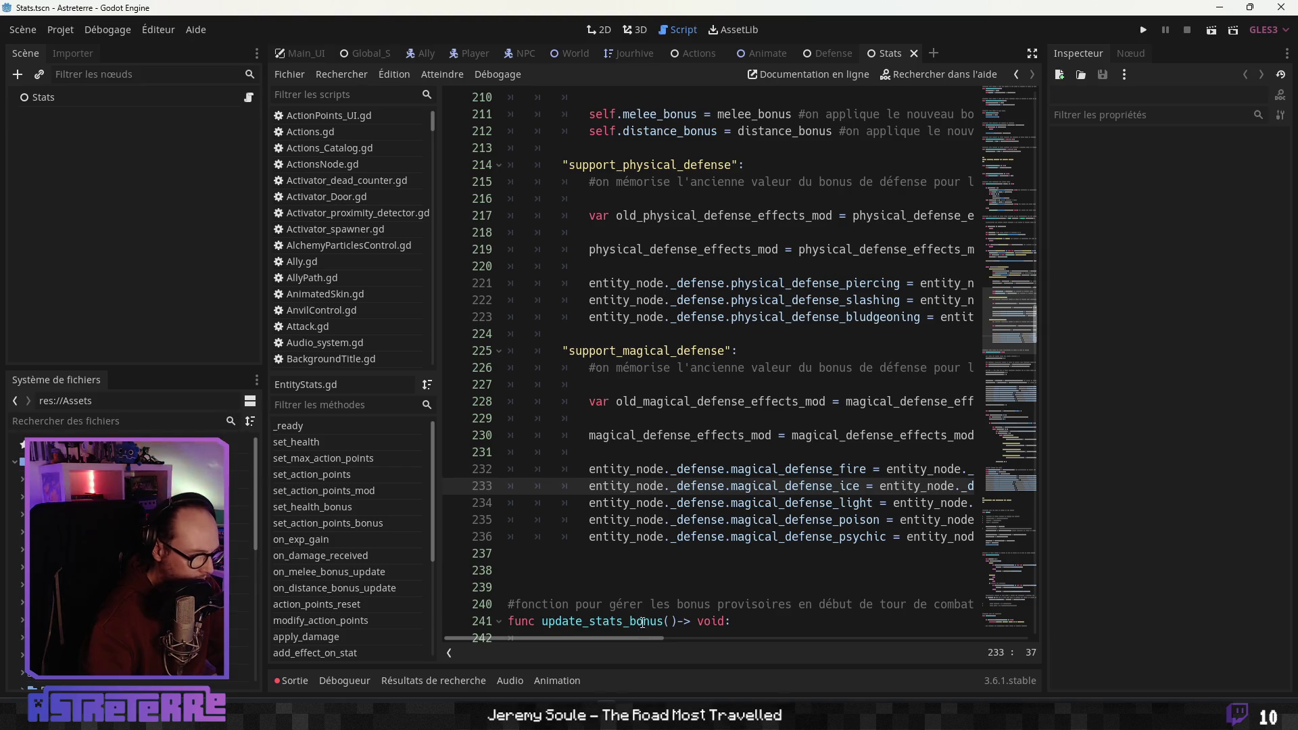
pyautogui.hotkey('alt', 'Tab')
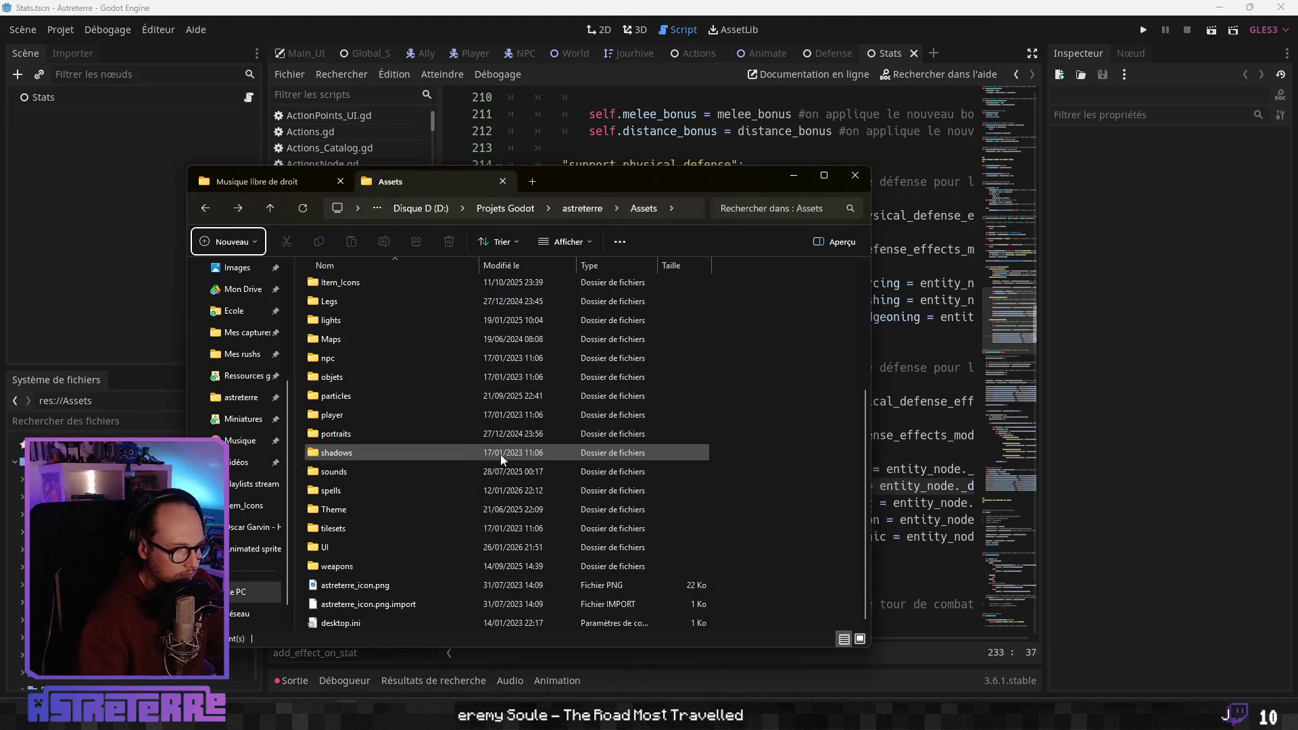
# Browse the portraits, Theme and weapons folders in Assets
pyautogui.click(388, 438)
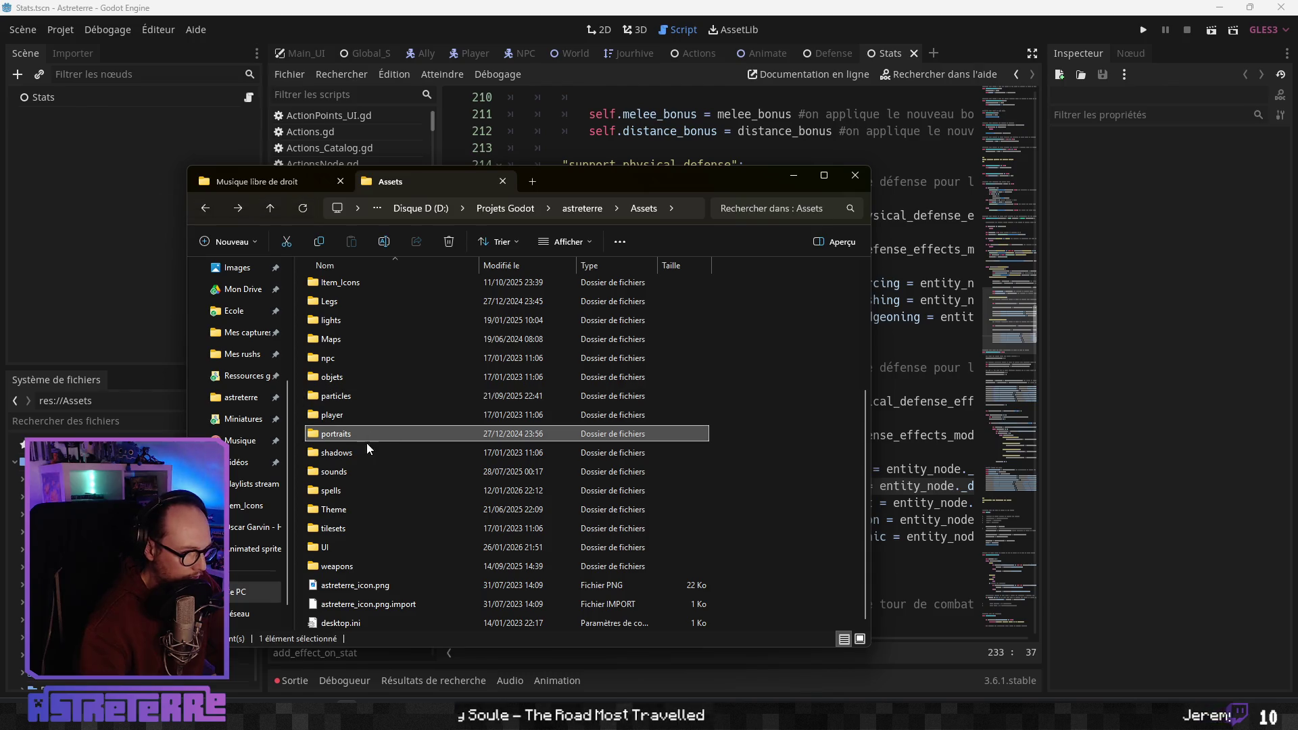
pyautogui.click(343, 508)
pyautogui.click(336, 566)
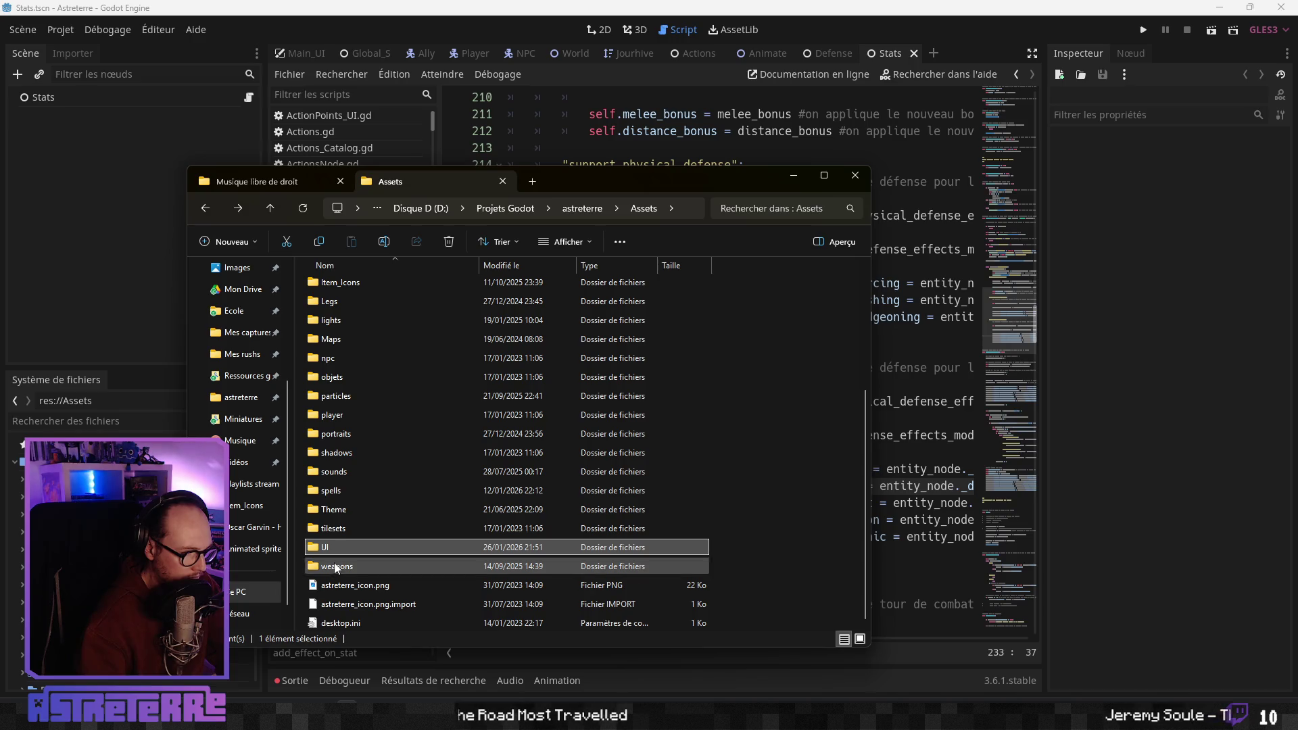
pyautogui.click(707, 409)
pyautogui.scroll(4, 473, 338)
# Create a new folder named animated_items in Assets and open it
pyautogui.click(227, 241)
pyautogui.click(240, 269)
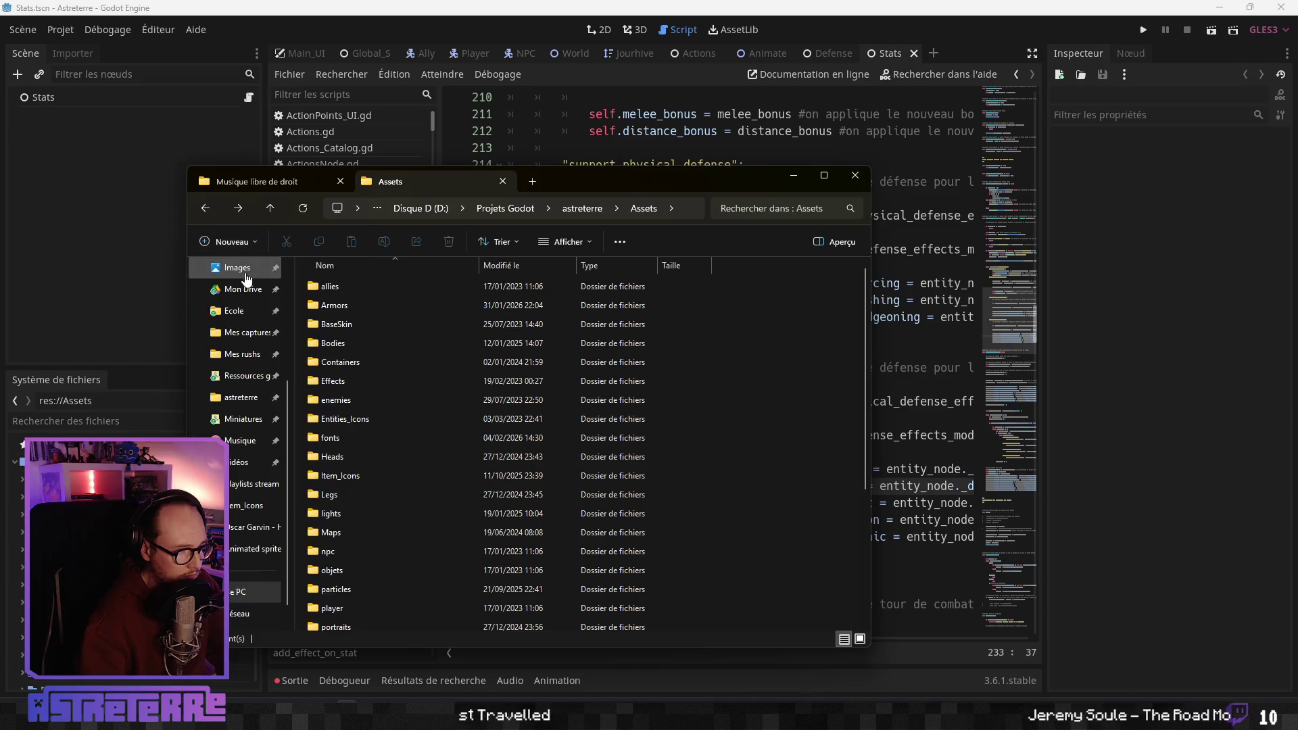
pyautogui.write('an')
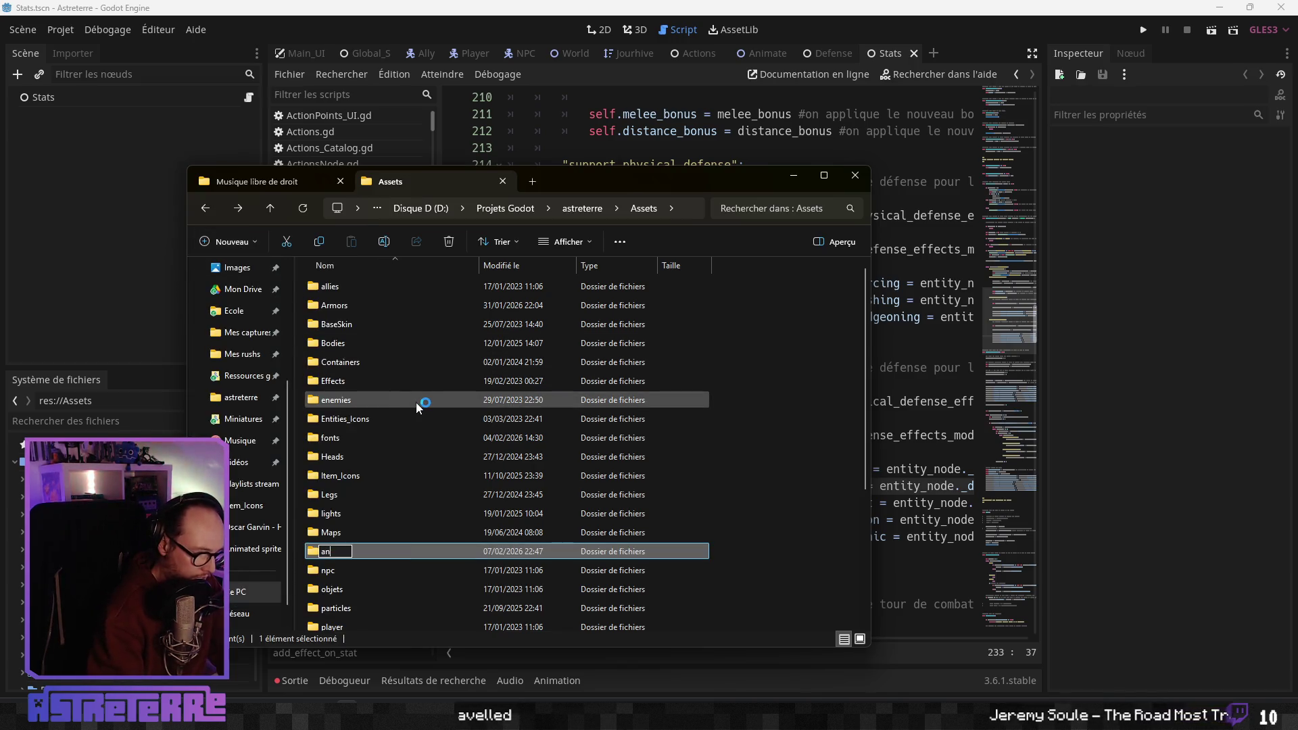
pyautogui.write('imated')
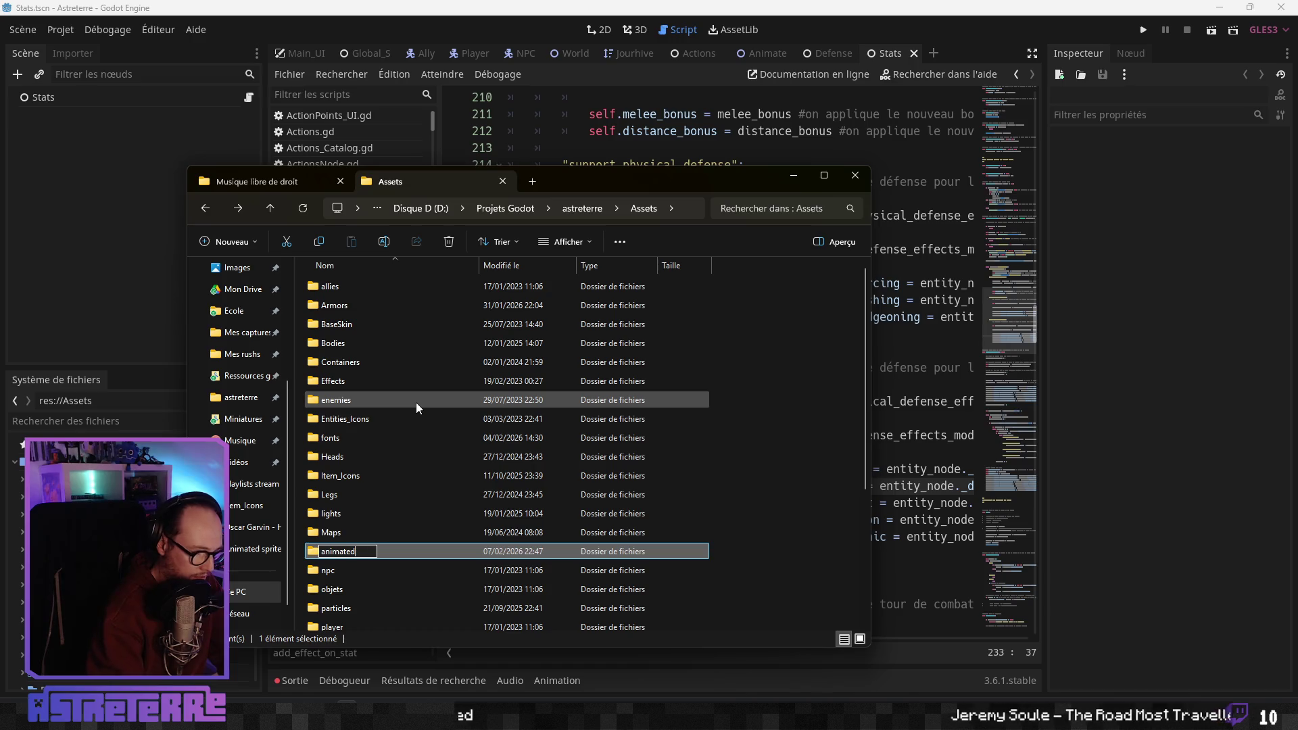
pyautogui.write('_o')
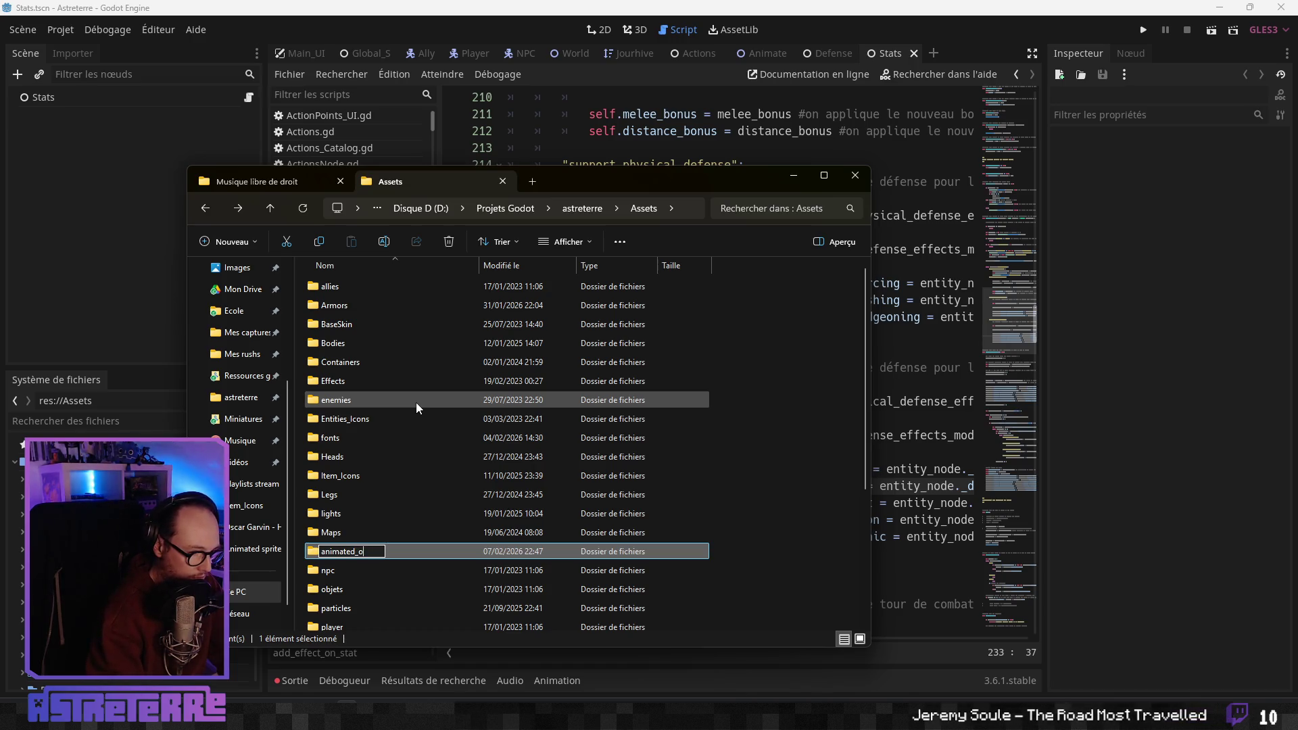
pyautogui.press('BackSpace')
pyautogui.write('i')
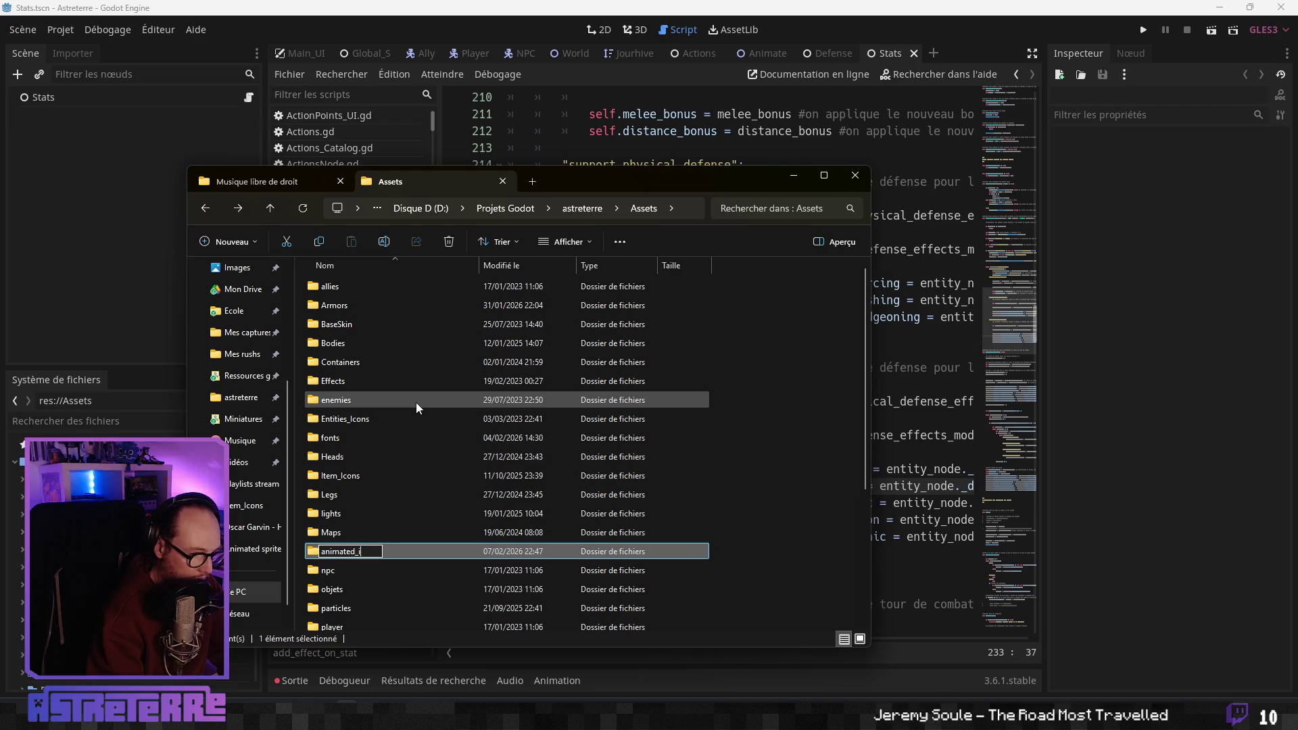
pyautogui.write('tems')
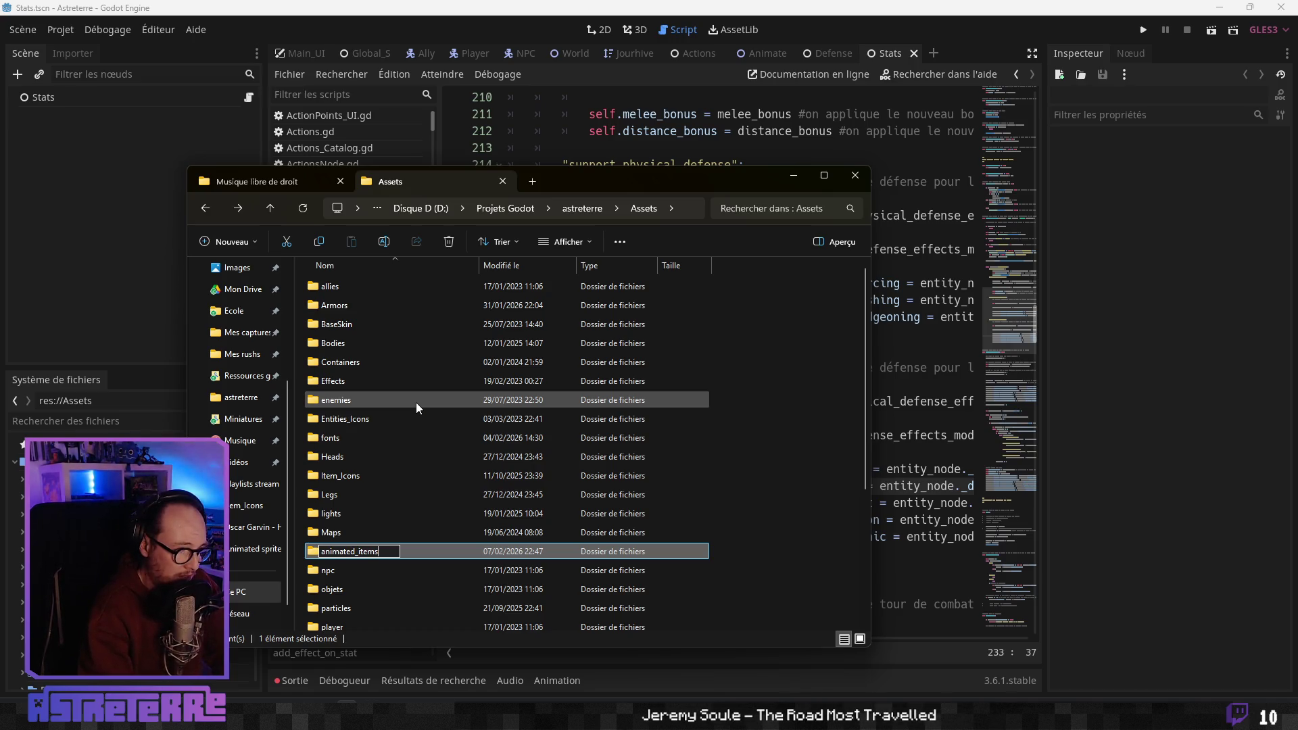
pyautogui.press('Return')
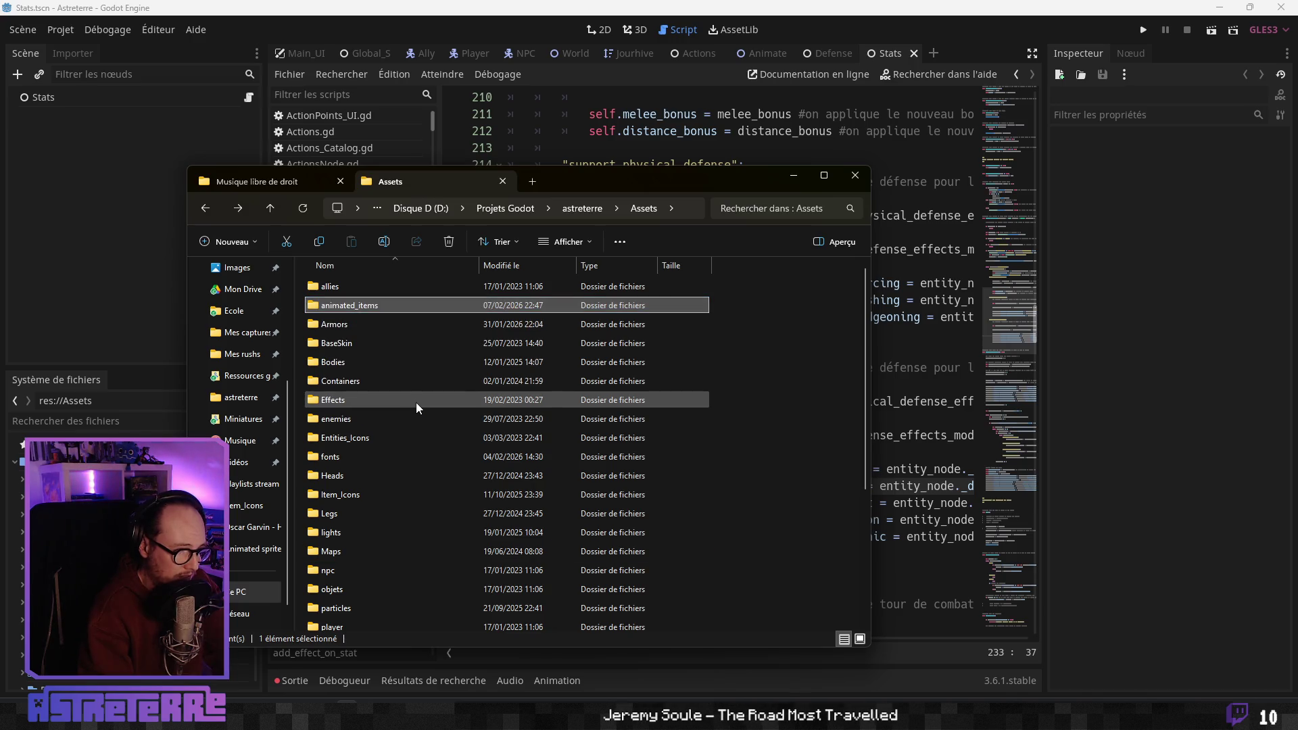
pyautogui.doubleClick(371, 306)
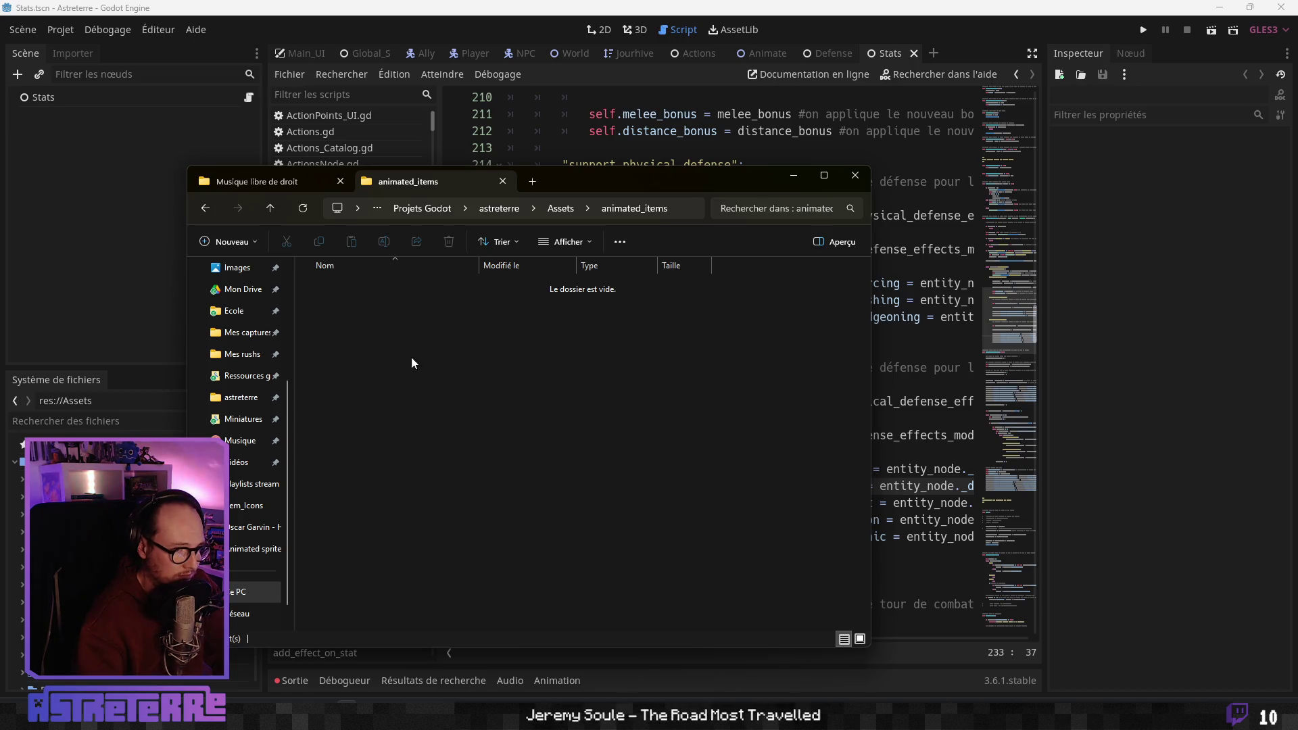
pyautogui.hotkey('alt', 'Tab')
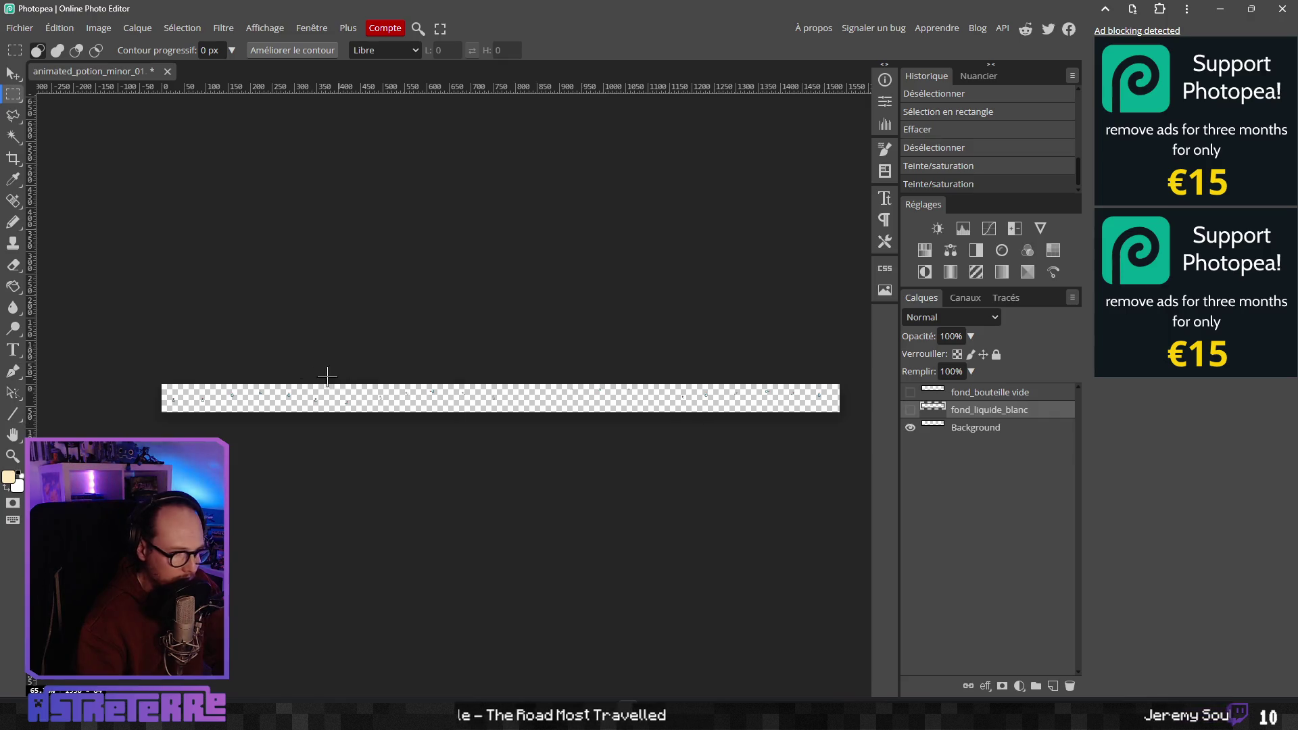
# Open the PNG export dialog (Enregistrer pour le Web) for the 1536×64 potion sheet
pyautogui.scroll(8, 327, 377)
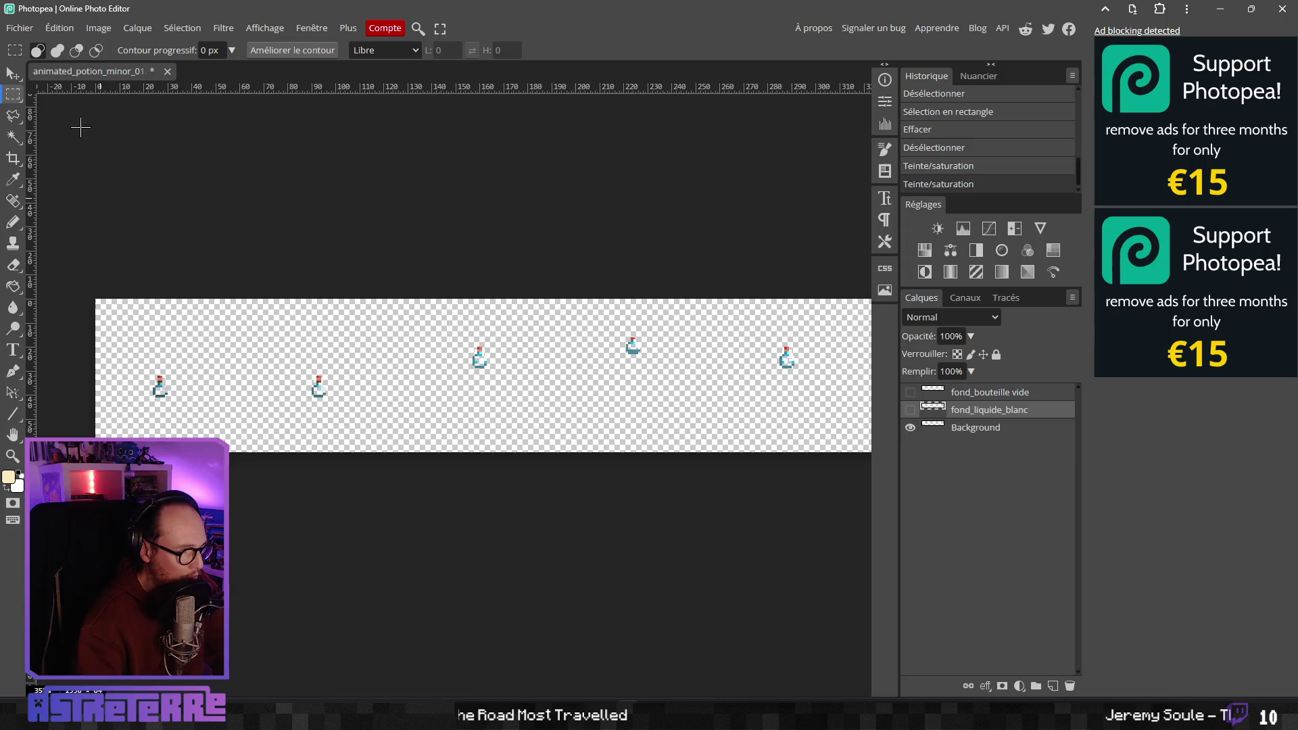
pyautogui.click(20, 28)
pyautogui.moveTo(101, 230)
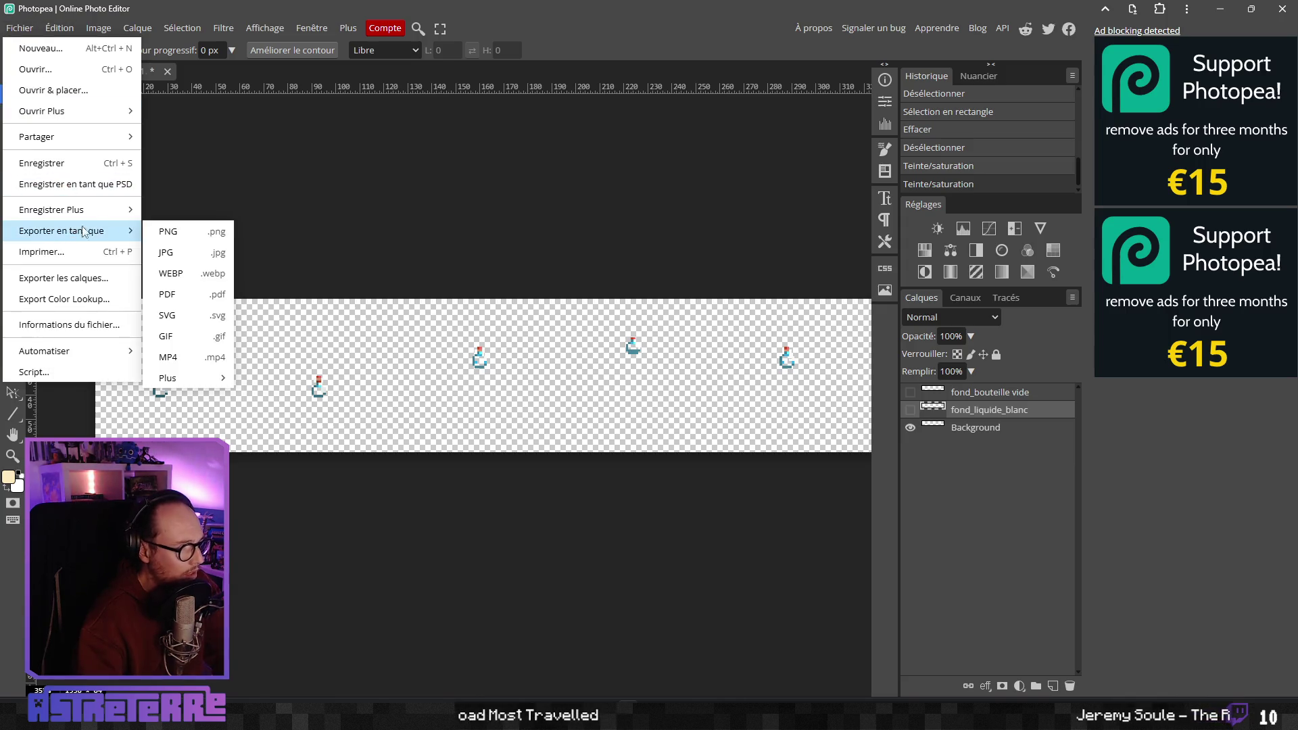
pyautogui.click(209, 240)
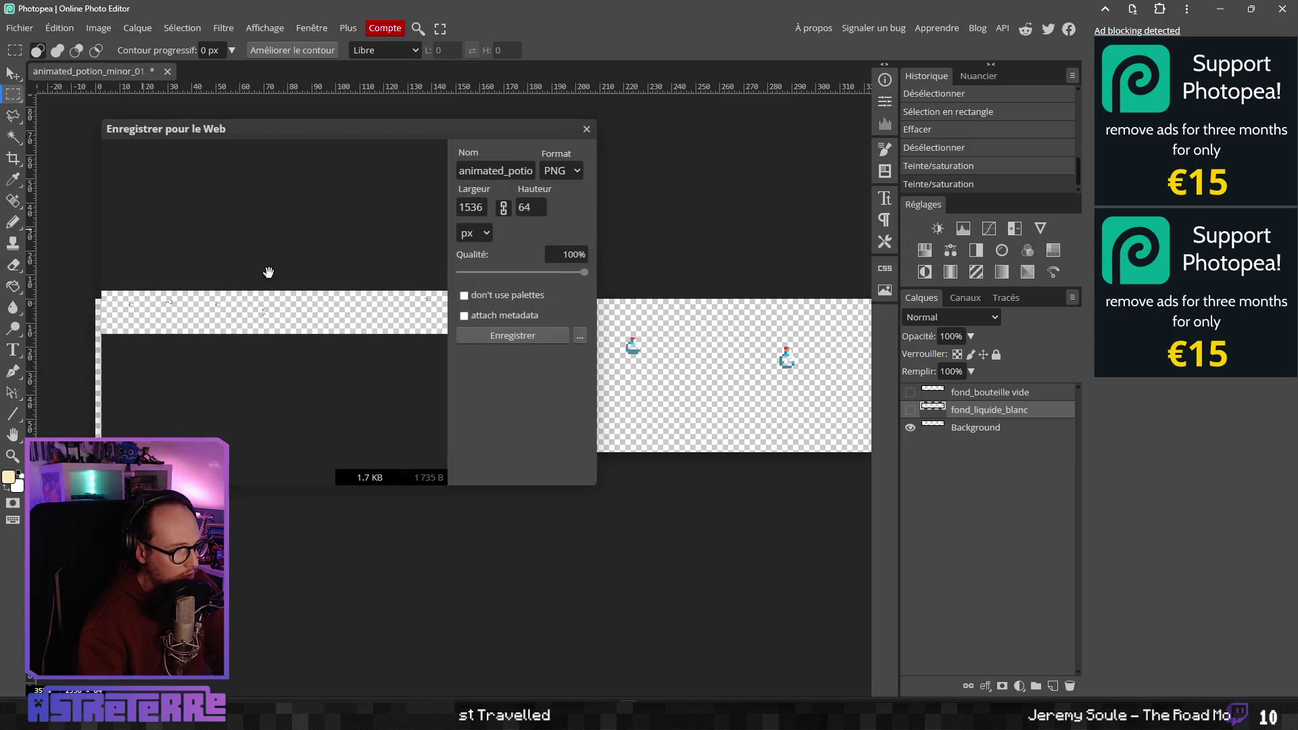
pyautogui.hotkey('alt', 'Tab')
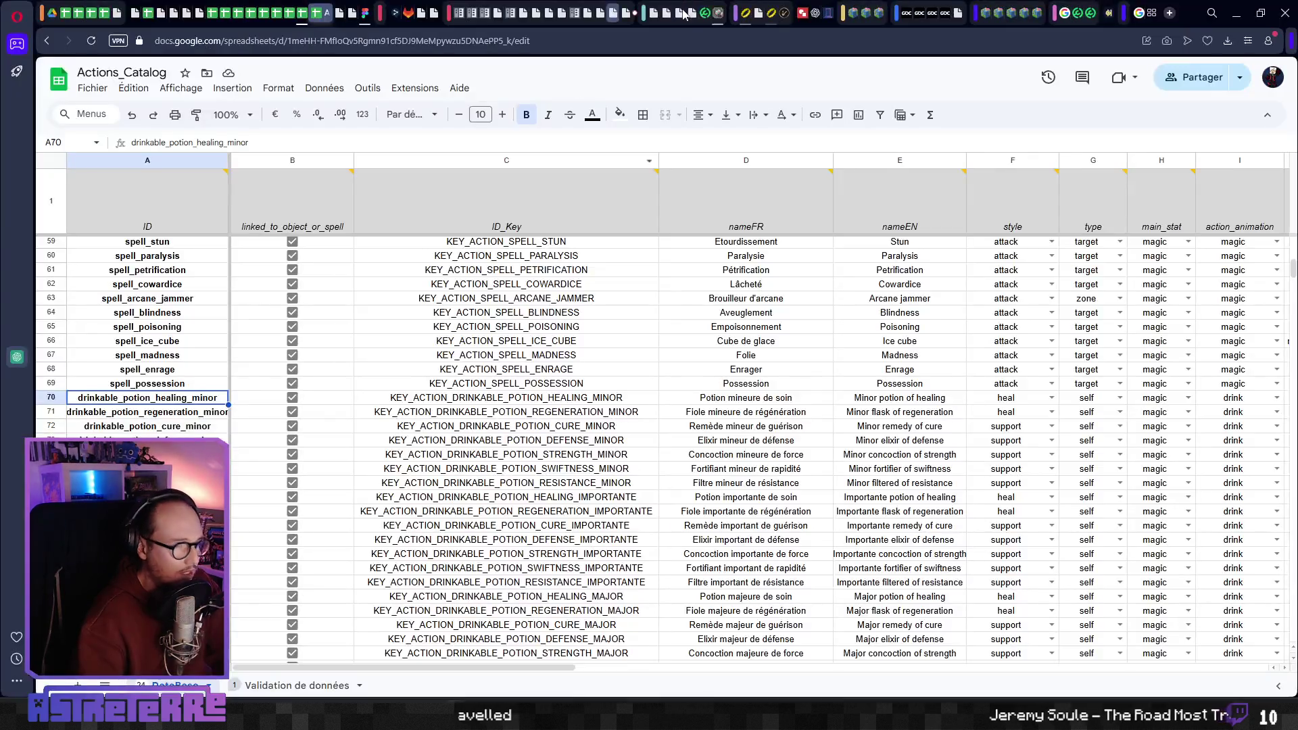
pyautogui.hotkey('alt', 'Tab')
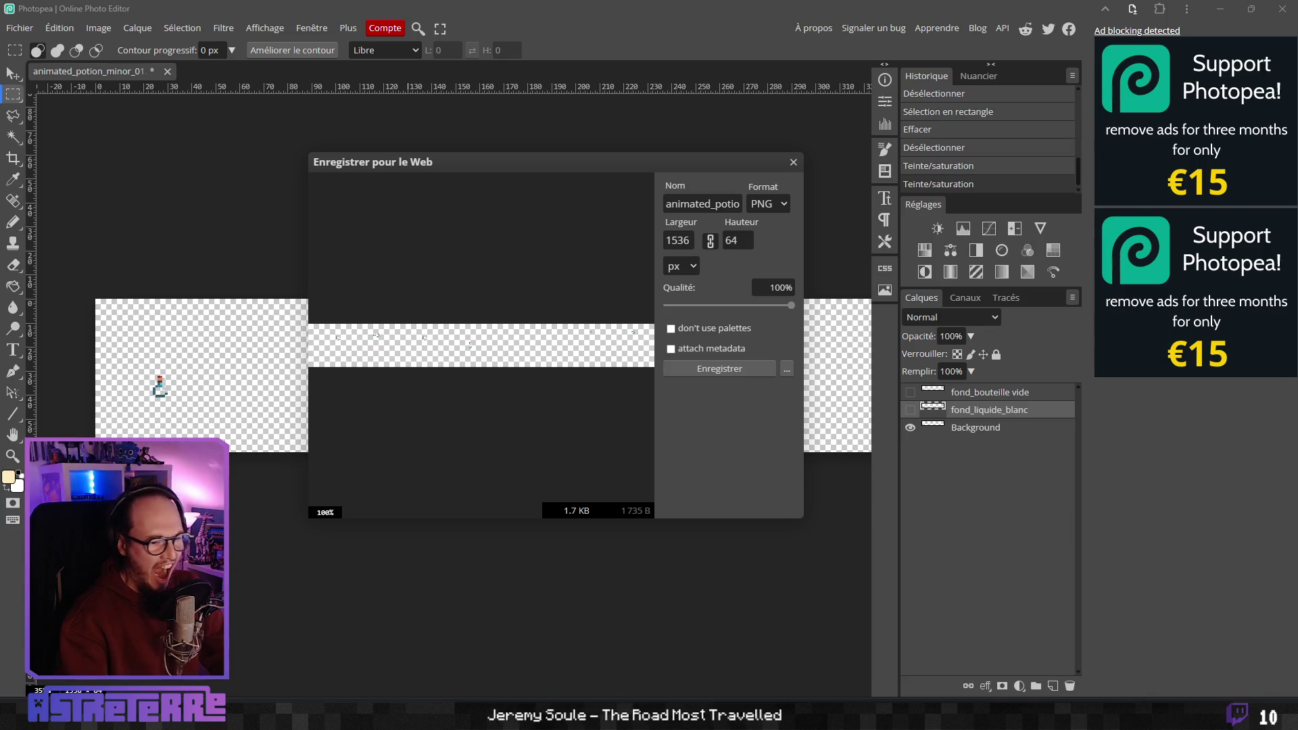
# Continue to the save window and browse to the astreterre Assets\animated_items folder
pyautogui.click(719, 368)
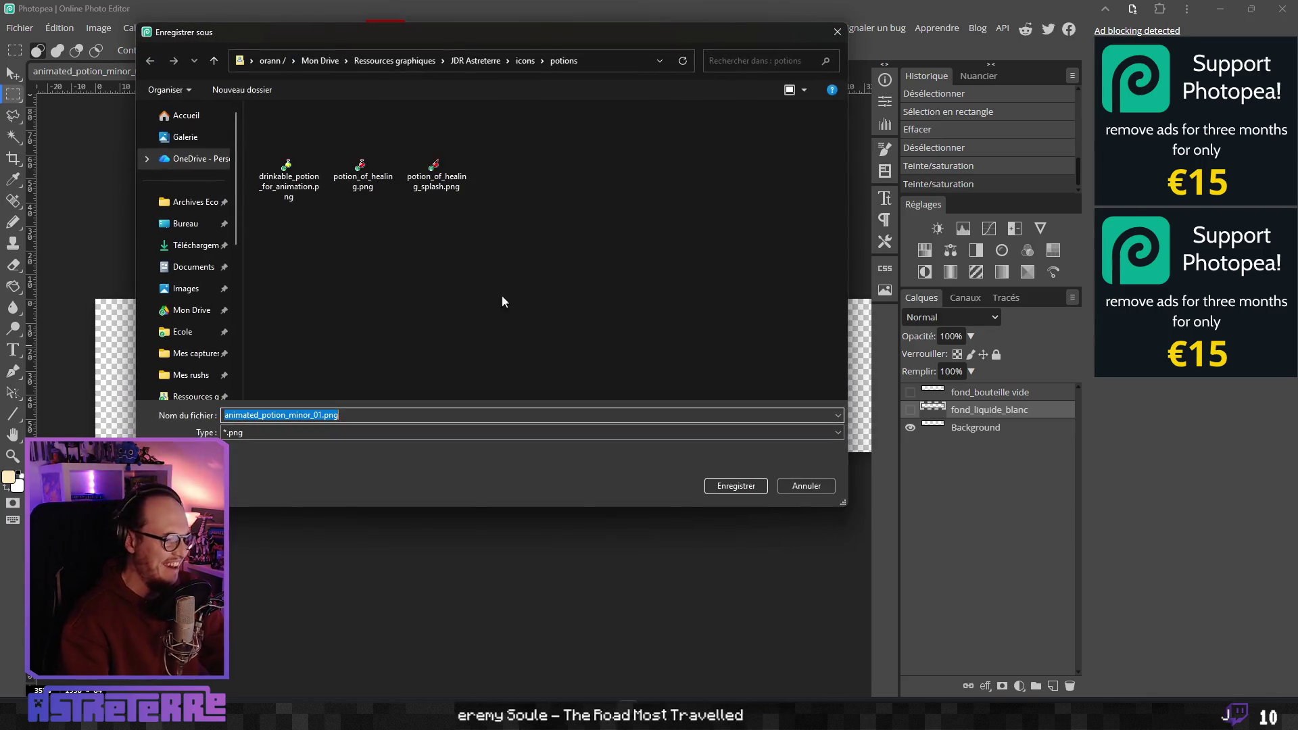
pyautogui.scroll(-3, 193, 325)
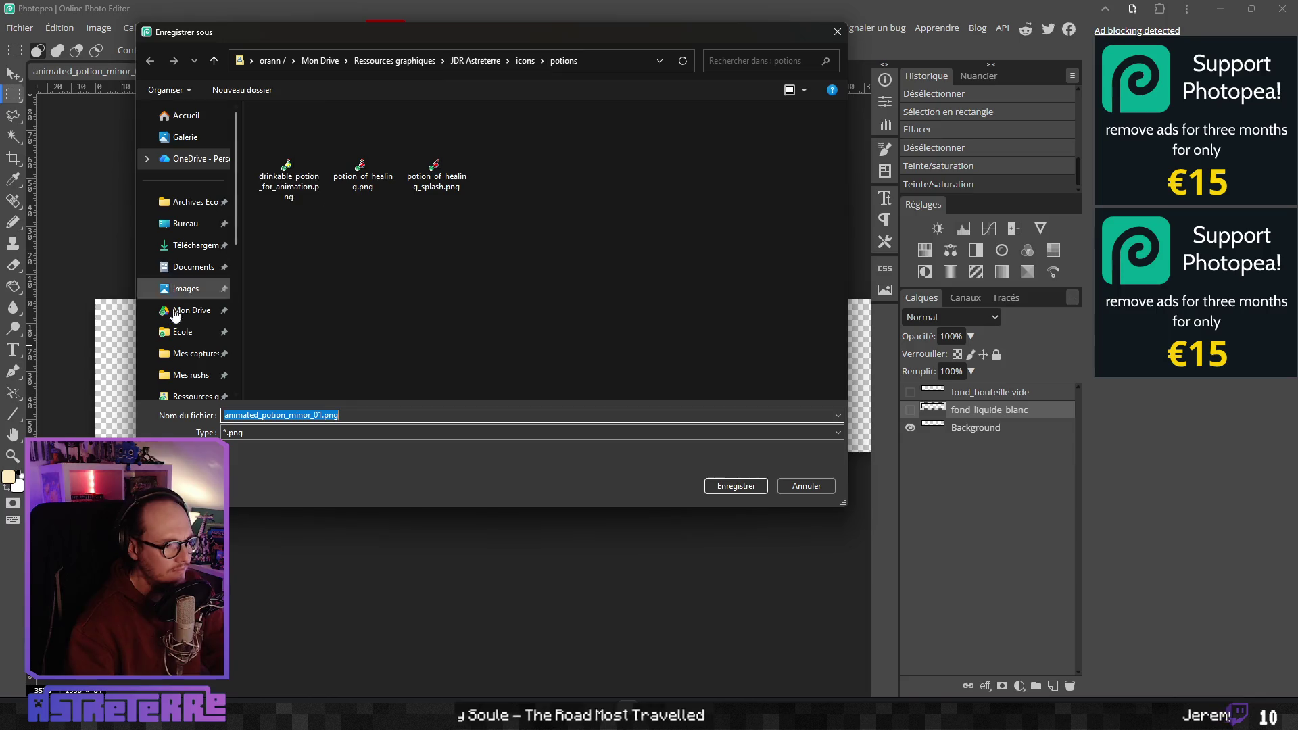
pyautogui.click(189, 219)
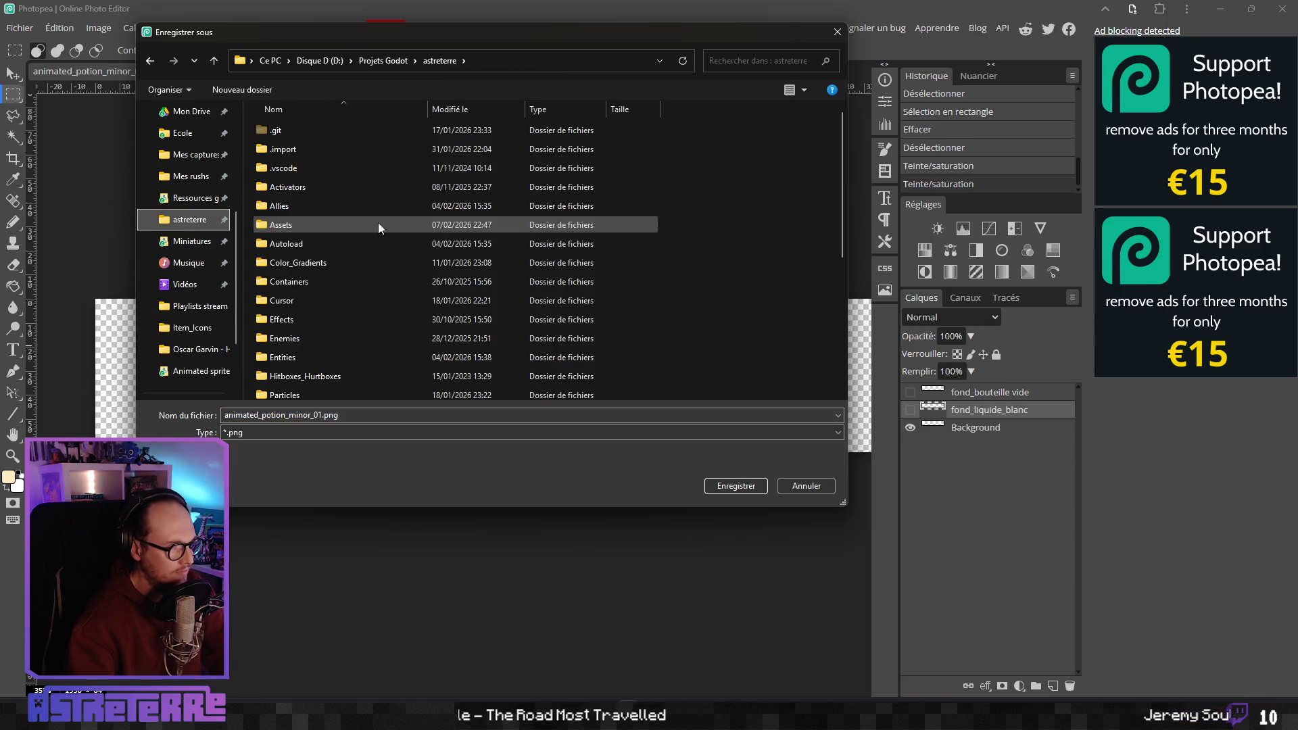
pyautogui.doubleClick(300, 223)
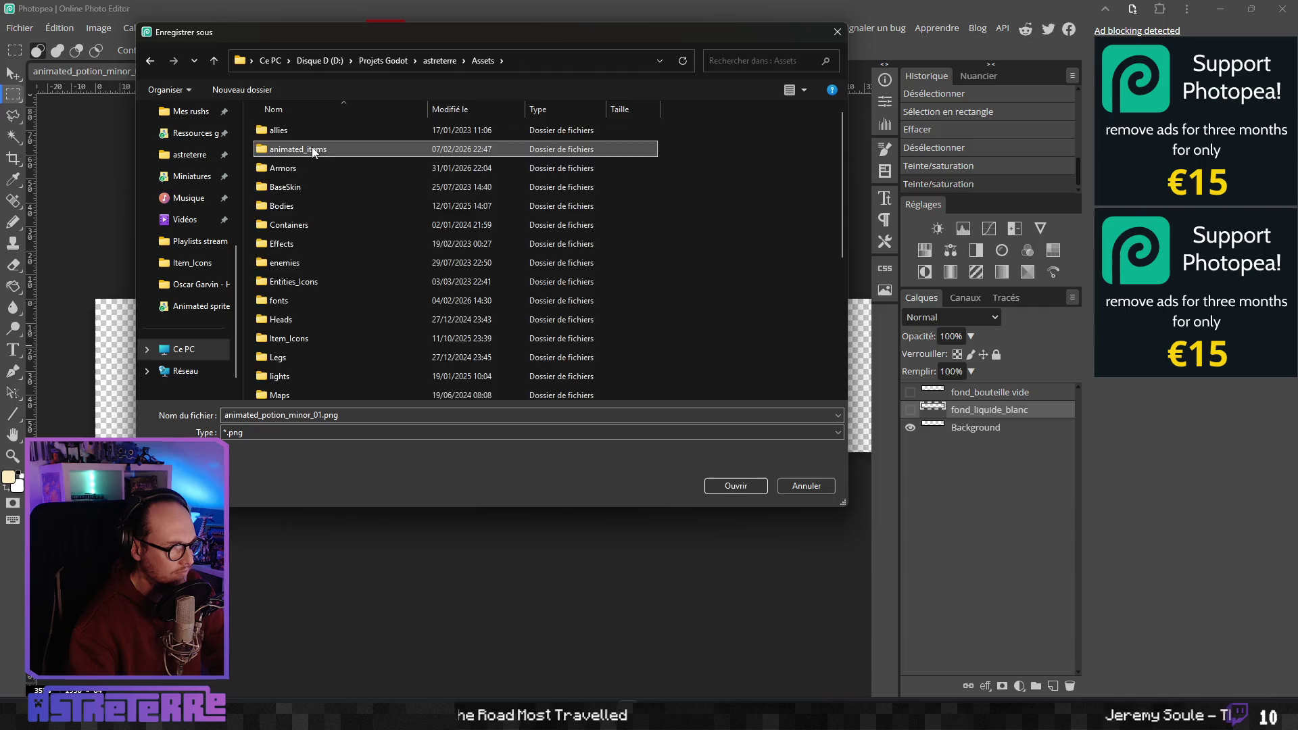
pyautogui.doubleClick(311, 147)
# Begin renaming the file with 'drinkable_', then cancel the save
pyautogui.click(319, 415)
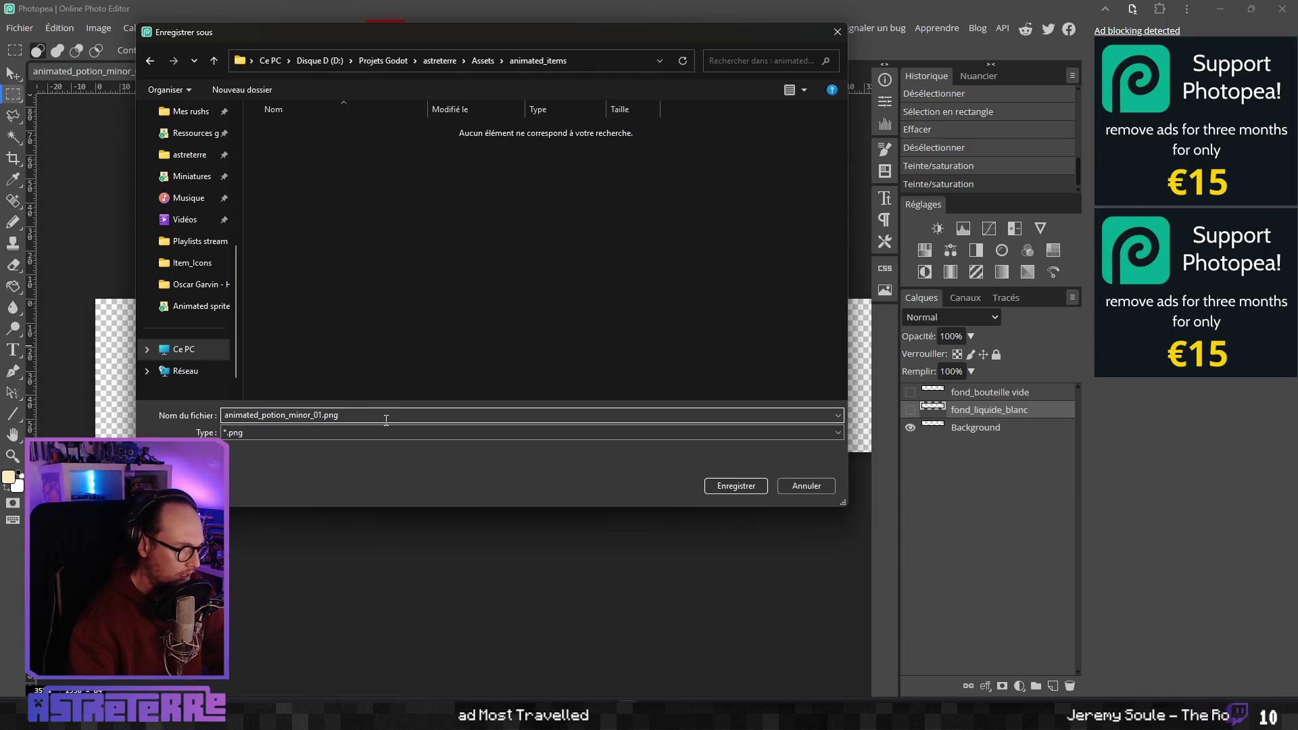
pyautogui.press('Left')
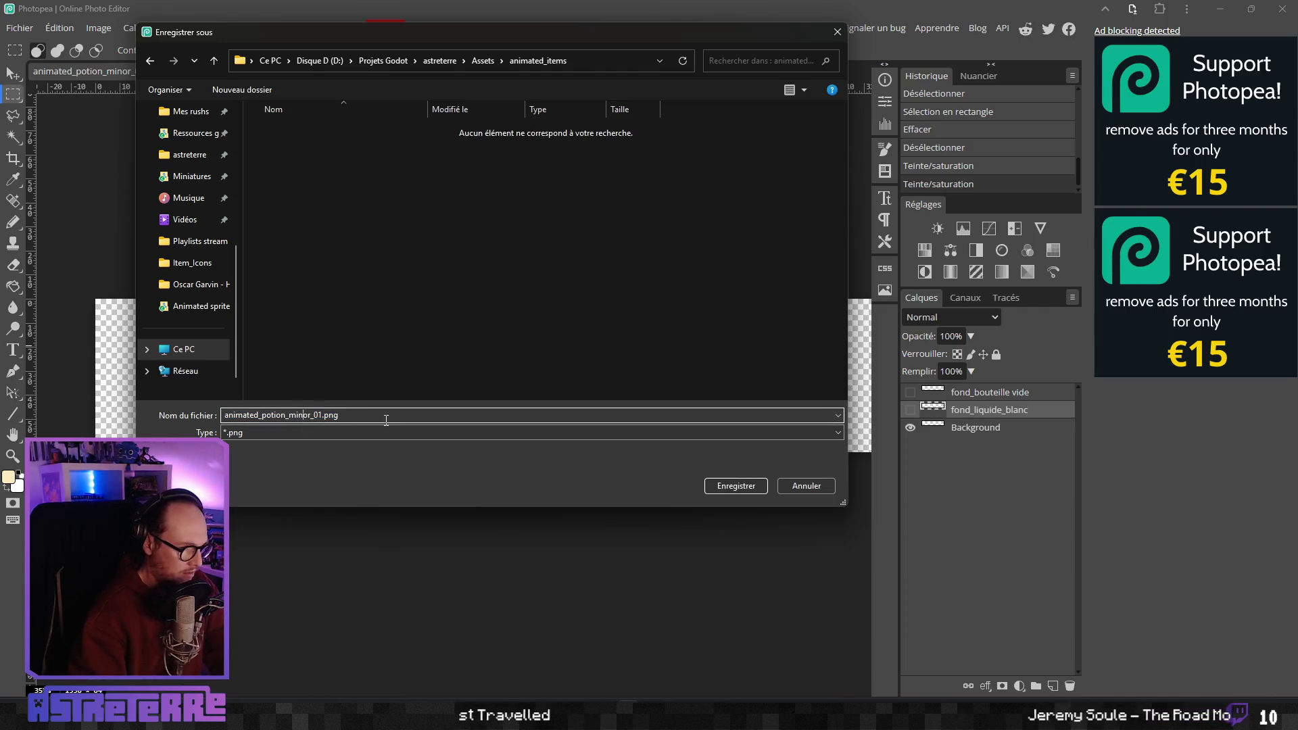
pyautogui.write('drinkable_')
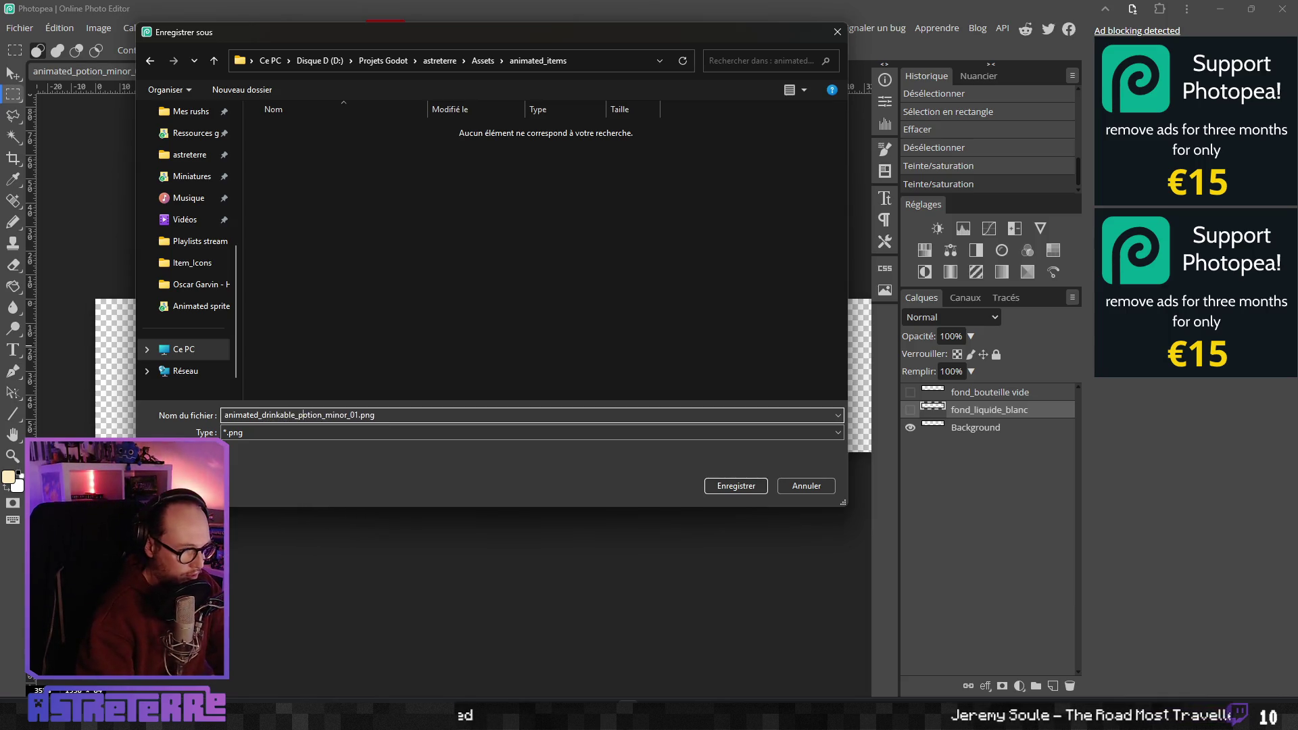
pyautogui.press('Delete')
pyautogui.press('Delete')
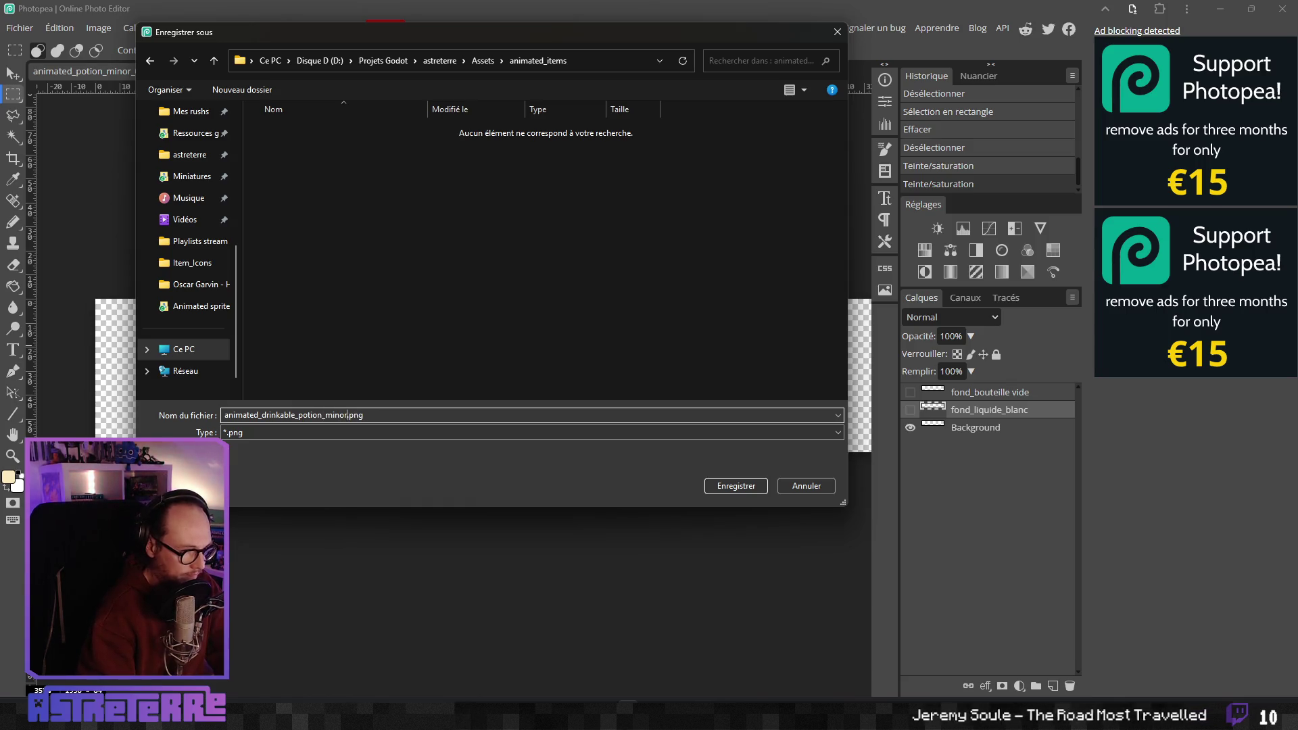
pyautogui.write('_')
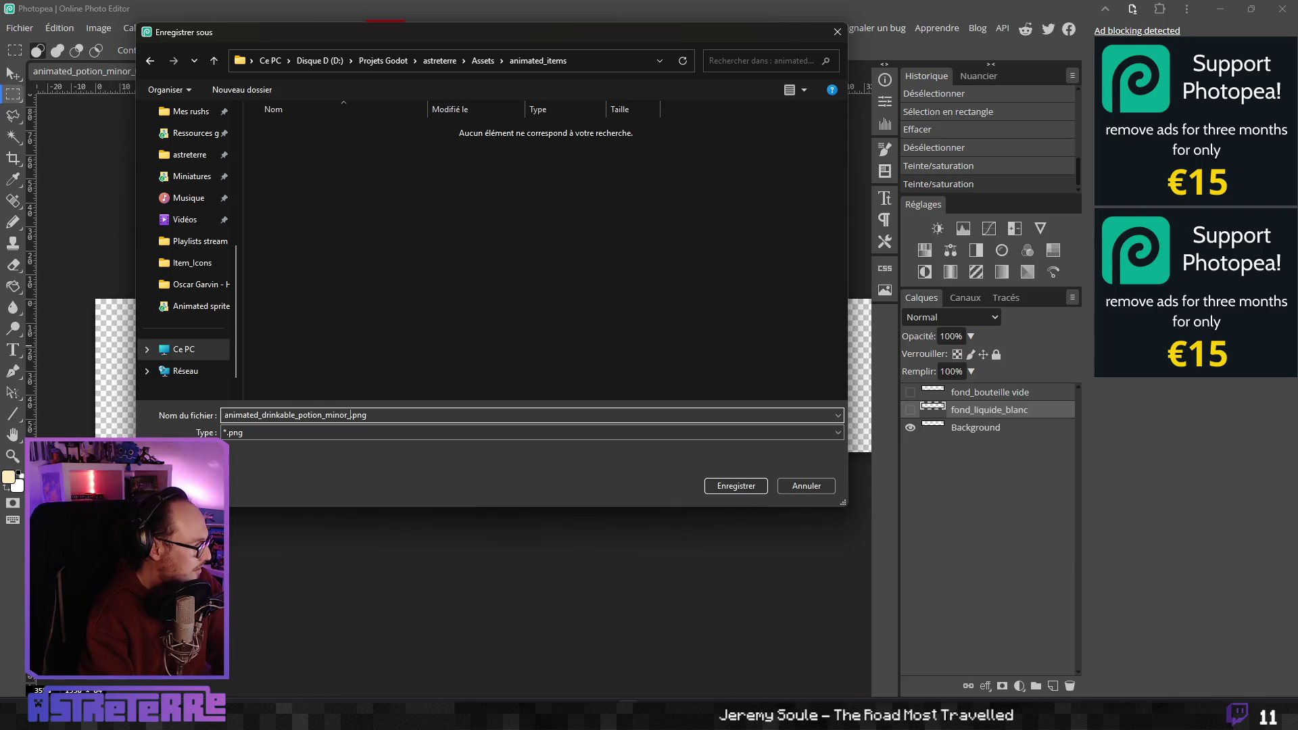
pyautogui.click(825, 485)
# Dismiss the ad-blocker notice and make the fond_bouteille vide layer visible
pyautogui.click(683, 164)
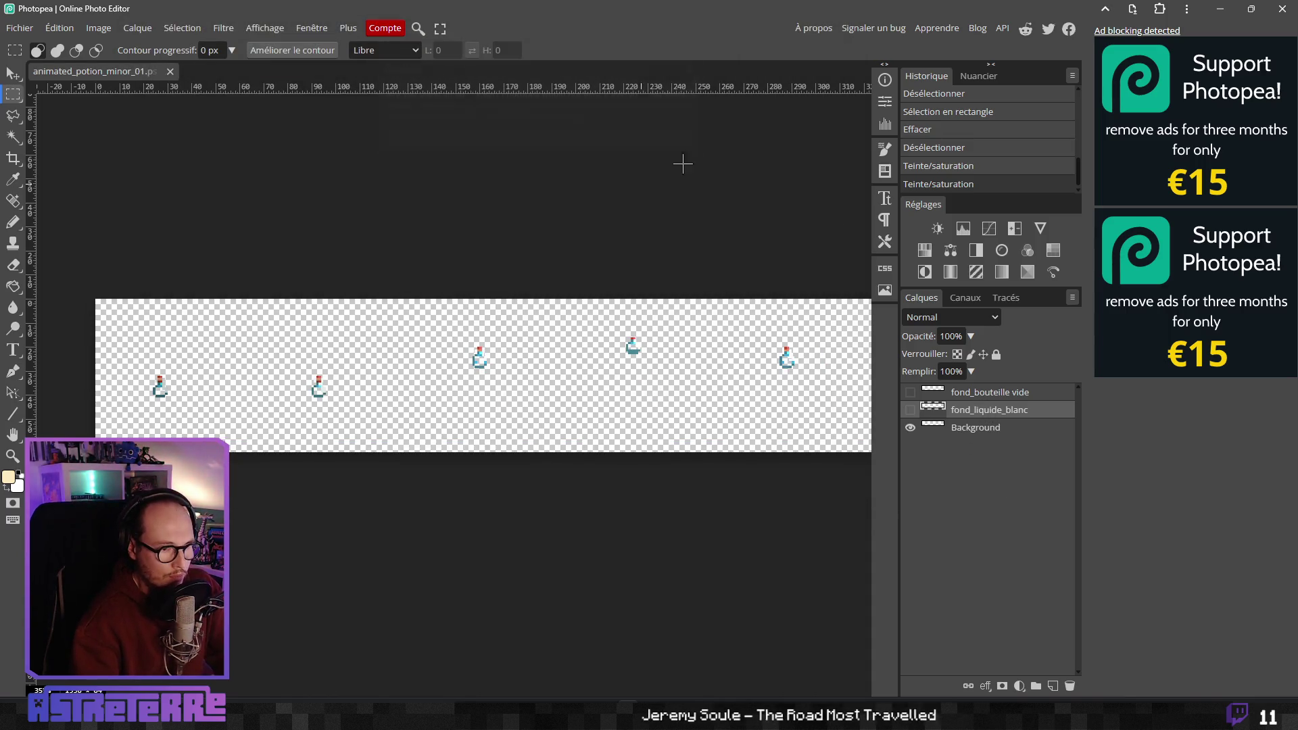
pyautogui.click(973, 393)
pyautogui.click(910, 392)
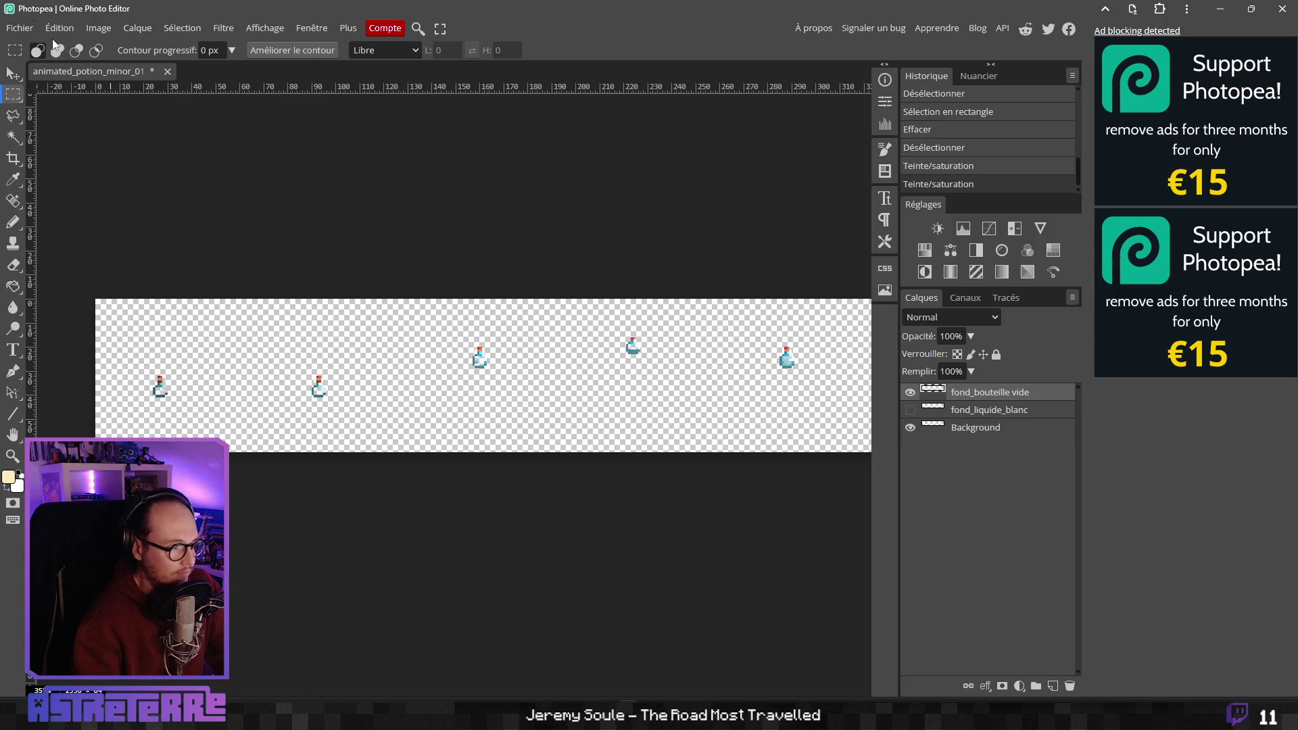
# Export as PNG and browse to the astreterre Assets\animated_items folder
pyautogui.click(20, 28)
pyautogui.moveTo(81, 230)
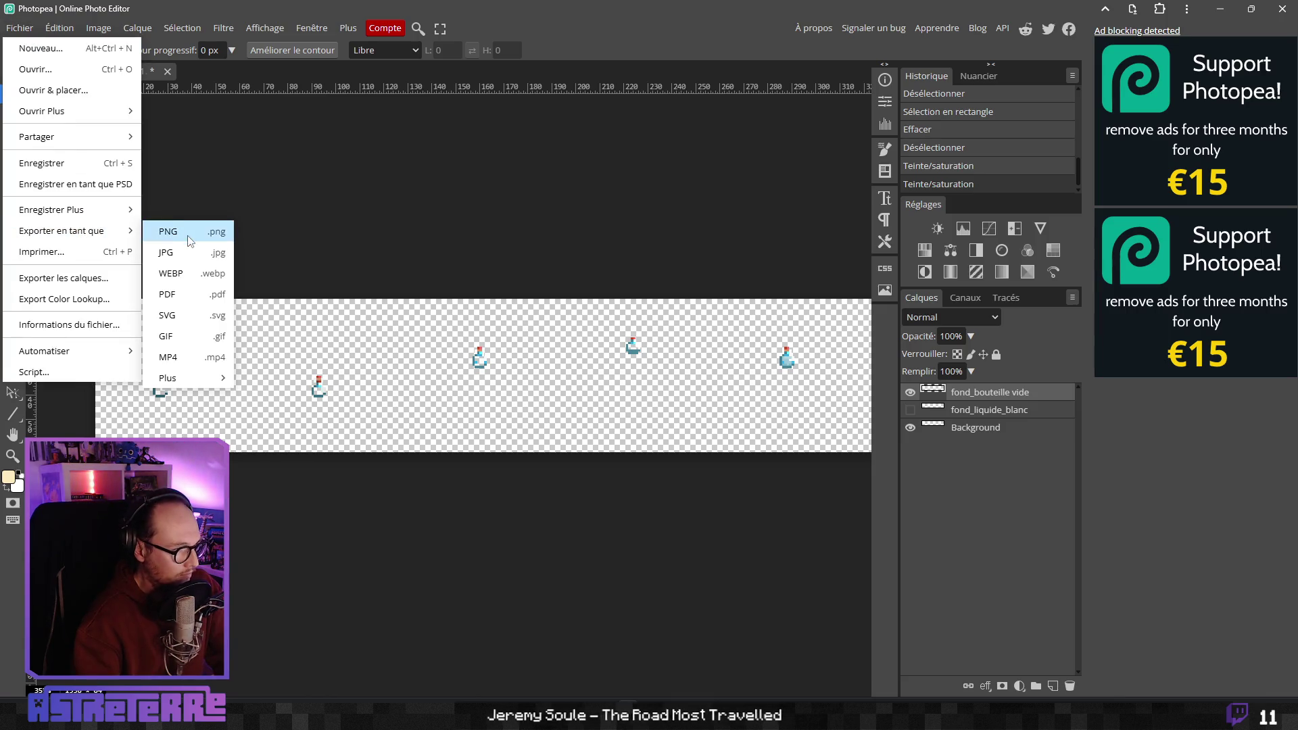
pyautogui.click(190, 241)
pyautogui.click(501, 343)
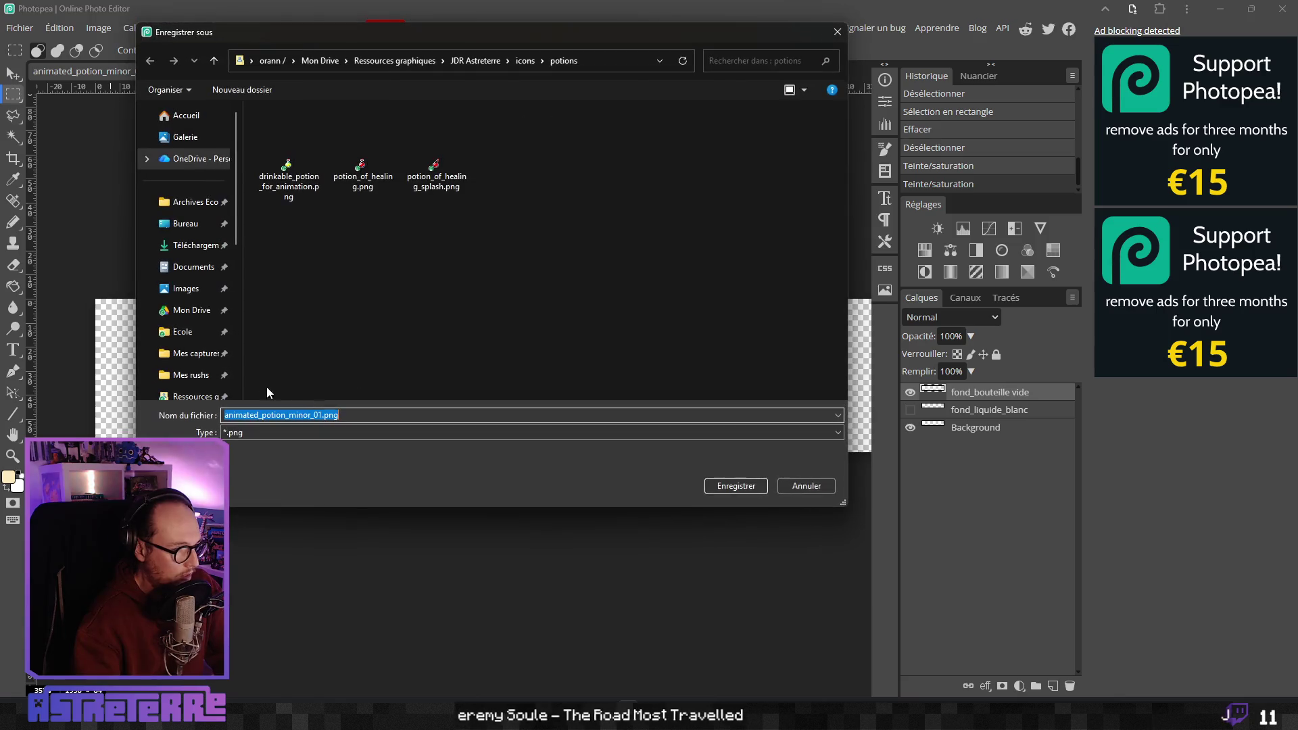
pyautogui.scroll(-2, 192, 329)
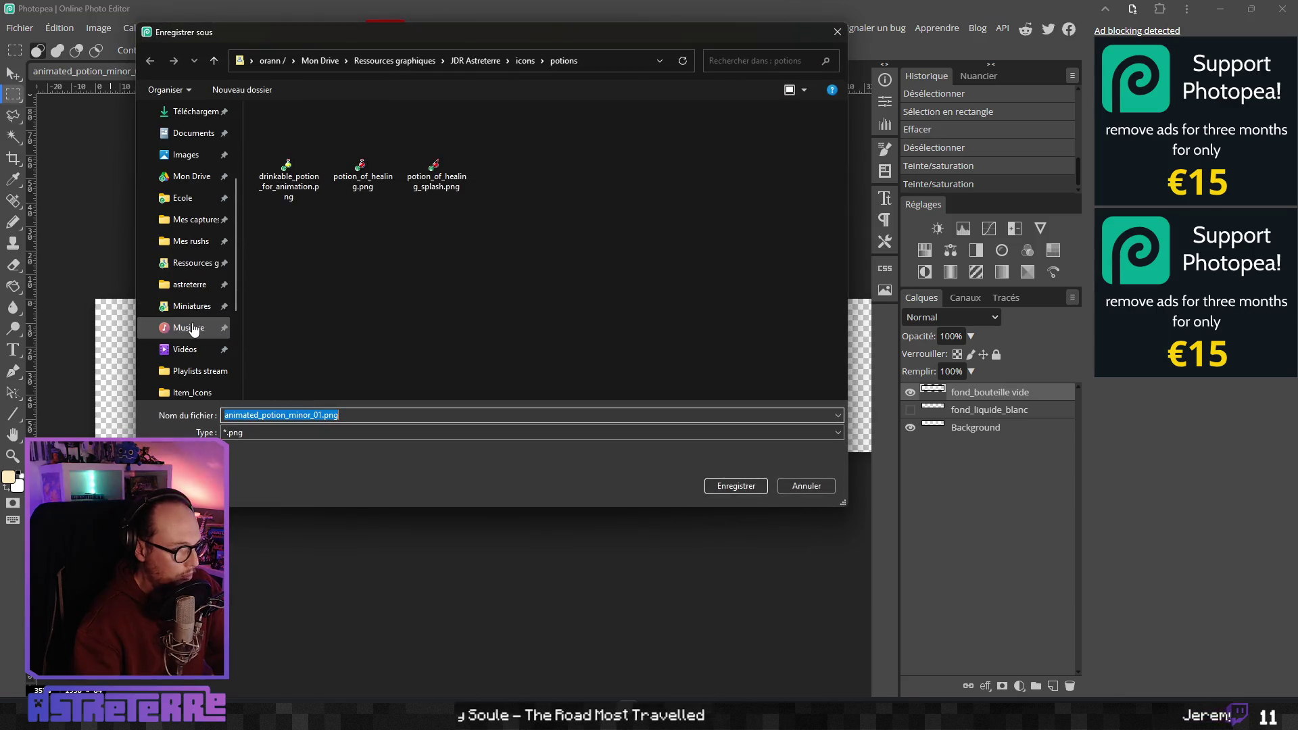
pyautogui.click(189, 283)
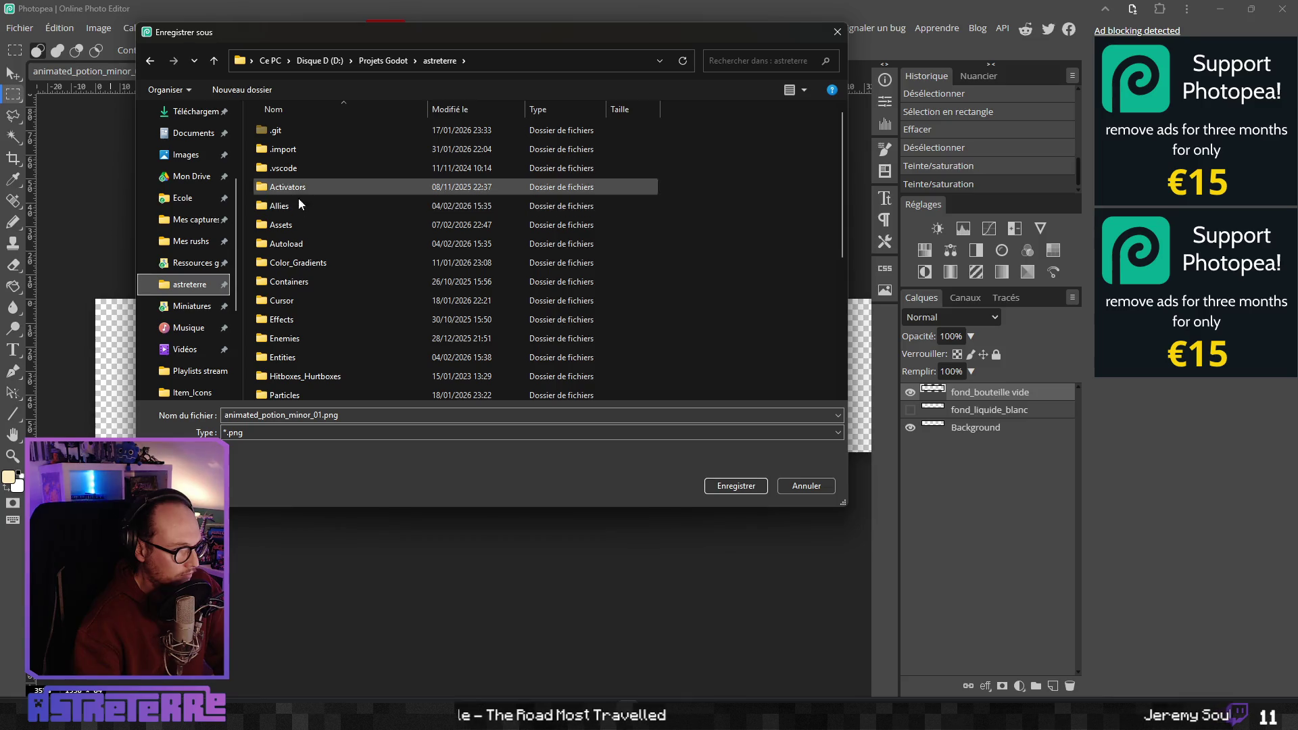
pyautogui.doubleClick(292, 227)
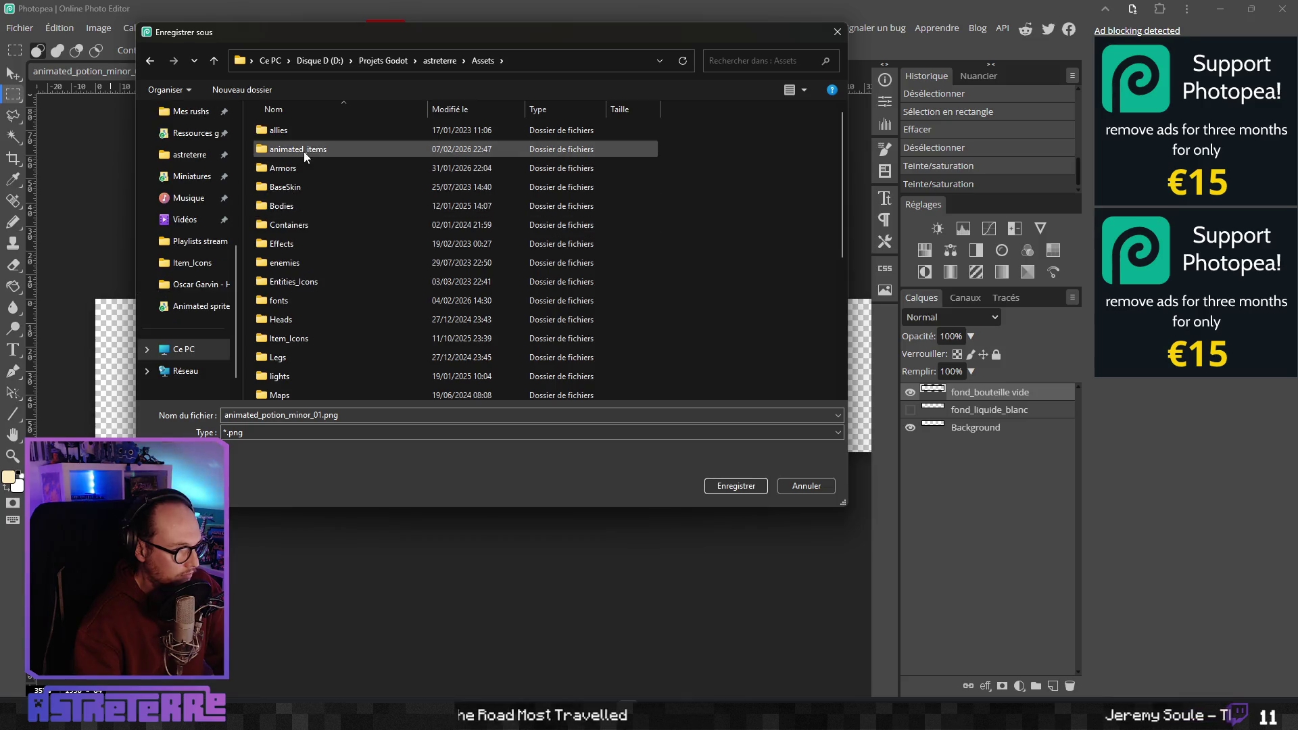
pyautogui.doubleClick(303, 151)
# Name the file animated_drinkable_potion_minor_bottle.png and save it
pyautogui.click(266, 420)
pyautogui.click(296, 415)
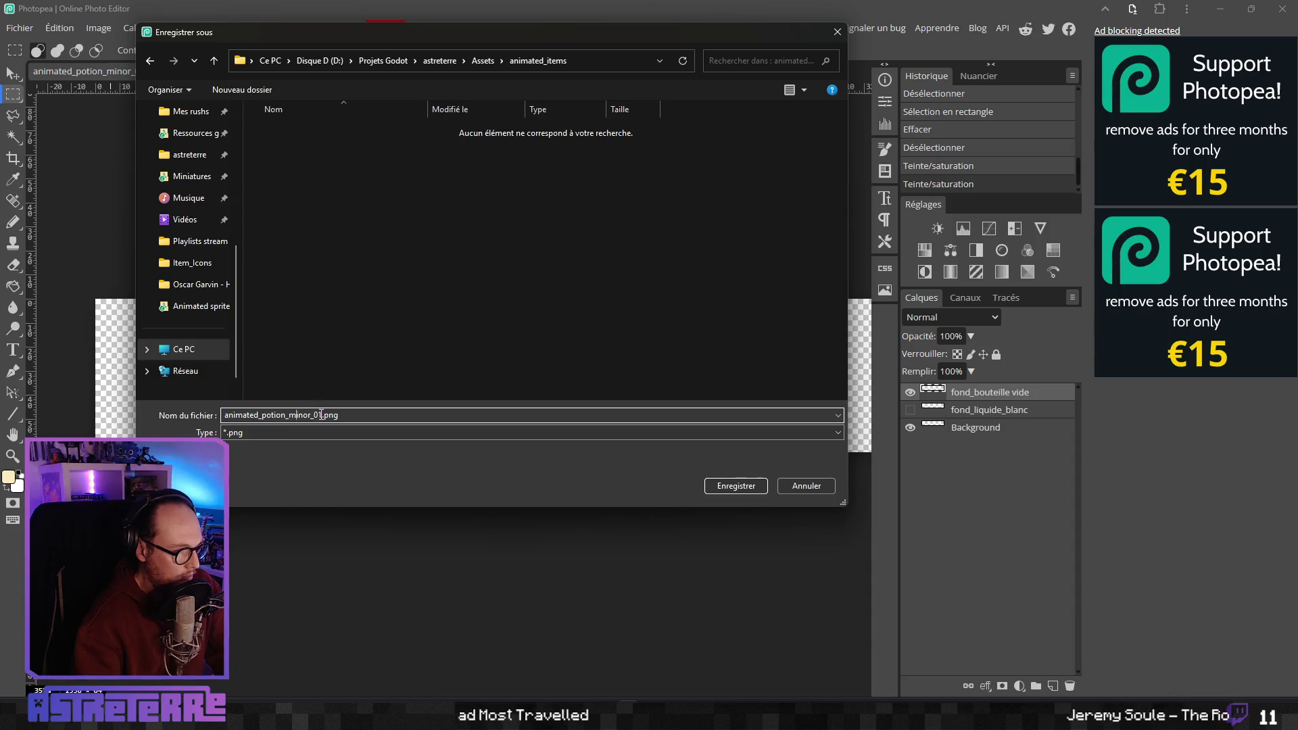
pyautogui.press('BackSpace')
pyautogui.press('BackSpace')
pyautogui.press('Left')
pyautogui.press('Left')
pyautogui.press('Left')
pyautogui.press('Left')
pyautogui.write('drinkable')
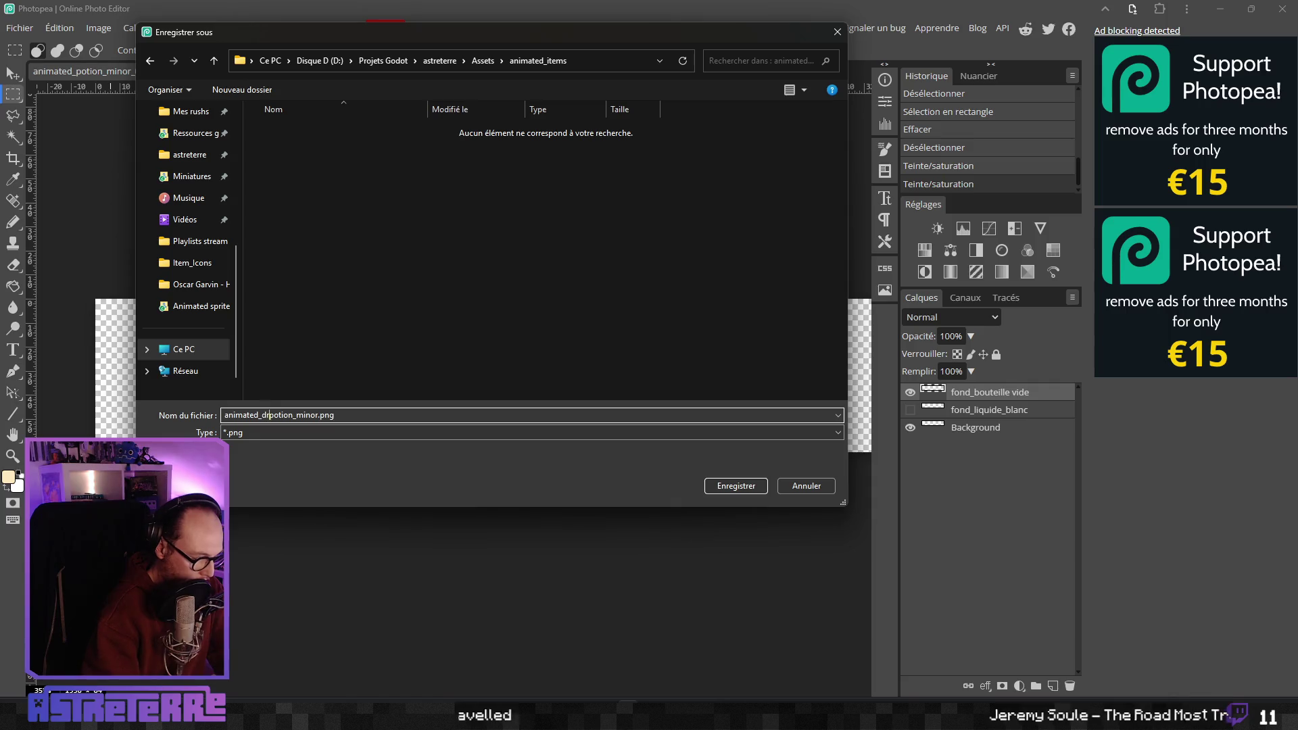
pyautogui.write('_')
pyautogui.press('Right')
pyautogui.press('Right')
pyautogui.press('Right')
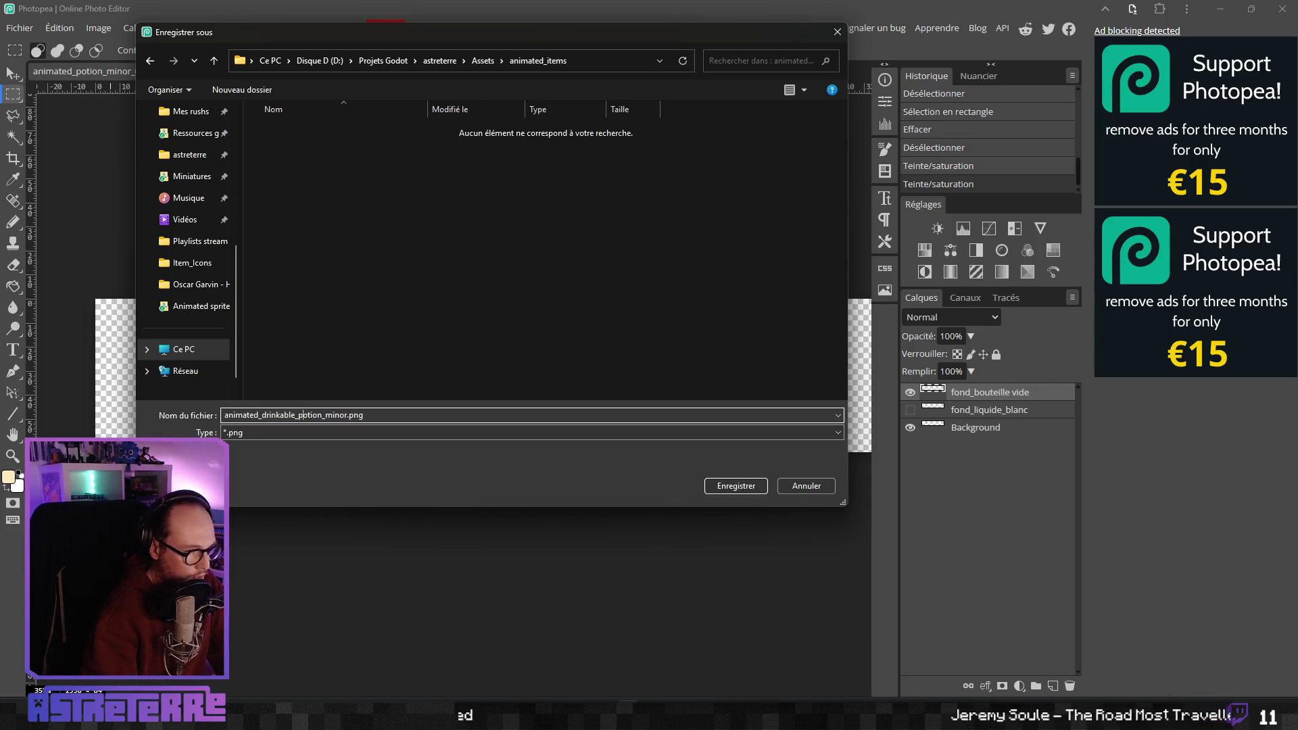
pyautogui.write('_bottle')
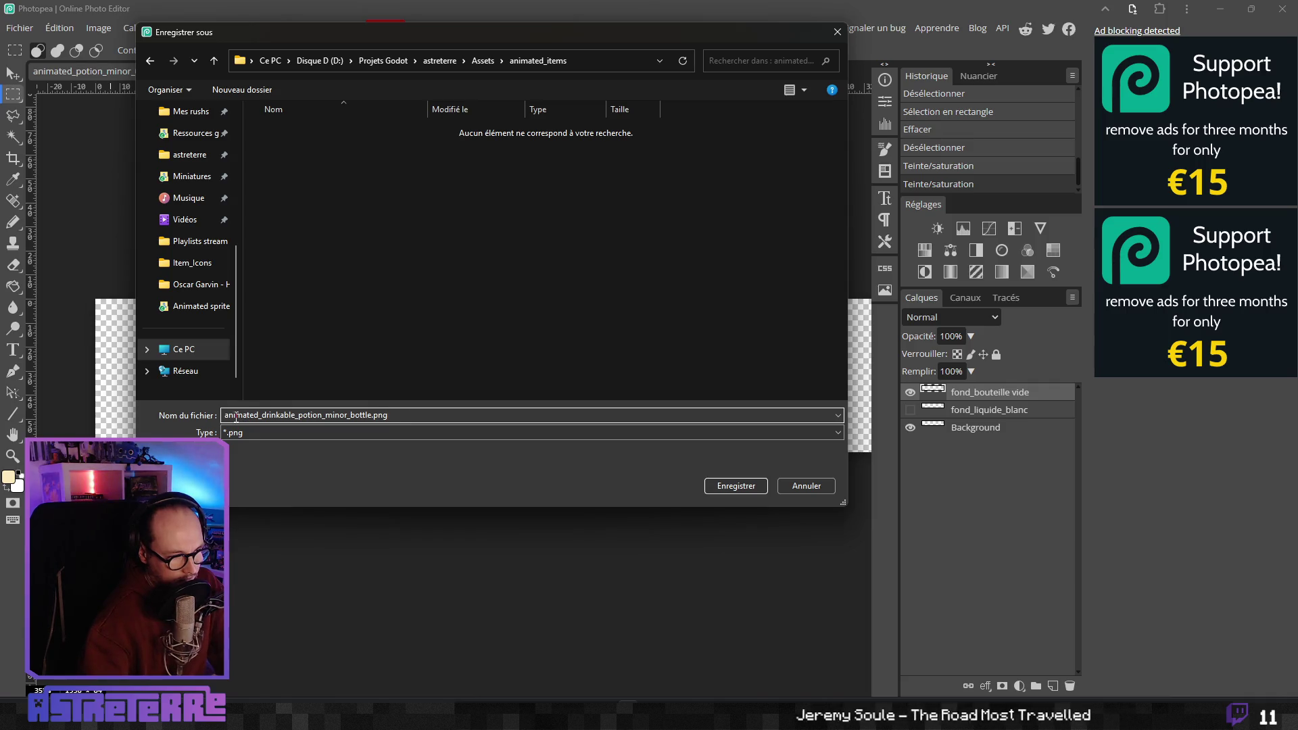
pyautogui.click(735, 485)
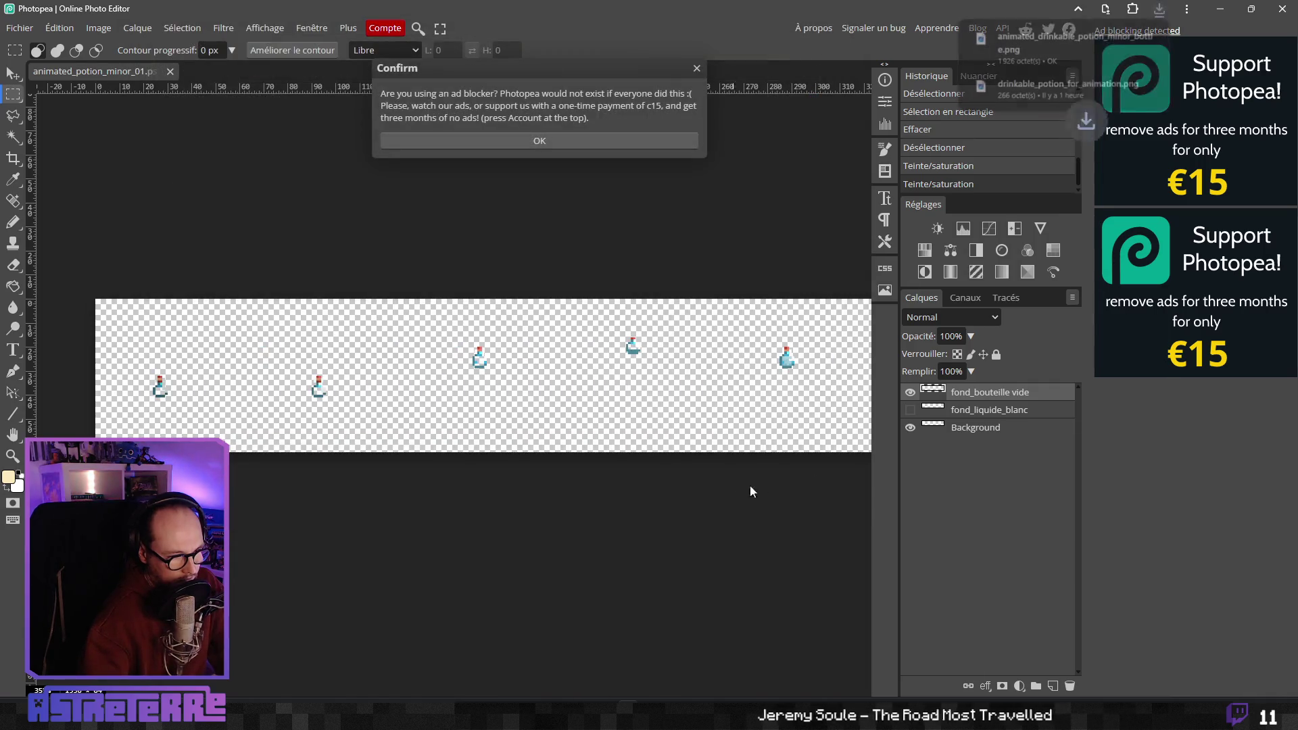
# Show only the fond_liquide_blanc layer, hiding fond_bouteille vide and Background
pyautogui.click(586, 150)
pyautogui.click(910, 410)
pyautogui.click(910, 392)
pyautogui.click(909, 427)
# Export the liquid sheet as PNG into animated_items, replacing 'bottle' with 'liquid' in the name
pyautogui.click(19, 28)
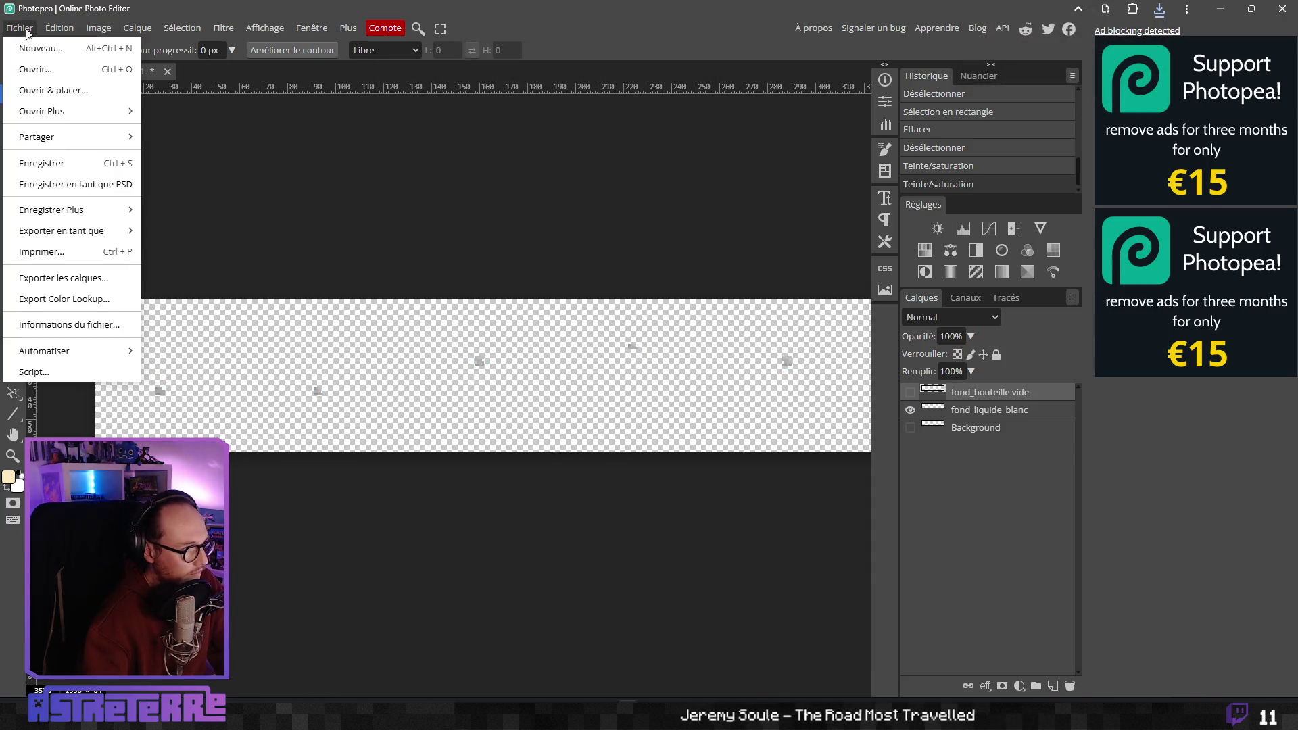
pyautogui.moveTo(84, 232)
pyautogui.click(175, 233)
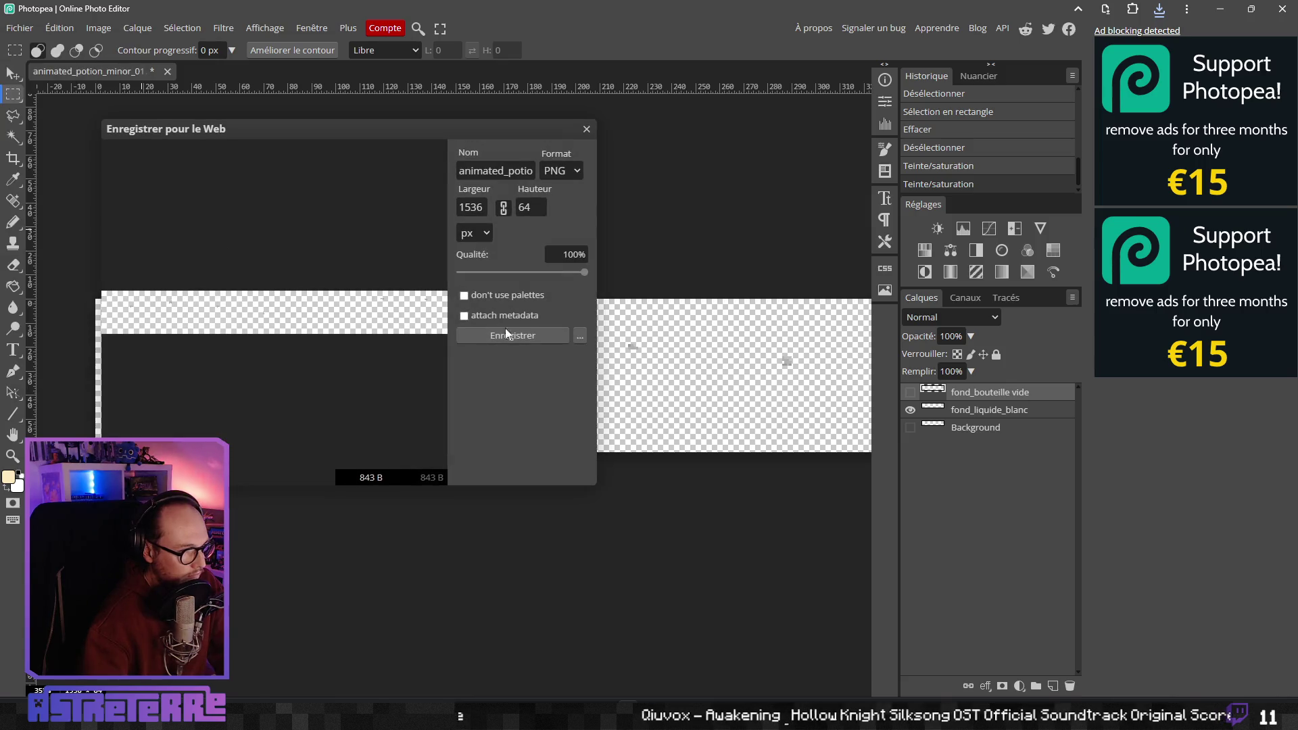
pyautogui.click(504, 336)
pyautogui.click(289, 196)
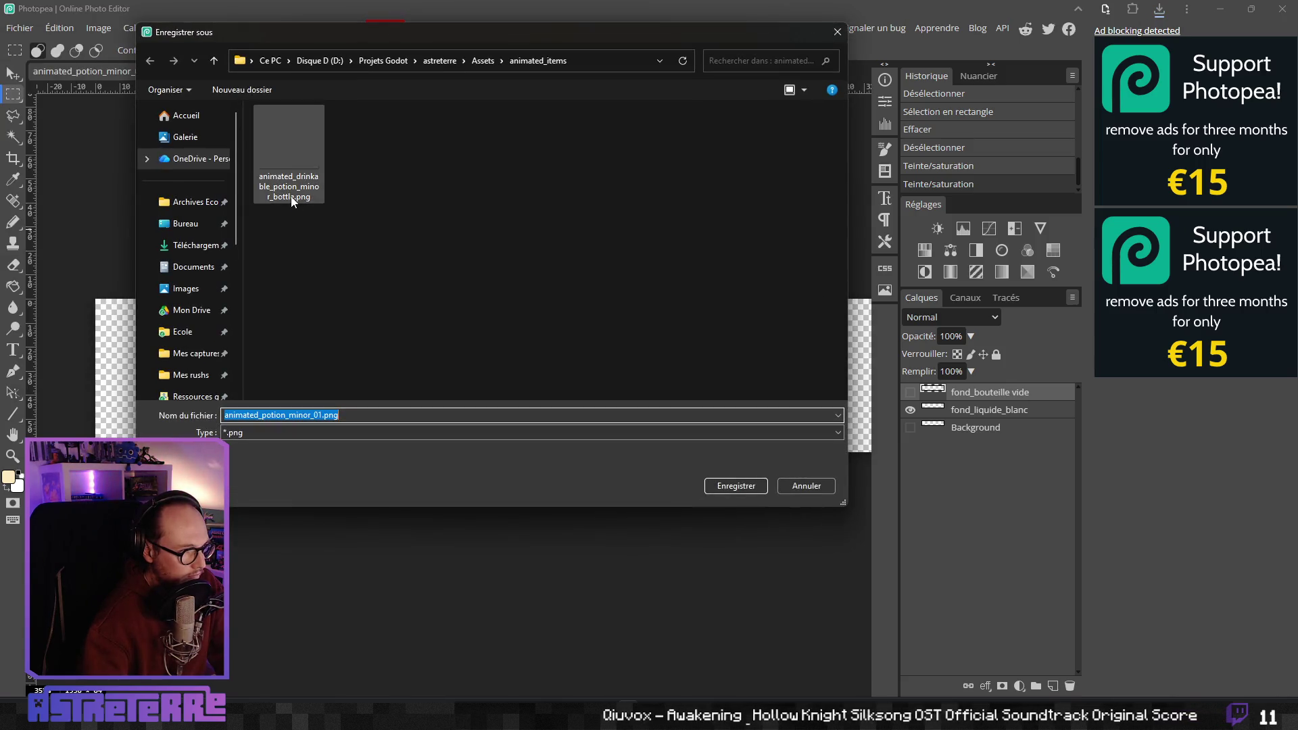
pyautogui.doubleClick(354, 414)
pyautogui.click(351, 415)
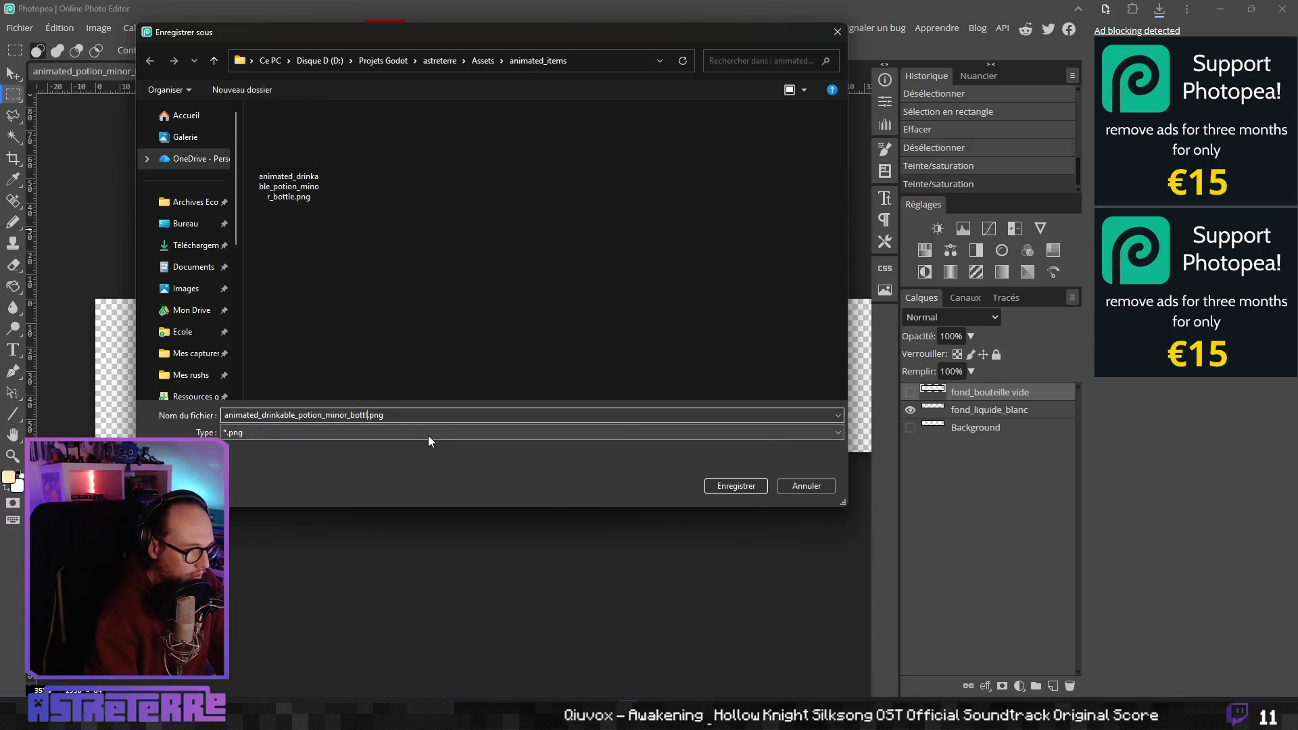
pyautogui.press('Delete')
pyautogui.press('Delete')
pyautogui.press('Delete')
pyautogui.write('liqui')
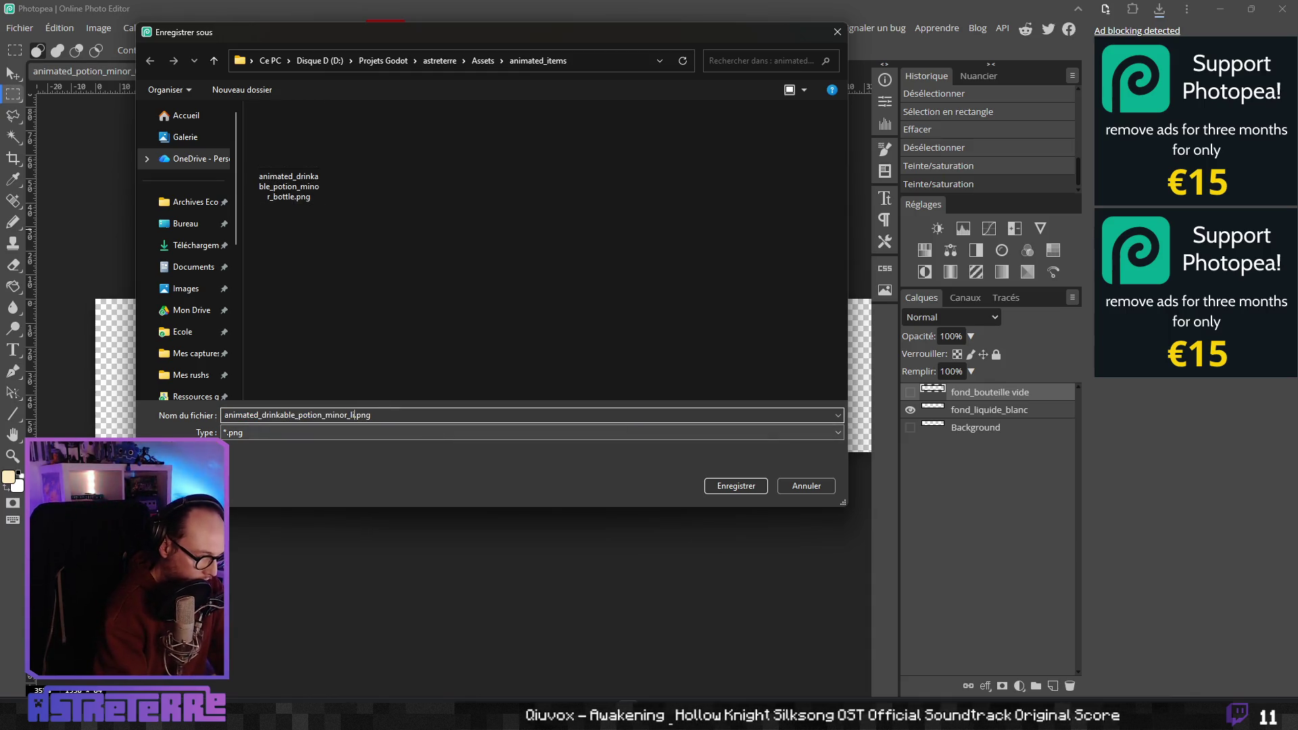
pyautogui.write('d')
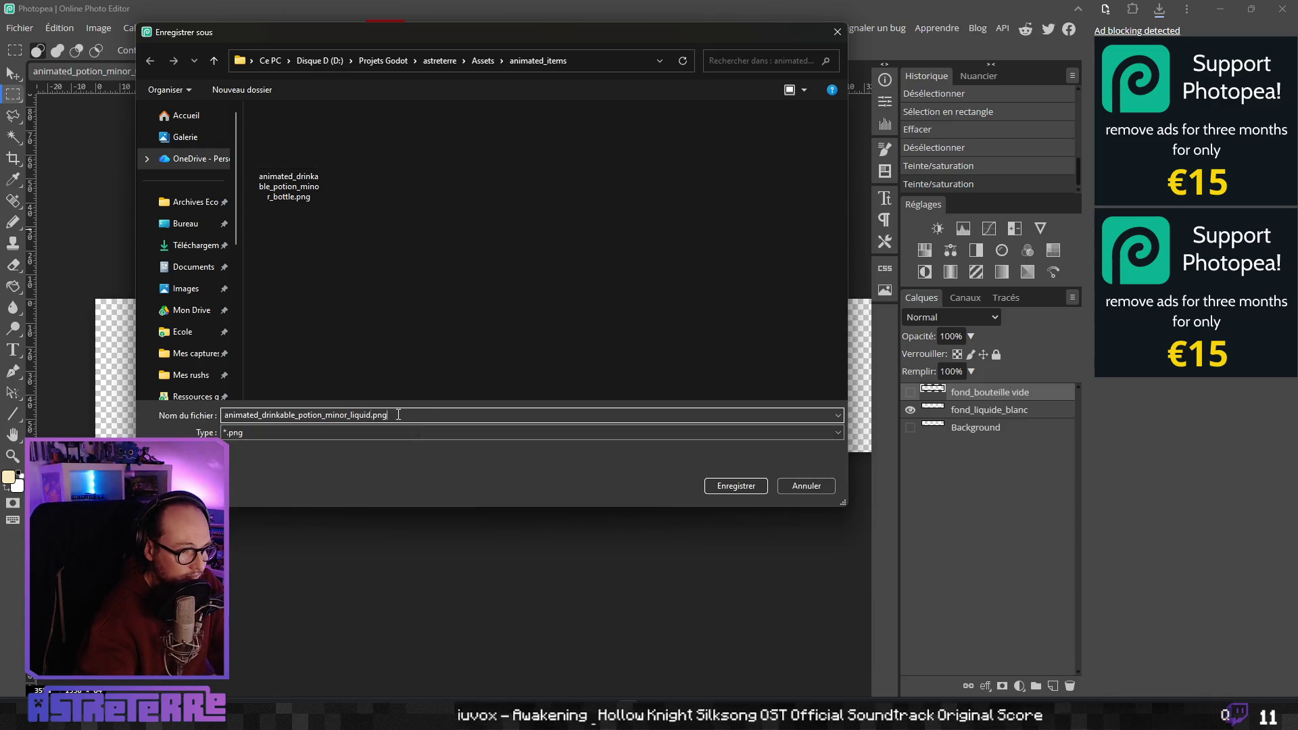
pyautogui.click(703, 478)
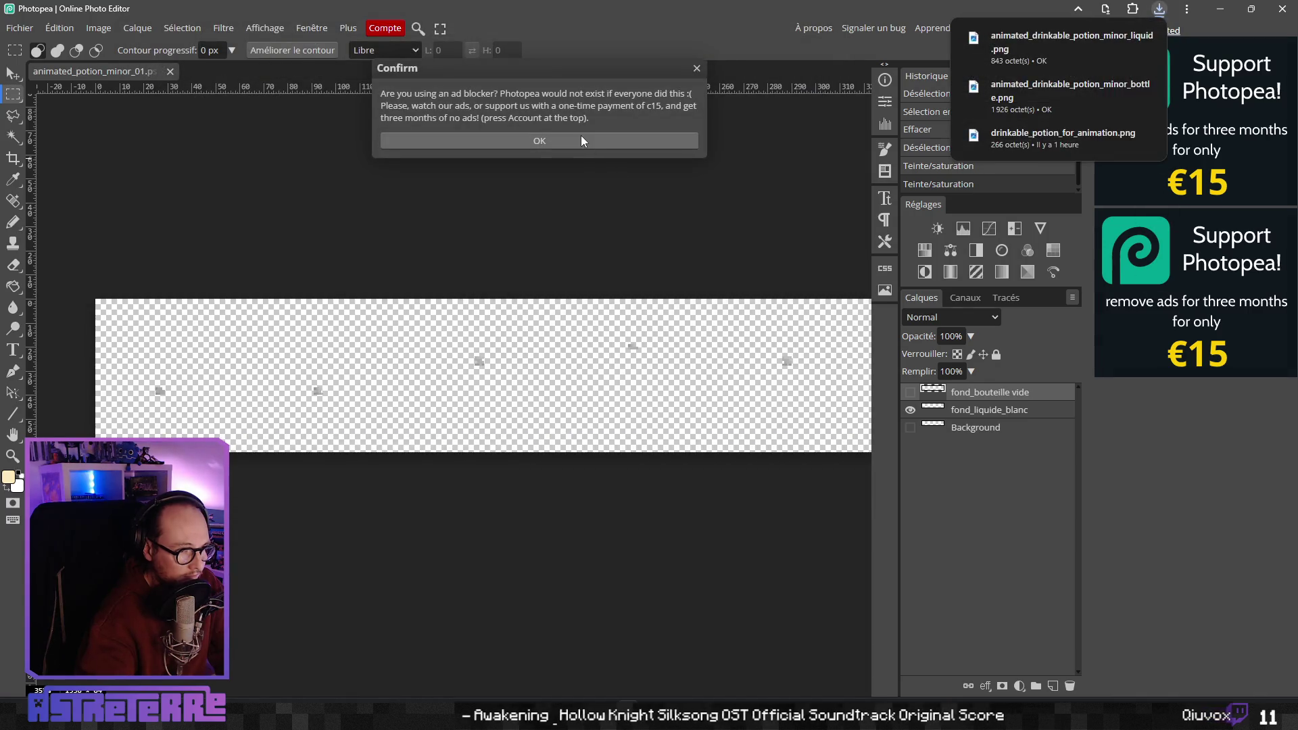
# Dismiss the notice, turn the Background layer back on, and switch to Godot
pyautogui.click(579, 138)
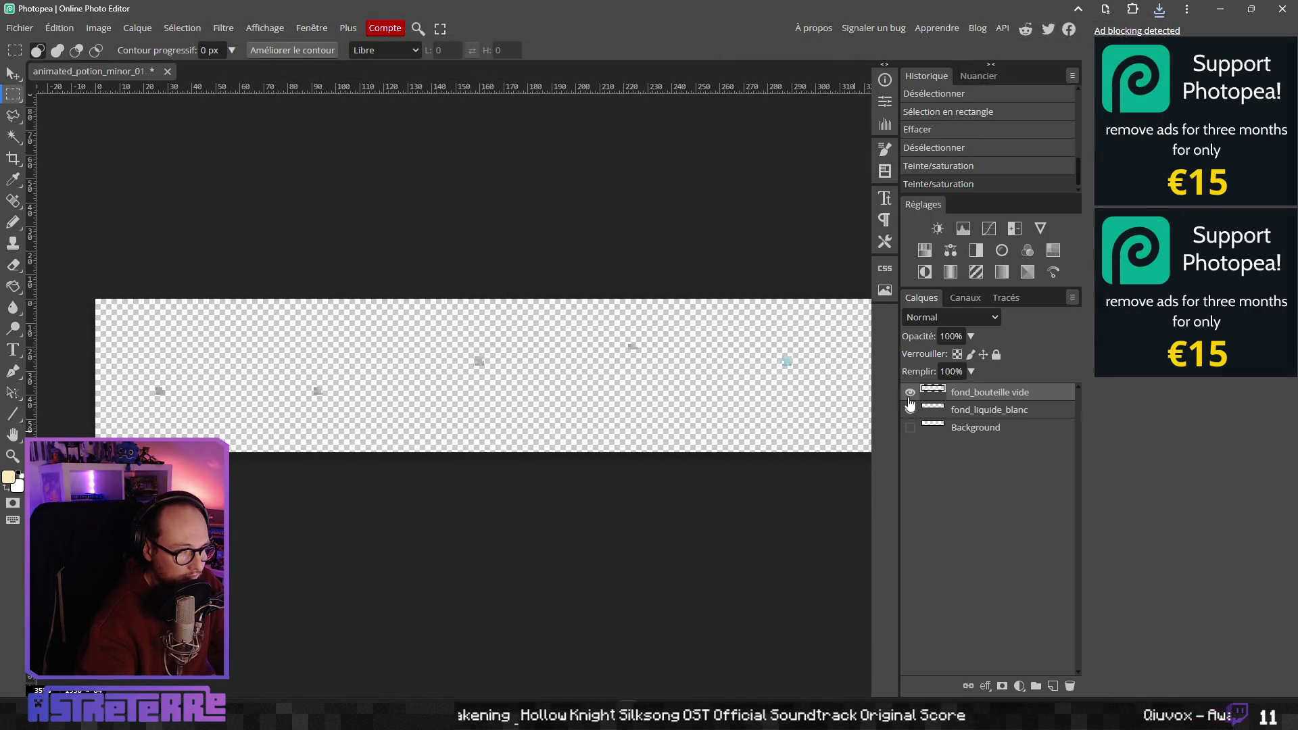
pyautogui.click(909, 430)
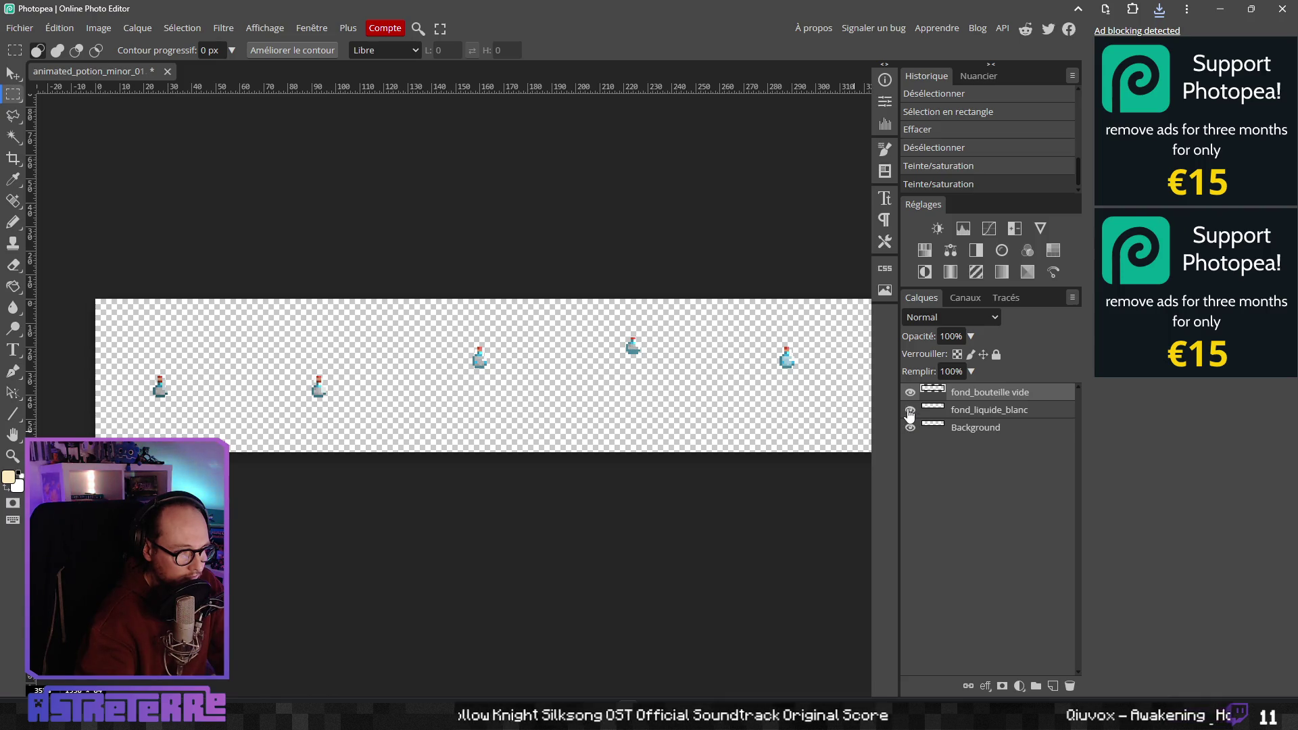
pyautogui.scroll(-5, 561, 364)
pyautogui.hscroll(2, 561, 365)
pyautogui.scroll(4, 579, 408)
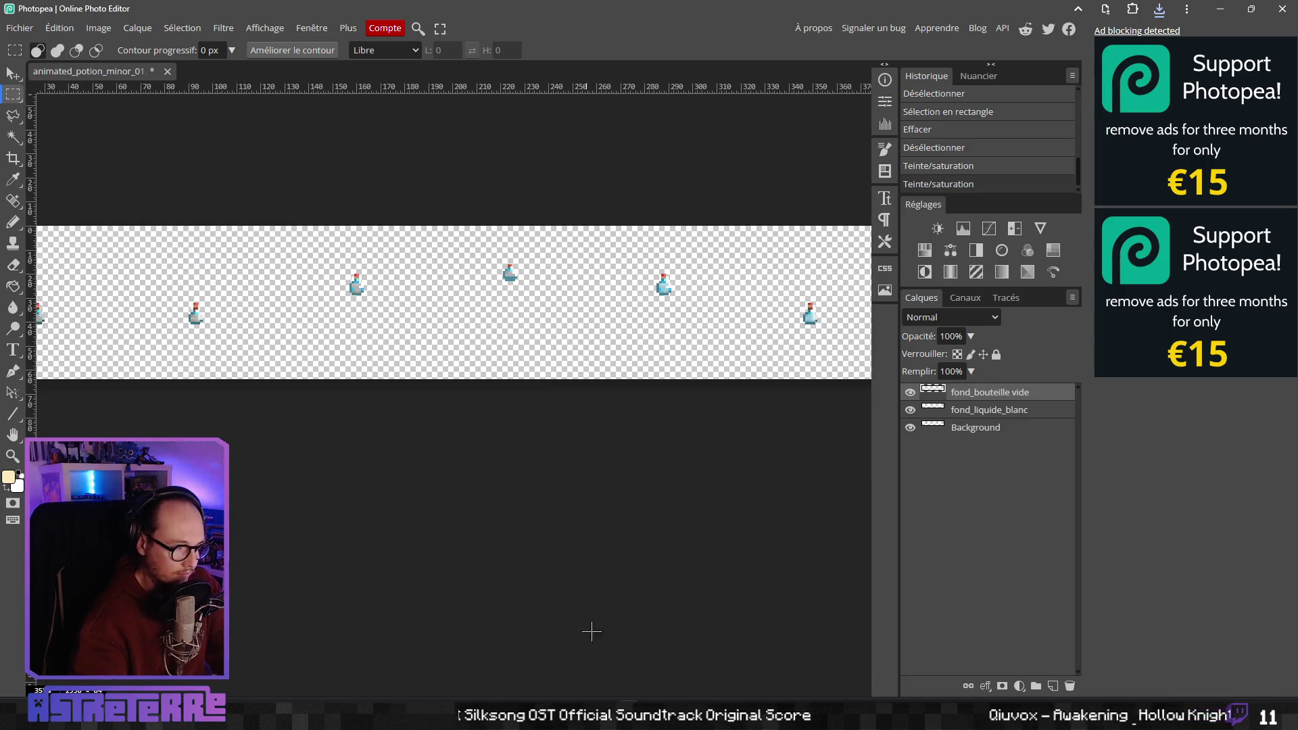
pyautogui.hotkey('alt', 'Tab')
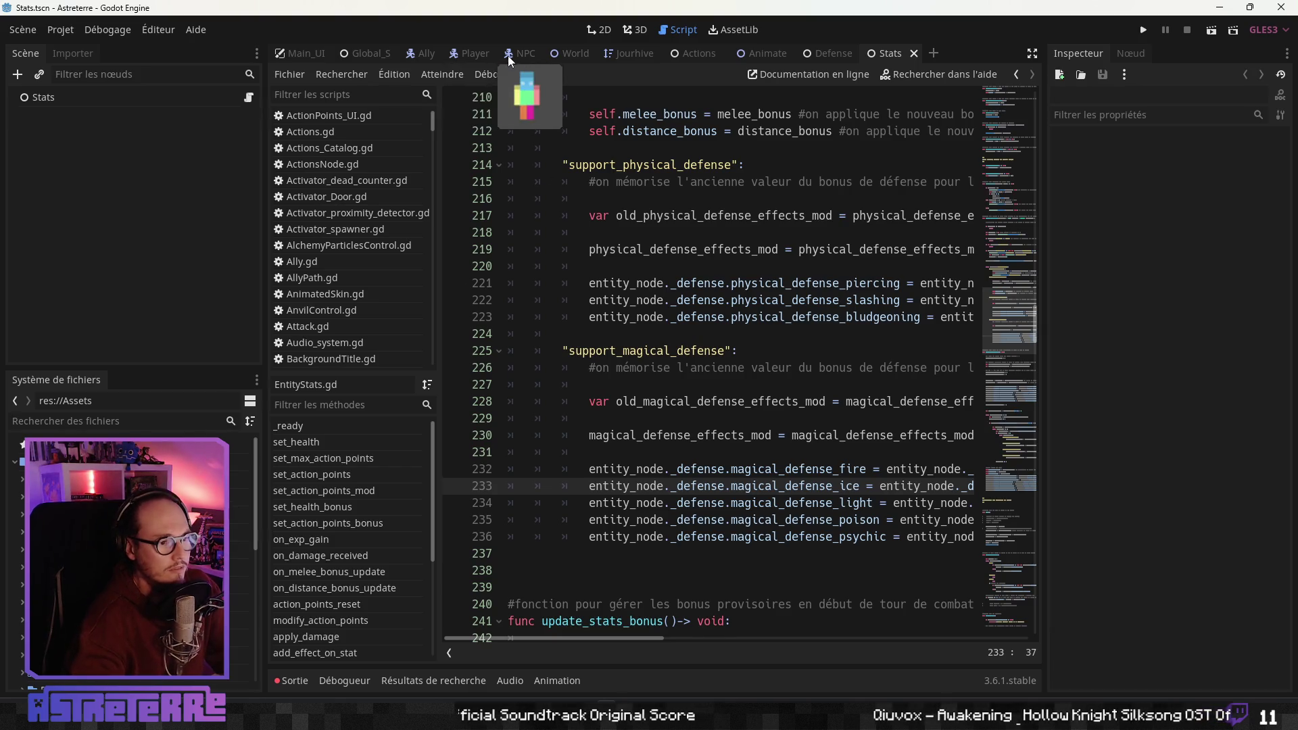
# Open the AnimatedSkin scene in the 2D view and inspect the Weapon sprite
pyautogui.click(764, 57)
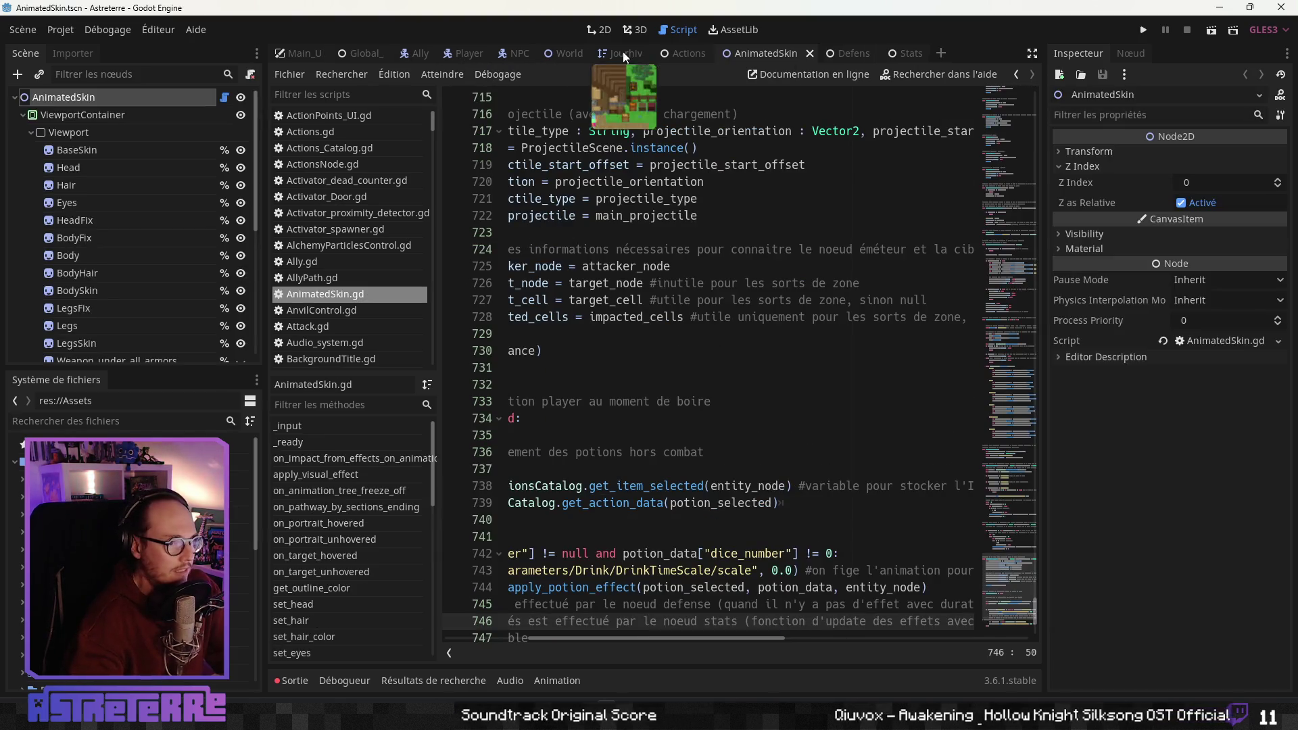
pyautogui.click(603, 31)
pyautogui.scroll(-5, 86, 245)
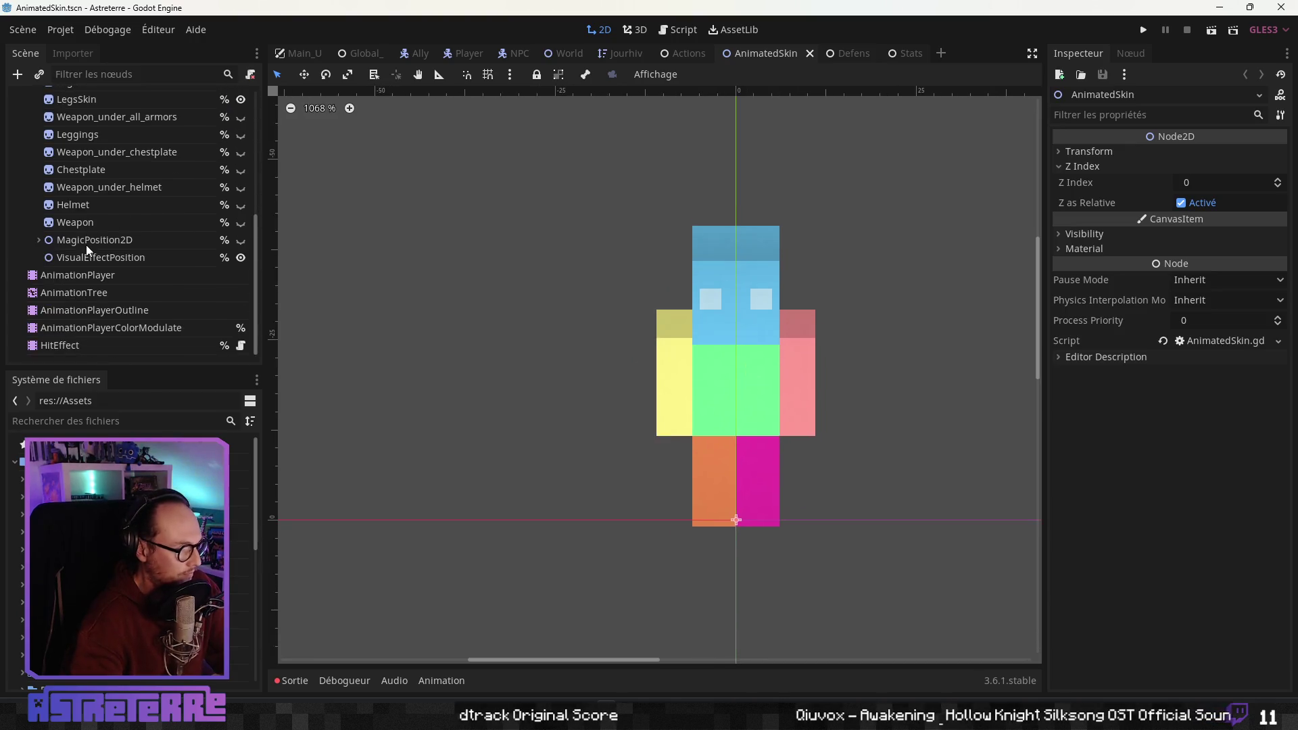
pyautogui.click(81, 222)
pyautogui.scroll(4, 79, 209)
pyautogui.scroll(3, 75, 202)
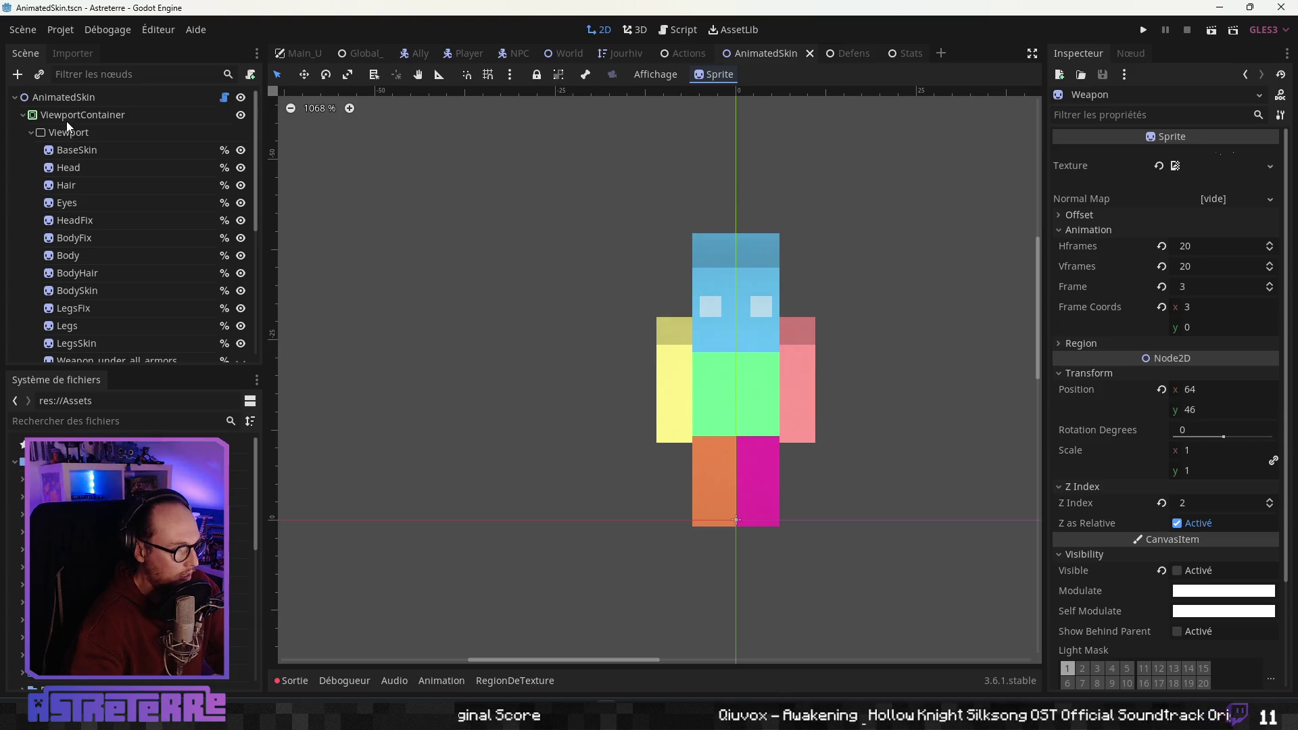
# Check the Head sprite and ViewportContainer, then start adding a child node under Viewport
pyautogui.click(68, 132)
pyautogui.rightClick(67, 135)
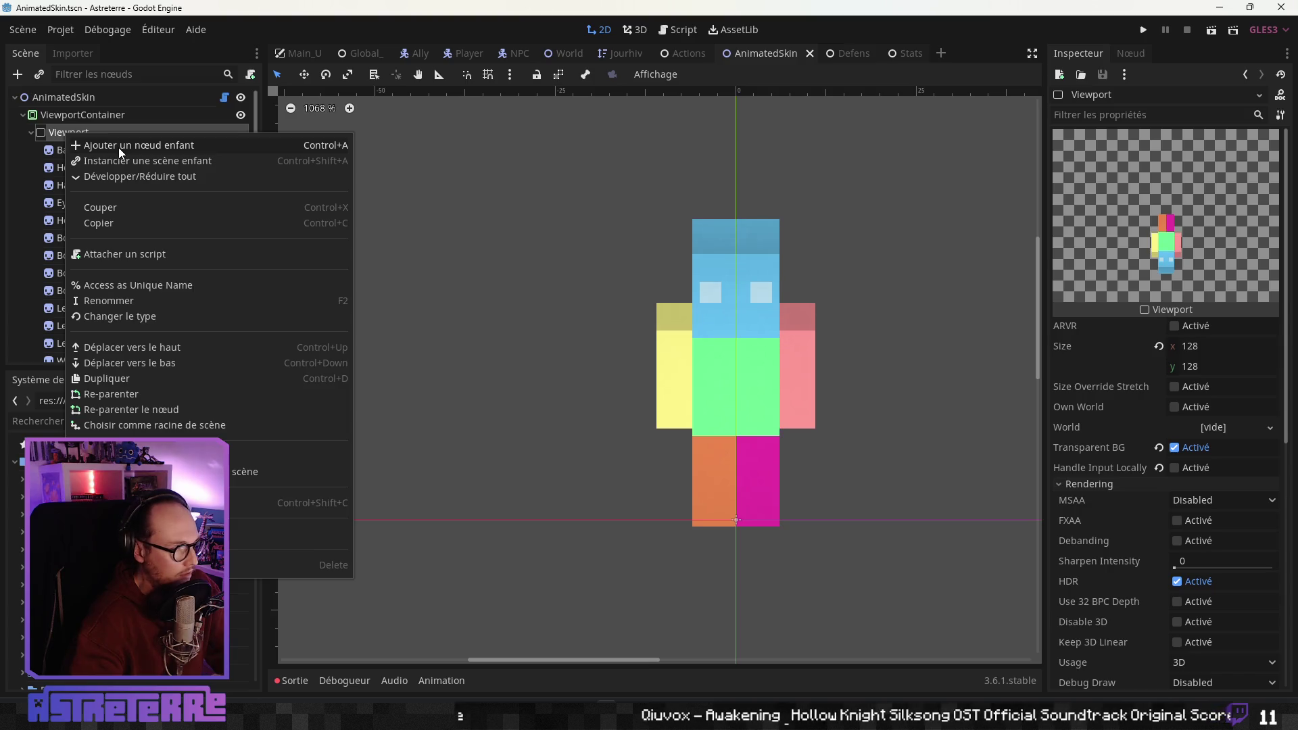
pyautogui.click(64, 165)
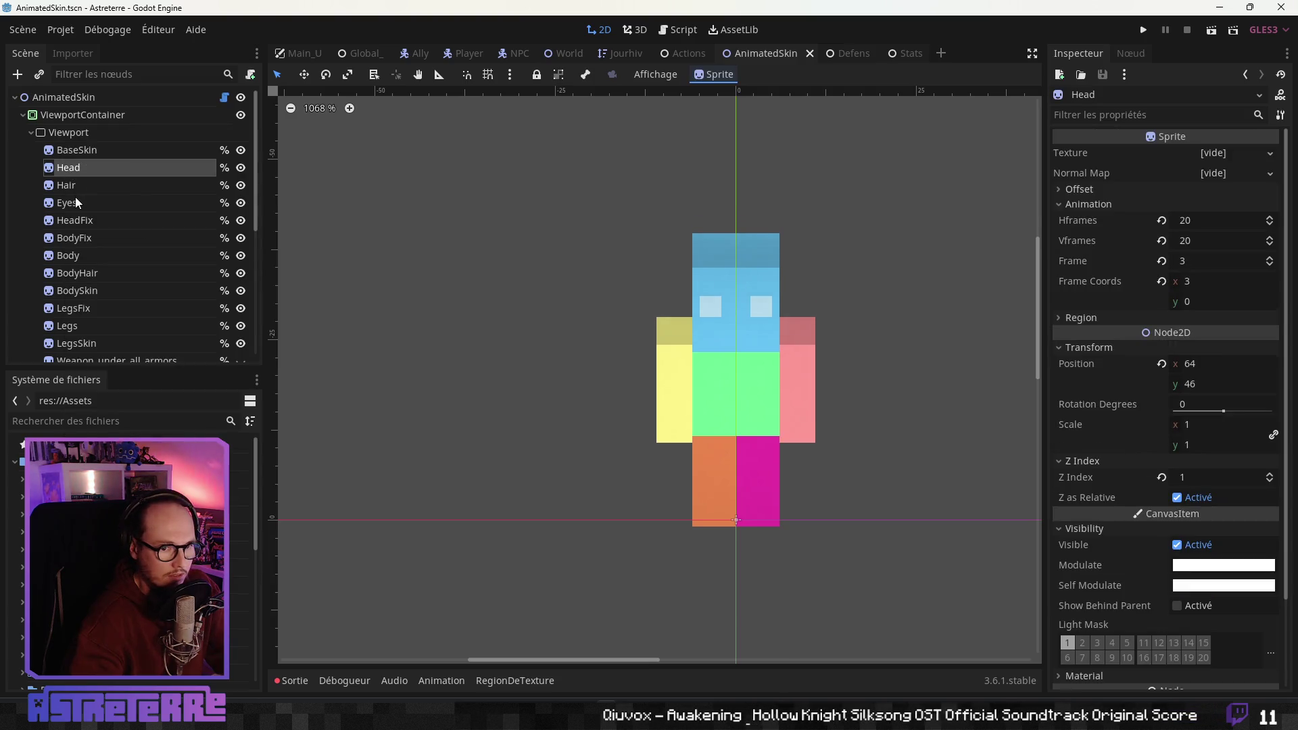
pyautogui.click(77, 136)
pyautogui.click(79, 121)
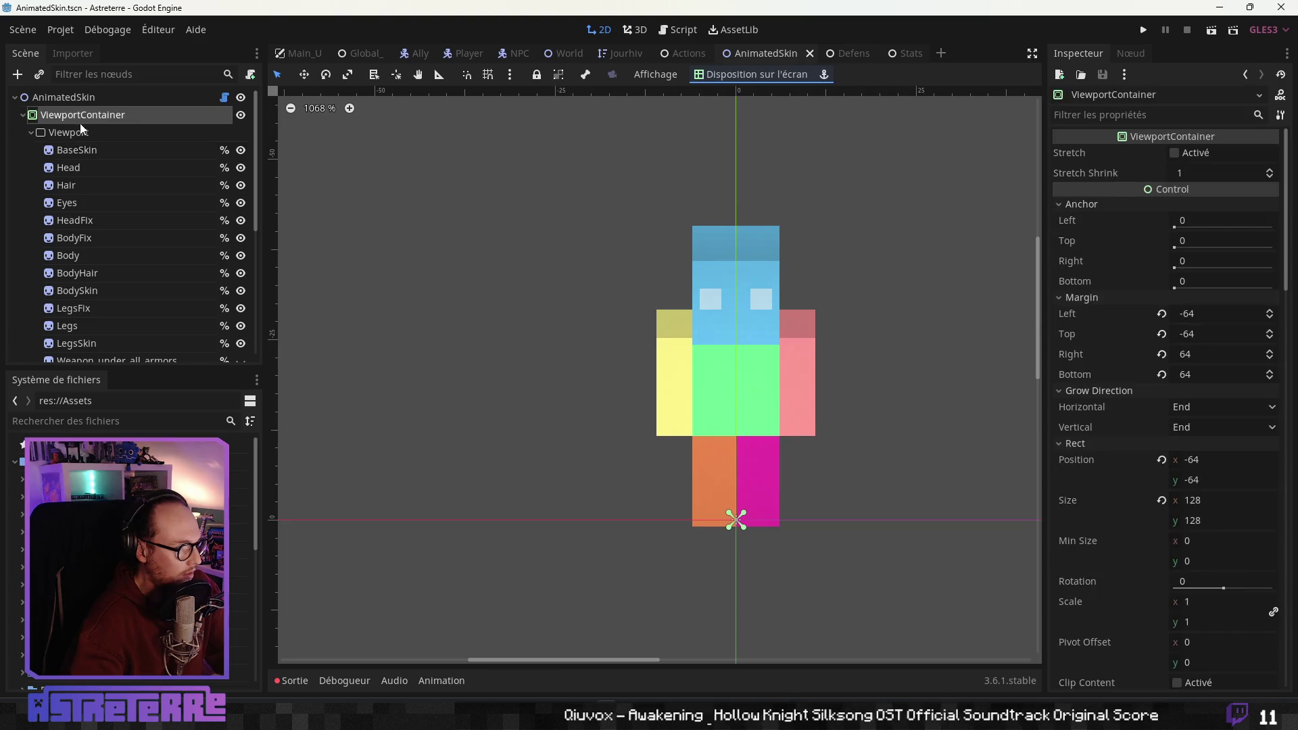
pyautogui.click(79, 130)
pyautogui.rightClick(79, 129)
pyautogui.click(140, 142)
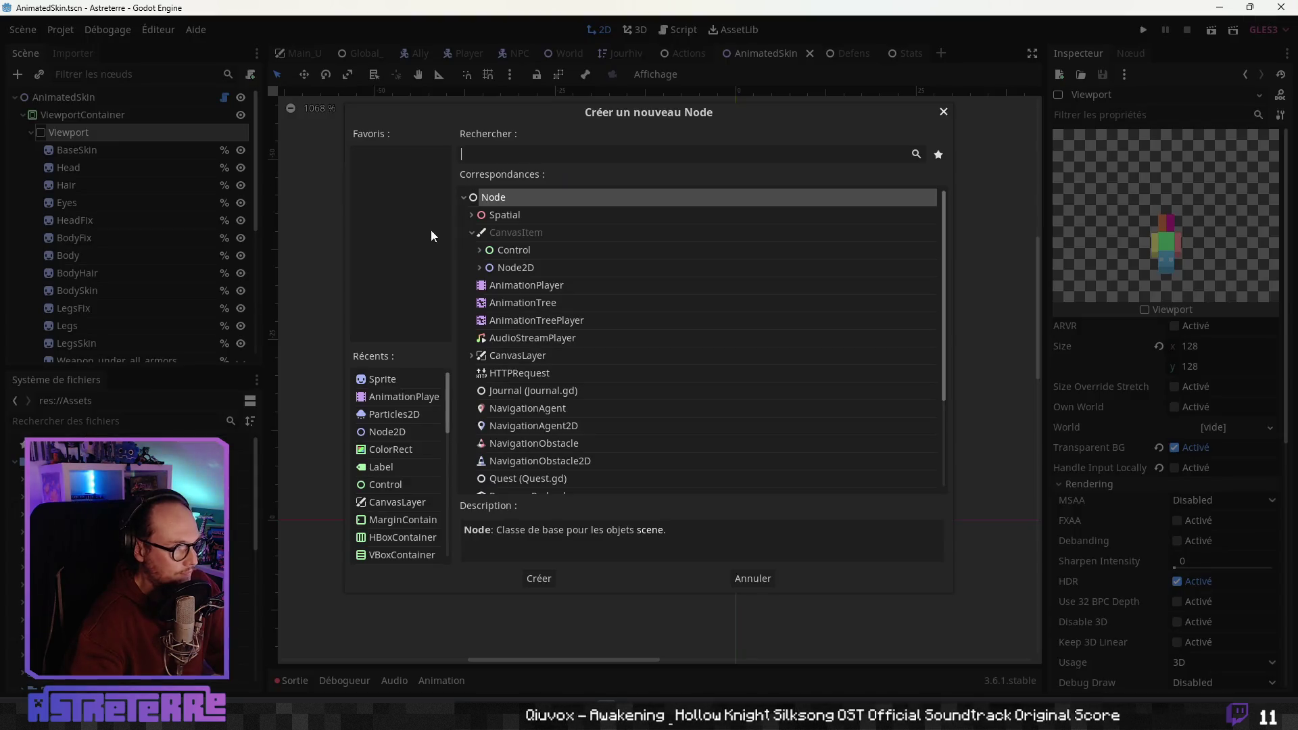
# Create a Sprite under Viewport and name it Potion
pyautogui.click(383, 379)
pyautogui.click(539, 580)
pyautogui.scroll(-1, 84, 287)
pyautogui.press('F2')
pyautogui.write('Potion')
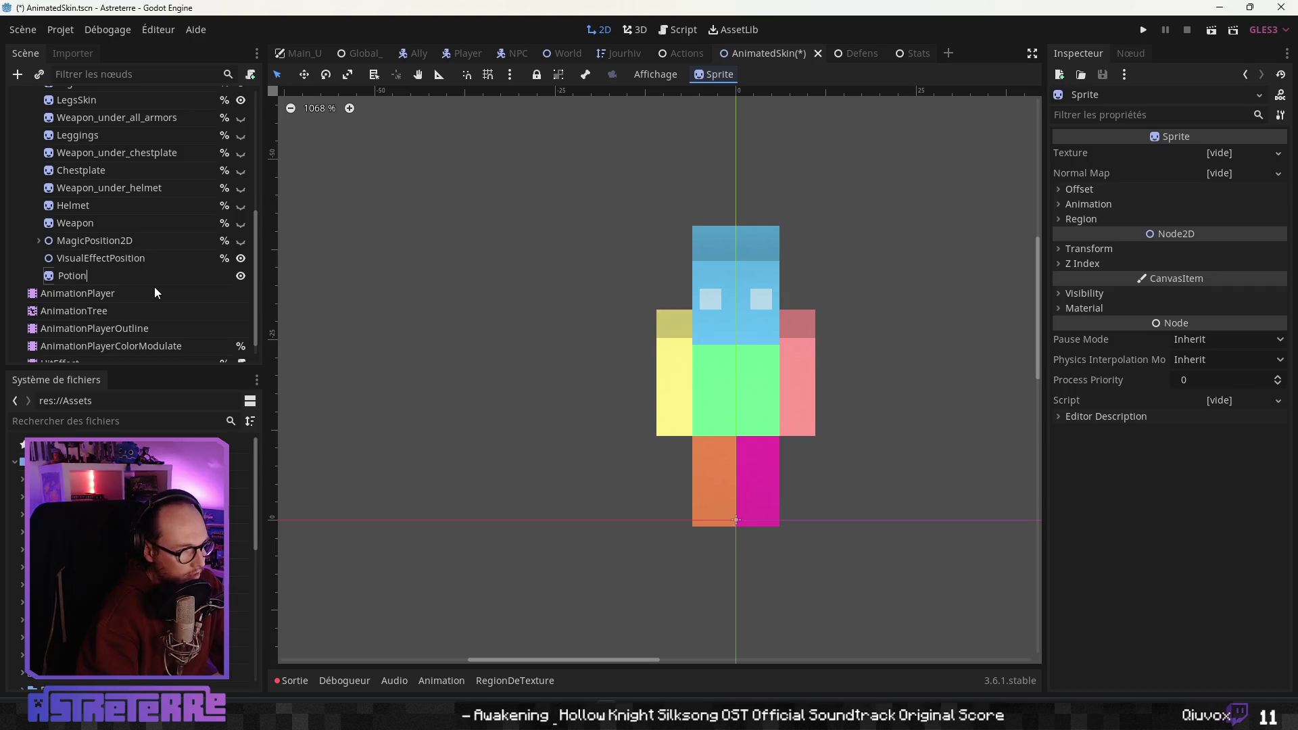
pyautogui.press('Return')
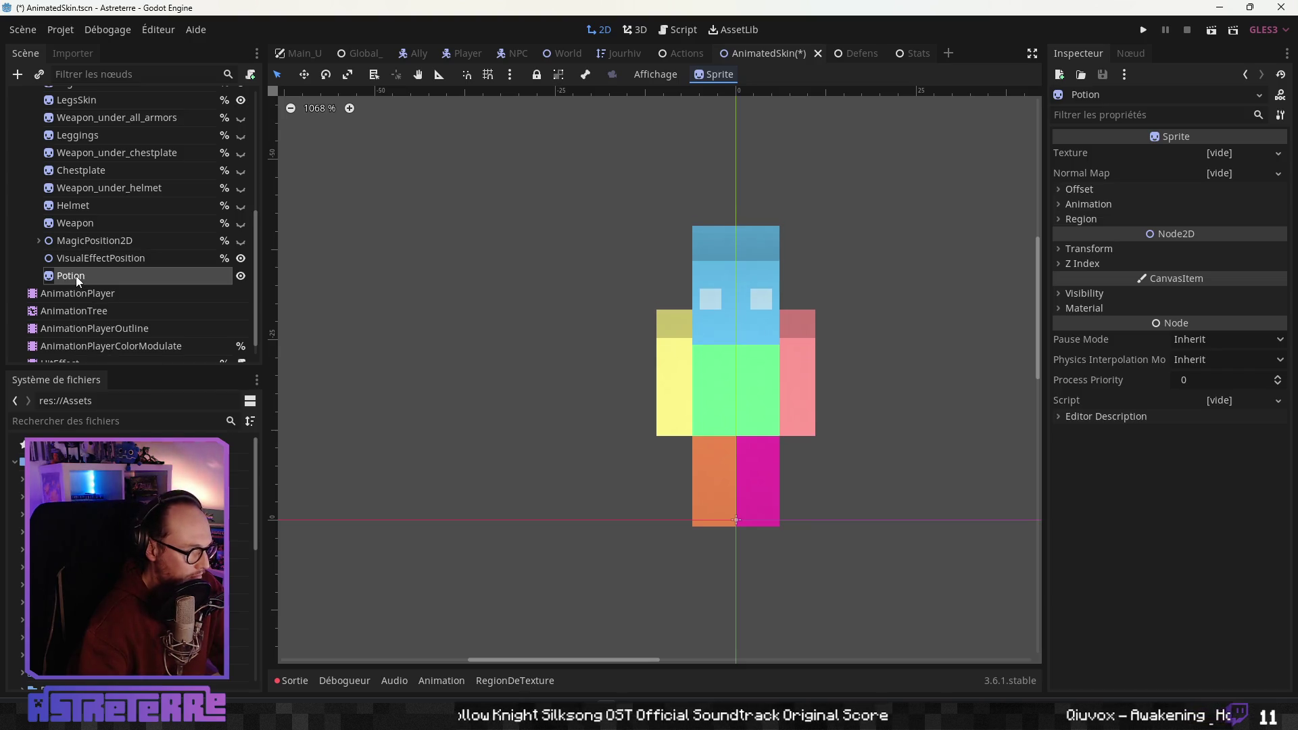
pyautogui.scroll(3, 82, 292)
pyautogui.scroll(-2, 82, 292)
pyautogui.click(38, 273)
pyautogui.click(38, 274)
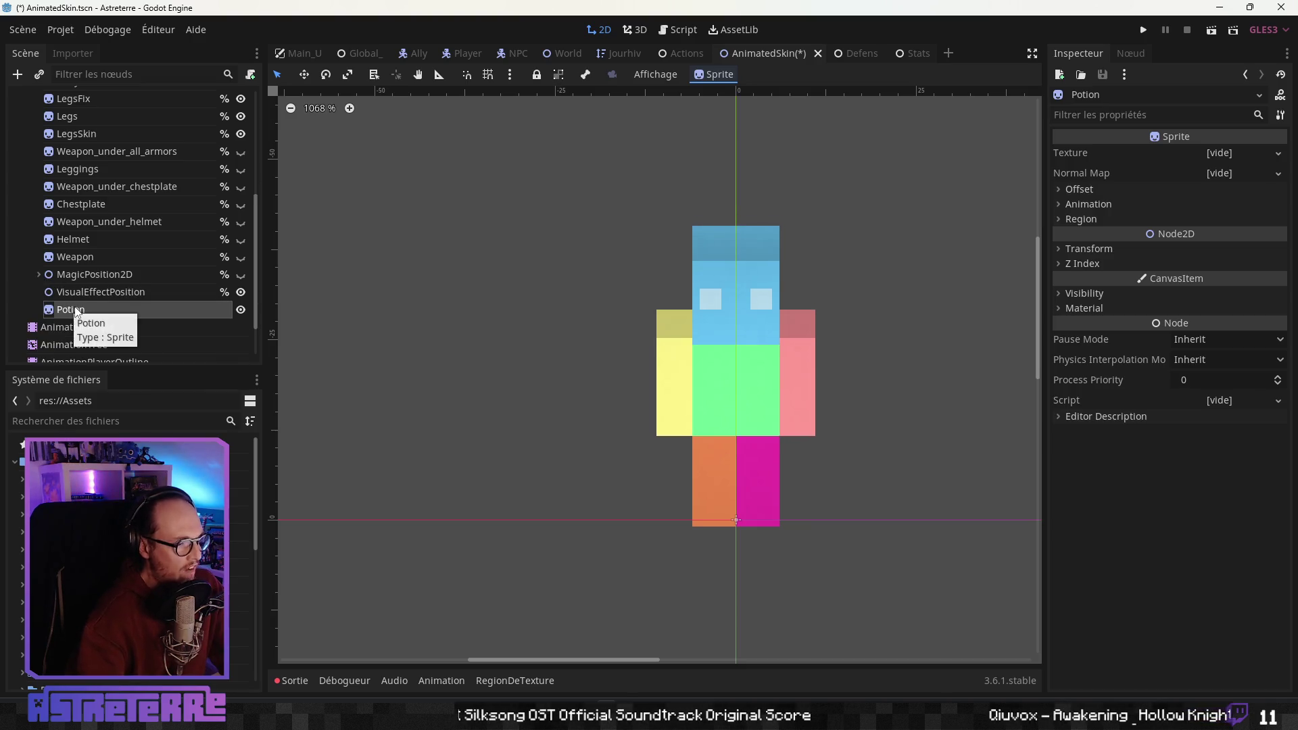
# Add a Node2D under Viewport and move the Potion sprite into it
pyautogui.scroll(3, 110, 181)
pyautogui.scroll(3, 111, 181)
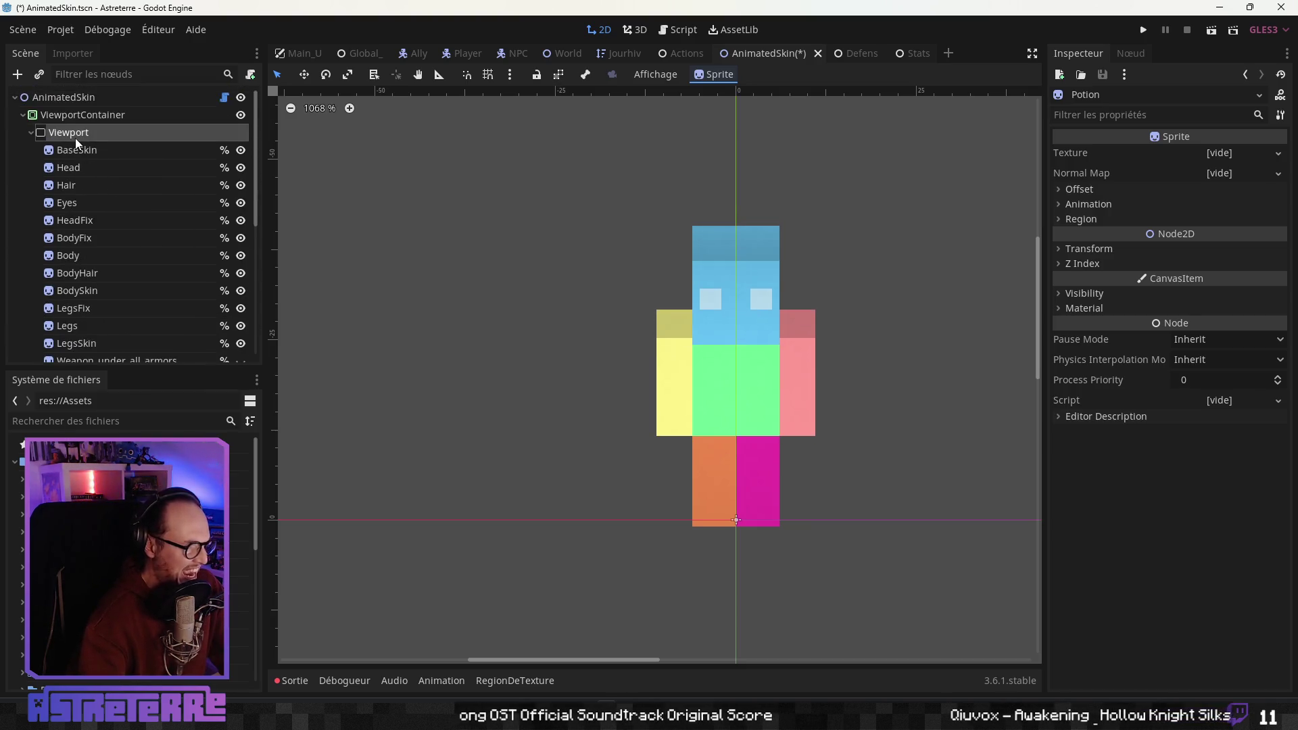
pyautogui.rightClick(75, 138)
pyautogui.click(124, 151)
pyautogui.click(514, 233)
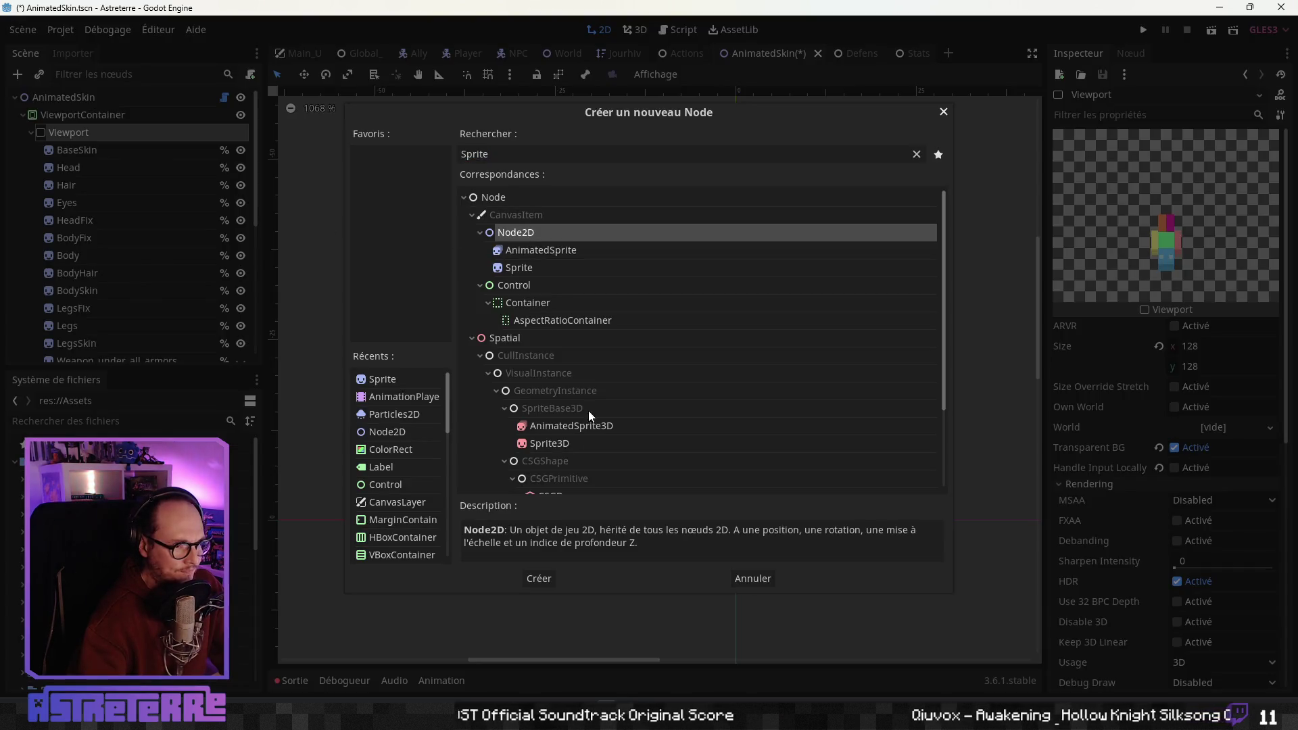
pyautogui.click(538, 579)
pyautogui.moveTo(79, 240); pyautogui.dragTo(80, 257)
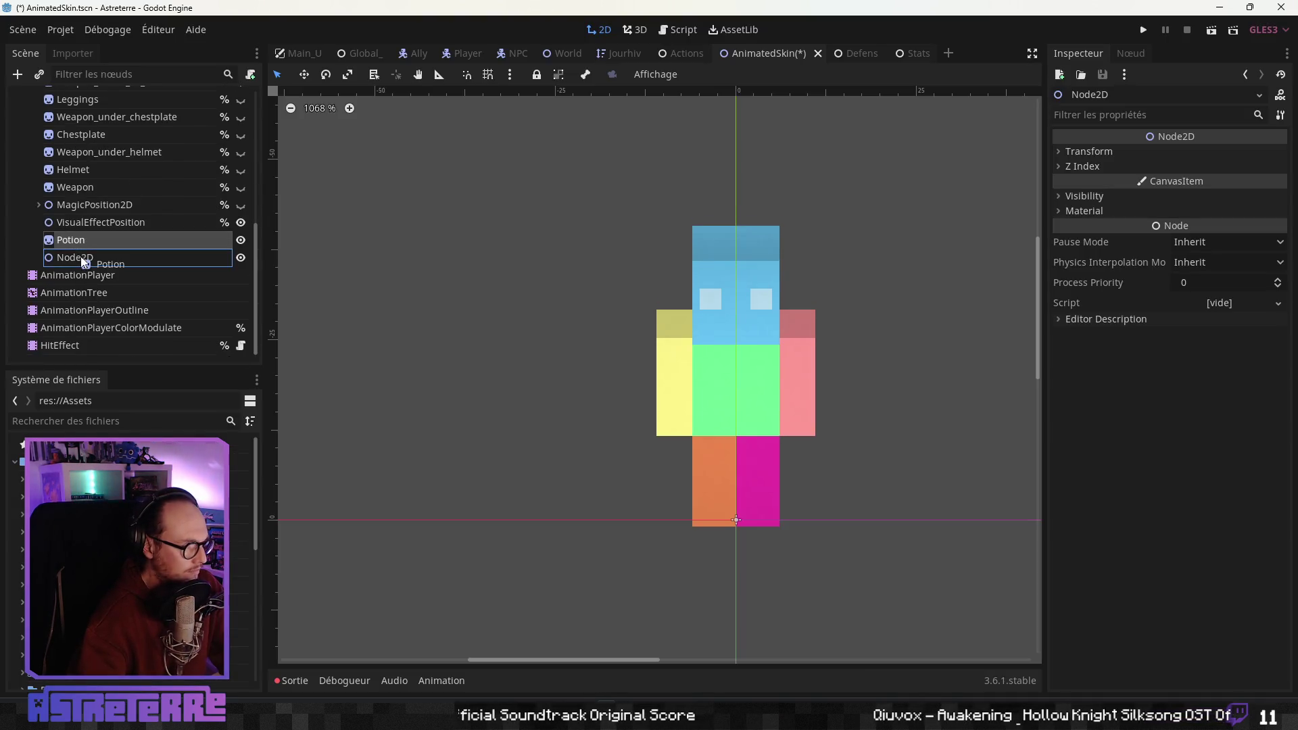
# Rename the Node2D to PotionControl and start renaming Potion to PotionBottle
pyautogui.click(79, 242)
pyautogui.click(73, 242)
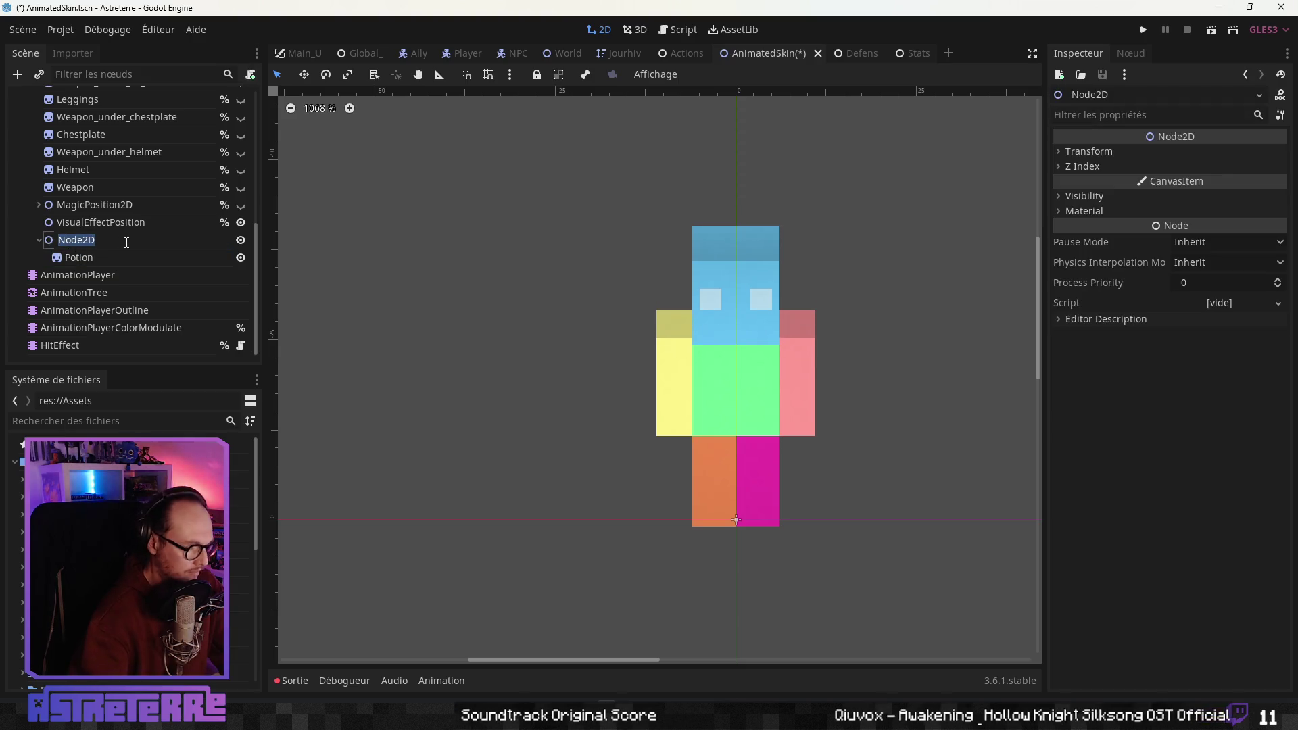
pyautogui.write('PotionControl')
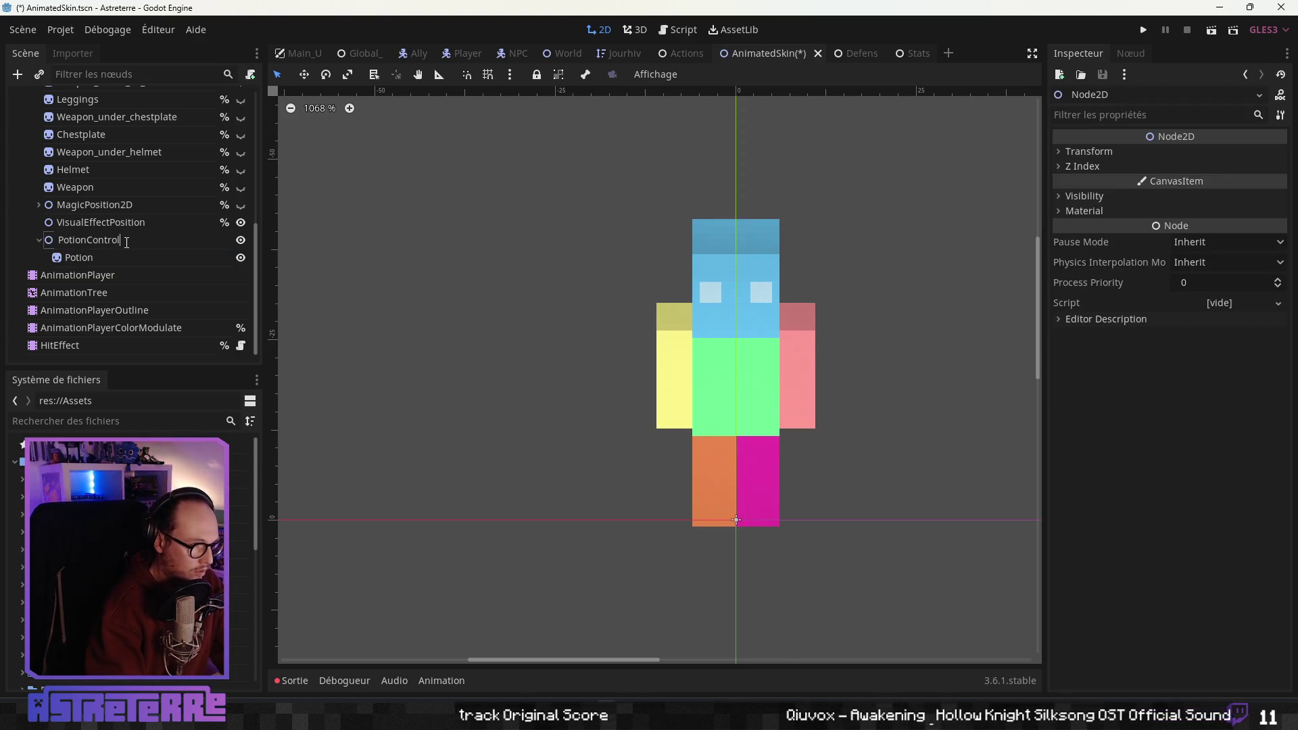
pyautogui.press('Return')
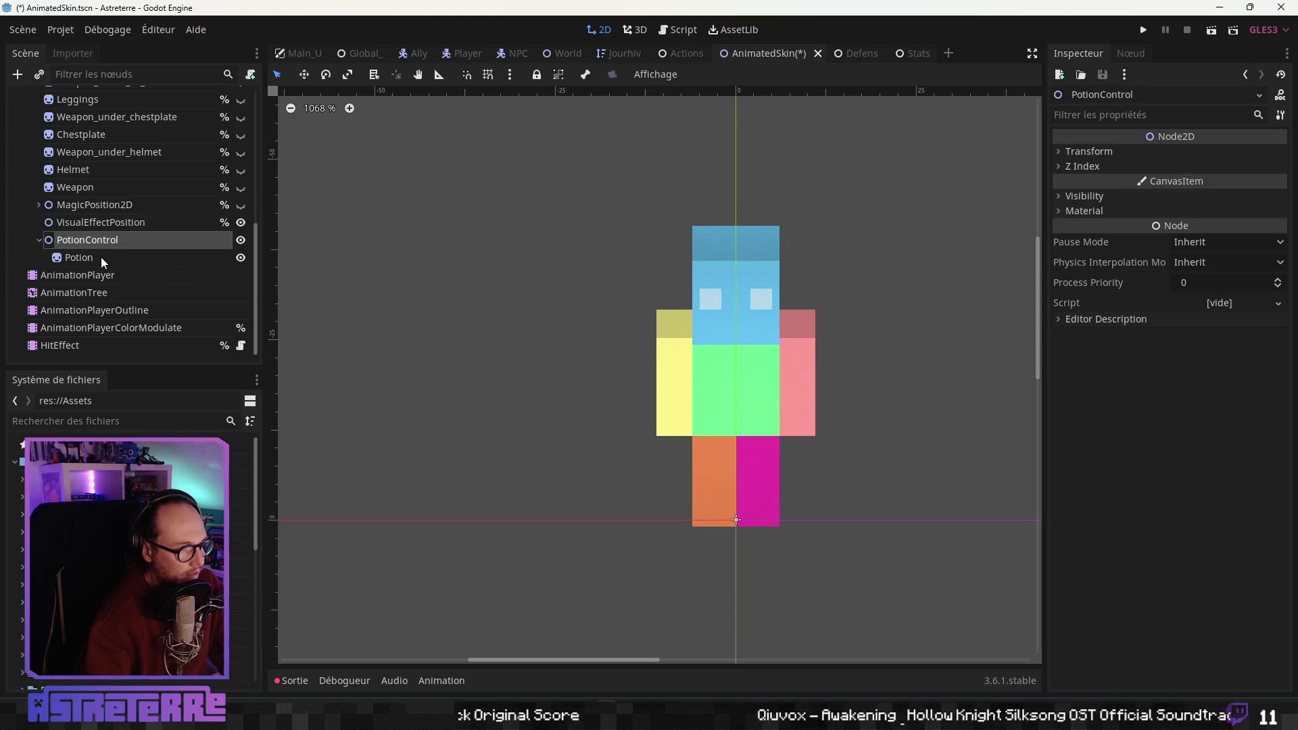
pyautogui.click(112, 258)
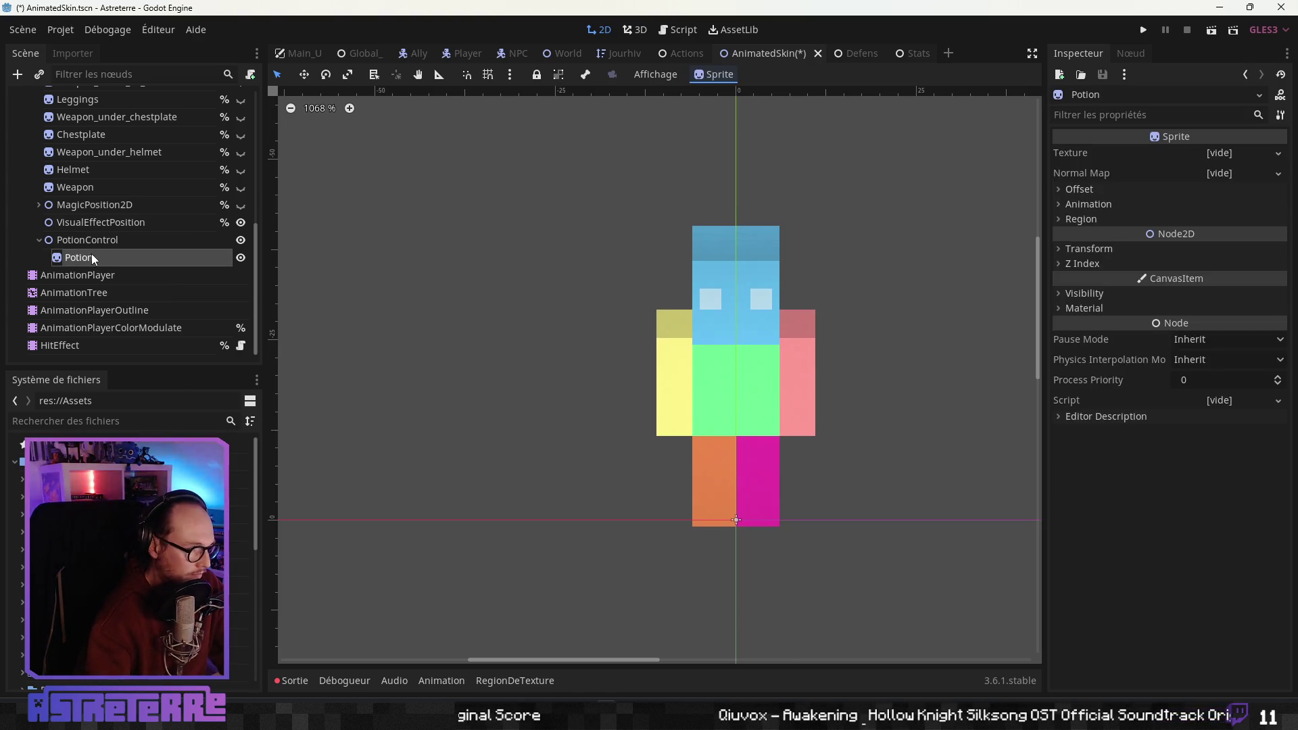
pyautogui.click(95, 258)
pyautogui.click(114, 259)
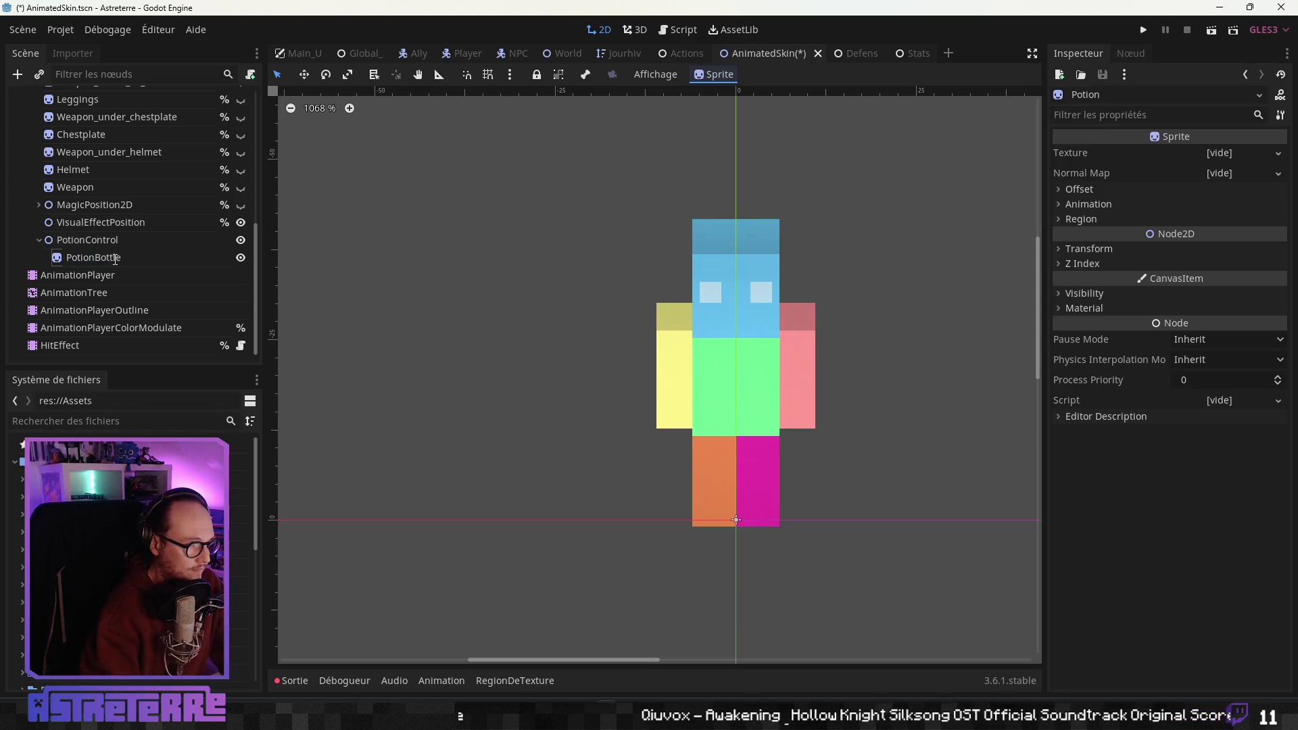
# Add a Sprite child under PotionControl and name it PotionLiquid
pyautogui.rightClick(92, 242)
pyautogui.click(155, 254)
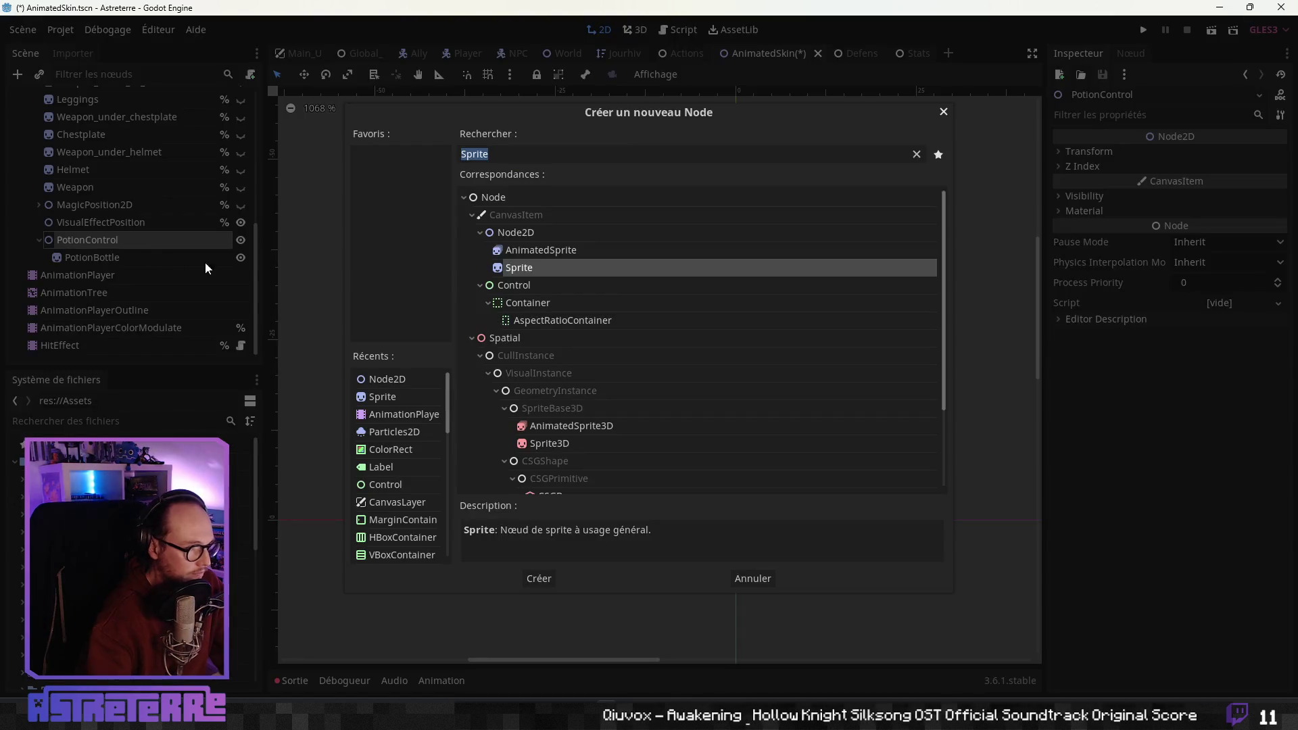
pyautogui.click(520, 250)
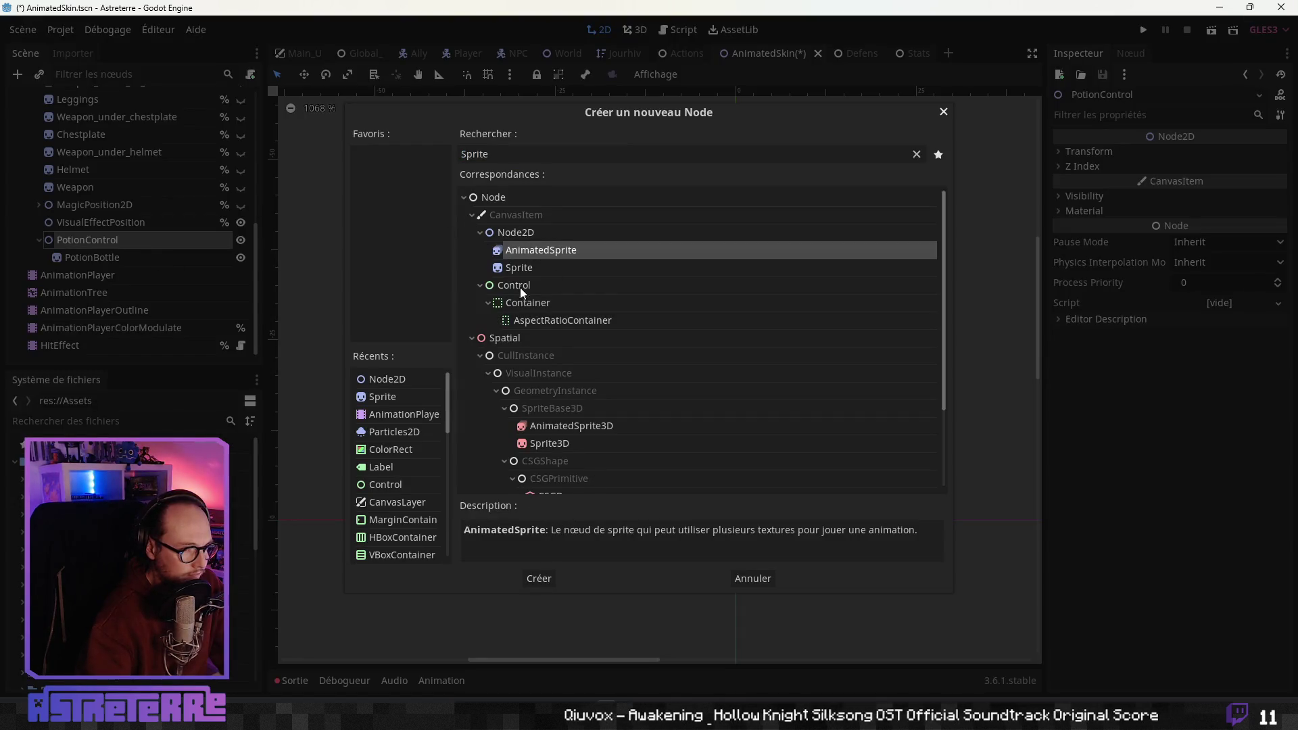
pyautogui.click(519, 268)
pyautogui.press('Return')
pyautogui.click(98, 277)
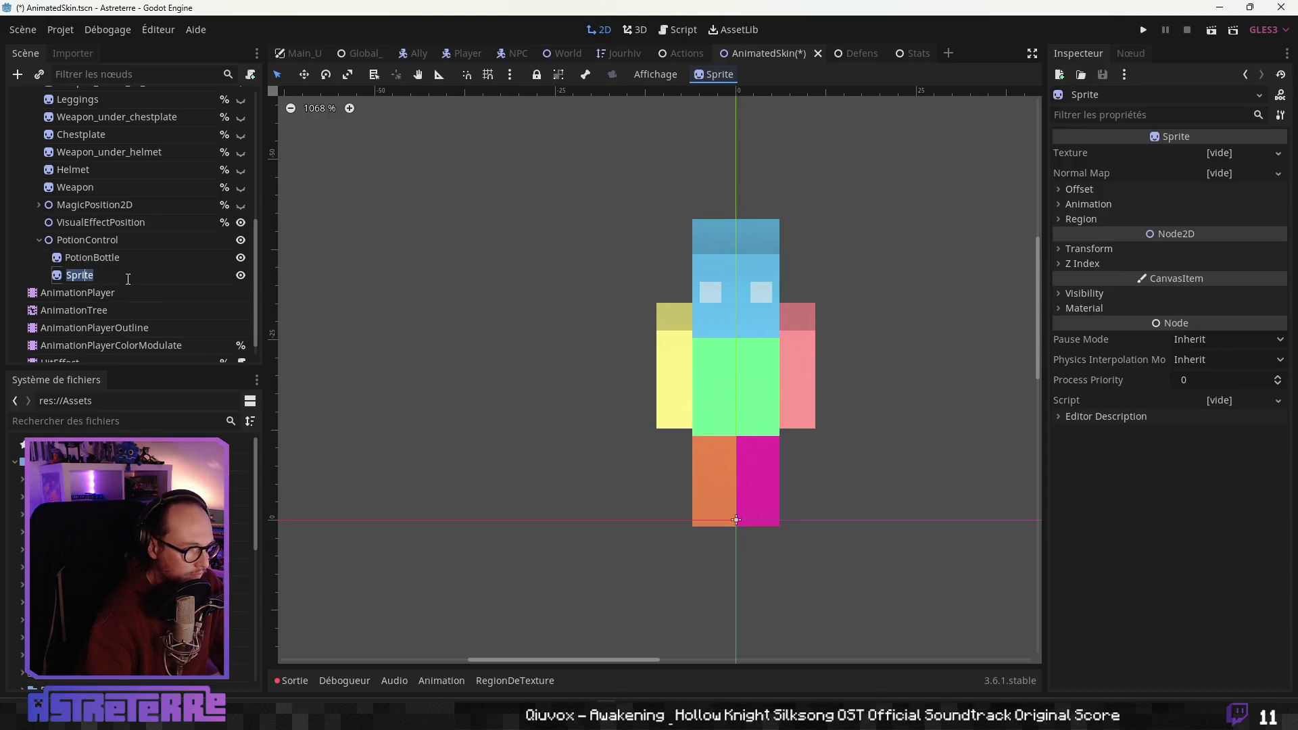
pyautogui.write('PotionLiquid')
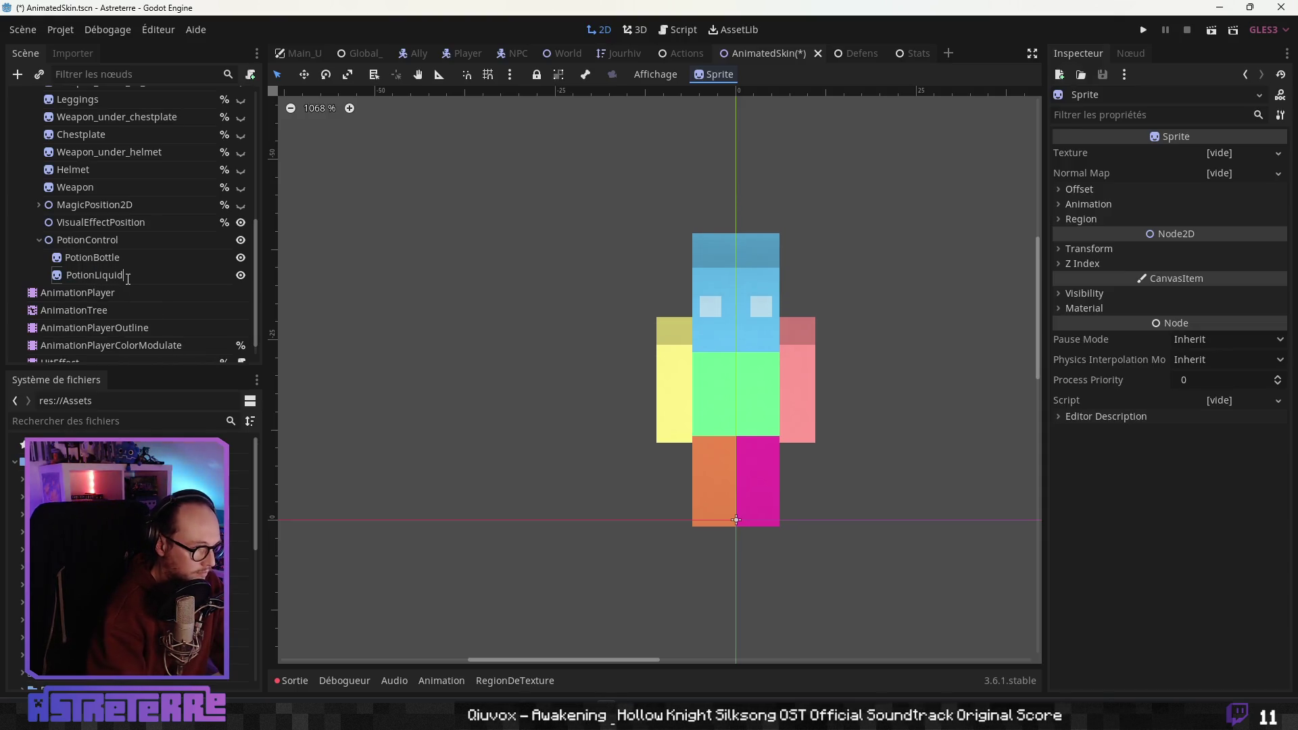
pyautogui.press('Return')
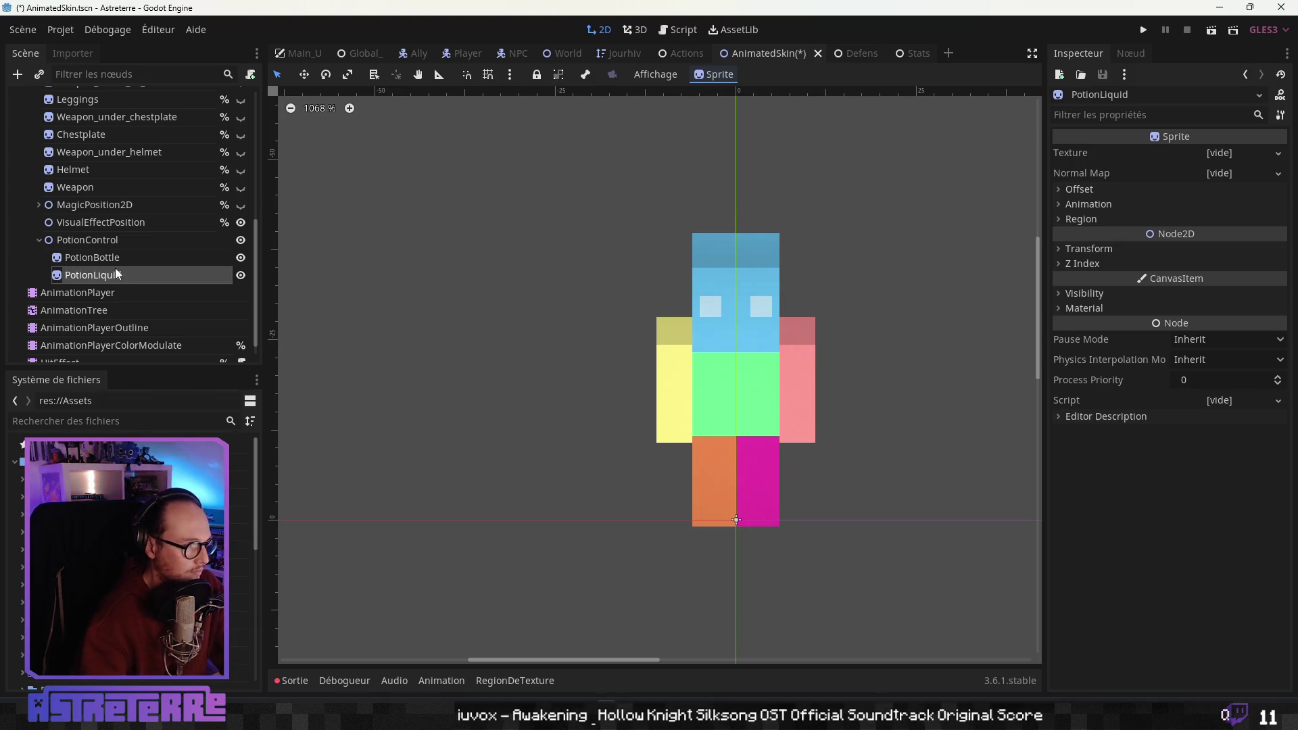
# Select PotionBottle and filter the FileSystem dock by 'po' to find the potion bottle sheet
pyautogui.click(120, 251)
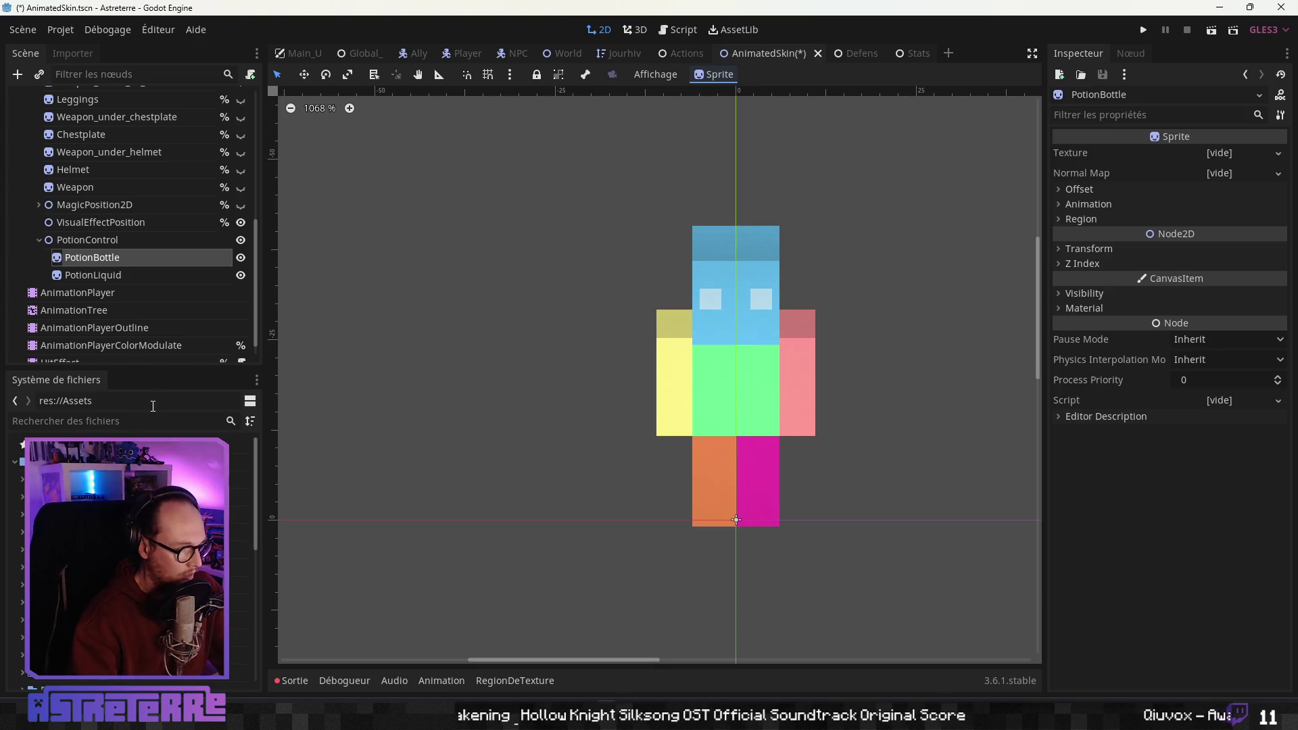
pyautogui.click(64, 421)
pyautogui.write('potion')
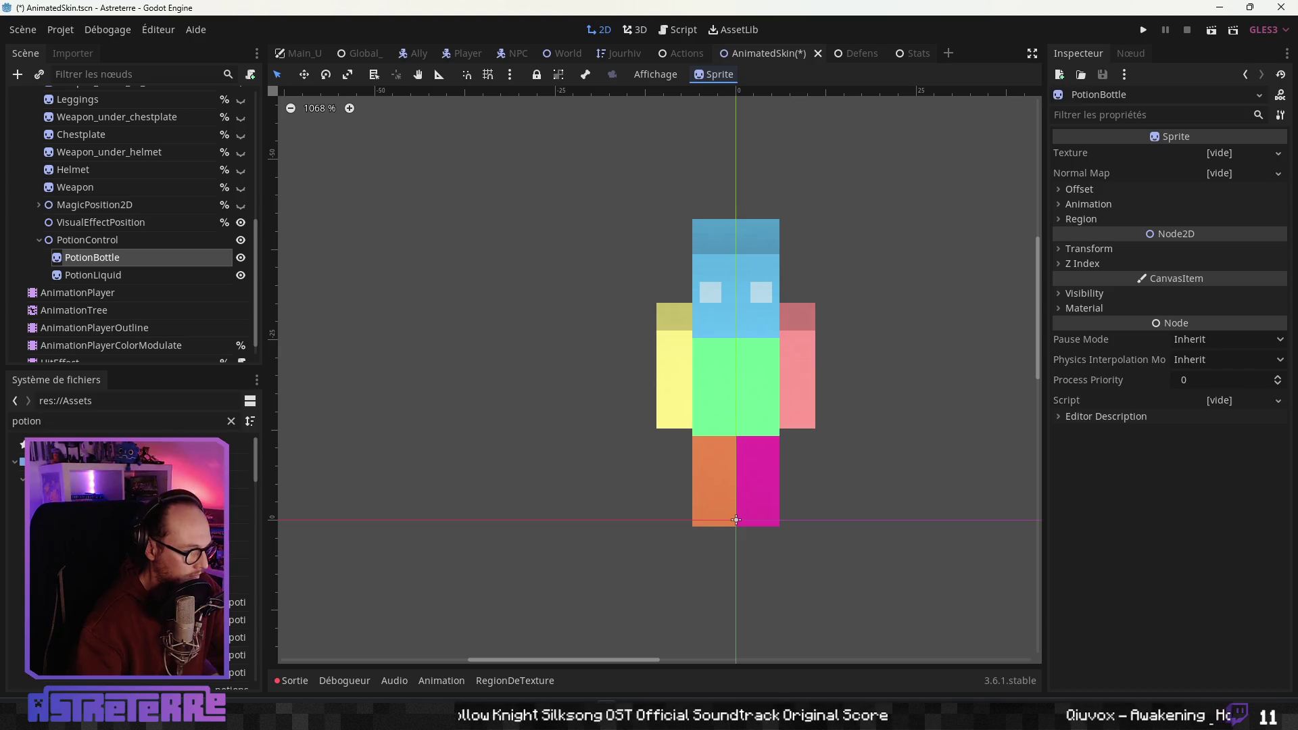
pyautogui.click(238, 549)
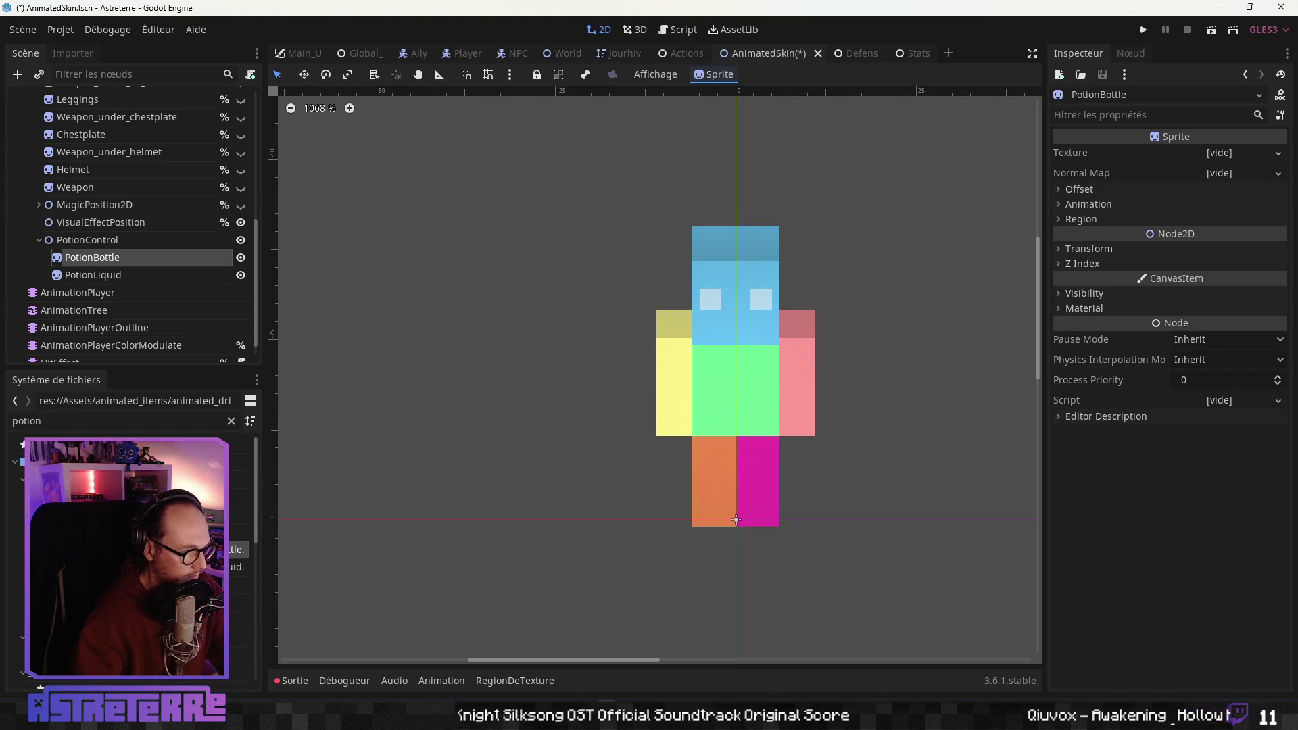
# Give PotionBottle the 1536x64 bottle sheet as its texture, then select Aseprite's drink frames
pyautogui.moveTo(238, 549)
pyautogui.mouseDown()
pyautogui.moveTo(258, 557)
pyautogui.moveTo(891, 392)
pyautogui.moveTo(1259, 177)
pyautogui.moveTo(1221, 156)
pyautogui.mouseUp()
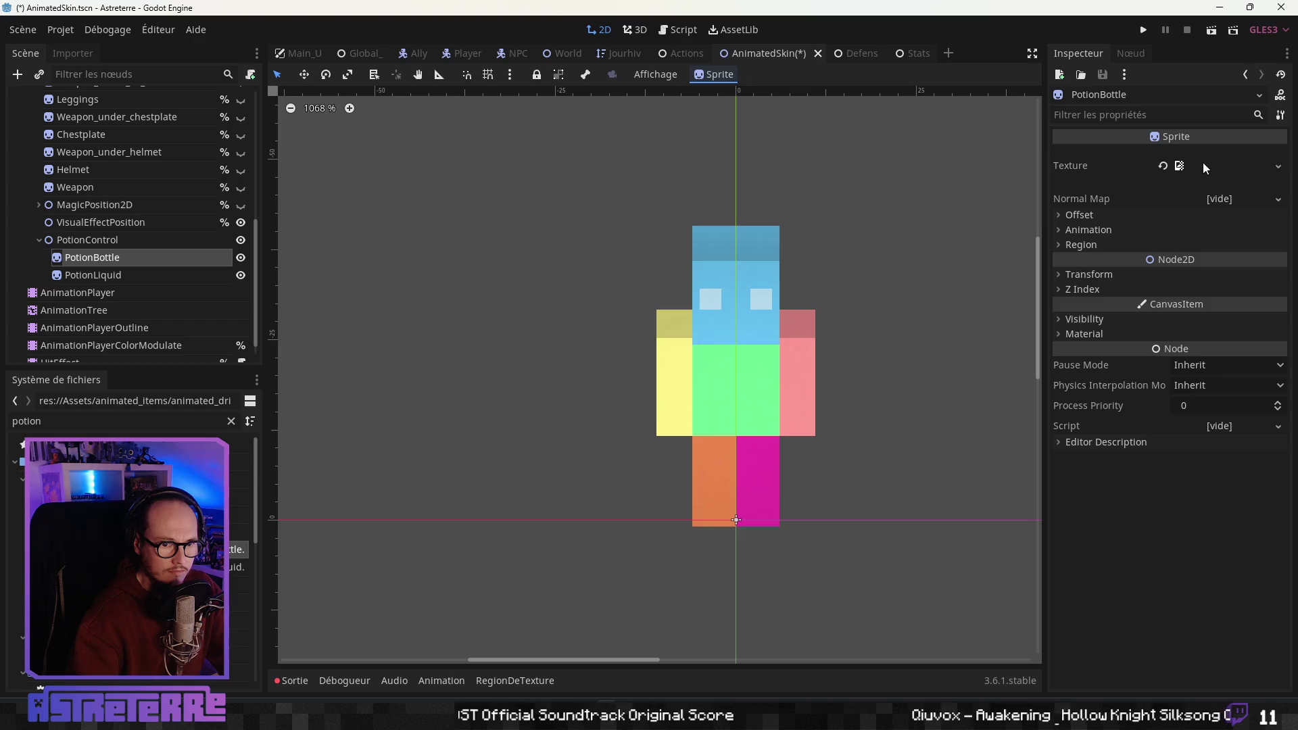
pyautogui.click(1203, 164)
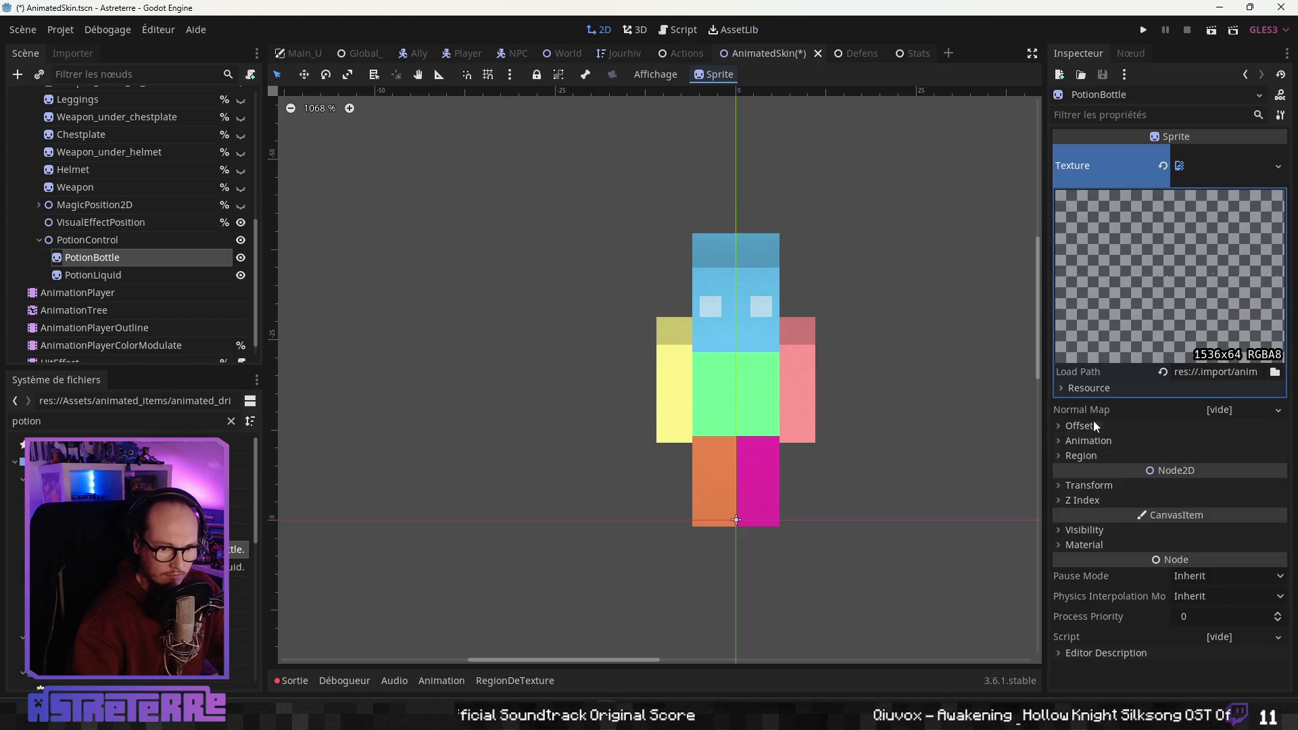
pyautogui.hotkey('alt', 'Tab')
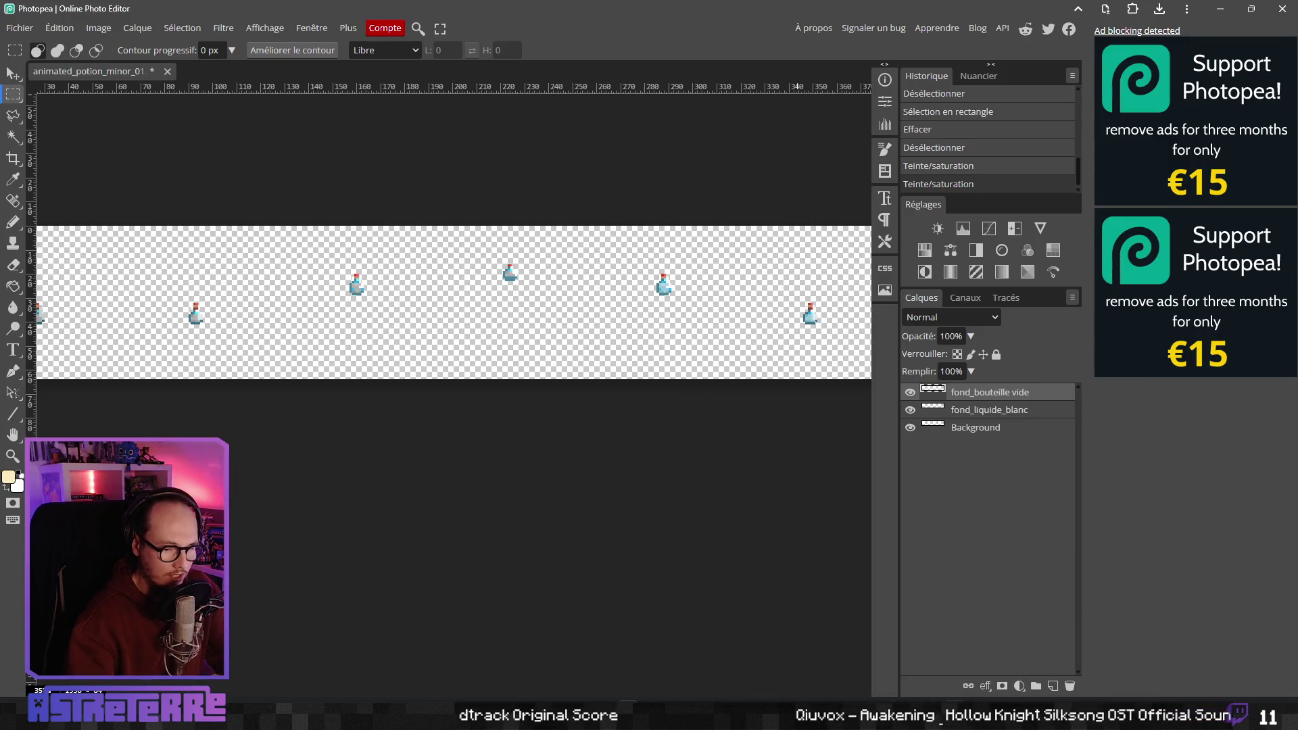
pyautogui.hotkey('alt', 'Tab')
pyautogui.moveTo(745, 538); pyautogui.dragTo(1123, 538)
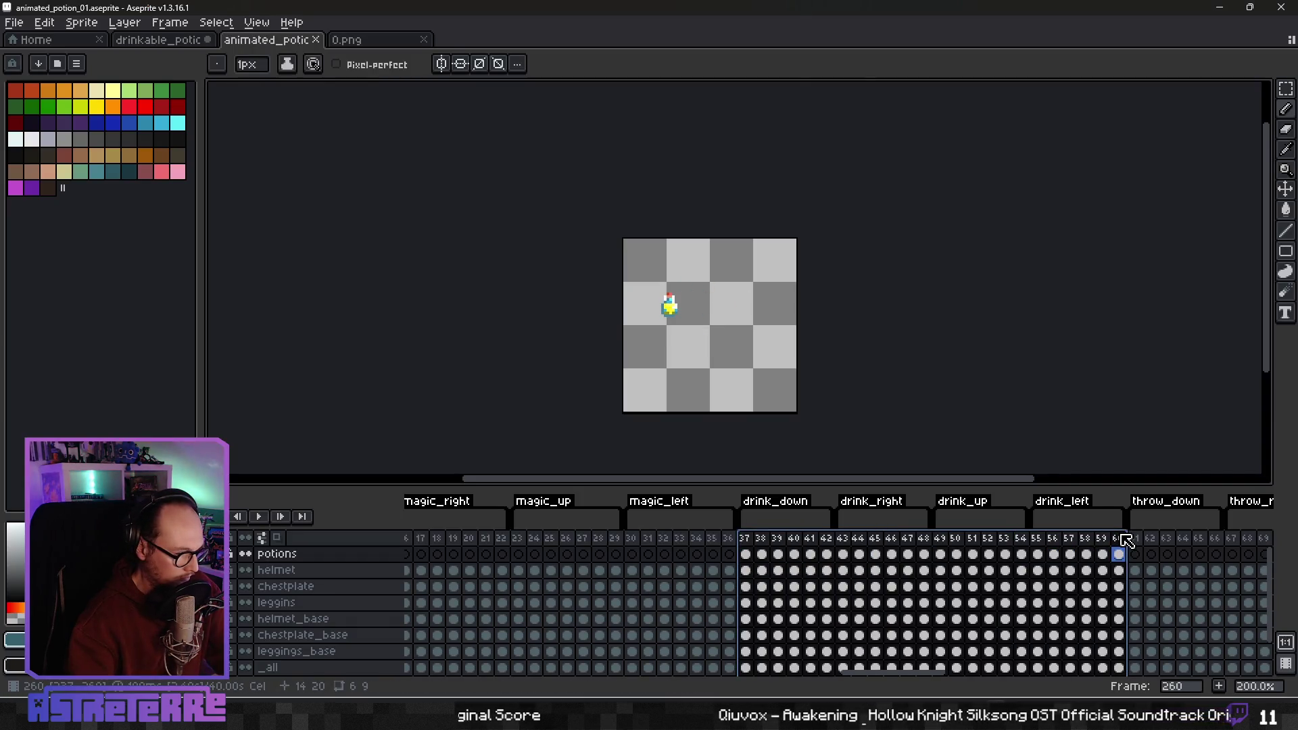
# Confirm the drink frames run from 37 to 60 in Aseprite, then return to Godot
pyautogui.moveTo(1125, 538)
pyautogui.mouseDown()
pyautogui.moveTo(750, 541)
pyautogui.moveTo(1125, 540)
pyautogui.mouseUp()
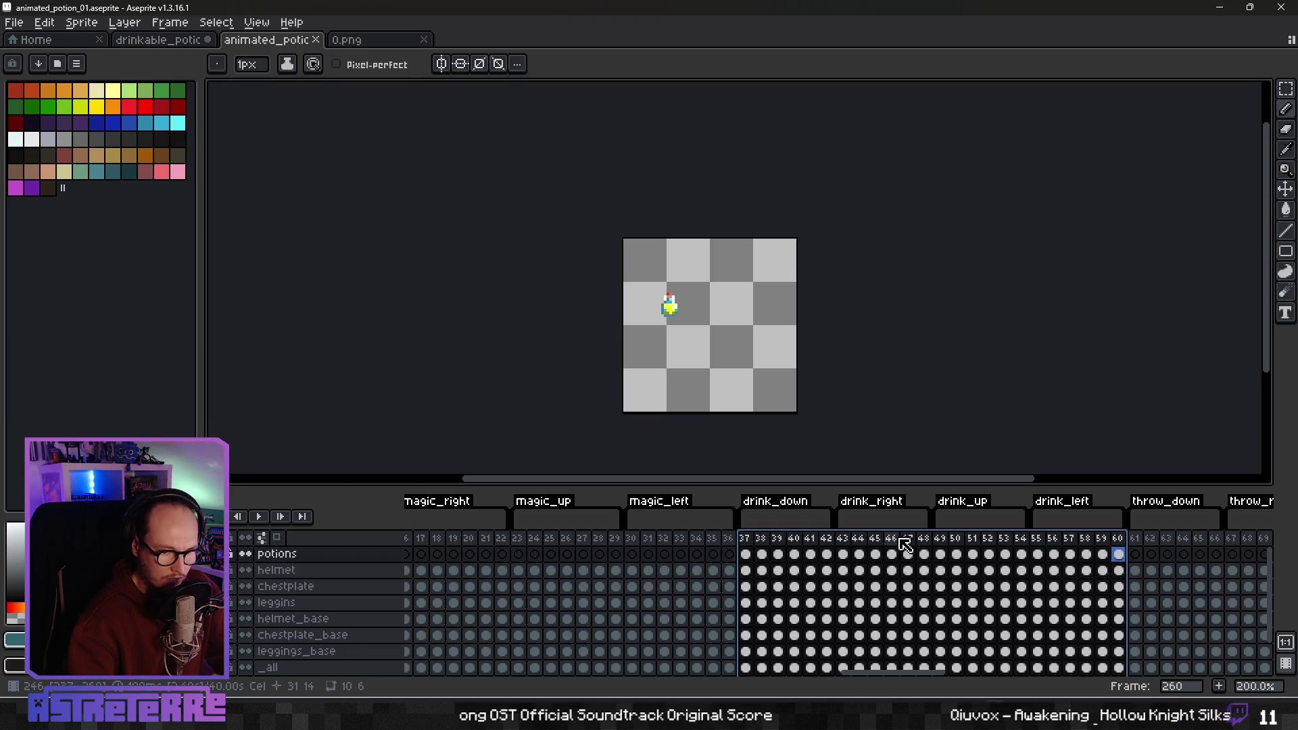
pyautogui.hotkey('alt', 'Tab')
pyautogui.hotkey('alt', 'Tab')
pyautogui.press('Tab')
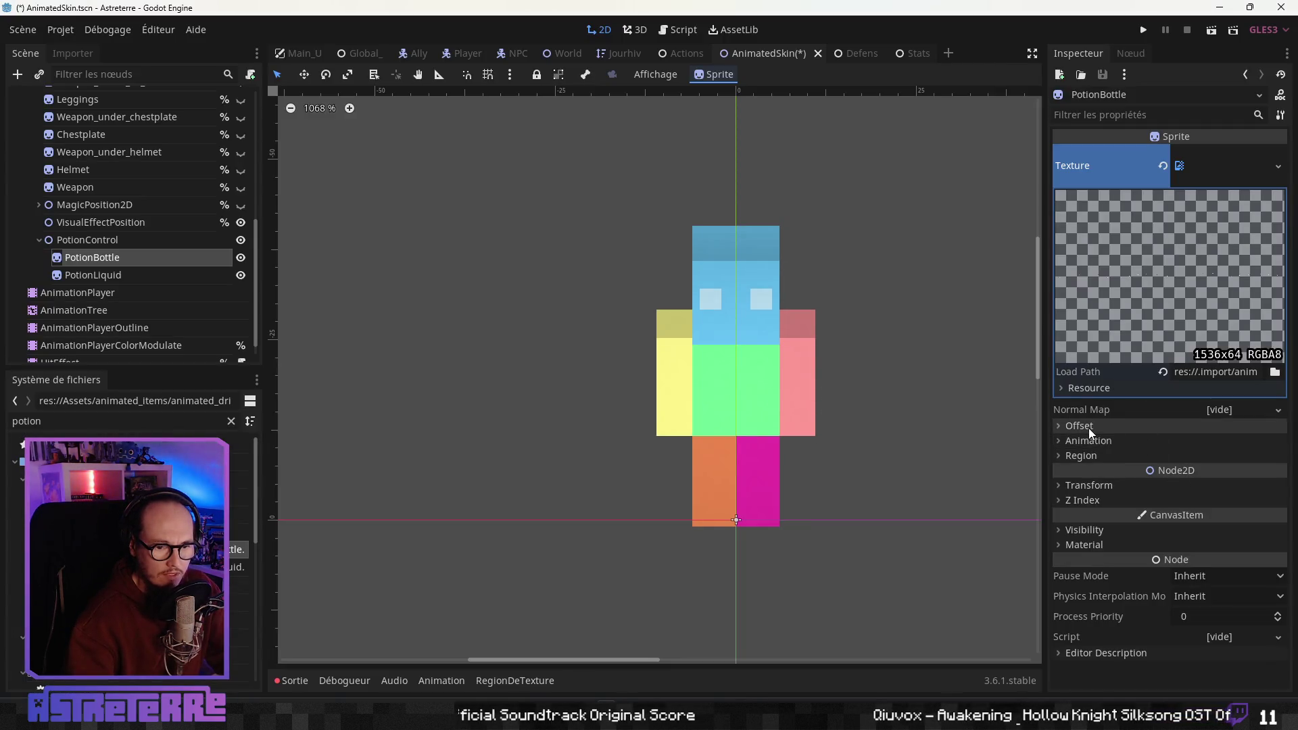
# Set PotionBottle's Hframes to 24 and bring the Frame back to 1
pyautogui.click(1088, 441)
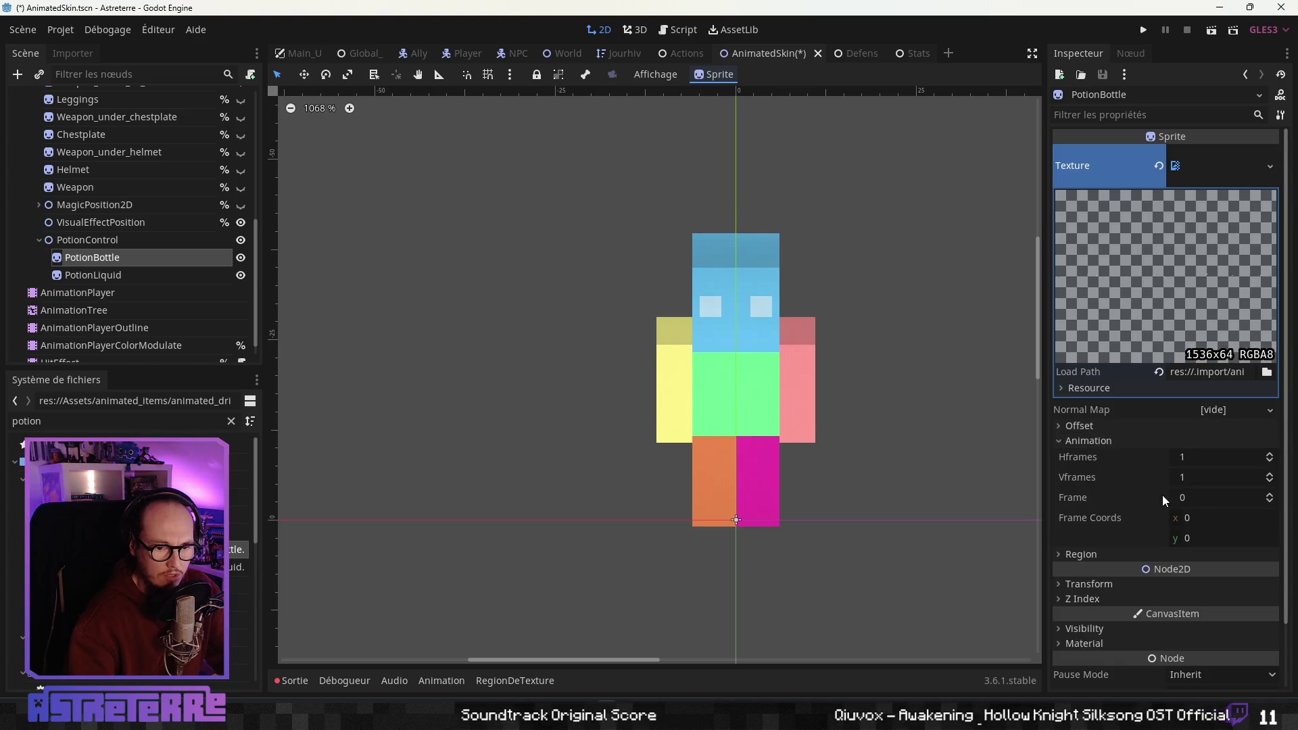
pyautogui.click(1183, 497)
pyautogui.click(1186, 460)
pyautogui.write('2')
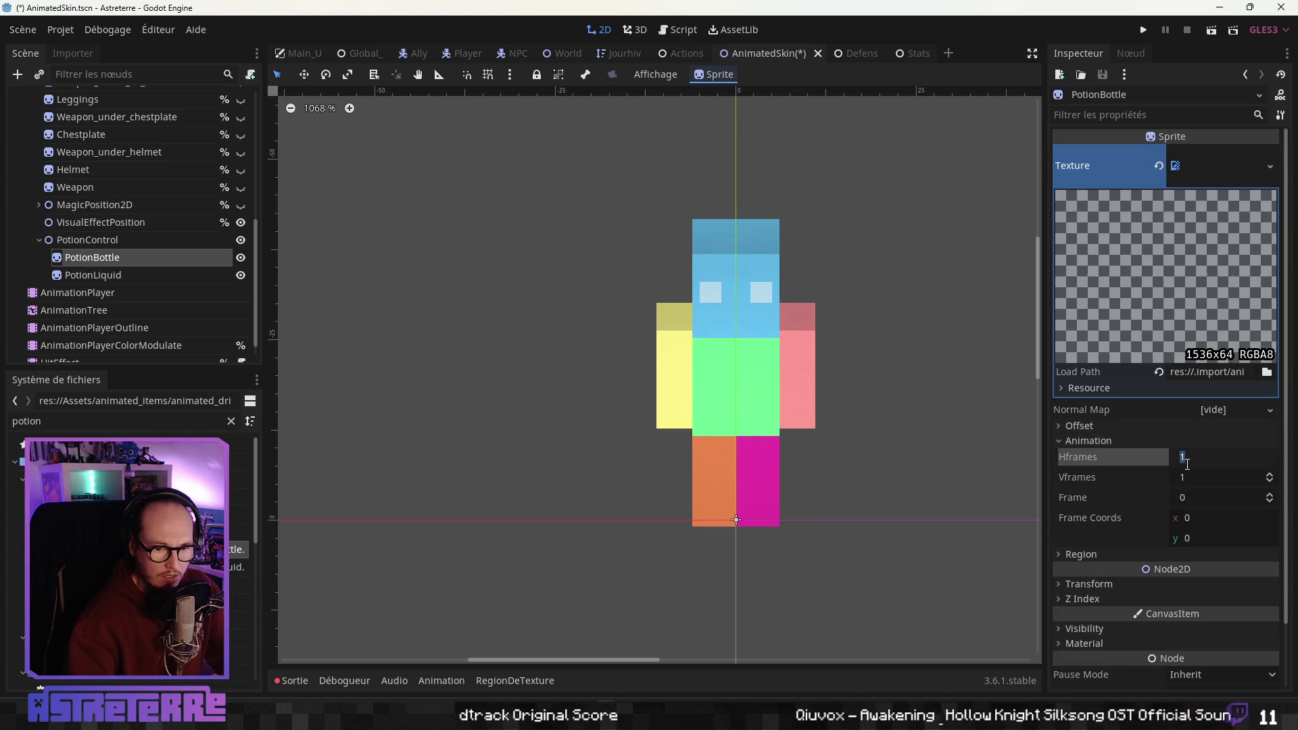
pyautogui.write('4')
pyautogui.press('Return')
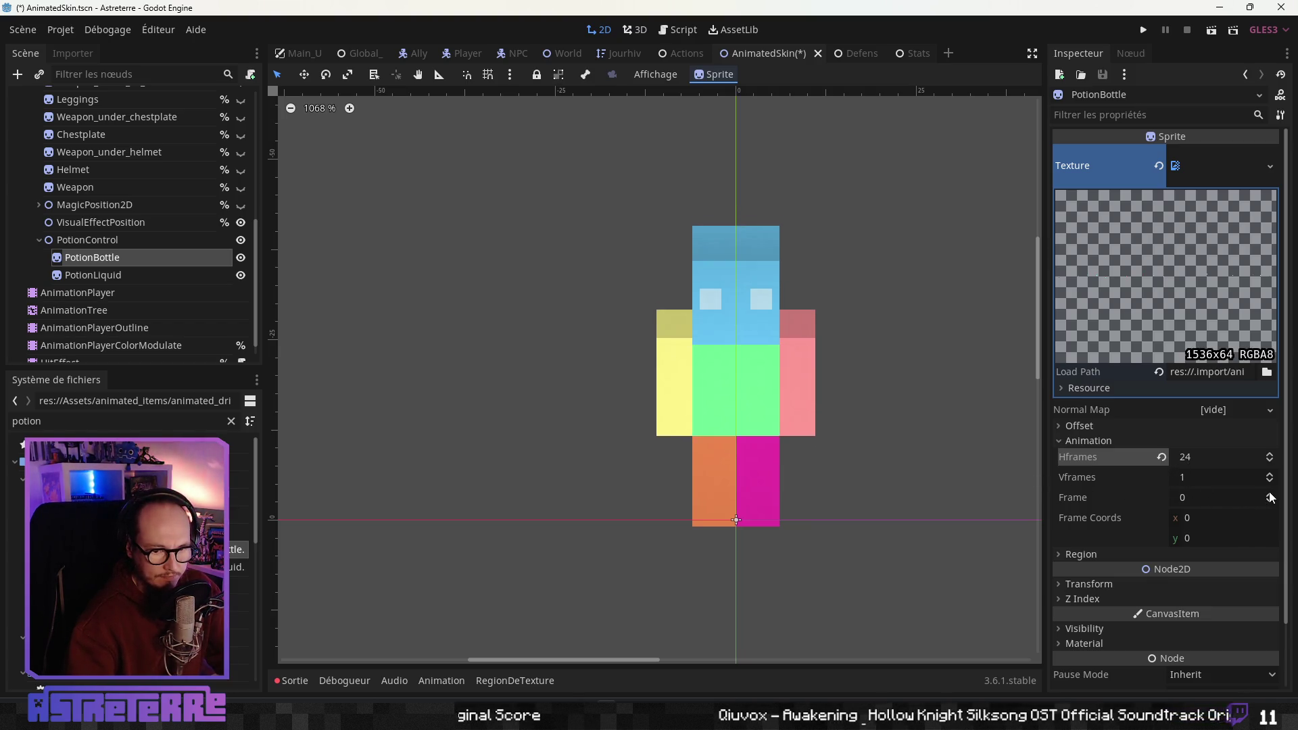
pyautogui.click(1268, 494)
pyautogui.click(1269, 494)
pyautogui.click(1269, 494)
pyautogui.click(1269, 494)
pyautogui.click(1270, 501)
pyautogui.click(1271, 501)
pyautogui.click(1270, 501)
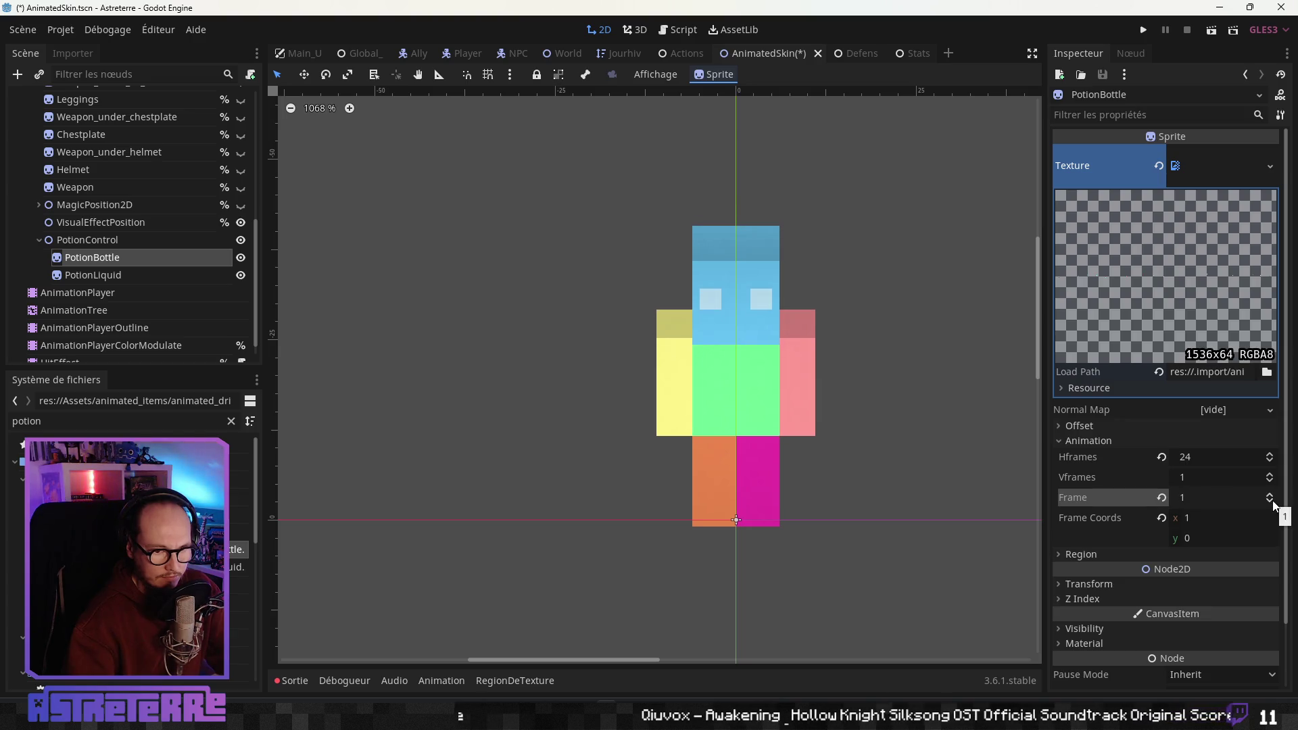
# Pan the canvas to the character and select the PotionControl node
pyautogui.moveTo(883, 395); pyautogui.dragTo(821, 429)
pyautogui.scroll(-7, 821, 430)
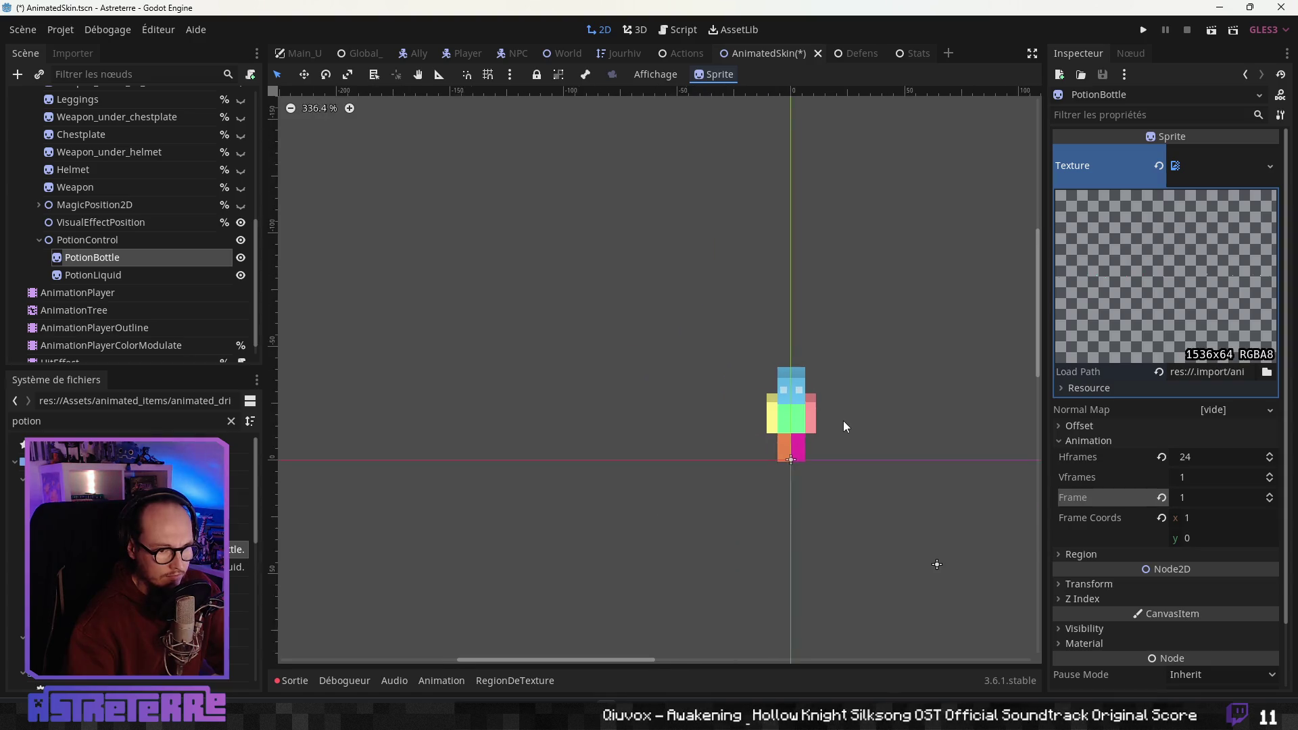
pyautogui.scroll(-1, 432, 350)
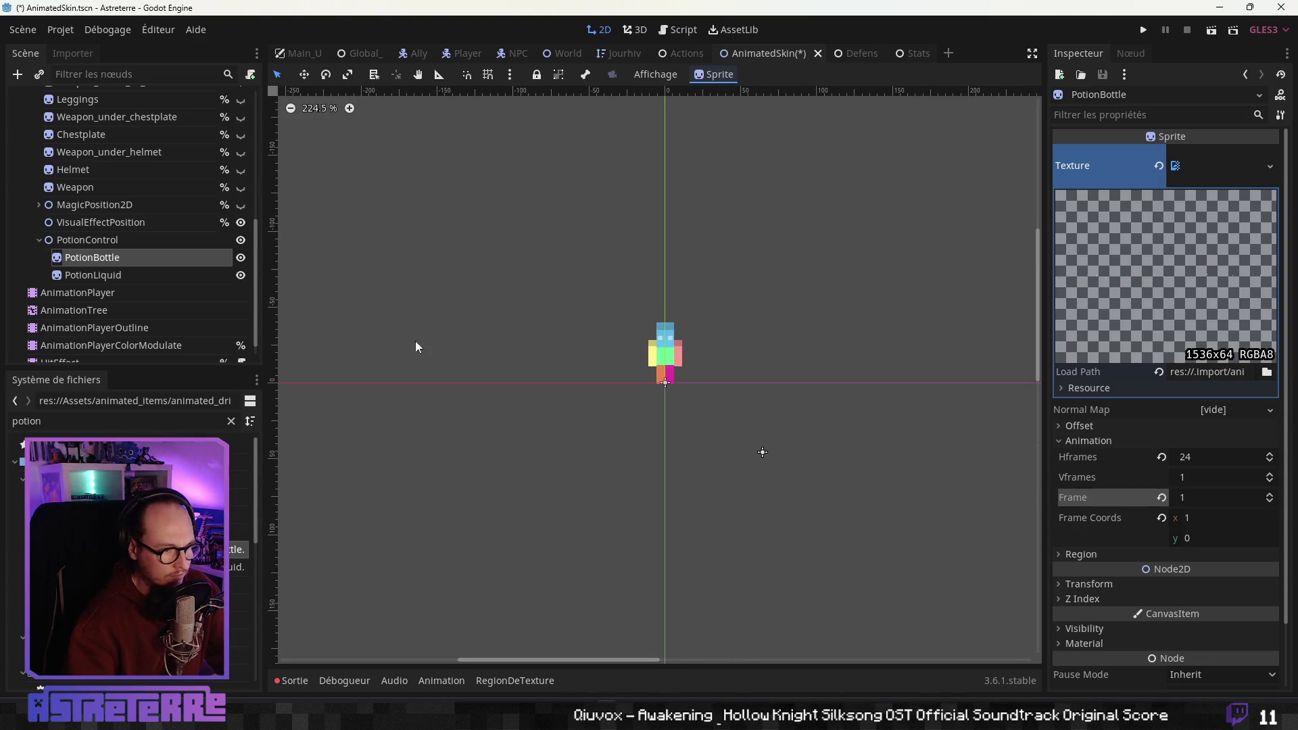
pyautogui.click(90, 240)
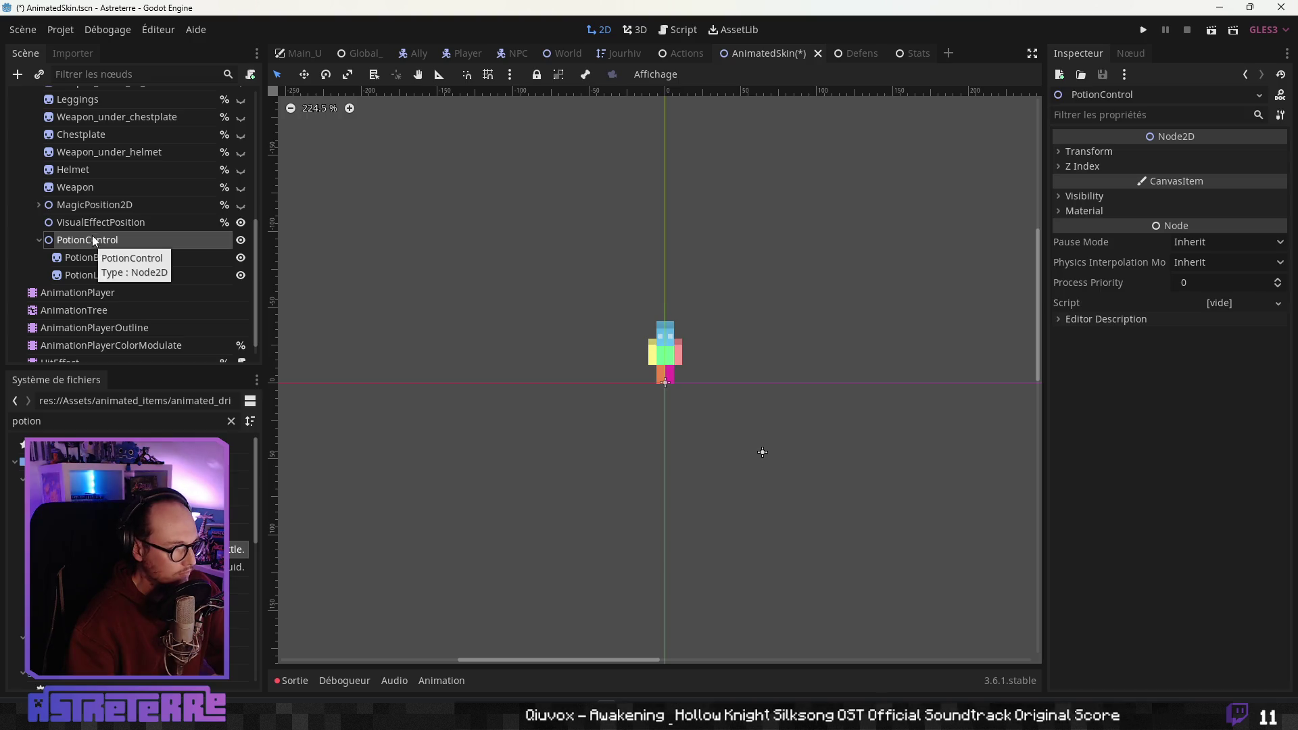
# Inspect the transforms of VisualEffectPosition, MagicPosition2D and Weapon for reference
pyautogui.click(95, 264)
pyautogui.click(92, 238)
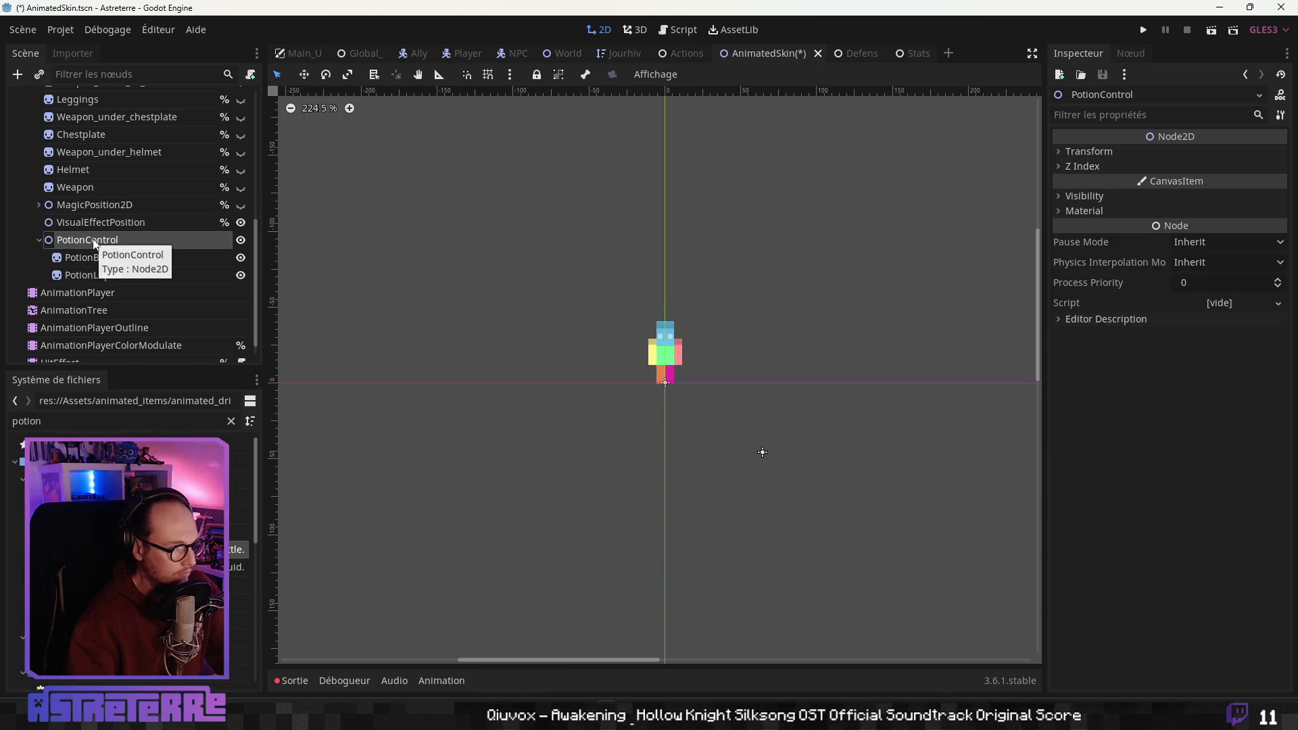
pyautogui.click(94, 225)
pyautogui.click(88, 208)
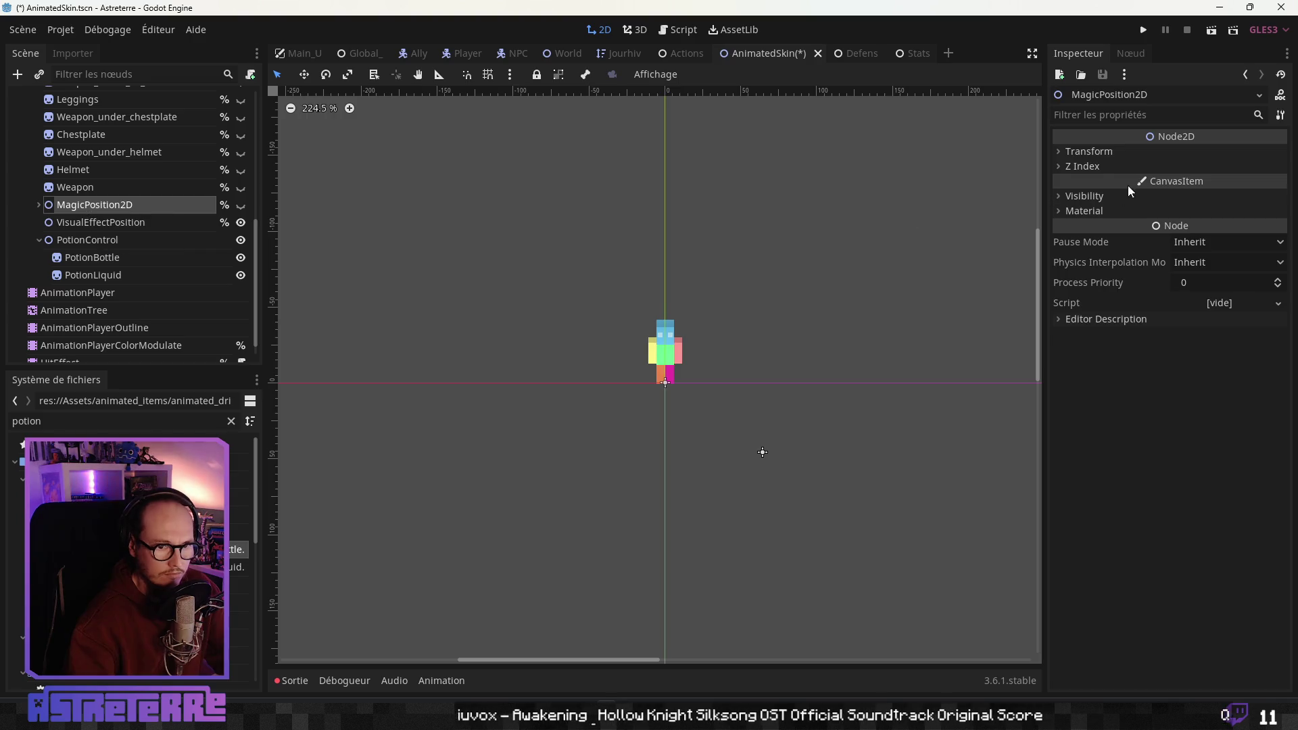
pyautogui.click(1090, 153)
pyautogui.click(1077, 152)
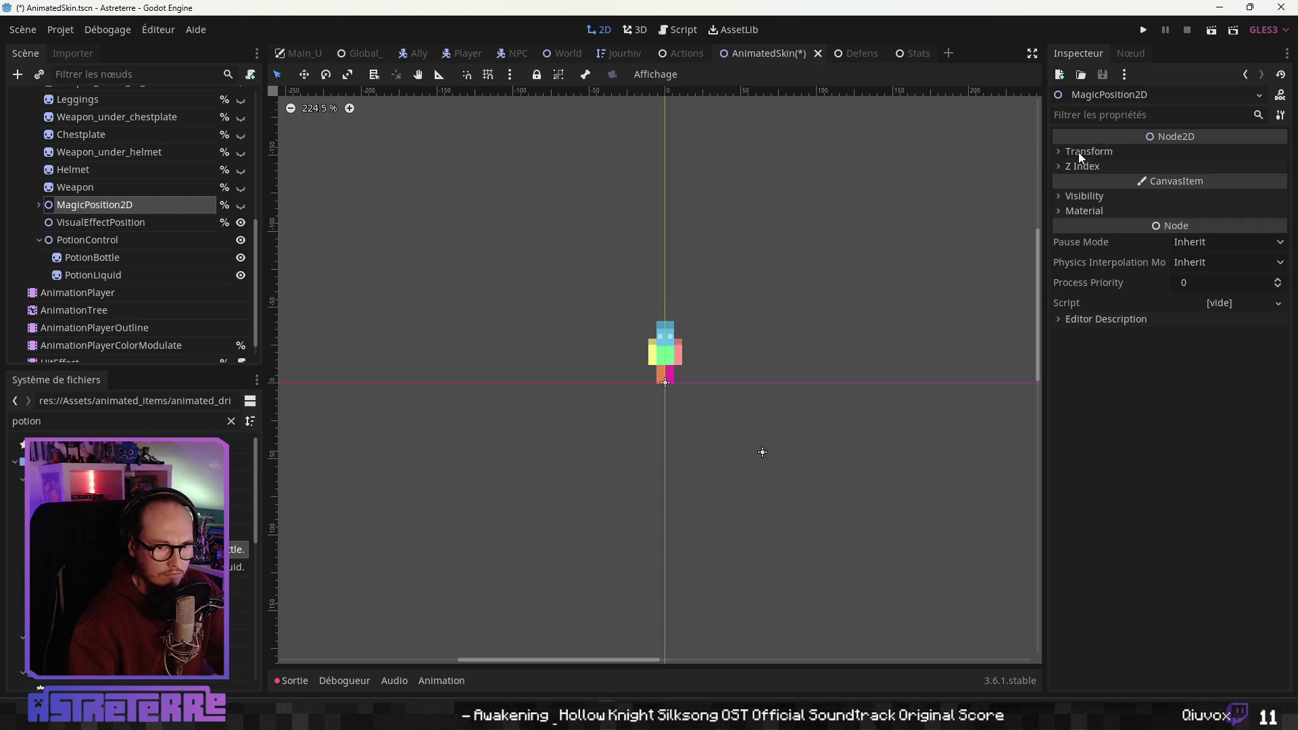
pyautogui.click(1079, 168)
pyautogui.click(1077, 164)
pyautogui.click(1080, 152)
pyautogui.click(1080, 151)
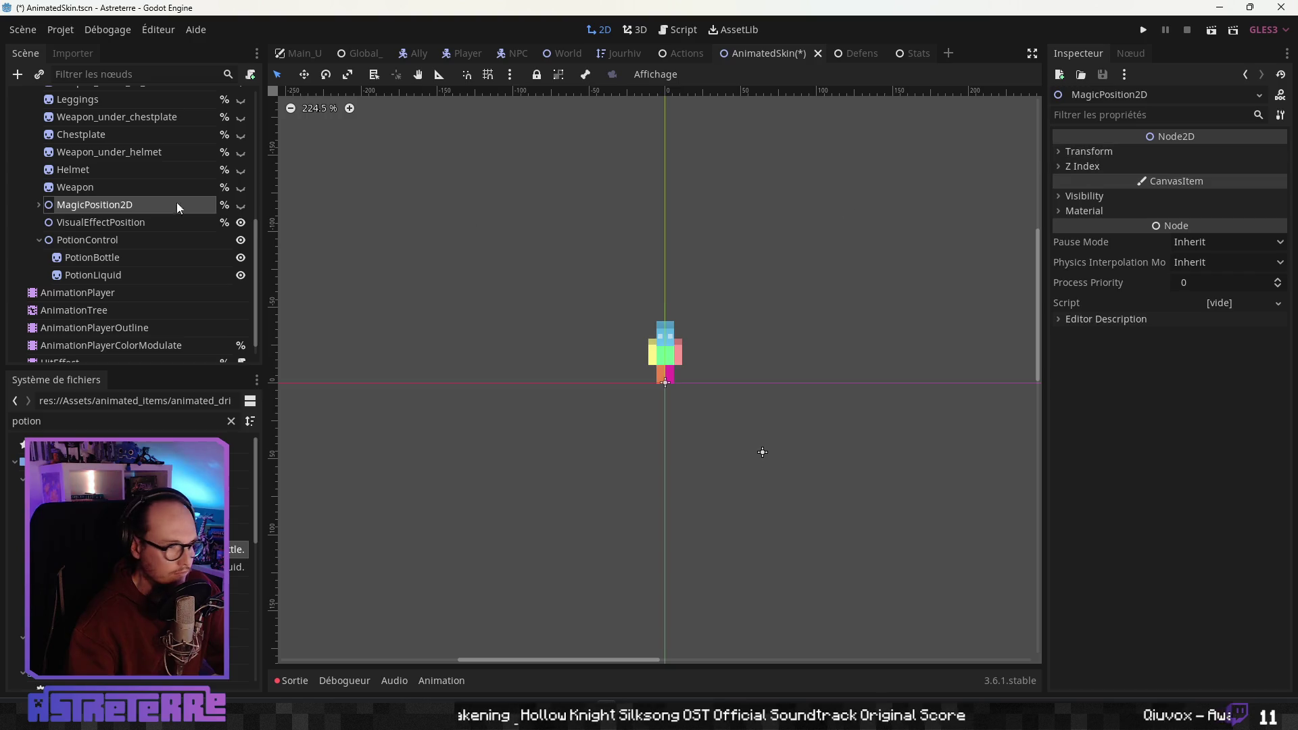
pyautogui.click(83, 189)
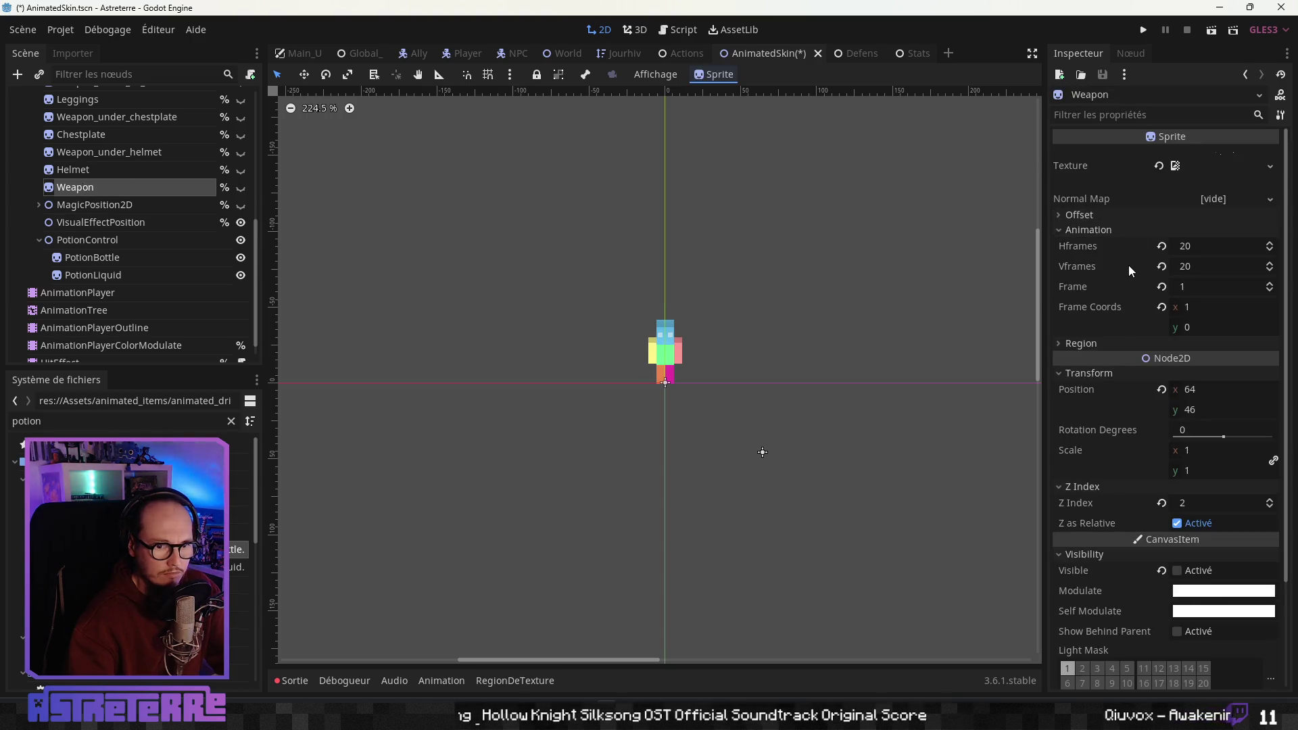
pyautogui.moveTo(1129, 265)
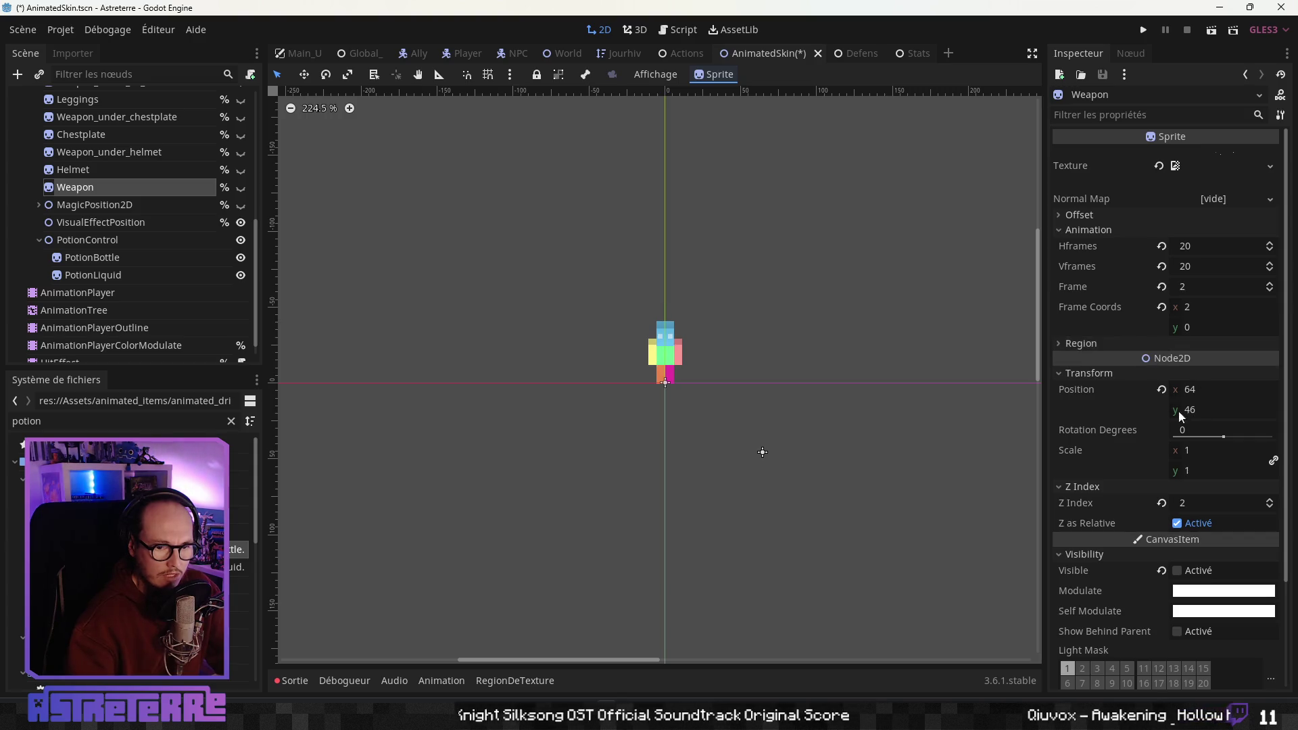
# Check PotionControl's visibility, drawing order and position settings
pyautogui.click(89, 241)
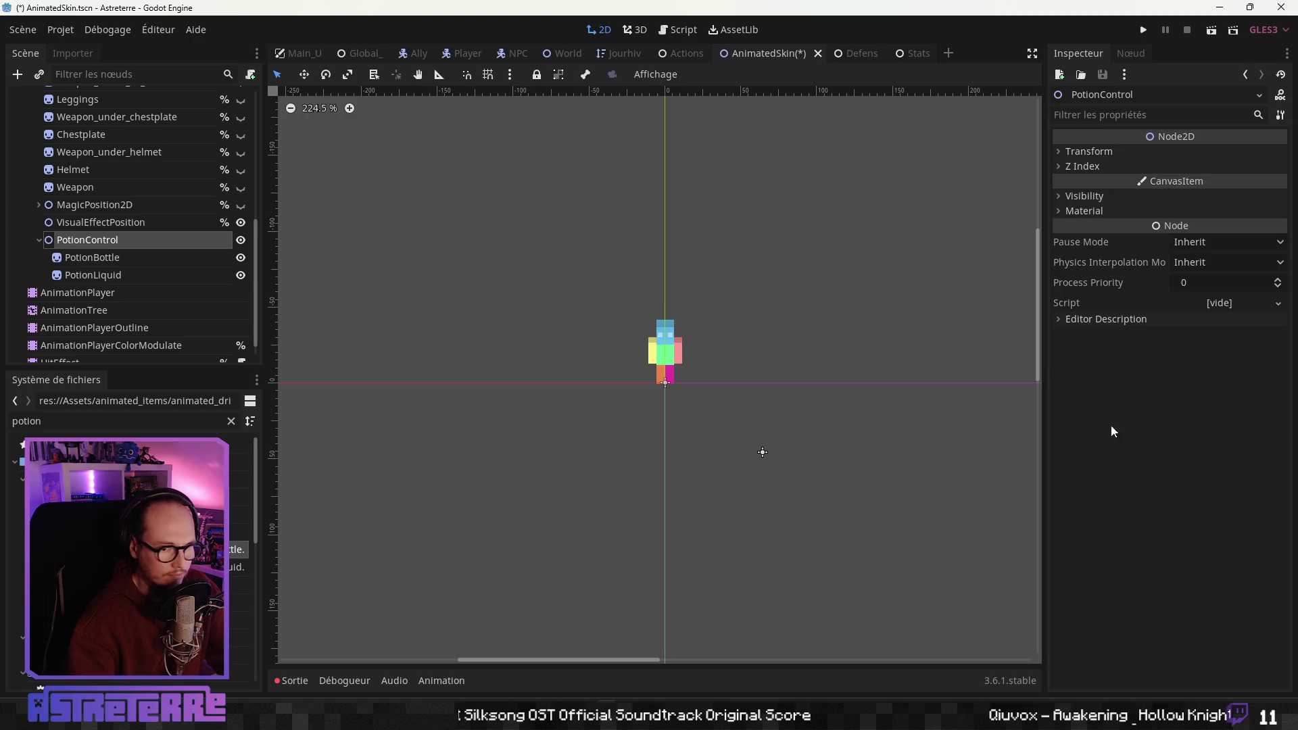
pyautogui.click(1104, 201)
pyautogui.click(1104, 201)
pyautogui.click(1082, 169)
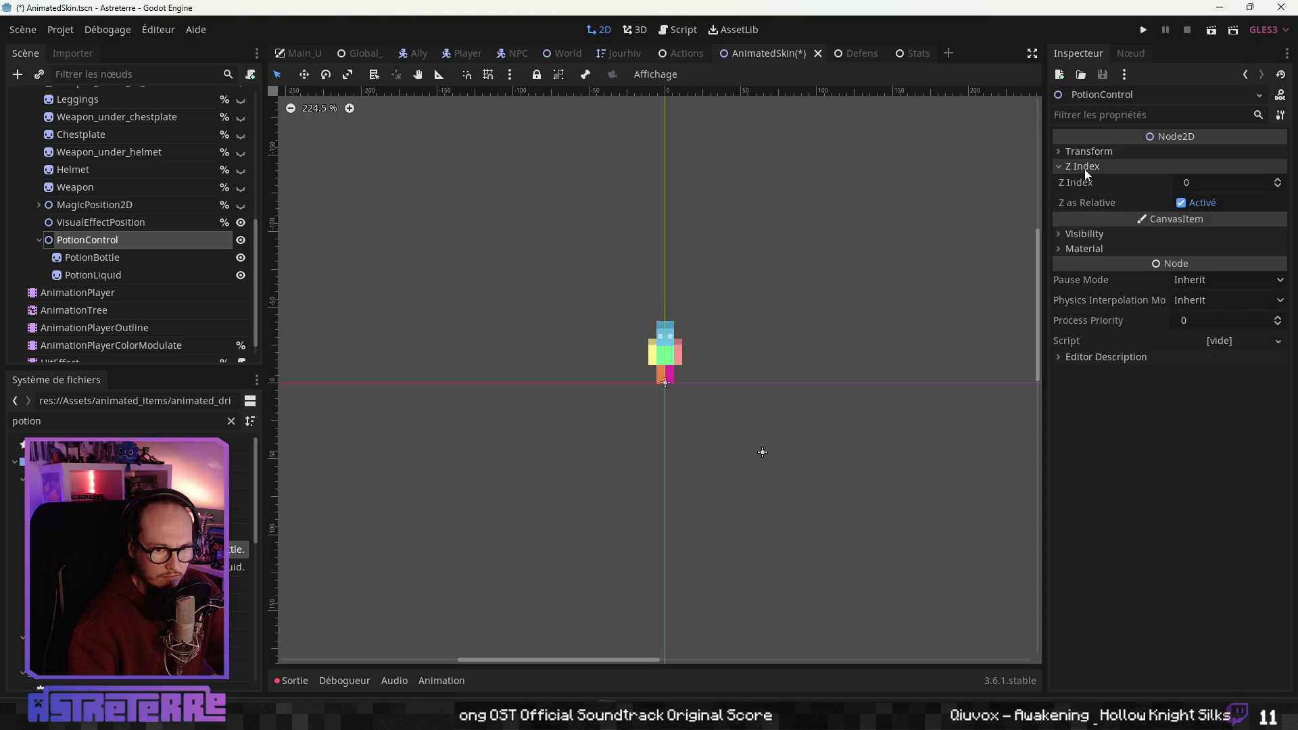
pyautogui.click(1084, 169)
pyautogui.click(1086, 153)
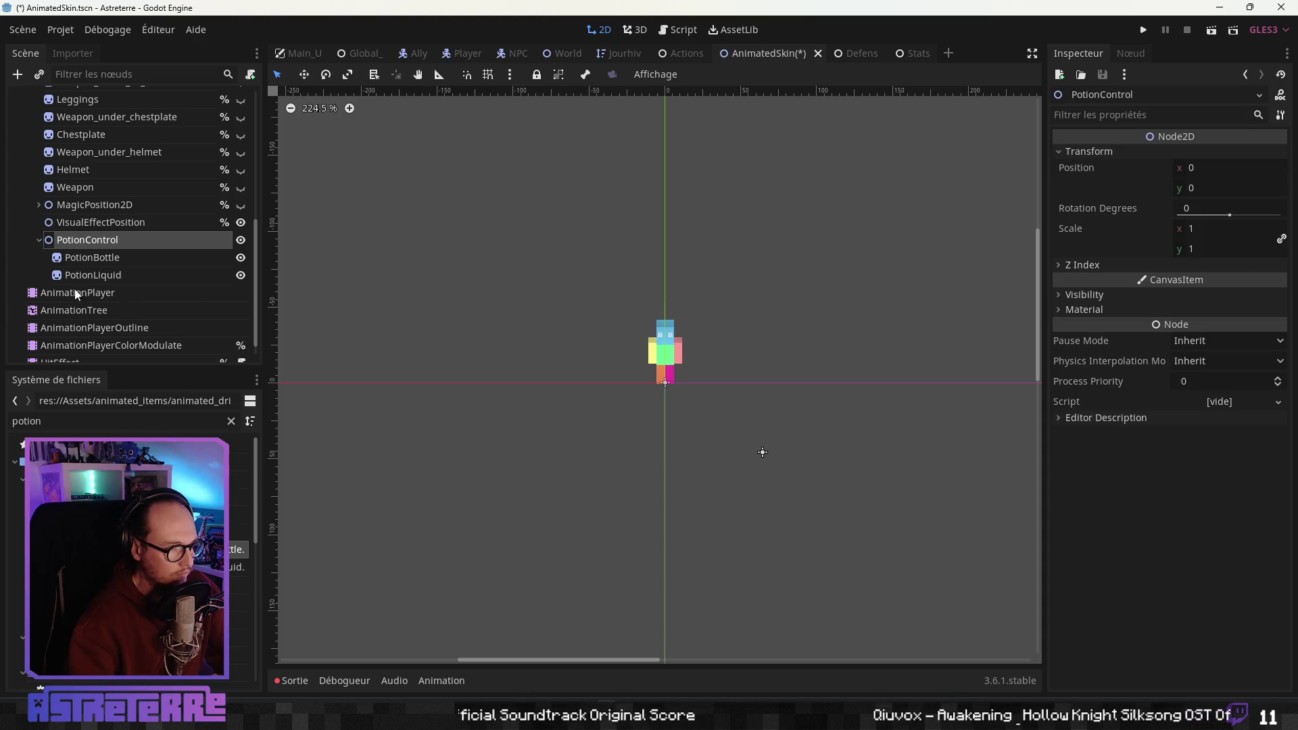
# Set PotionBottle's Transform Position to 64, 46
pyautogui.click(213, 264)
pyautogui.scroll(-2, 1144, 516)
pyautogui.click(1093, 483)
pyautogui.click(1093, 482)
pyautogui.click(1086, 512)
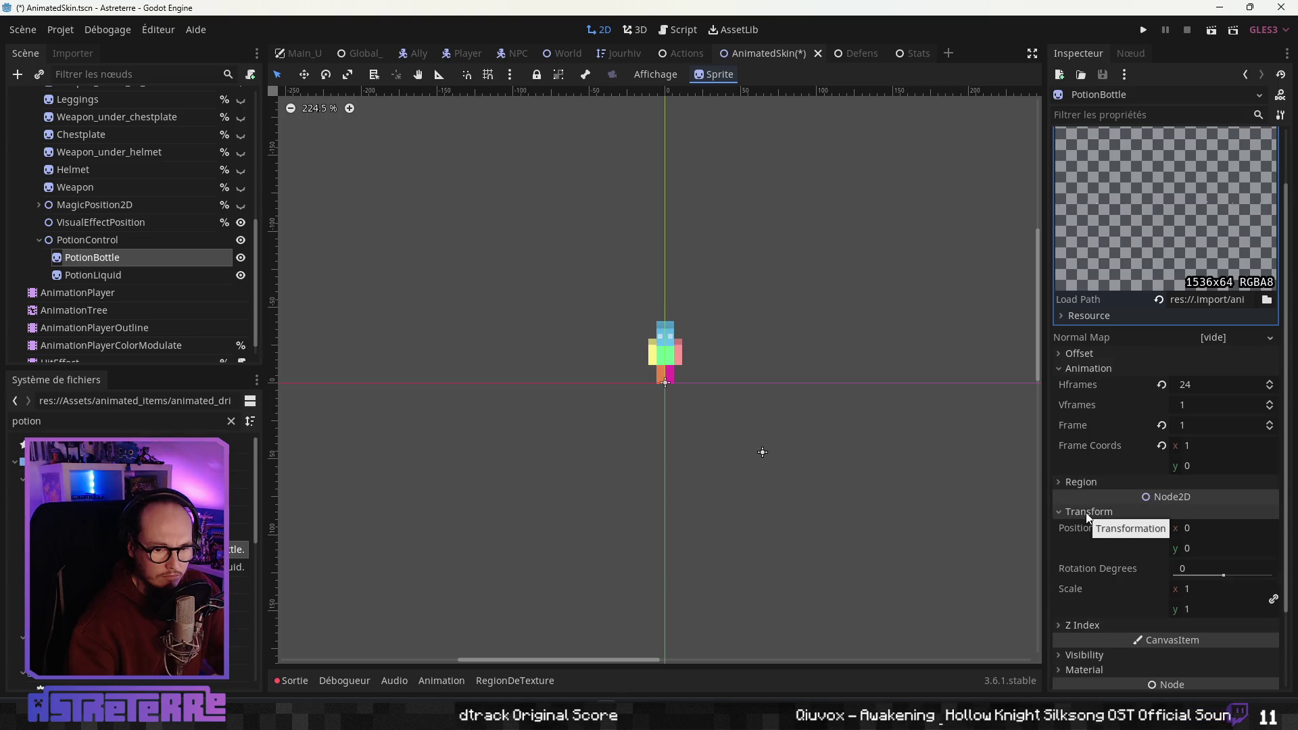
pyautogui.click(1237, 526)
pyautogui.write('64')
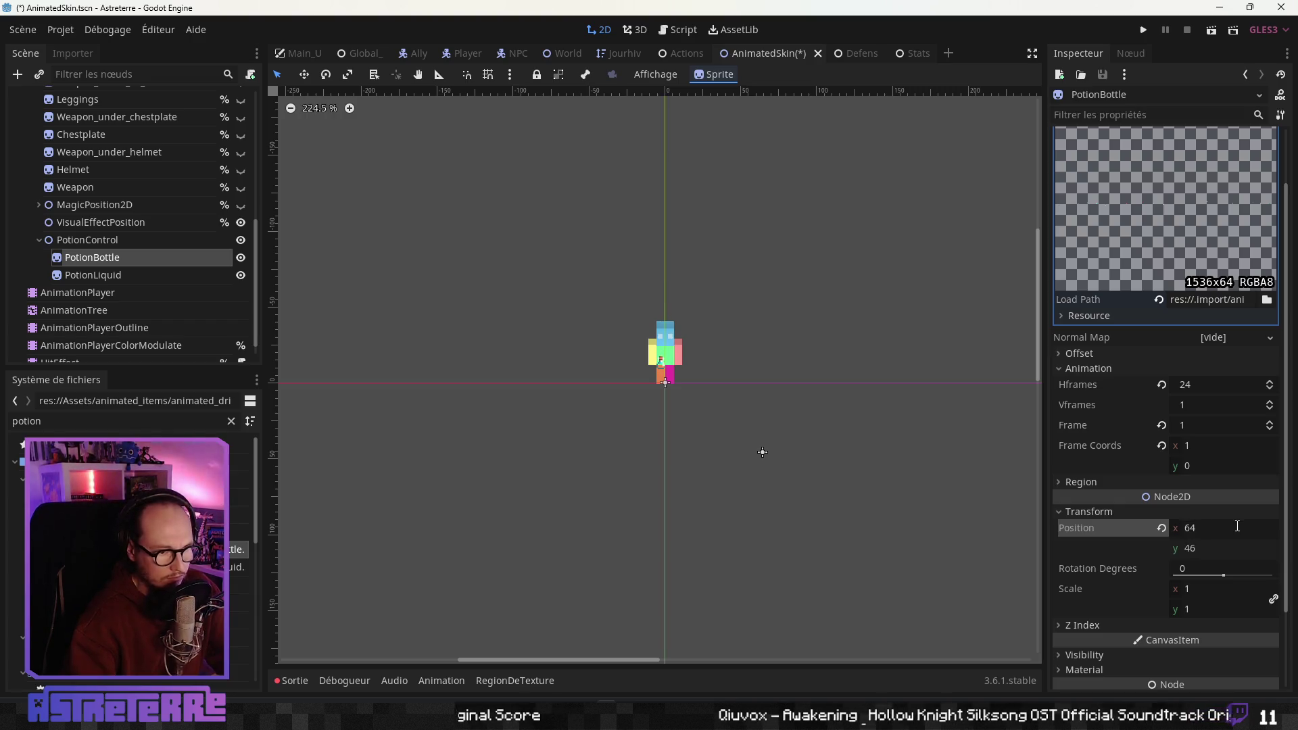
pyautogui.scroll(10, 692, 377)
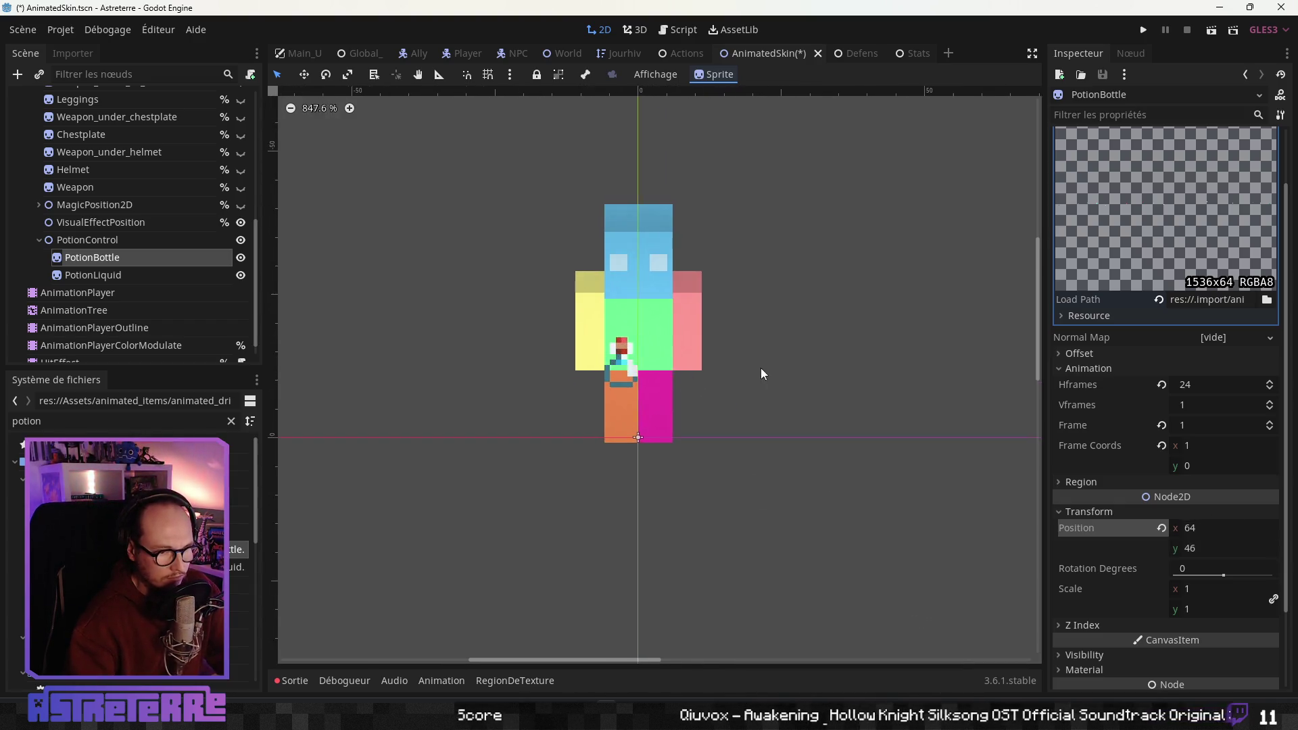
pyautogui.scroll(1, 696, 378)
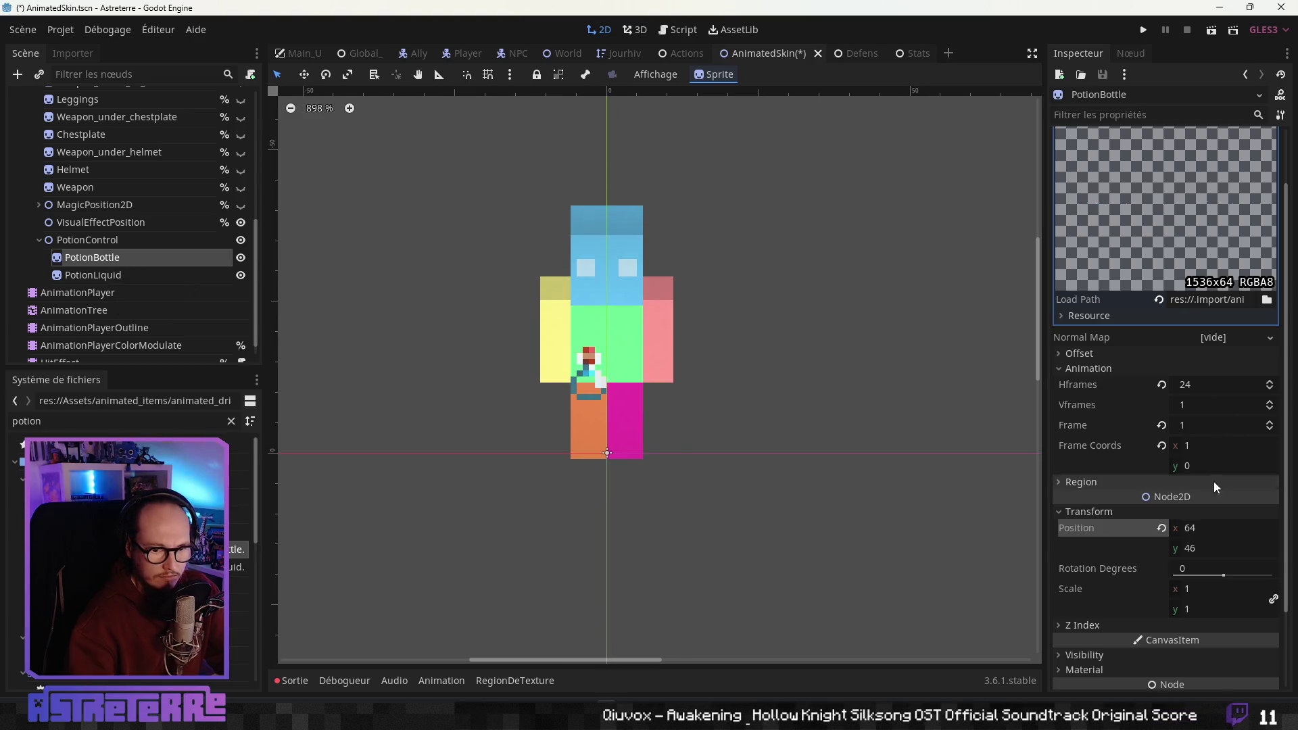
pyautogui.click(94, 275)
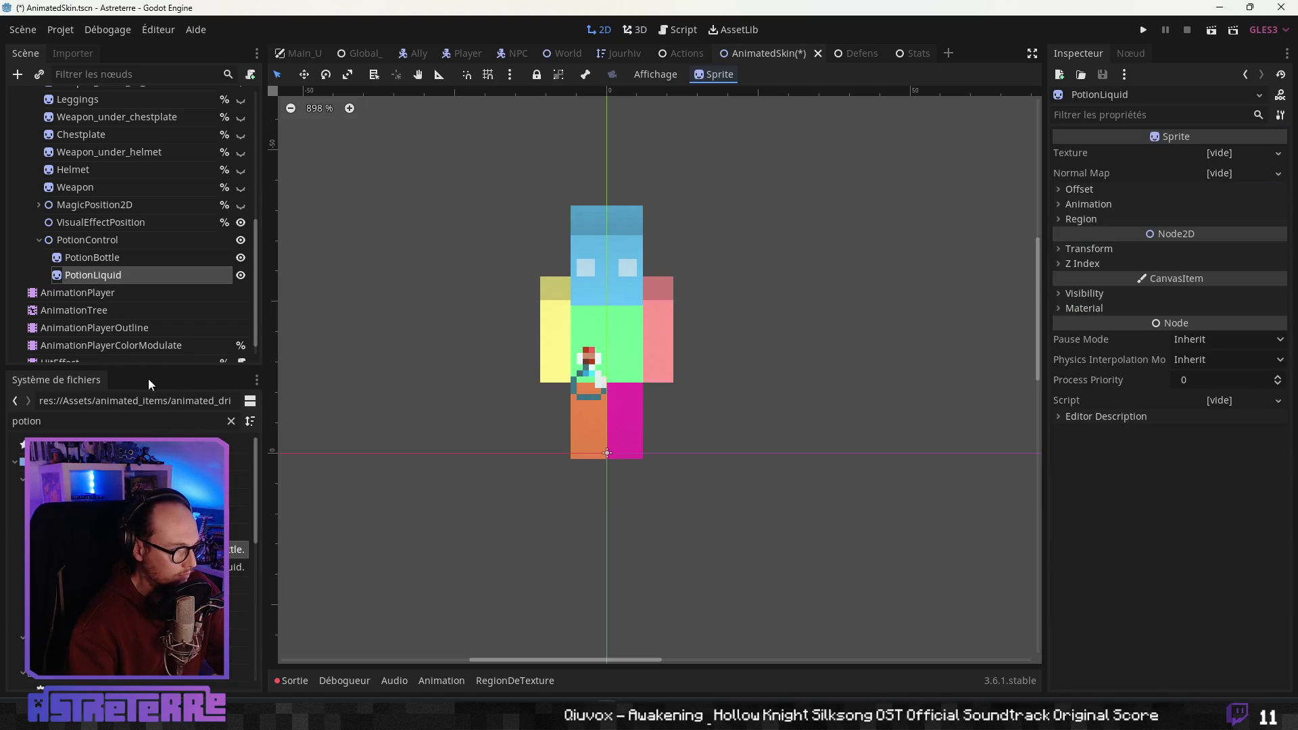
# Assign the liquid sheet as PotionLiquid's texture and split it into 24 horizontal frames
pyautogui.moveTo(237, 566)
pyautogui.mouseDown()
pyautogui.moveTo(885, 439)
pyautogui.moveTo(1215, 154)
pyautogui.mouseUp()
pyautogui.click(1088, 274)
pyautogui.click(1105, 274)
pyautogui.click(1089, 236)
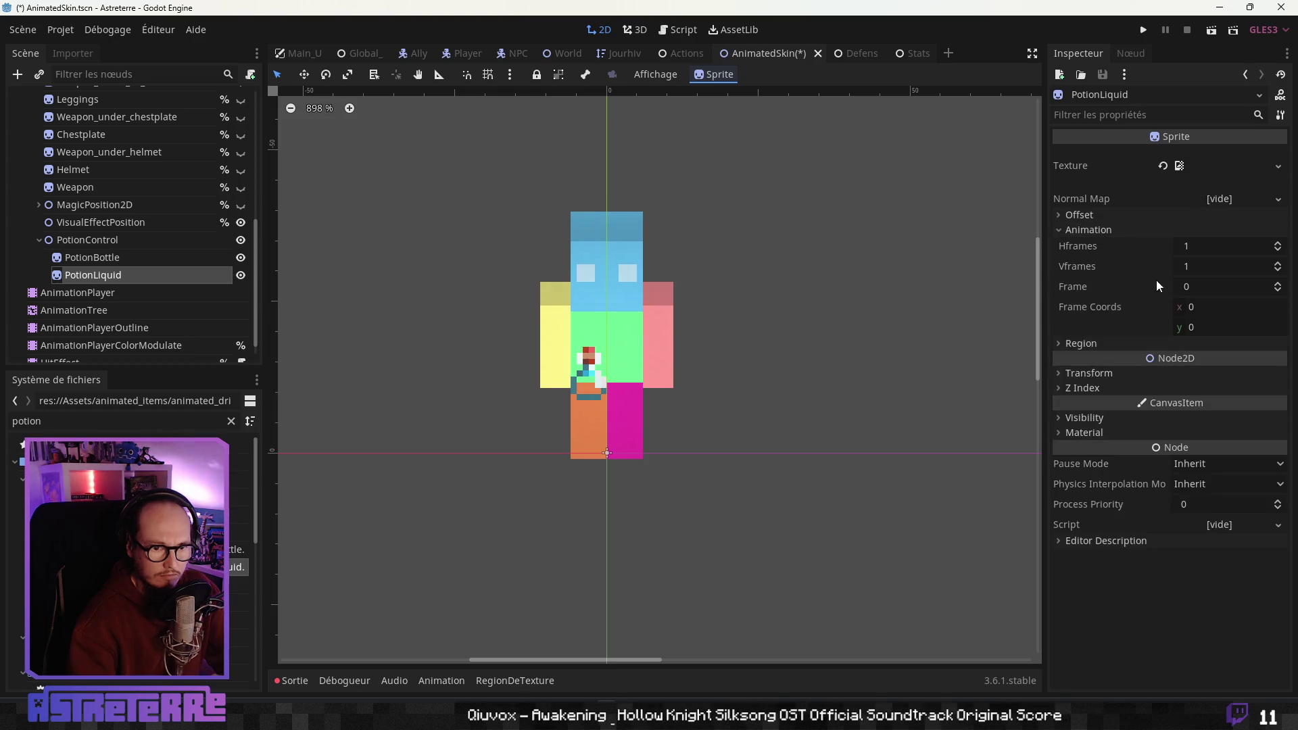
pyautogui.click(1196, 246)
pyautogui.write('24')
pyautogui.press('Return')
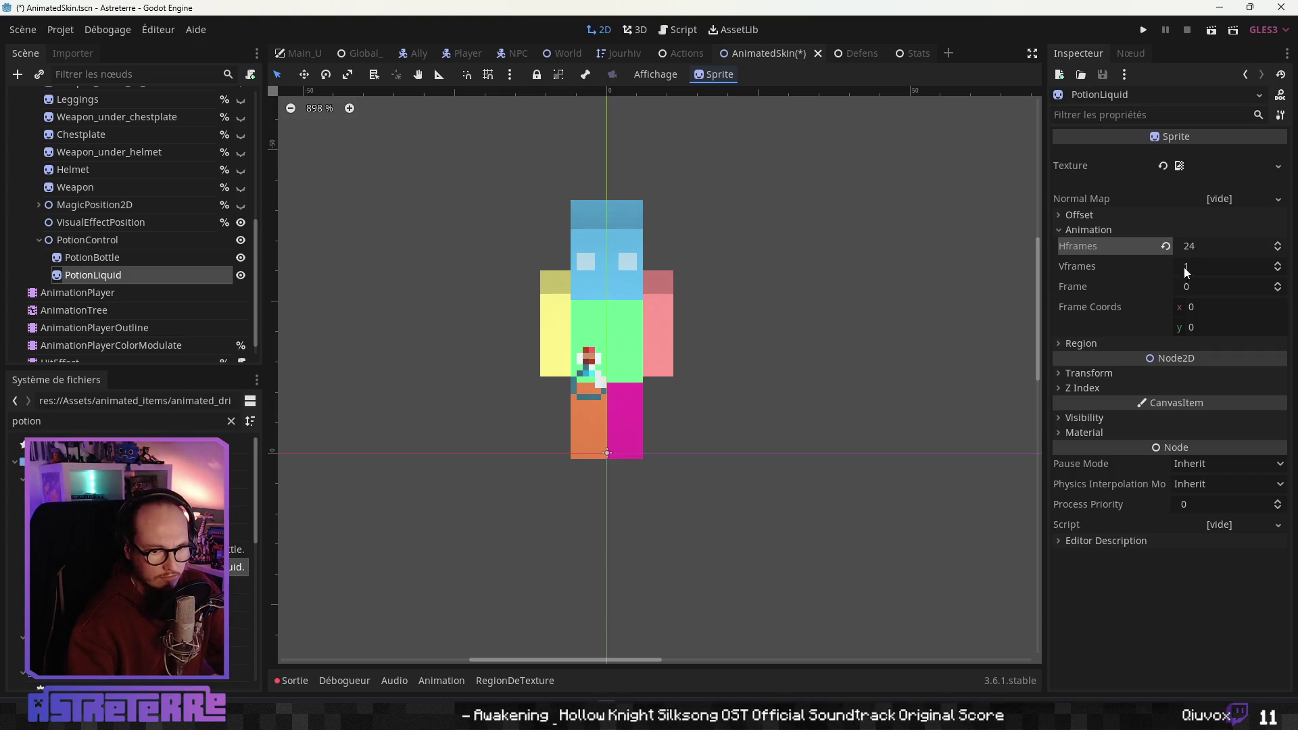
# Set PotionLiquid's position to 64, 46
pyautogui.click(1093, 373)
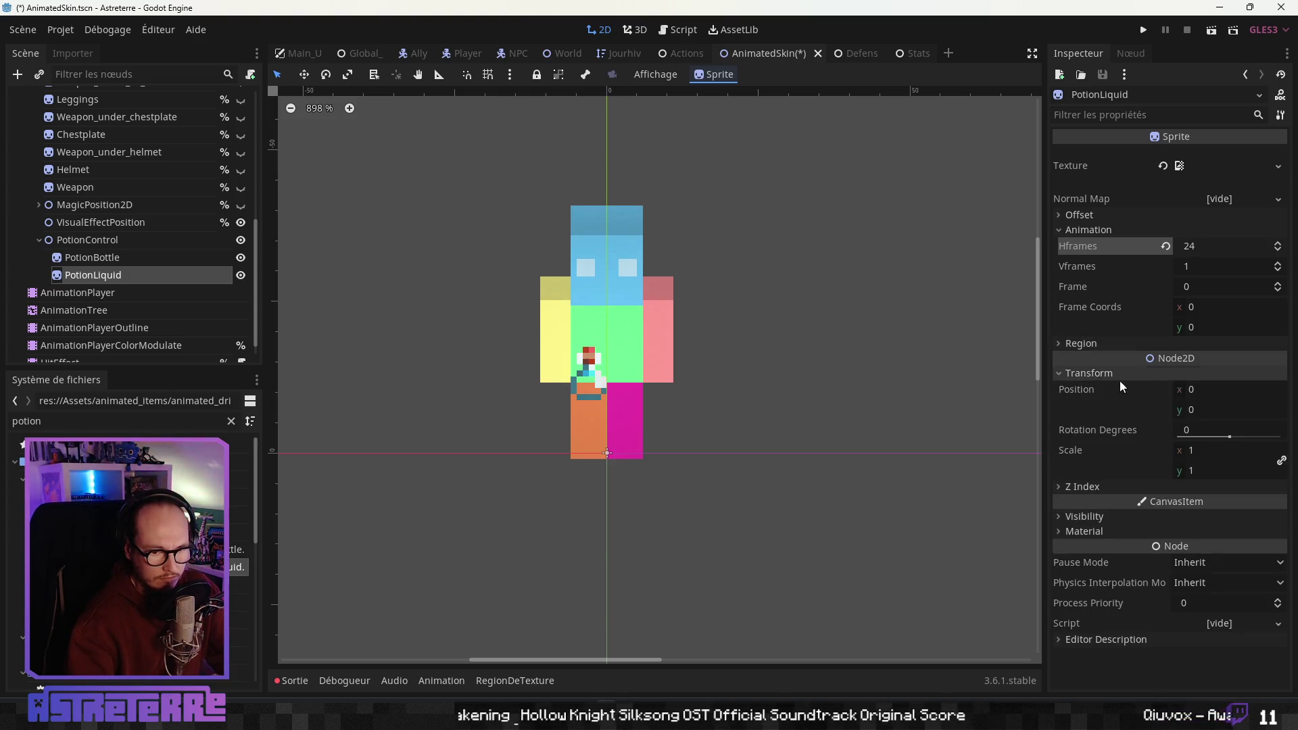
pyautogui.click(1207, 392)
pyautogui.write('64')
pyautogui.press('Tab')
pyautogui.write('46')
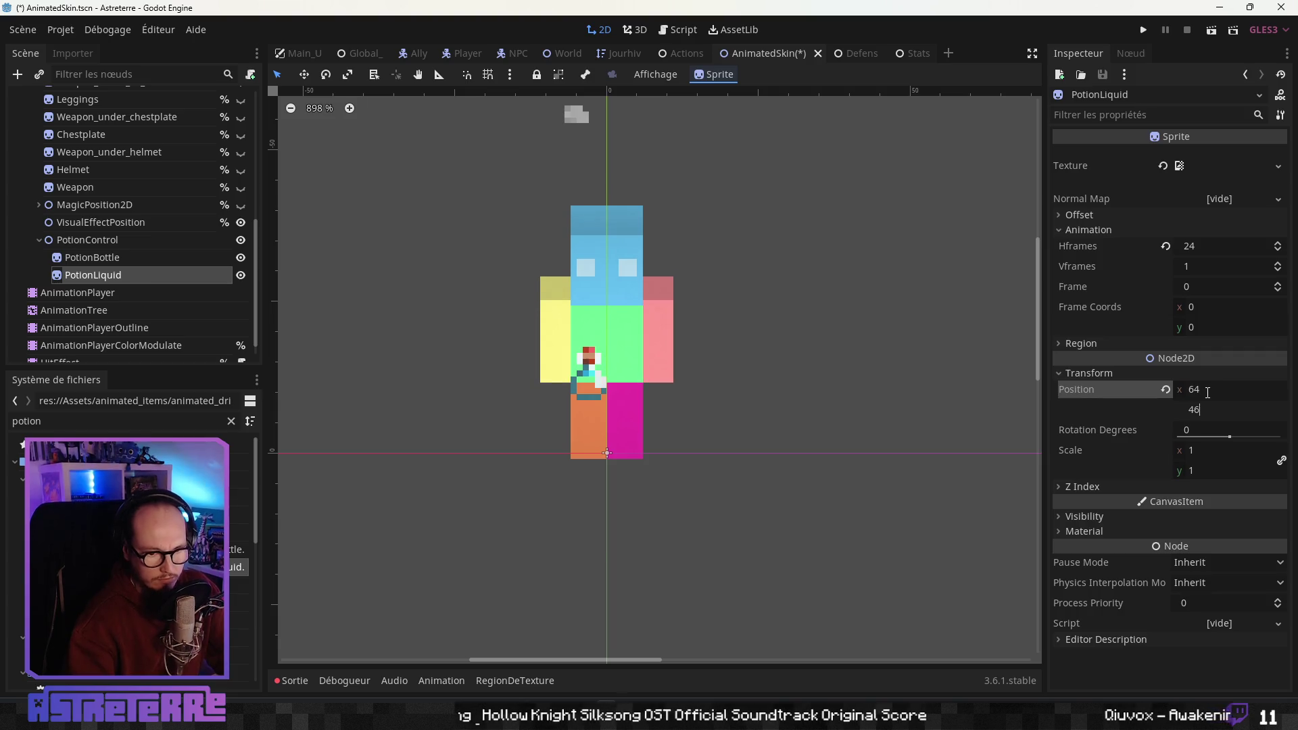
pyautogui.press('Return')
pyautogui.scroll(4, 623, 379)
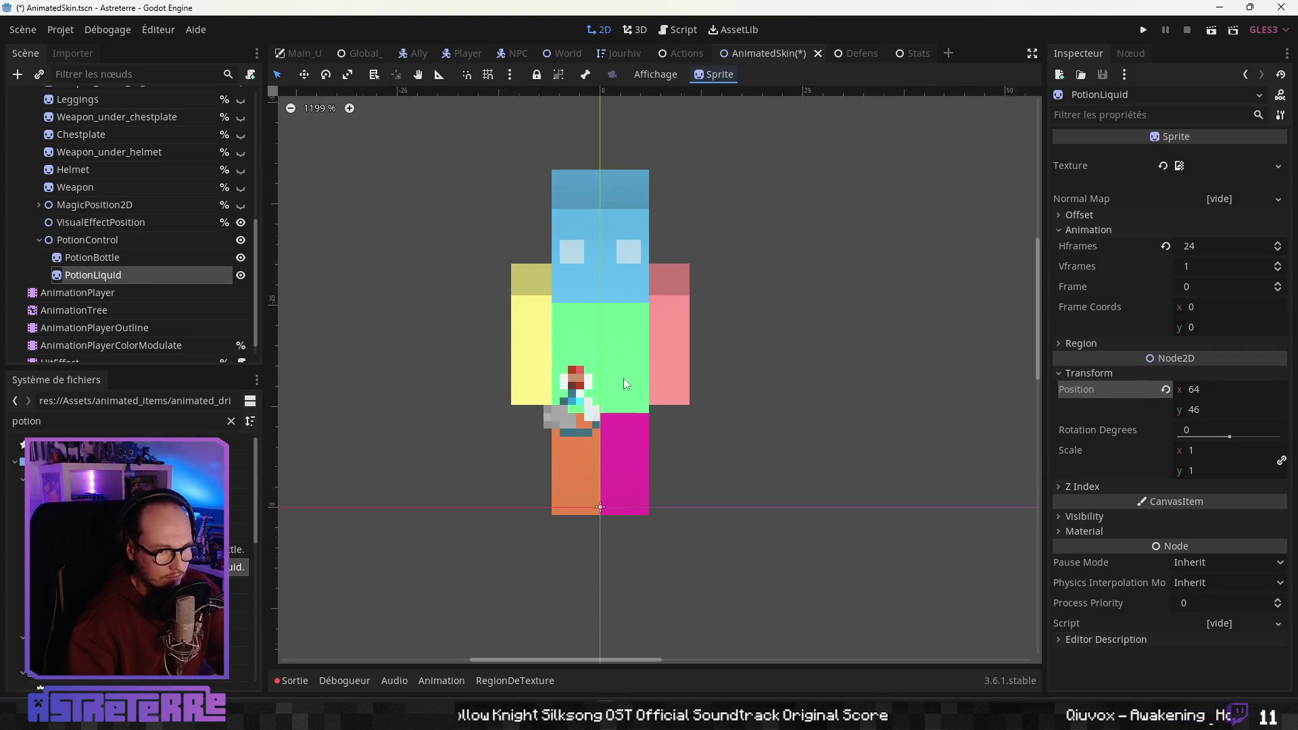
# Reset PotionBottle's Frame Coords x to 0
pyautogui.click(130, 257)
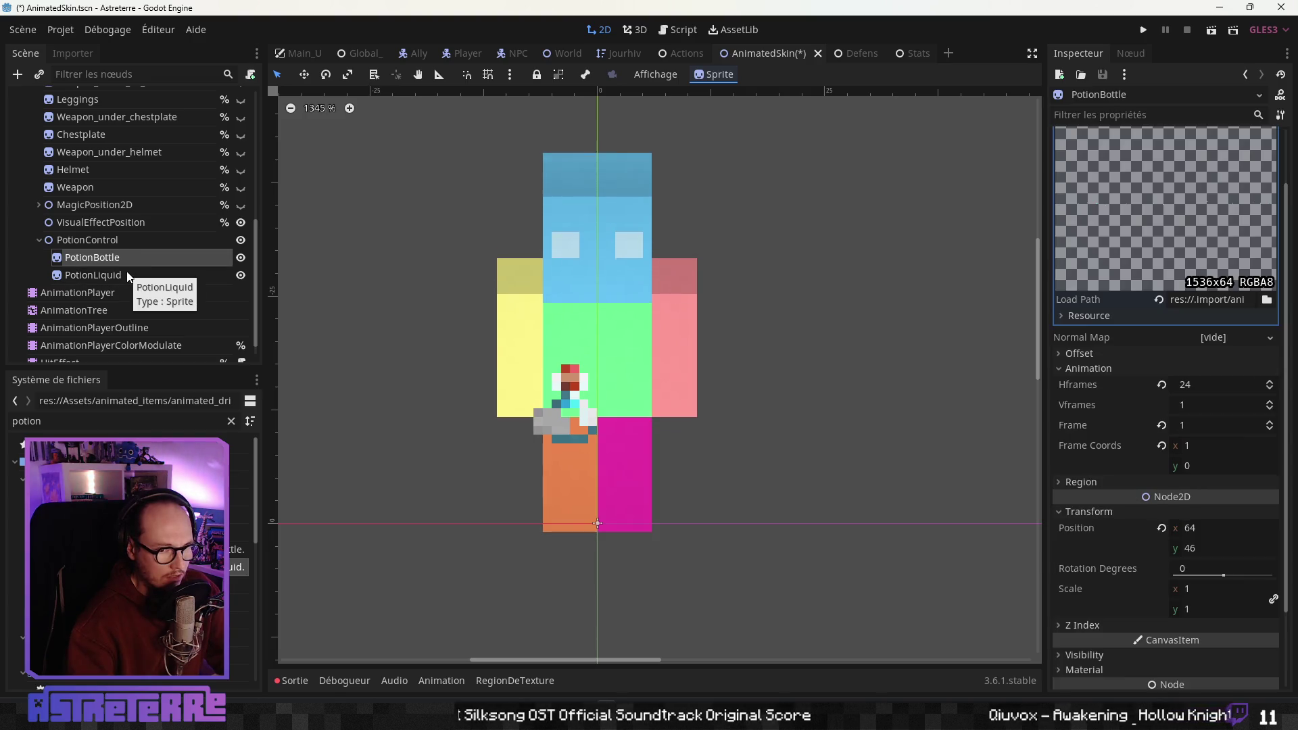
pyautogui.click(127, 274)
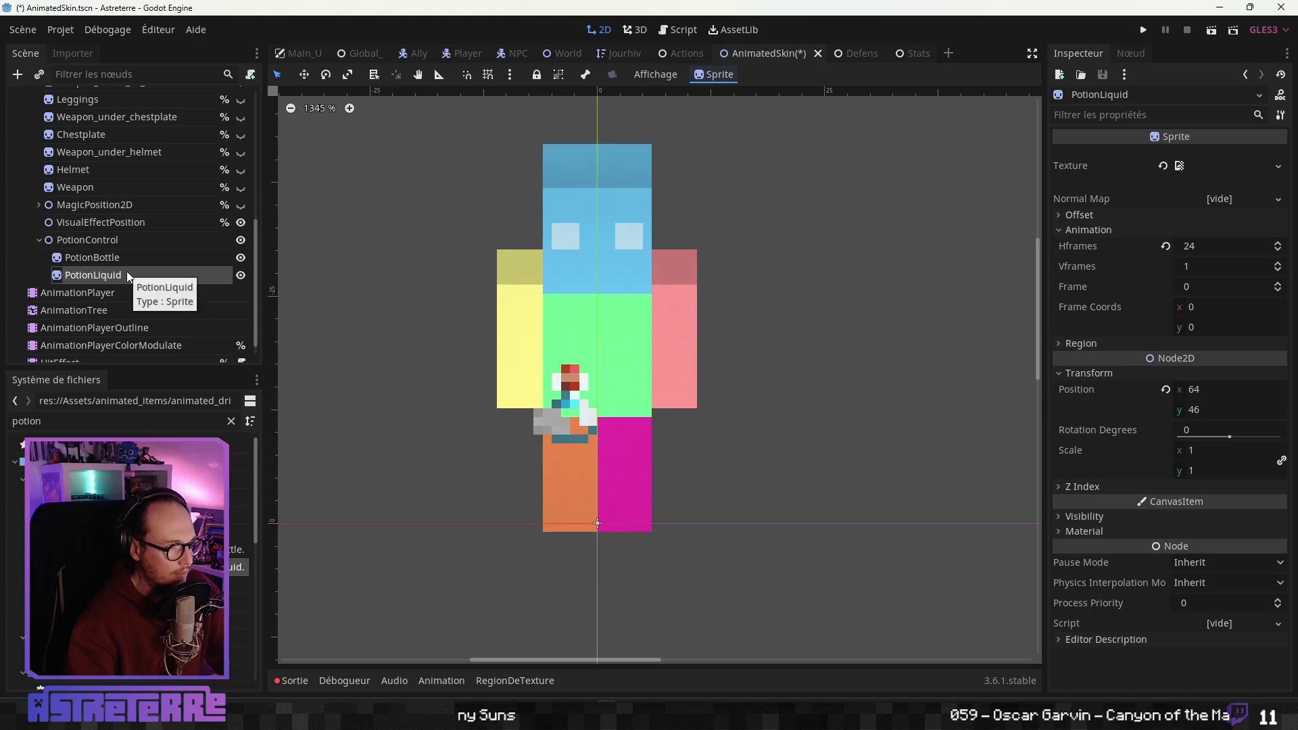
pyautogui.click(127, 260)
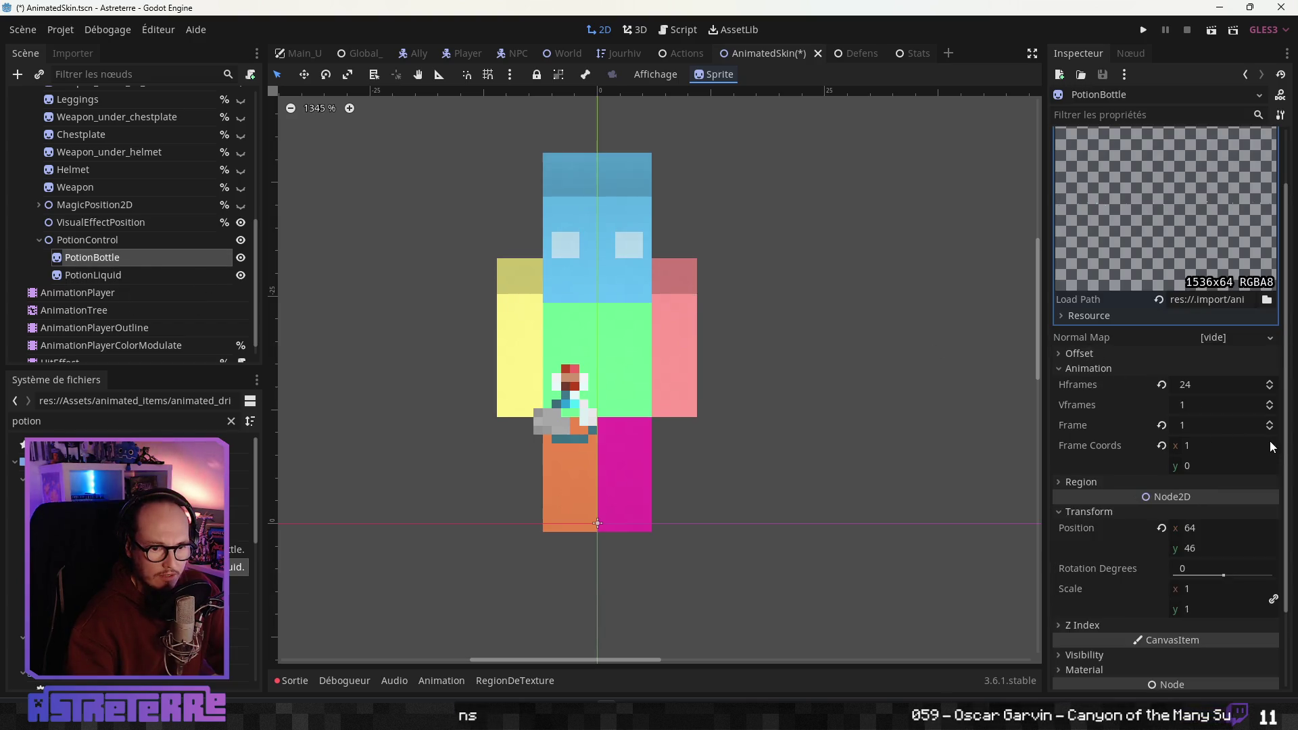
pyautogui.click(1212, 447)
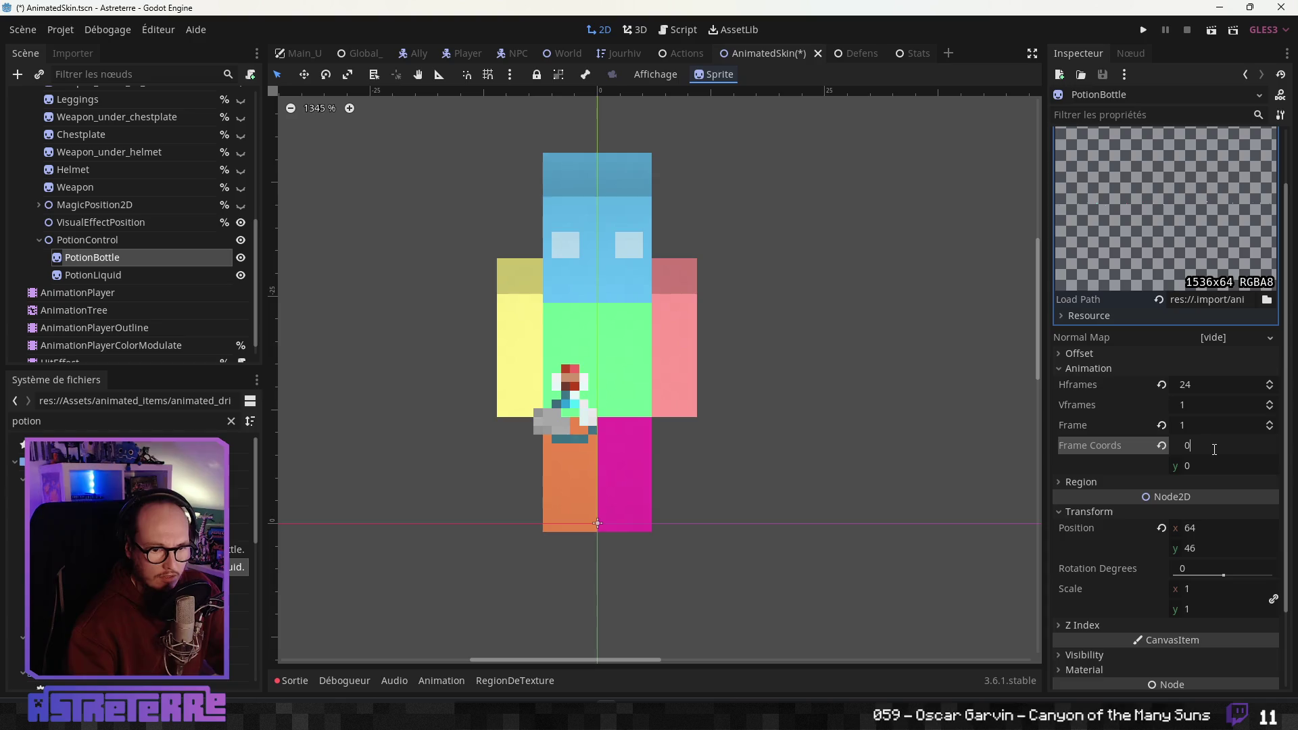
pyautogui.press('Return')
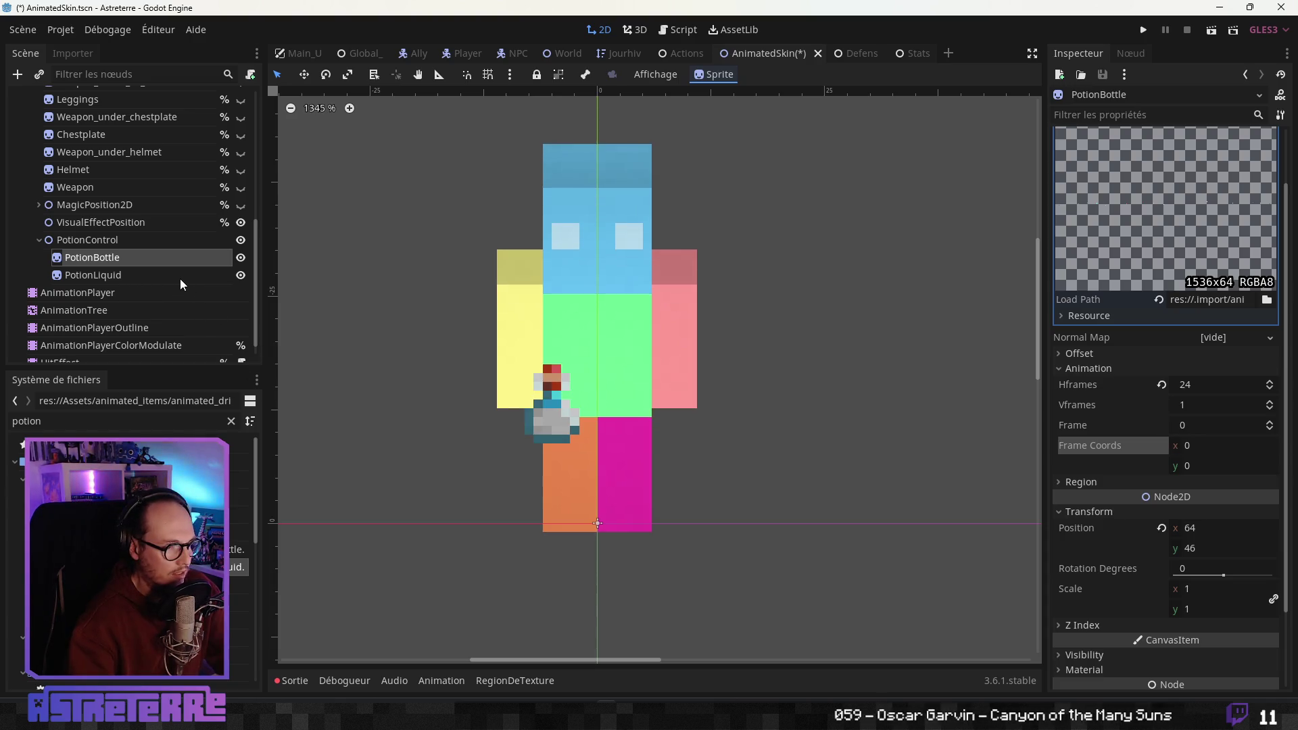
# Switch between PotionBottle and PotionLiquid to compare their settings
pyautogui.click(102, 274)
pyautogui.click(119, 263)
pyautogui.click(119, 273)
pyautogui.click(120, 261)
pyautogui.click(119, 274)
pyautogui.click(118, 263)
pyautogui.click(116, 271)
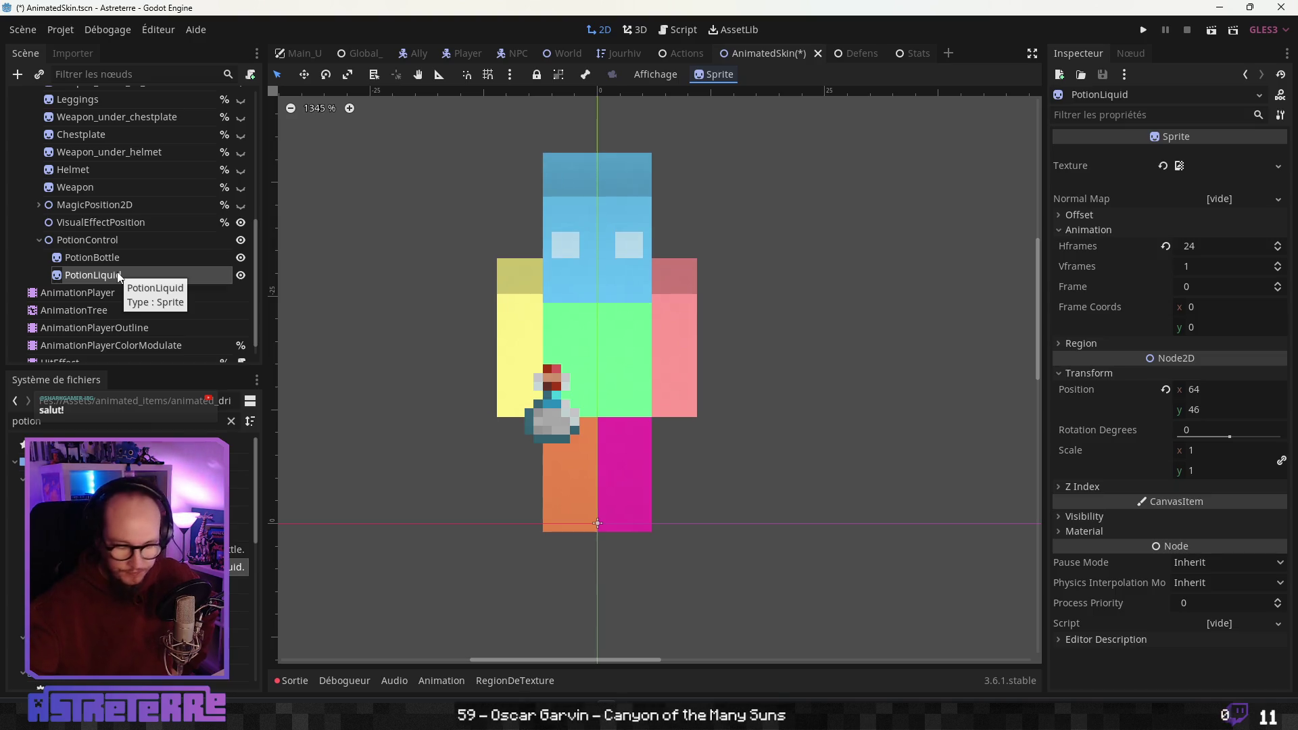
pyautogui.click(128, 237)
pyautogui.scroll(-3, 743, 426)
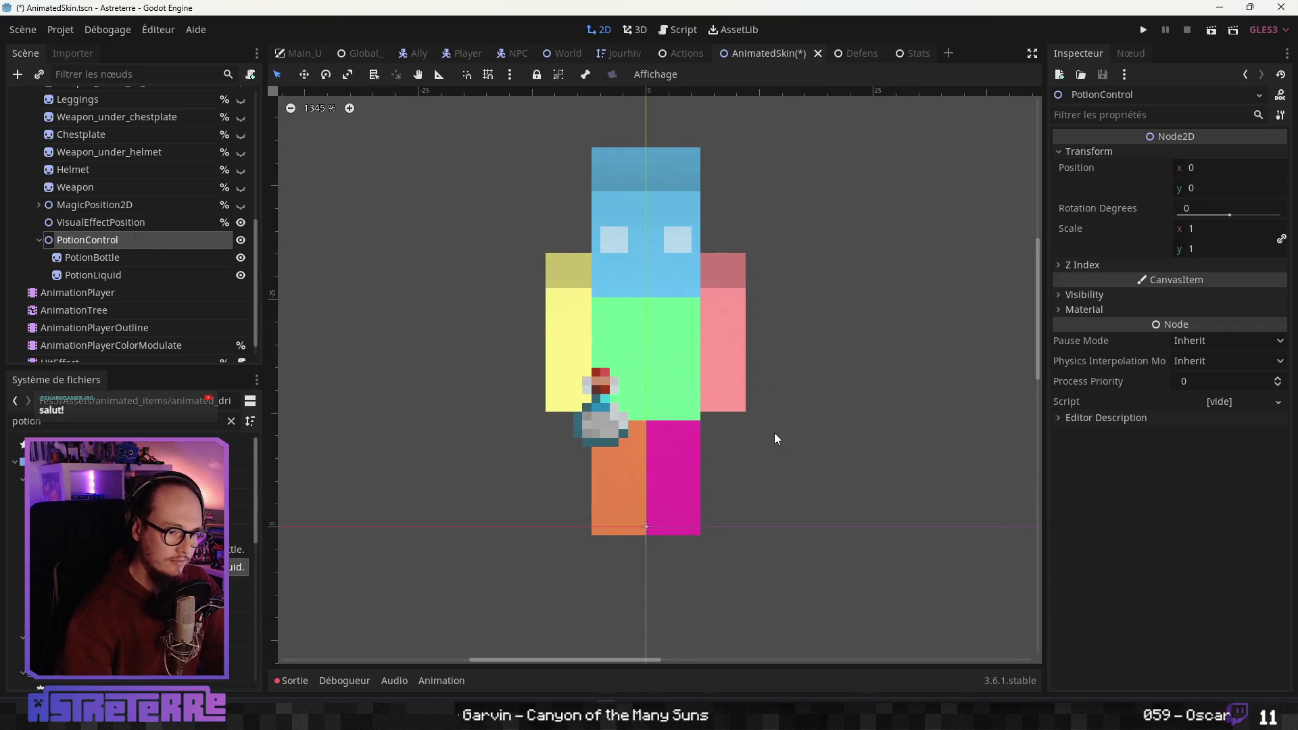
pyautogui.scroll(-1, 87, 292)
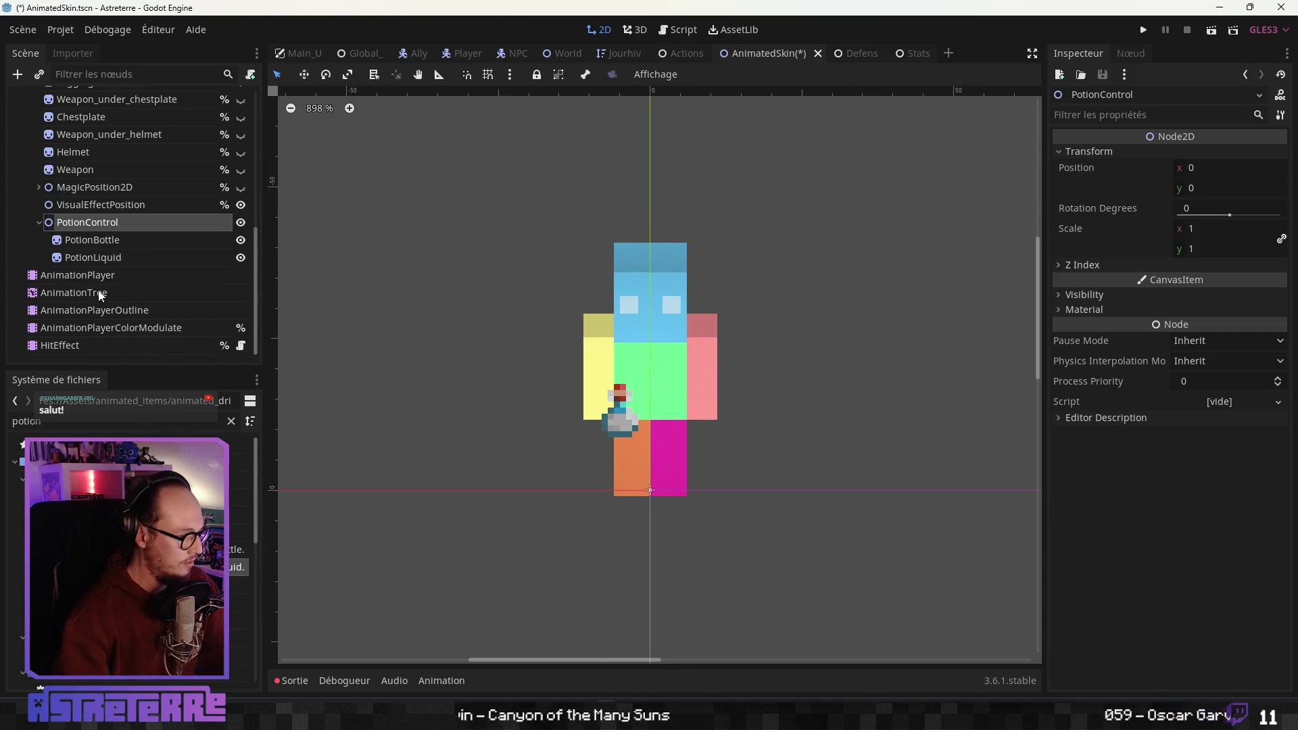
pyautogui.click(88, 292)
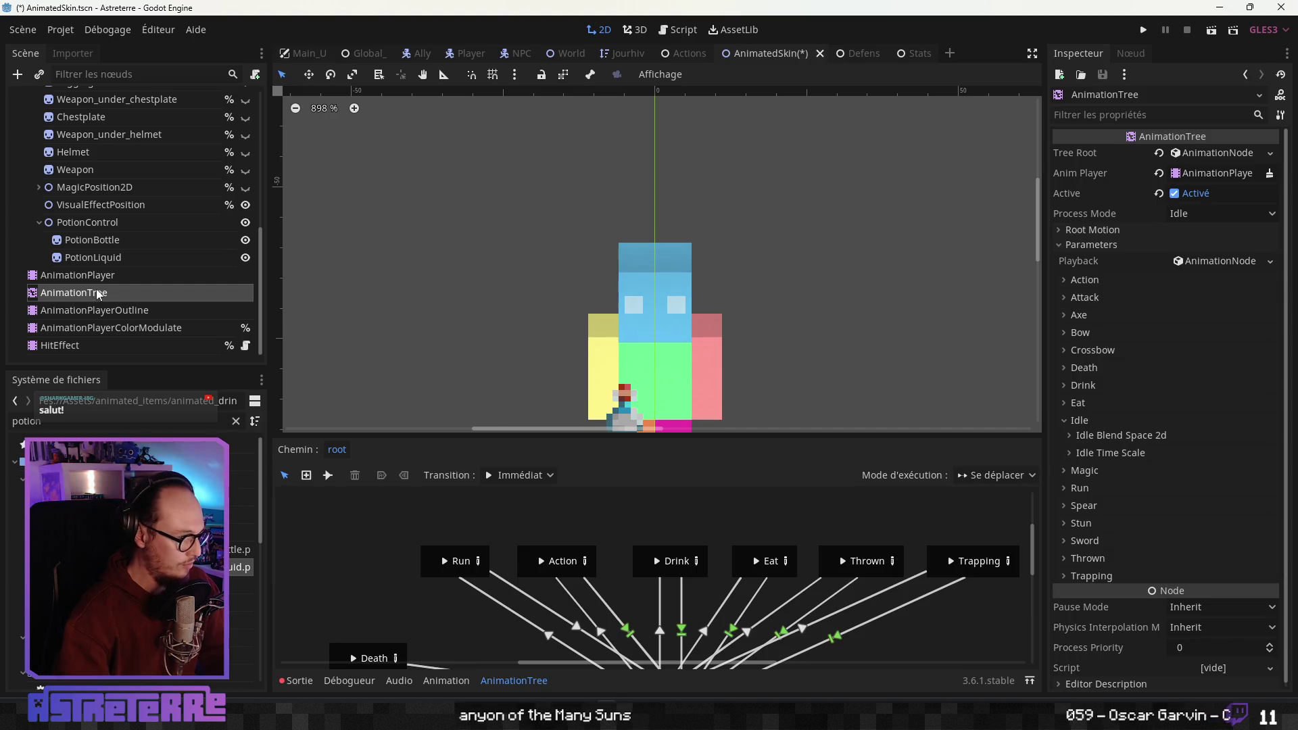
# Enlarge the canvas, turn off the AnimationTree's Active flag, and select PotionBottle
pyautogui.click(101, 275)
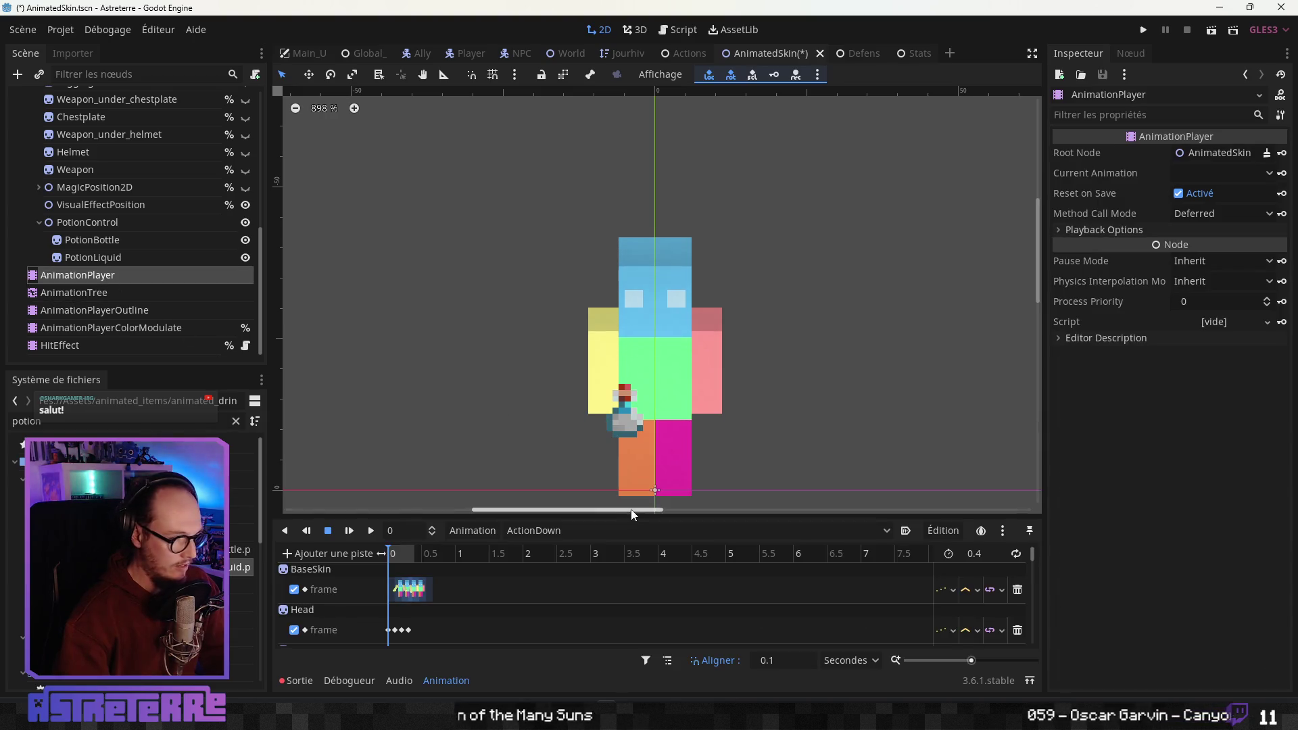
pyautogui.moveTo(612, 341)
pyautogui.mouseDown()
pyautogui.moveTo(629, 217)
pyautogui.moveTo(664, 367)
pyautogui.mouseUp()
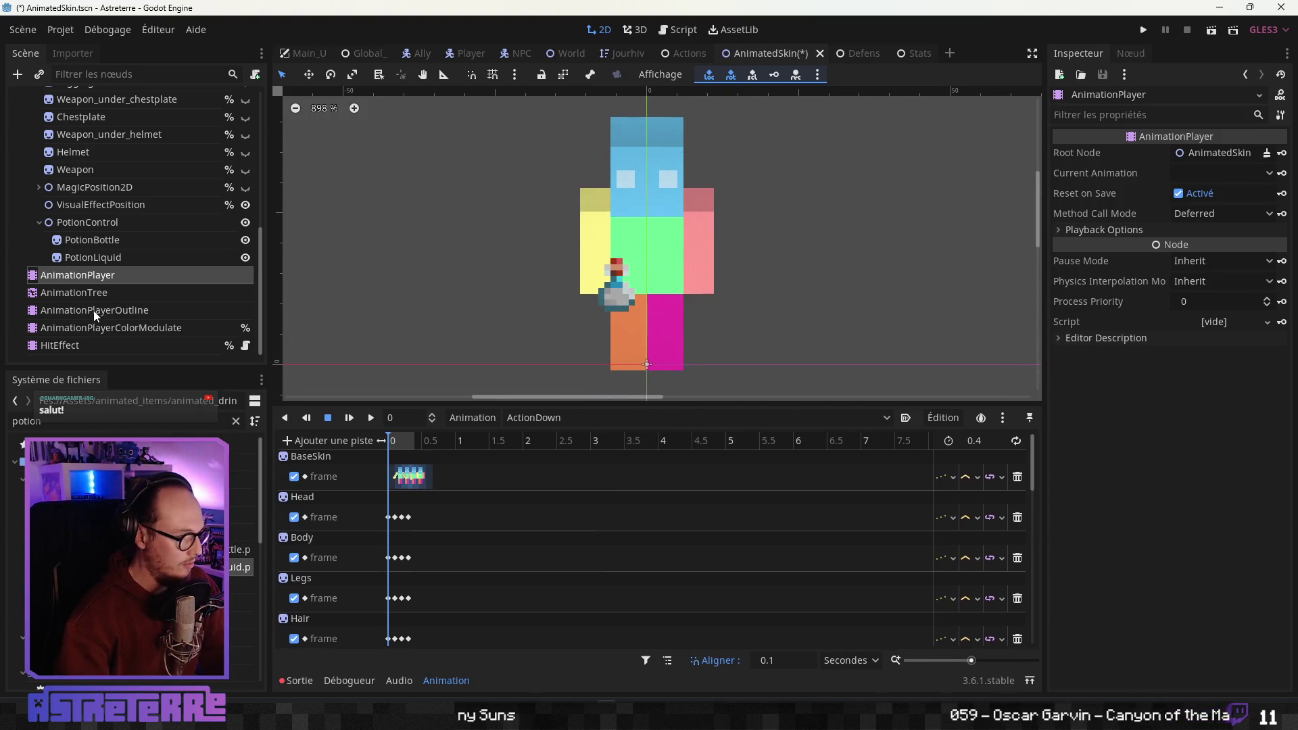
pyautogui.click(74, 293)
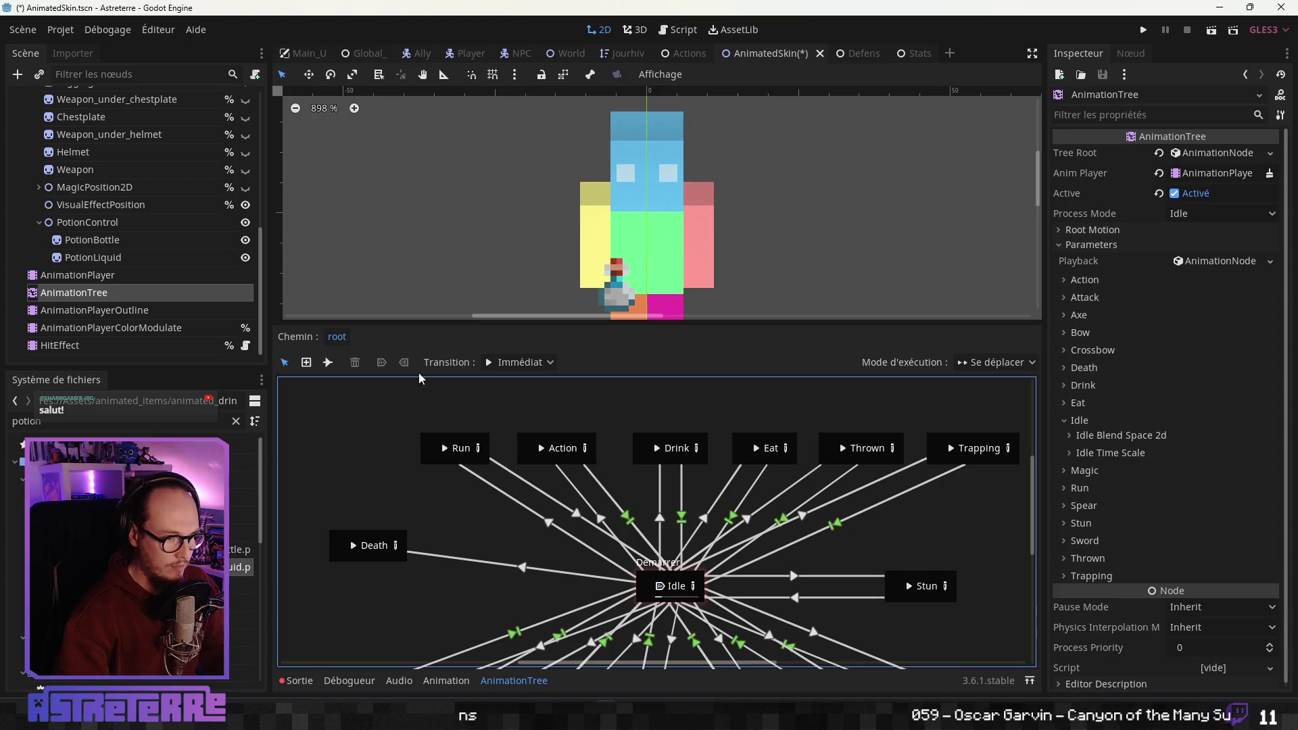
pyautogui.click(1174, 193)
pyautogui.click(92, 240)
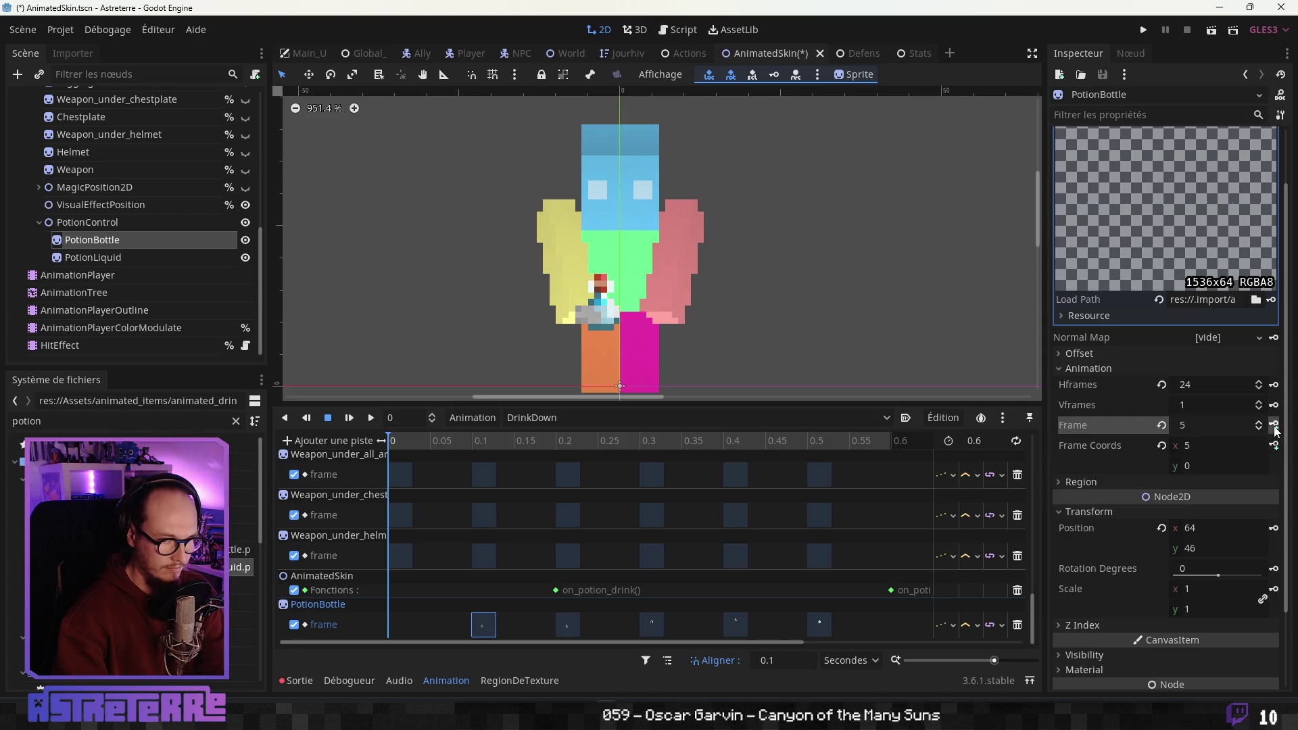
# Set PotionBottle's frame to 1 and key it at time 0
pyautogui.click(1258, 423)
pyautogui.click(1259, 428)
pyautogui.click(1259, 428)
pyautogui.click(1259, 429)
pyautogui.click(1258, 428)
pyautogui.click(1258, 428)
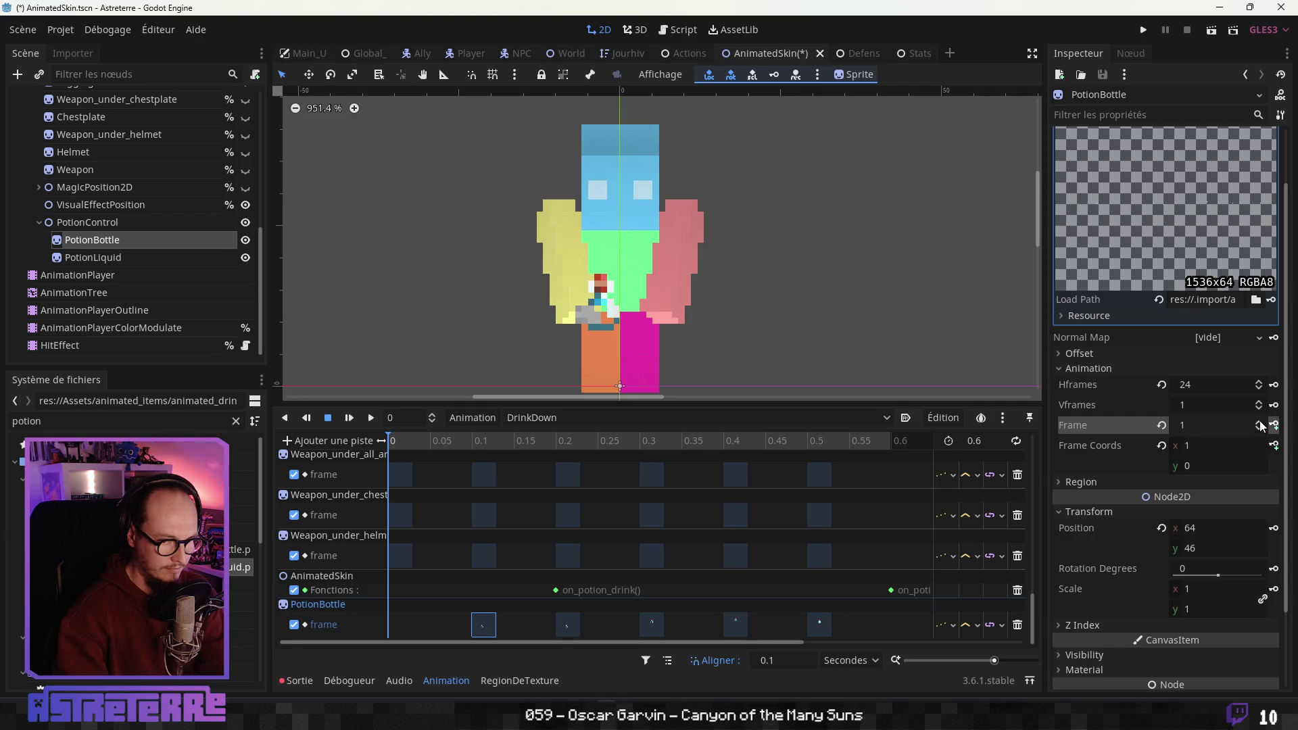
pyautogui.click(1259, 429)
pyautogui.click(1258, 422)
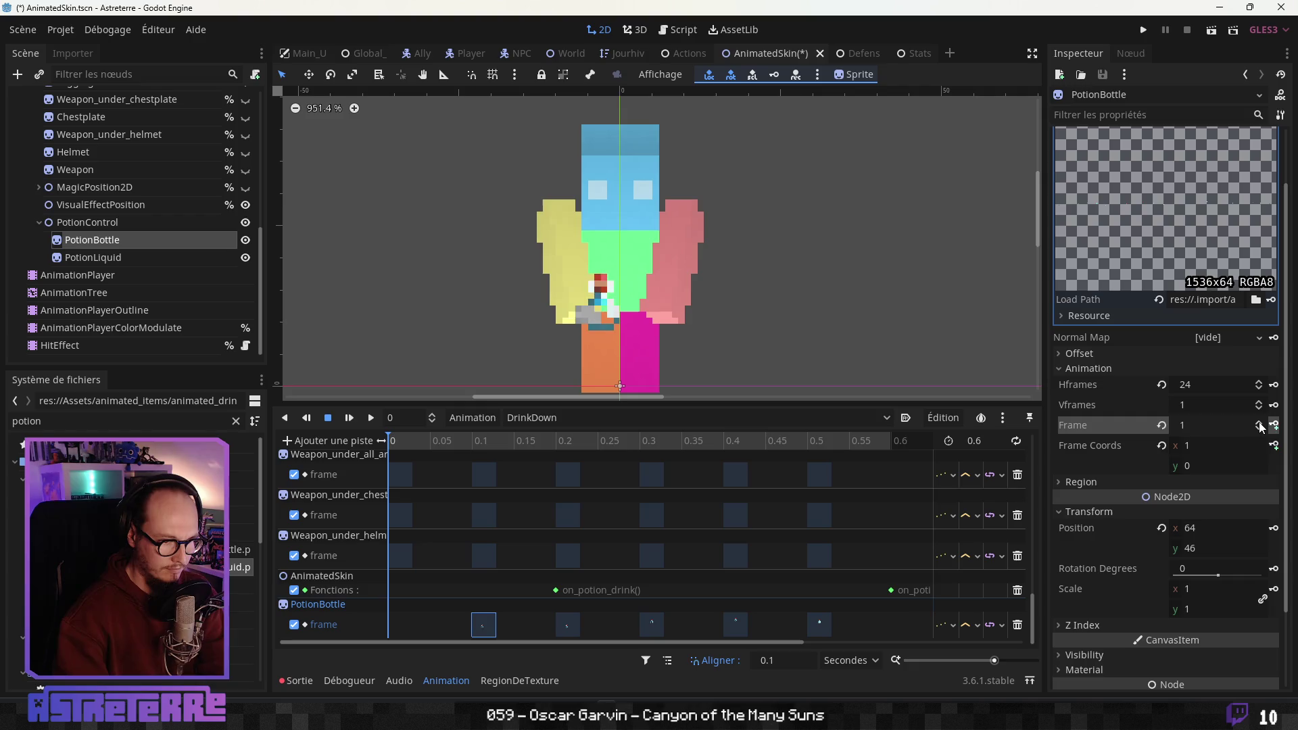
pyautogui.click(1273, 425)
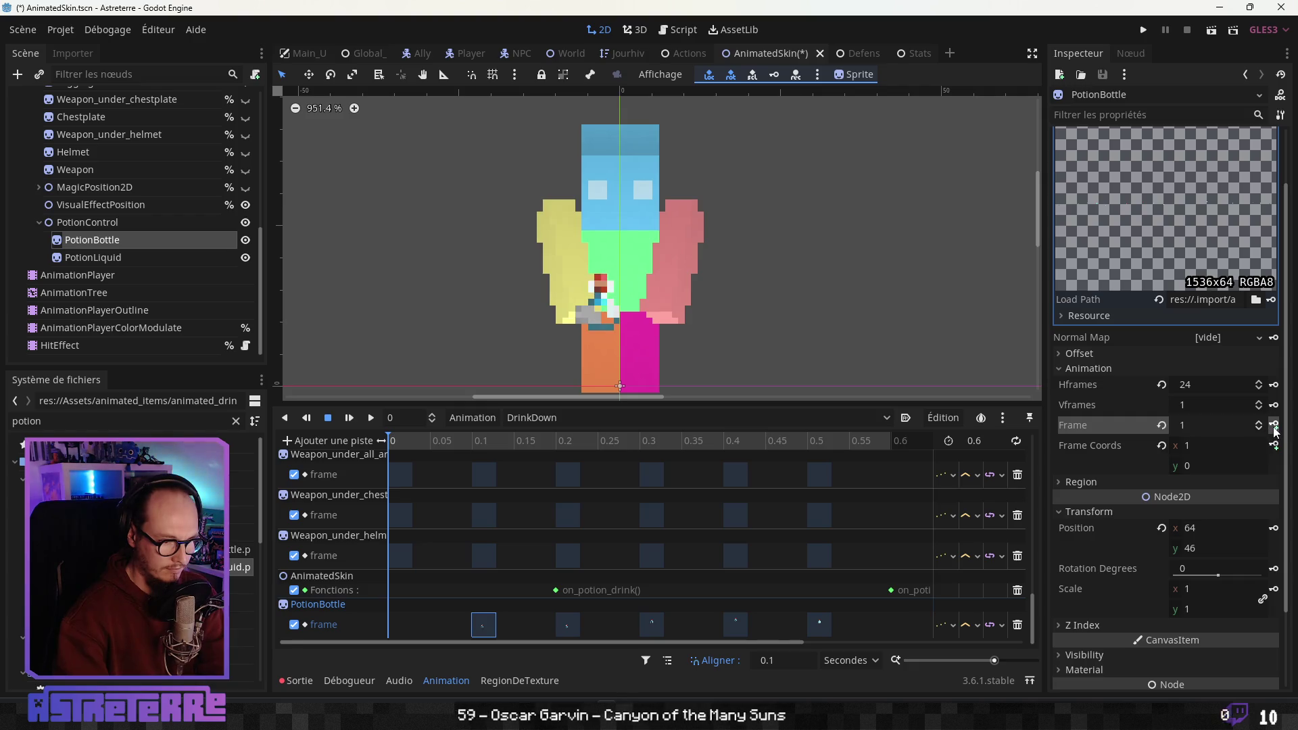
# Move the bottle key from 0.1 to 0.2 s and delete the key at 0
pyautogui.click(477, 626)
pyautogui.click(477, 626)
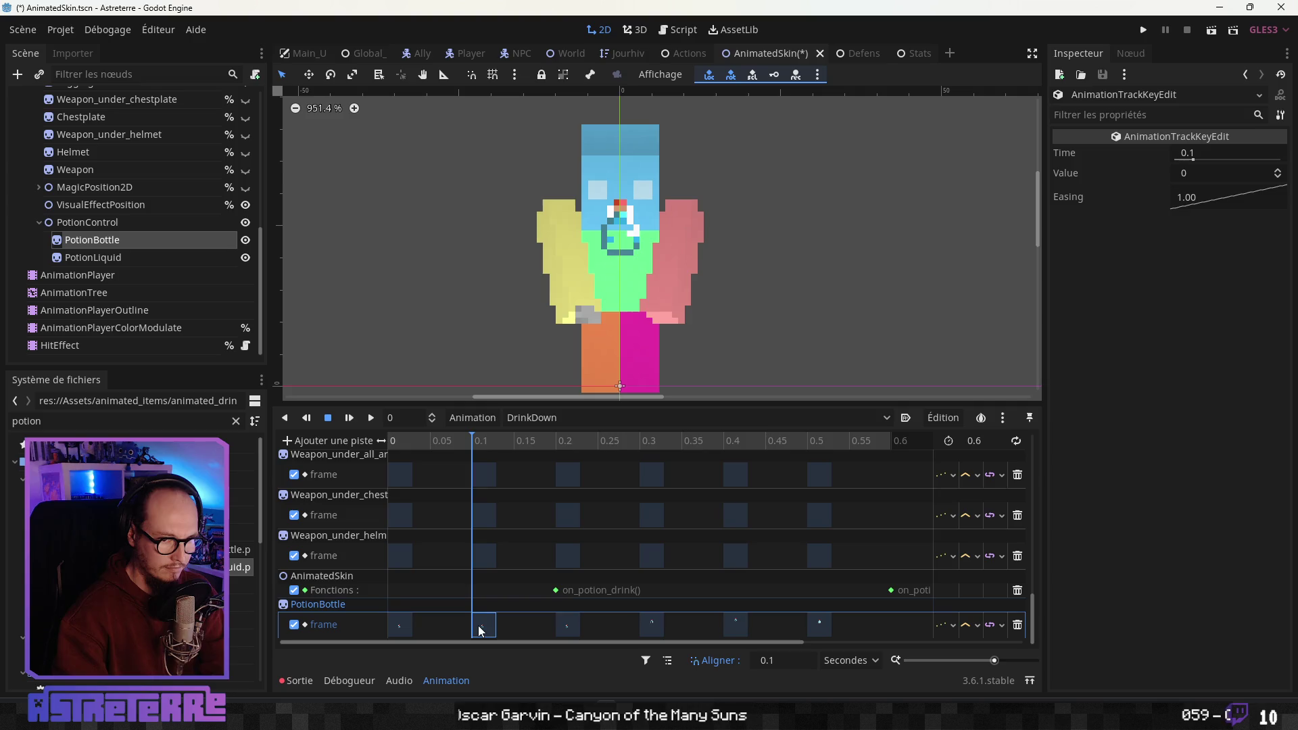
pyautogui.moveTo(477, 626); pyautogui.dragTo(561, 629)
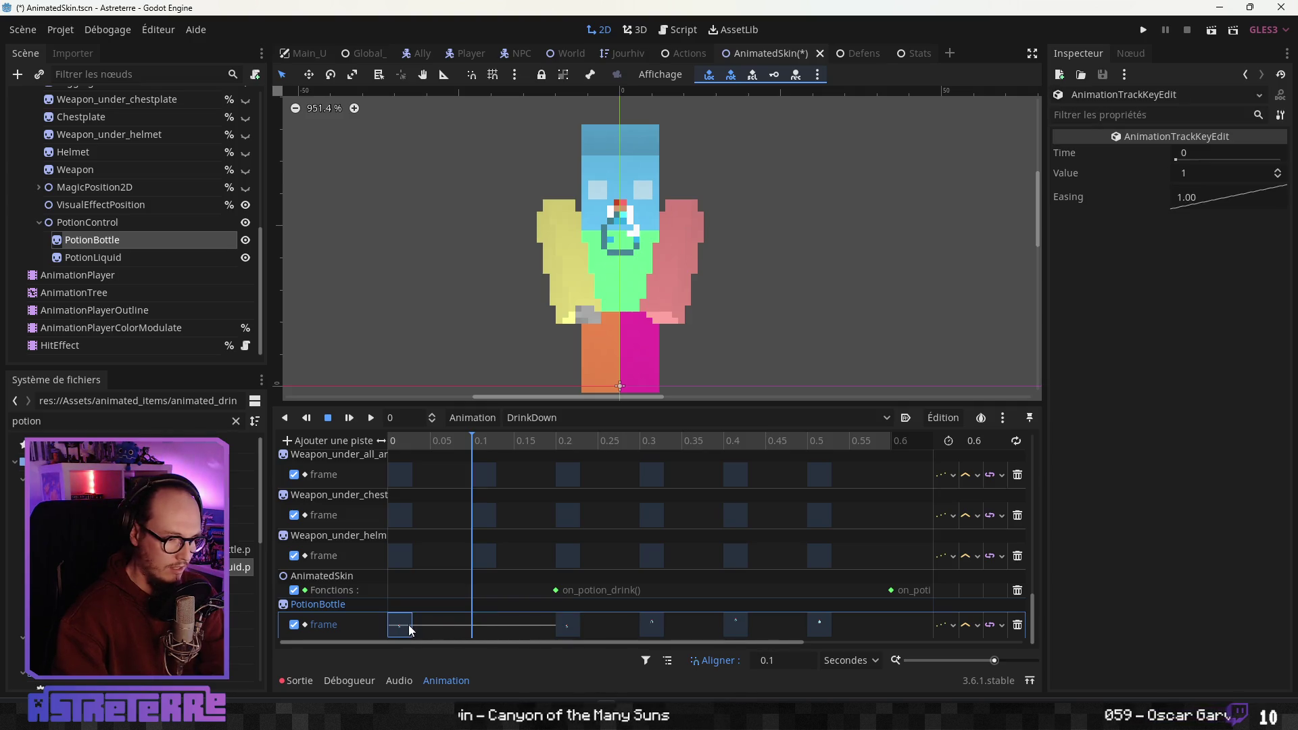
pyautogui.press('Delete')
pyautogui.click(560, 626)
pyautogui.moveTo(850, 622)
pyautogui.mouseDown()
pyautogui.moveTo(633, 642)
pyautogui.moveTo(423, 626)
pyautogui.mouseUp()
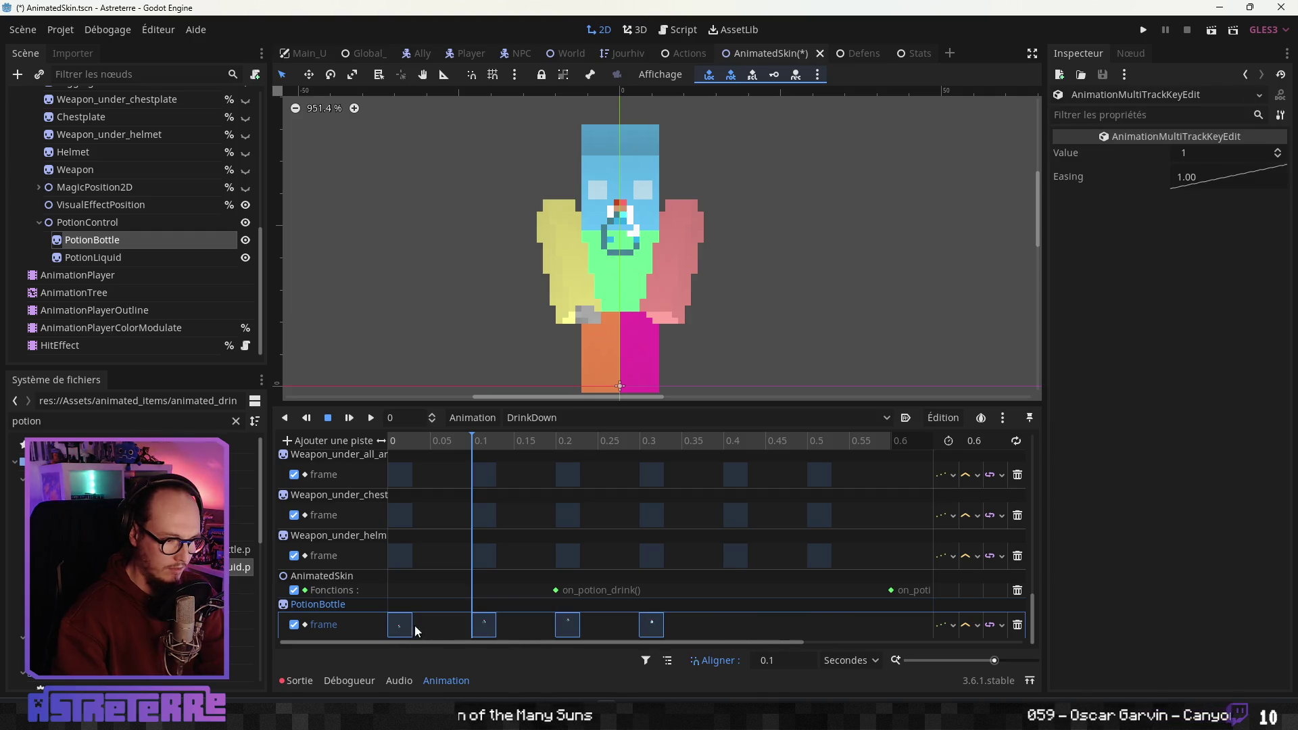
# Advance the bottle to frame 5 and key frames at 0.4 and 0.5 s
pyautogui.moveTo(465, 444); pyautogui.dragTo(627, 456)
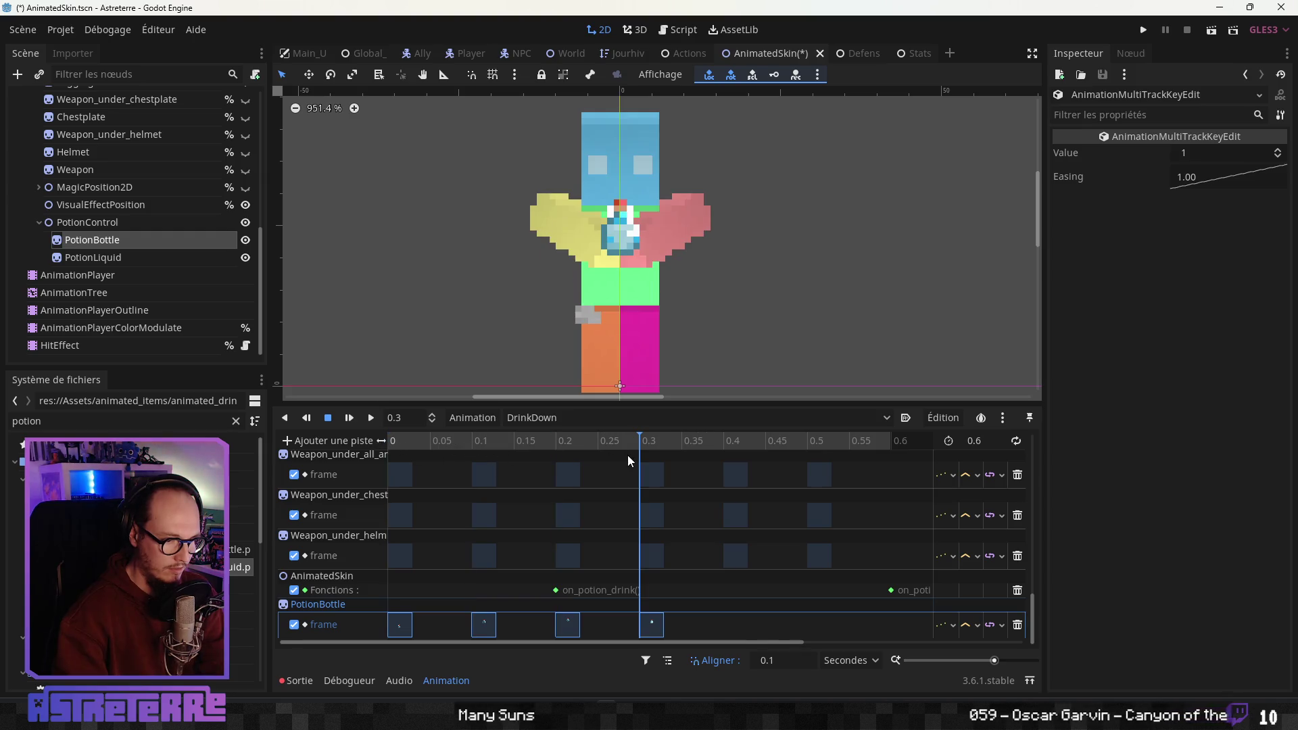
pyautogui.click(647, 623)
pyautogui.click(710, 442)
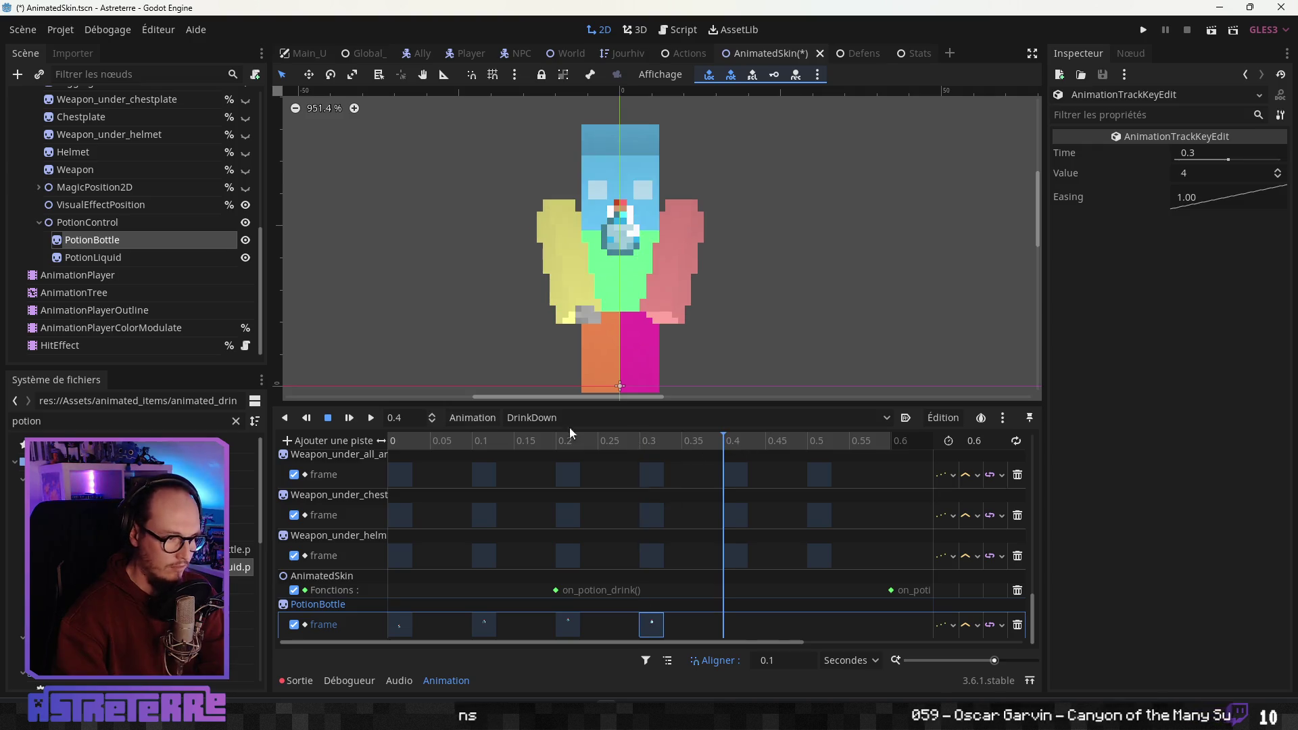
pyautogui.click(116, 244)
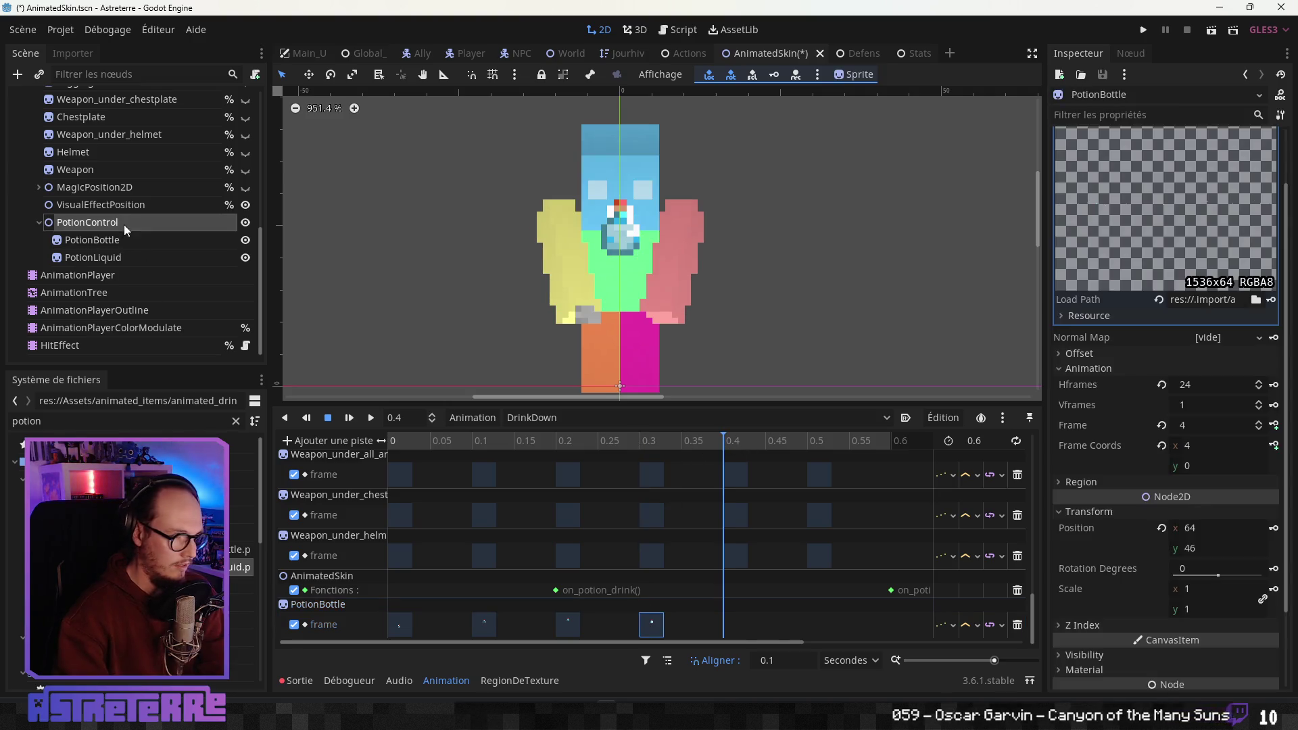
pyautogui.click(1261, 422)
pyautogui.click(1273, 425)
pyautogui.click(1273, 424)
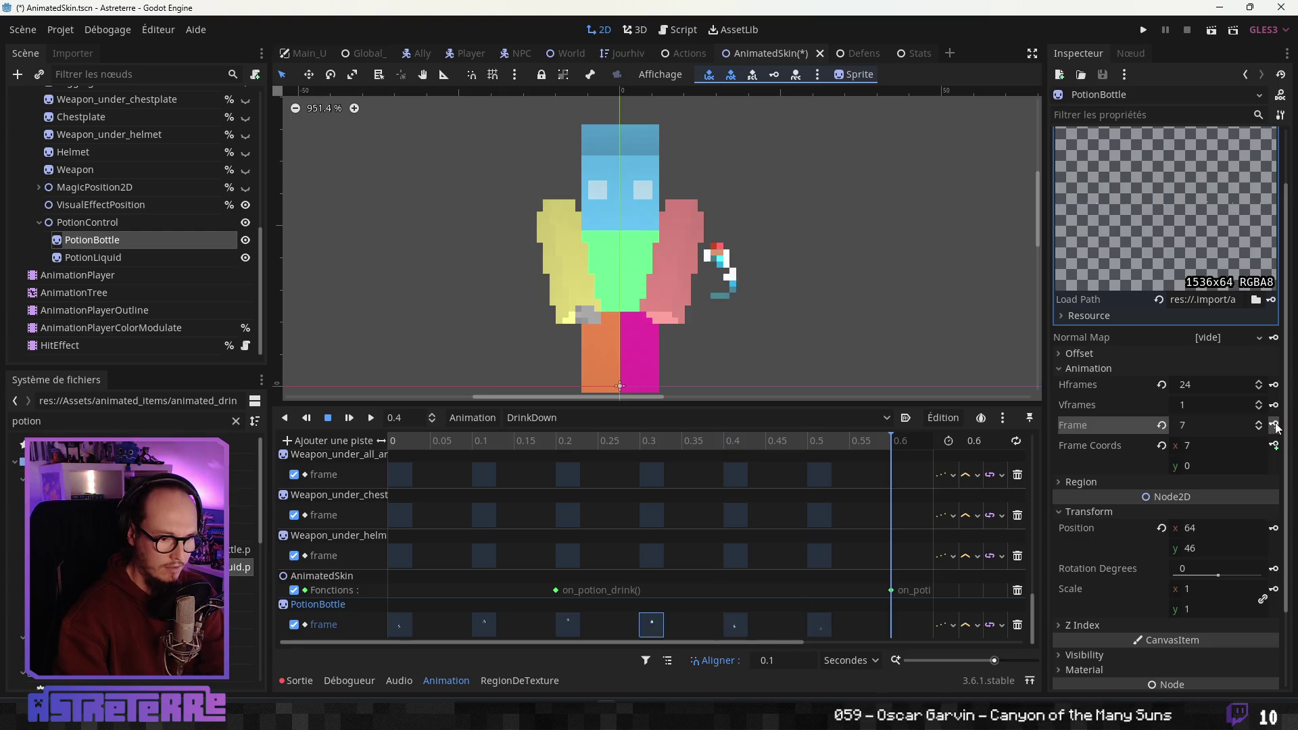
# Set the 0.5 s bottle key's value to frame 0 and play DrinkDown to preview
pyautogui.click(810, 626)
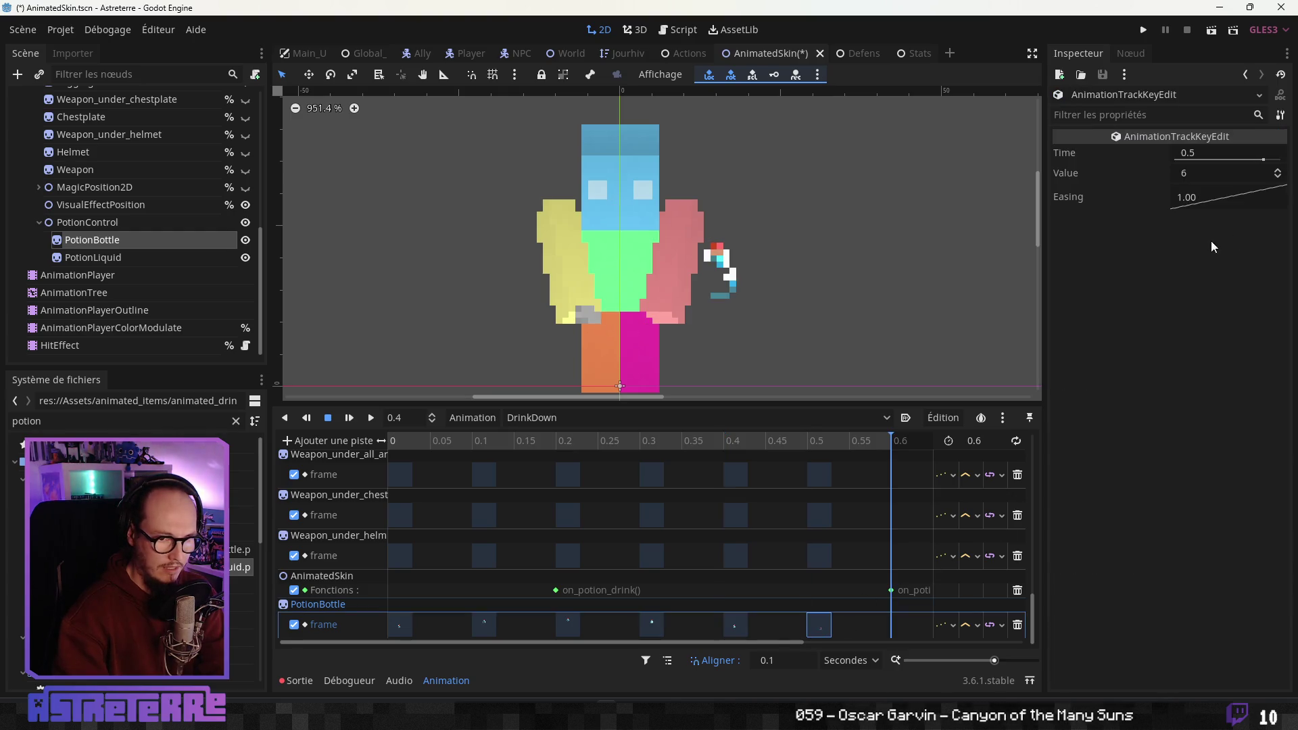
pyautogui.click(1196, 174)
pyautogui.moveTo(877, 435); pyautogui.dragTo(353, 448)
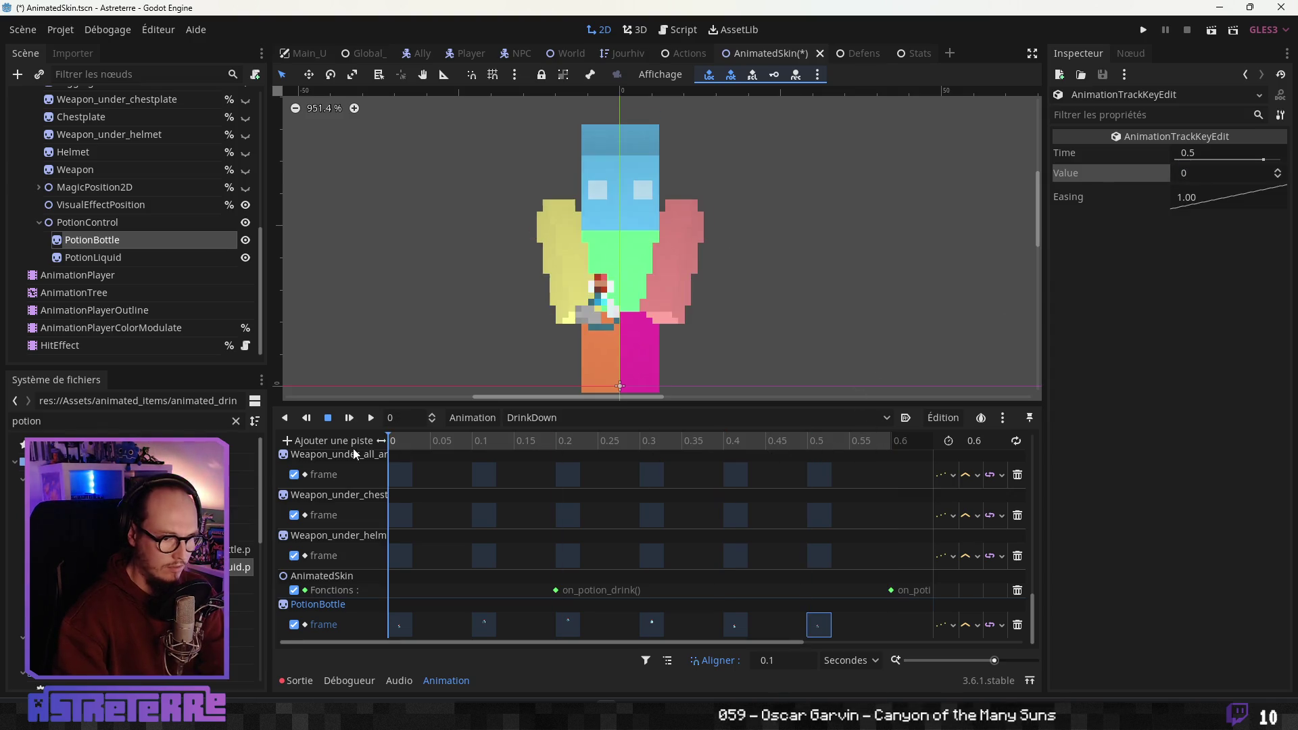
pyautogui.click(371, 421)
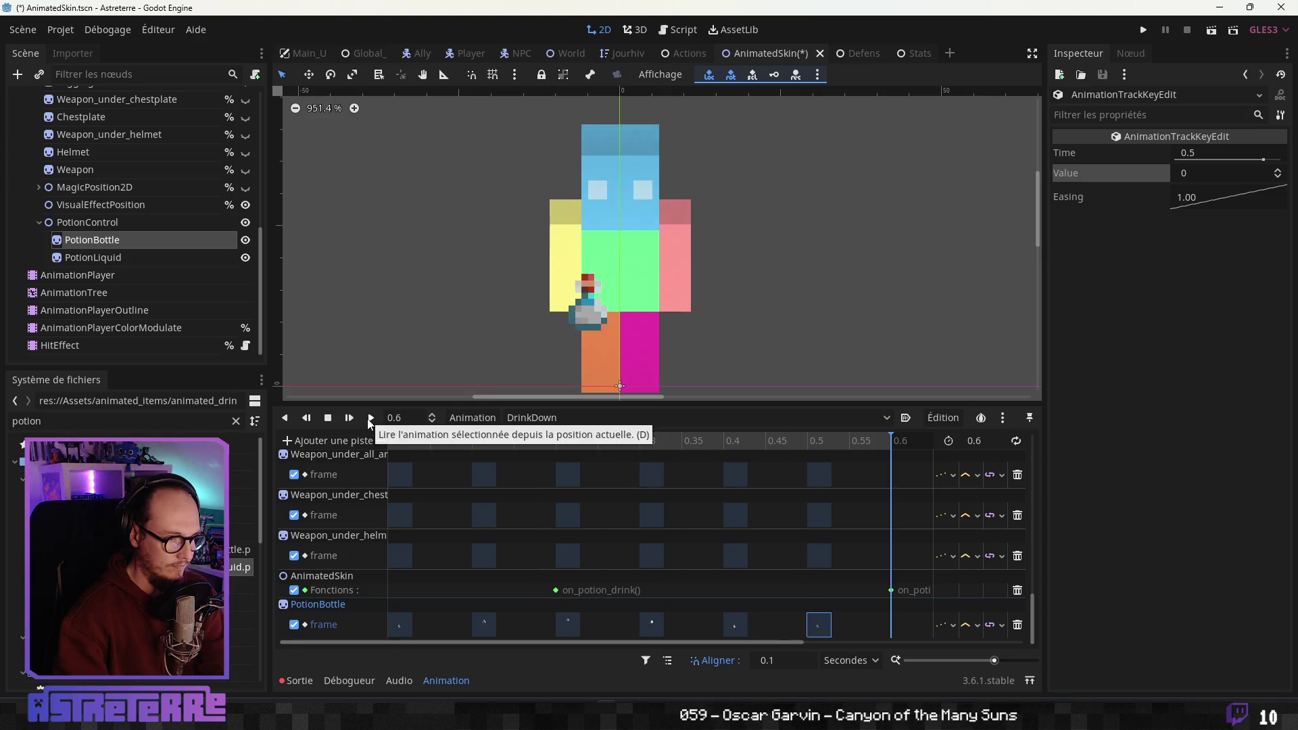
pyautogui.moveTo(391, 441)
pyautogui.mouseDown()
pyautogui.moveTo(862, 441)
pyautogui.moveTo(390, 441)
pyautogui.mouseUp()
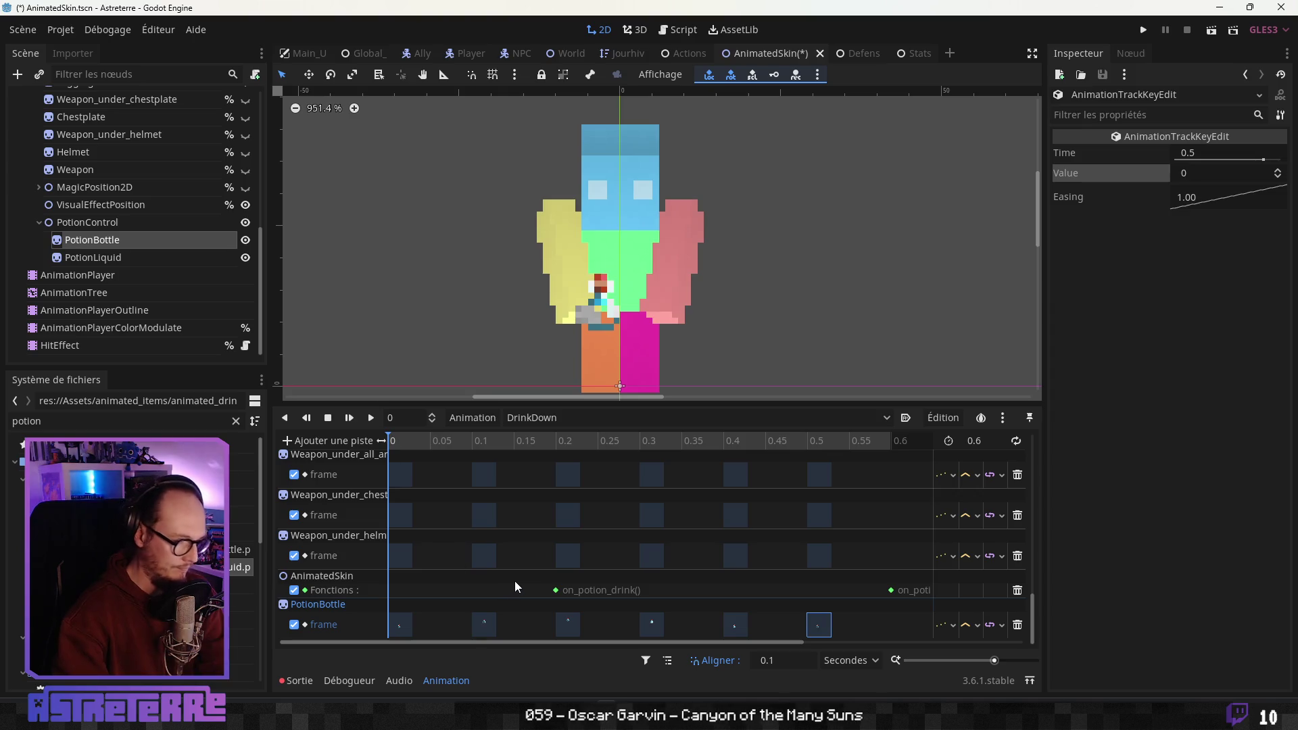
# Add a property track for PotionControl's visible property to DrinkDown
pyautogui.click(345, 441)
pyautogui.click(342, 462)
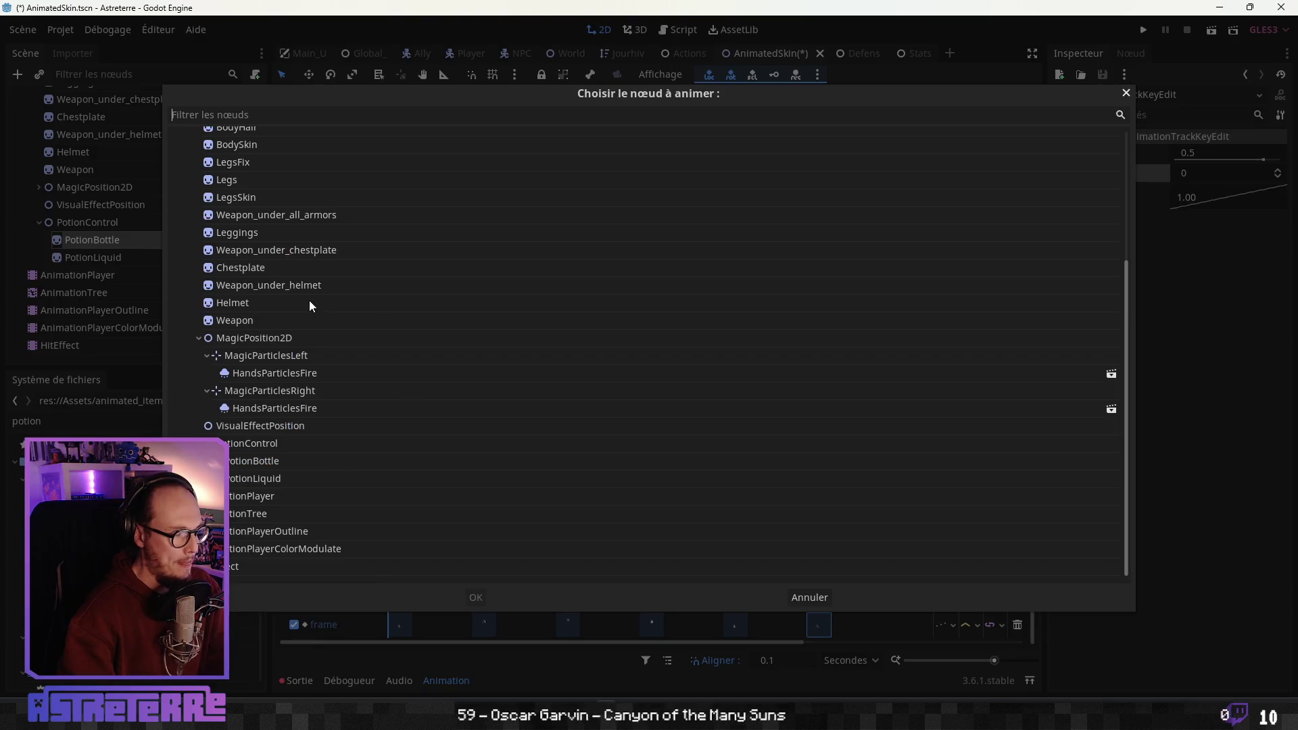
pyautogui.scroll(5, 273, 275)
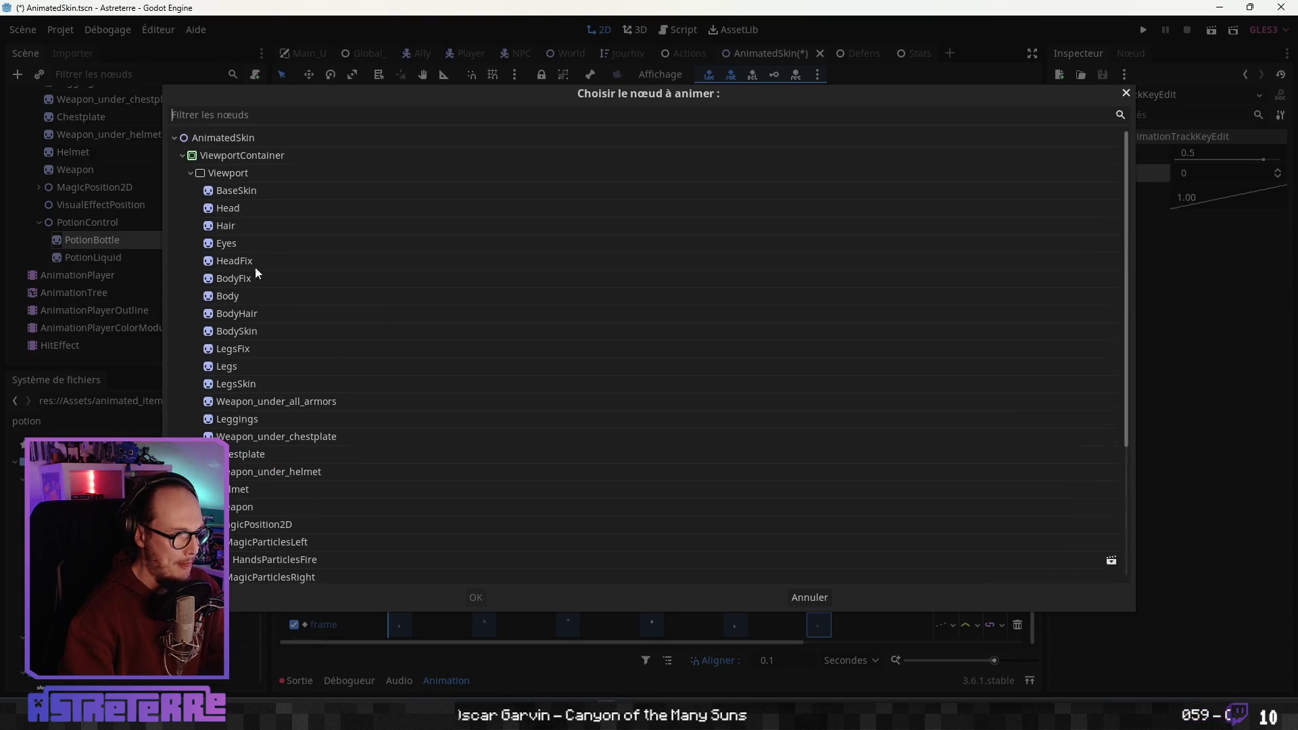
pyautogui.scroll(-5, 256, 305)
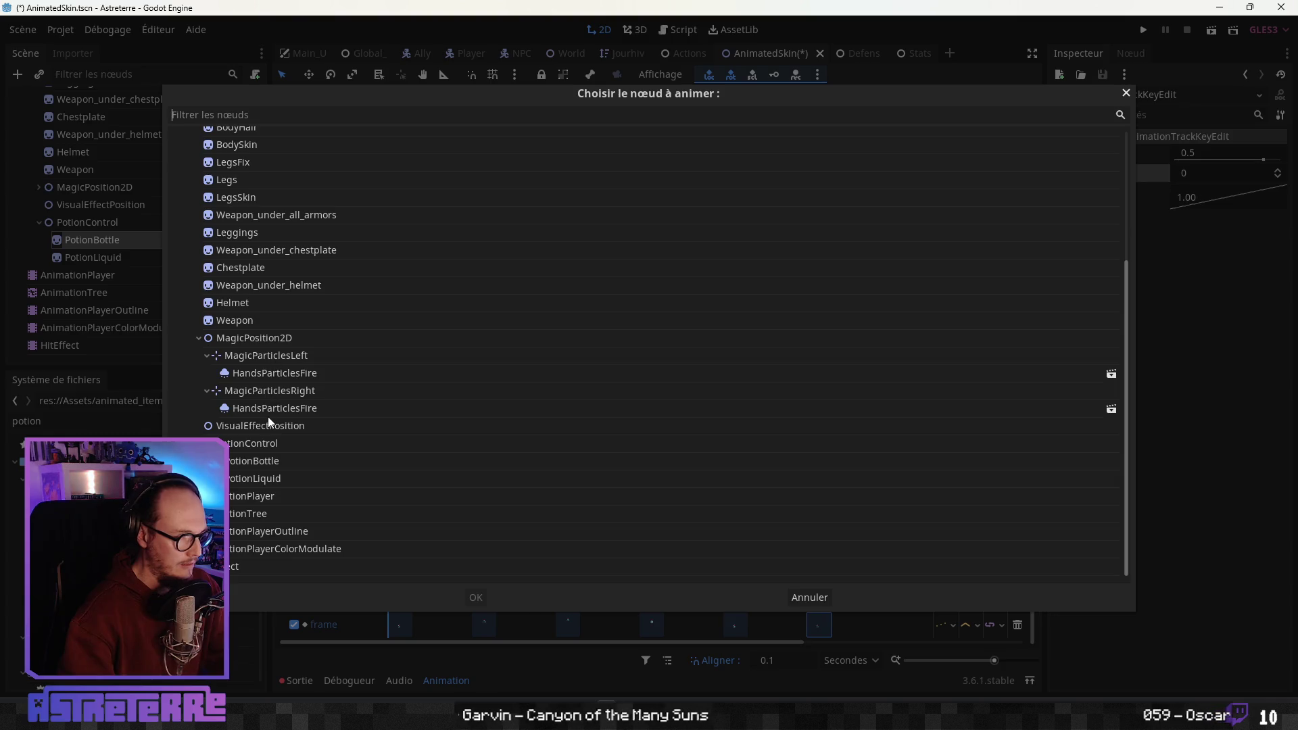
pyautogui.click(260, 443)
pyautogui.click(477, 597)
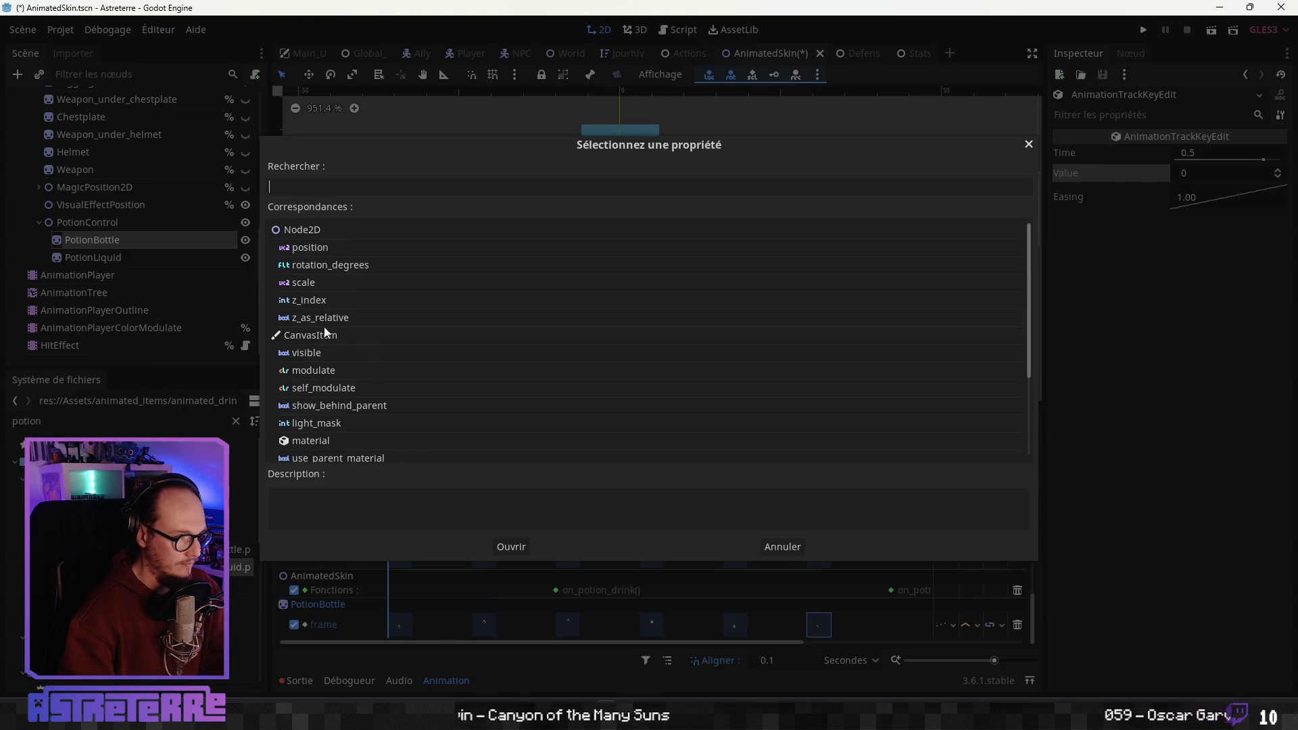
pyautogui.click(306, 352)
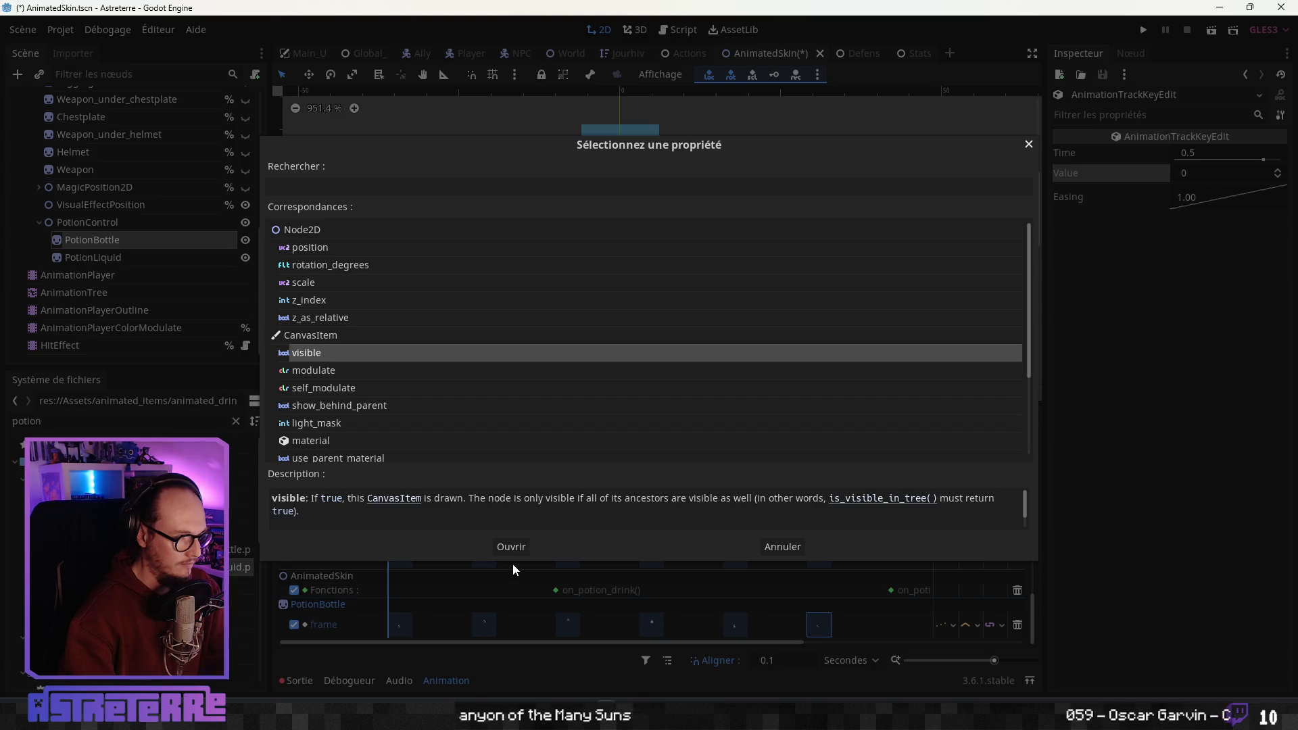
pyautogui.click(512, 548)
# Key PotionControl visible on at 0 s and off at 0.6 s
pyautogui.rightClick(384, 629)
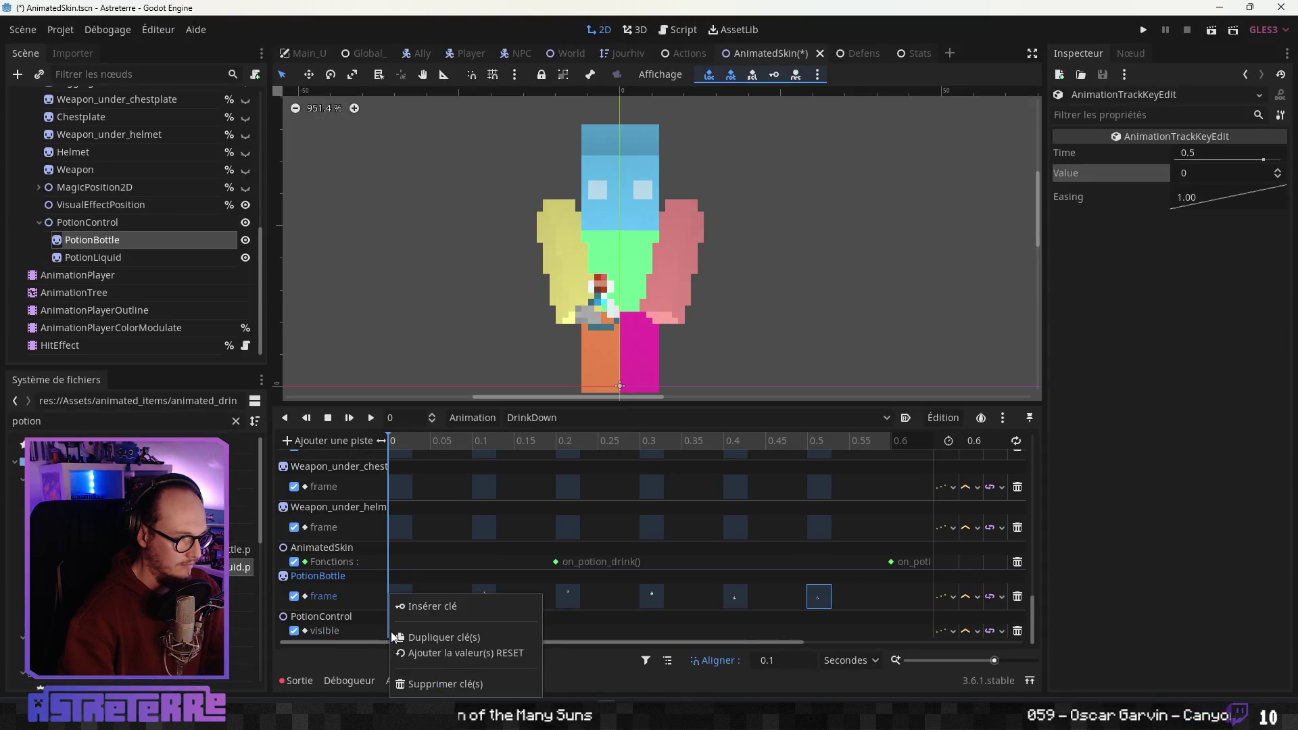
pyautogui.click(424, 610)
pyautogui.click(389, 631)
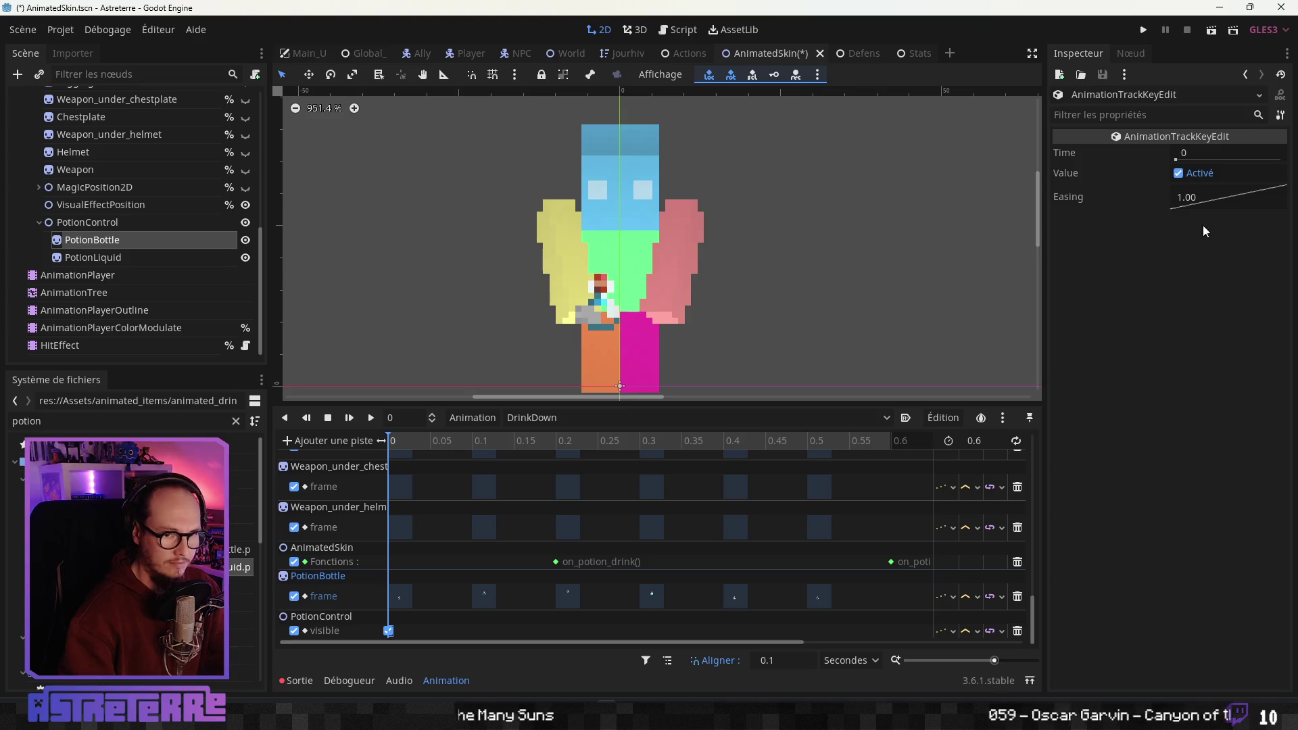
pyautogui.moveTo(800, 449); pyautogui.dragTo(888, 440)
pyautogui.rightClick(892, 630)
pyautogui.click(934, 606)
pyautogui.click(891, 631)
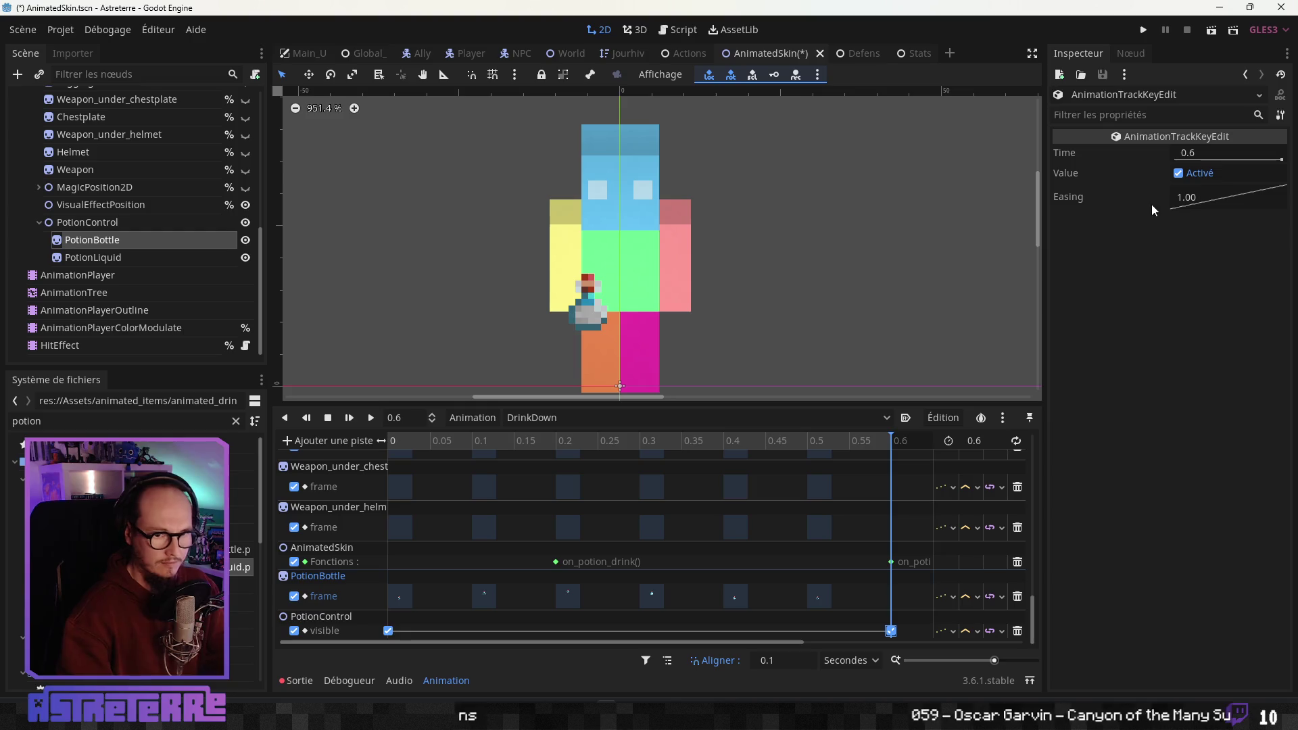
pyautogui.click(1178, 173)
# Rewind and play DrinkDown to check that the bottle disappears
pyautogui.moveTo(756, 448)
pyautogui.mouseDown()
pyautogui.moveTo(376, 463)
pyautogui.moveTo(893, 457)
pyautogui.moveTo(319, 460)
pyautogui.mouseUp()
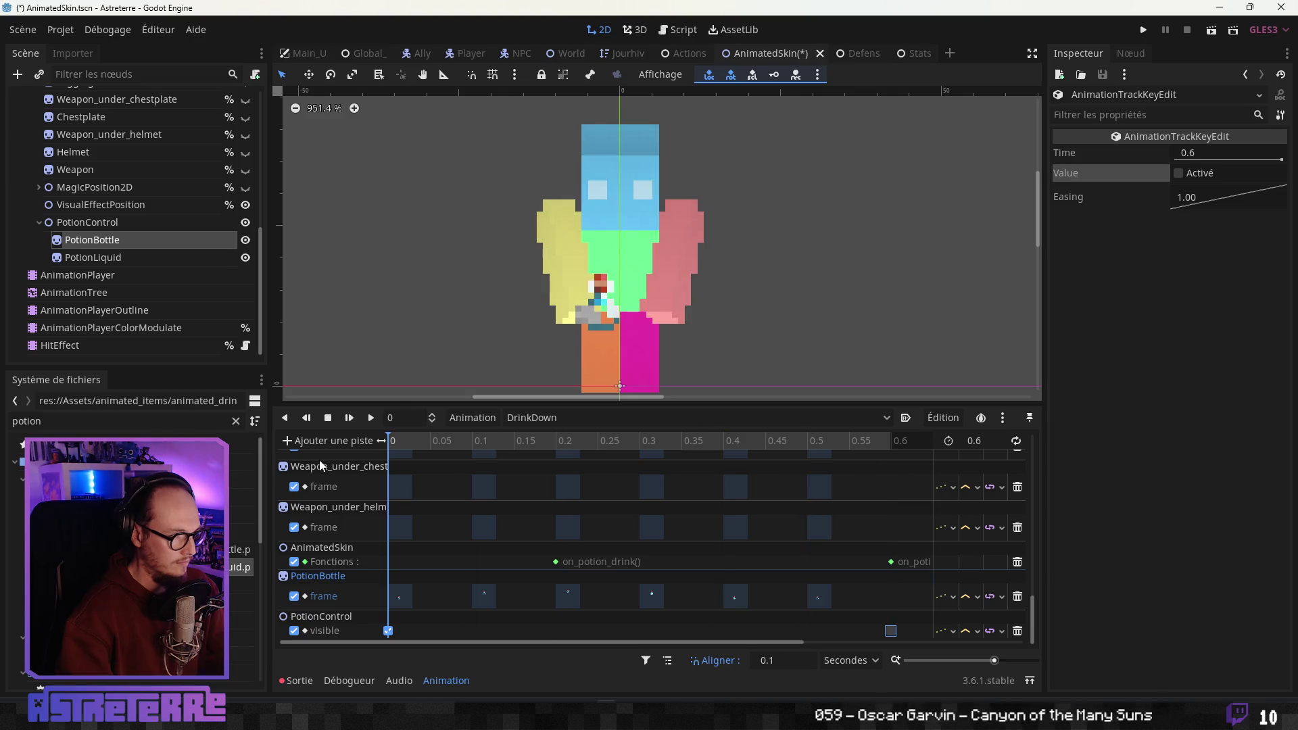
pyautogui.click(370, 418)
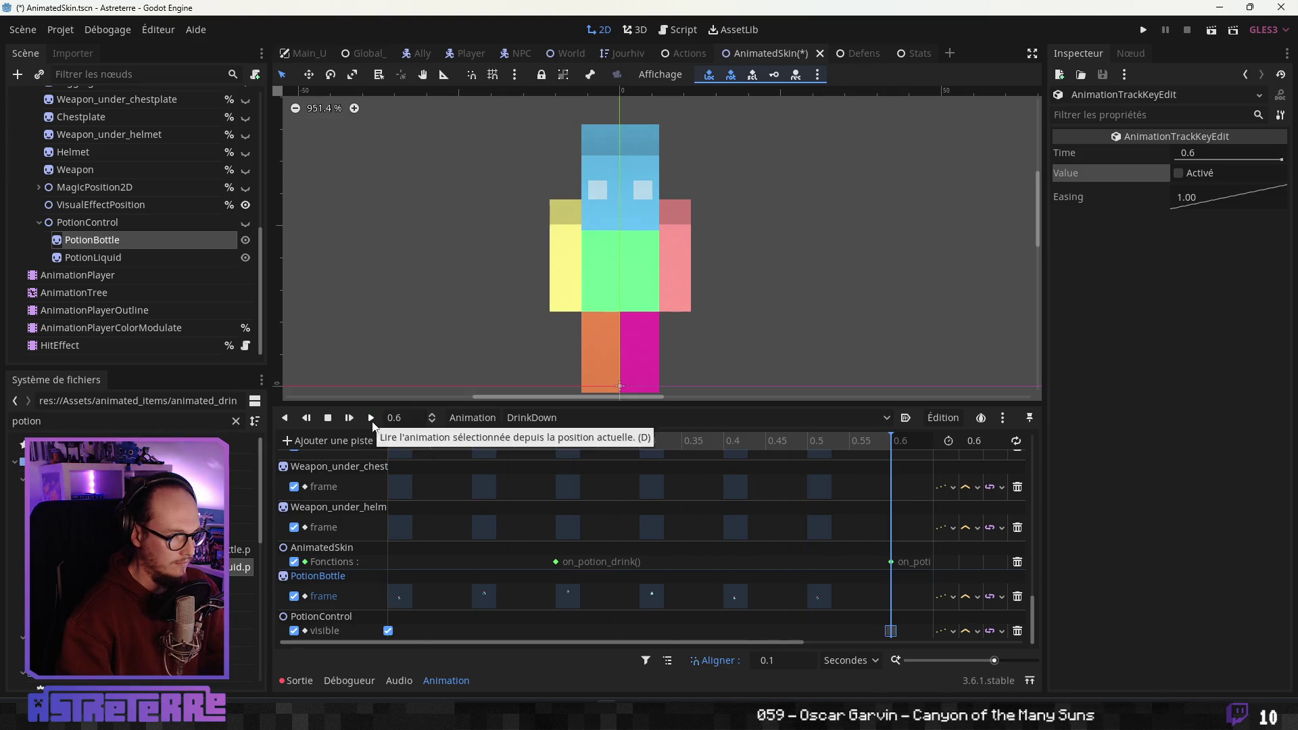
pyautogui.click(370, 421)
pyautogui.click(389, 437)
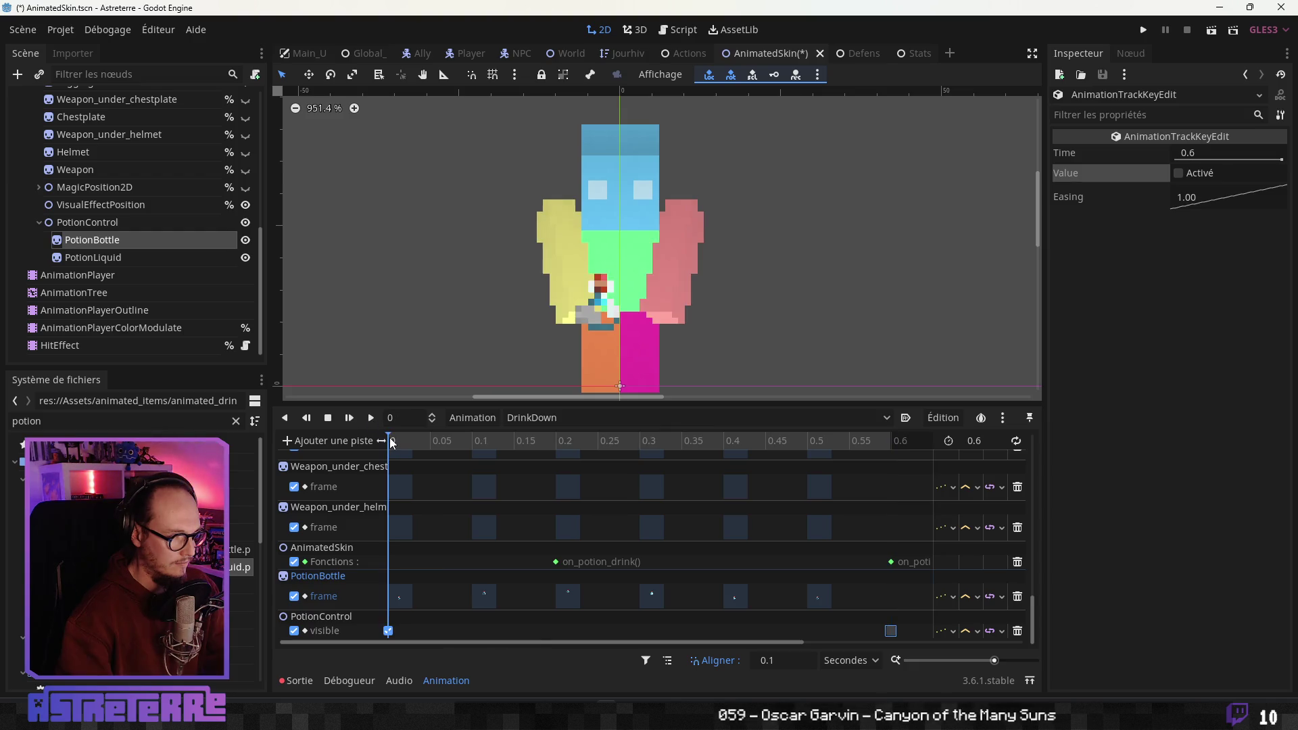
pyautogui.click(371, 417)
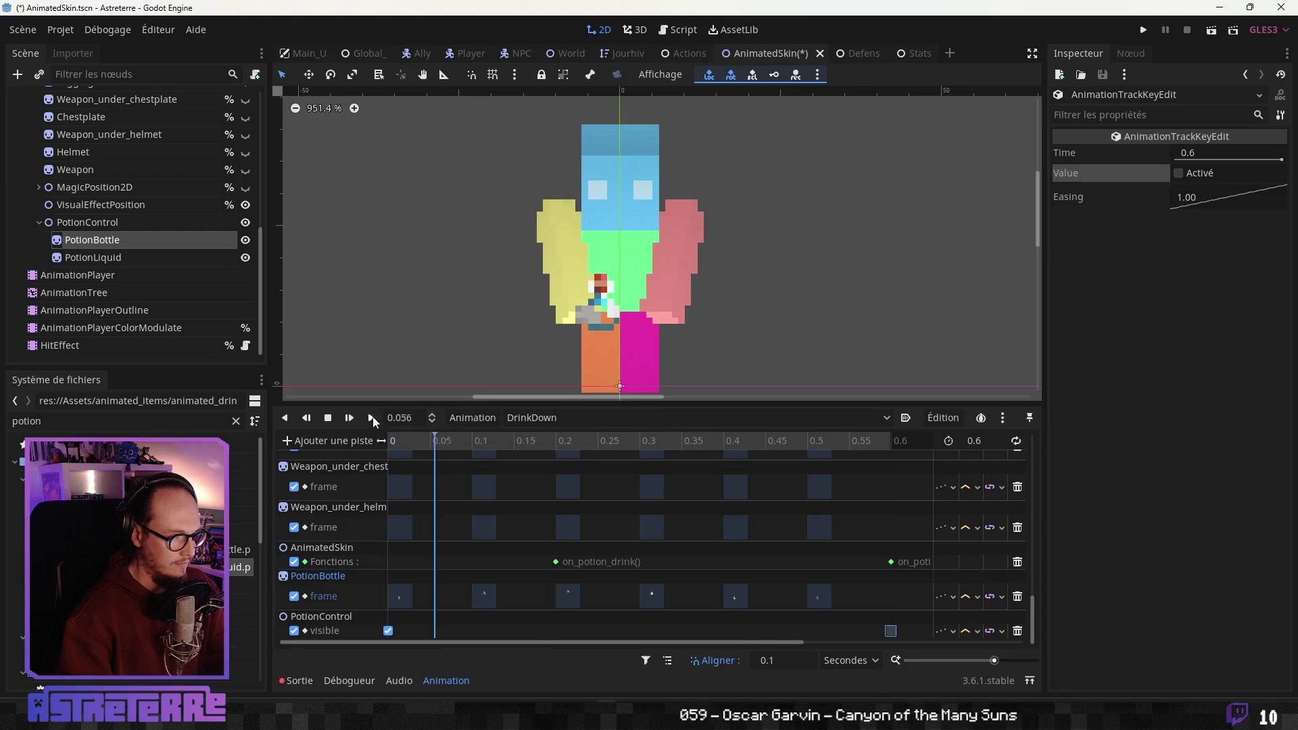
# Add a new property track to DrinkDown targeting the PotionLiquid node
pyautogui.click(331, 441)
pyautogui.click(340, 457)
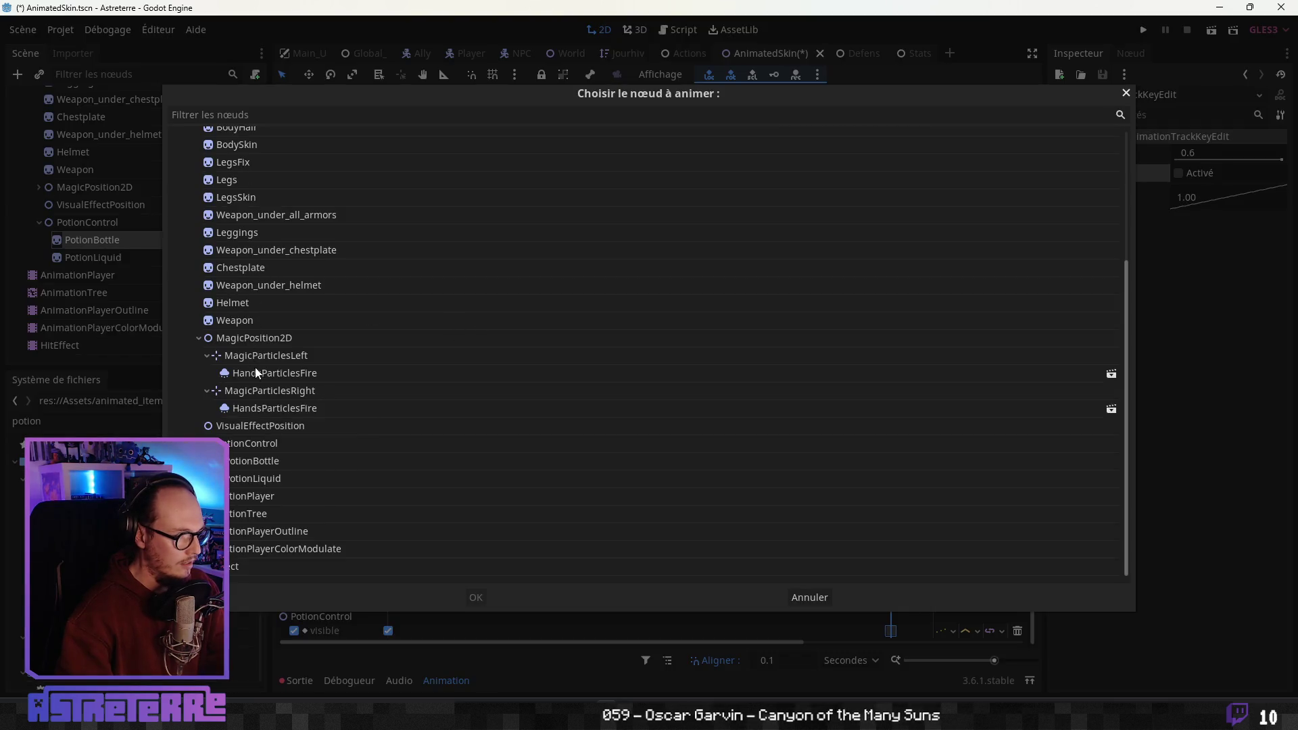
pyautogui.click(267, 477)
pyautogui.click(475, 597)
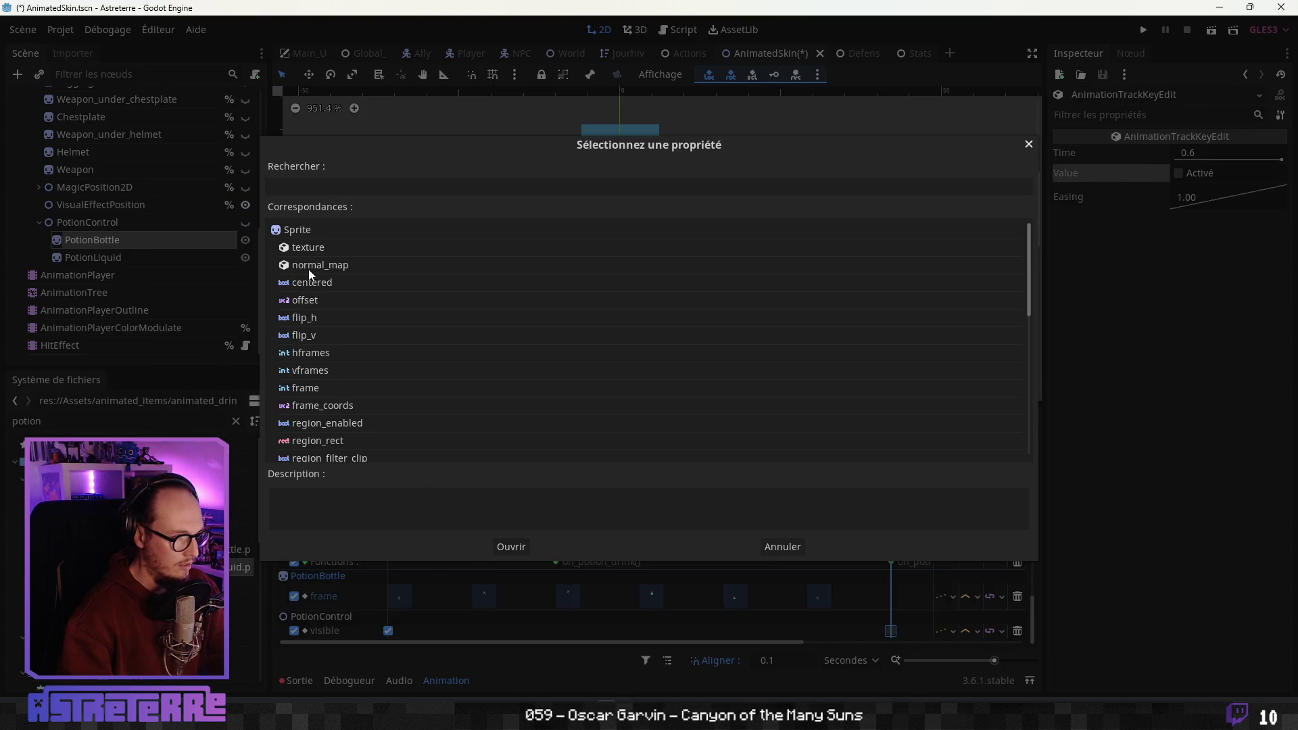
# Set the track to animate PotionLiquid's frame property, then select PotionLiquid to view its properties
pyautogui.scroll(-5, 308, 269)
pyautogui.scroll(-2, 323, 426)
pyautogui.scroll(6, 319, 403)
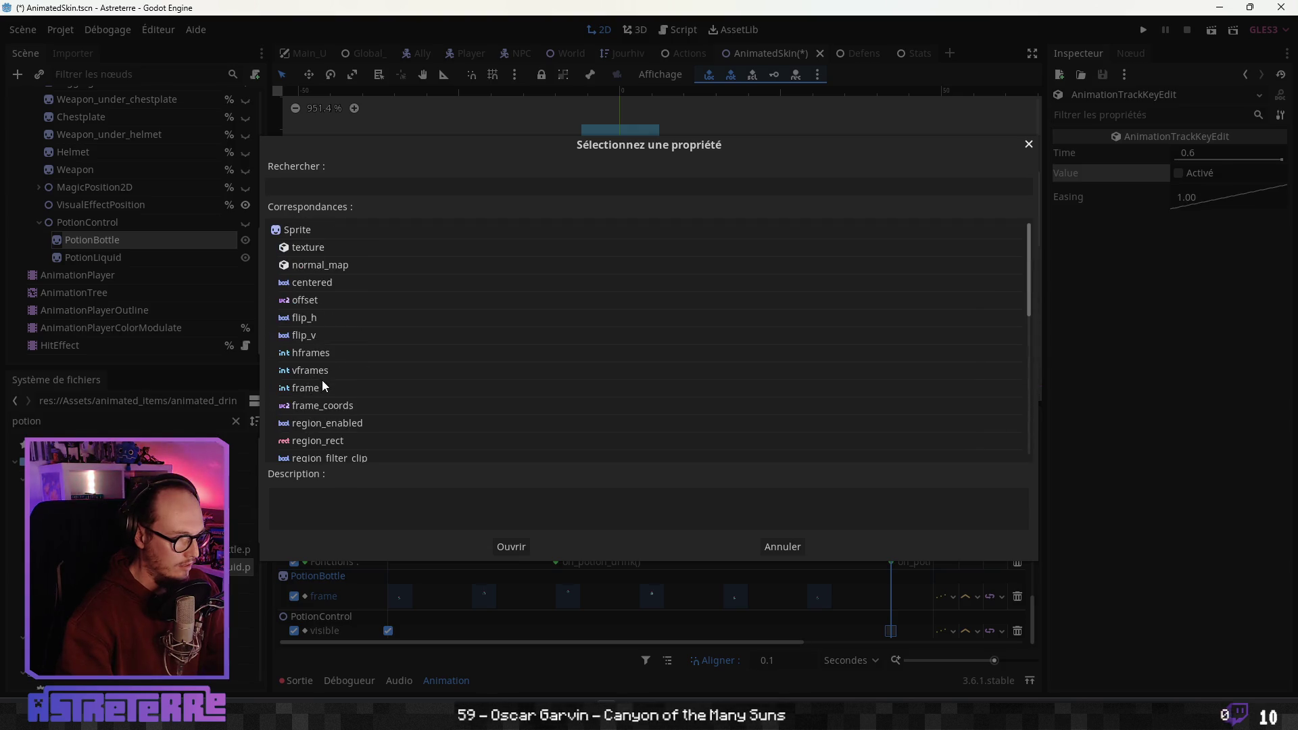
pyautogui.click(311, 353)
pyautogui.click(311, 336)
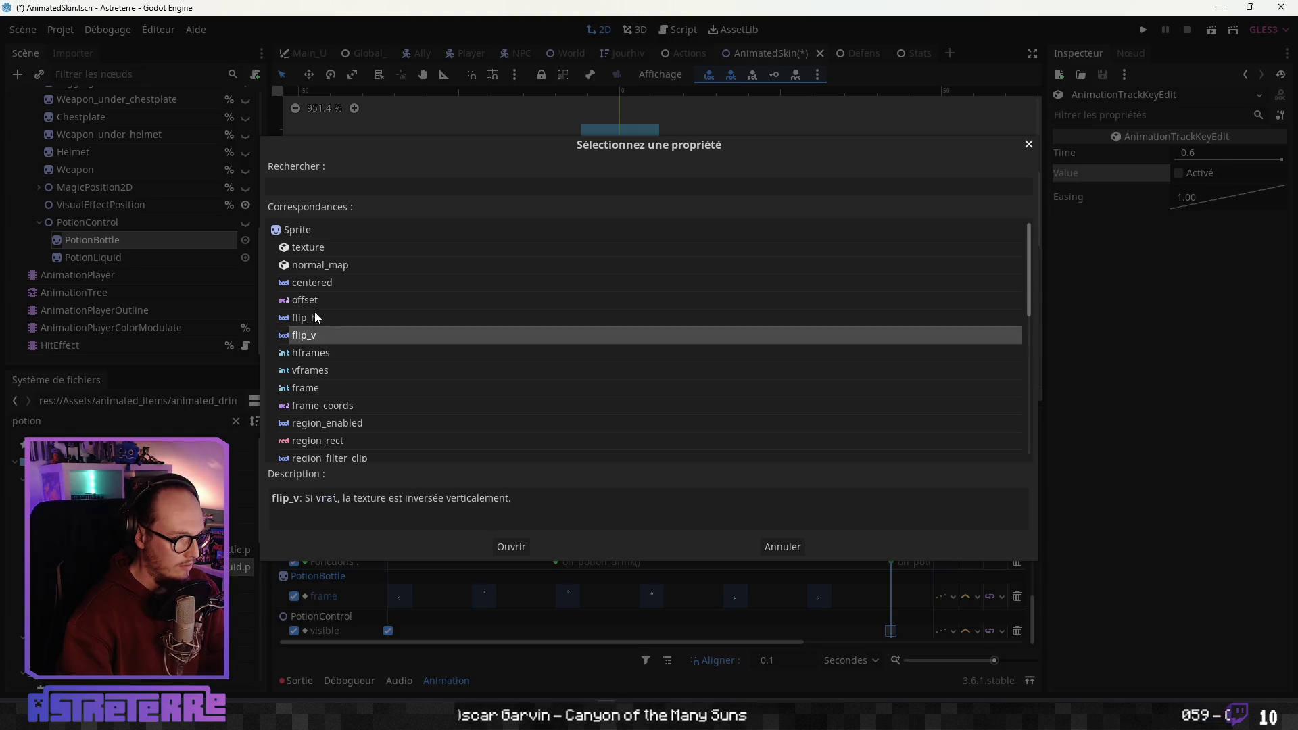
pyautogui.click(301, 386)
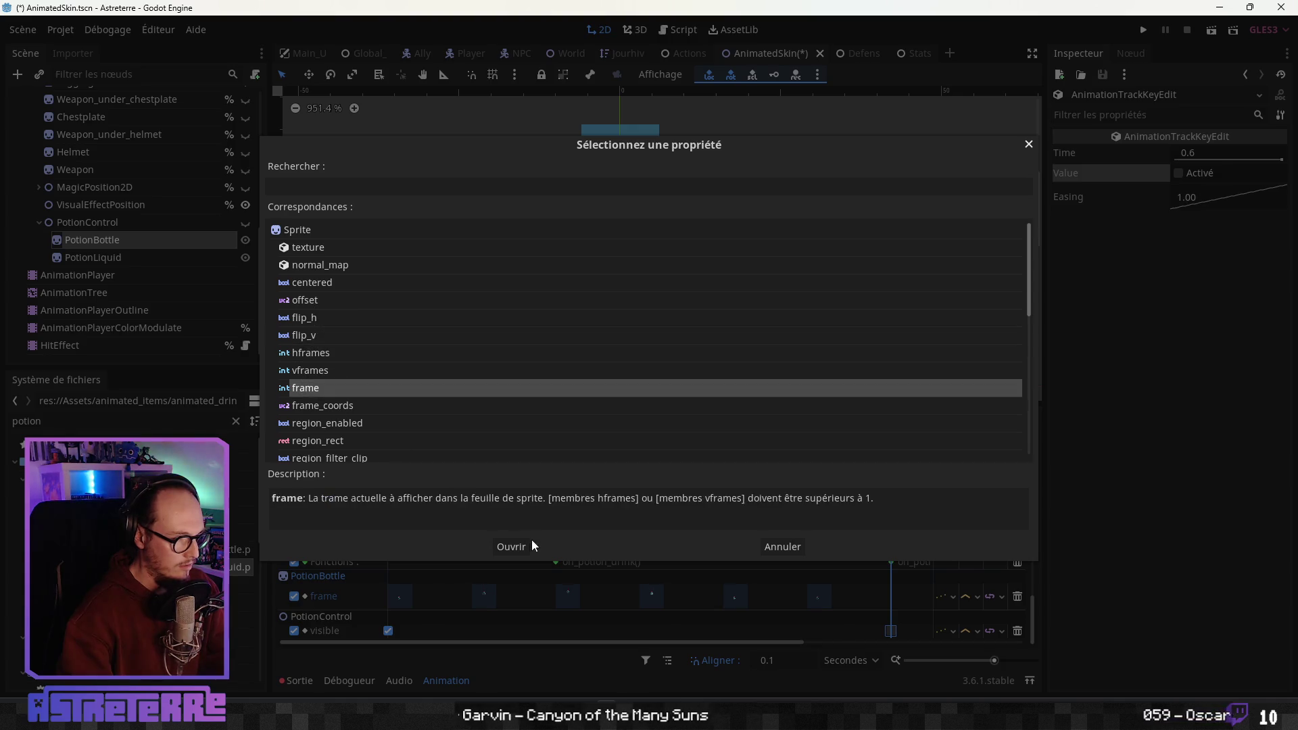
pyautogui.click(517, 546)
pyautogui.scroll(-1, 842, 547)
pyautogui.moveTo(885, 441); pyautogui.dragTo(383, 466)
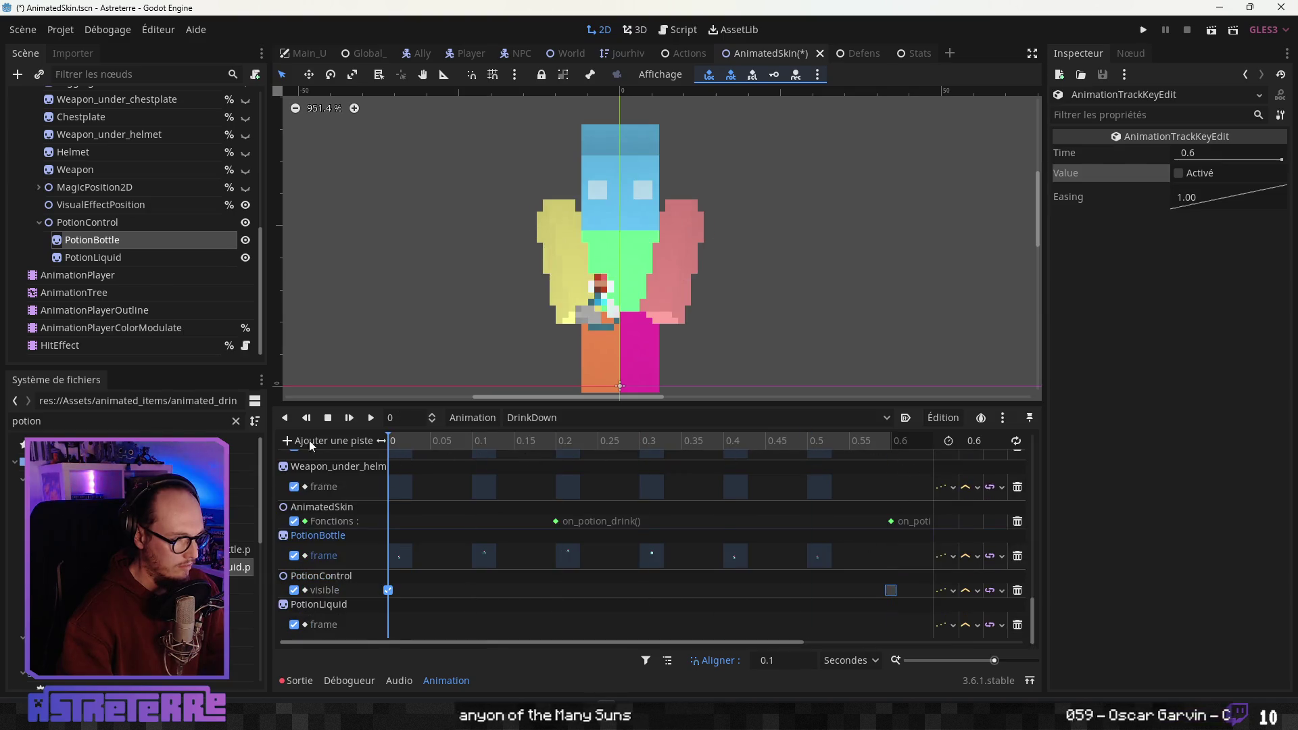
pyautogui.click(131, 258)
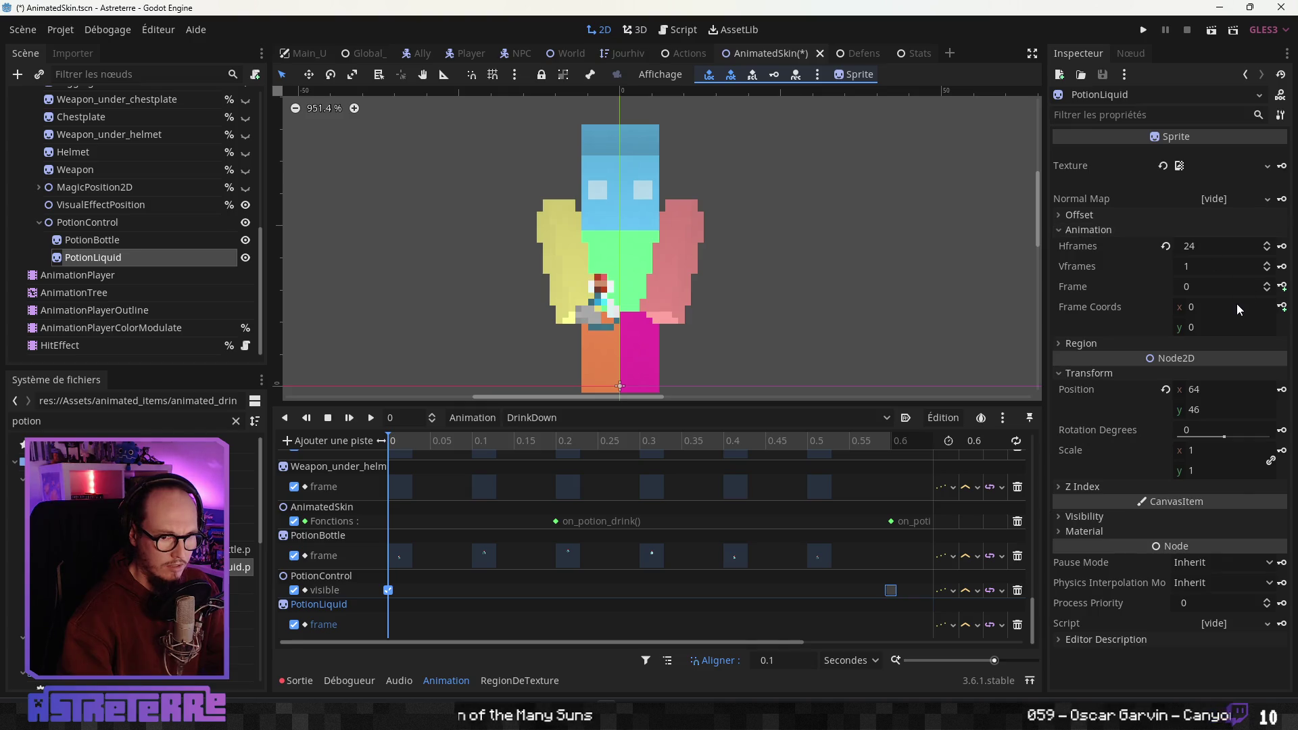
# Key the liquid frame every 0.1 s from 0 to 0.5 s, with the 0.5 key on frame 0
pyautogui.click(1266, 284)
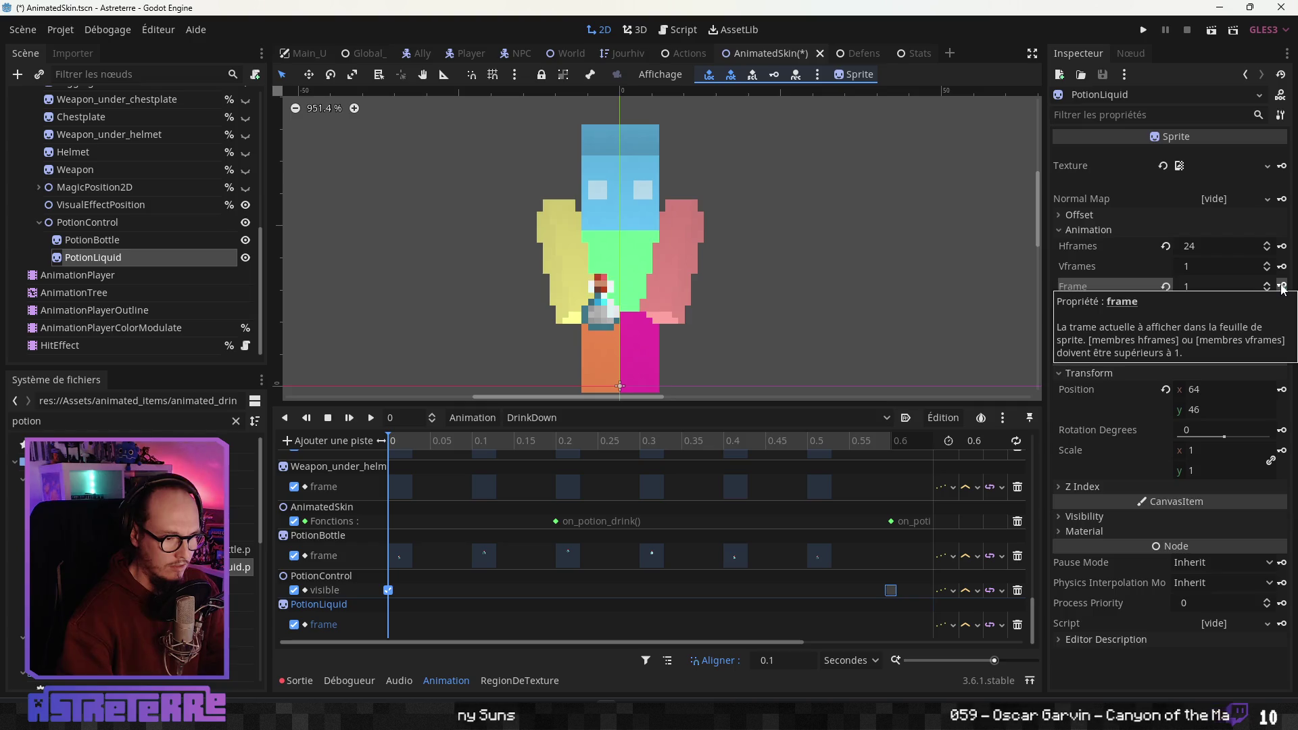
pyautogui.click(1282, 286)
pyautogui.click(1282, 287)
pyautogui.click(1282, 286)
pyautogui.click(1282, 287)
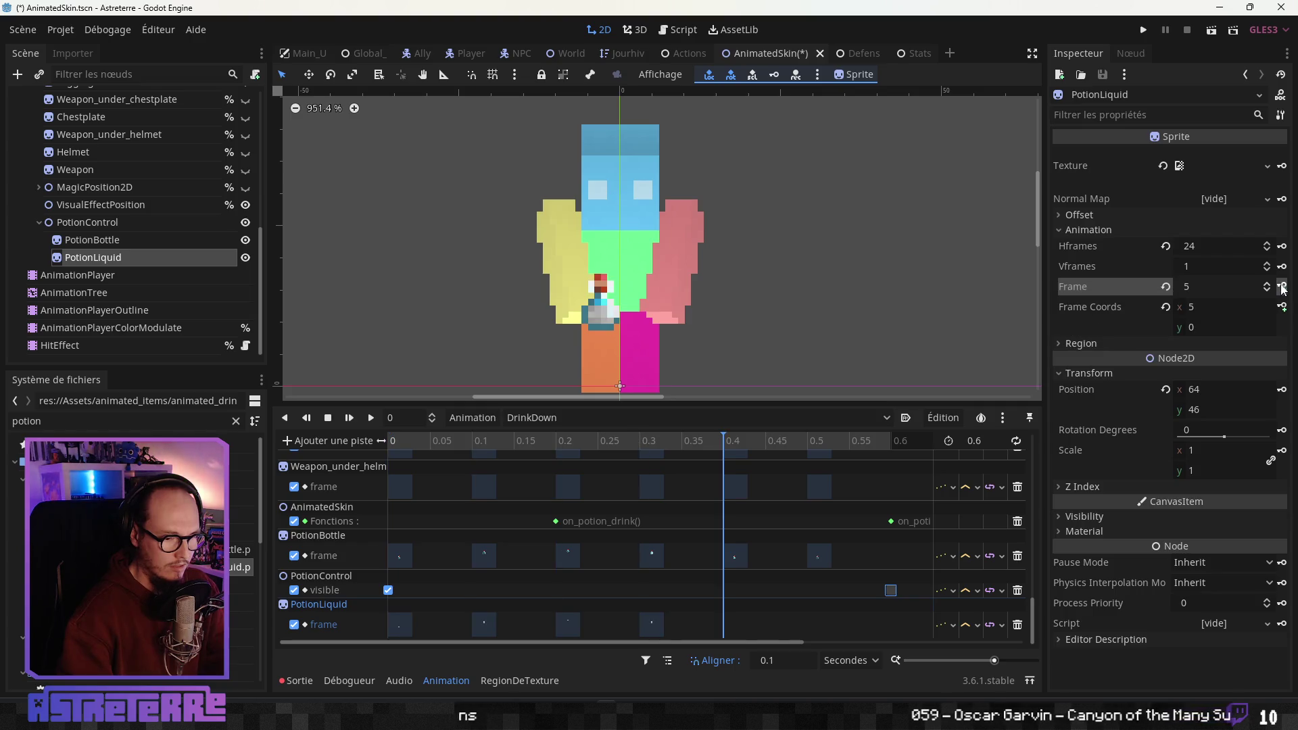
pyautogui.click(1282, 286)
pyautogui.click(1282, 289)
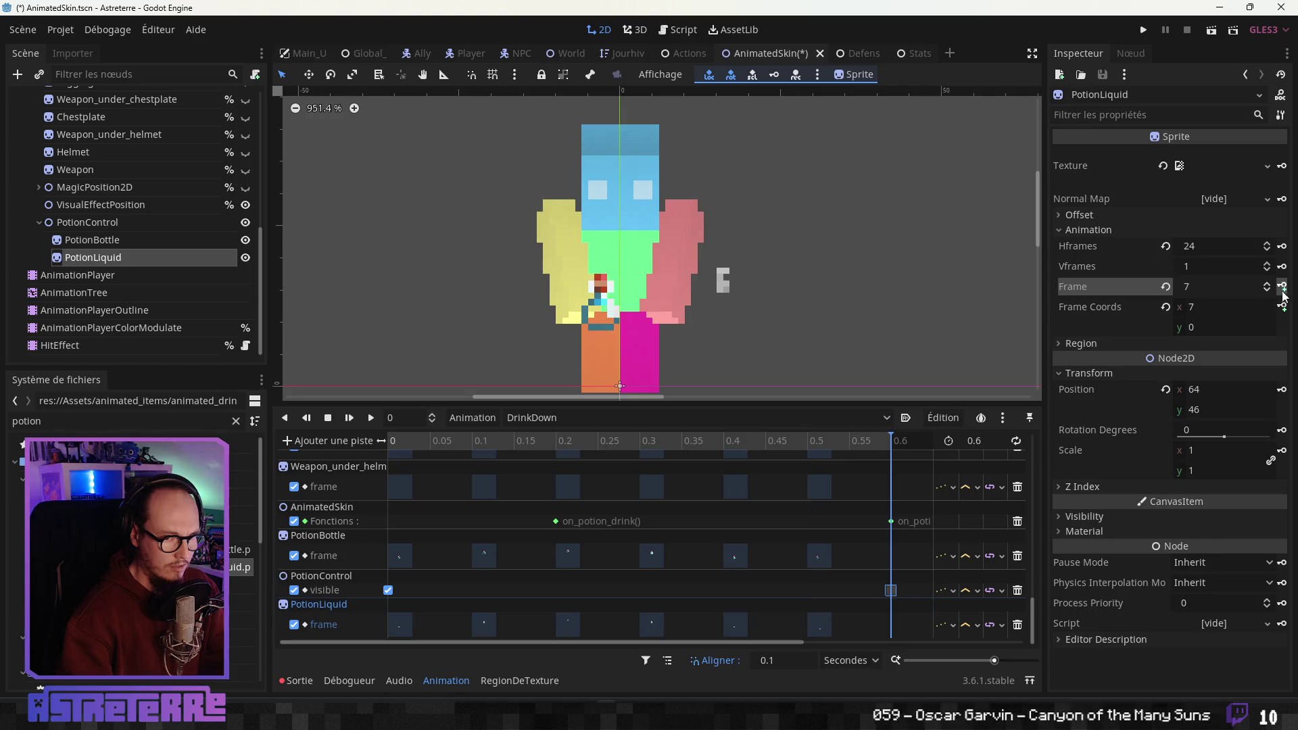
pyautogui.click(819, 626)
pyautogui.click(1211, 172)
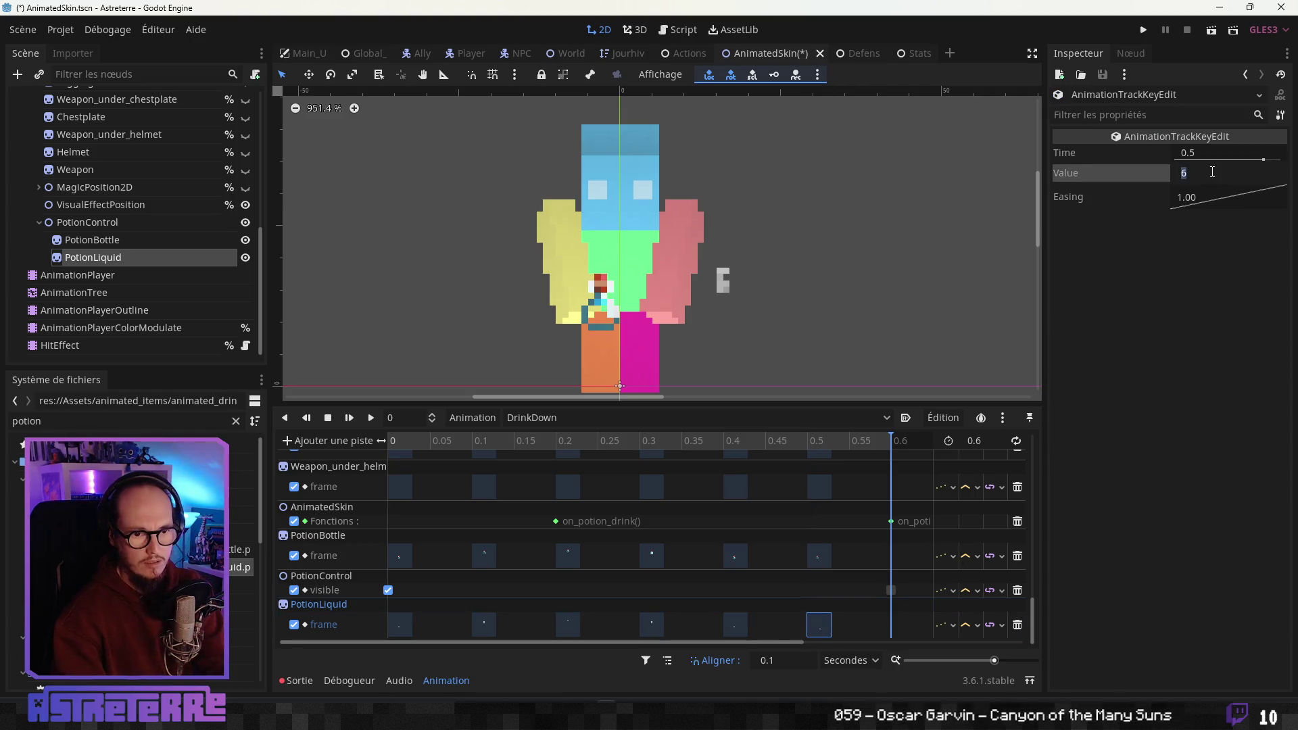
pyautogui.write('0')
# Play and scrub DrinkDown to preview the drinking animation, then reselect PotionLiquid
pyautogui.moveTo(756, 438)
pyautogui.mouseDown()
pyautogui.moveTo(736, 438)
pyautogui.moveTo(889, 439)
pyautogui.moveTo(390, 438)
pyautogui.mouseUp()
pyautogui.click(371, 419)
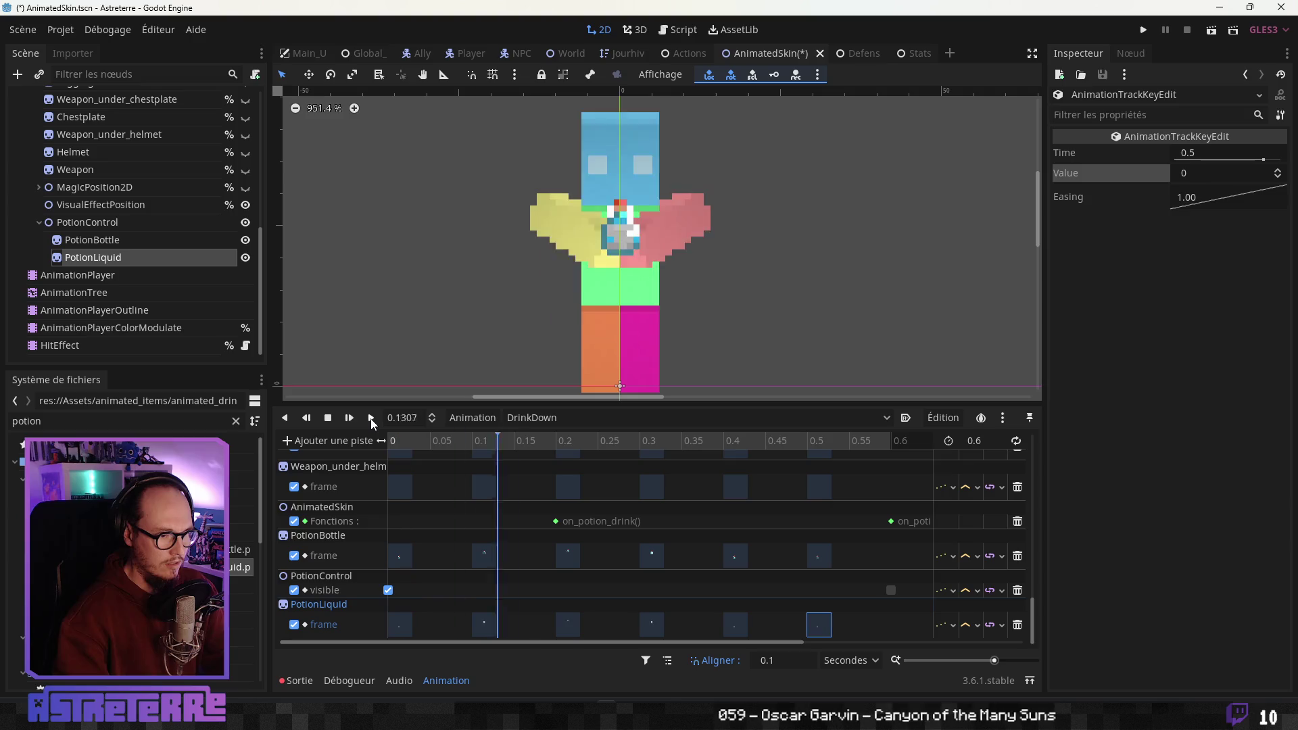
pyautogui.click(449, 439)
pyautogui.moveTo(448, 439)
pyautogui.mouseDown()
pyautogui.moveTo(924, 439)
pyautogui.moveTo(664, 444)
pyautogui.mouseUp()
pyautogui.moveTo(408, 444)
pyautogui.mouseDown()
pyautogui.moveTo(911, 439)
pyautogui.moveTo(384, 439)
pyautogui.moveTo(911, 436)
pyautogui.moveTo(339, 433)
pyautogui.mouseUp()
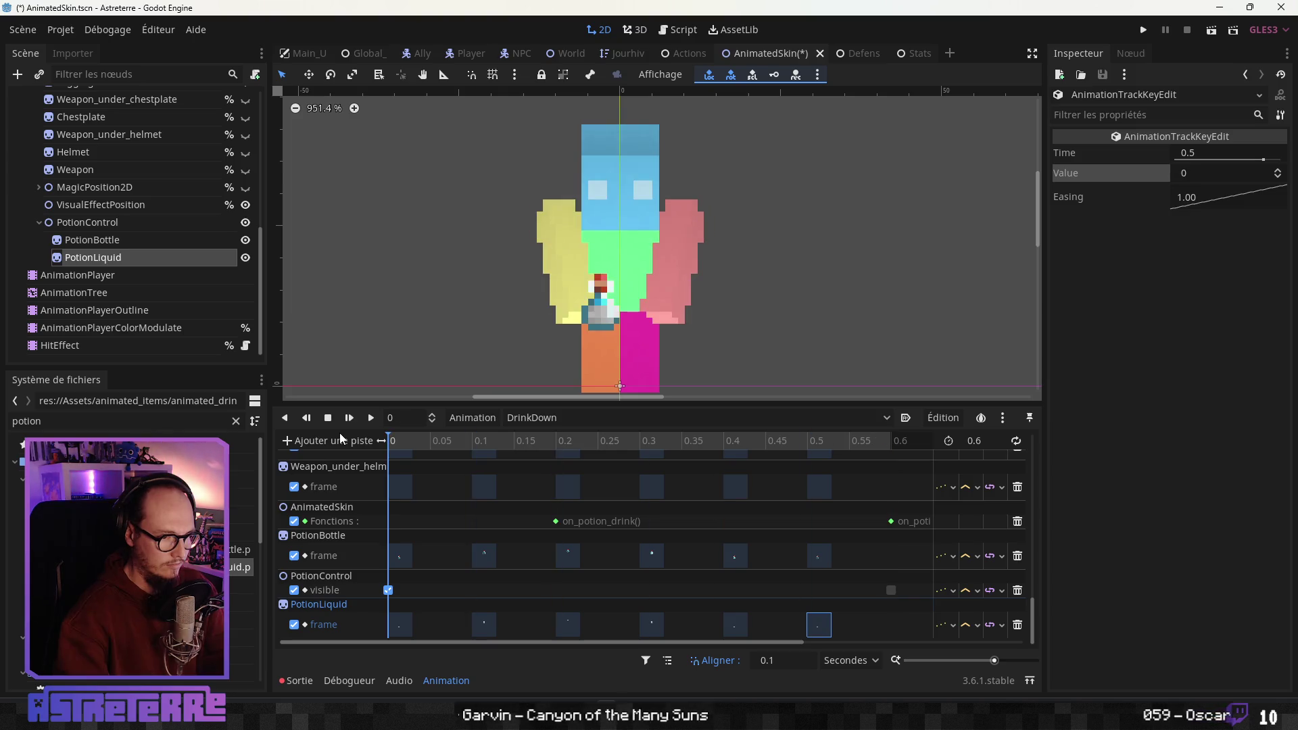
pyautogui.click(103, 258)
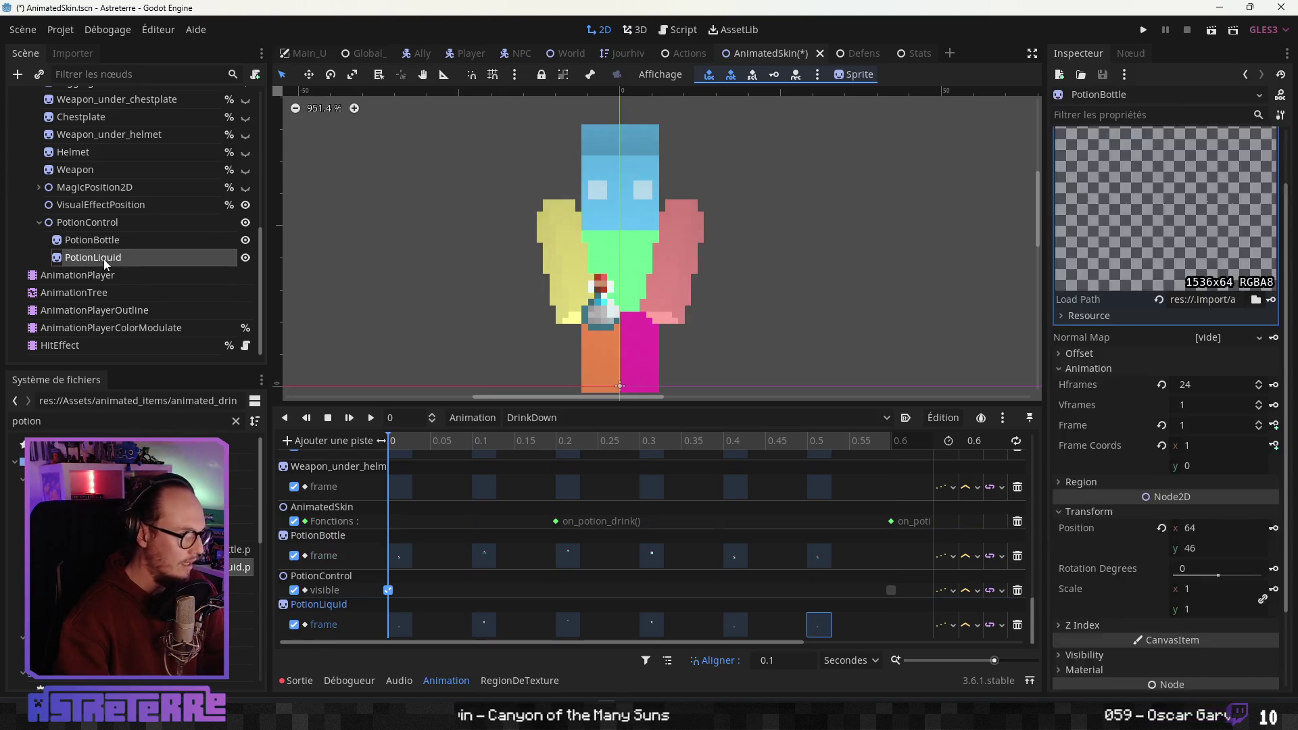
# Set PotionLiquid's Modulate tint to pure red ff0000, after trying yellow and purple
pyautogui.click(1126, 518)
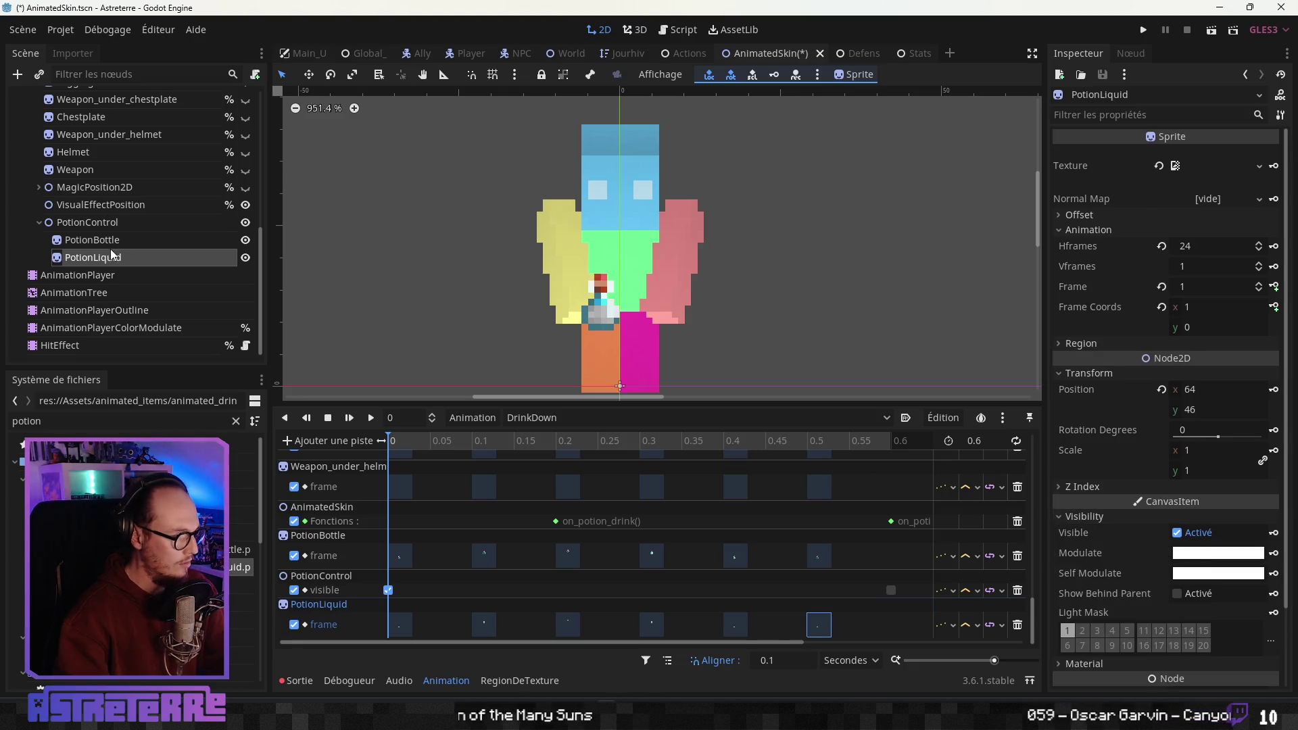
pyautogui.click(1219, 553)
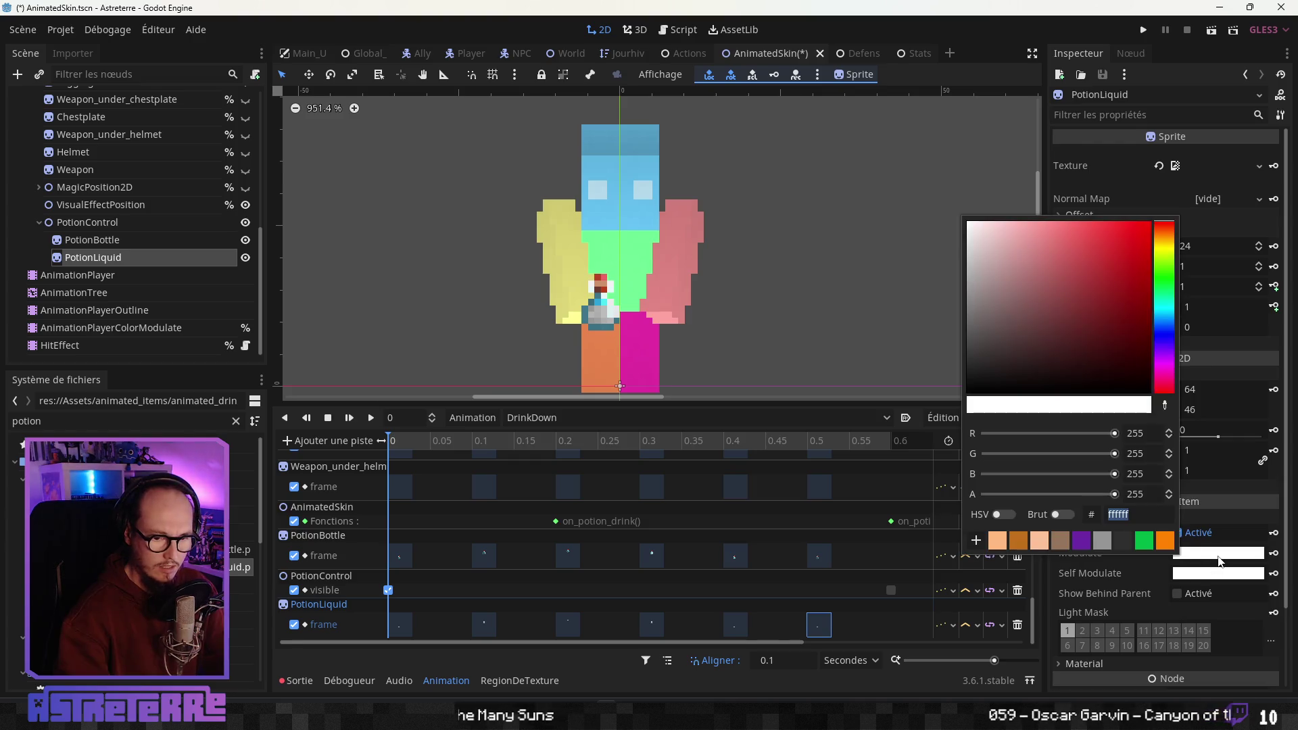
pyautogui.moveTo(1111, 328)
pyautogui.mouseDown()
pyautogui.moveTo(1073, 310)
pyautogui.moveTo(1080, 245)
pyautogui.moveTo(1142, 218)
pyautogui.mouseUp()
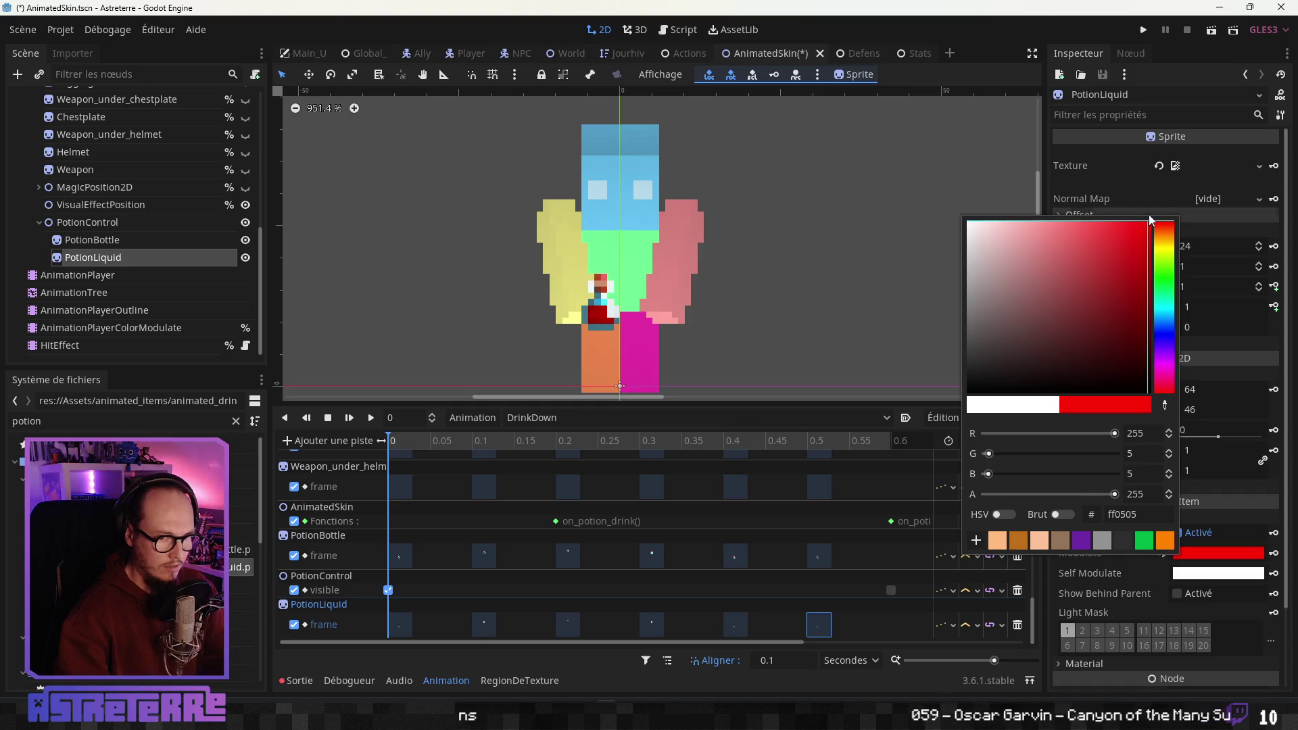
pyautogui.click(1164, 248)
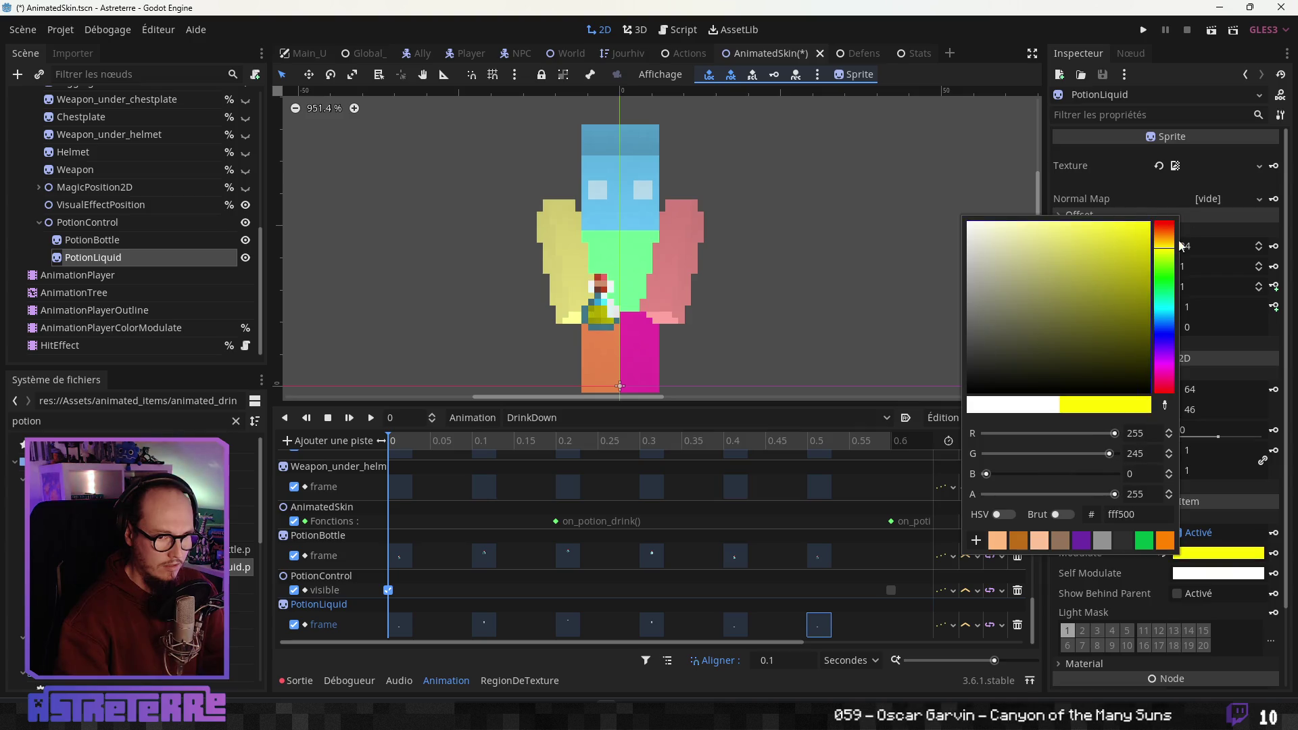
pyautogui.moveTo(1171, 251)
pyautogui.mouseDown()
pyautogui.moveTo(1166, 225)
pyautogui.moveTo(1166, 352)
pyautogui.moveTo(1165, 250)
pyautogui.moveTo(1165, 341)
pyautogui.moveTo(1164, 250)
pyautogui.moveTo(1155, 297)
pyautogui.moveTo(1164, 234)
pyautogui.moveTo(1167, 404)
pyautogui.mouseUp()
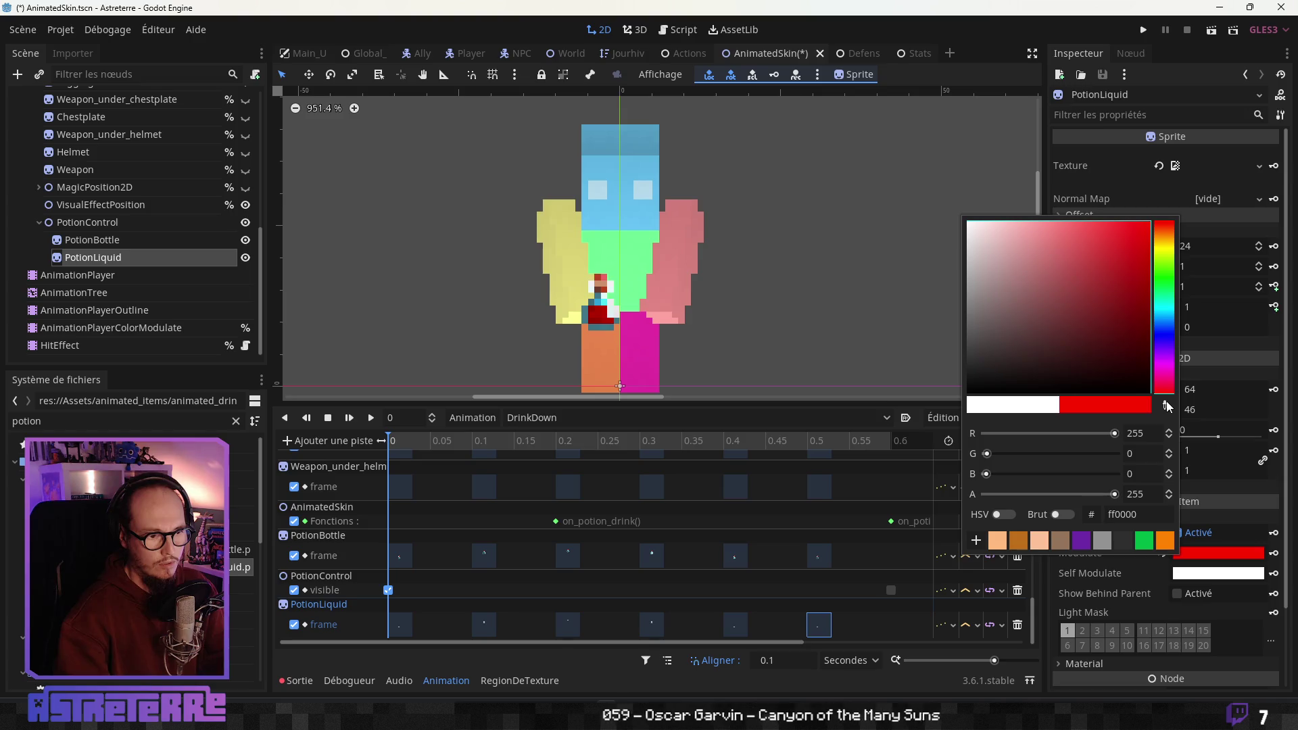
pyautogui.moveTo(1171, 404); pyautogui.dragTo(1169, 223)
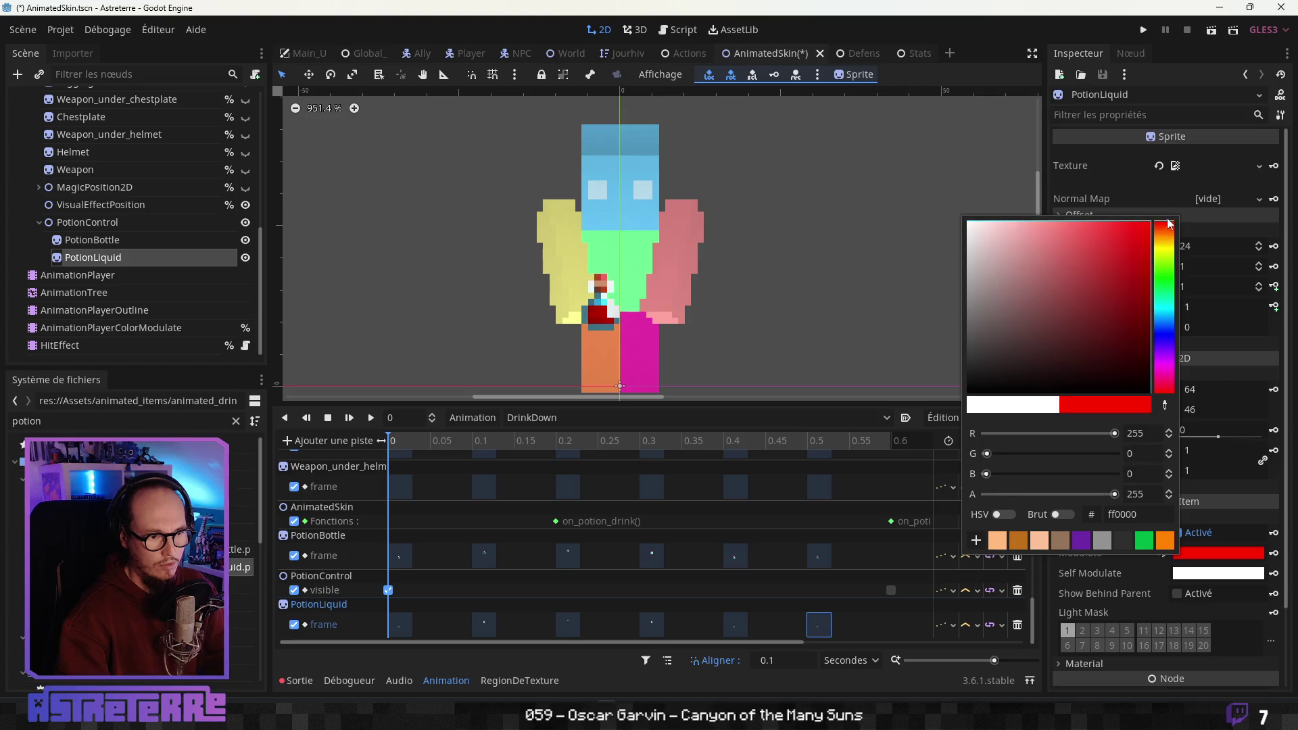
pyautogui.click(92, 257)
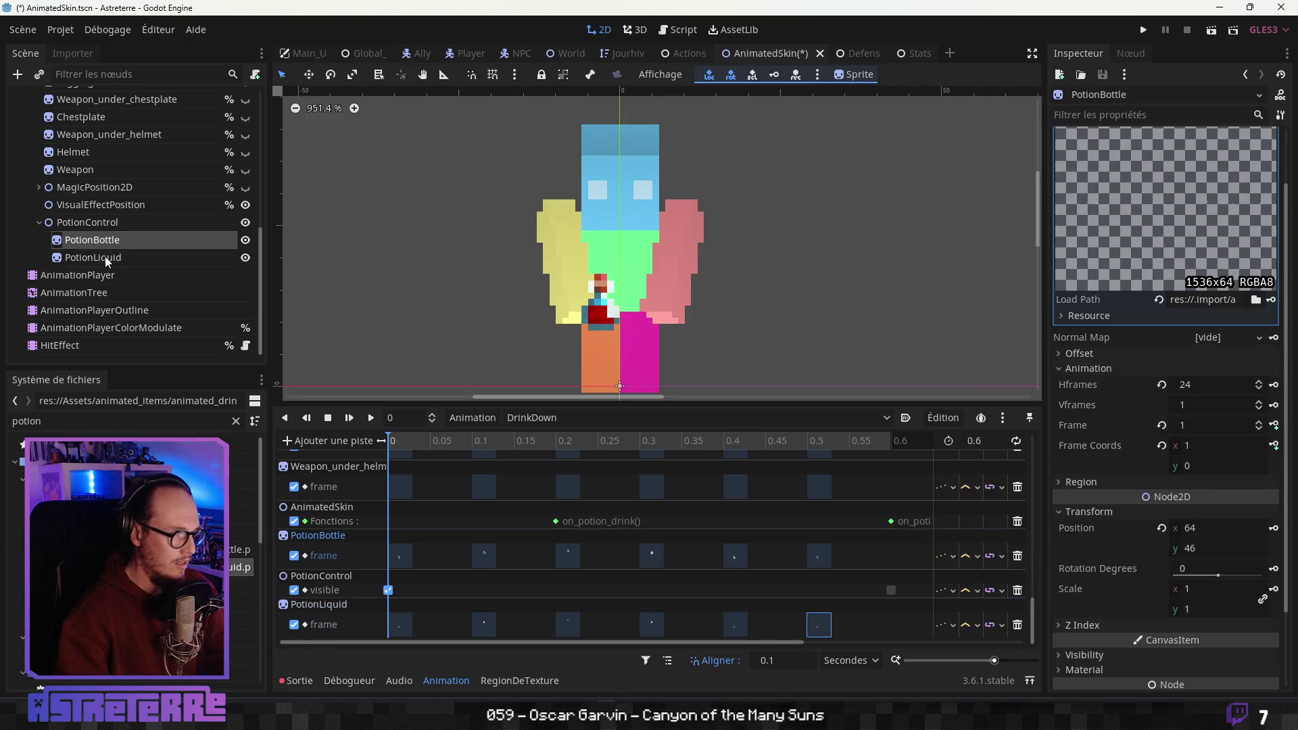
# Preview the drink animation frames and save the AnimatedSkin scene with Ctrl+S
pyautogui.moveTo(416, 445)
pyautogui.mouseDown()
pyautogui.moveTo(836, 440)
pyautogui.moveTo(375, 441)
pyautogui.mouseUp()
pyautogui.scroll(-2, 809, 241)
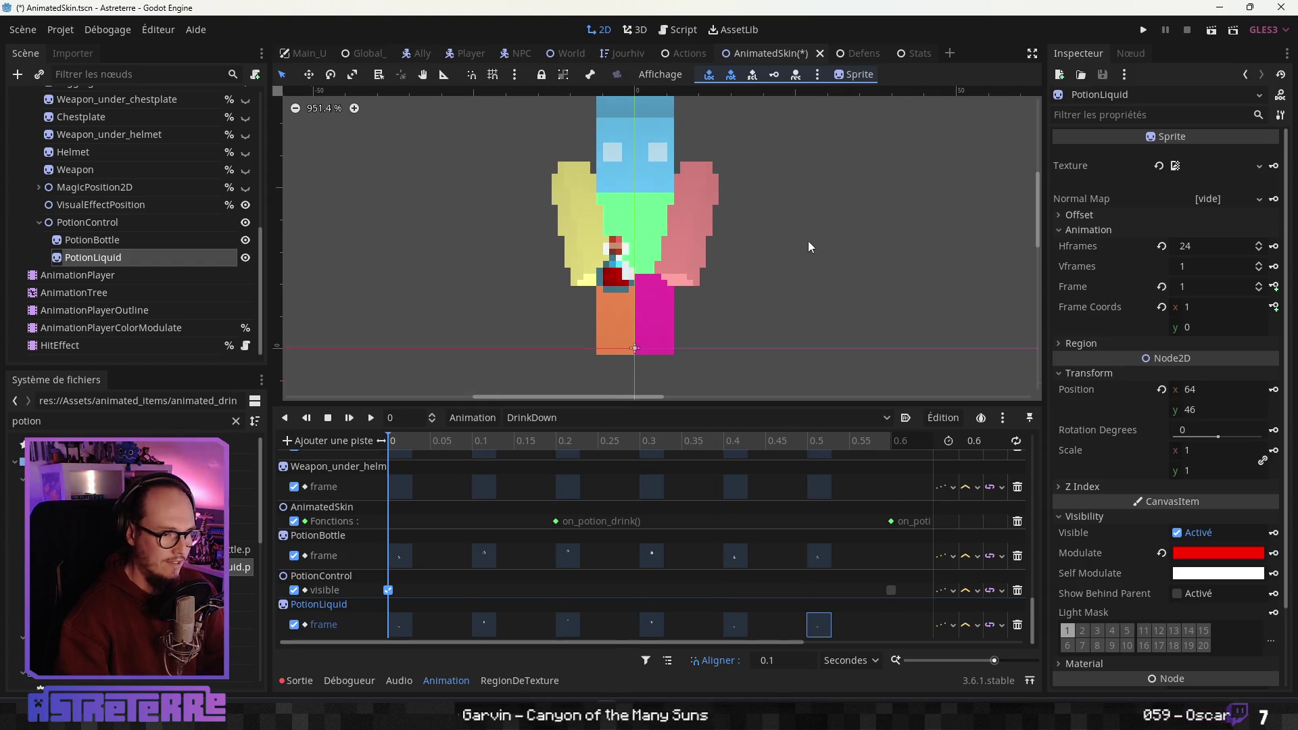
pyautogui.hotkey('ctrl', 's')
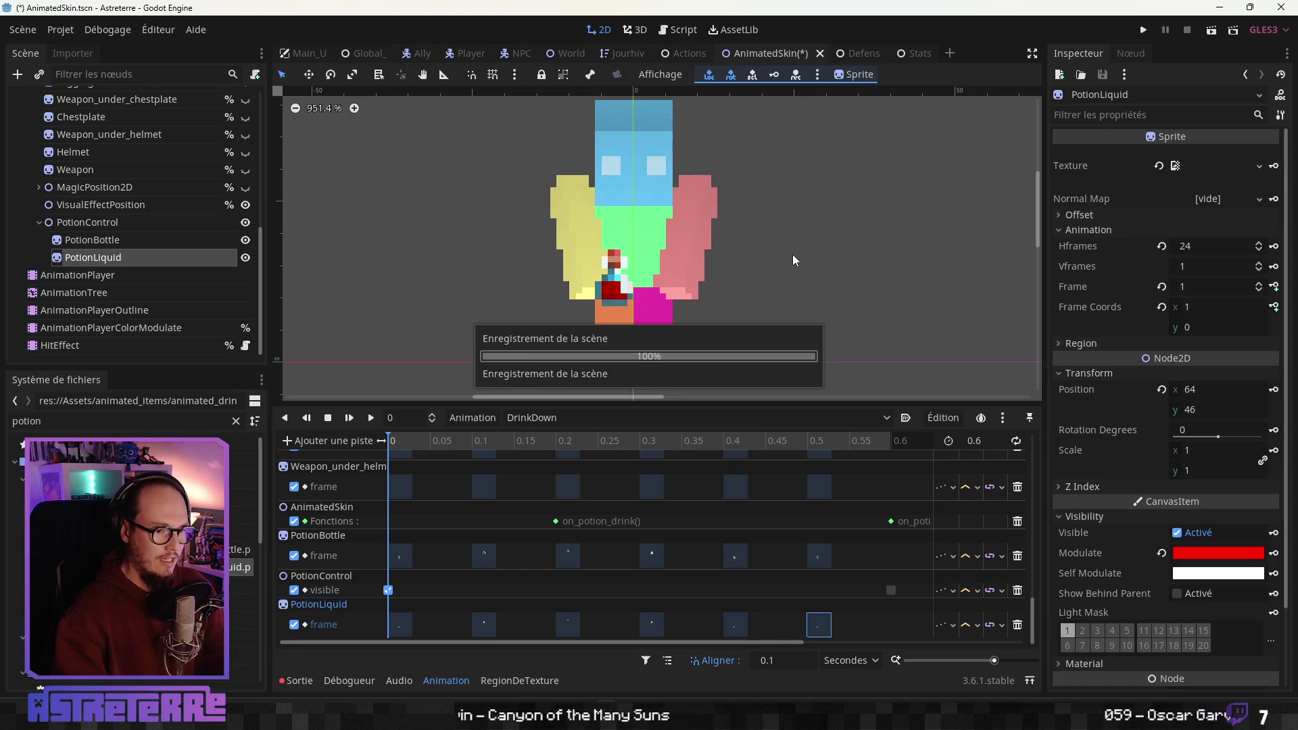
# Scrub DrinkDown to 0.1 s and hide the PotionControl group in the Scene dock
pyautogui.scroll(-2, 777, 250)
pyautogui.scroll(2, 784, 261)
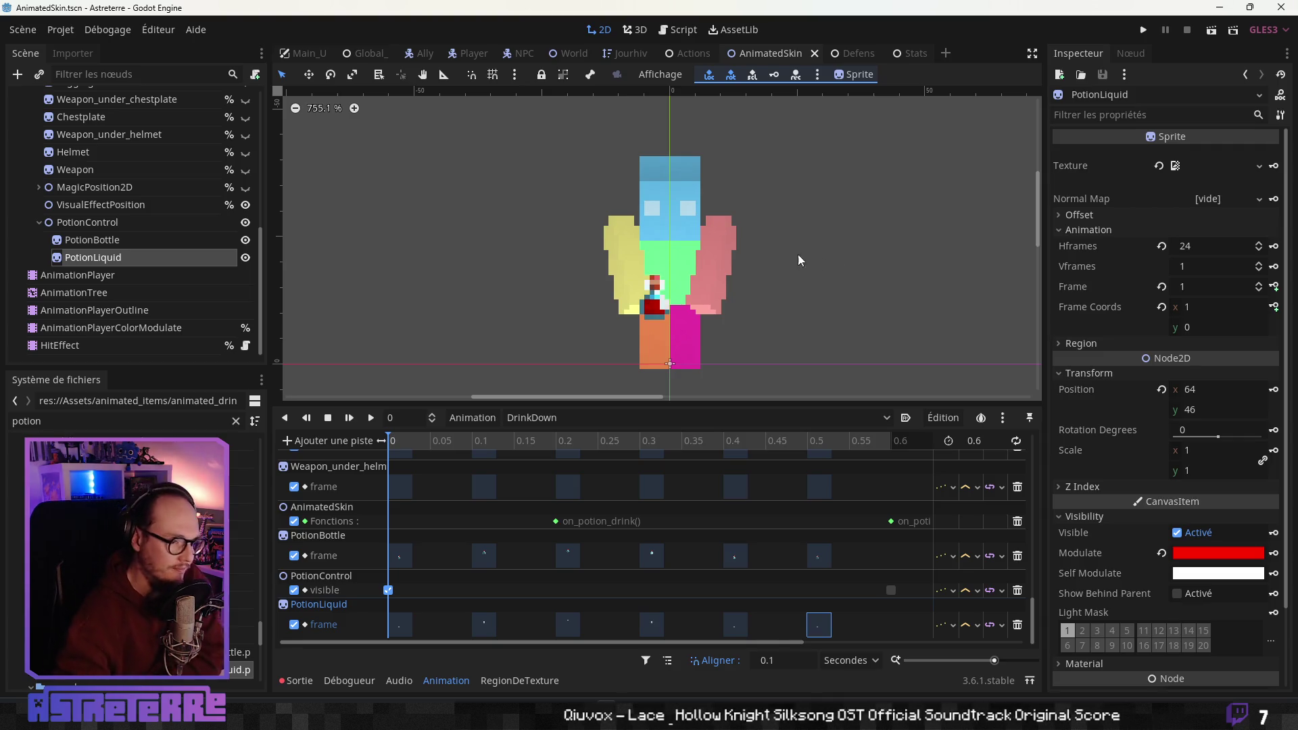
pyautogui.moveTo(415, 441)
pyautogui.mouseDown()
pyautogui.moveTo(846, 435)
pyautogui.moveTo(357, 441)
pyautogui.mouseUp()
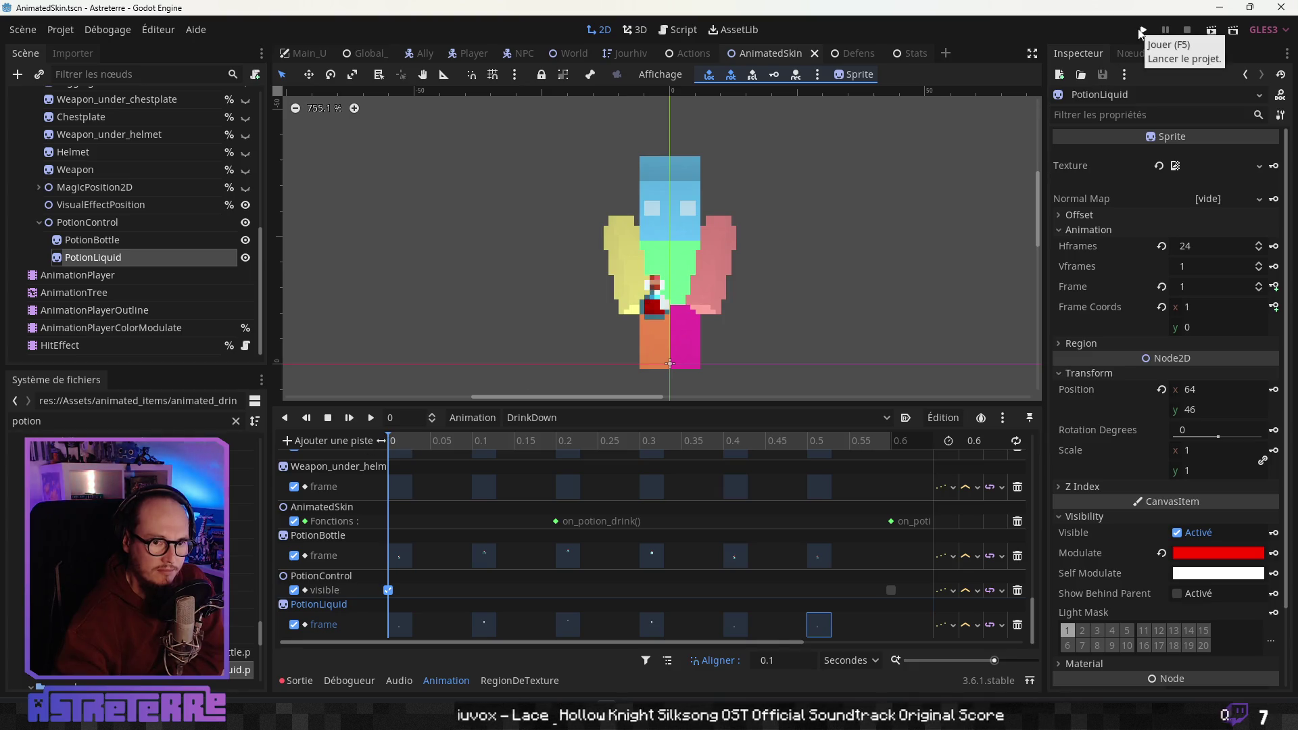
pyautogui.click(246, 223)
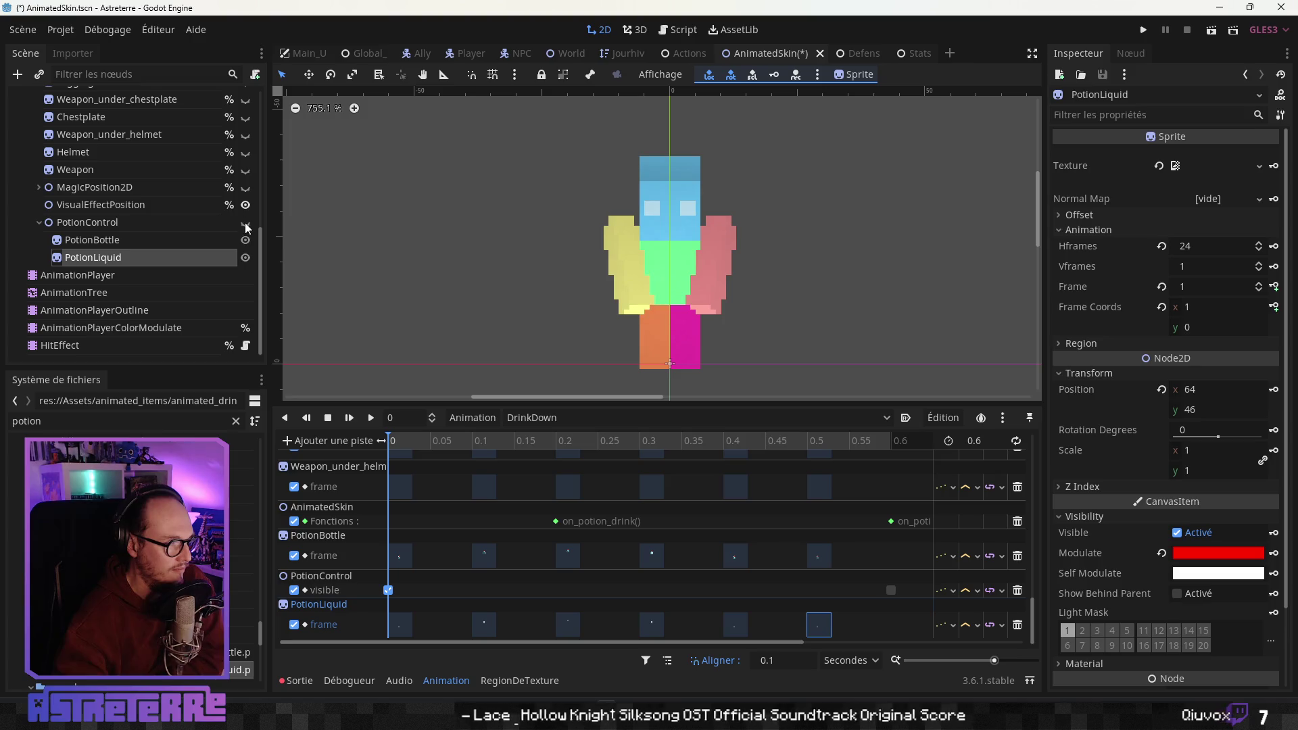
# Test-run the game, then set the AnimationTree back to Active and save AnimatedSkin
pyautogui.press('F5')
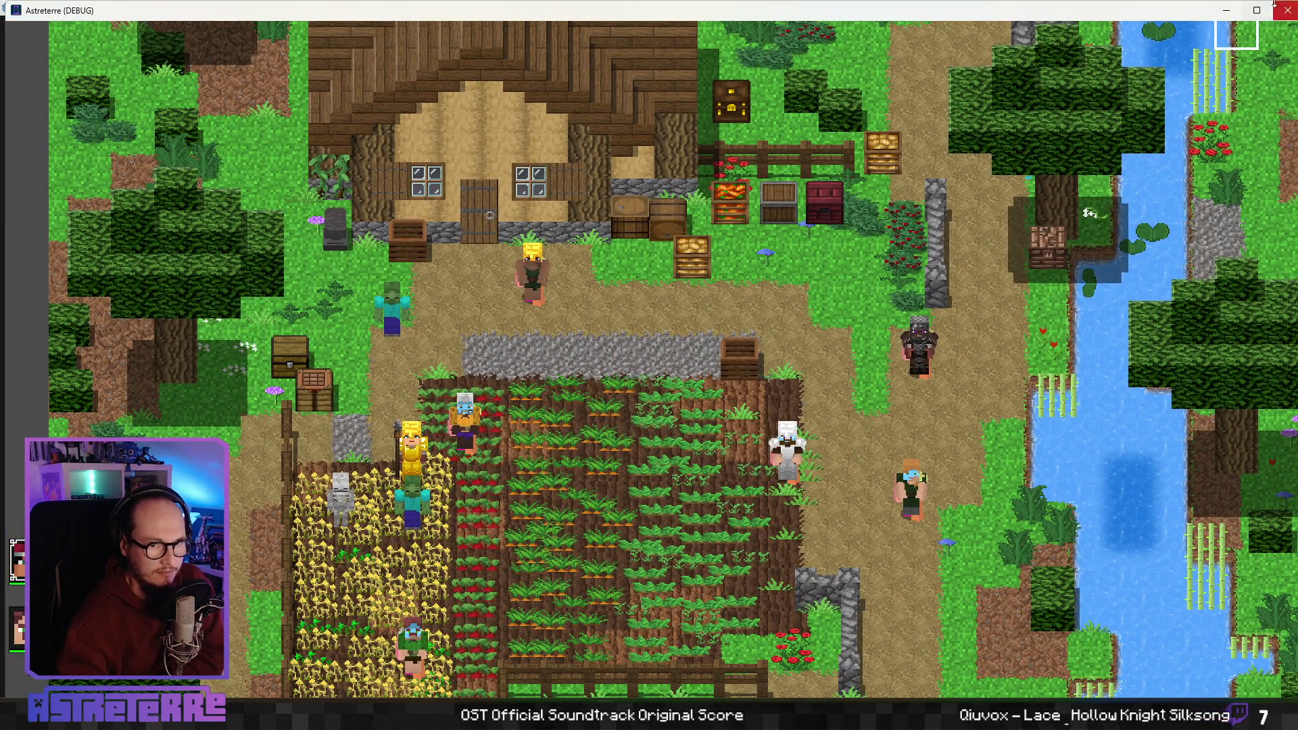
pyautogui.hotkey('alt', 'F4')
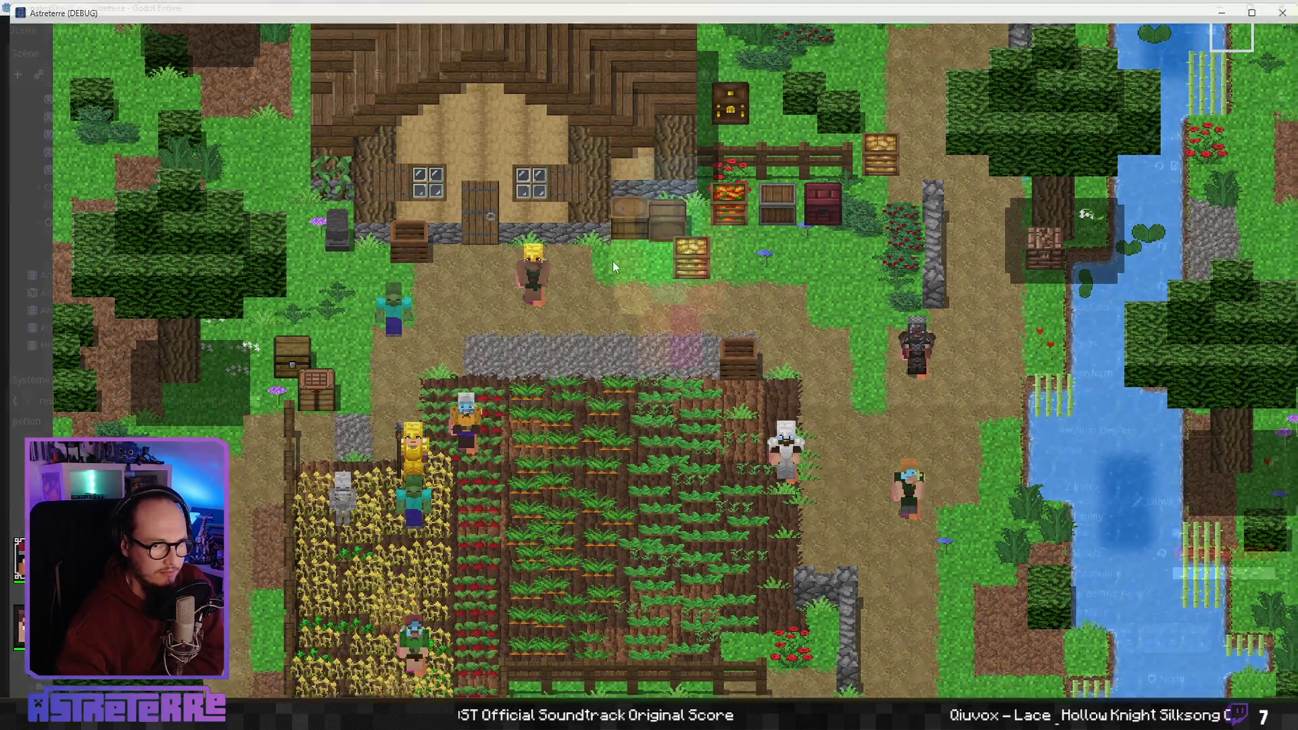
pyautogui.click(95, 279)
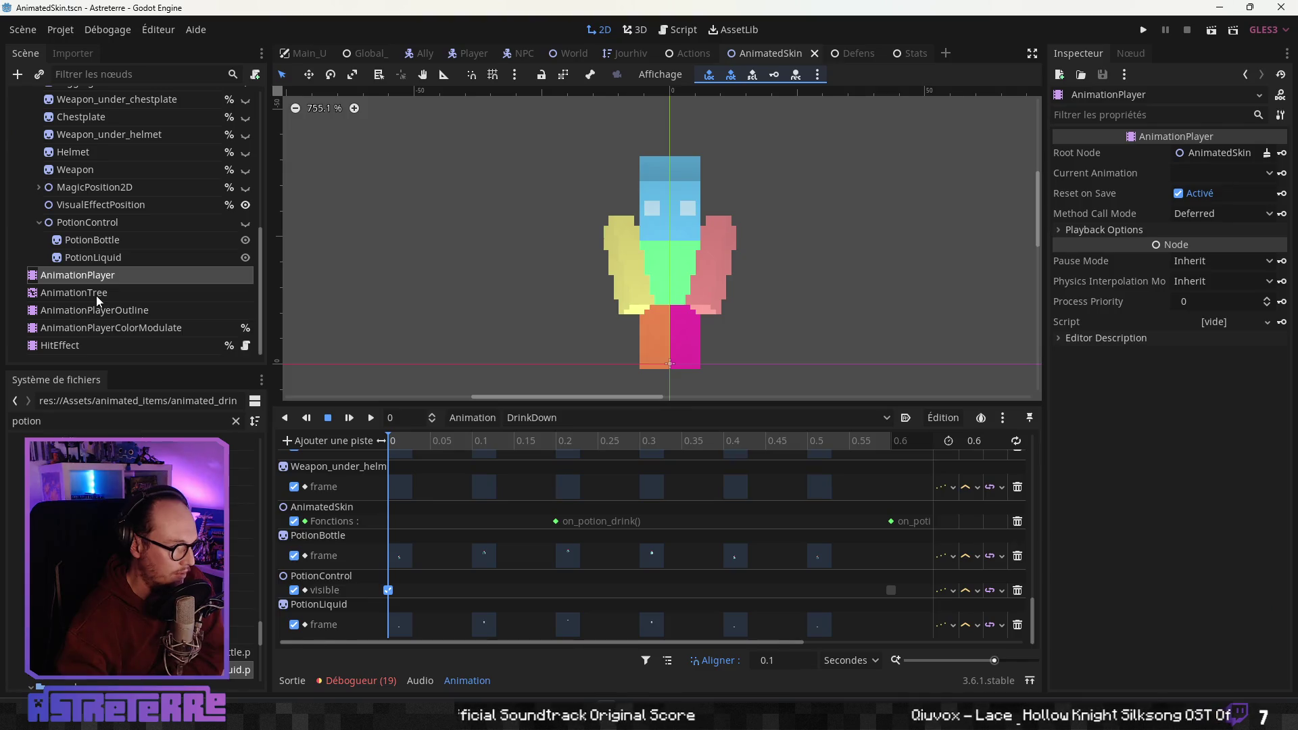
pyautogui.click(96, 295)
pyautogui.click(1174, 194)
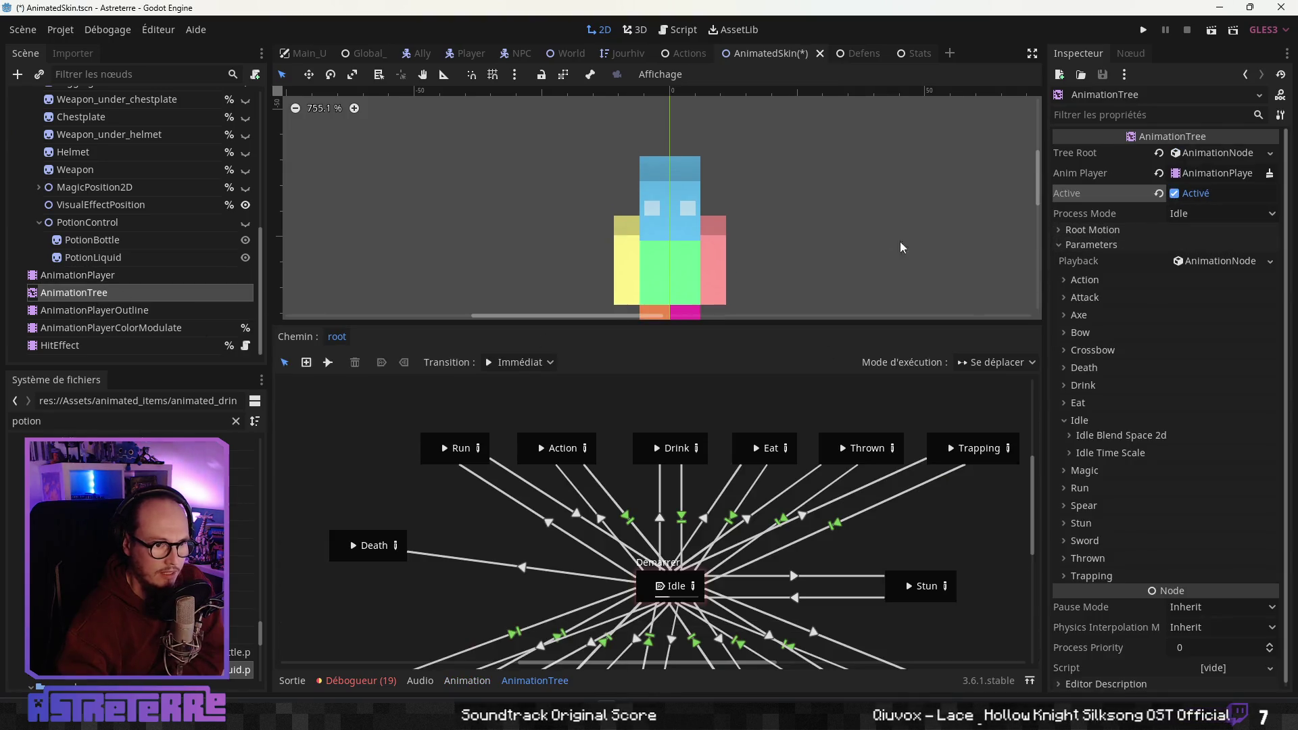
pyautogui.hotkey('ctrl', 's')
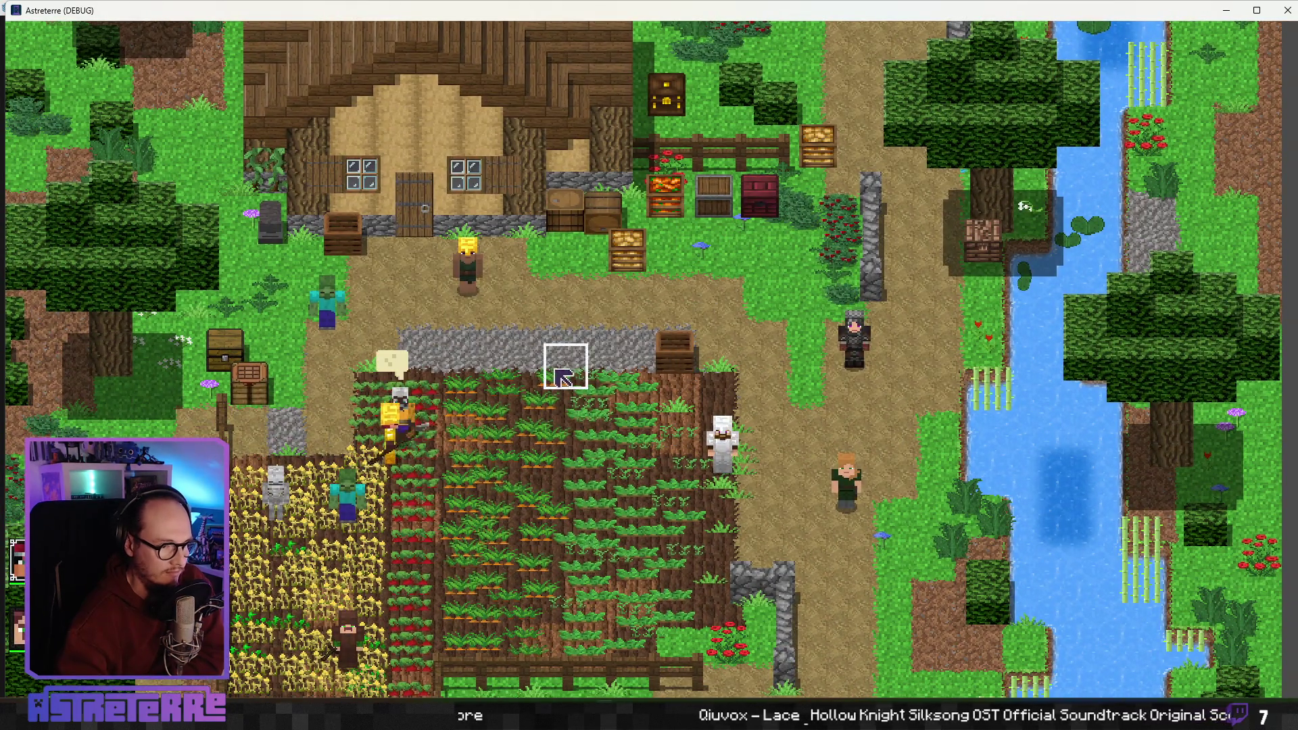
# Move the golden hero onto the field, end placement, and use the red healing potion on it
pyautogui.click(563, 377)
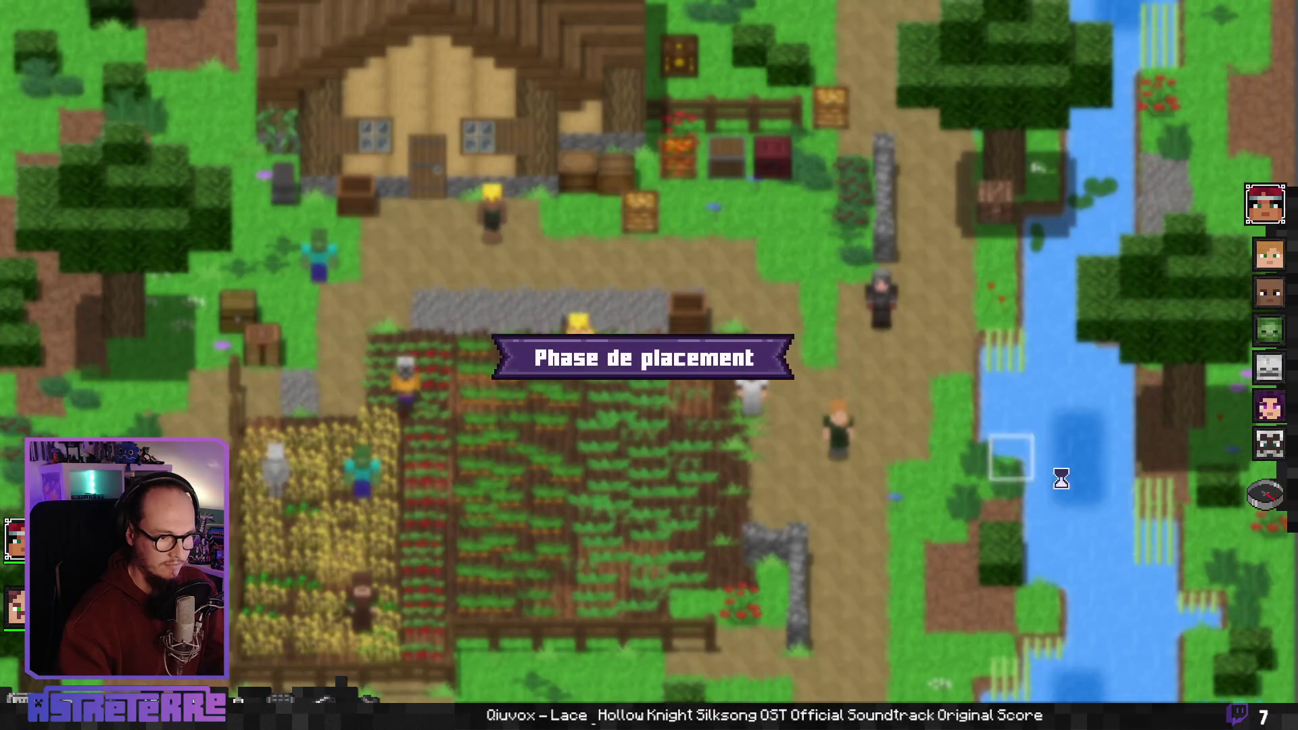
pyautogui.click(1275, 495)
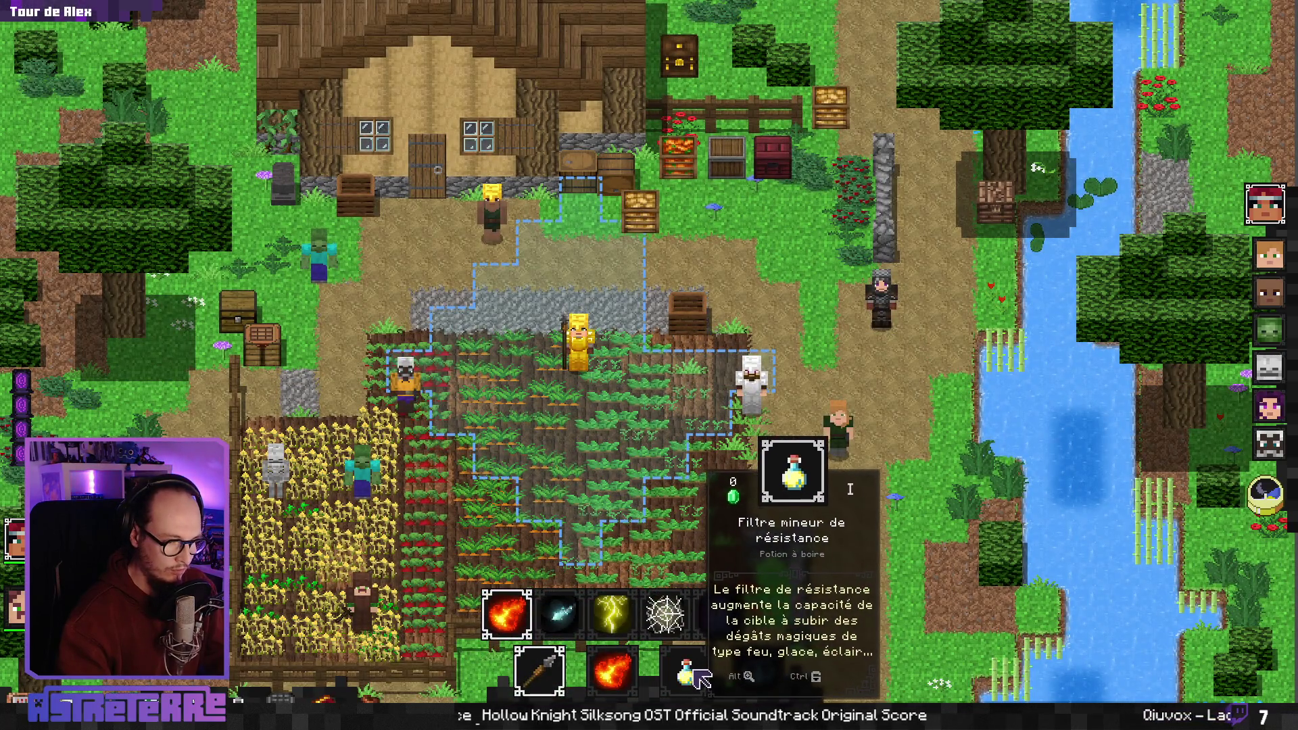
pyautogui.click(699, 676)
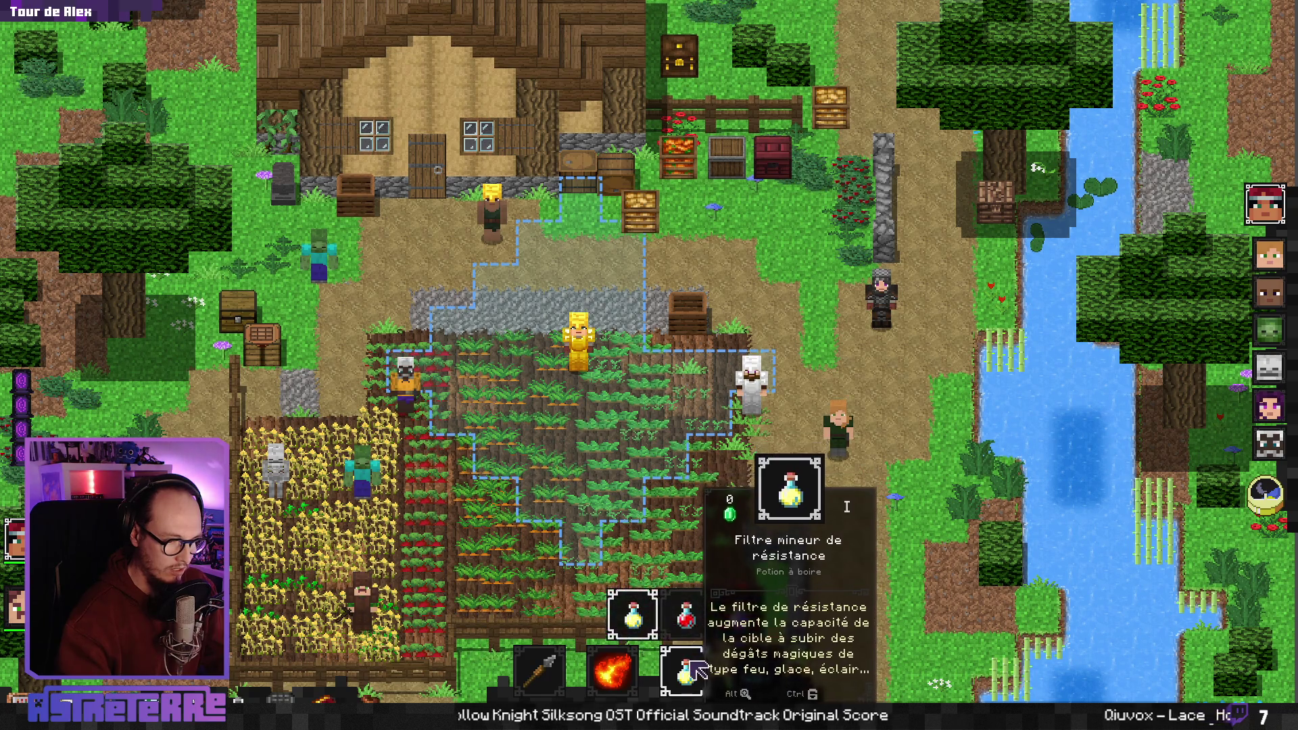
pyautogui.click(703, 632)
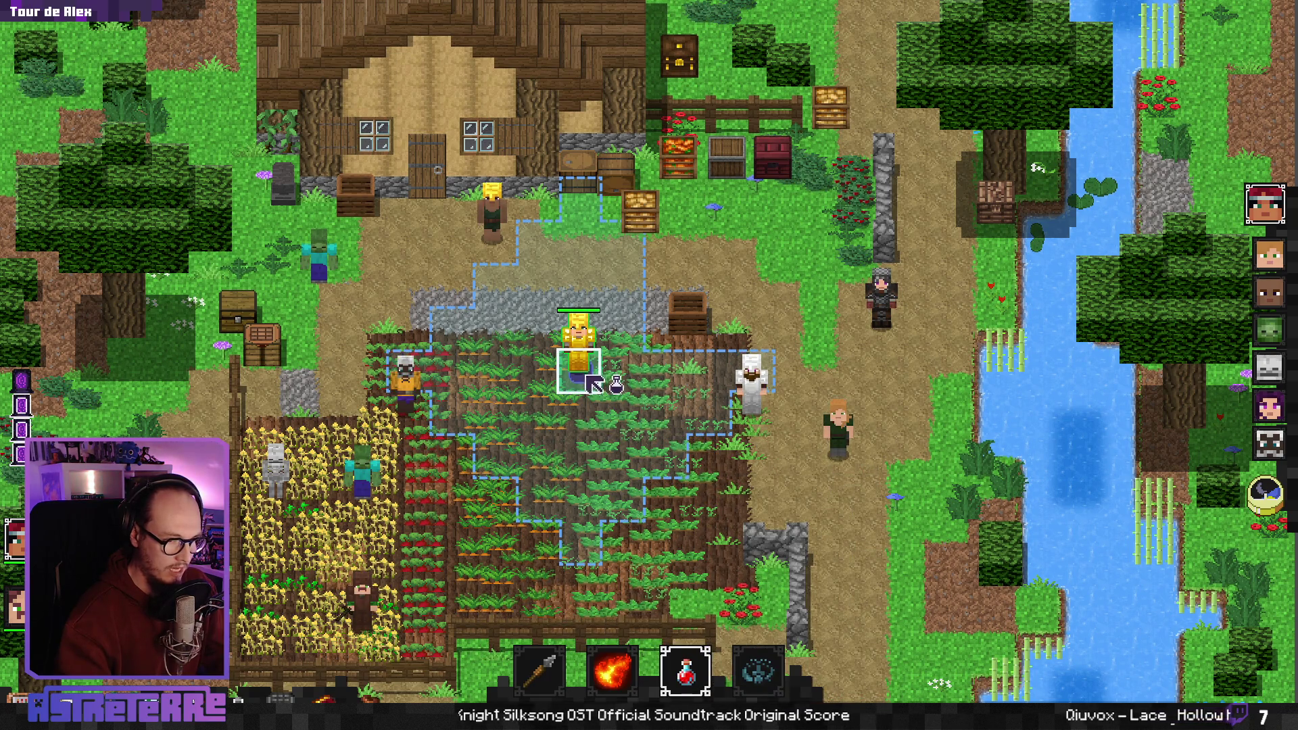
pyautogui.click(593, 383)
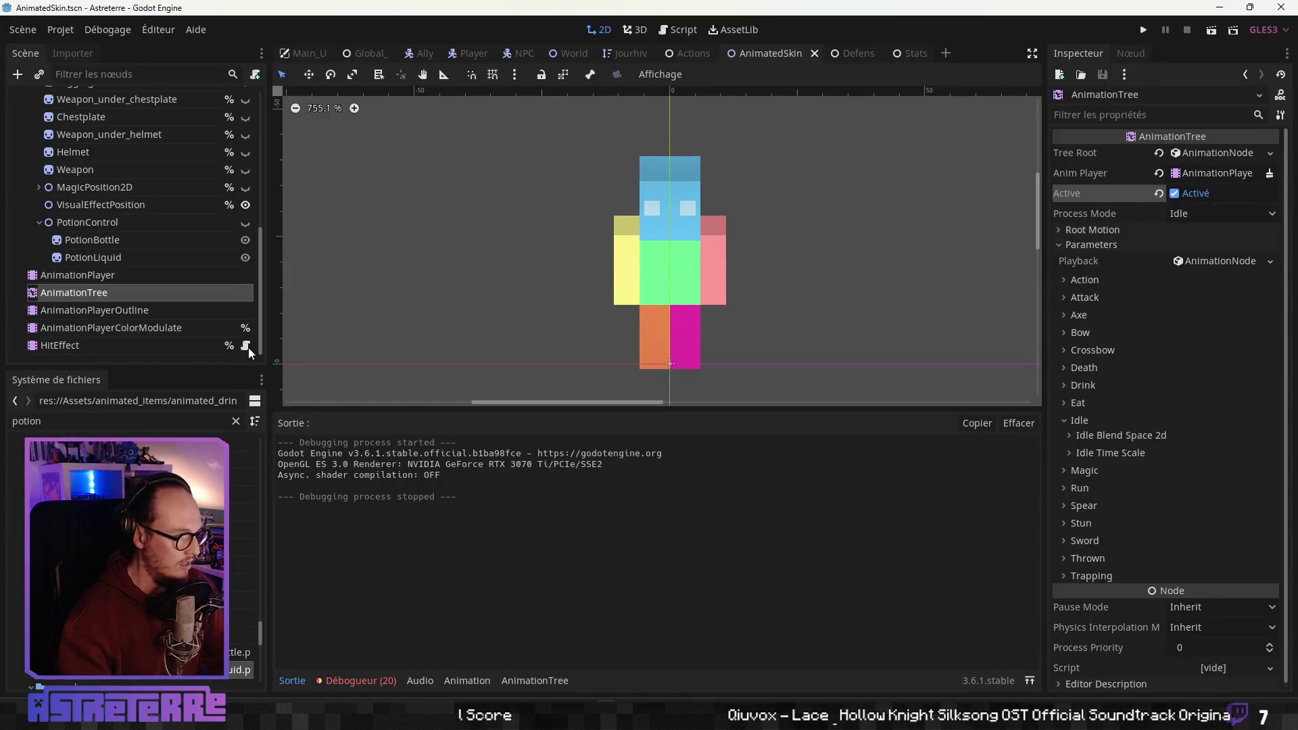
pyautogui.click(96, 258)
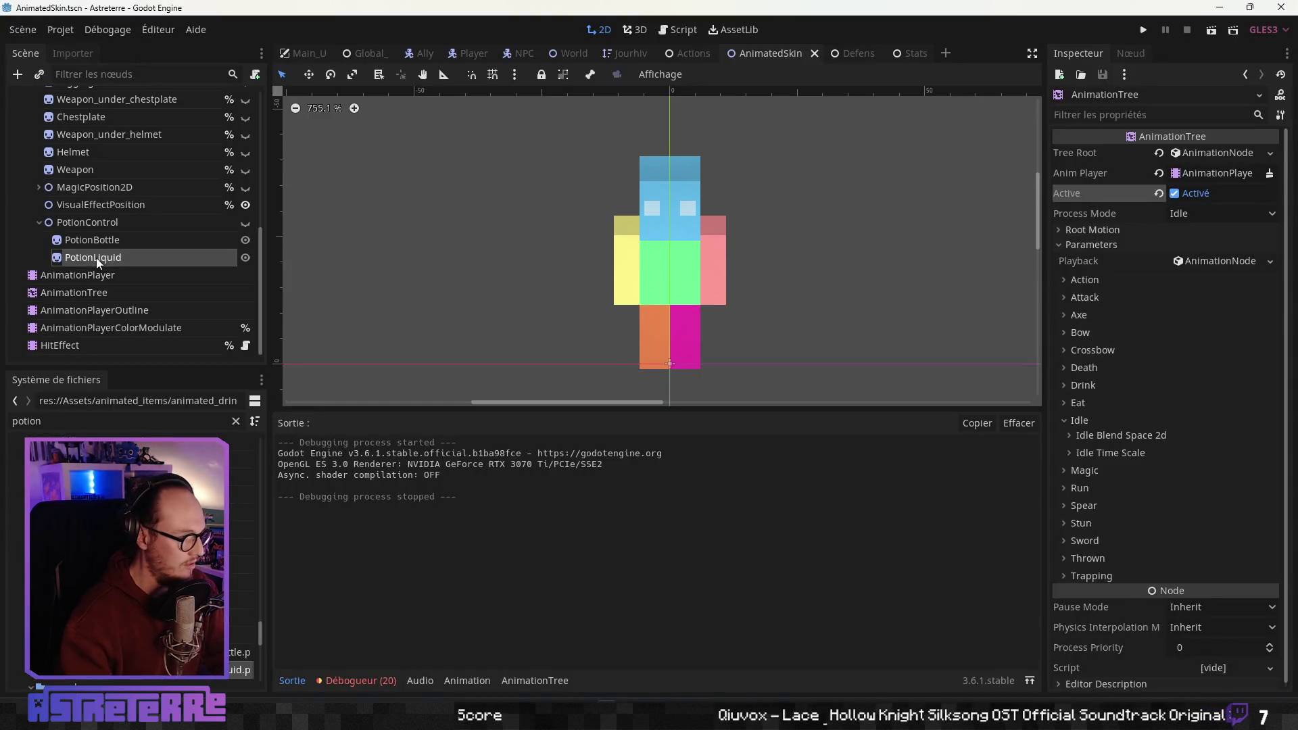
# Move PotionLiquid above PotionBottle under PotionControl and relaunch the game
pyautogui.moveTo(108, 253); pyautogui.dragTo(112, 245)
pyautogui.click(108, 246)
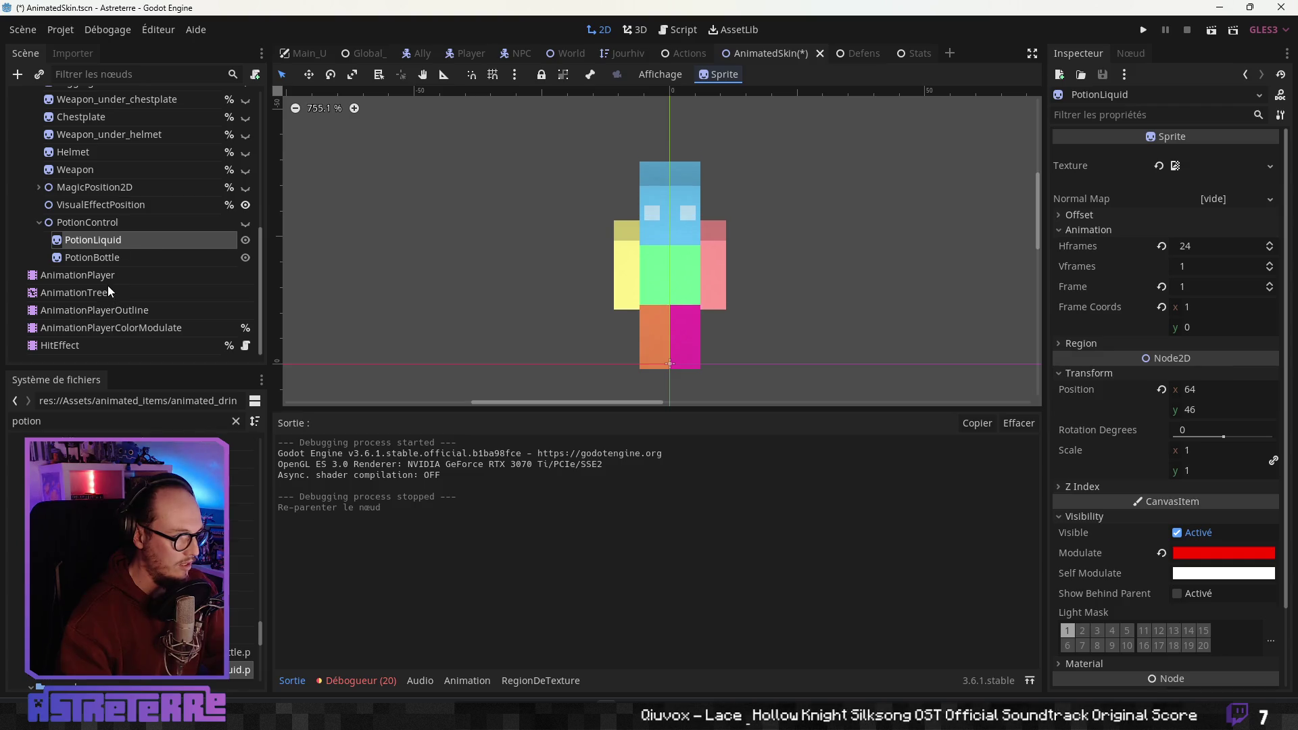
pyautogui.click(116, 255)
pyautogui.click(117, 244)
pyautogui.click(1143, 29)
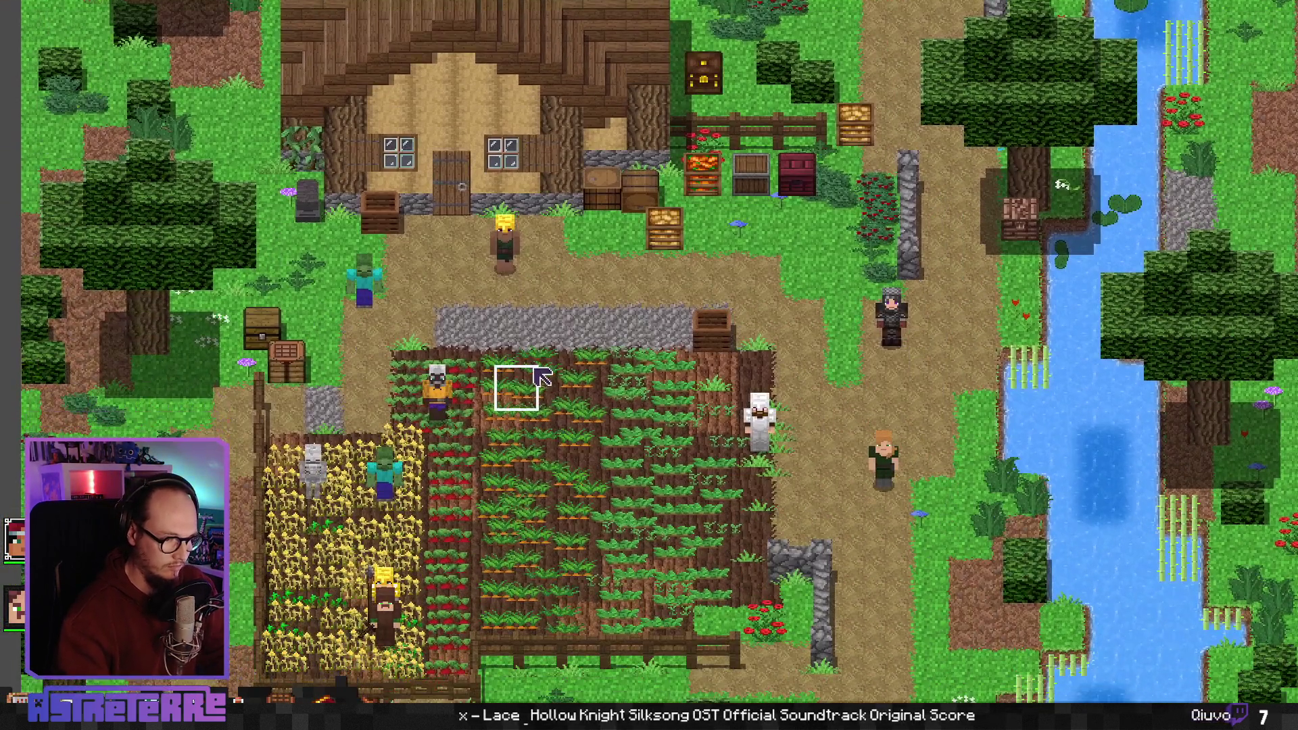
# Walk the character onto the carrot tile and unequip its gold helmet, chestplate and remaining armour
pyautogui.click(544, 378)
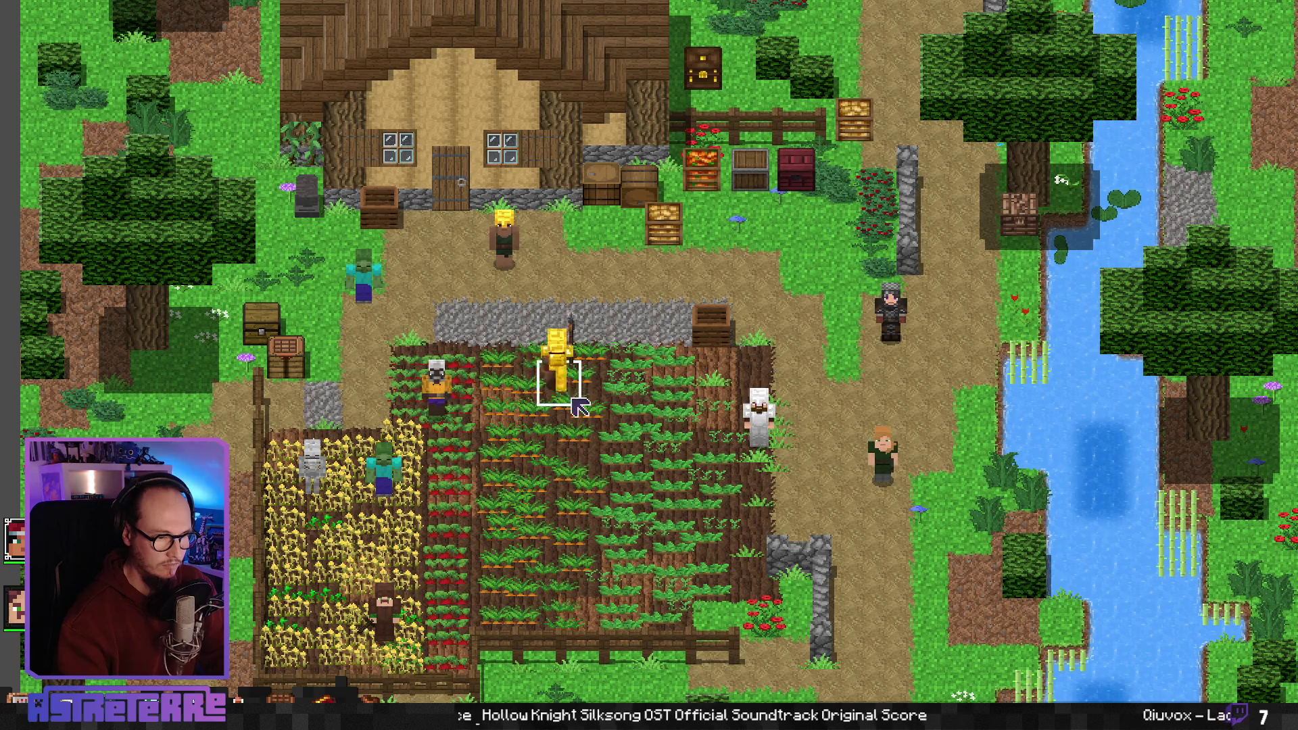
pyautogui.press('i')
pyautogui.press('i')
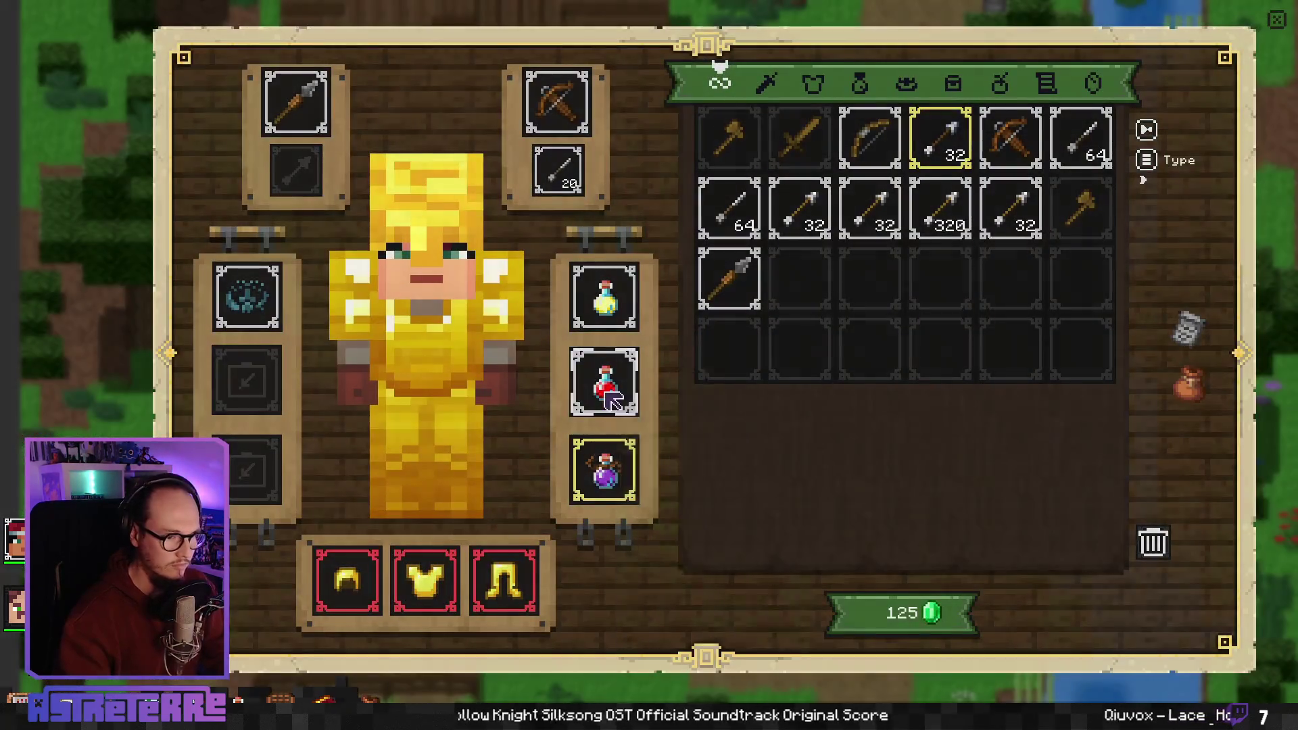
pyautogui.press('i')
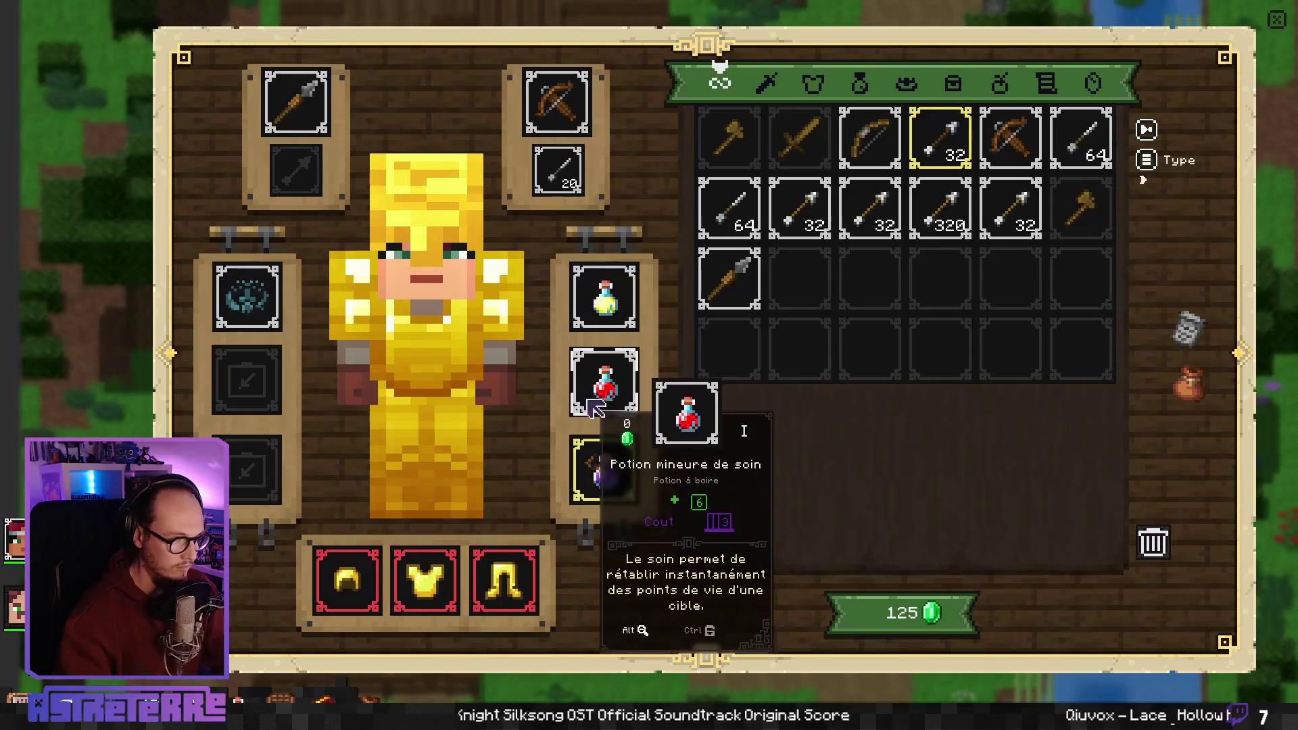
pyautogui.click(347, 579)
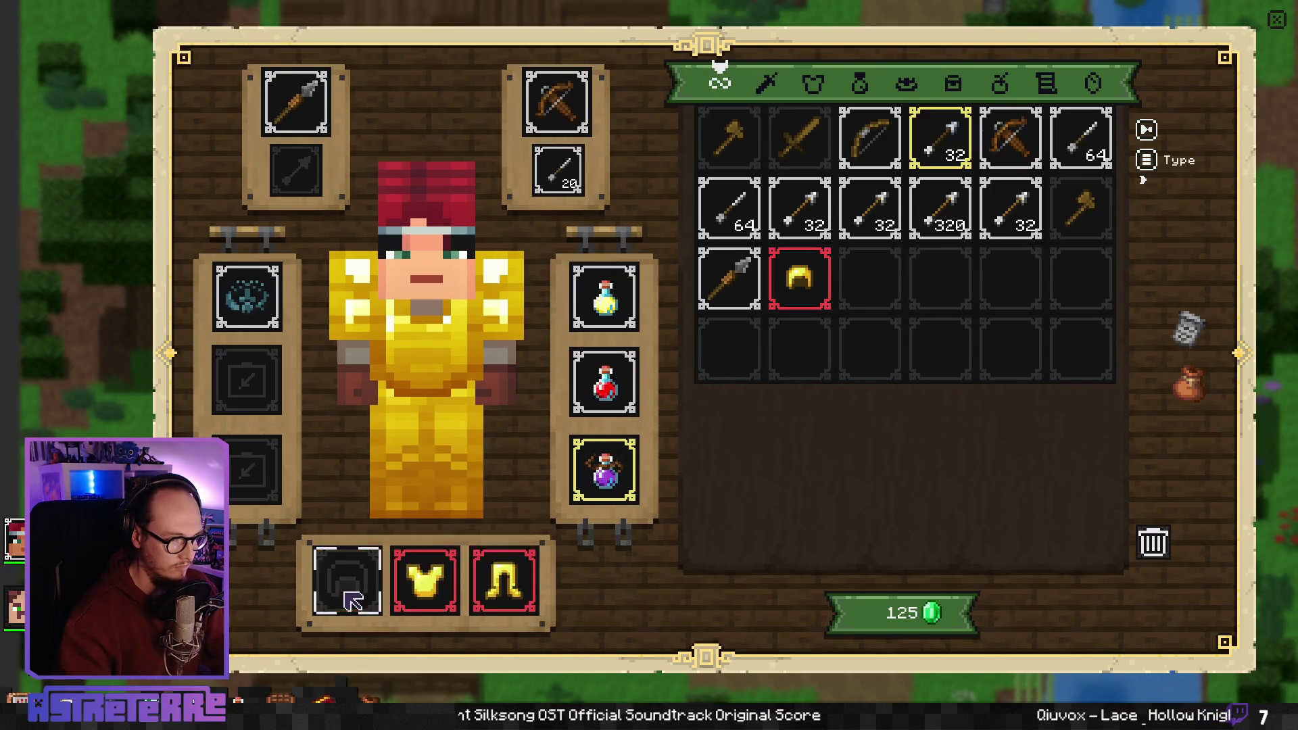
pyautogui.click(424, 580)
pyautogui.click(507, 598)
pyautogui.press('i')
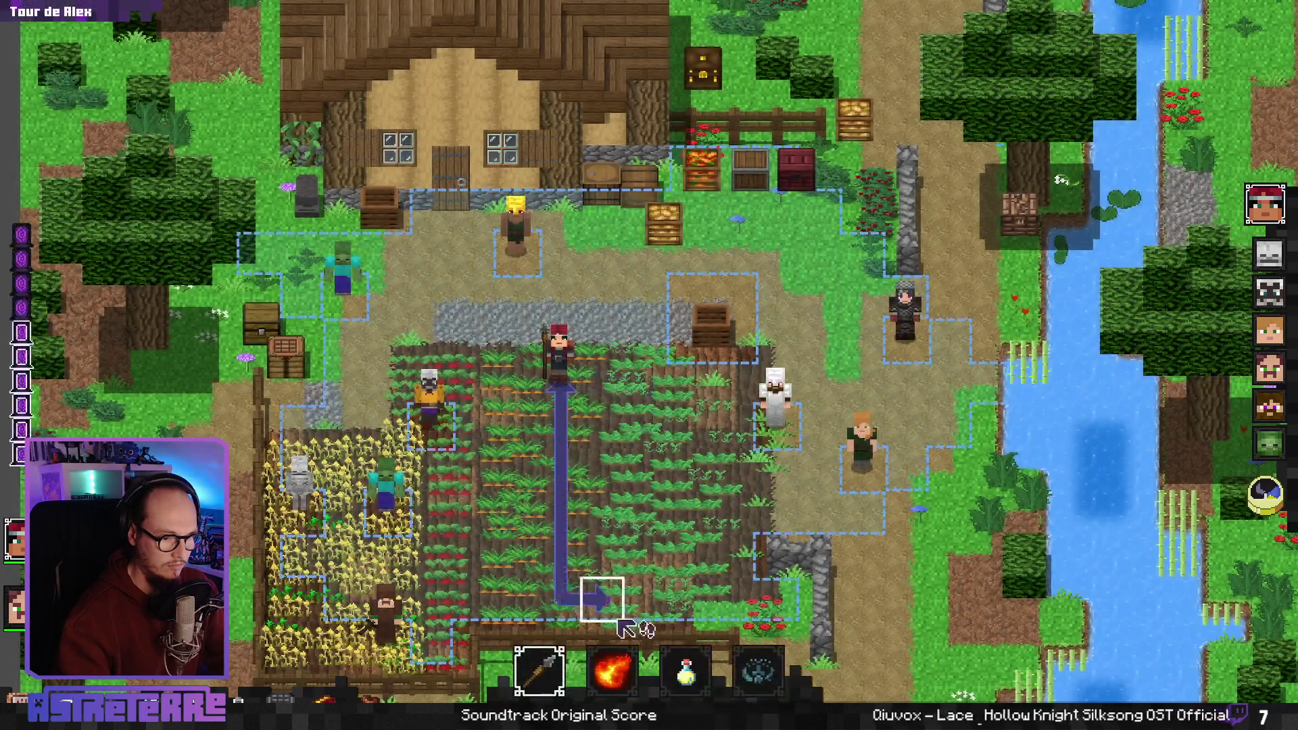
# Use the red potion on Alex twice, then check the game's event log
pyautogui.click(683, 615)
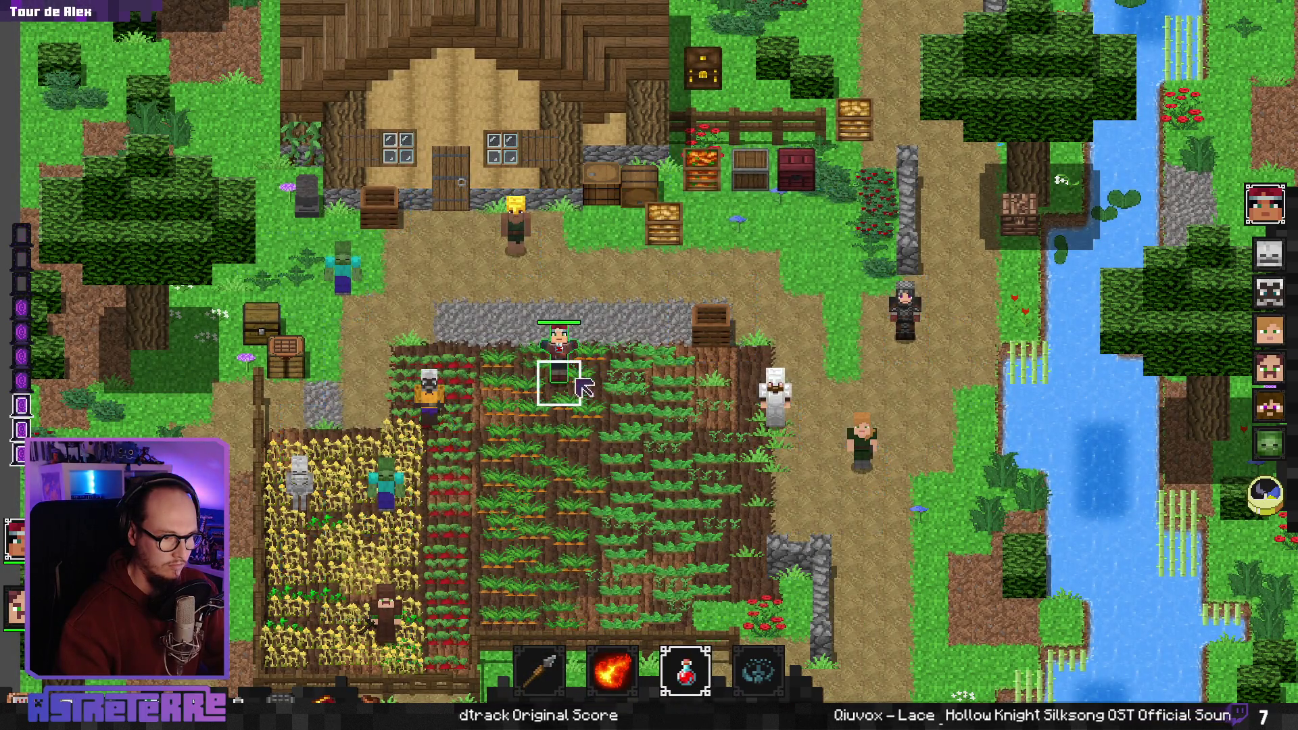
pyautogui.click(731, 383)
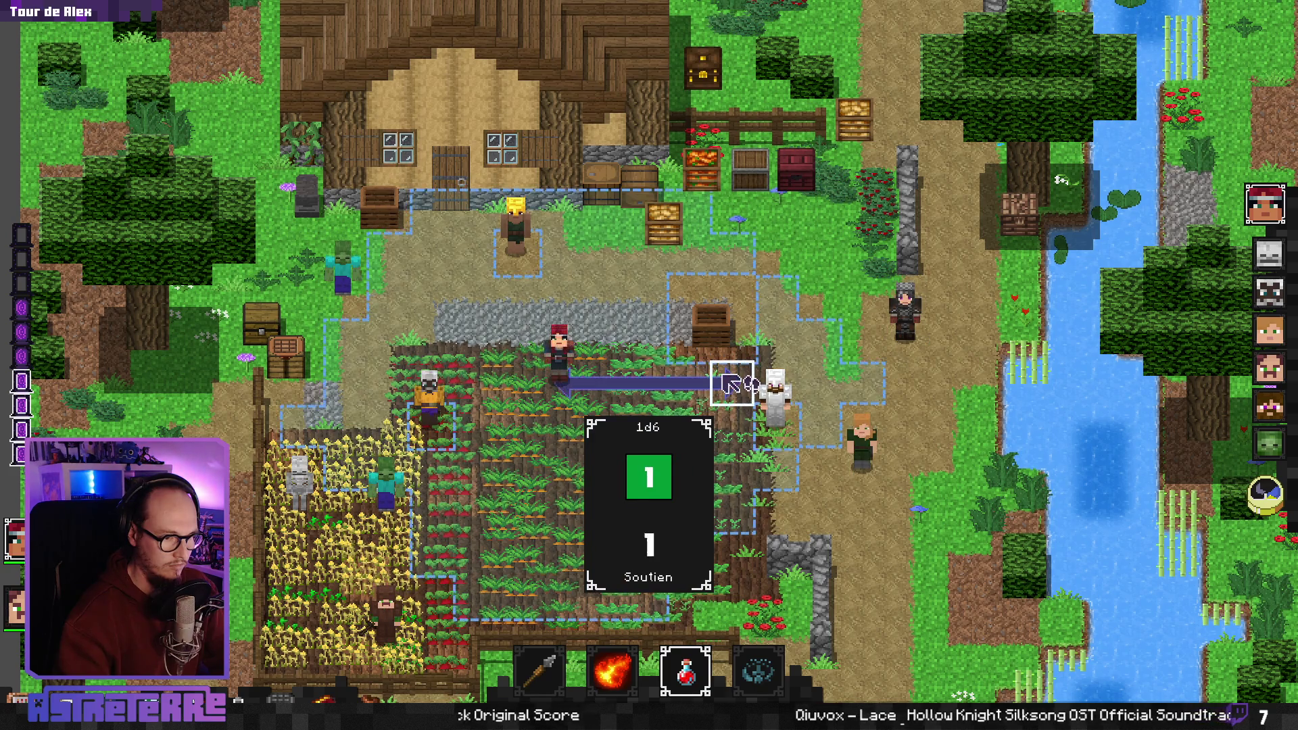
pyautogui.click(559, 381)
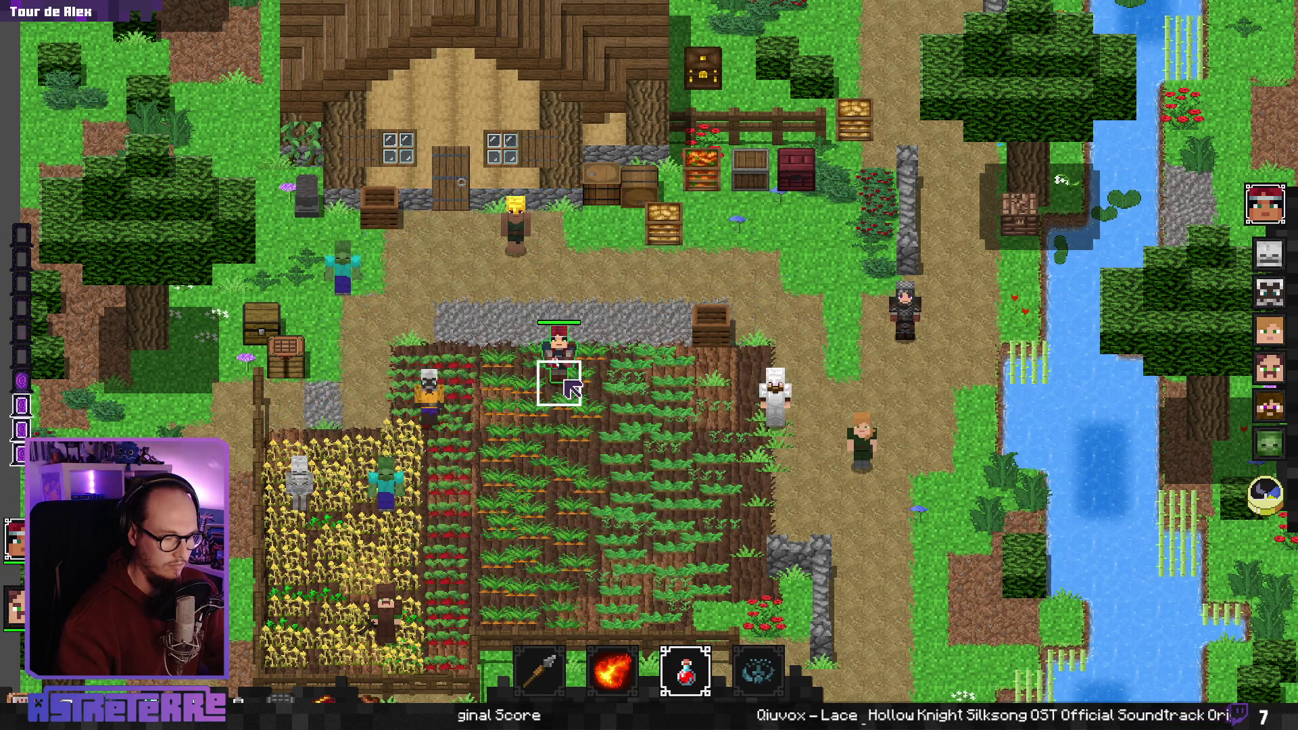
pyautogui.click(709, 382)
pyautogui.click(564, 377)
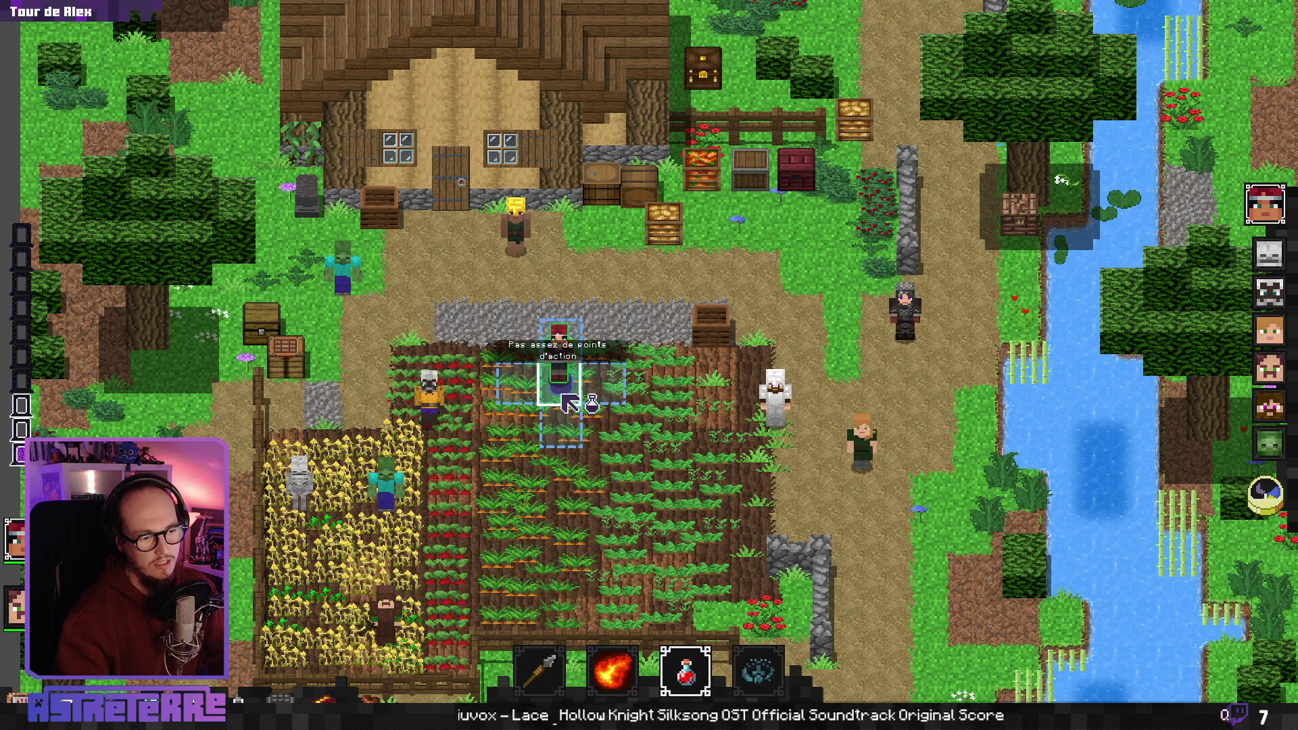
pyautogui.press('c')
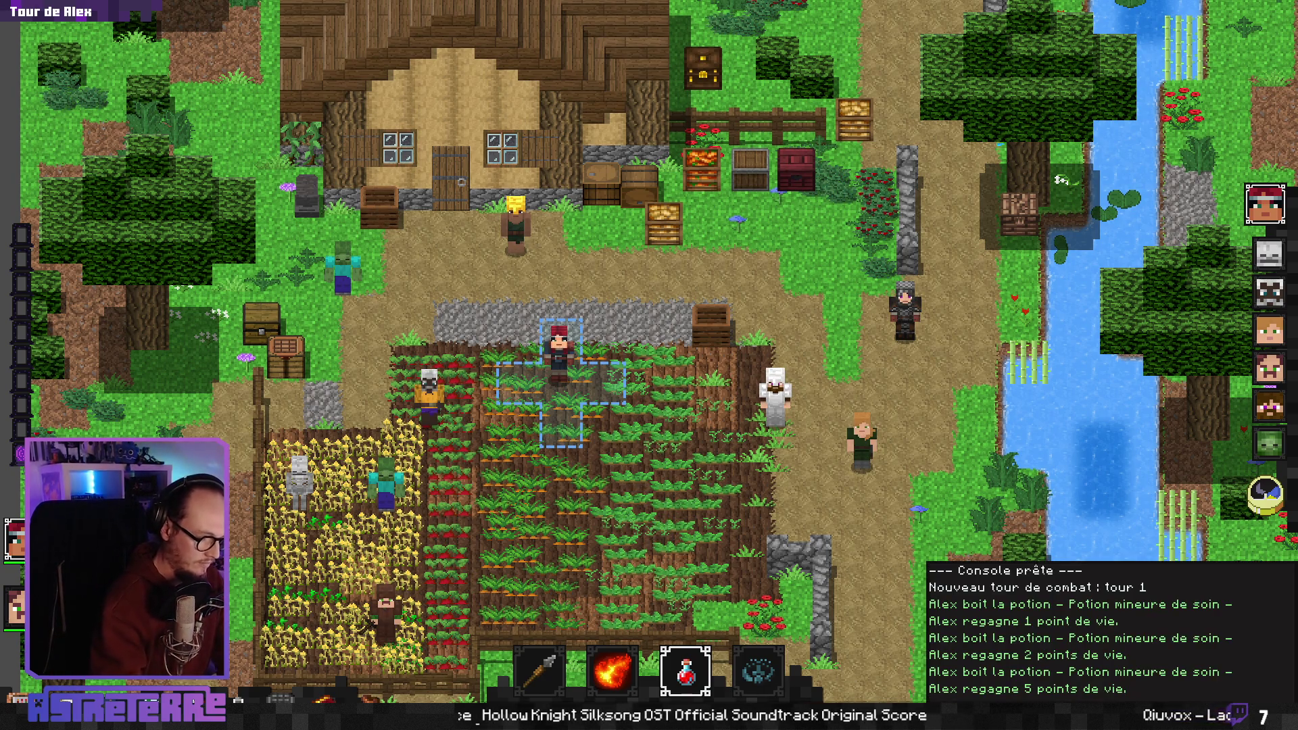
pyautogui.press('Escape')
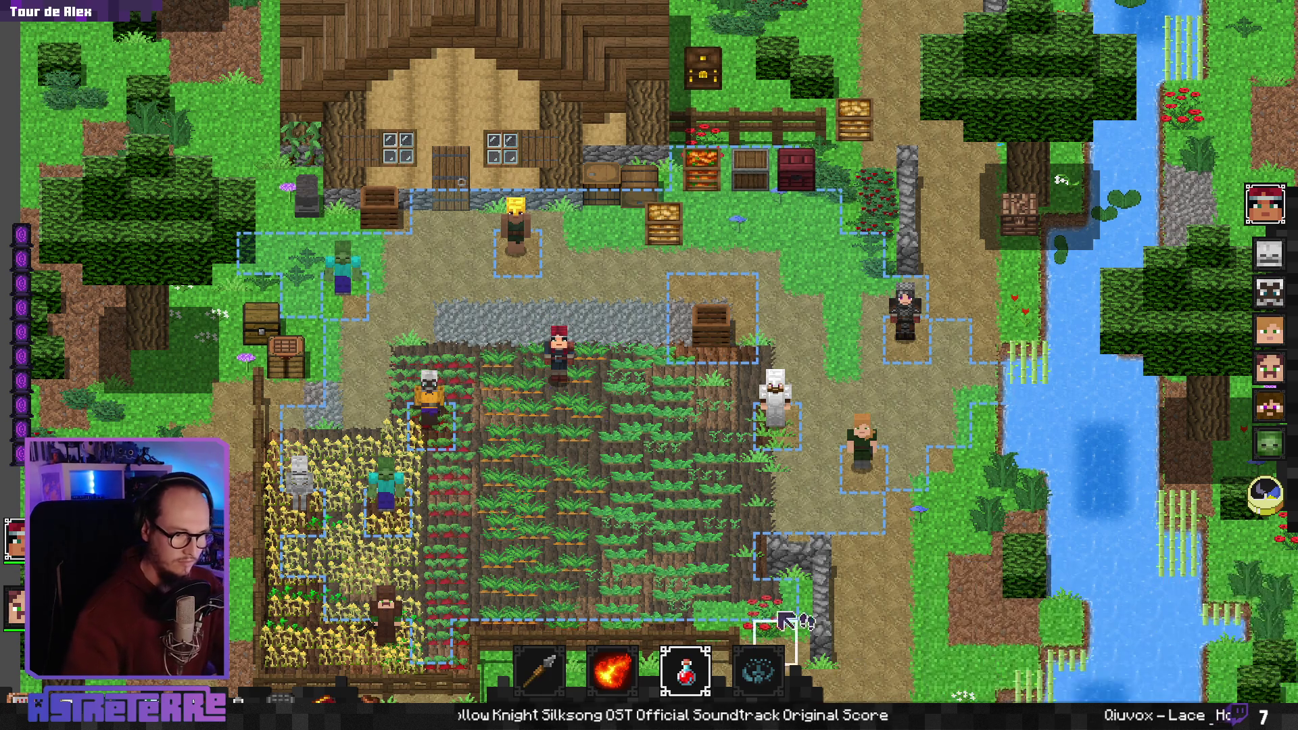
# Have Alex drink the healing potion again, review the console log, then cancel the pending action
pyautogui.click(601, 396)
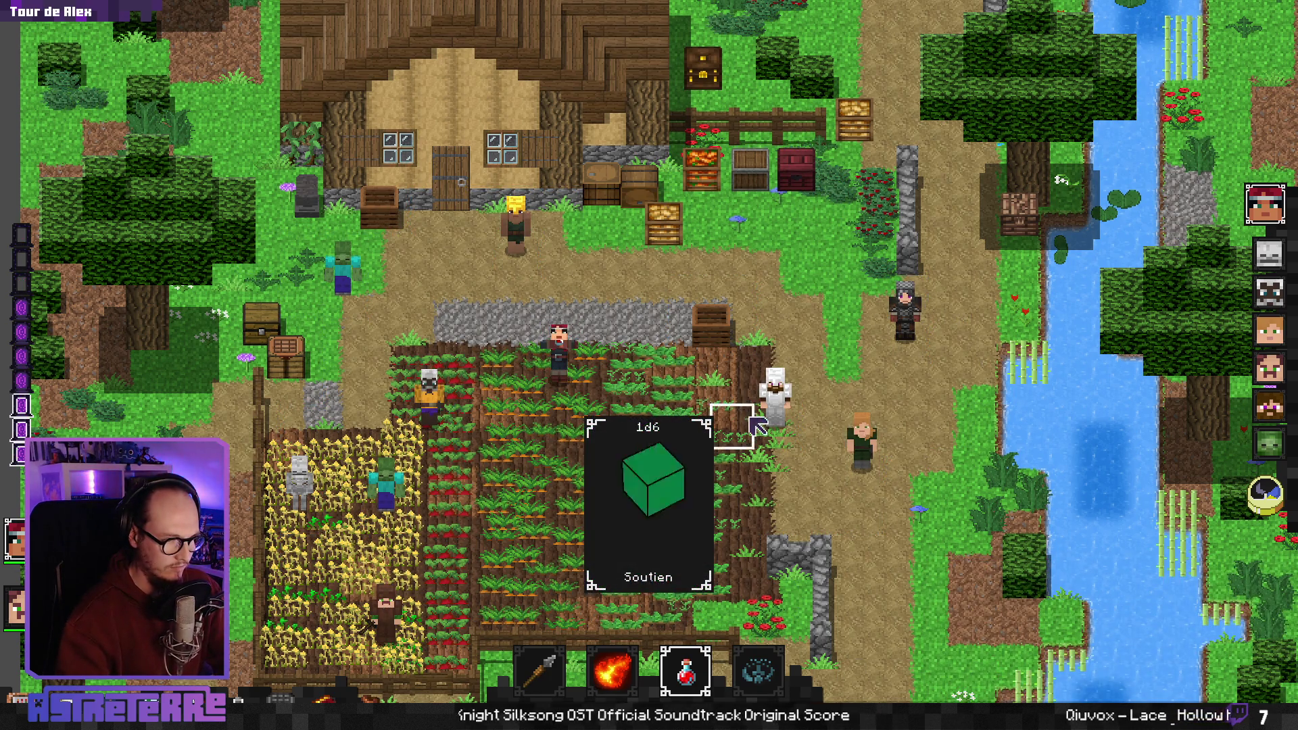
pyautogui.click(568, 400)
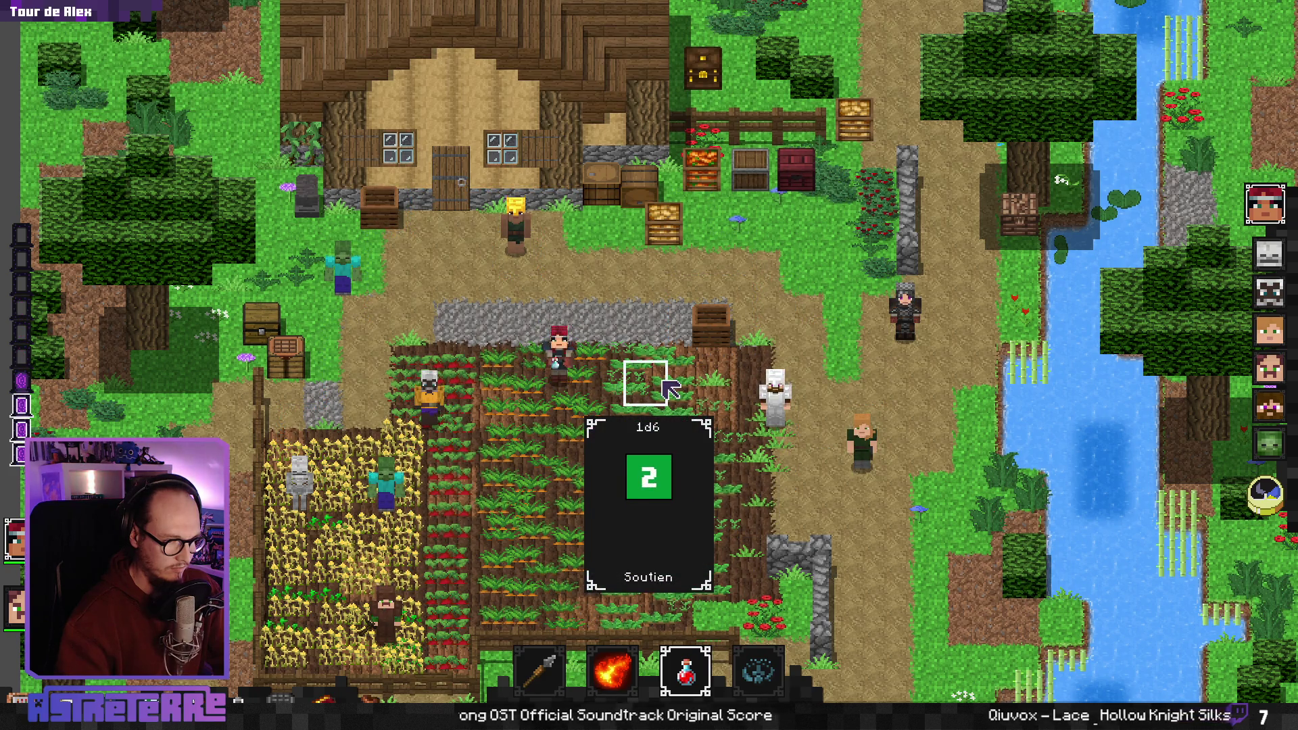
pyautogui.click(569, 391)
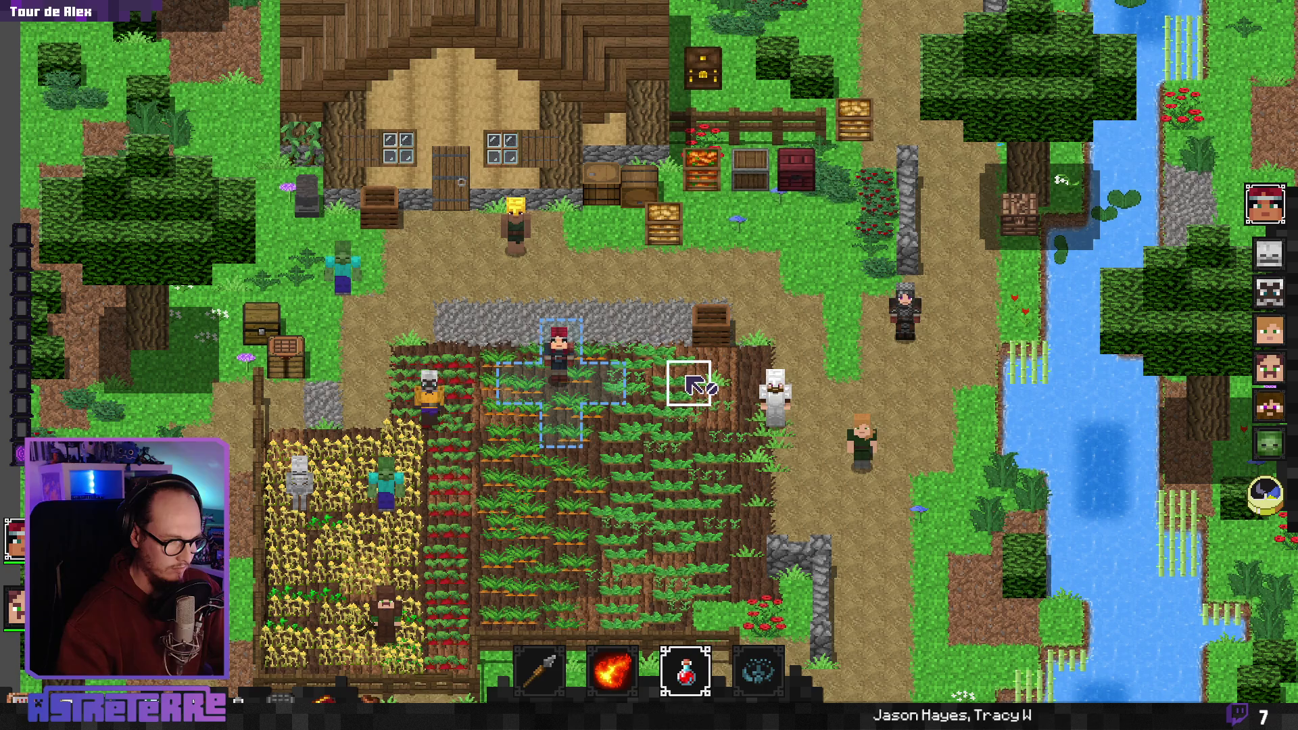
pyautogui.press('`')
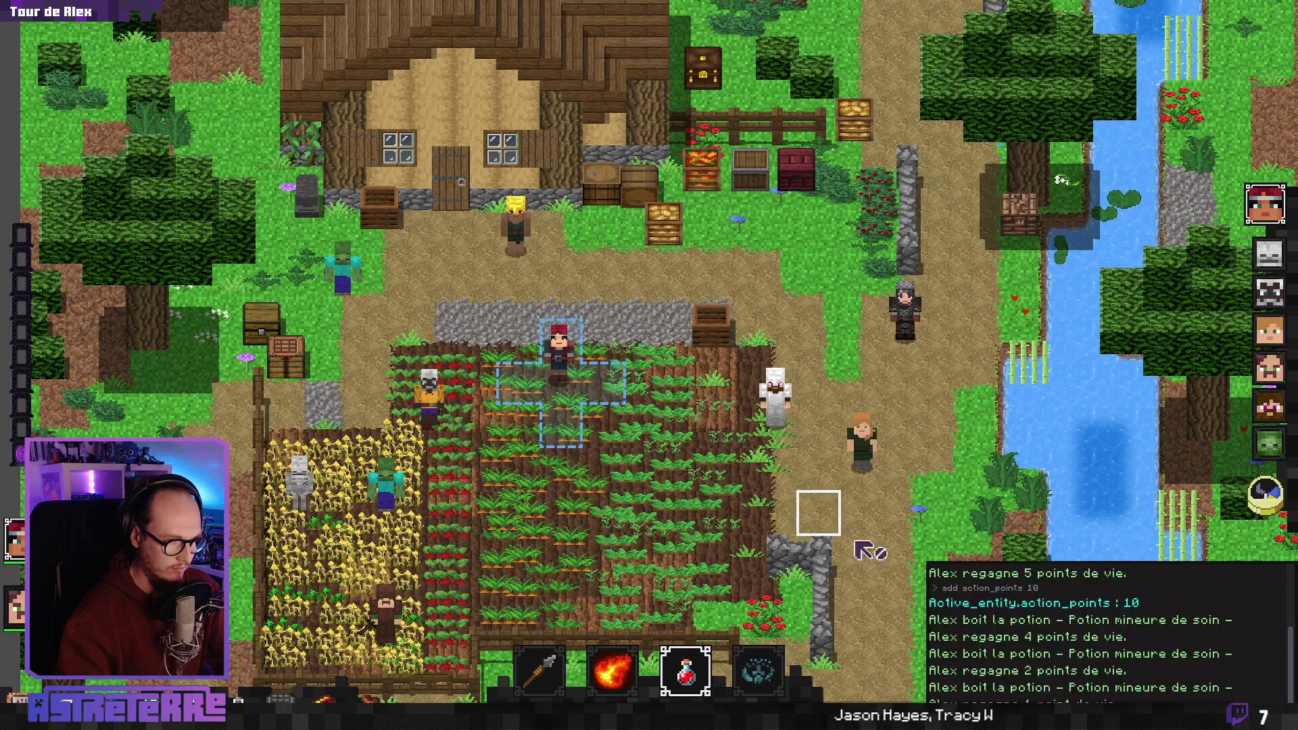
pyautogui.press('`')
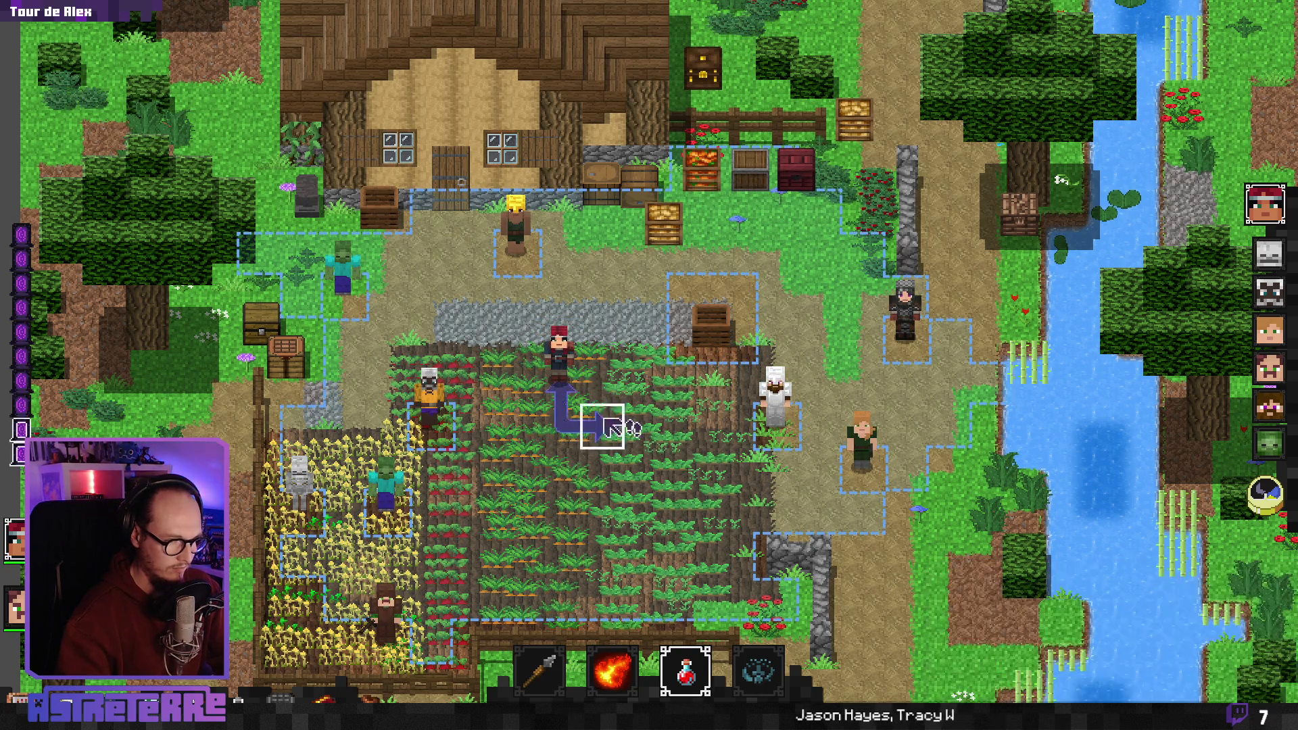
pyautogui.click(560, 382)
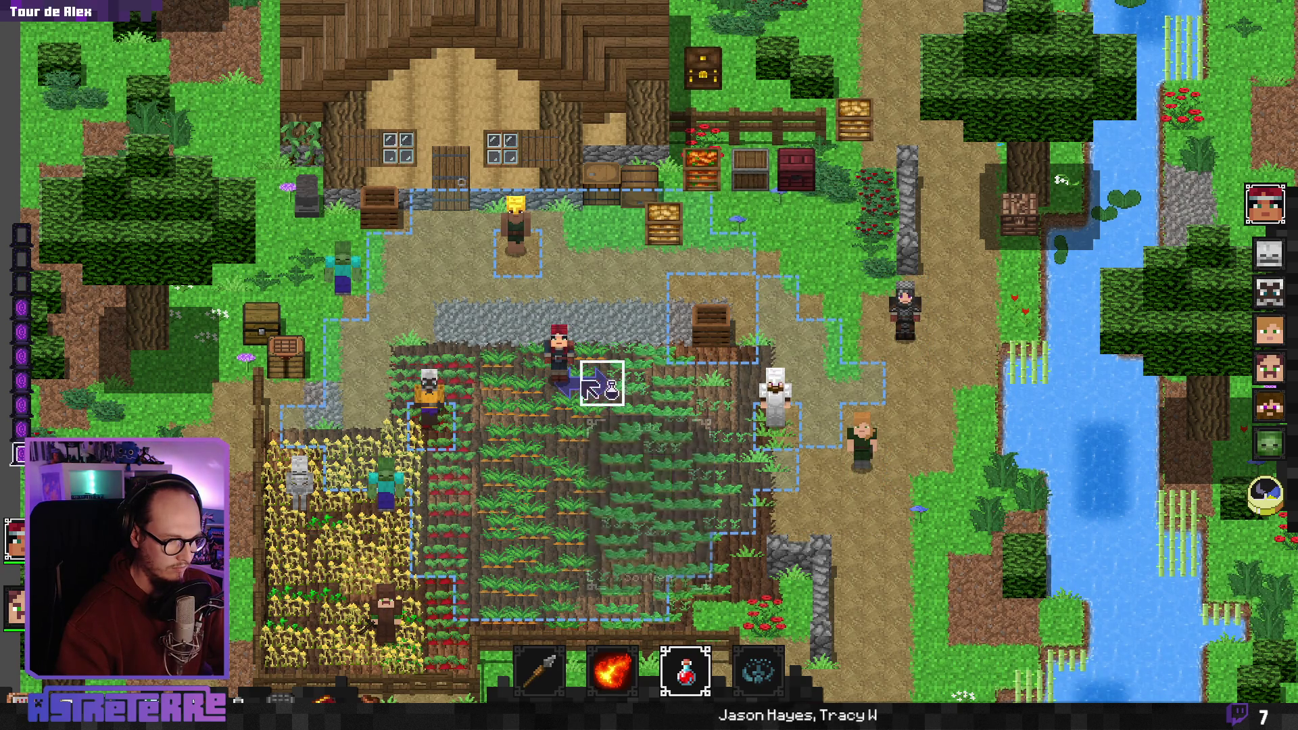
pyautogui.rightClick(612, 385)
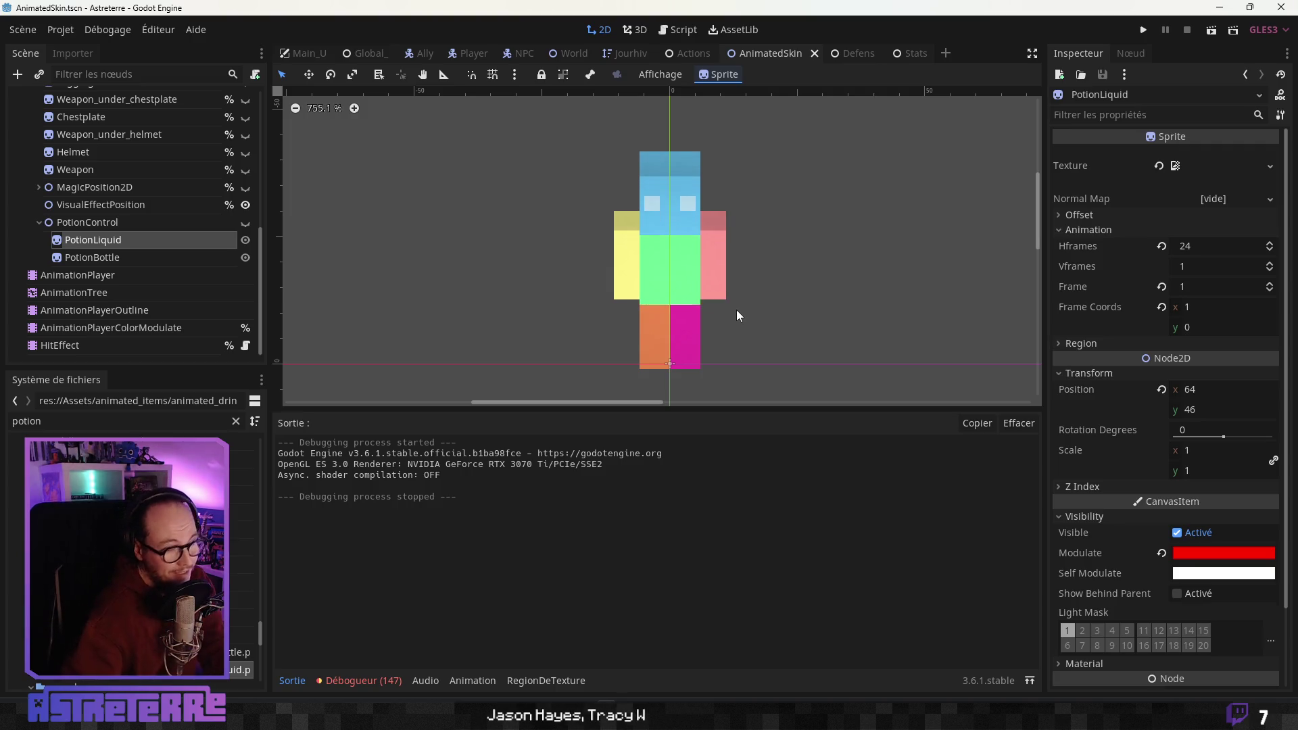
pyautogui.hscroll(1, 730, 301)
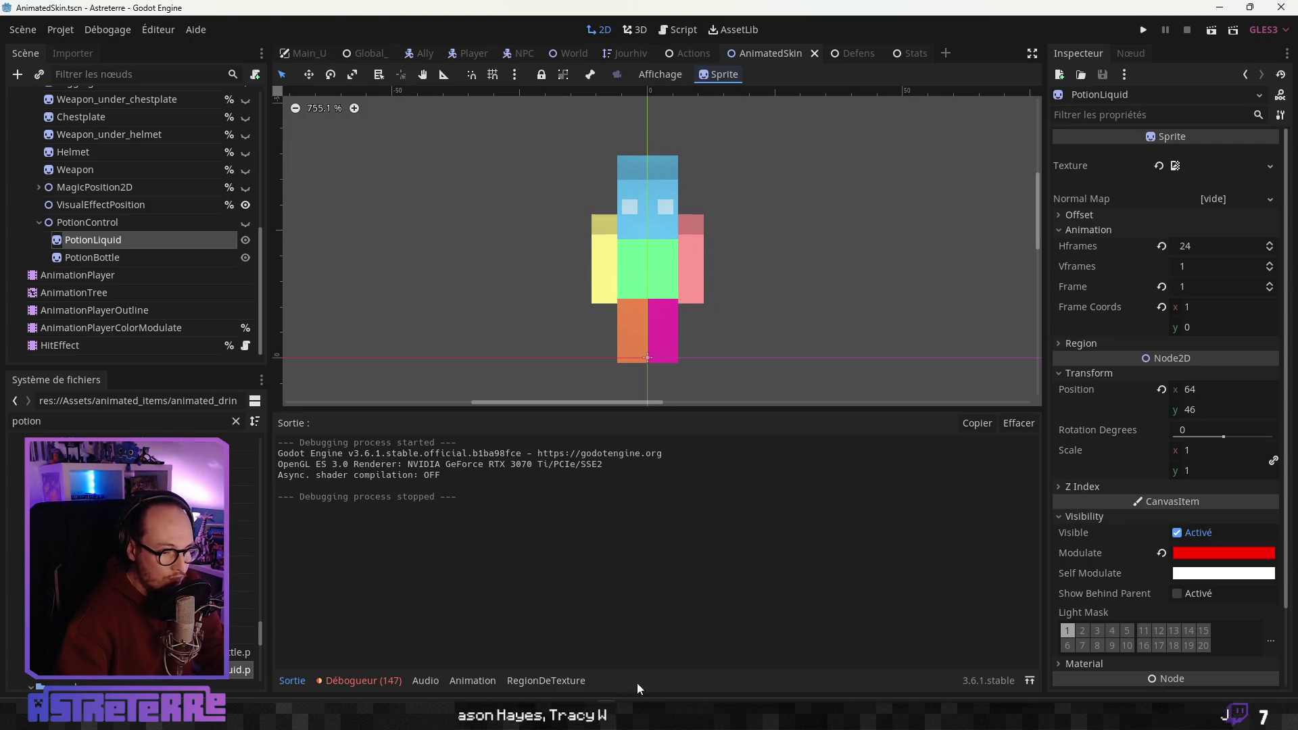
# Return to Photopea, pan the sprite sheet into view and select the fond_liquide_blanc layer
pyautogui.click(635, 715)
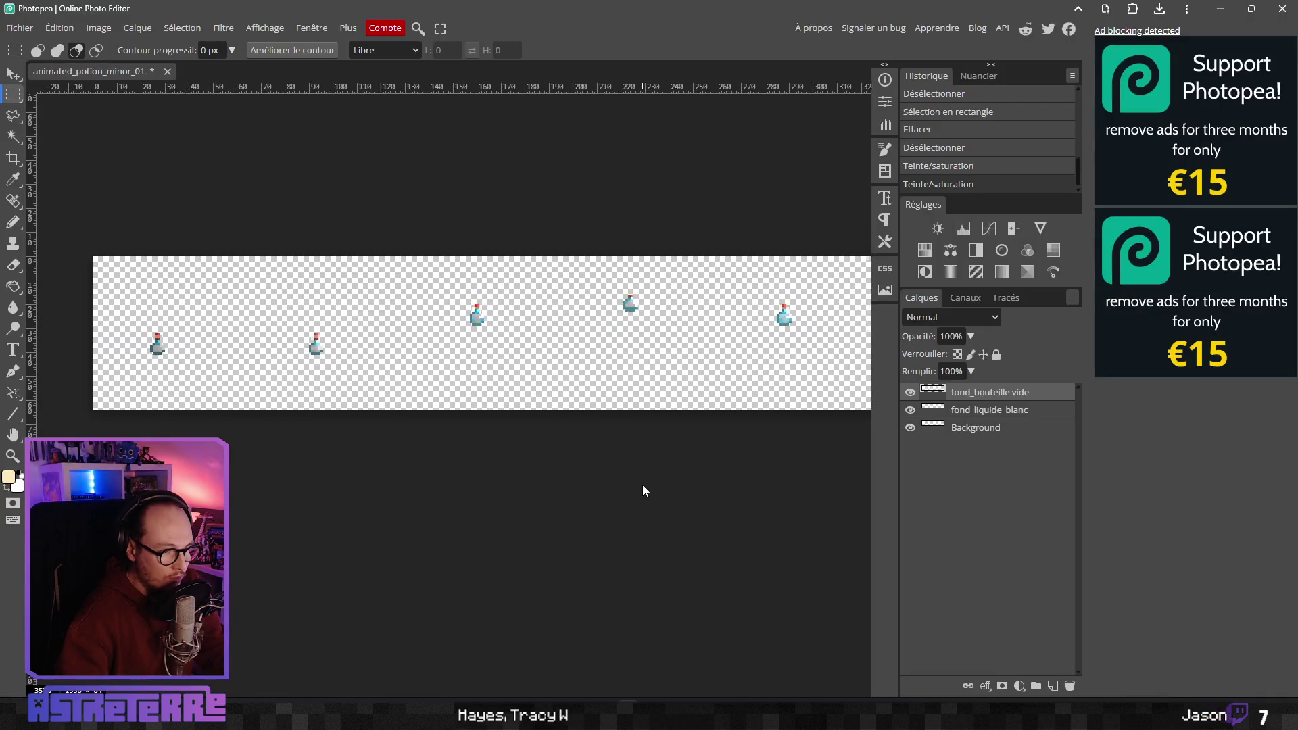
pyautogui.scroll(-3, 634, 487)
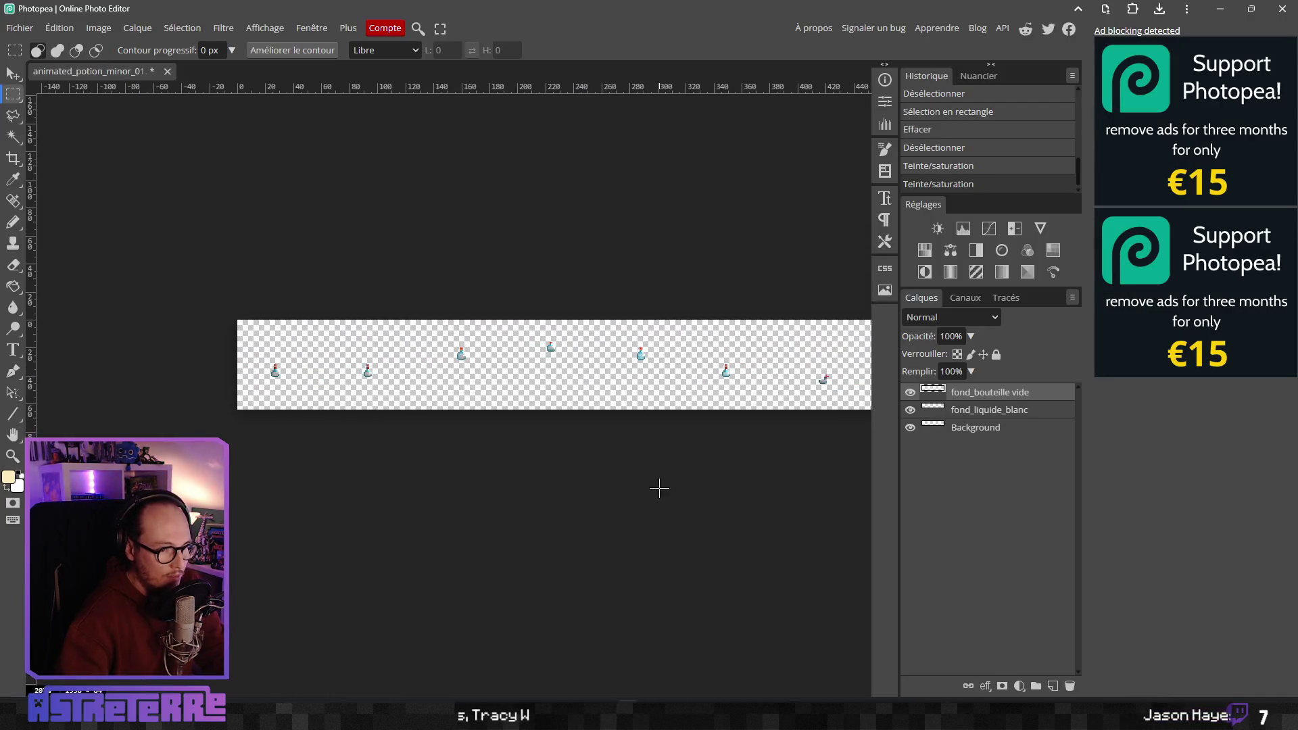
pyautogui.moveTo(491, 498); pyautogui.dragTo(702, 487)
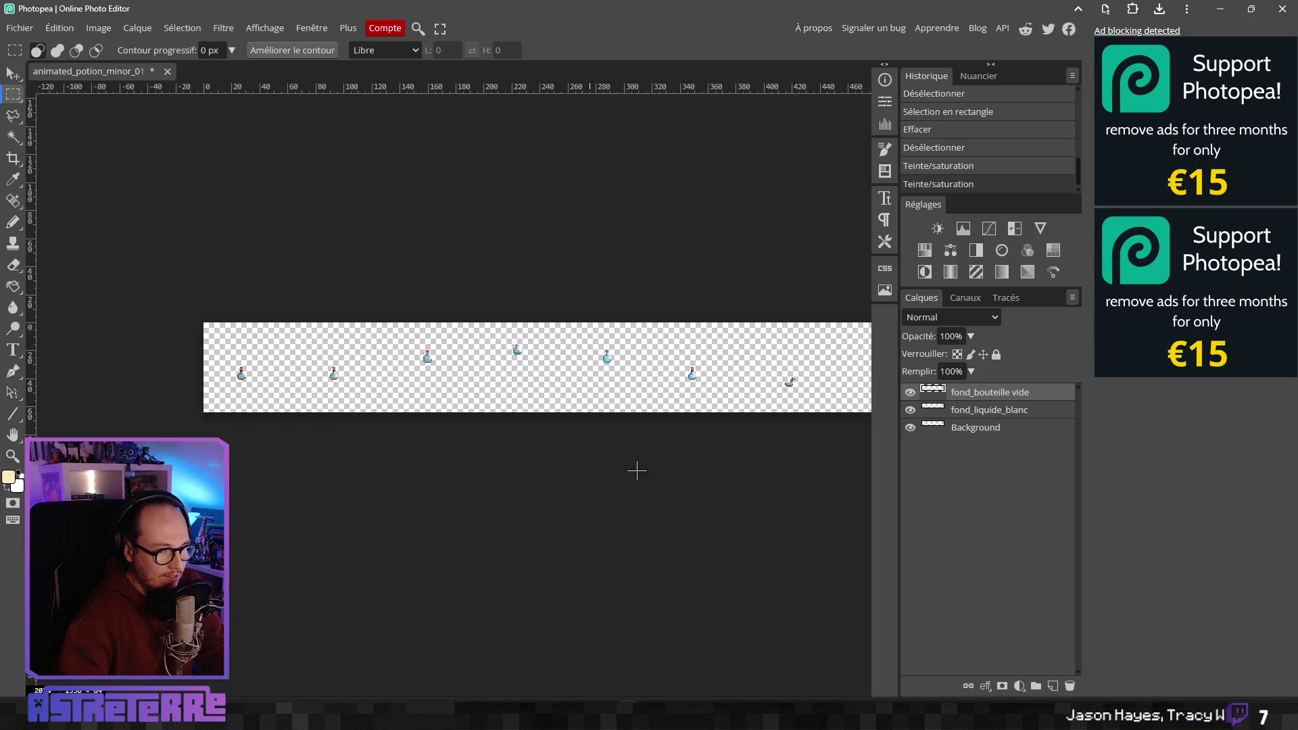
pyautogui.click(922, 410)
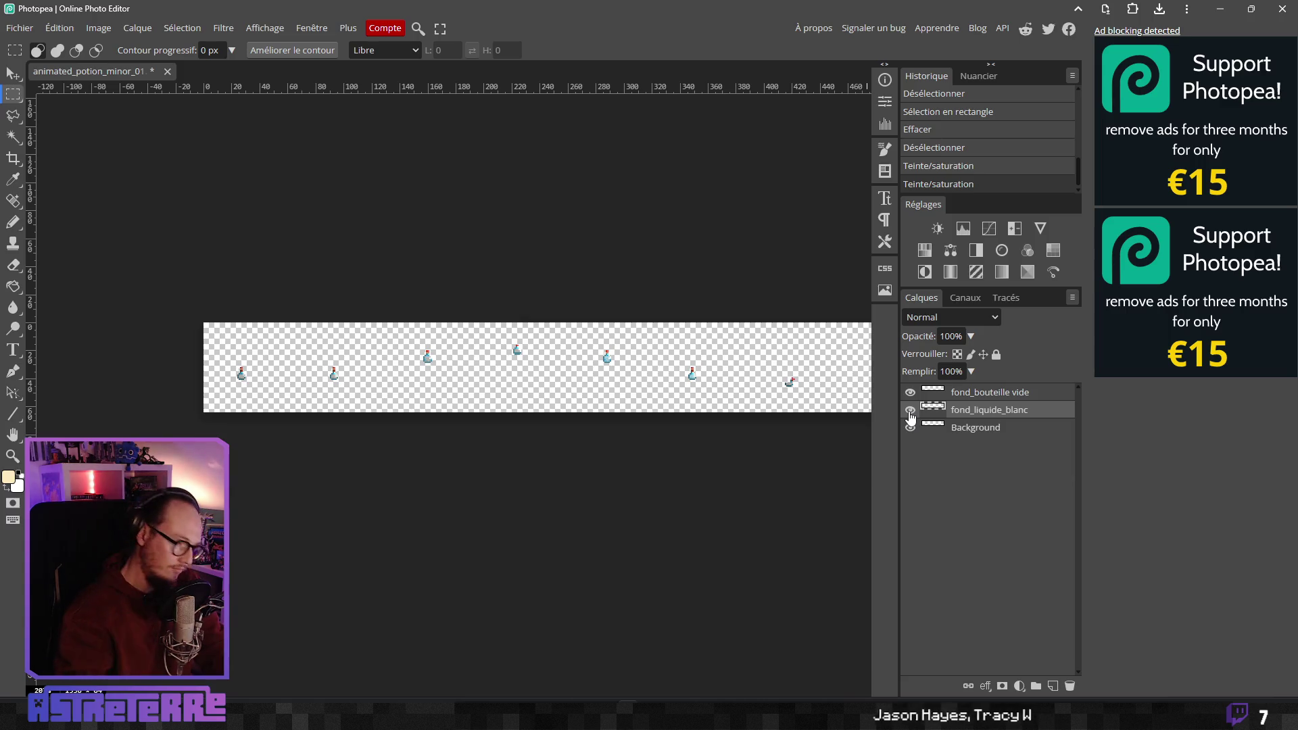
pyautogui.hscroll(3, 310, 414)
pyautogui.hscroll(-1, 326, 421)
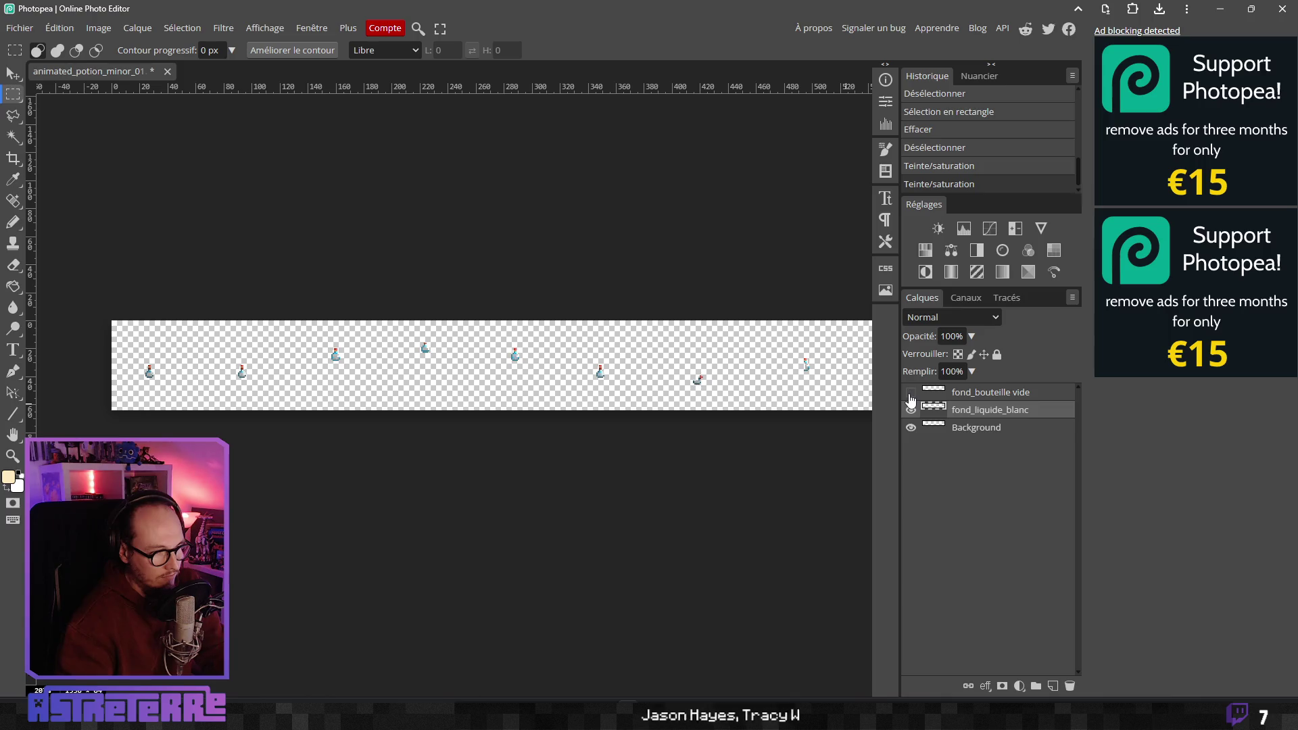
pyautogui.scroll(-4, 723, 399)
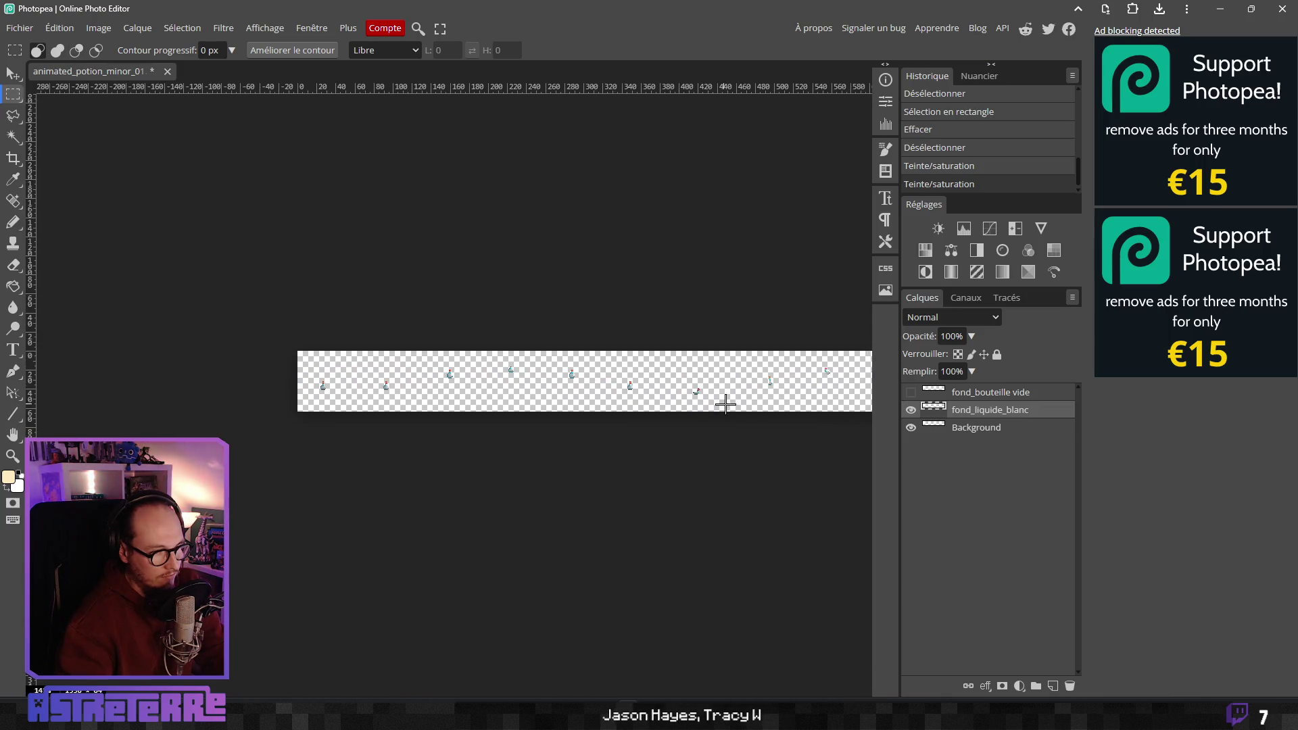
pyautogui.moveTo(517, 398)
pyautogui.mouseDown()
pyautogui.moveTo(339, 399)
pyautogui.moveTo(480, 391)
pyautogui.mouseUp()
pyautogui.scroll(3, 371, 382)
# Marquee the first four potion frames, undo the last erase, deselect, and open fond_liquide_blanc's layer options
pyautogui.moveTo(203, 357); pyautogui.dragTo(267, 428)
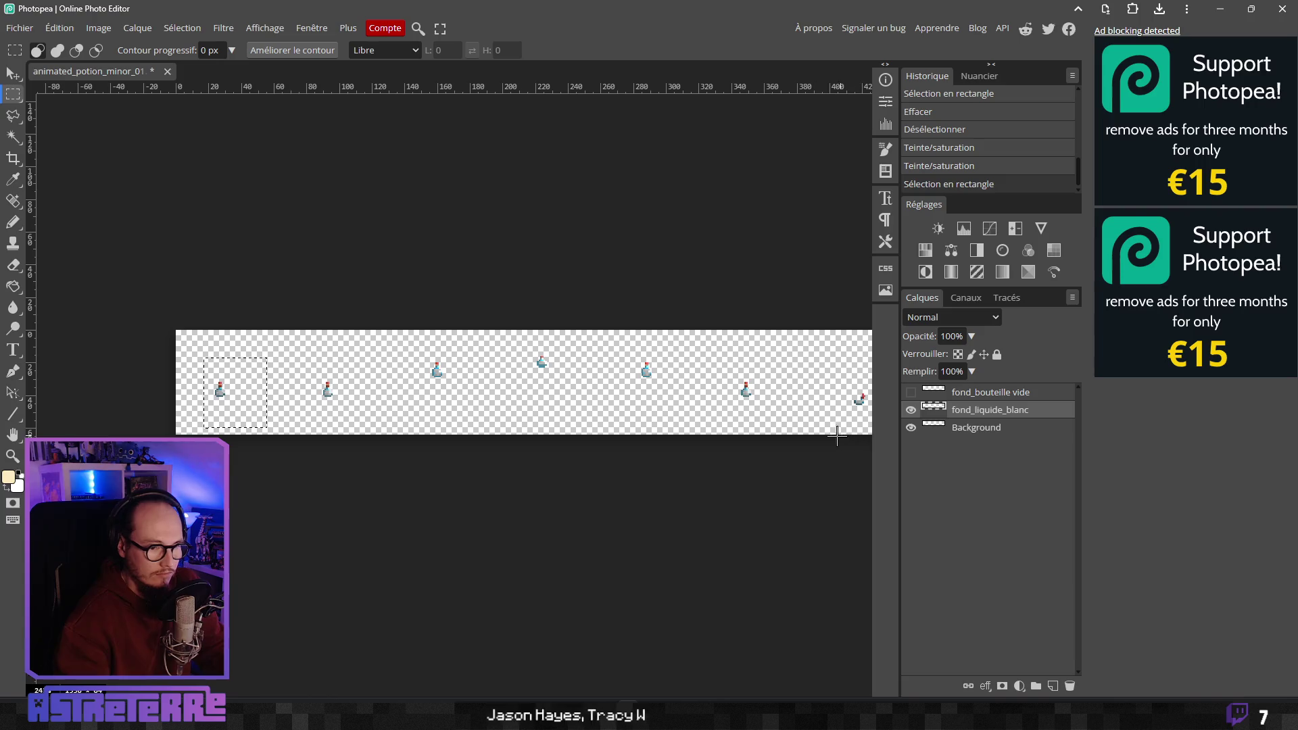
pyautogui.hscroll(3, 863, 394)
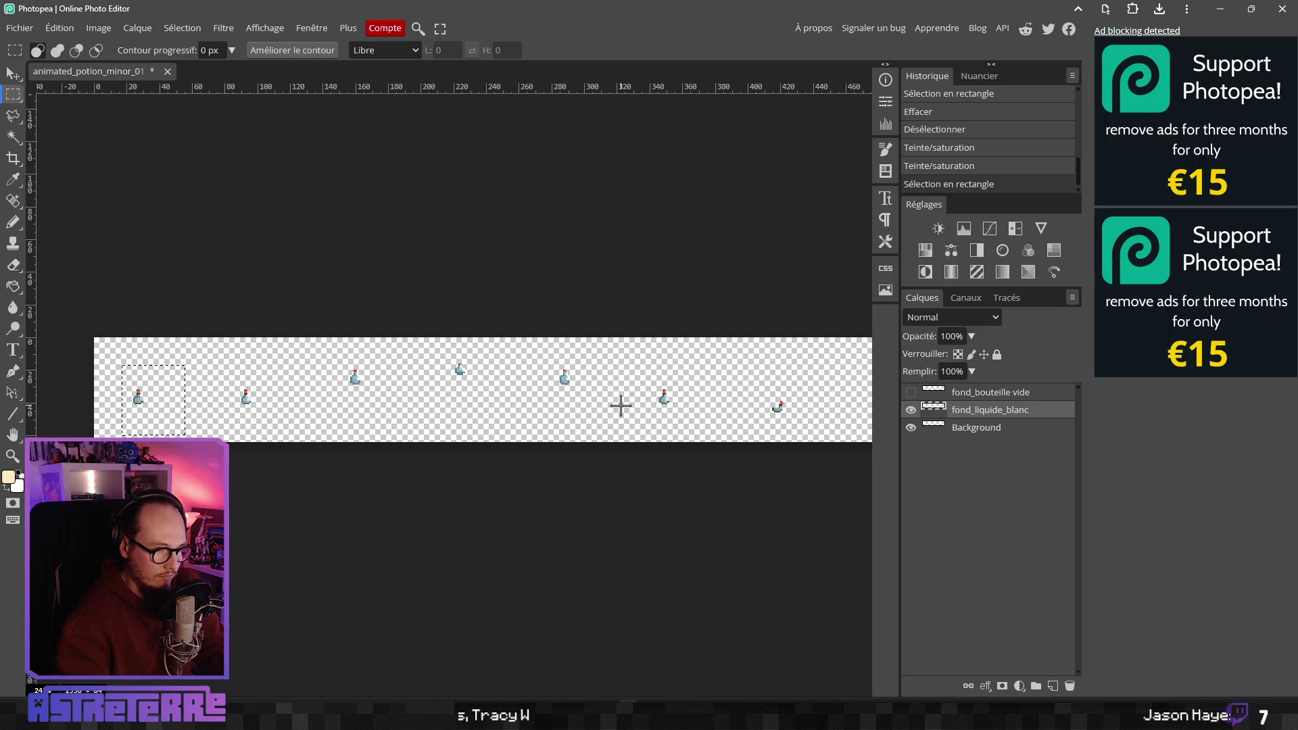
pyautogui.moveTo(227, 352); pyautogui.dragTo(490, 426)
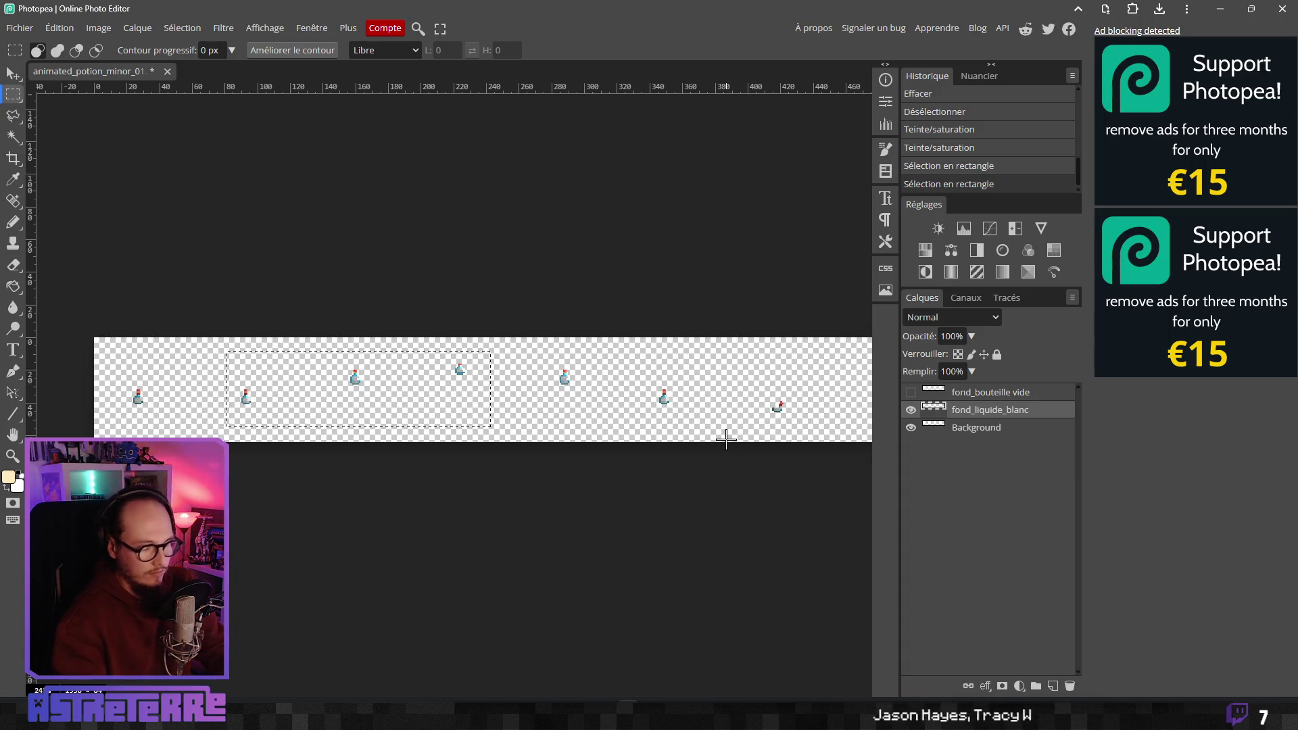
pyautogui.hscroll(3, 595, 423)
pyautogui.moveTo(595, 424); pyautogui.dragTo(661, 429)
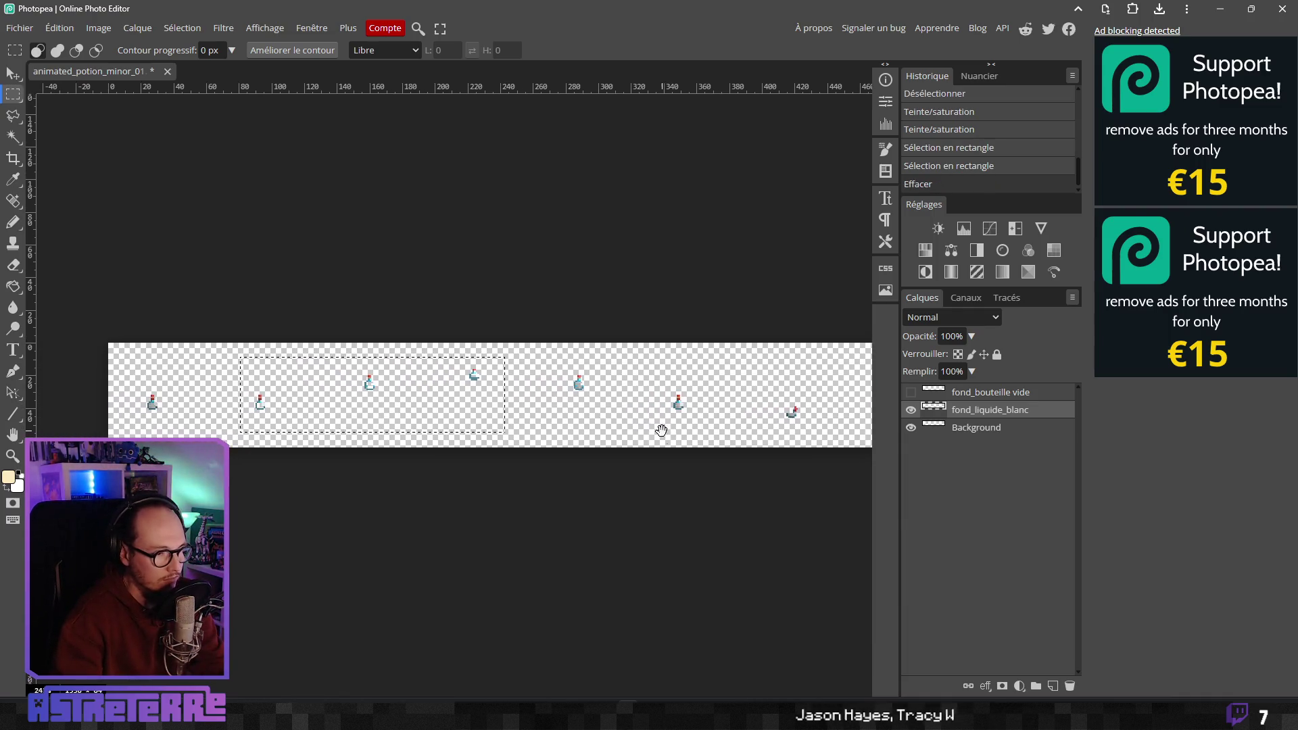
pyautogui.hotkey('ctrl', 'z')
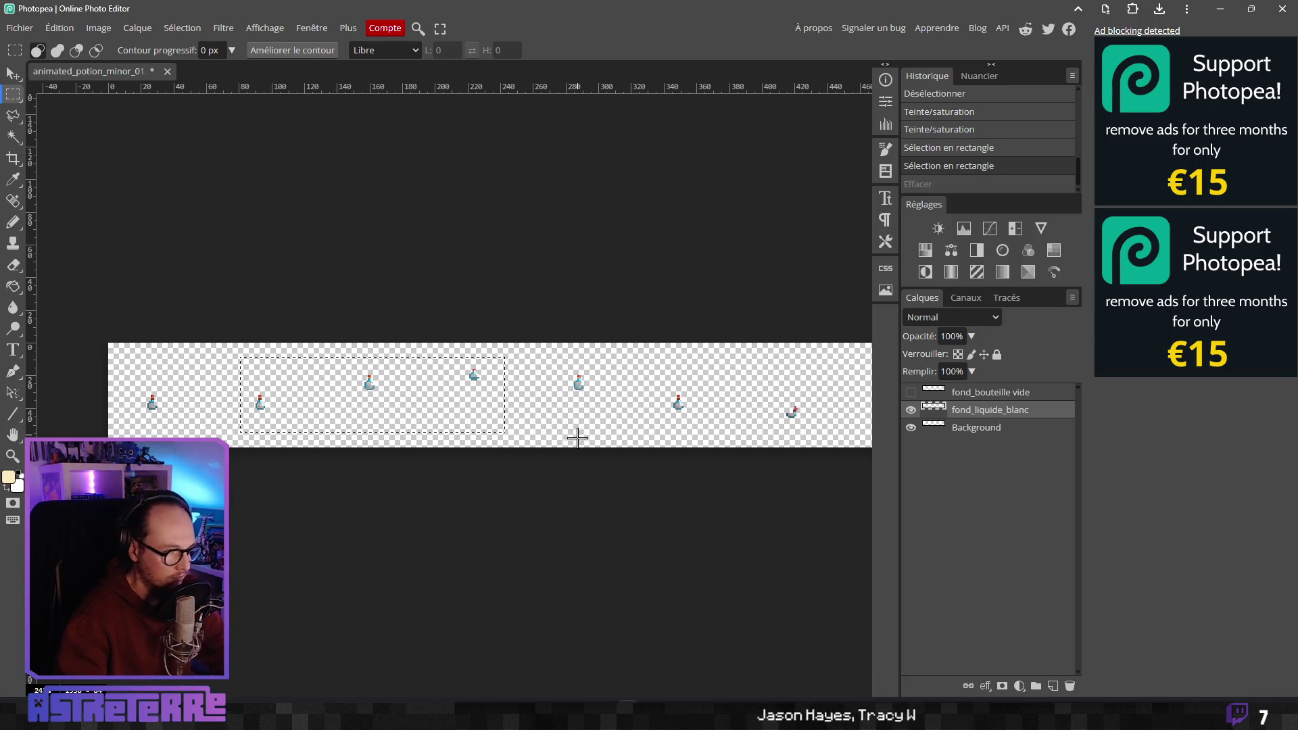
pyautogui.hotkey('ctrl', 'd')
pyautogui.rightClick(1021, 424)
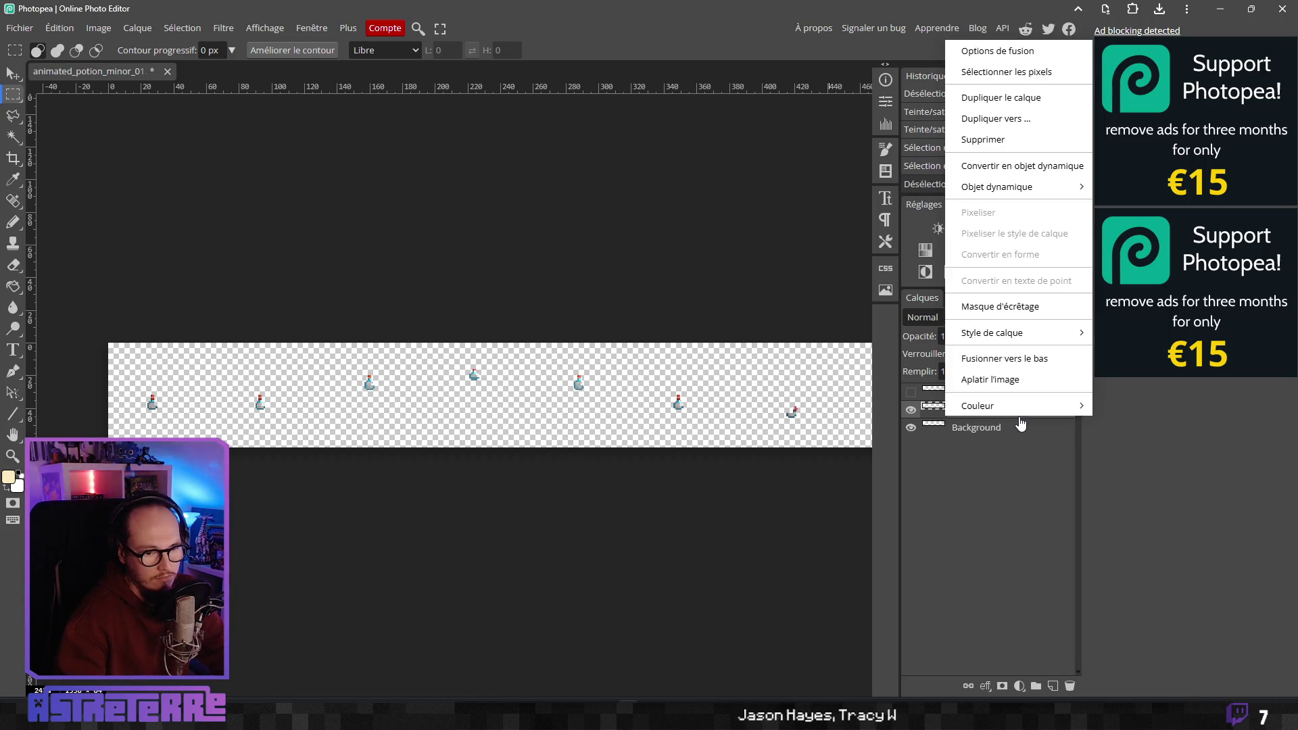
# Duplicate the fond_liquide_blanc layer and rename the copy fond_bouteille_empty
pyautogui.click(1007, 98)
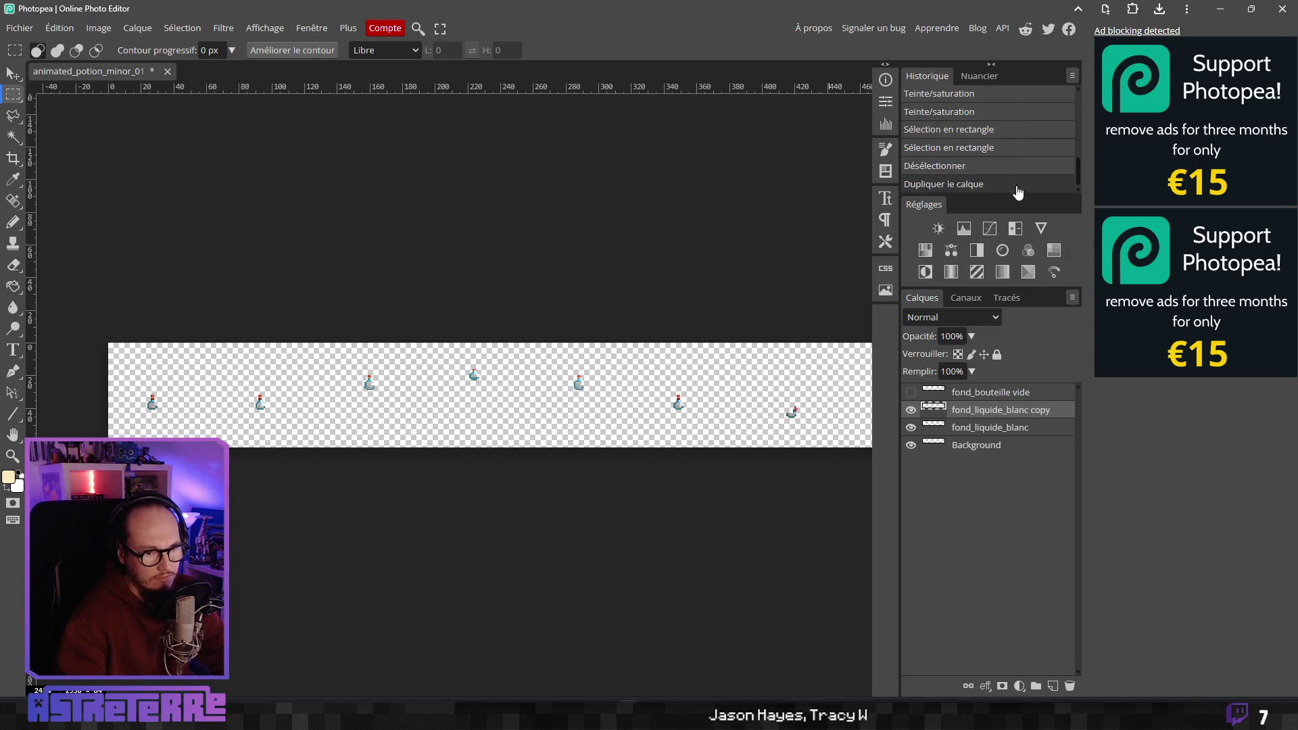
pyautogui.doubleClick(998, 410)
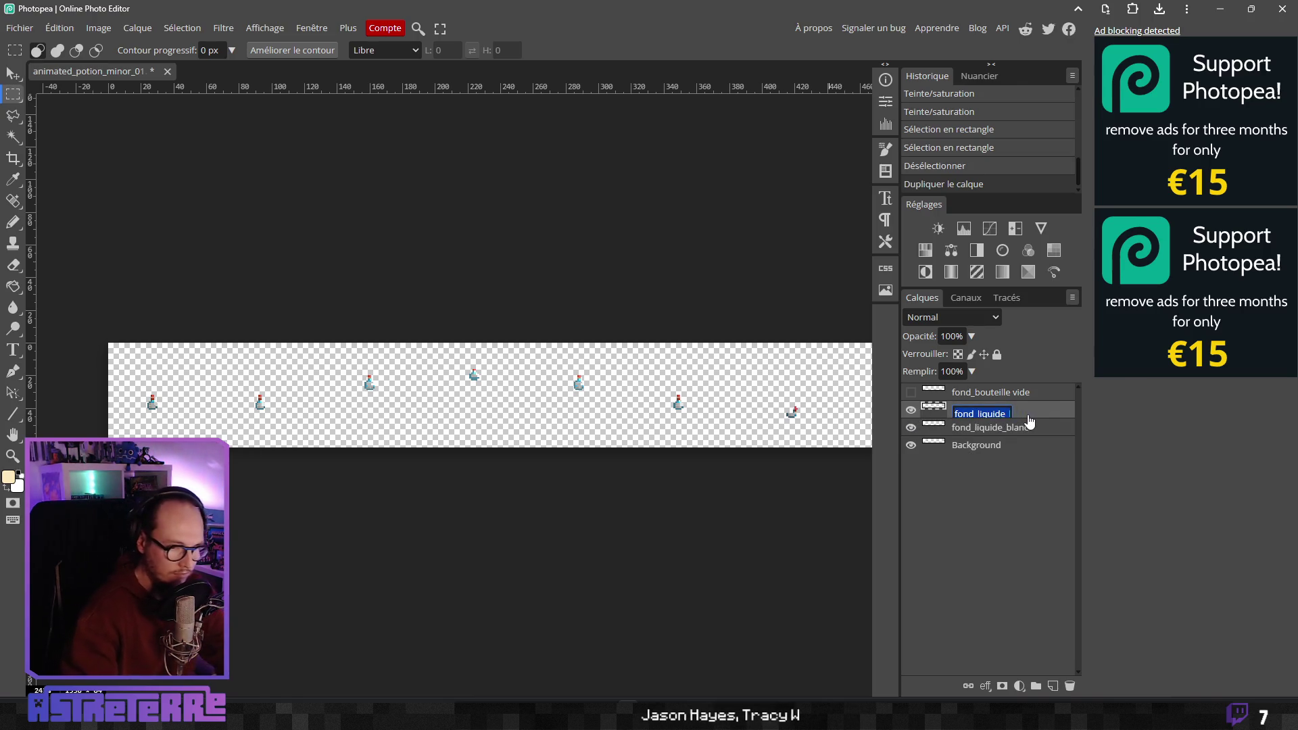
pyautogui.press('BackSpace')
pyautogui.press('BackSpace')
pyautogui.press('BackSpace')
pyautogui.press('BackSpace')
pyautogui.press('BackSpace')
pyautogui.press('BackSpace')
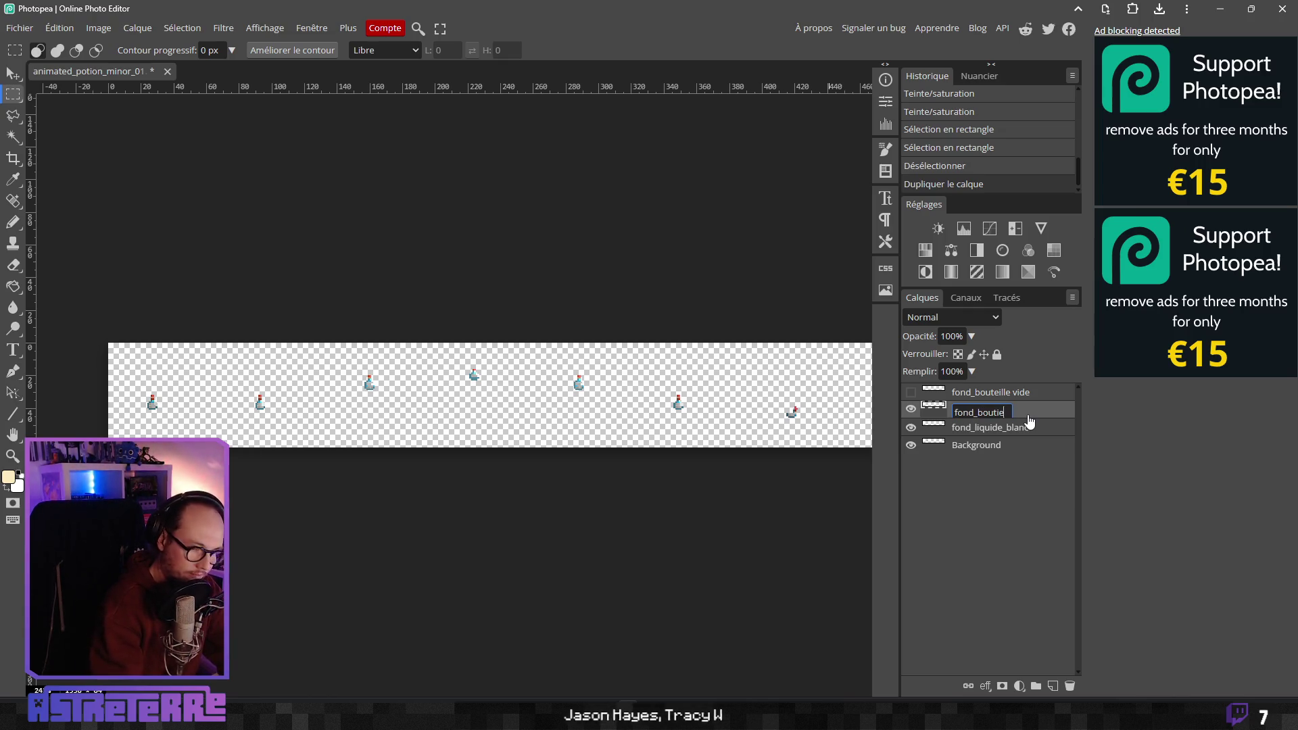
pyautogui.write('lle_')
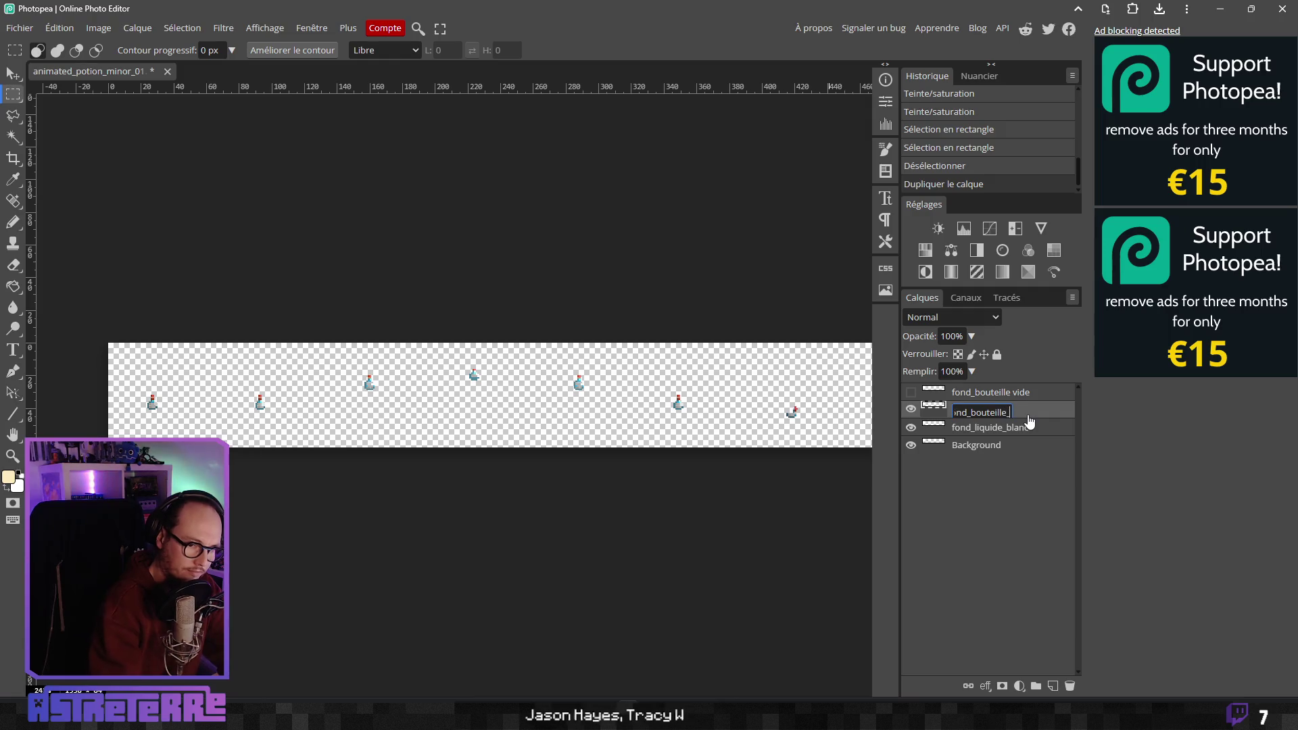
pyautogui.write('empty')
pyautogui.press('Return')
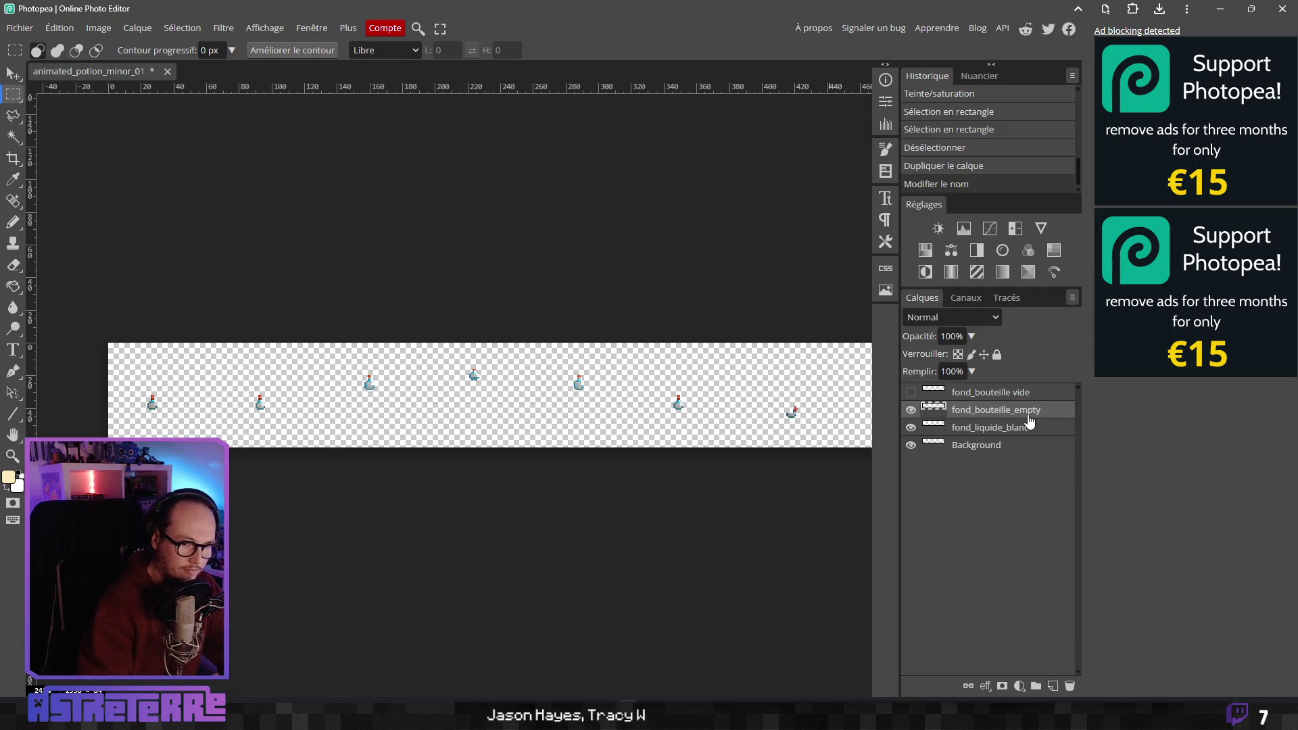
# Erase the second to fourth potion frames and the next group from the new layer
pyautogui.moveTo(213, 342); pyautogui.dragTo(519, 447)
pyautogui.press('Delete')
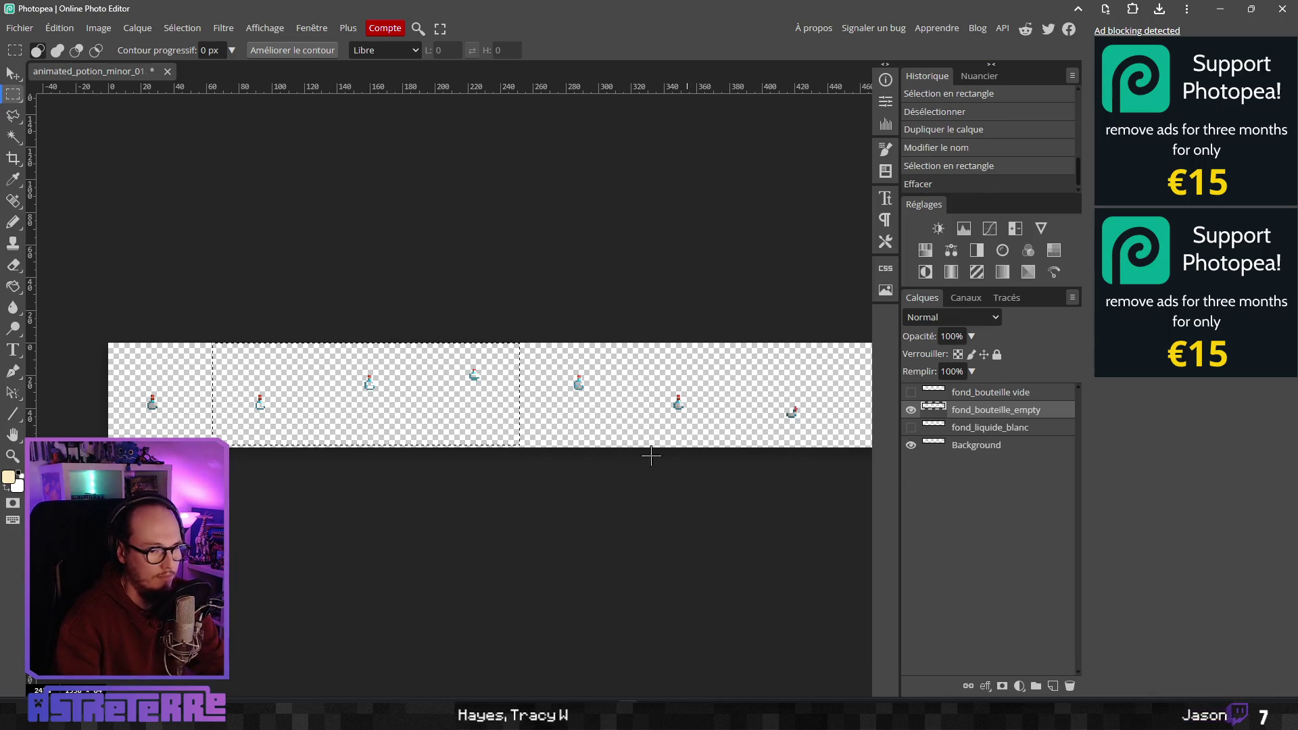
pyautogui.hotkey('ctrl', 'd')
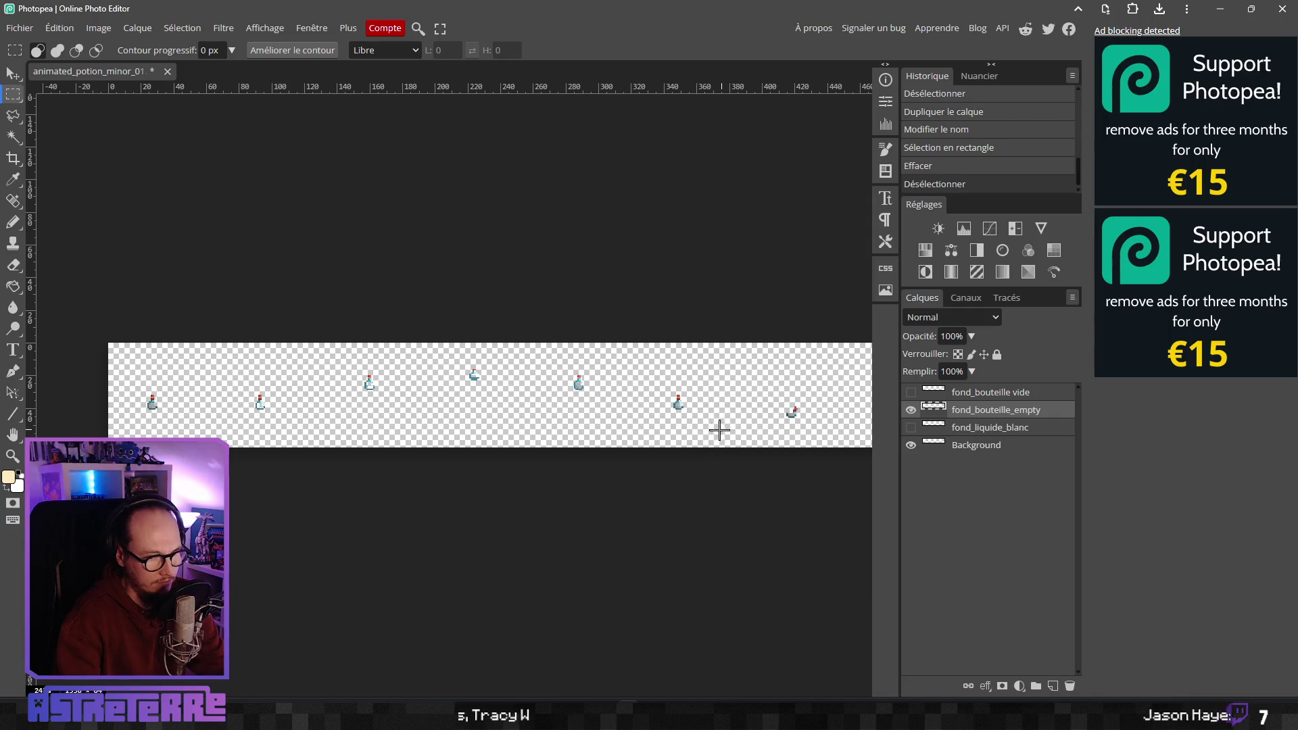
pyautogui.hscroll(3, 540, 433)
pyautogui.hscroll(3, 654, 430)
pyautogui.moveTo(399, 363); pyautogui.dragTo(672, 452)
pyautogui.press('Delete')
pyautogui.hscroll(5, 415, 451)
pyautogui.hotkey('ctrl', 'd')
# Erase two more groups of potion frames further along the strip
pyautogui.hscroll(3, 753, 429)
pyautogui.moveTo(489, 368); pyautogui.dragTo(669, 426)
pyautogui.hscroll(6, 608, 432)
pyautogui.press('Delete')
pyautogui.hotkey('ctrl', 'd')
pyautogui.scroll(-1, 724, 428)
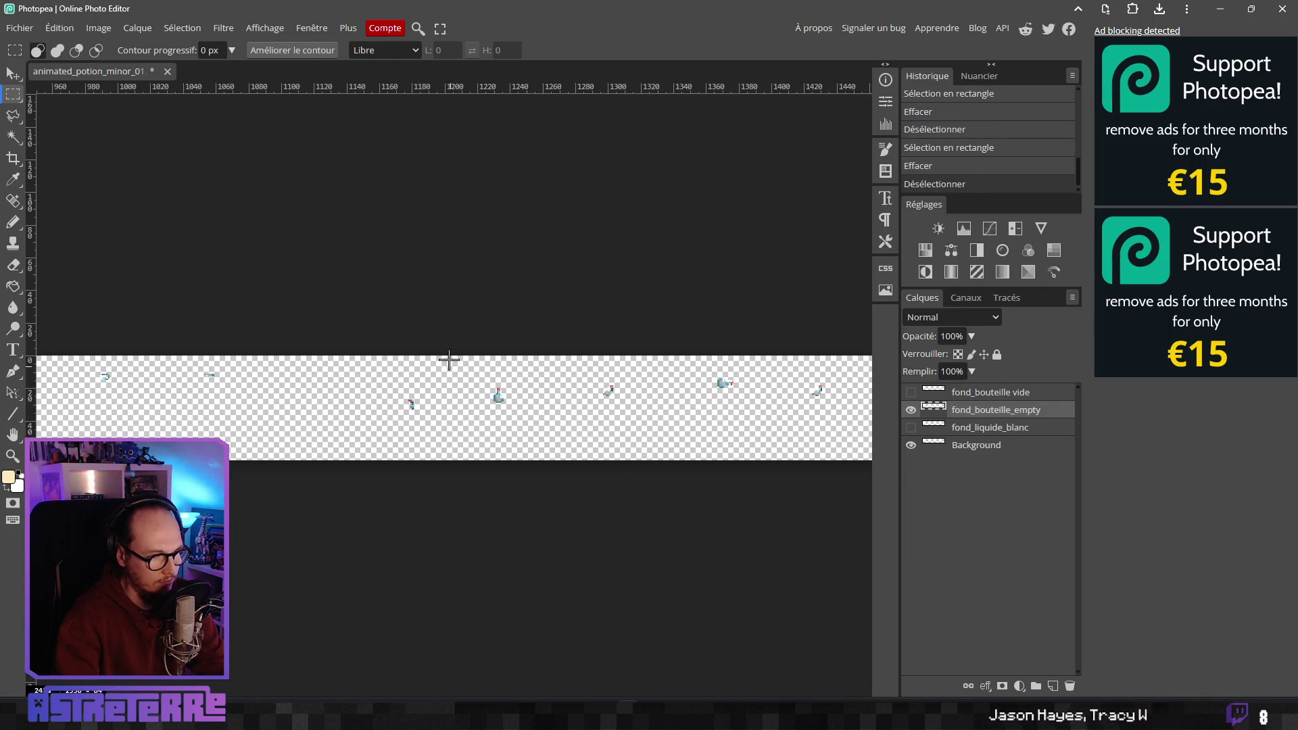
pyautogui.hscroll(2, 582, 401)
pyautogui.moveTo(354, 358)
pyautogui.mouseDown()
pyautogui.moveTo(559, 449)
pyautogui.moveTo(649, 444)
pyautogui.mouseUp()
pyautogui.press('Delete')
pyautogui.hotkey('ctrl', 'd')
# Pan along the strip and toggle the fond_bouteille vide layer to compare frames
pyautogui.hscroll(-15, 743, 446)
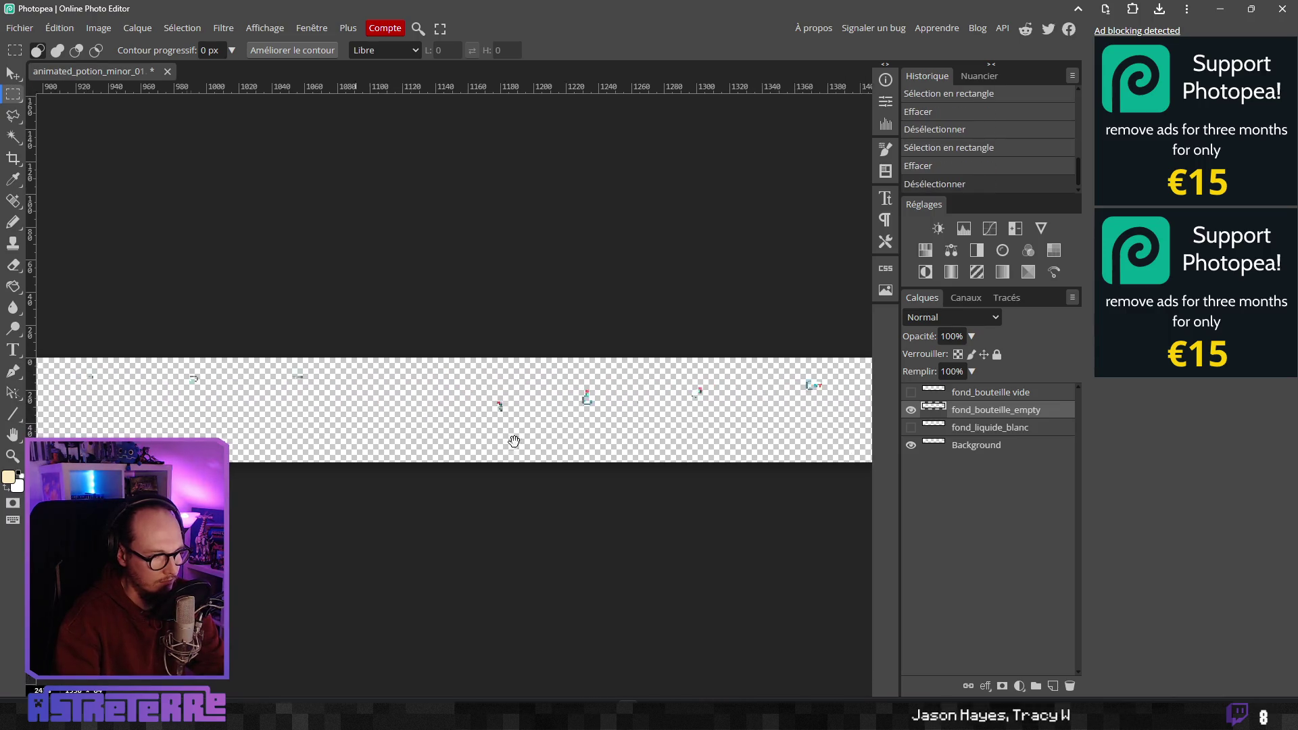
pyautogui.hscroll(-10, 615, 428)
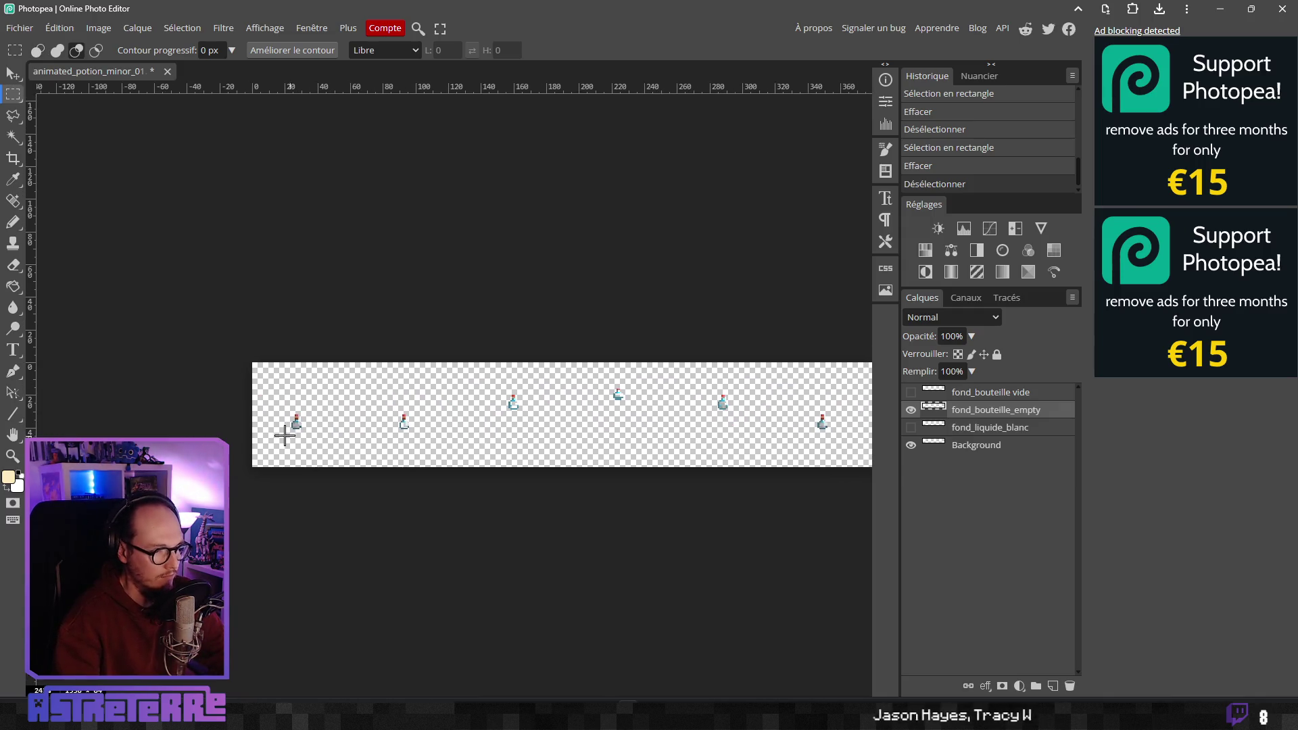
pyautogui.scroll(3, 283, 432)
pyautogui.scroll(2, 449, 406)
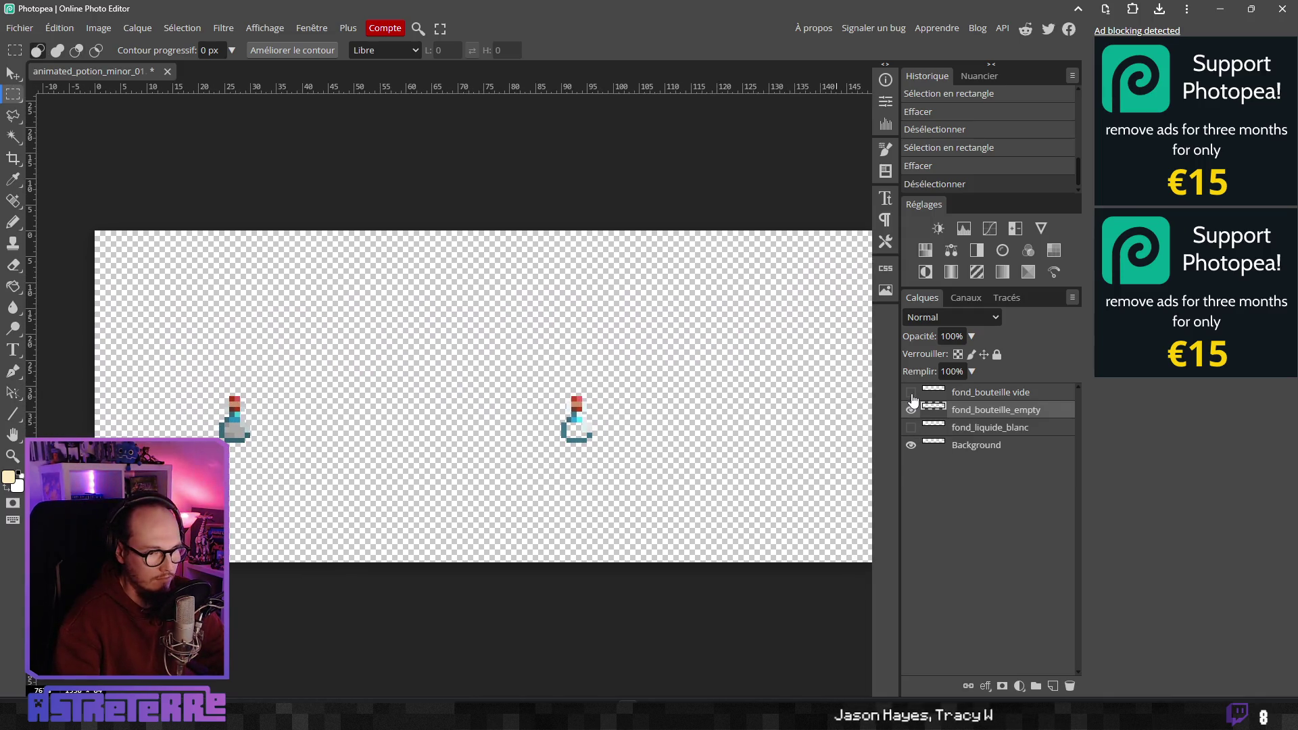
pyautogui.hscroll(5, 661, 420)
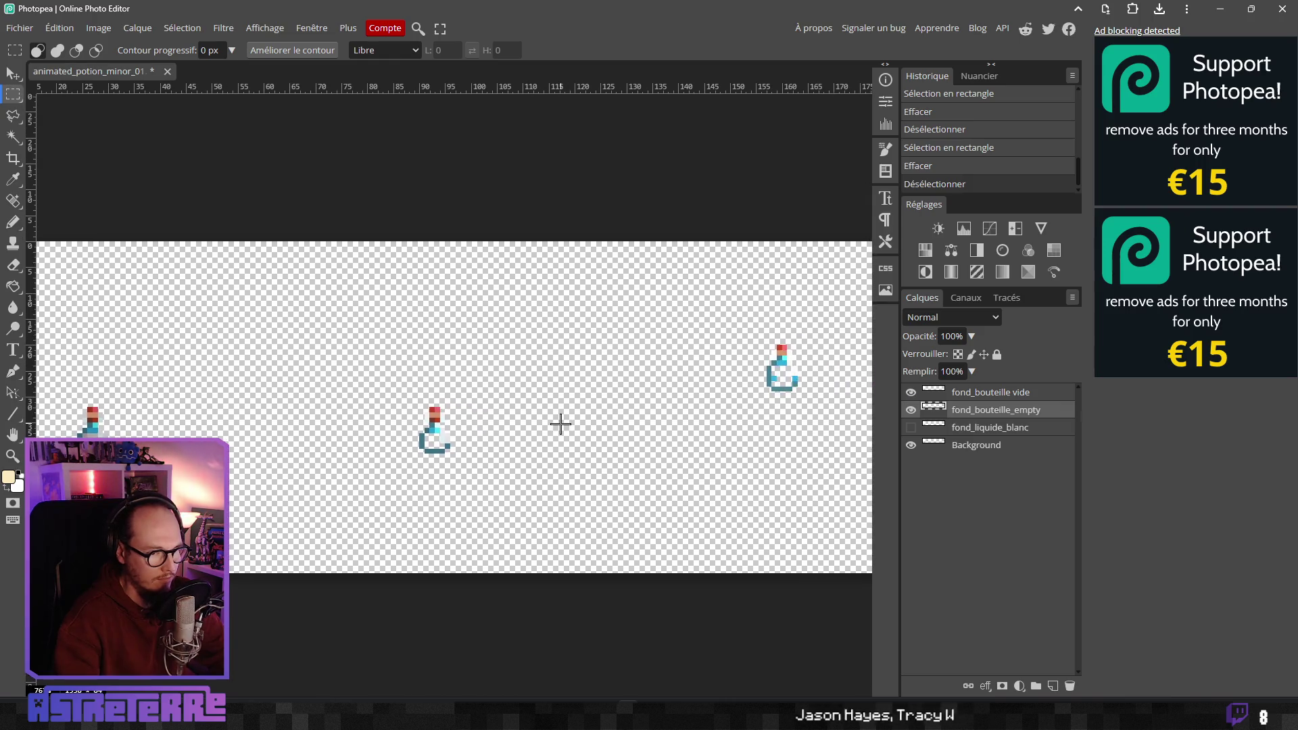
pyautogui.scroll(-2, 603, 415)
pyautogui.moveTo(546, 427); pyautogui.dragTo(384, 456)
pyautogui.scroll(-3, 377, 443)
pyautogui.hscroll(10, 599, 448)
pyautogui.scroll(4, 350, 429)
pyautogui.click(1001, 392)
pyautogui.click(1002, 410)
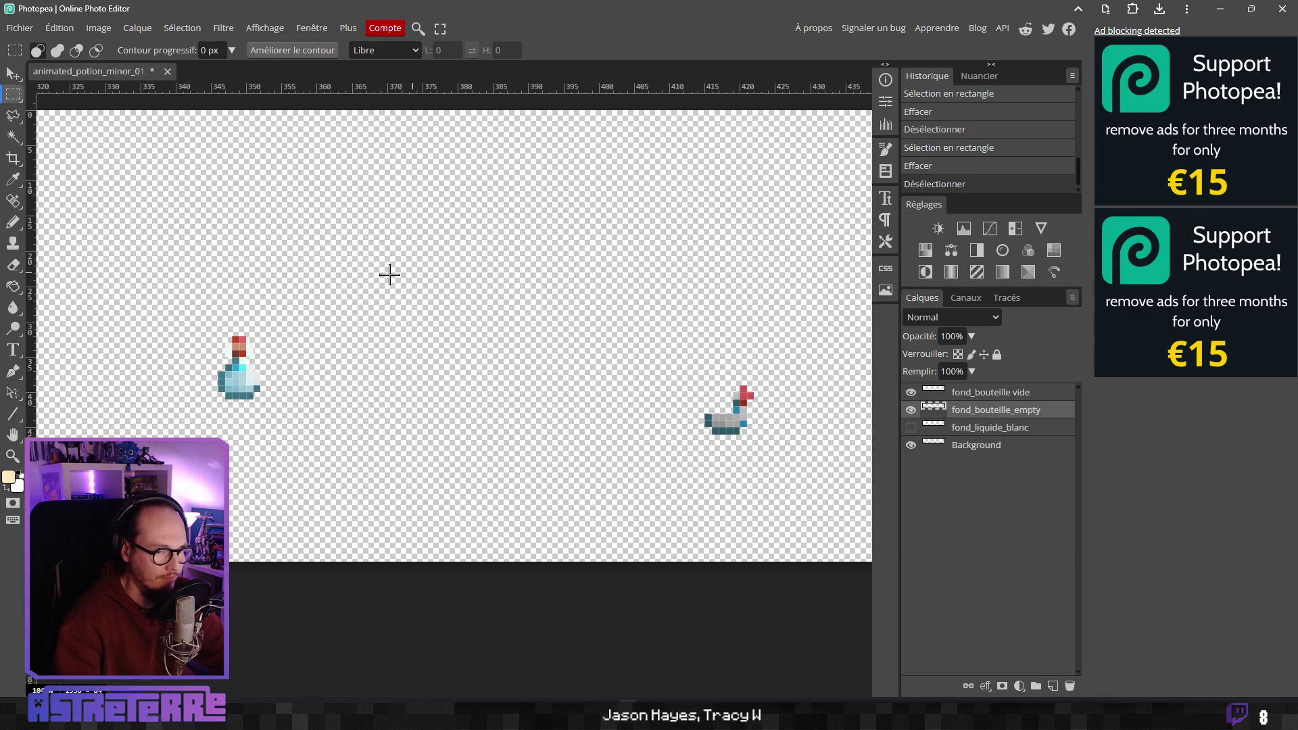
pyautogui.click(138, 28)
# Colorize fond_bouteille_empty pale blue with Hue/Saturation: hue -161, saturation 58, lightness 30
pyautogui.moveTo(99, 28)
pyautogui.moveTo(203, 74)
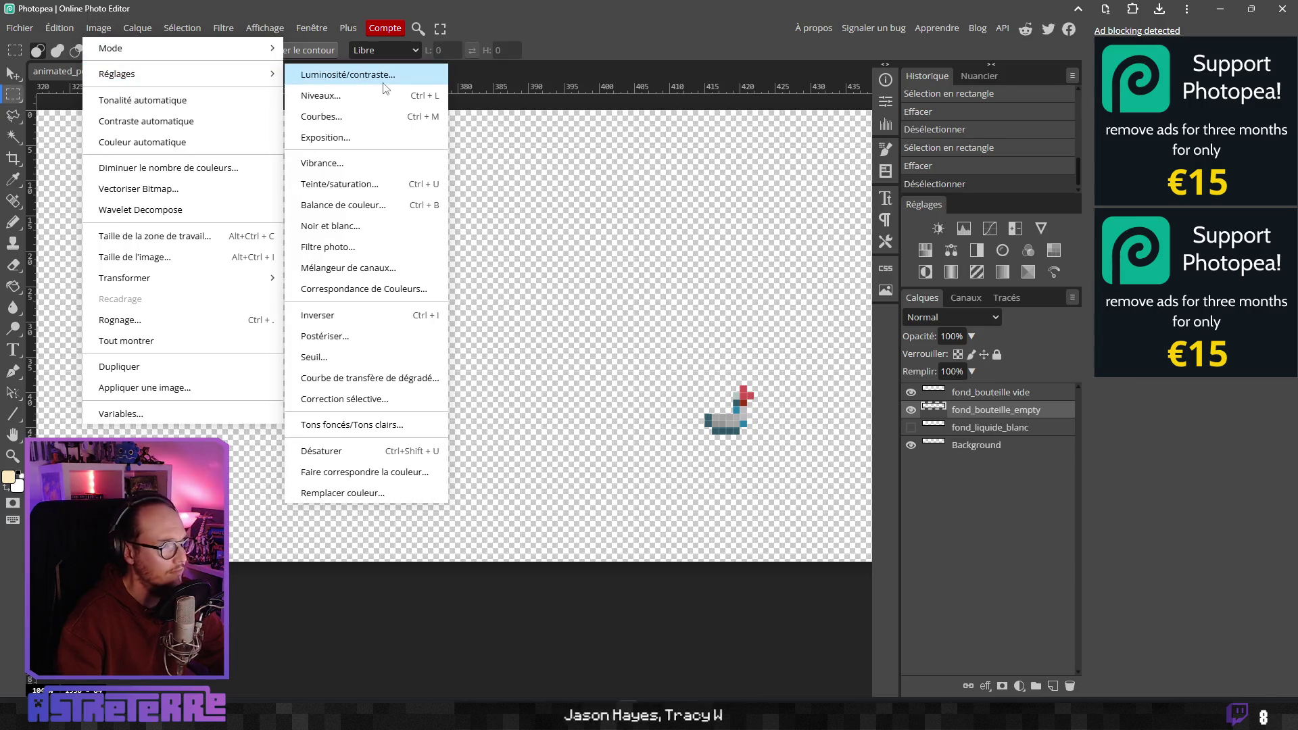
pyautogui.click(351, 184)
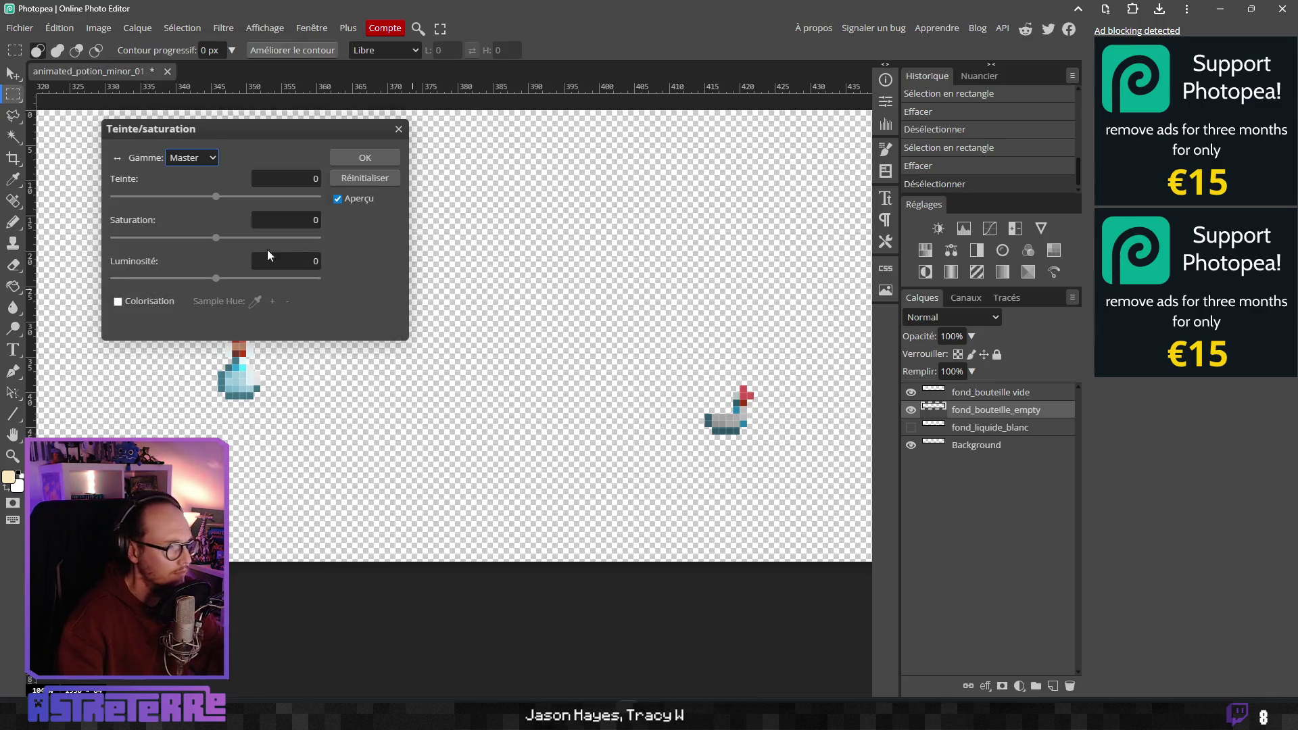
pyautogui.click(118, 302)
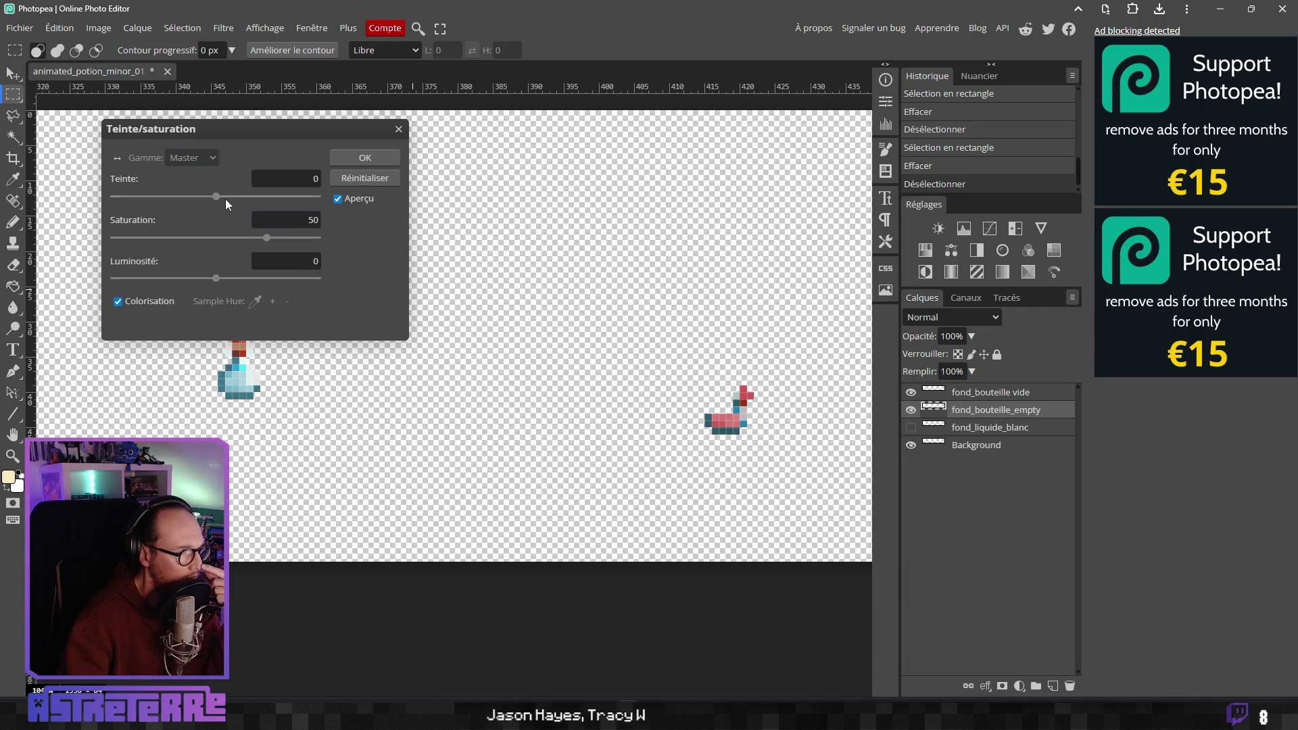
pyautogui.moveTo(217, 205); pyautogui.dragTo(312, 205)
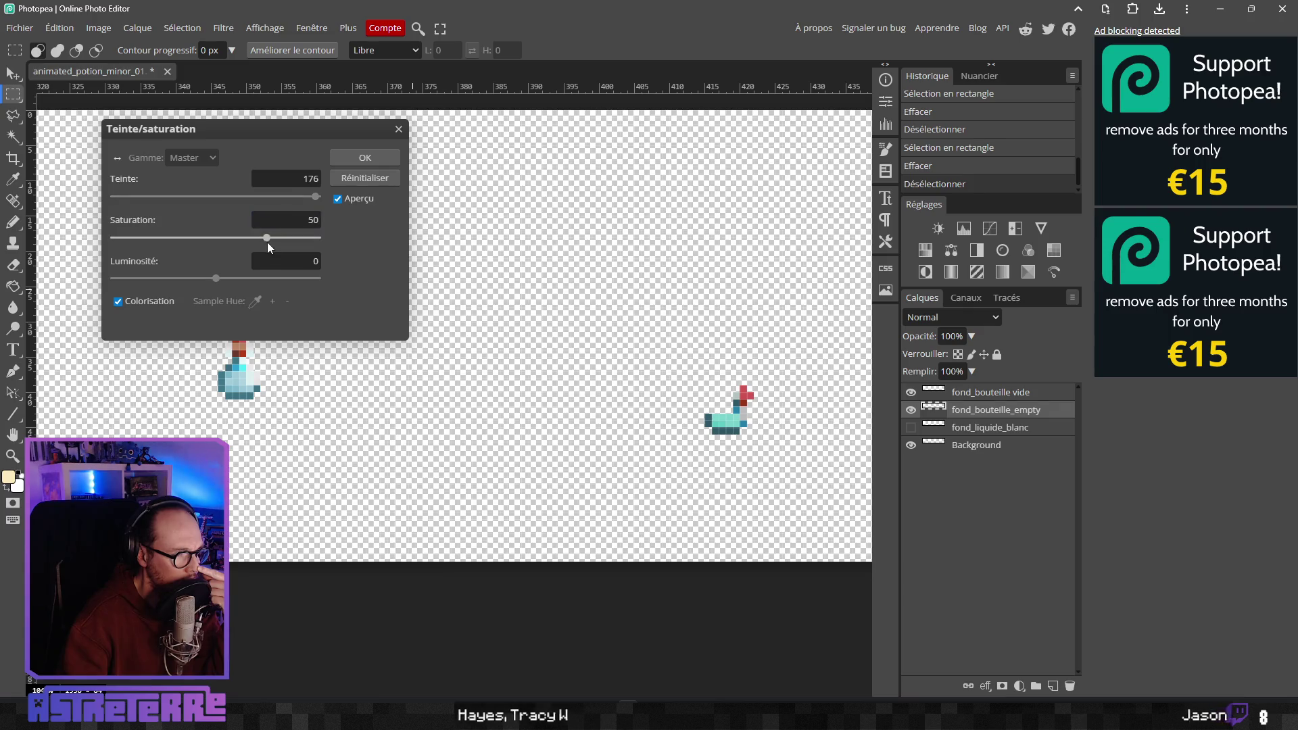
pyautogui.moveTo(263, 245); pyautogui.dragTo(262, 245)
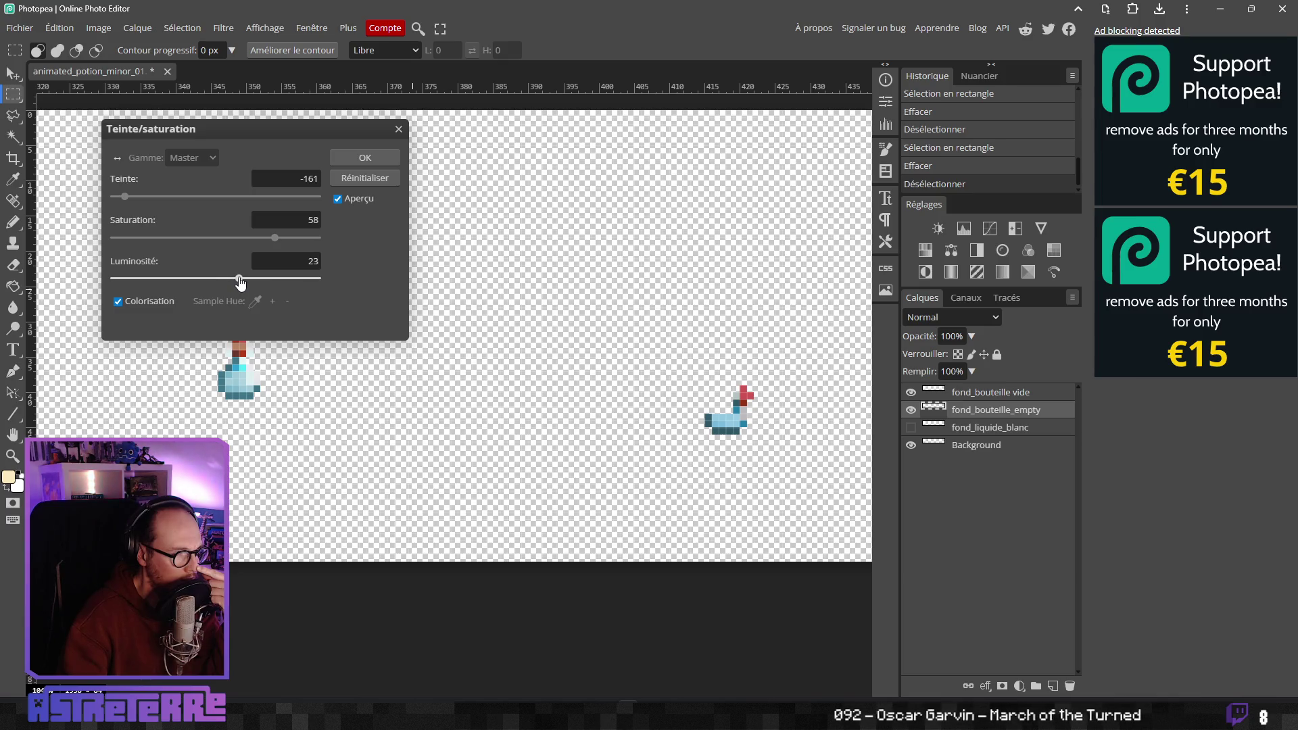
pyautogui.click(910, 394)
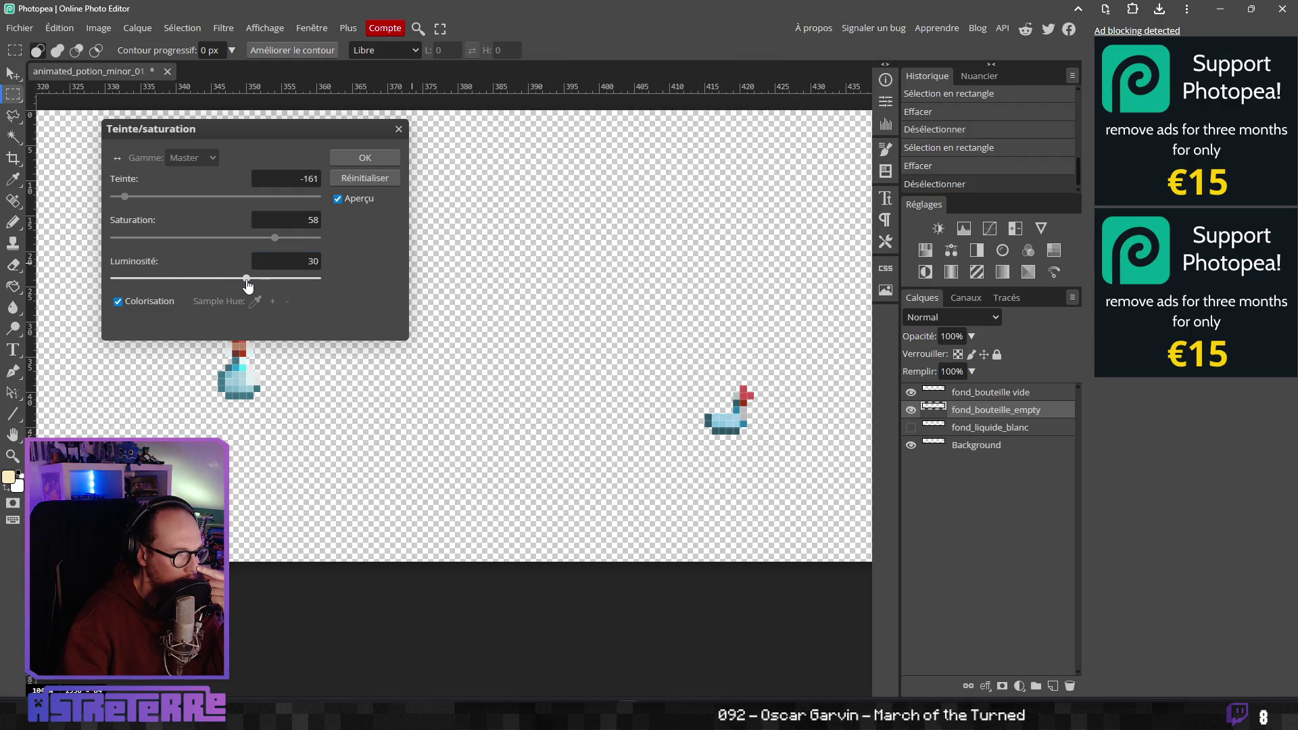
pyautogui.click(348, 158)
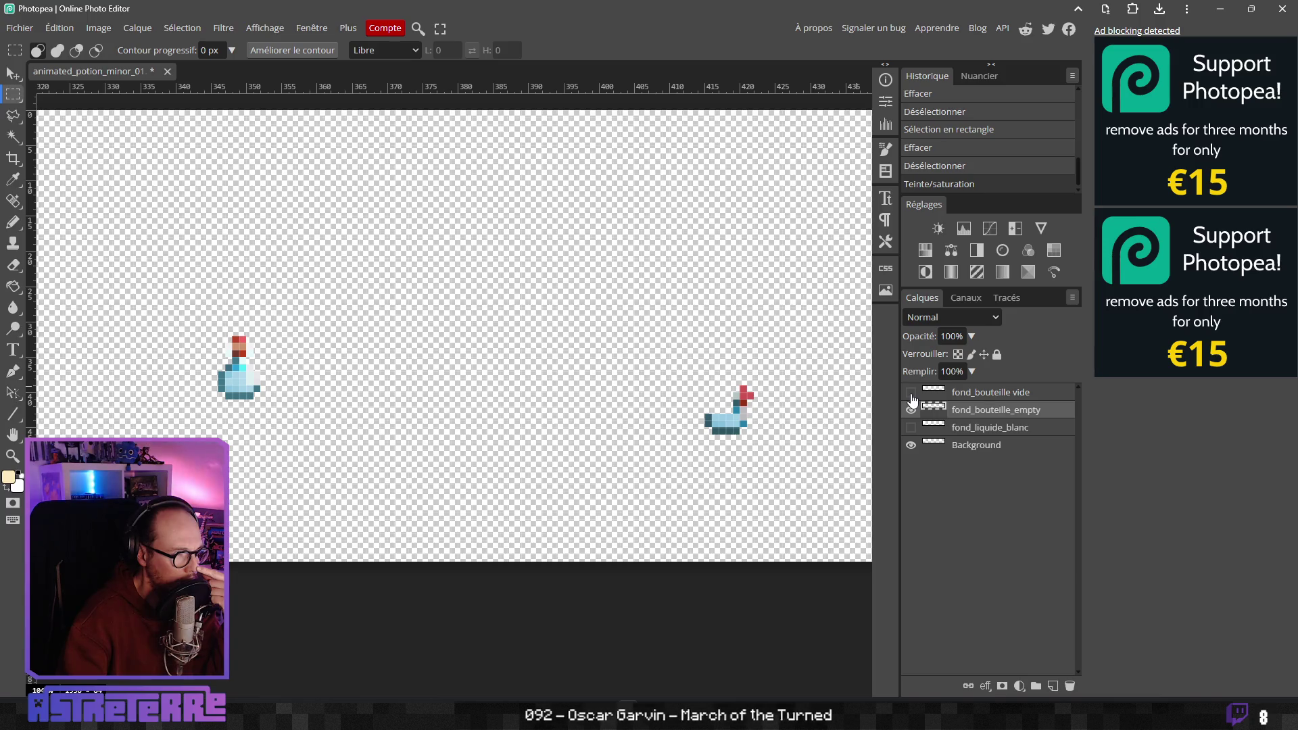
# Delete the fond_bouteille vide layer and check the remaining sprite strip
pyautogui.click(976, 395)
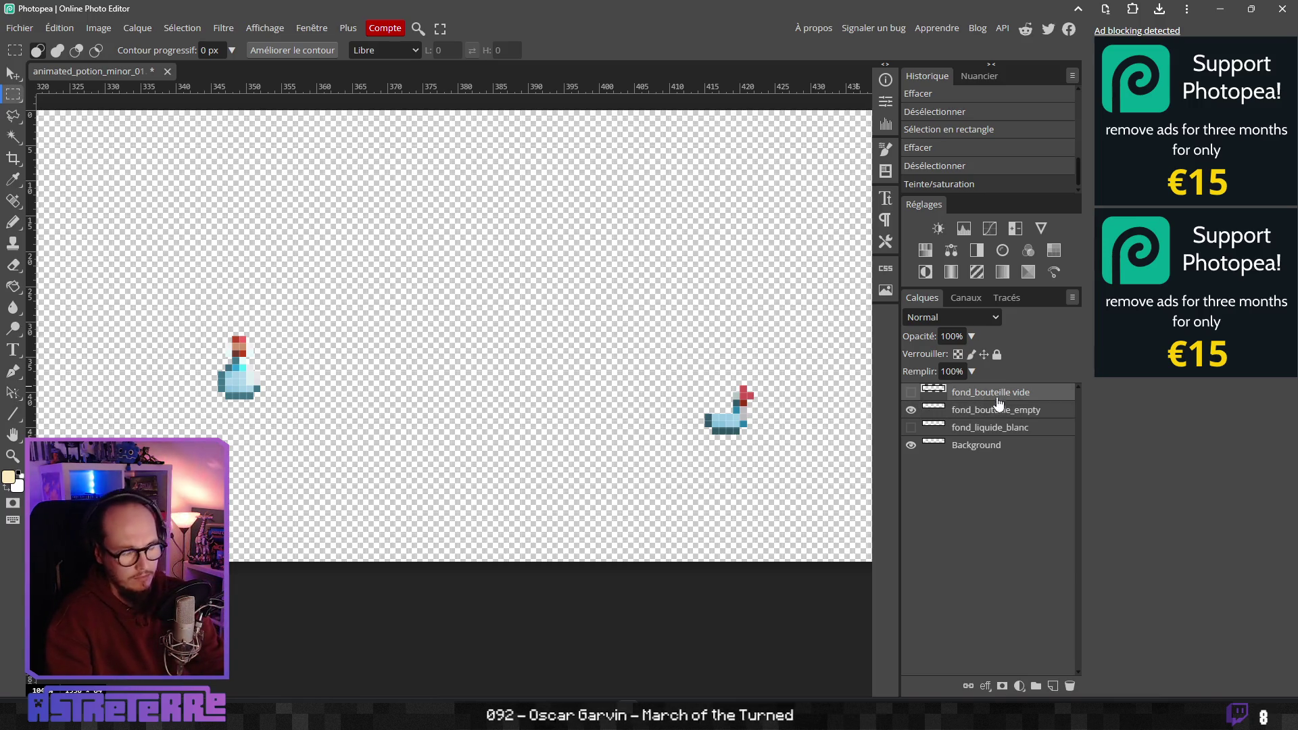
pyautogui.press('Delete')
pyautogui.scroll(-5, 573, 368)
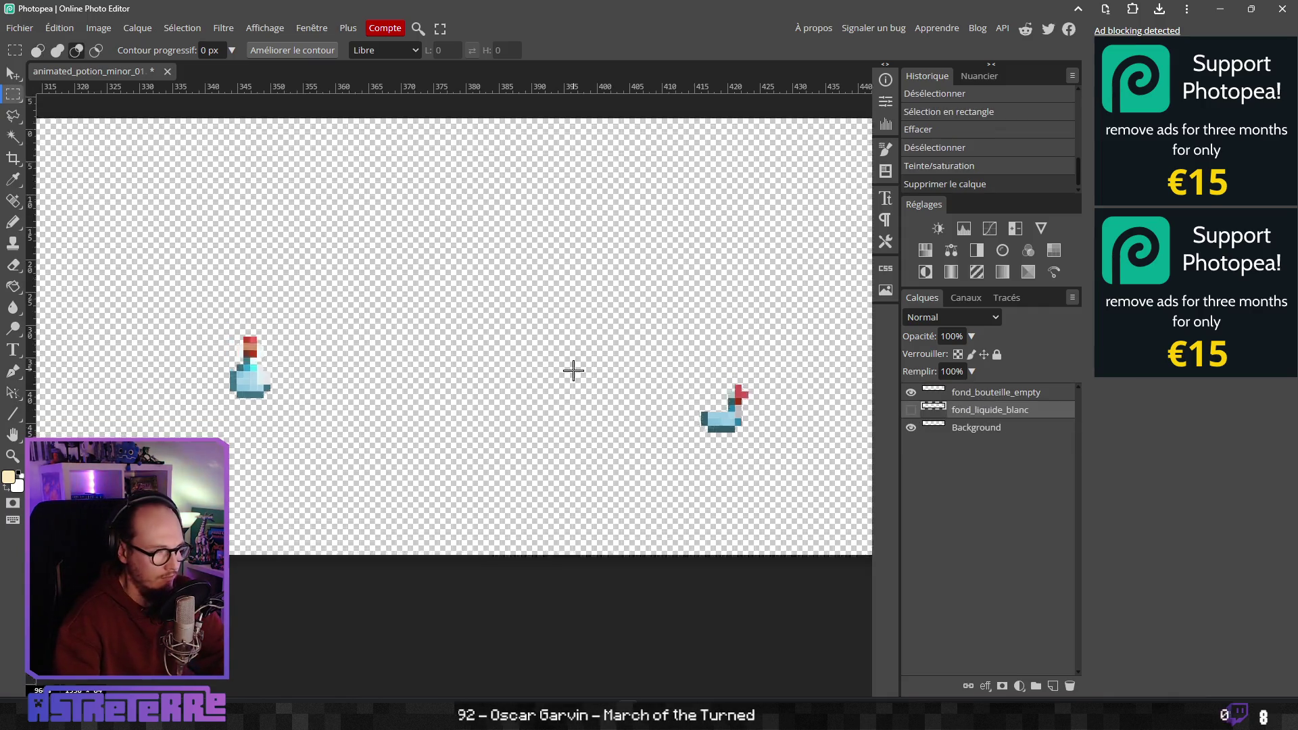
pyautogui.scroll(-3, 686, 376)
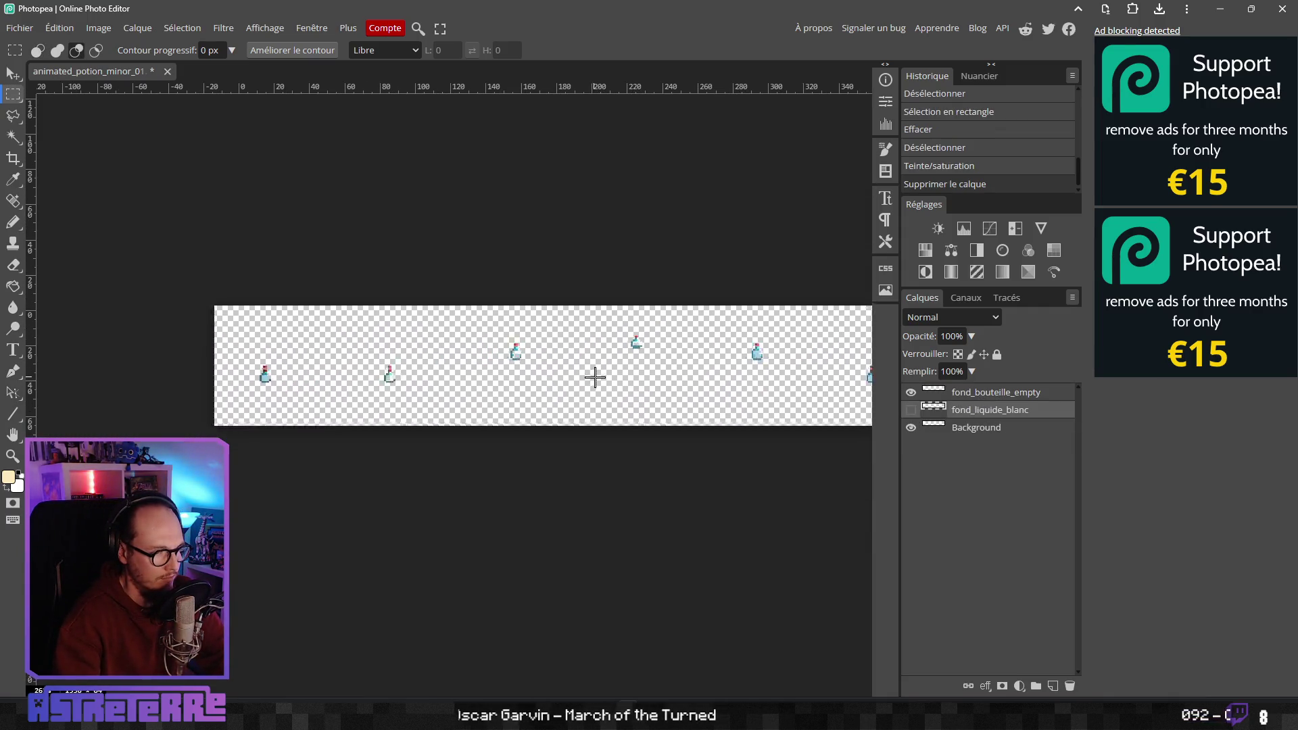
pyautogui.scroll(5, 174, 383)
pyautogui.scroll(-3, 135, 387)
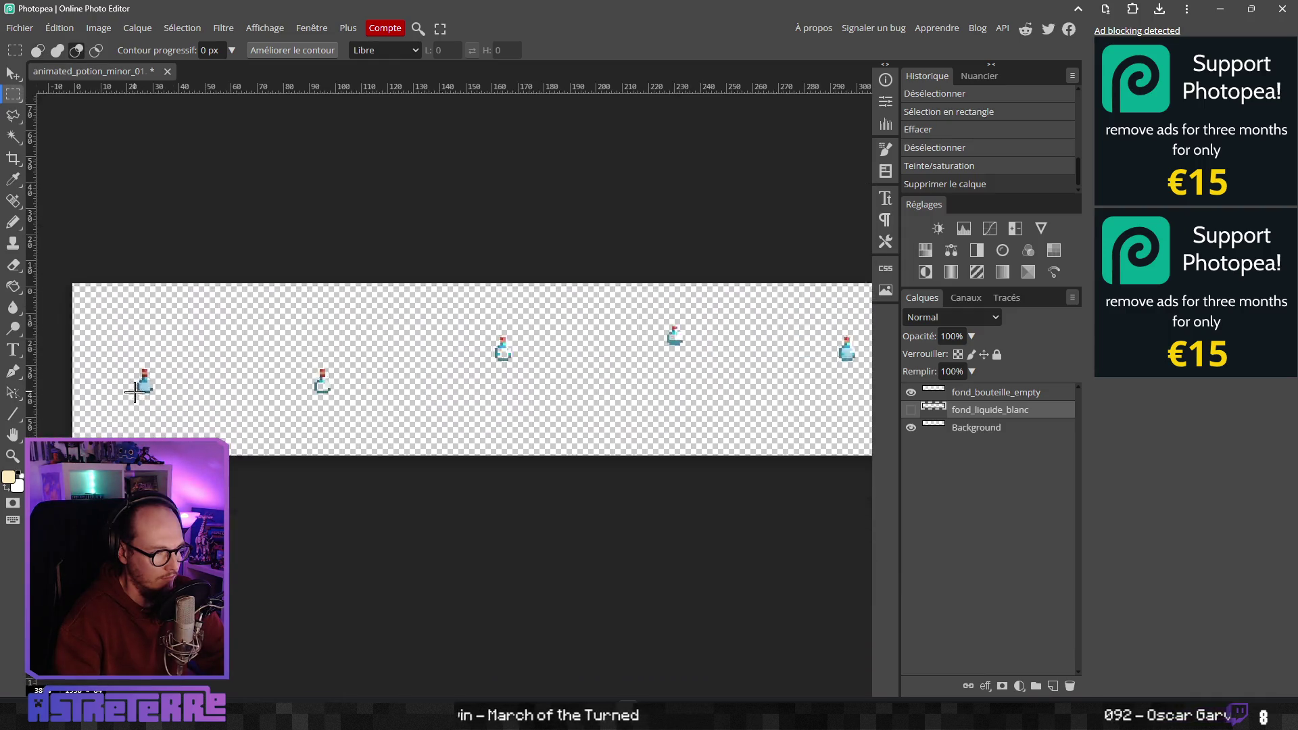
pyautogui.scroll(-5, 317, 384)
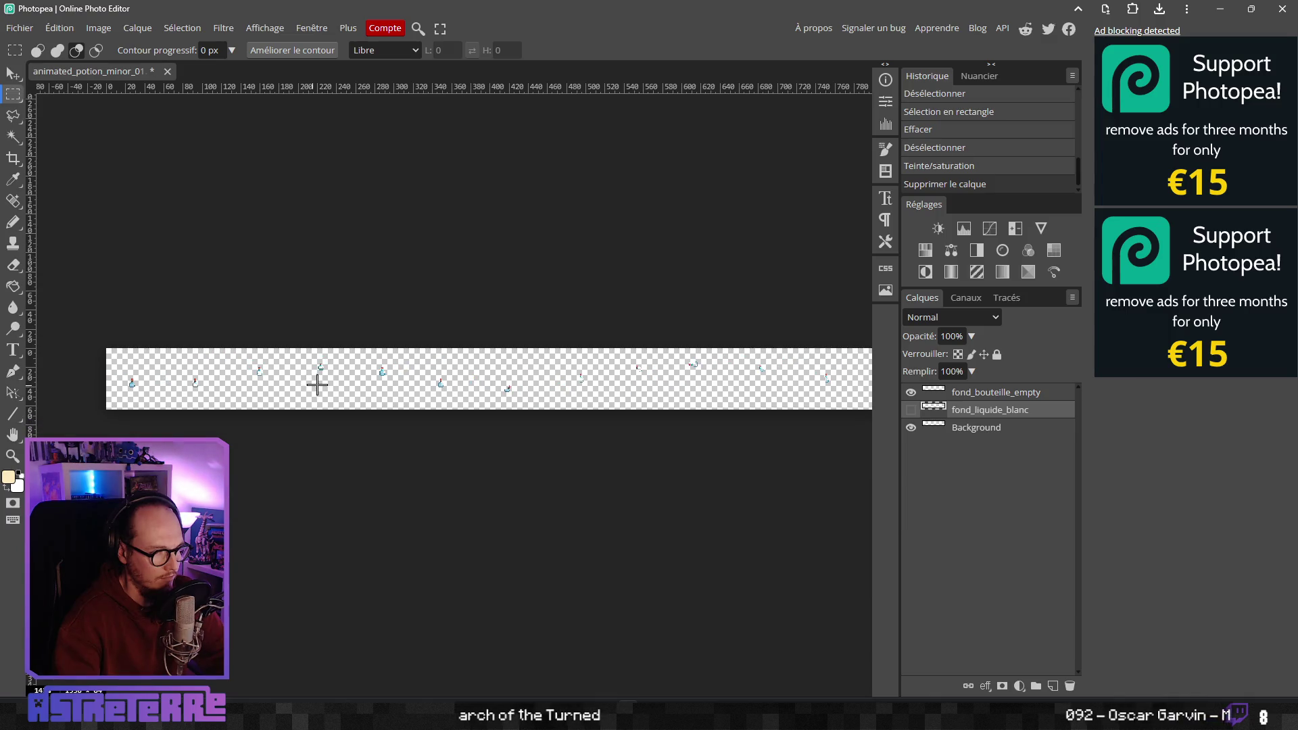
pyautogui.scroll(2, 317, 384)
# Save the document and export it as PNG over animated_drinkable_potion_minor_bottle.png
pyautogui.click(19, 30)
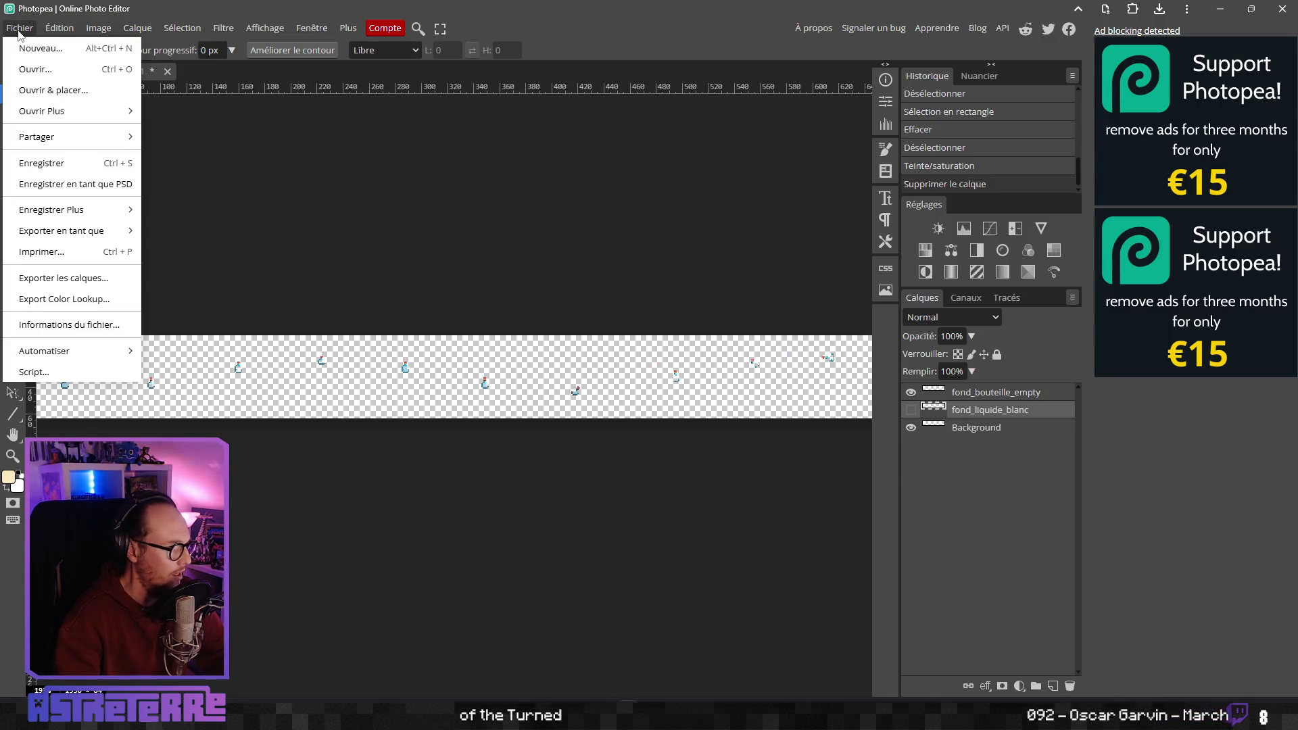
pyautogui.click(40, 163)
pyautogui.click(13, 31)
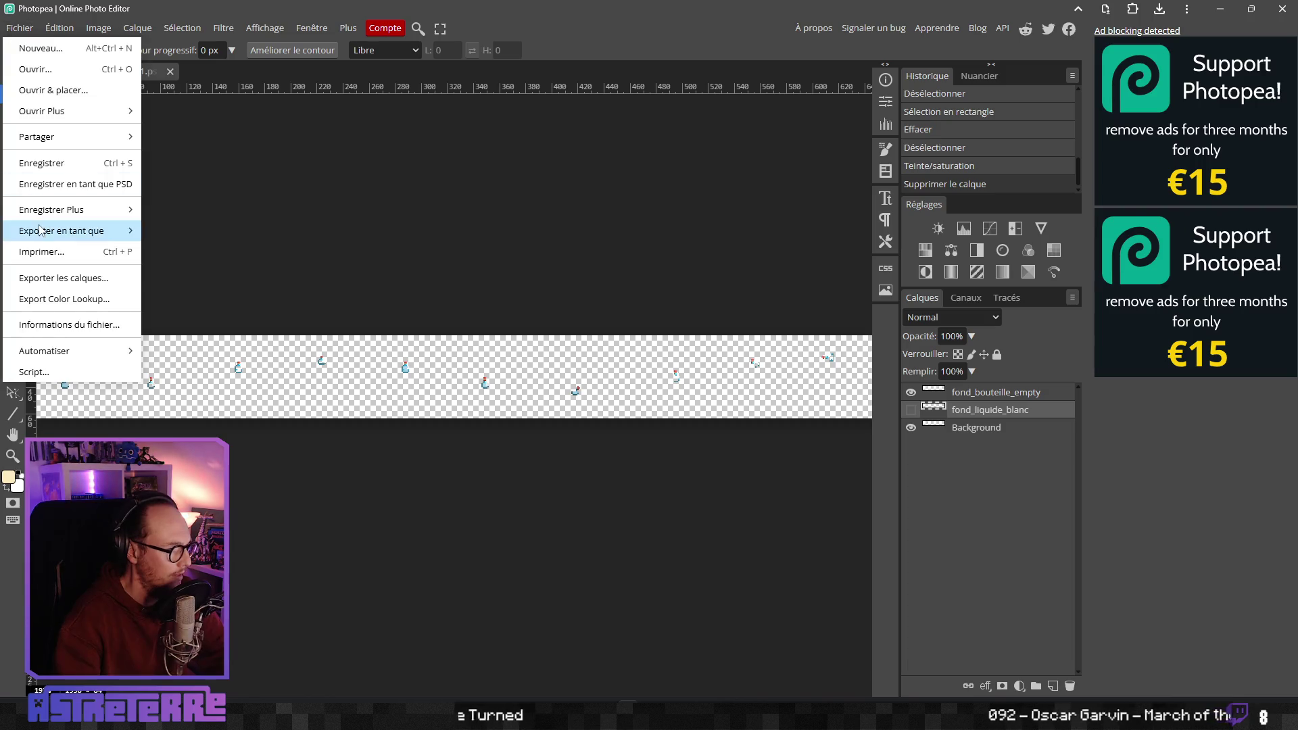
pyautogui.moveTo(122, 230)
pyautogui.click(199, 237)
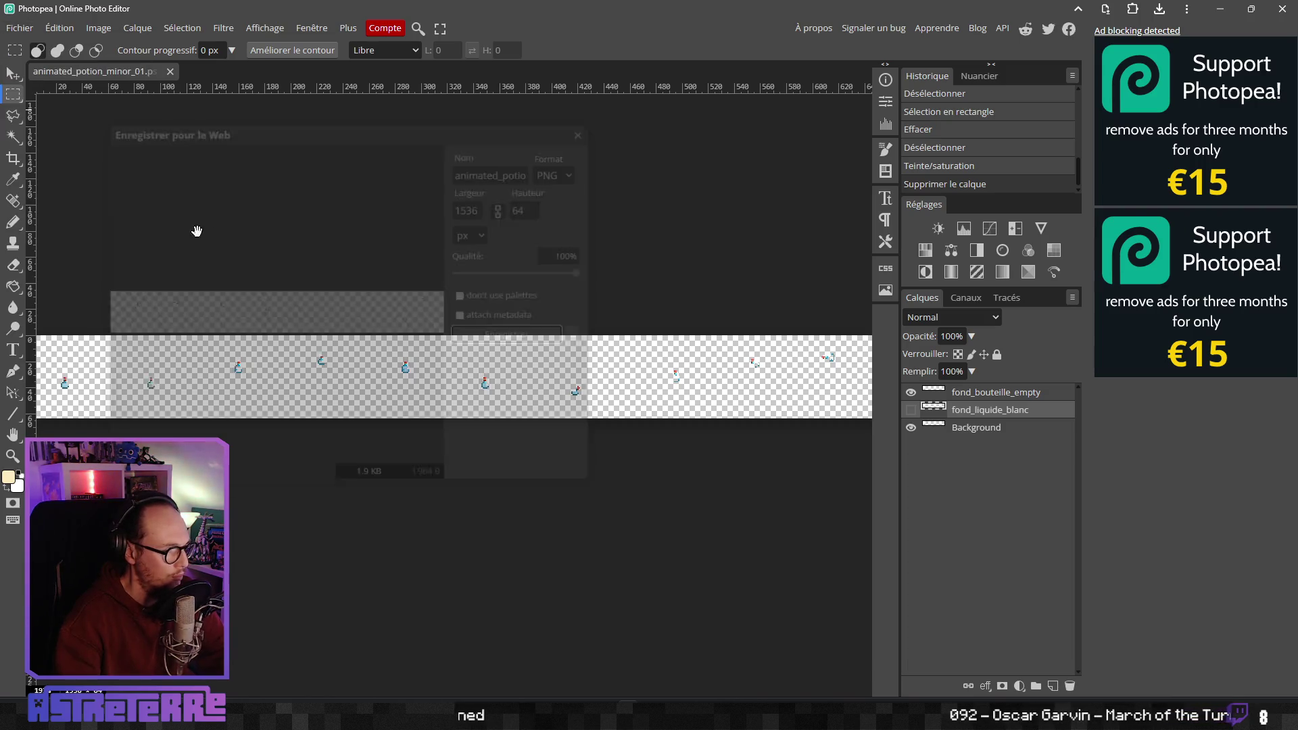
pyautogui.click(520, 339)
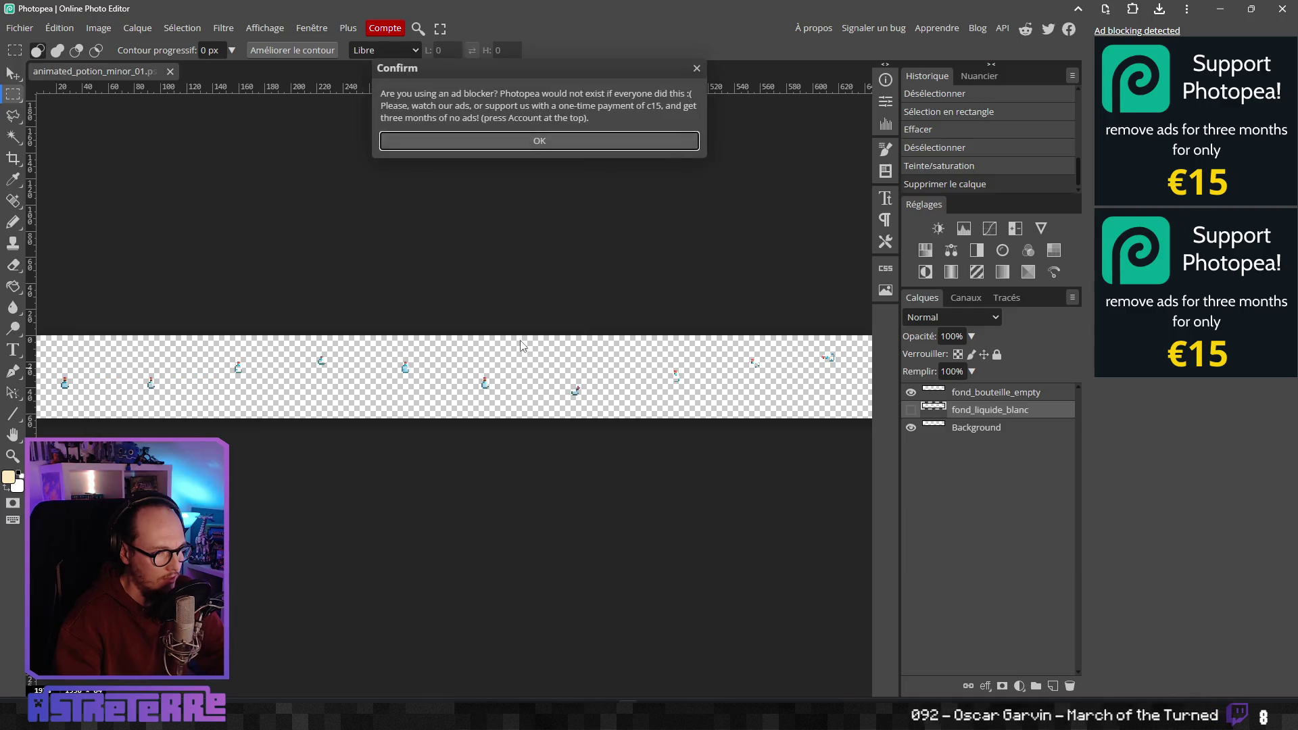
pyautogui.click(305, 204)
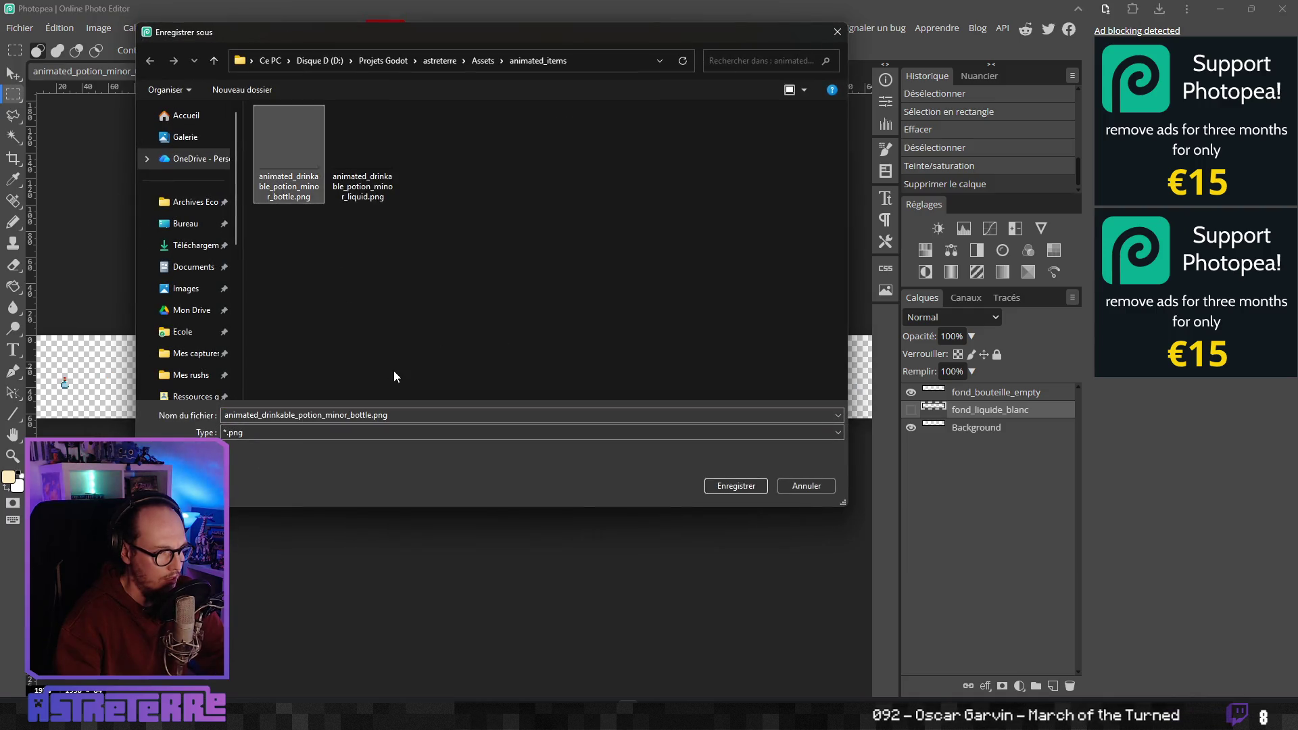
pyautogui.click(730, 486)
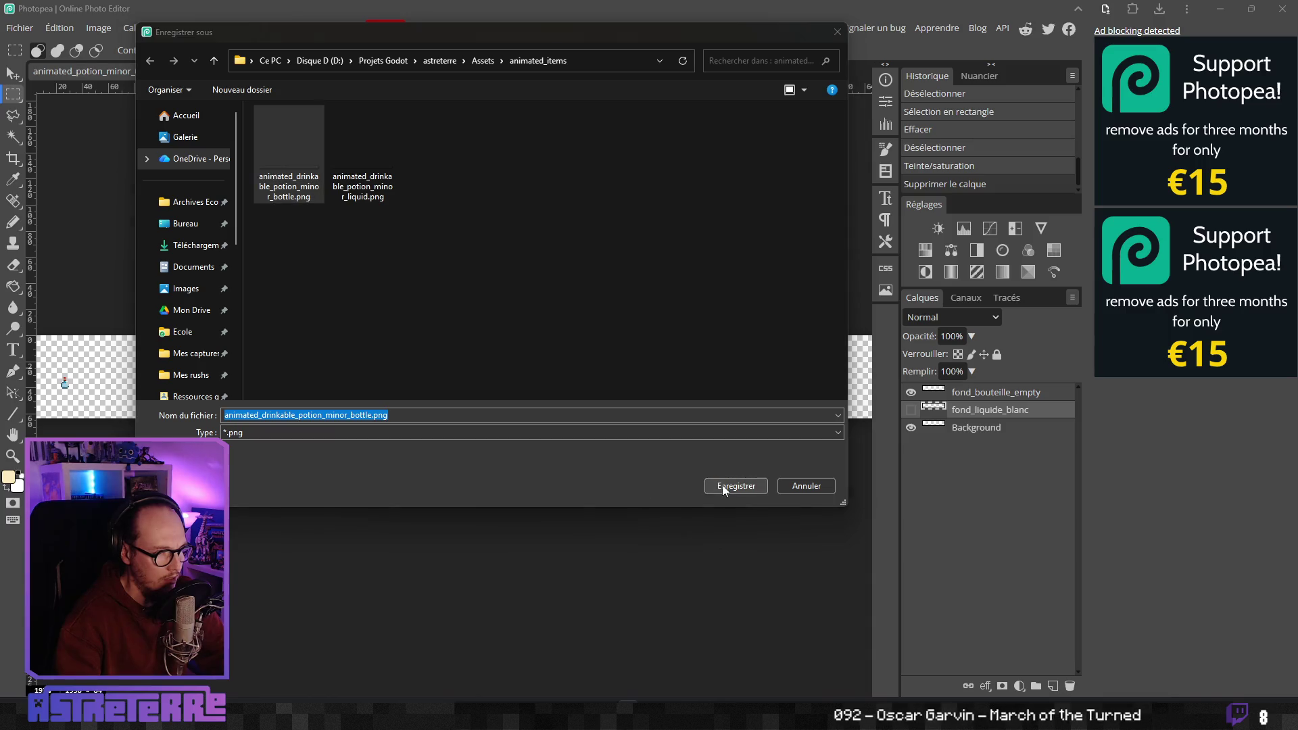
pyautogui.click(683, 365)
pyautogui.hotkey('alt', 'Tab')
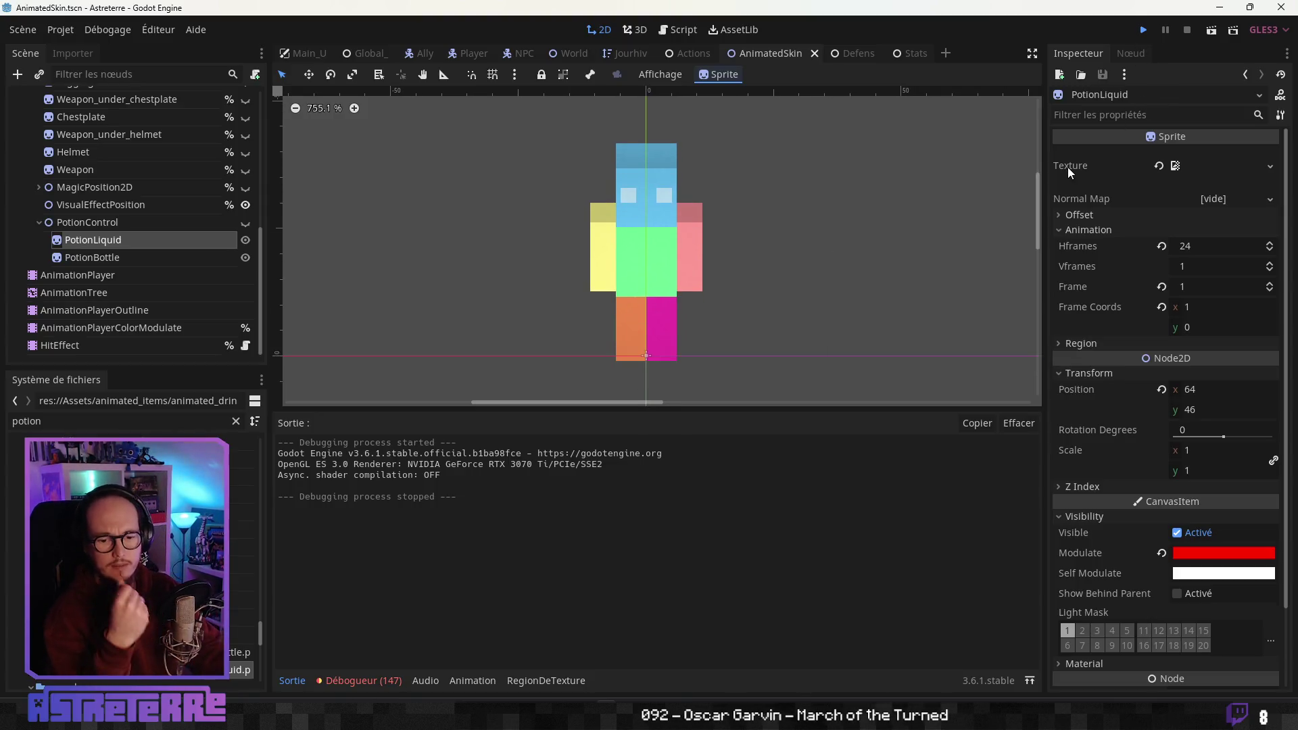
# Launch Astreterre, walk the hero up the farm, and unequip the gold helmet, chestplate and leggings
pyautogui.press('F5')
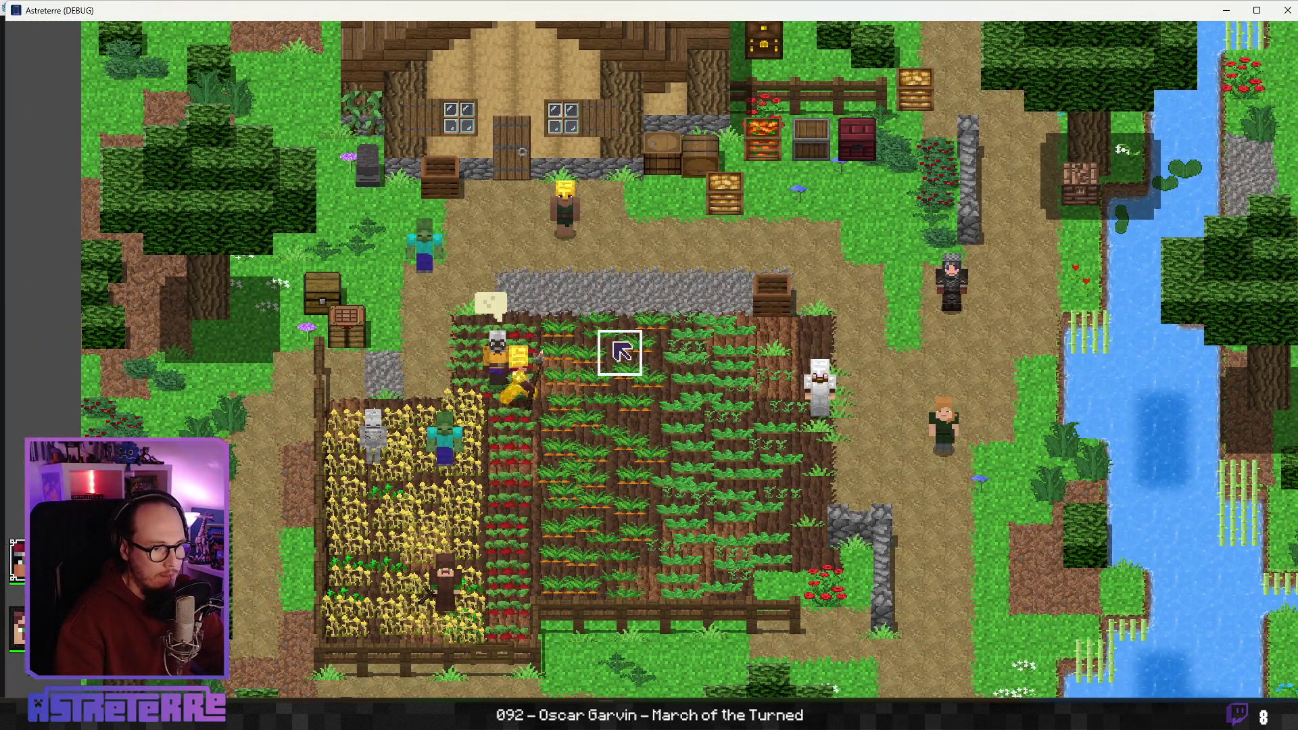
pyautogui.click(617, 308)
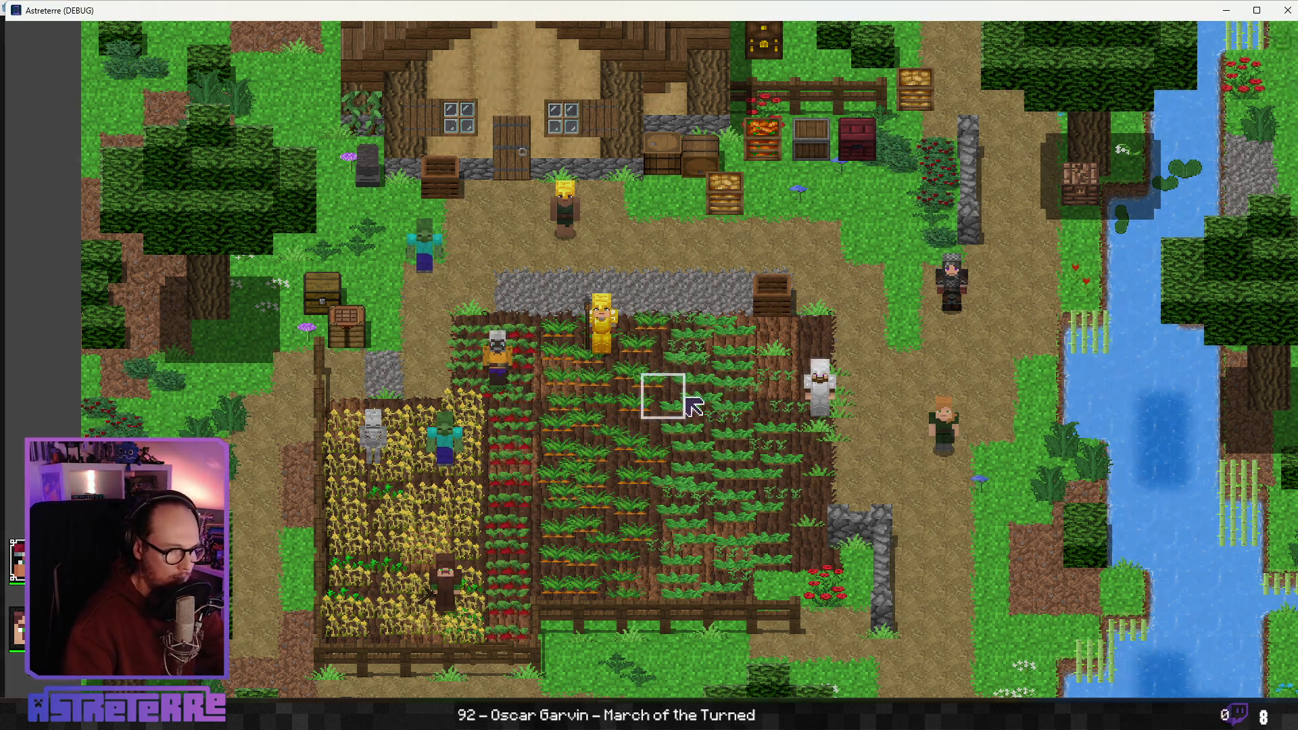
pyautogui.press('i')
pyautogui.click(353, 600)
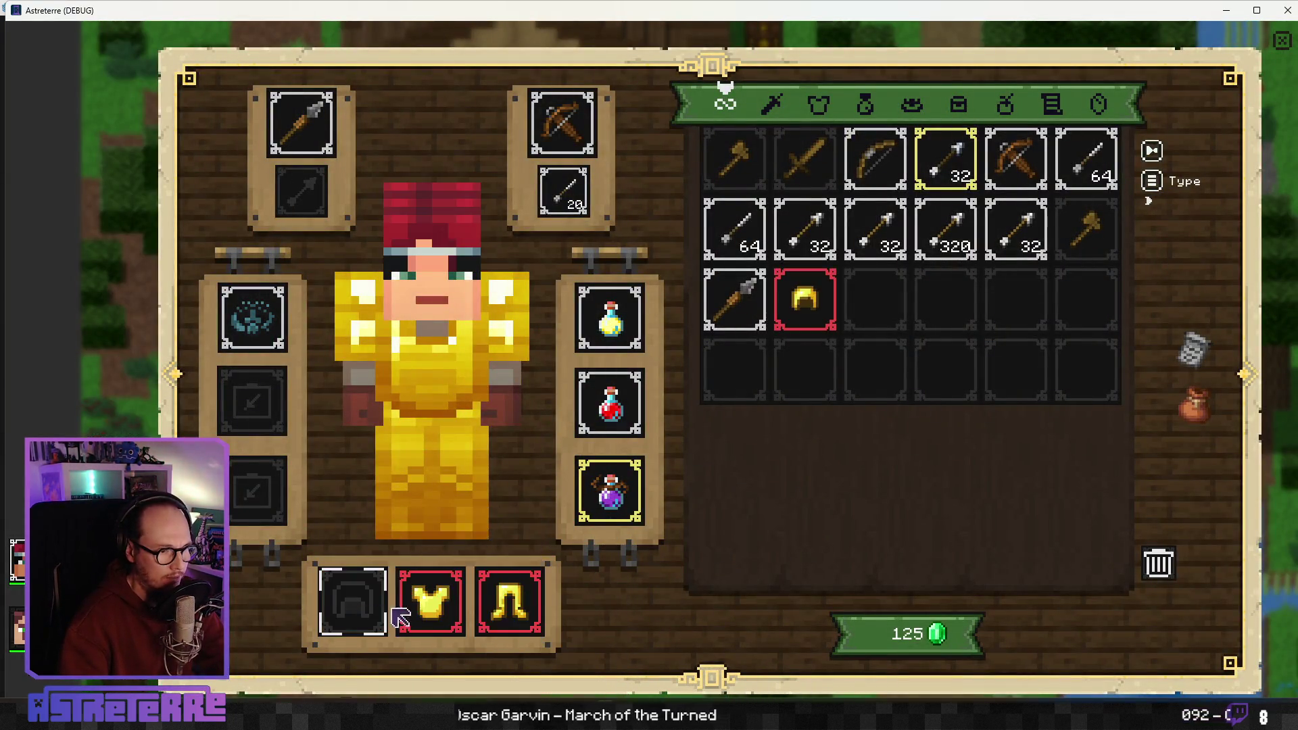
pyautogui.click(433, 602)
pyautogui.click(510, 602)
pyautogui.press('i')
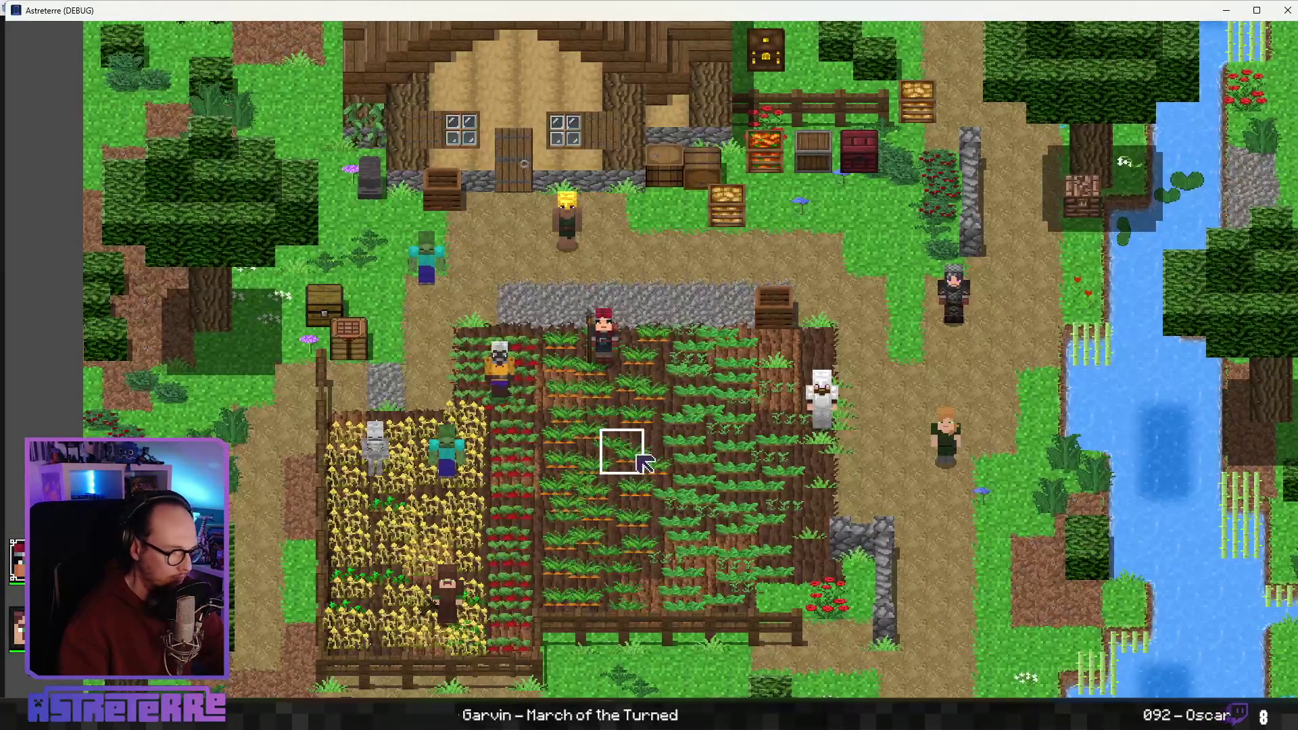
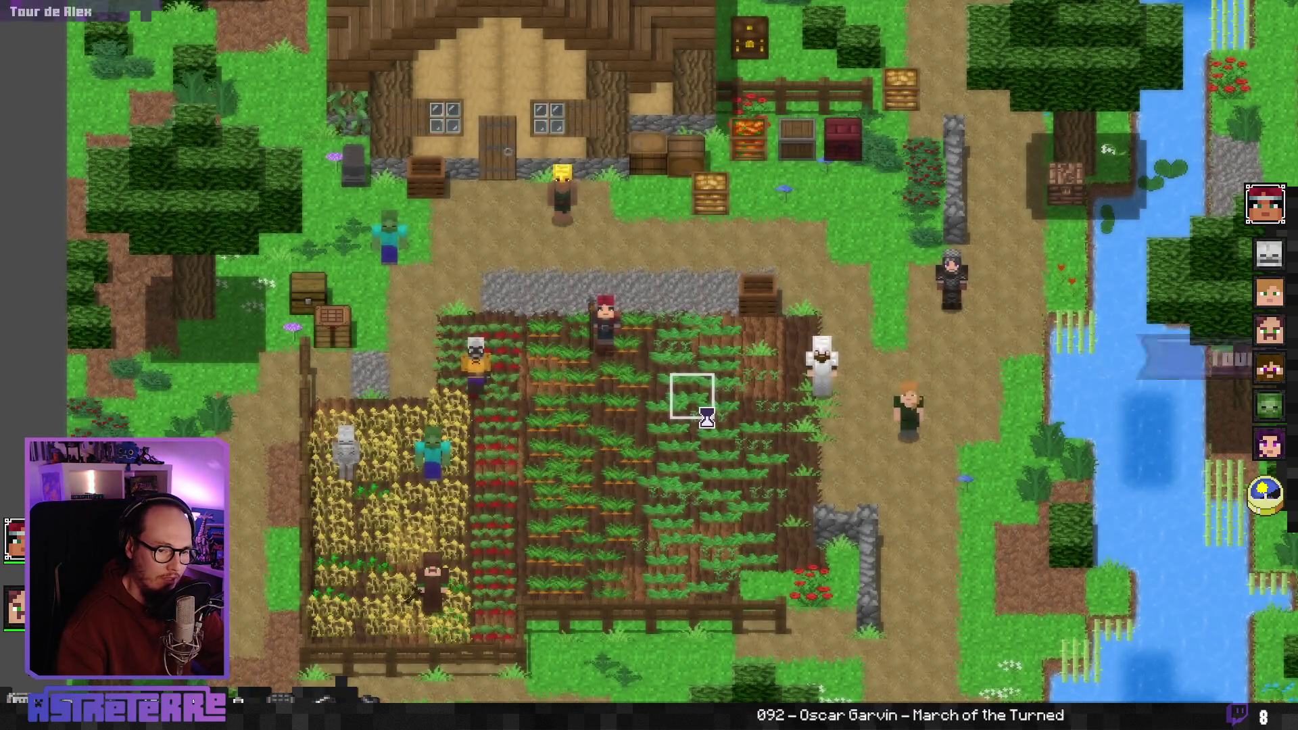
# Drink the minor healing potion from the hotbar on the character, then bring up the Start menu
pyautogui.click(696, 618)
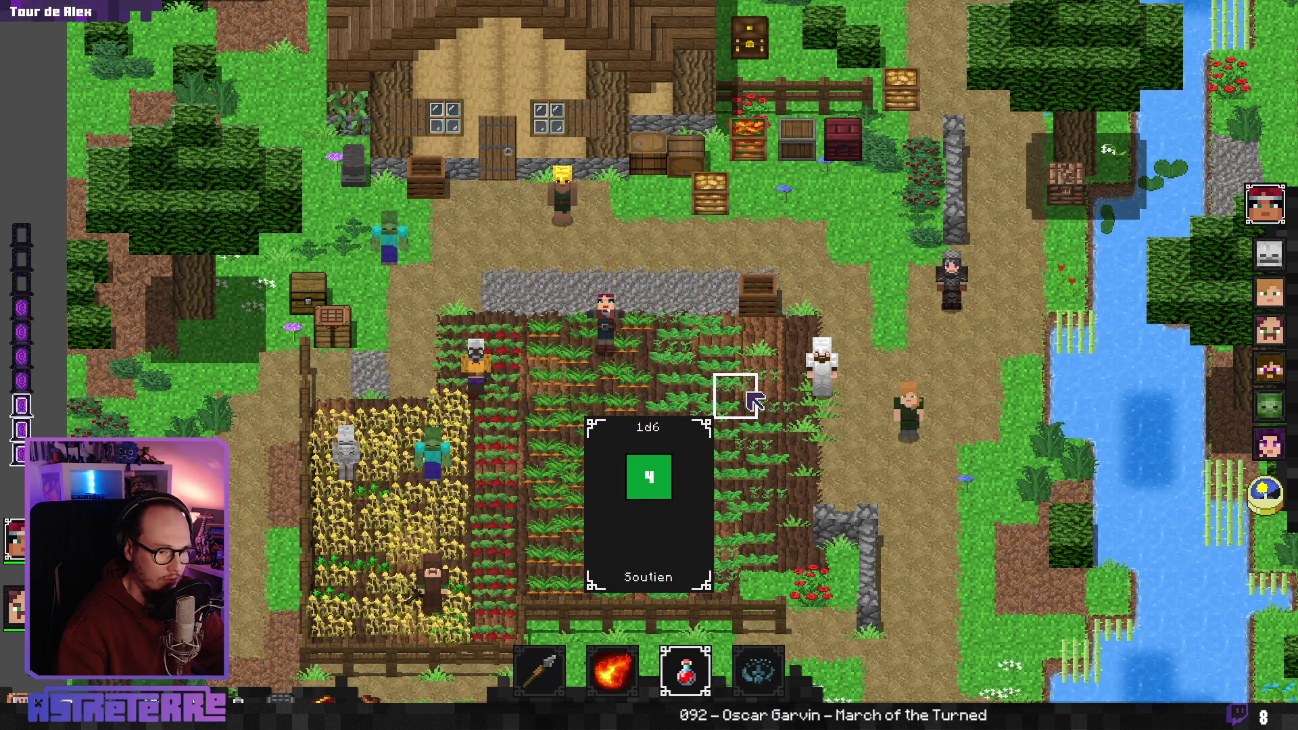
pyautogui.click(603, 346)
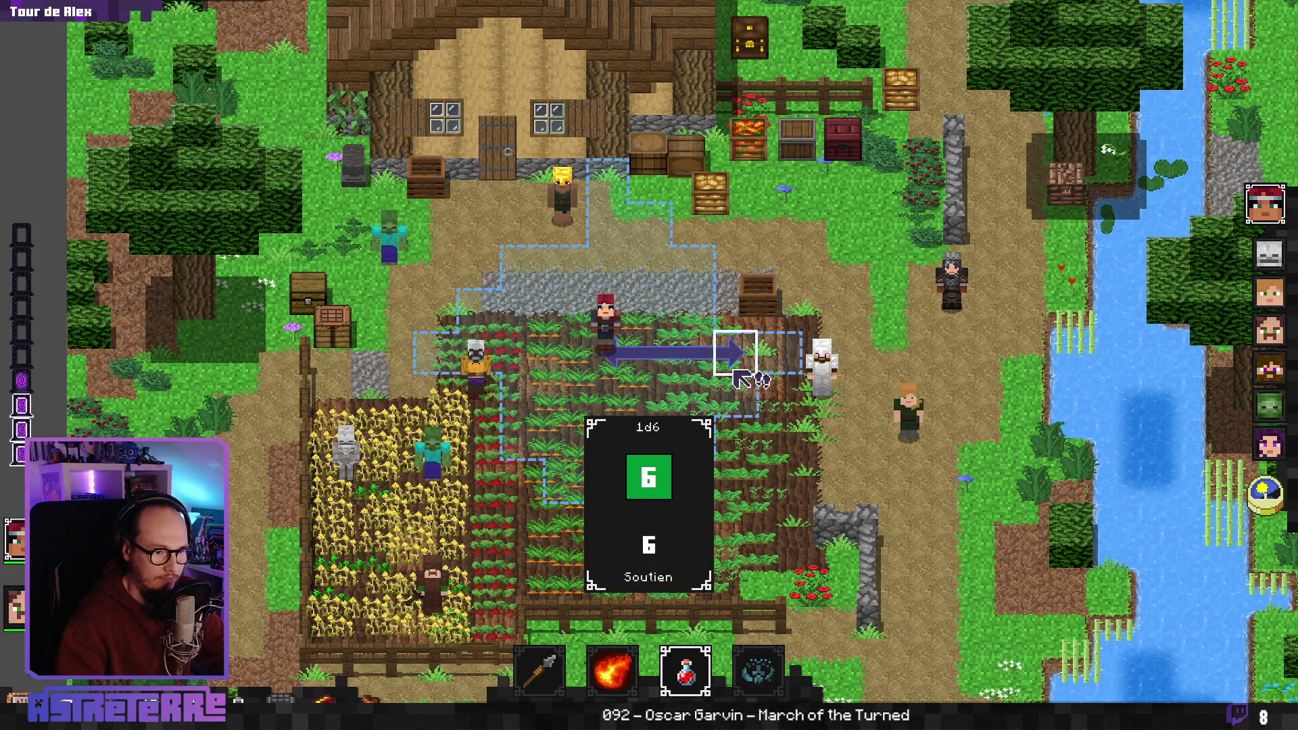
pyautogui.click(603, 348)
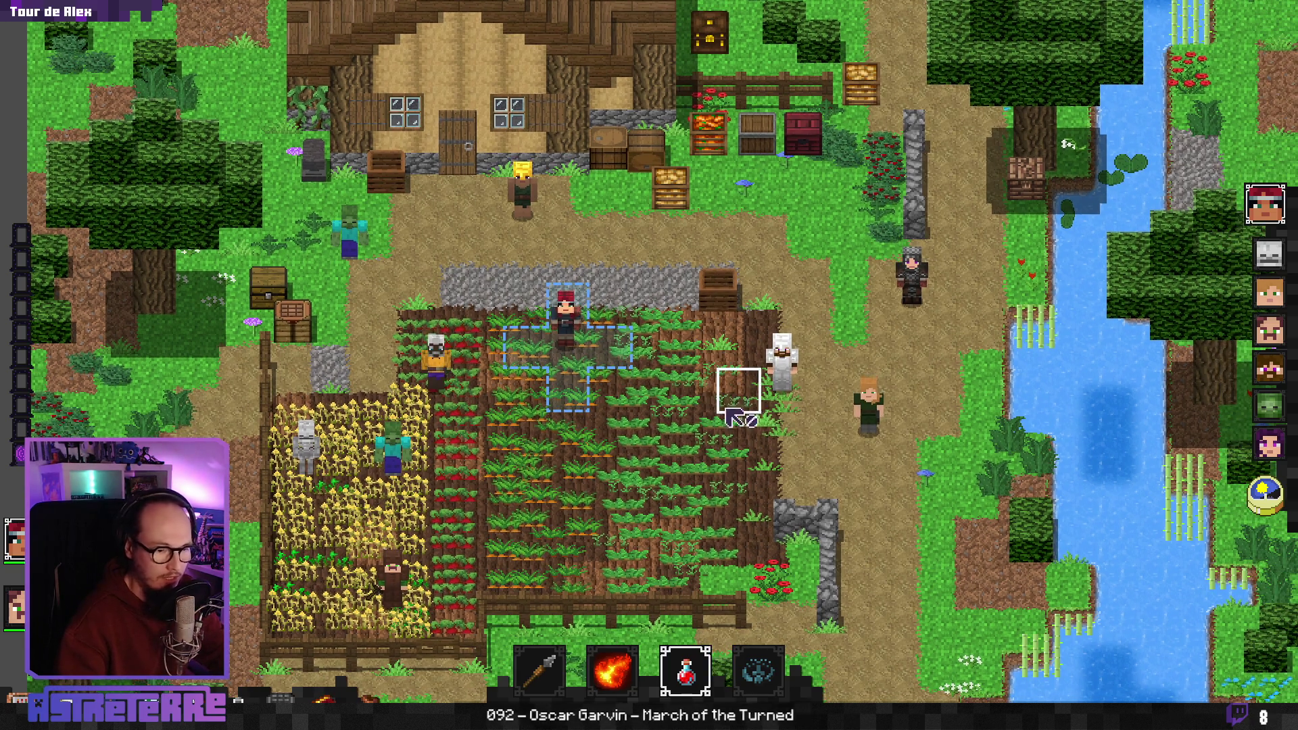
pyautogui.press('super')
pyautogui.scroll(-1, 804, 405)
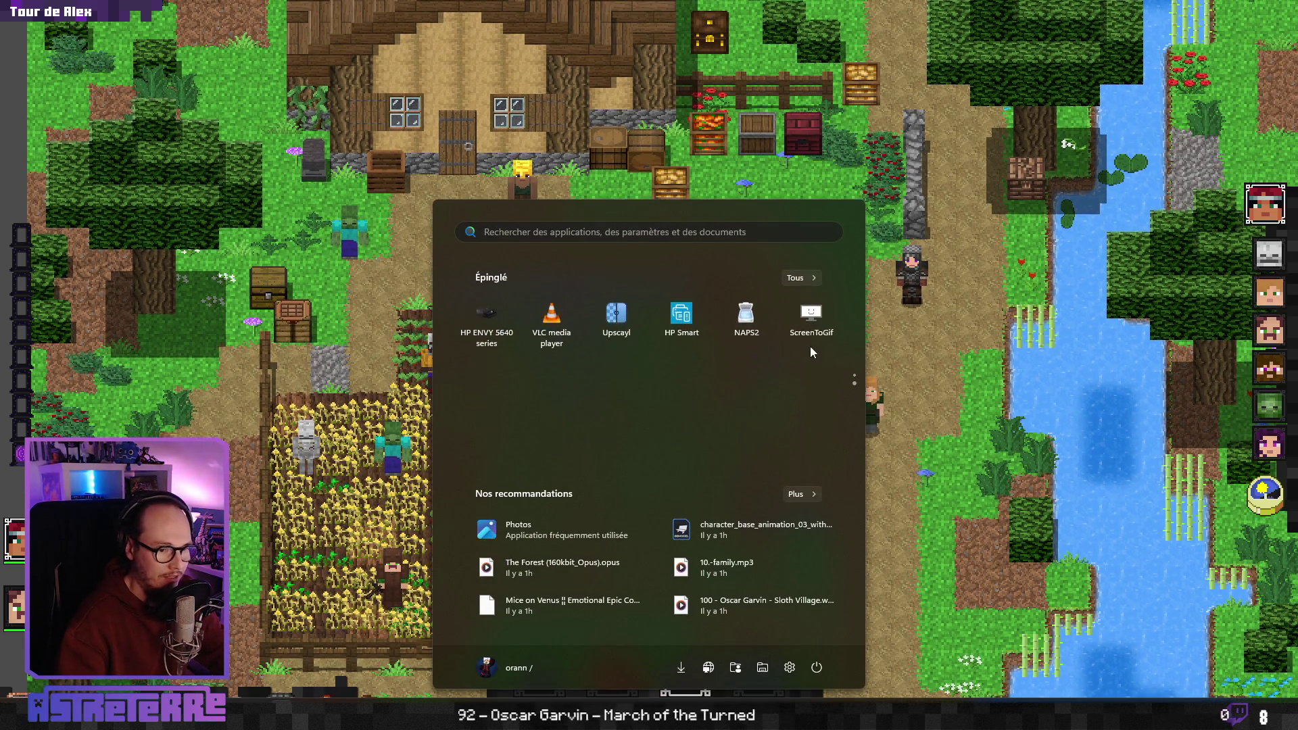
# Dismiss the Start menu and position the ScreenToGif capture area over the farm
pyautogui.press('super')
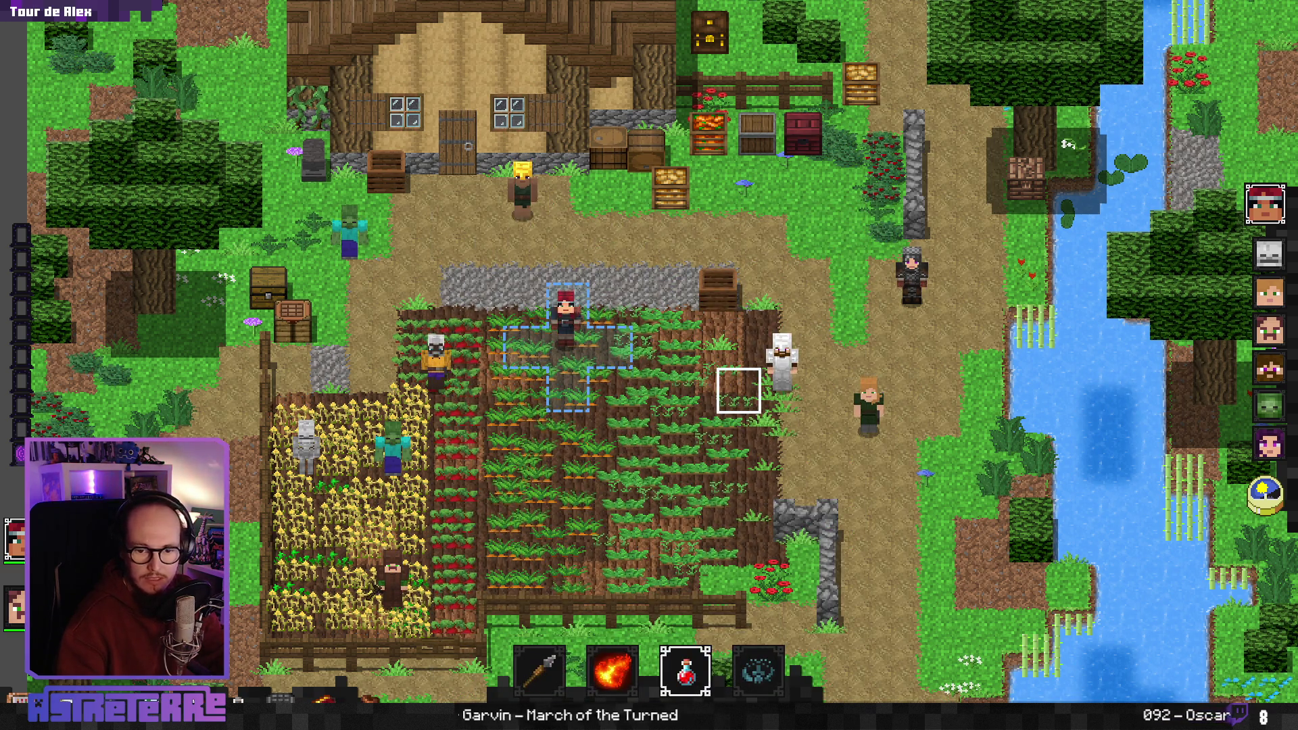
pyautogui.moveTo(604, 202)
pyautogui.mouseDown()
pyautogui.moveTo(591, 144)
pyautogui.moveTo(577, 146)
pyautogui.mouseUp()
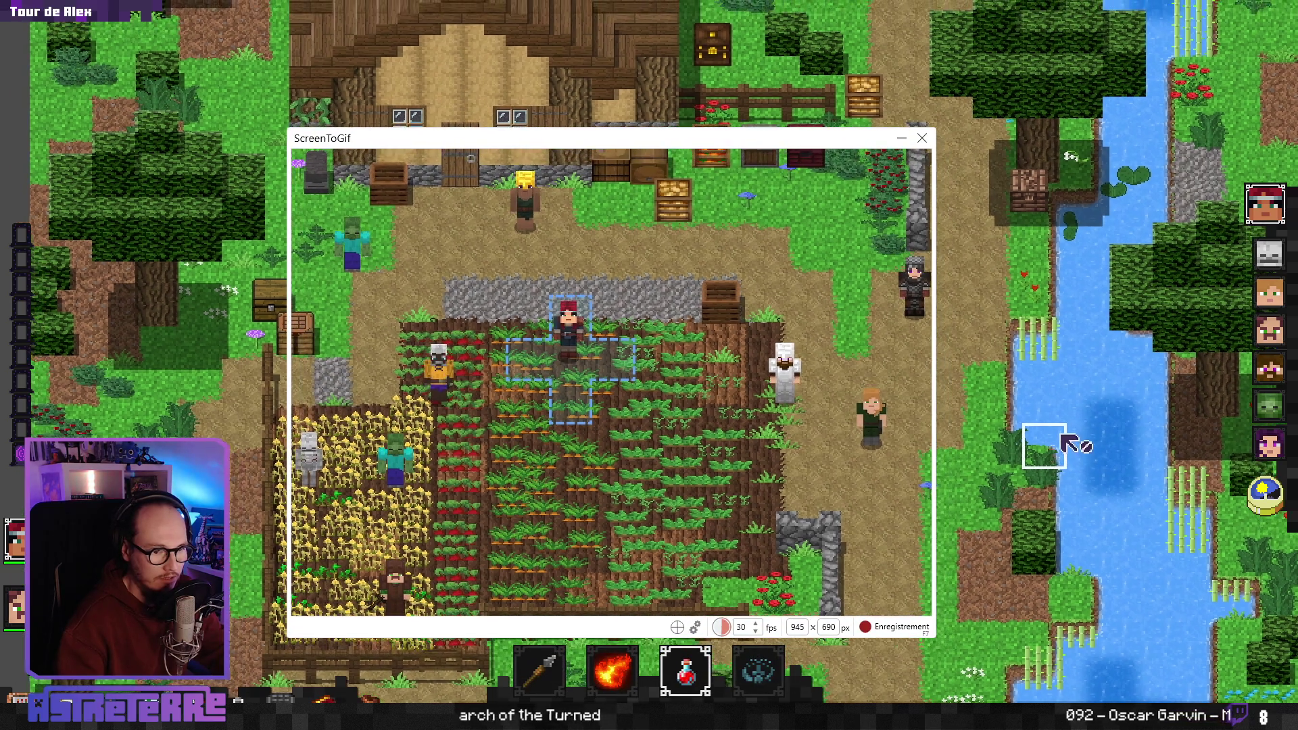
pyautogui.press('`')
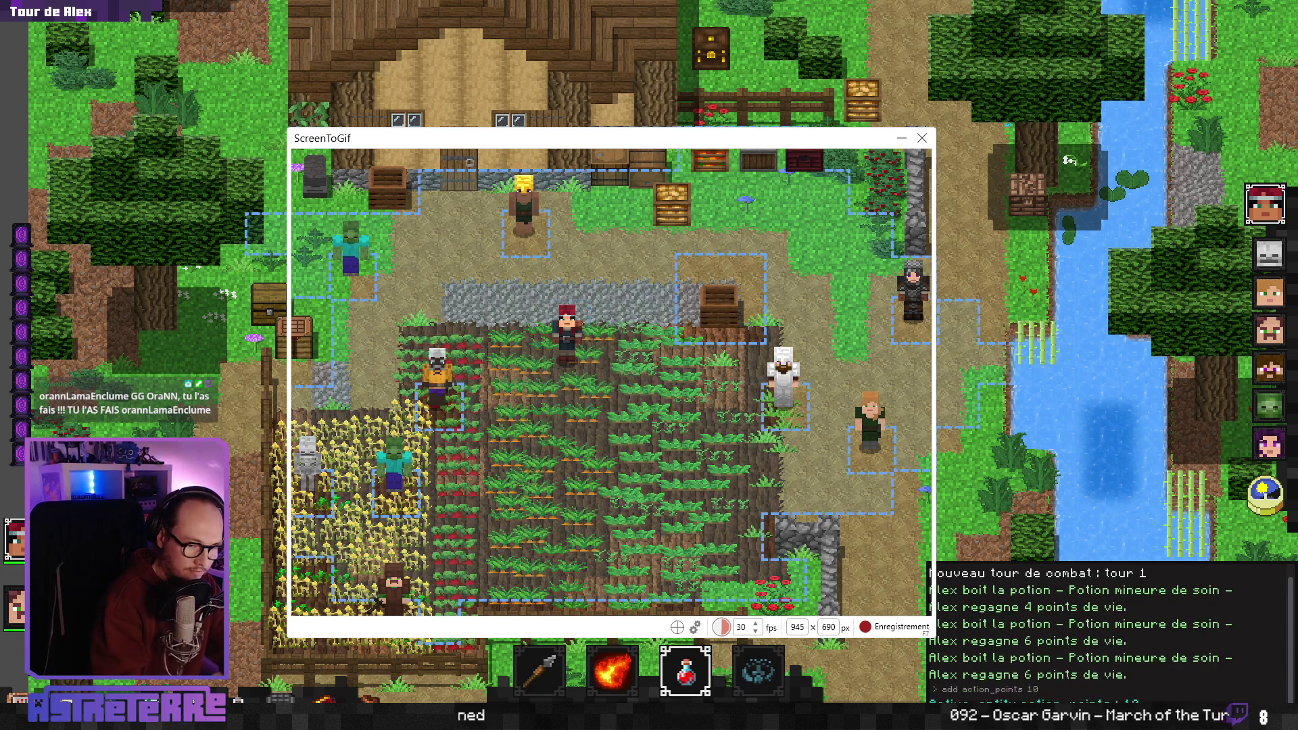
pyautogui.press('`')
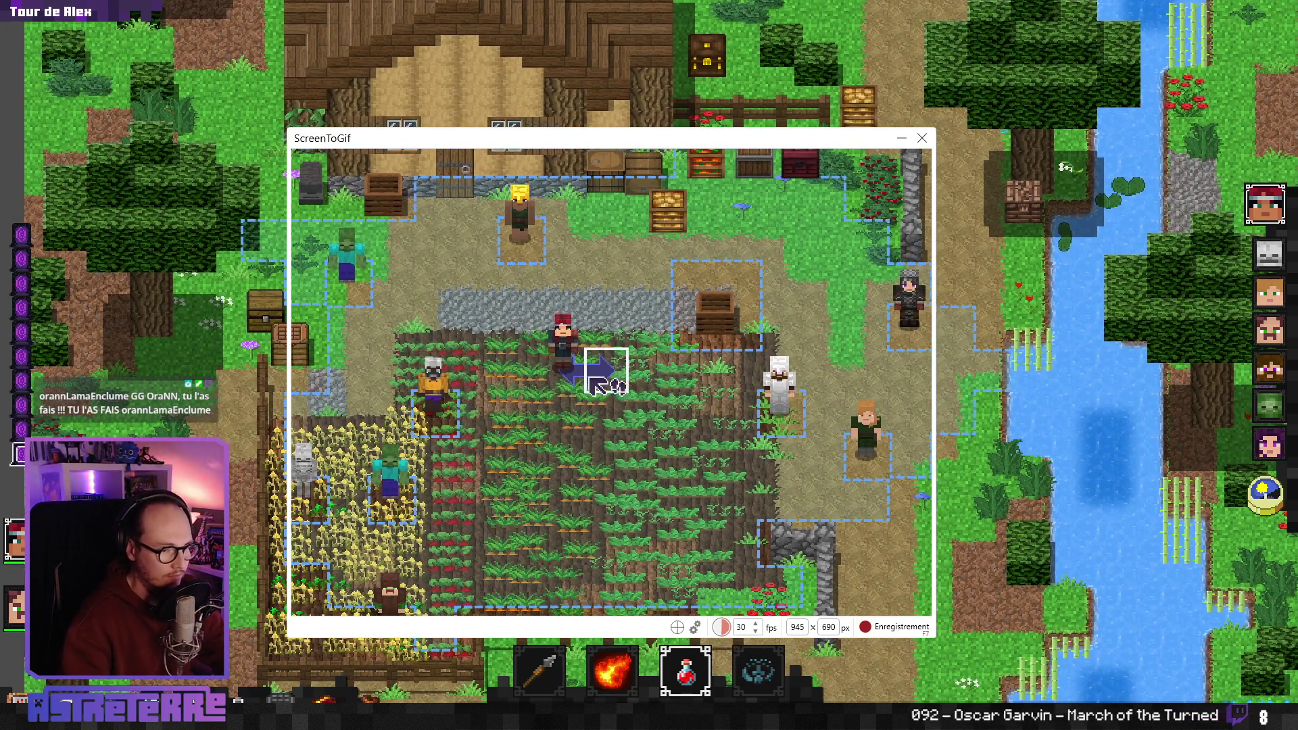
# Record the character using the potion with F7, then pause and stop the capture
pyautogui.press('F7')
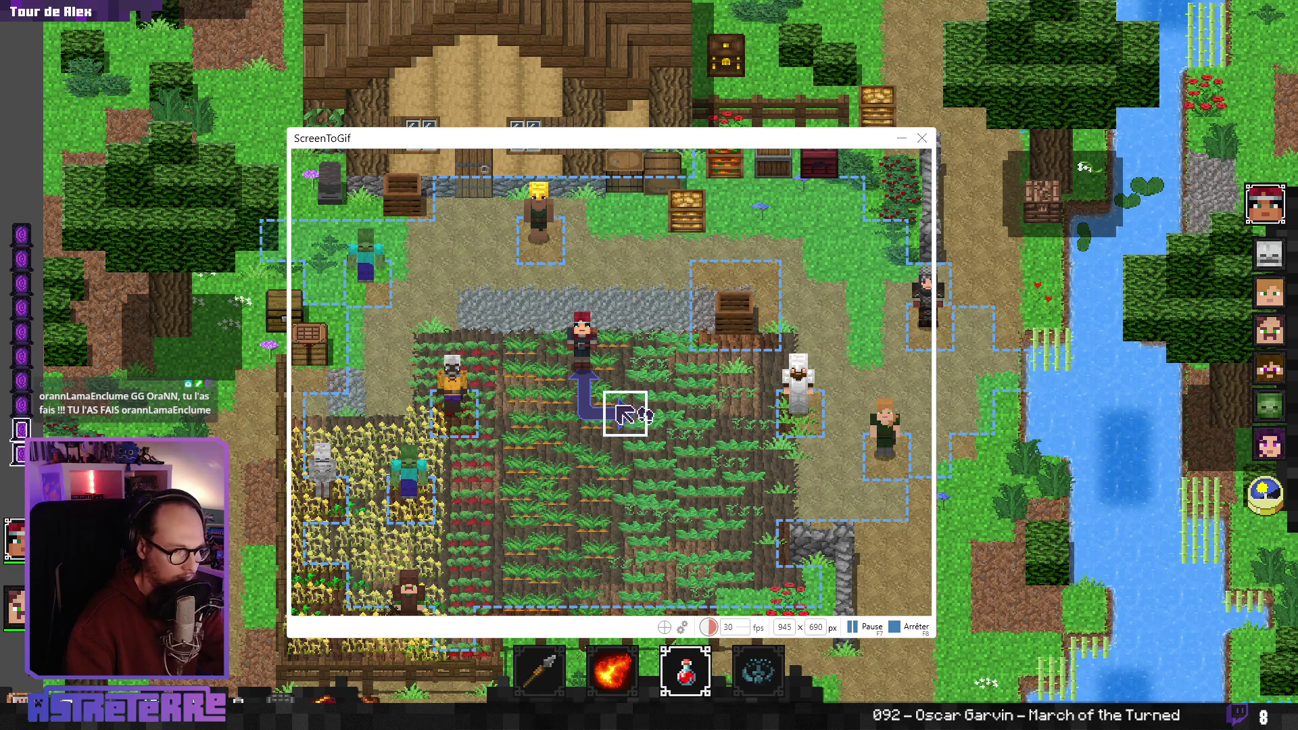
pyautogui.click(583, 359)
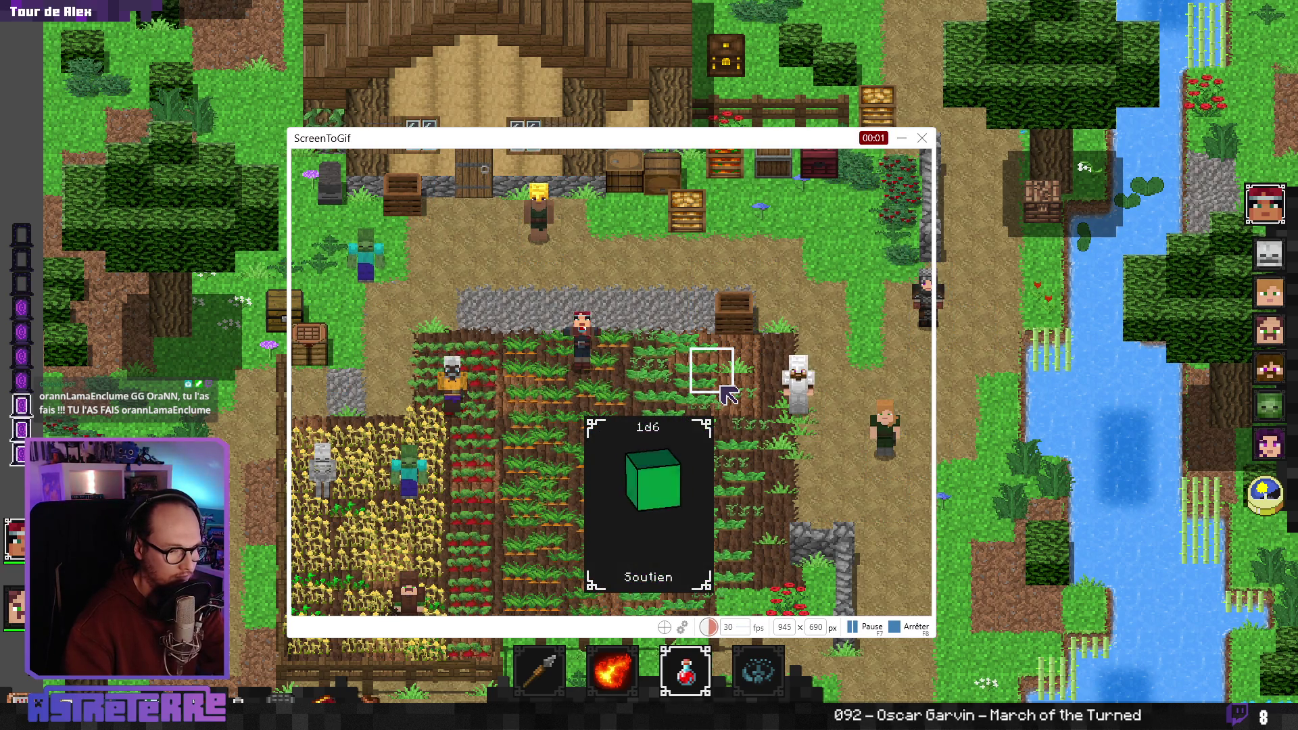
pyautogui.press('F7')
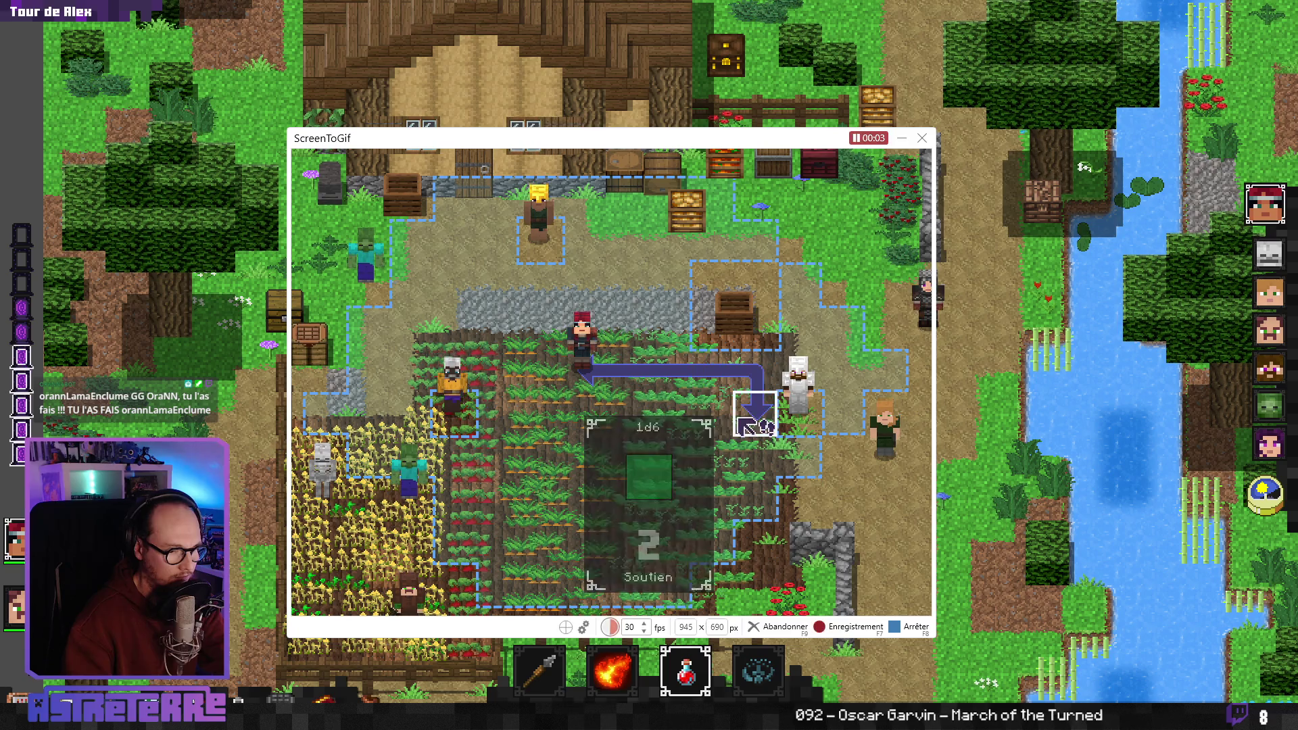
pyautogui.click(896, 628)
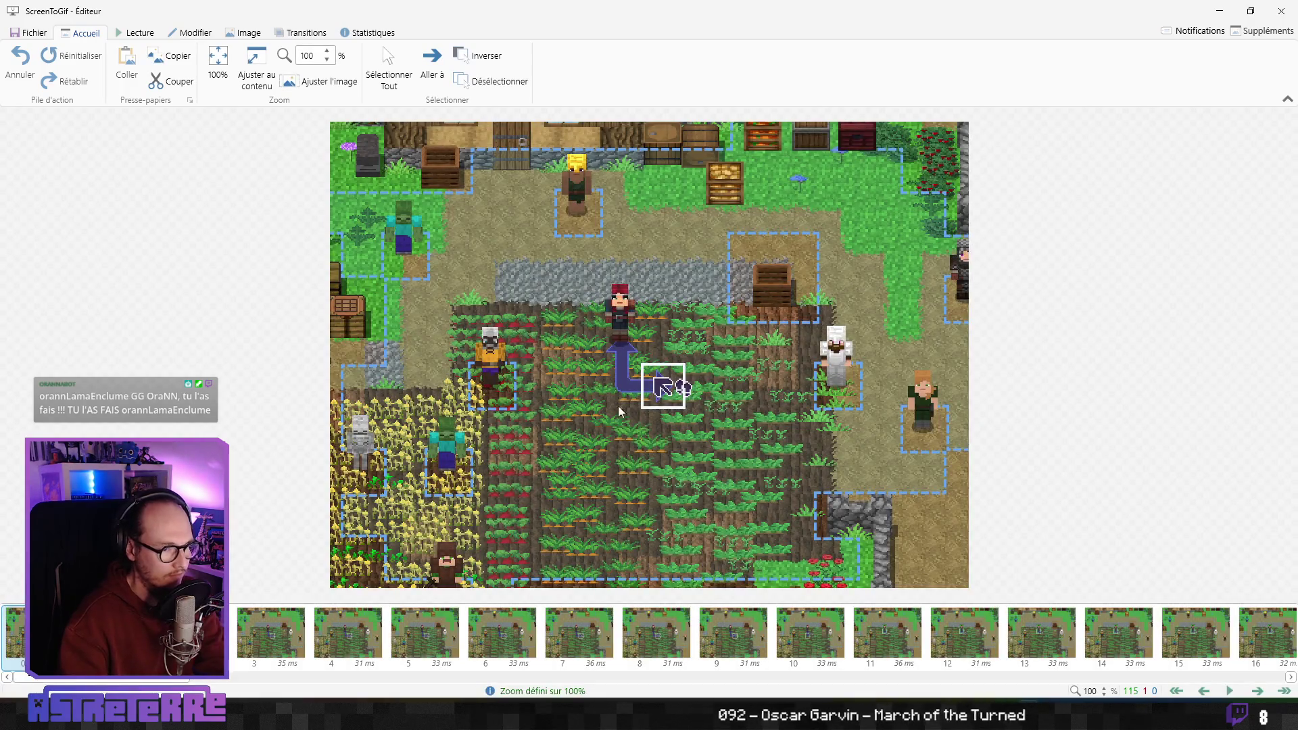
# Zoom the editor canvas to 190% and step through frames 13–25, comparing frames 24 and 25
pyautogui.scroll(9, 633, 333)
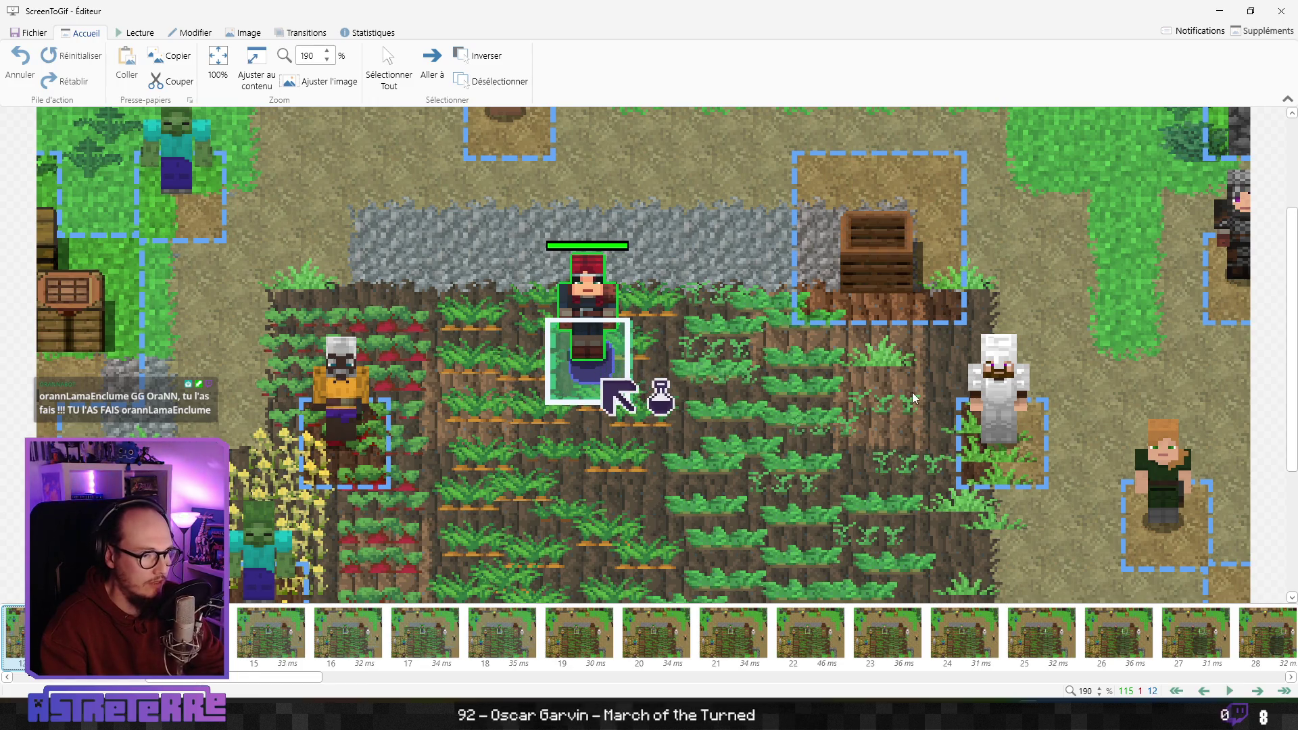
pyautogui.press('Right')
pyautogui.press('Right')
pyautogui.press('Right')
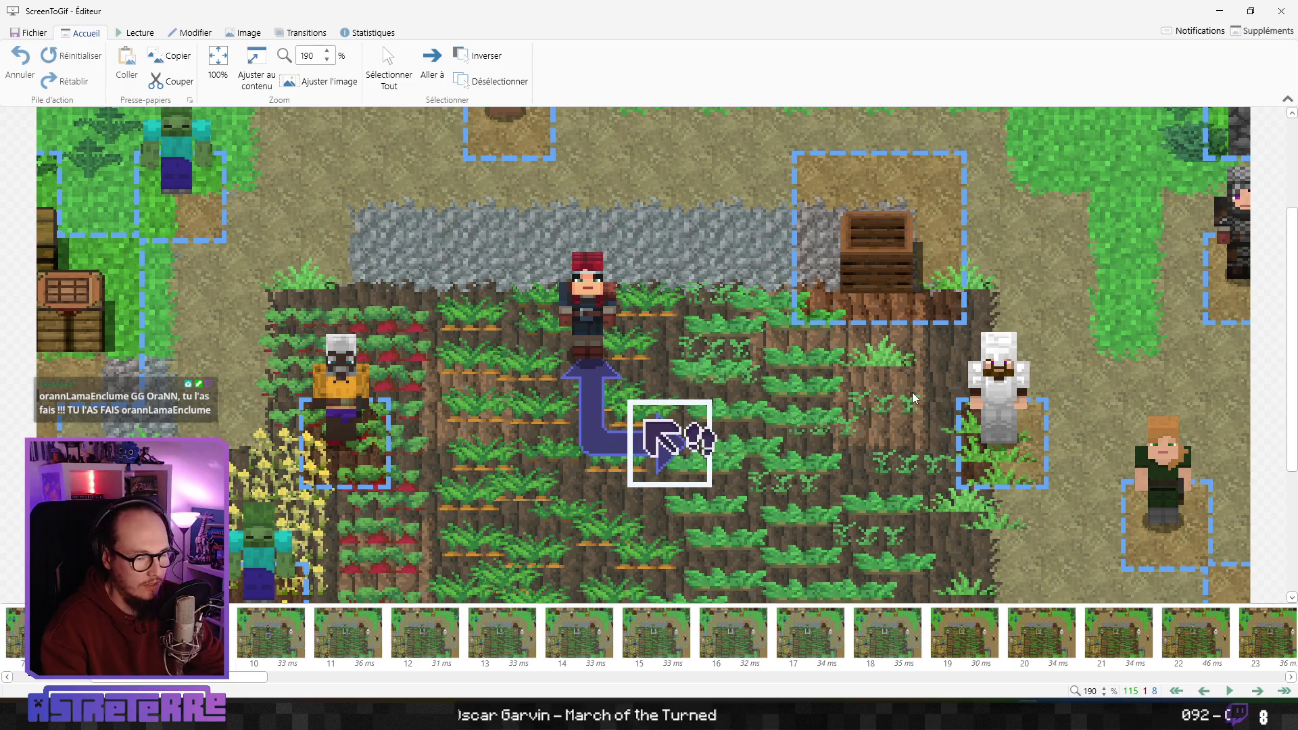
pyautogui.press('Right')
pyautogui.press('Right')
pyautogui.press('Right')
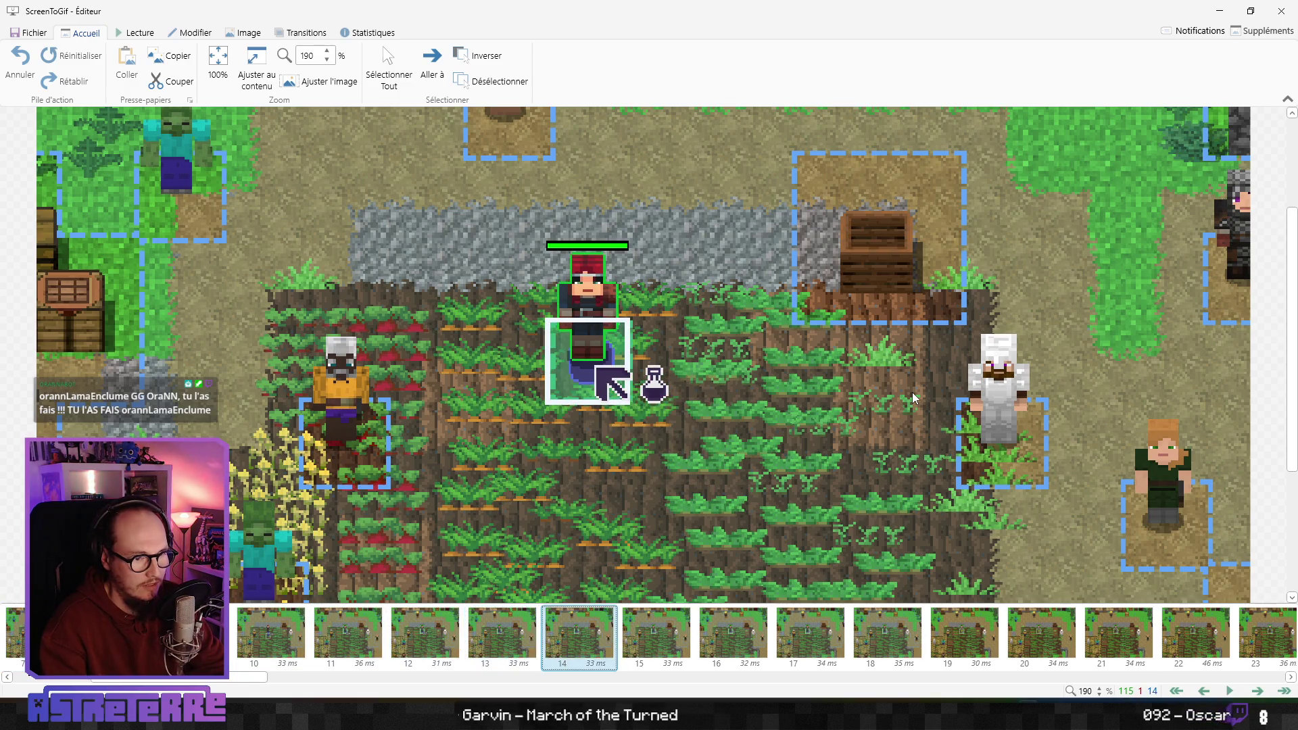
pyautogui.press('Right')
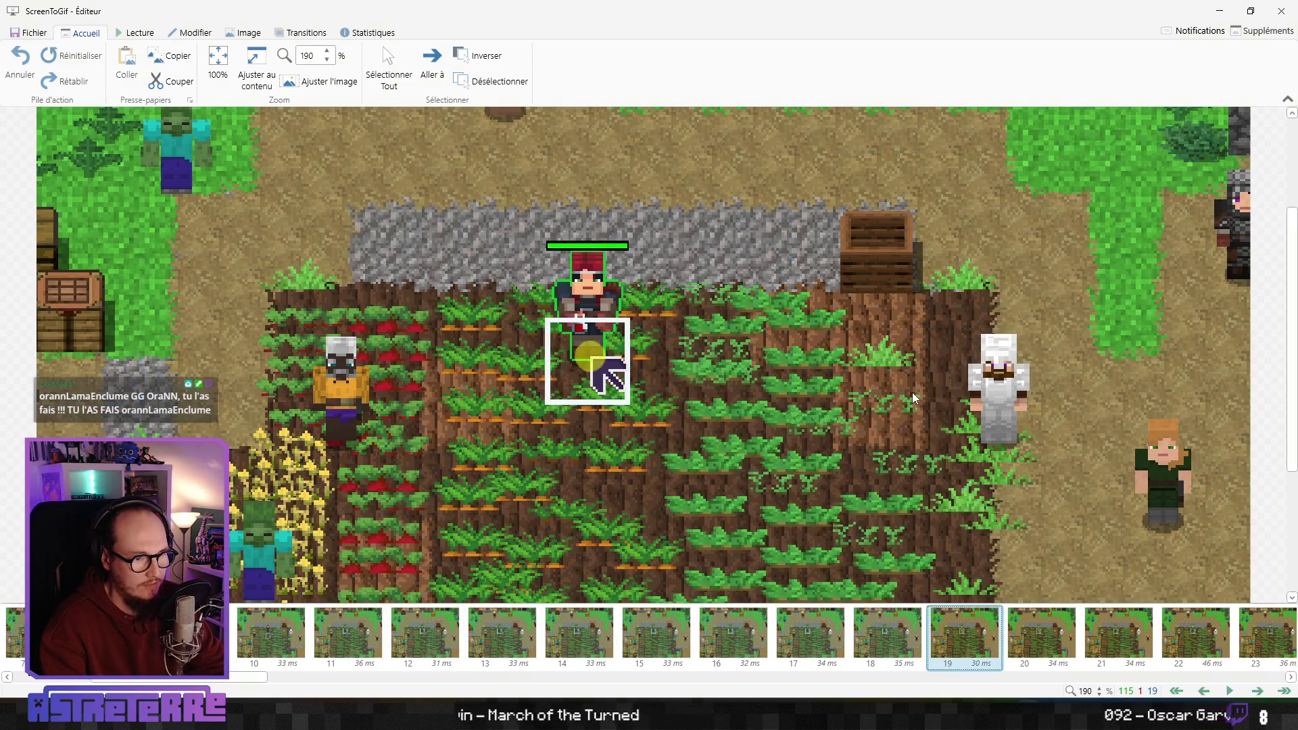
pyautogui.press('Right')
pyautogui.press('Right')
pyautogui.press('Right')
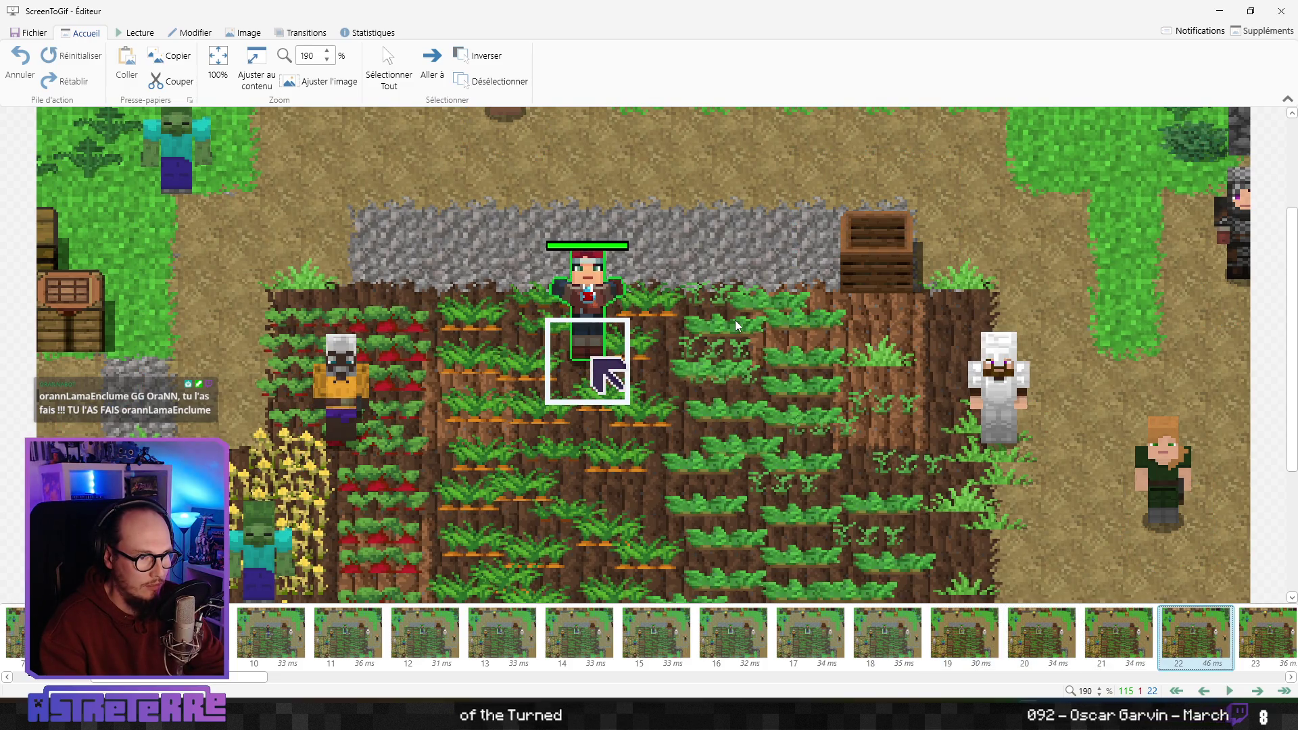
pyautogui.press('Right')
pyautogui.press('Right')
pyautogui.press('Right')
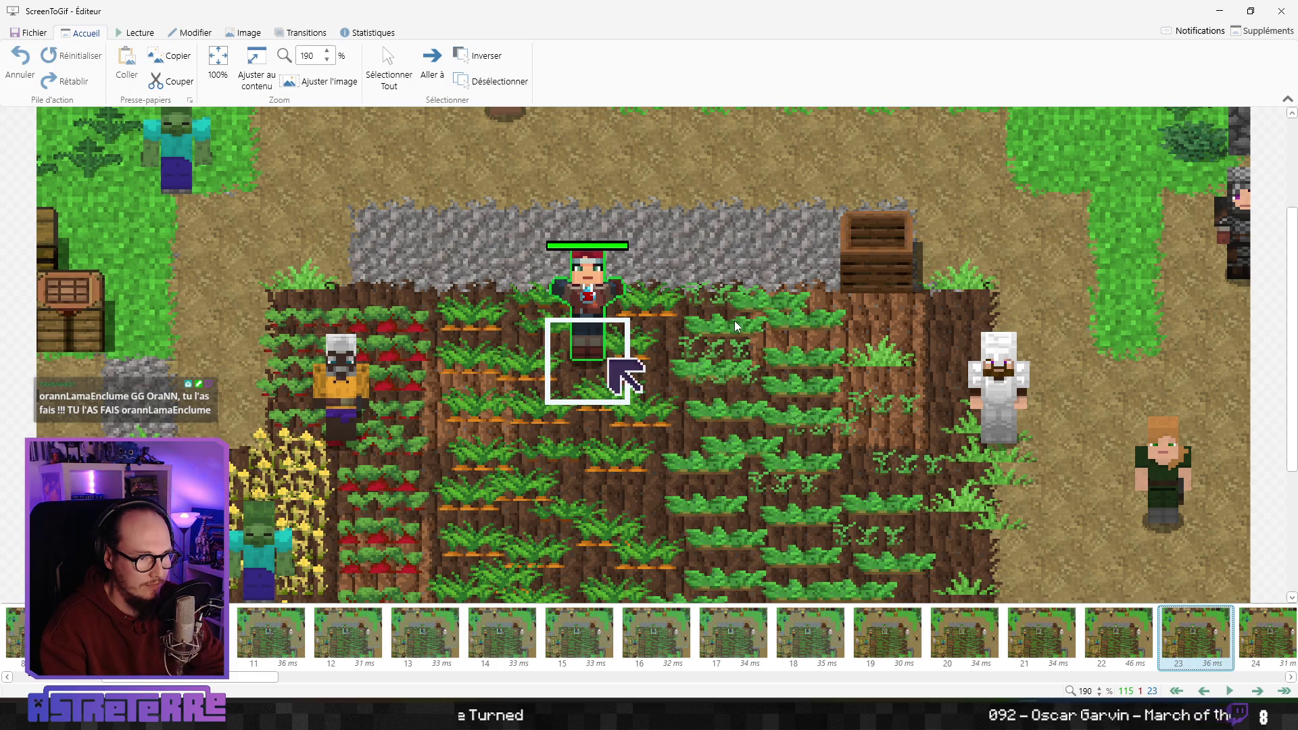
pyautogui.press('Left')
pyautogui.press('Right')
# Flip back and forth between frames 24, 25 and 26 to compare the character's pose
pyautogui.press('Left')
pyautogui.press('Right')
pyautogui.press('Right')
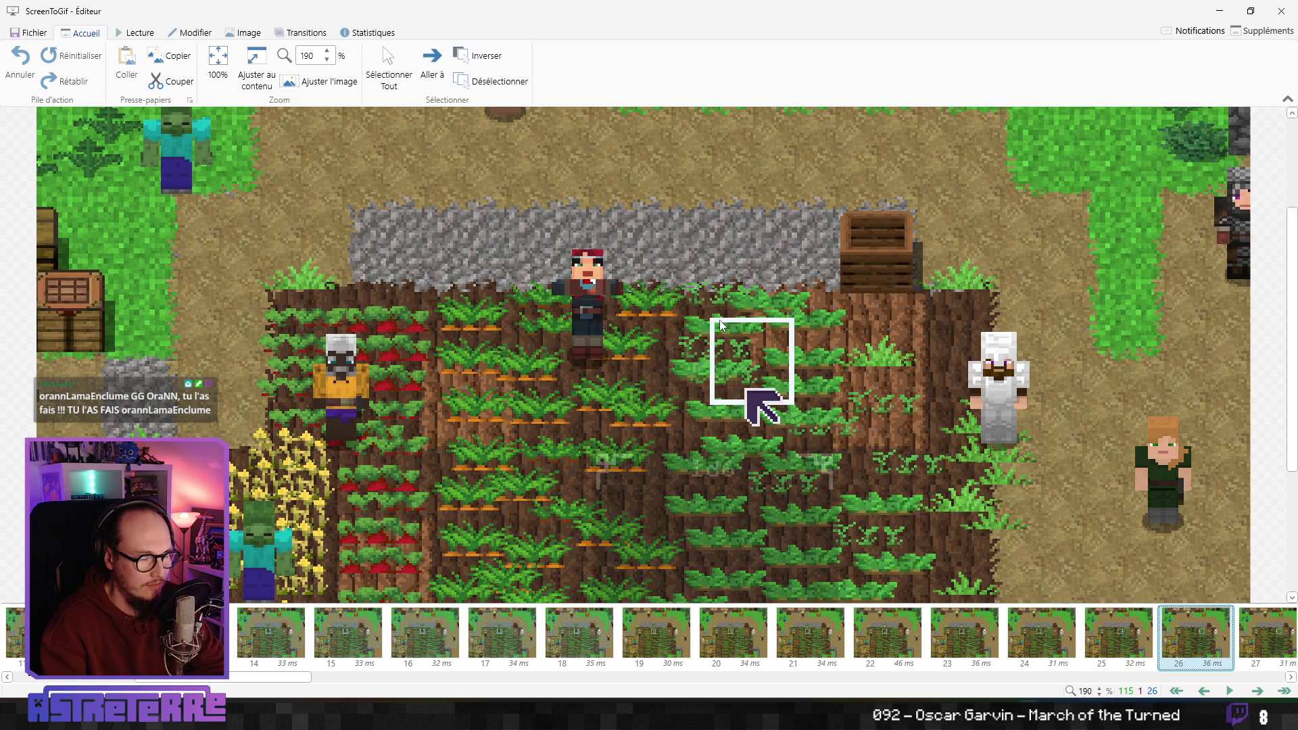
pyautogui.press('Left')
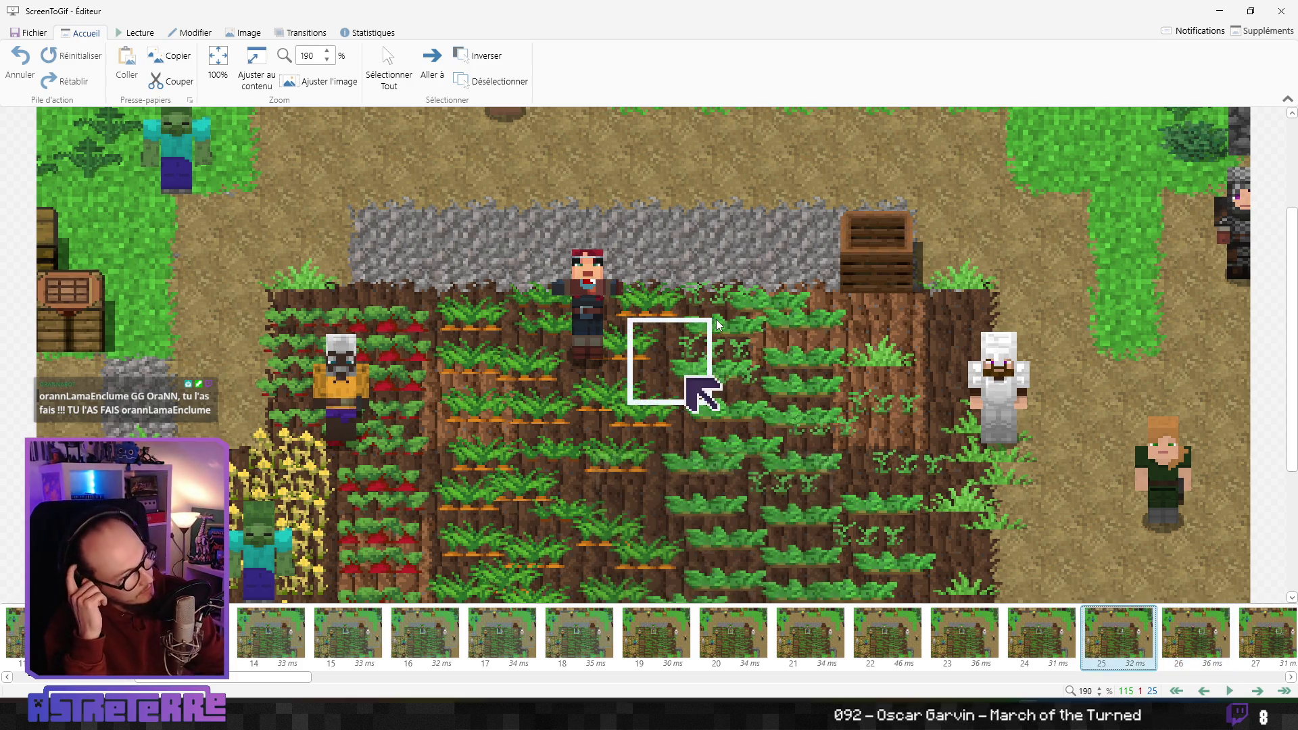
pyautogui.press('Left')
pyautogui.press('Right')
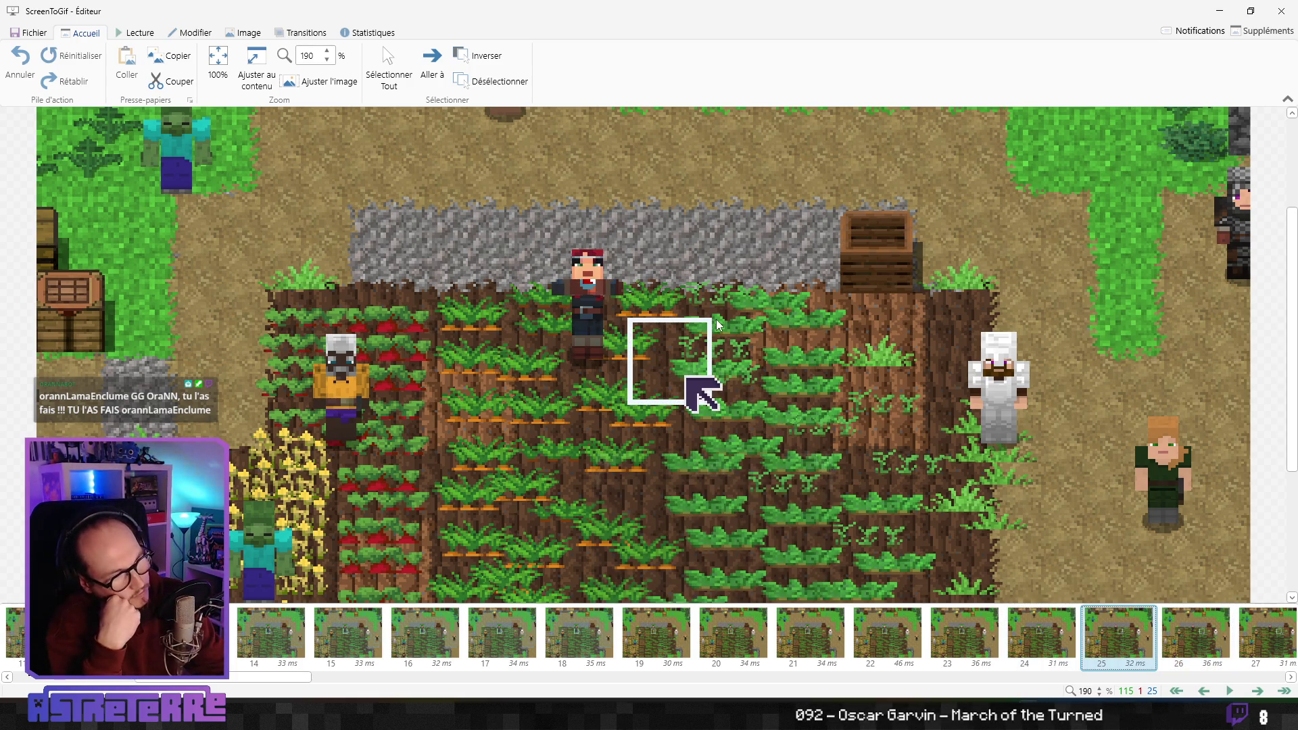
pyautogui.press('Left')
pyautogui.press('Right')
pyautogui.press('Left')
pyautogui.press('Right')
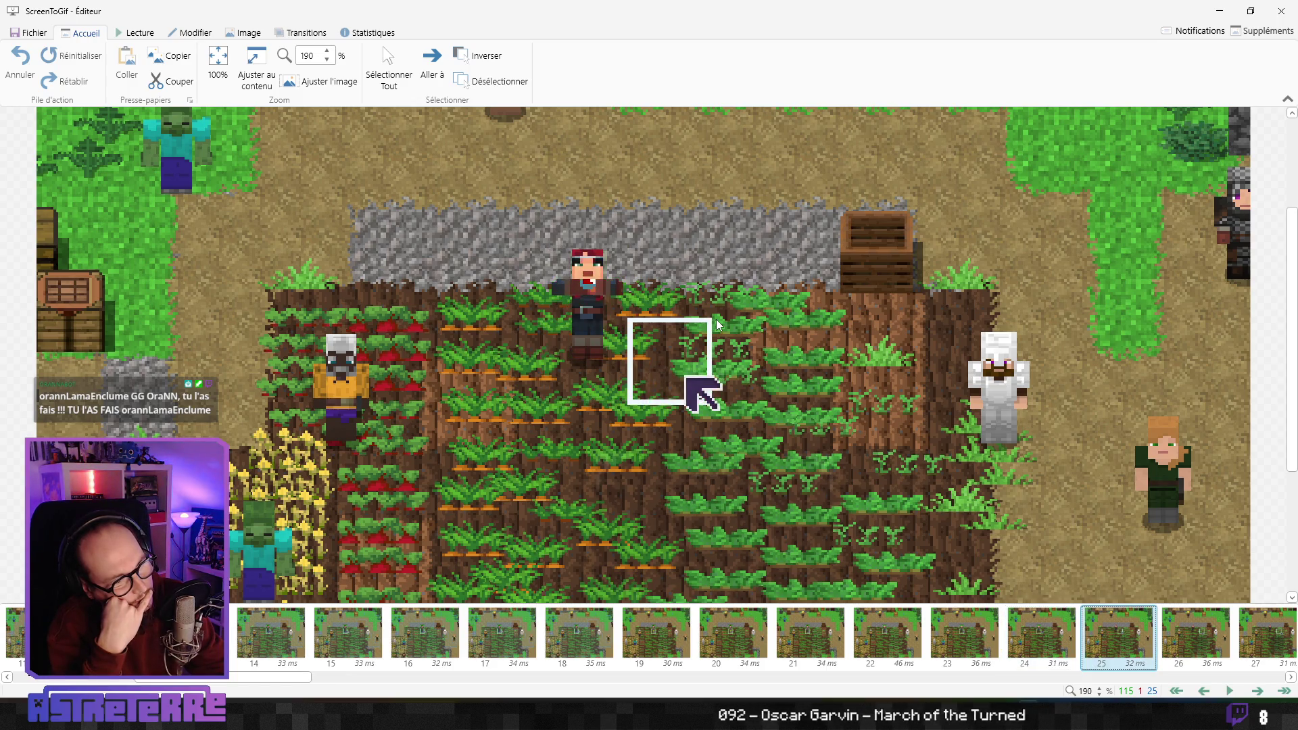
pyautogui.press('Left')
pyautogui.press('Right')
pyautogui.press('Left')
pyautogui.press('Right')
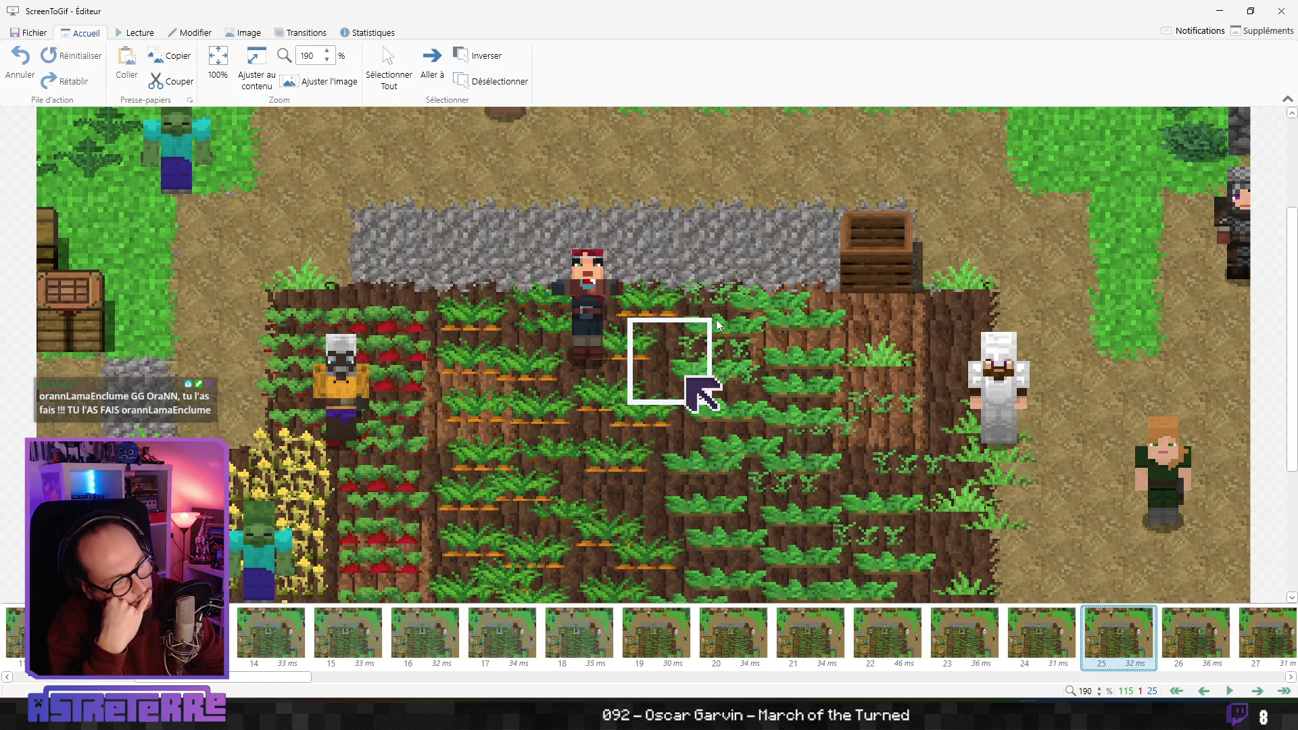
# Advance through frames 29–41 of the clip, then step back to frame 39
pyautogui.press('Right')
pyautogui.press('Right')
pyautogui.press('Right')
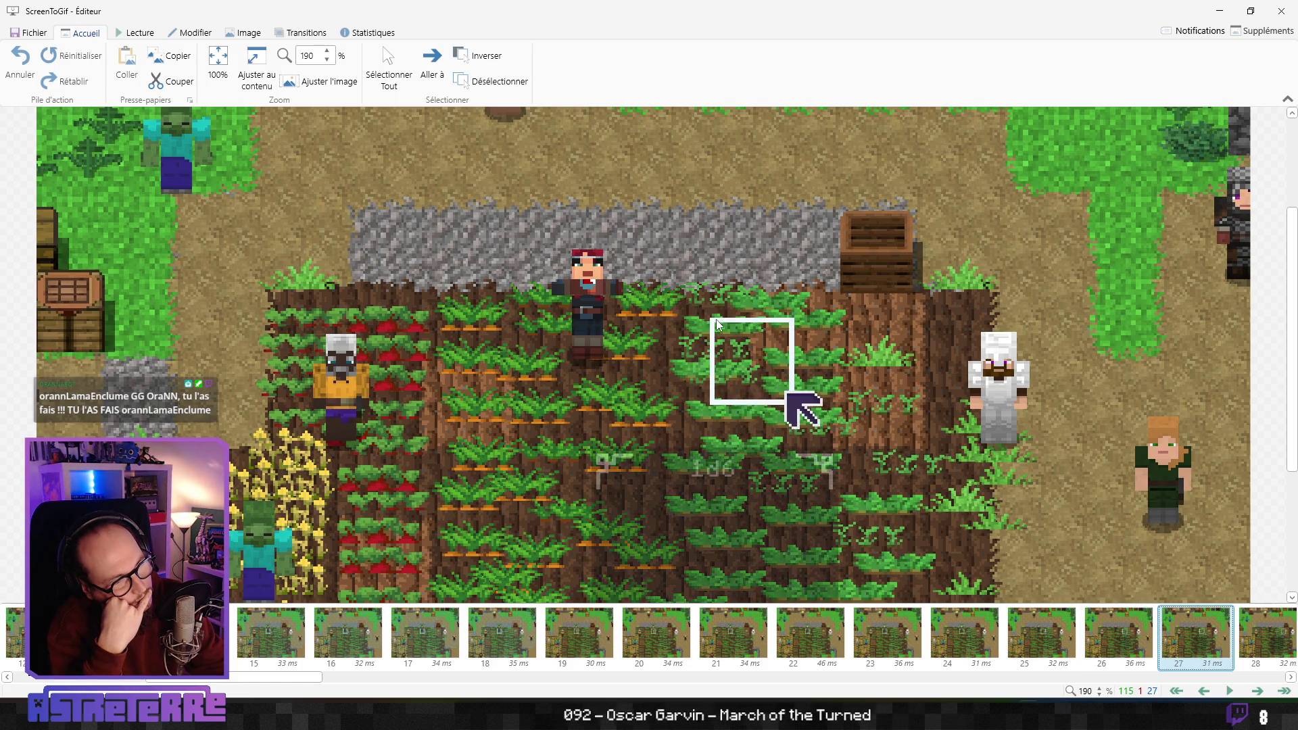
pyautogui.press('Right')
pyautogui.press('Right')
pyautogui.press('Right')
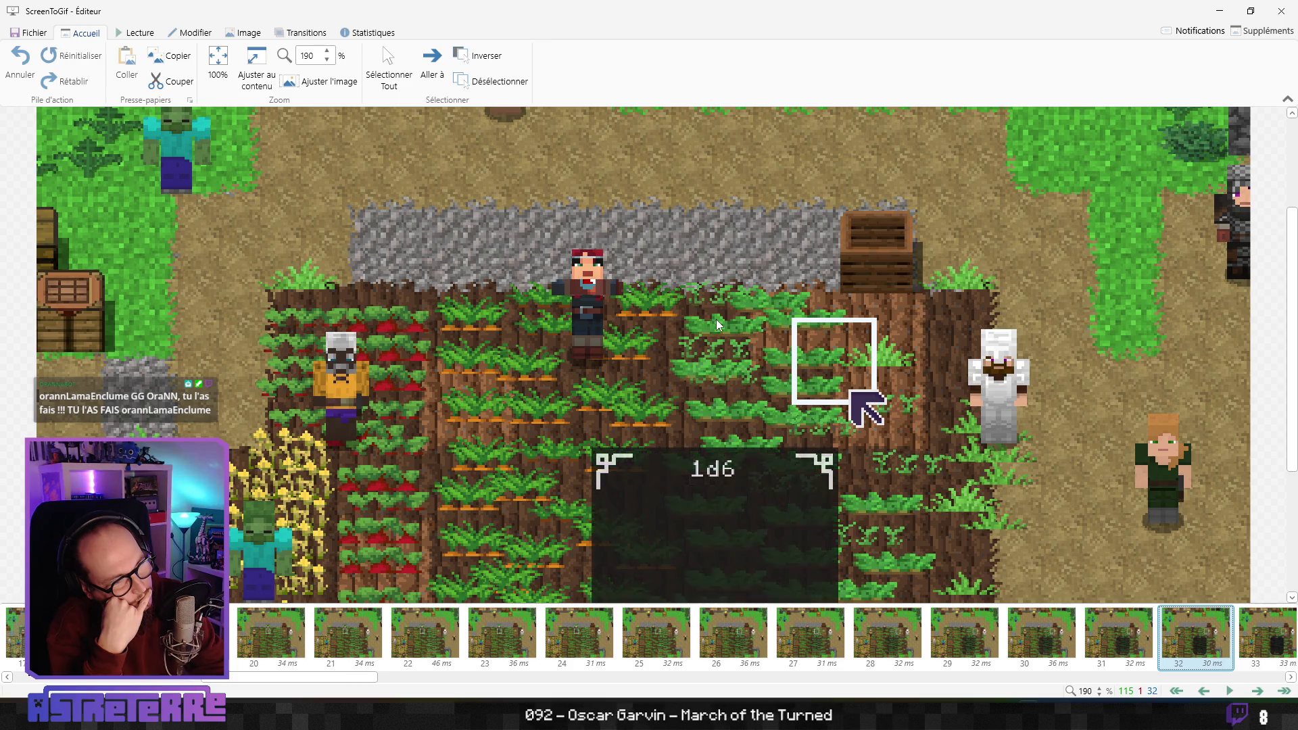
pyautogui.press('Right')
pyautogui.press('Right')
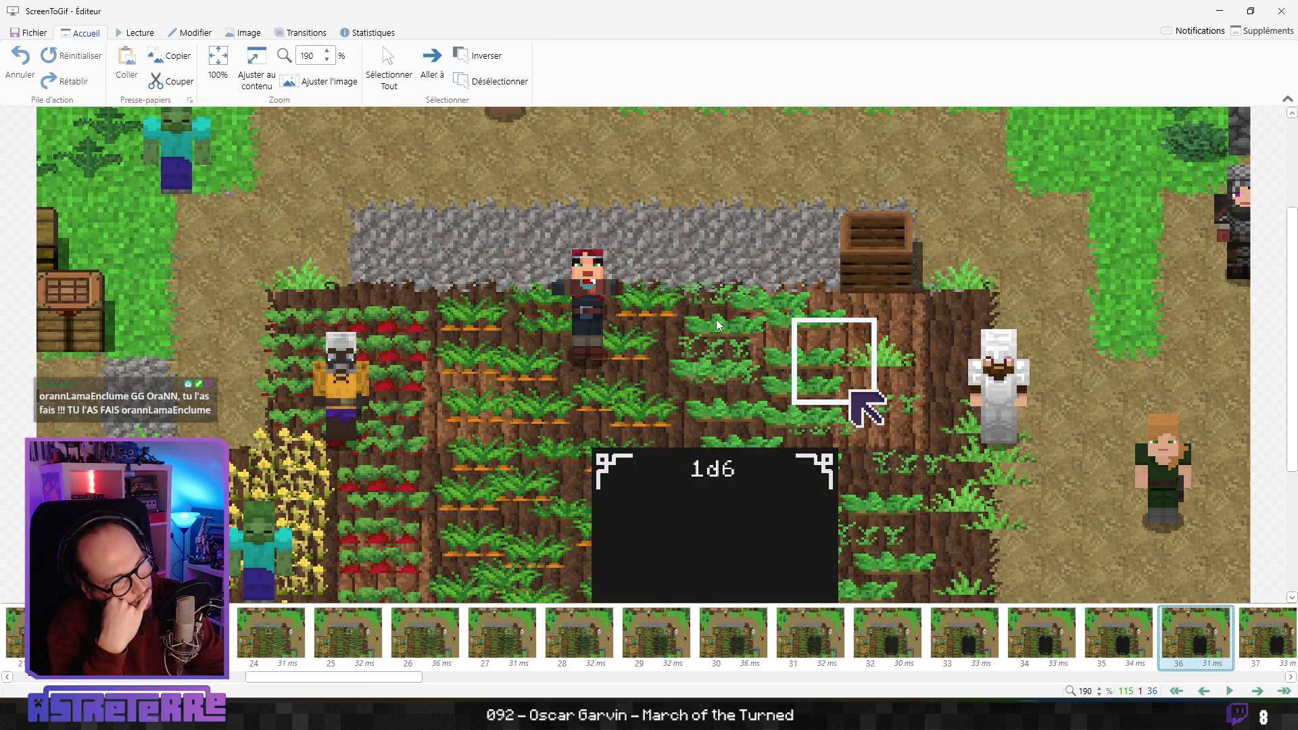
pyautogui.press('Right')
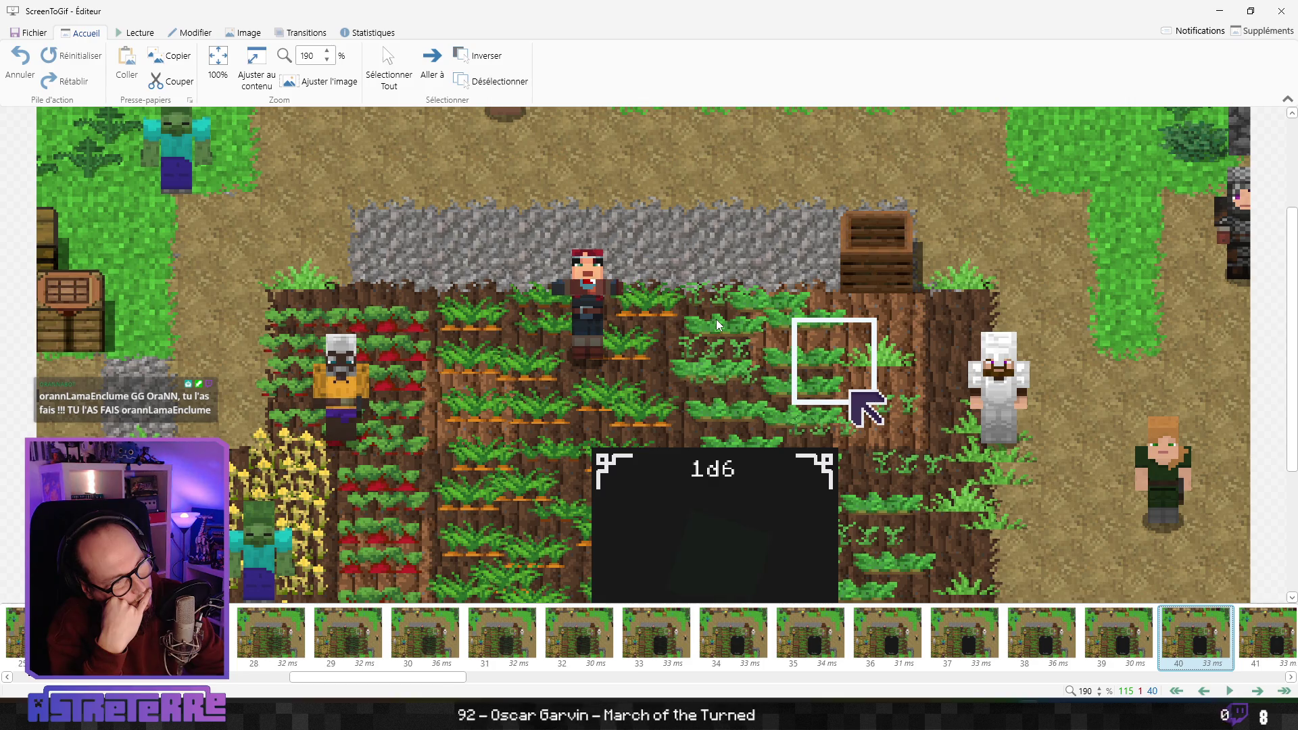
pyautogui.hscroll(2, 716, 324)
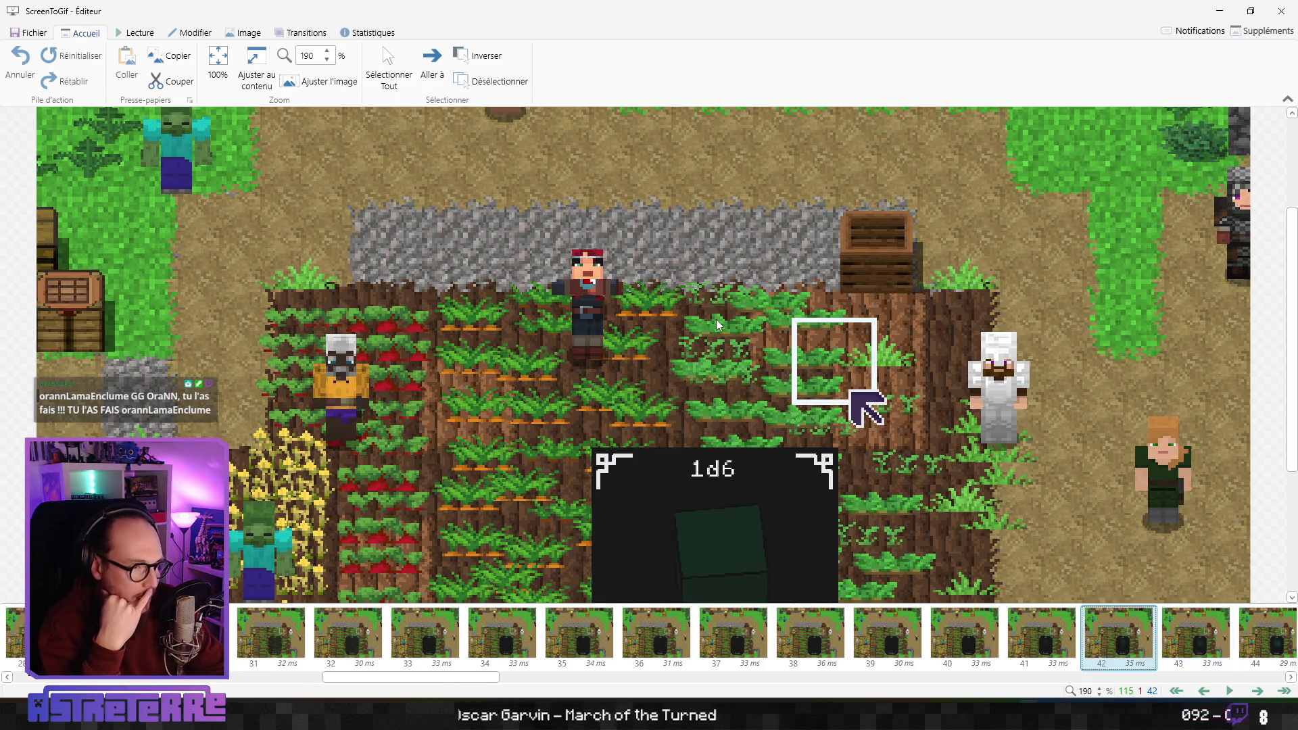
pyautogui.press('Left')
pyautogui.press('Left')
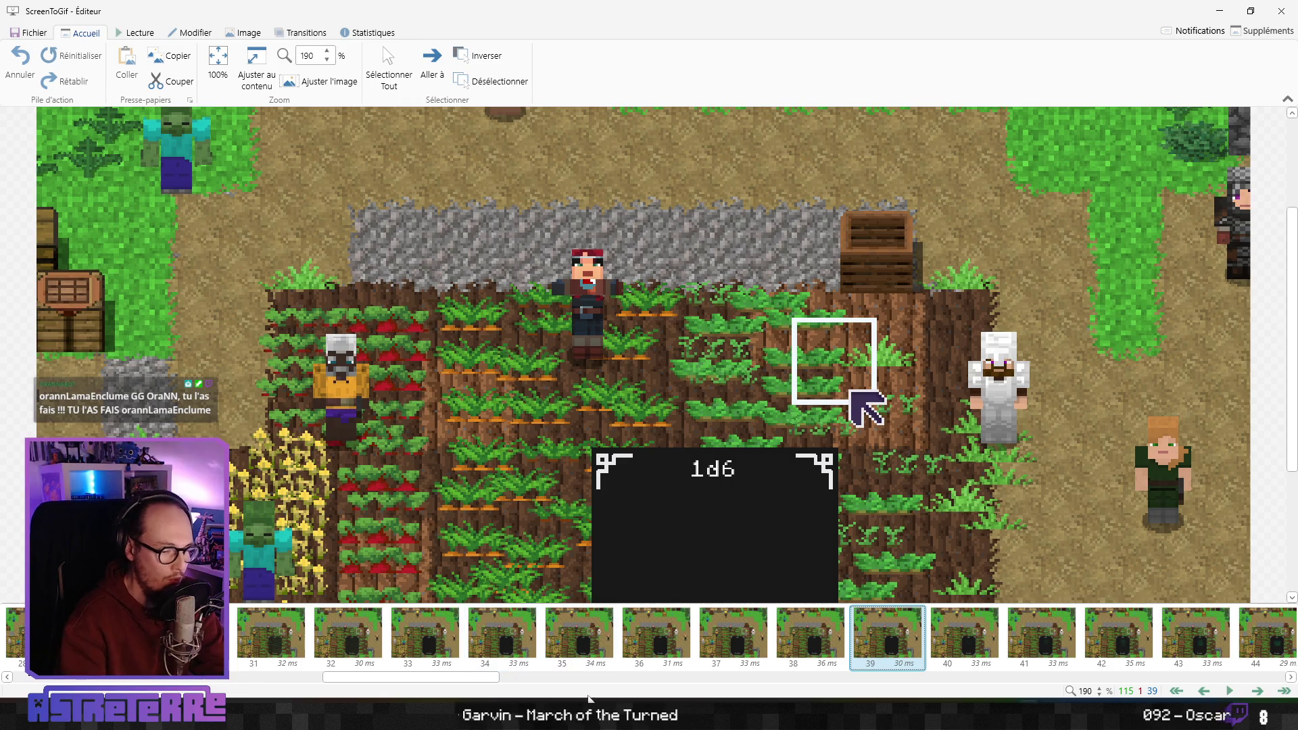
pyautogui.moveTo(596, 726)
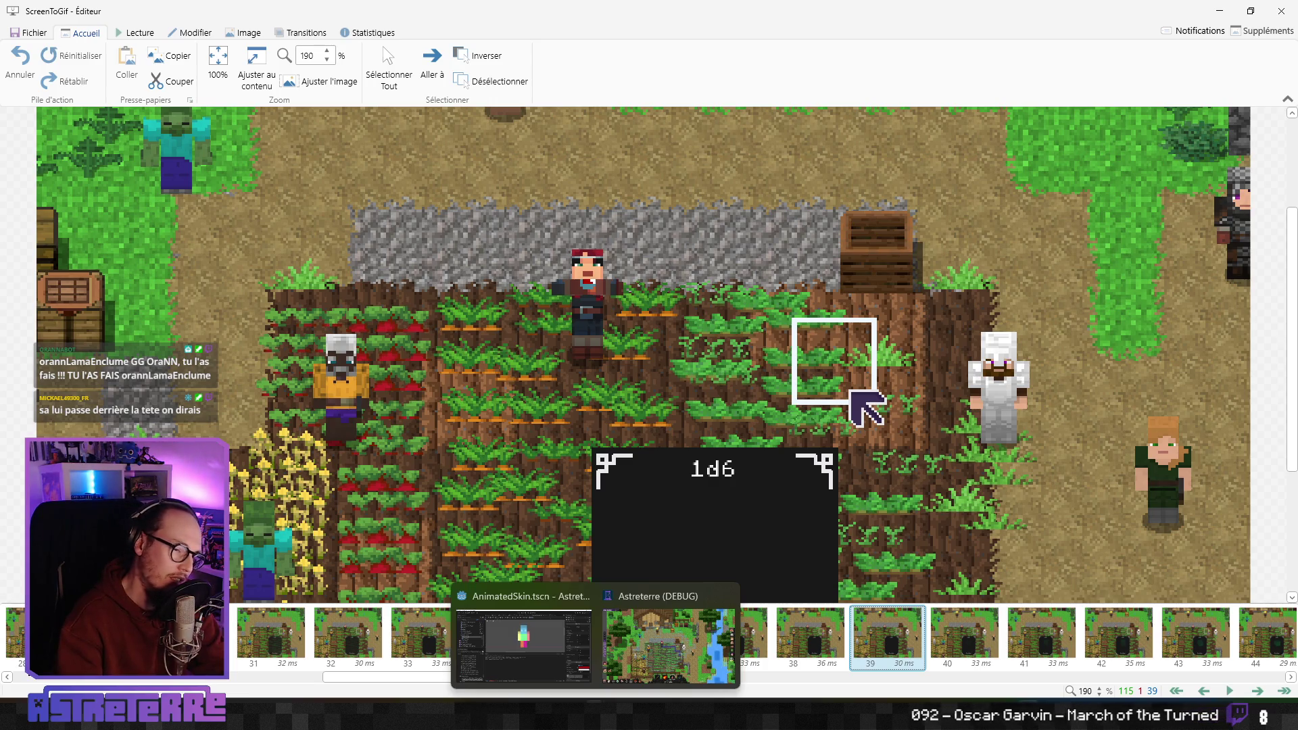
# Open AnimatedSkin's DrinkDown animation in Godot, scrub it to 0.2 s, then return to ScreenToGif
pyautogui.click(524, 645)
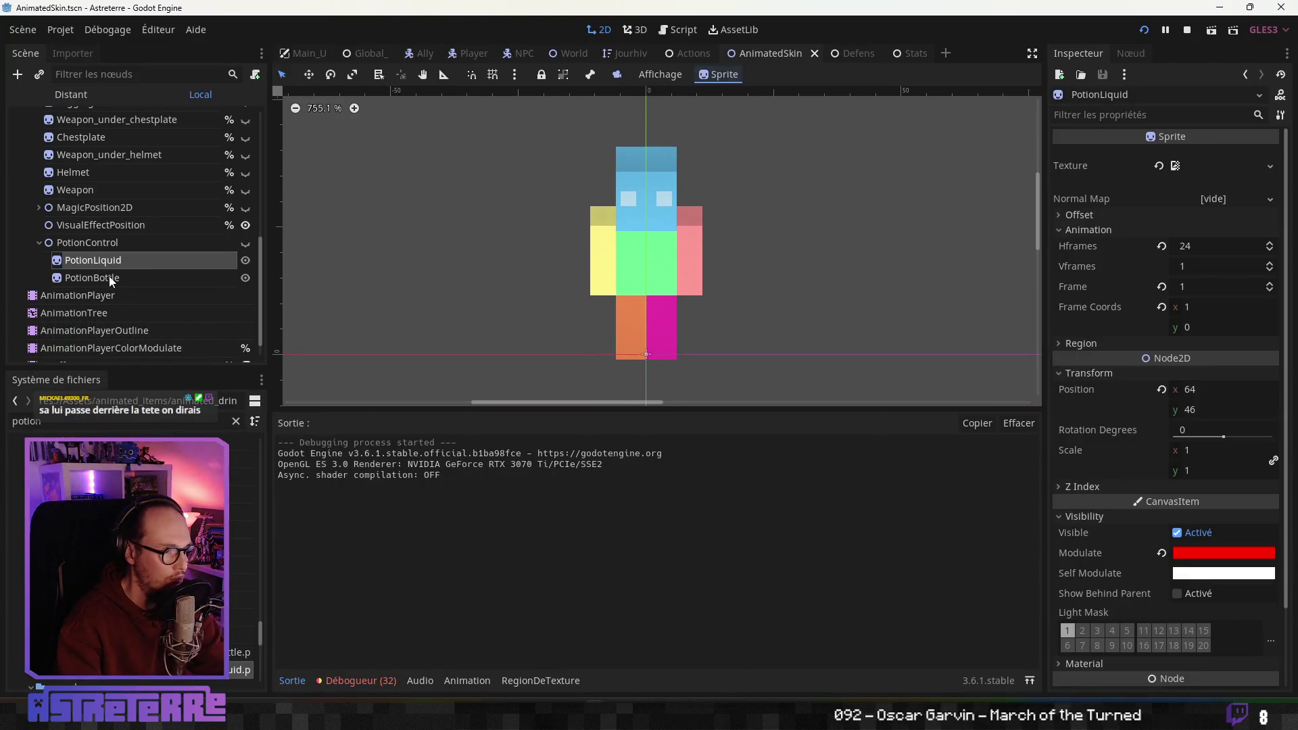
pyautogui.click(105, 313)
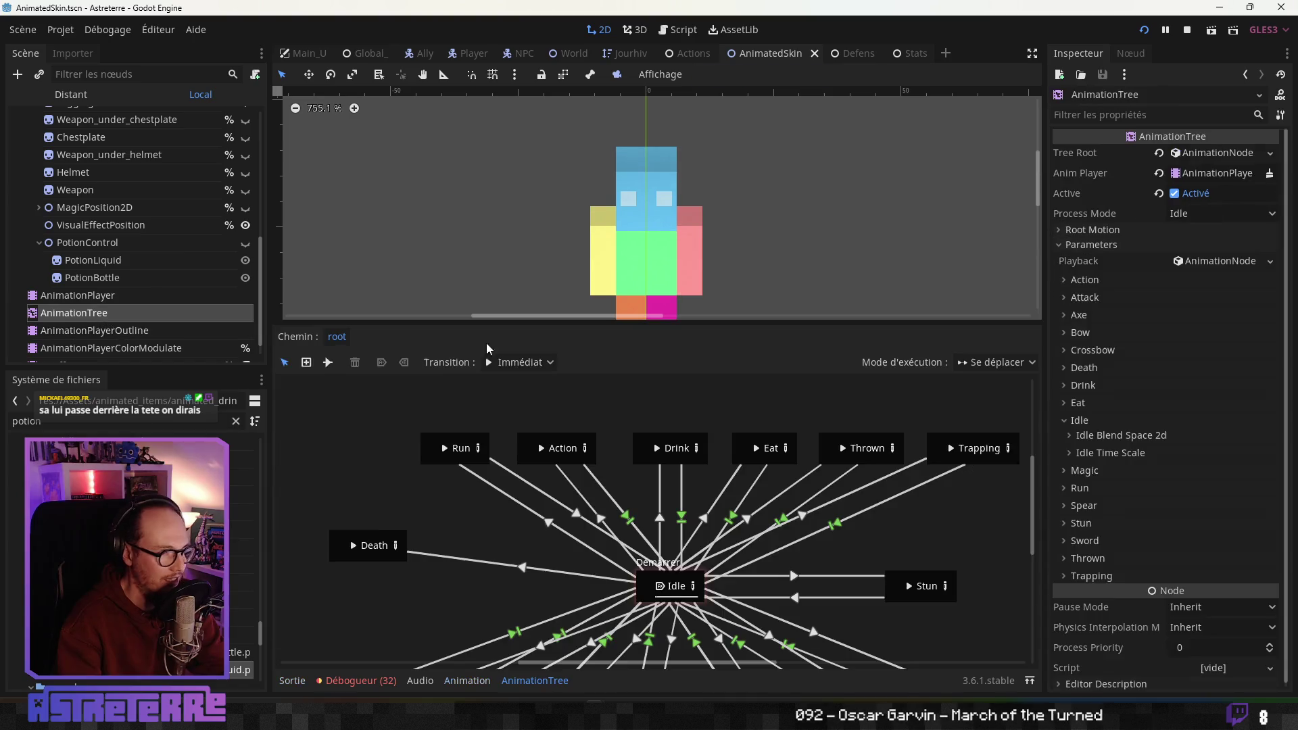
pyautogui.click(77, 297)
pyautogui.moveTo(399, 444)
pyautogui.mouseDown()
pyautogui.moveTo(626, 443)
pyautogui.moveTo(444, 444)
pyautogui.moveTo(546, 443)
pyautogui.mouseUp()
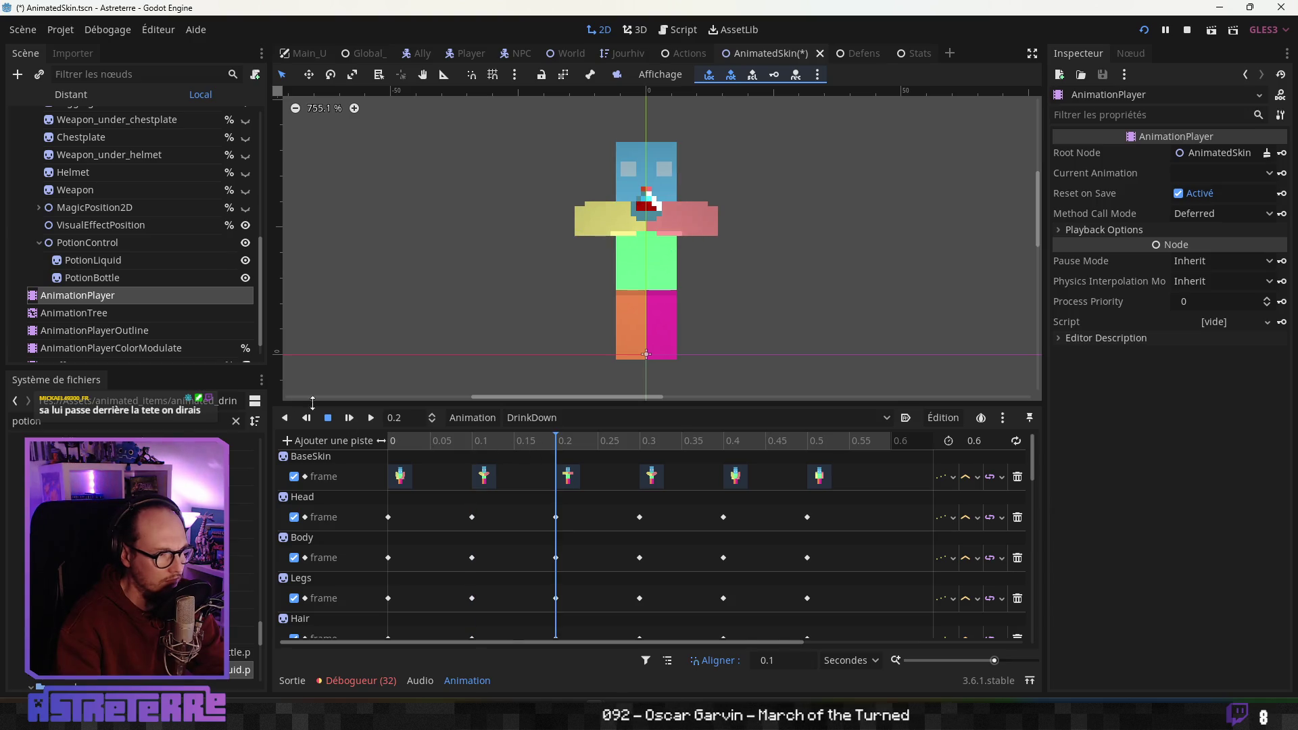
pyautogui.scroll(5, 816, 262)
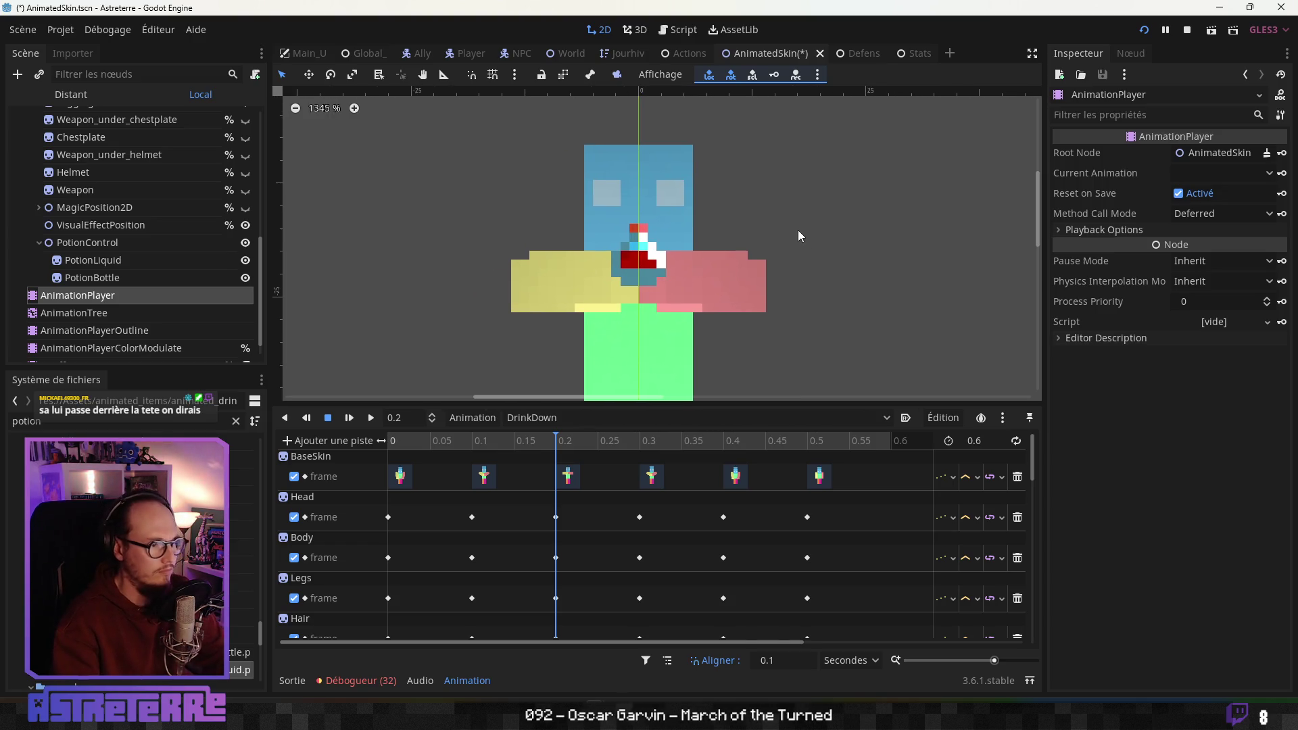
pyautogui.hotkey('alt', 'Tab')
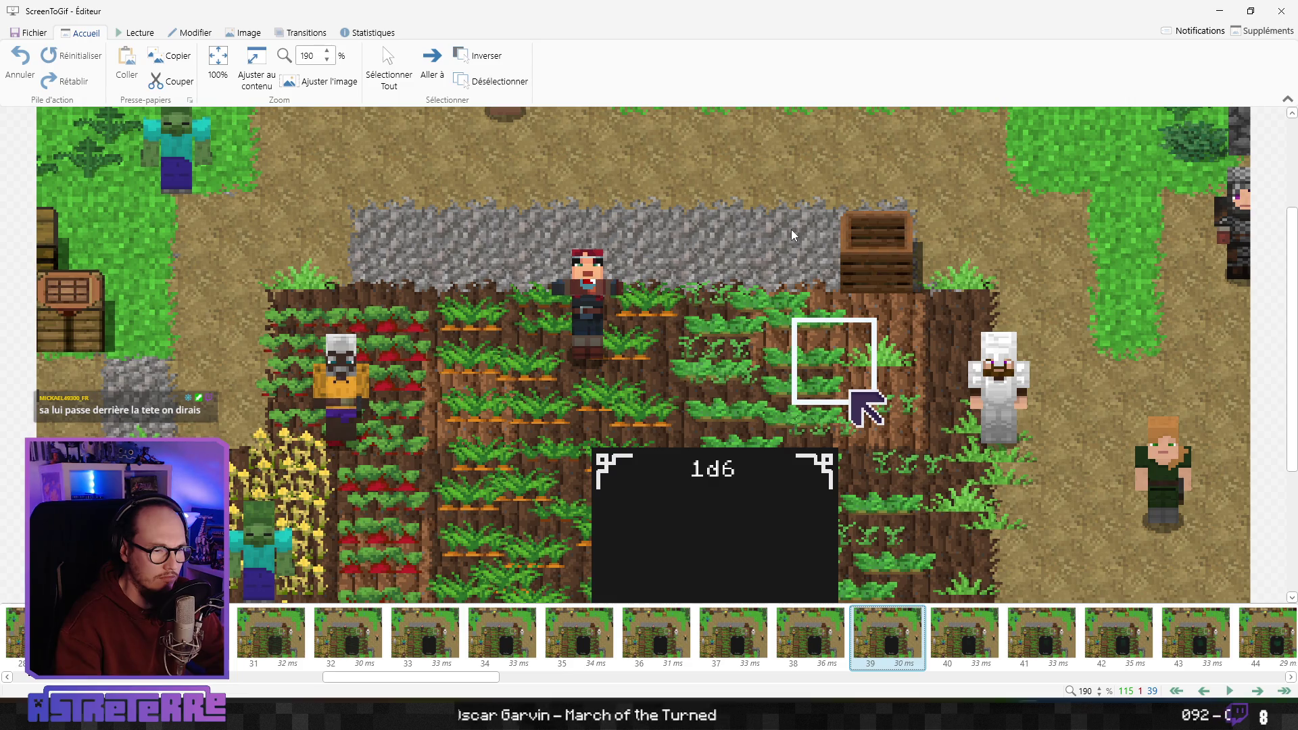
# Advance through the recording from frame 39 to the character raising and drinking the potion
pyautogui.press('Right')
pyautogui.press('Right')
pyautogui.press('Right')
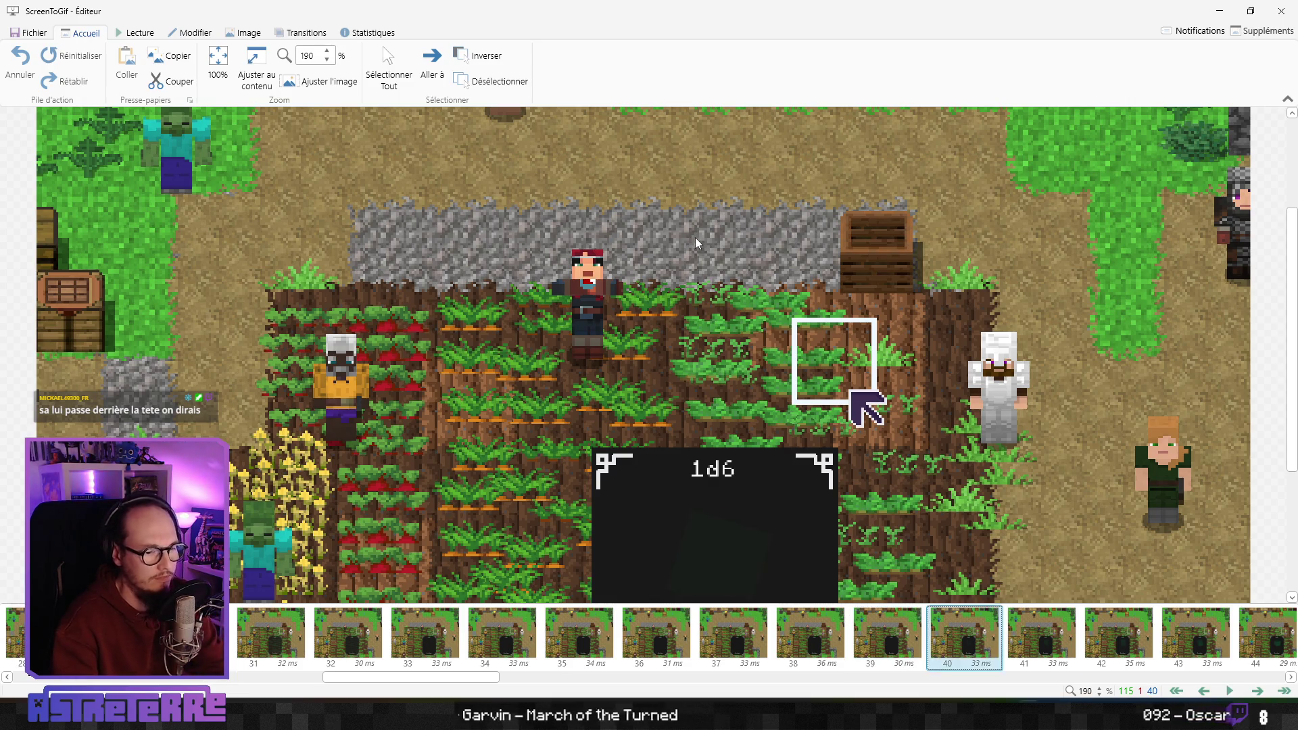
pyautogui.press('Right')
pyautogui.press('Right')
pyautogui.press('Right')
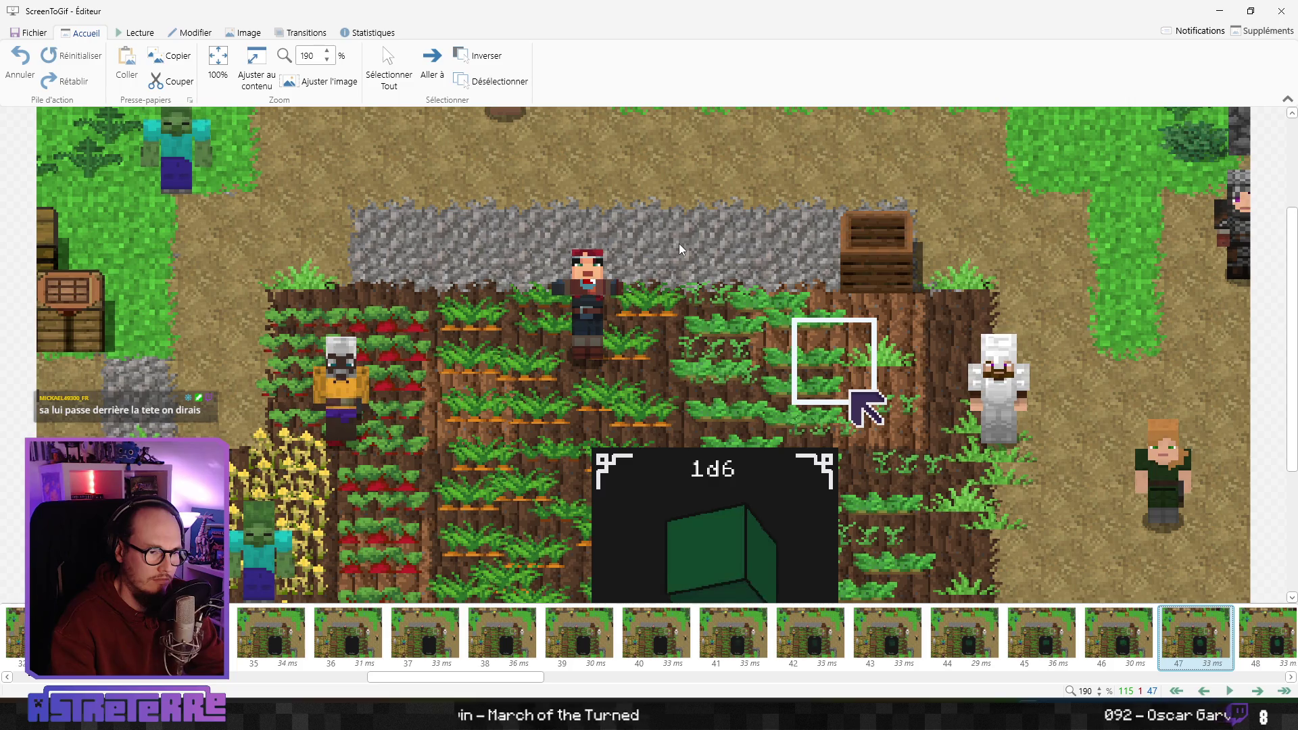
pyautogui.press('Right')
pyautogui.press('Right')
pyautogui.press('Right')
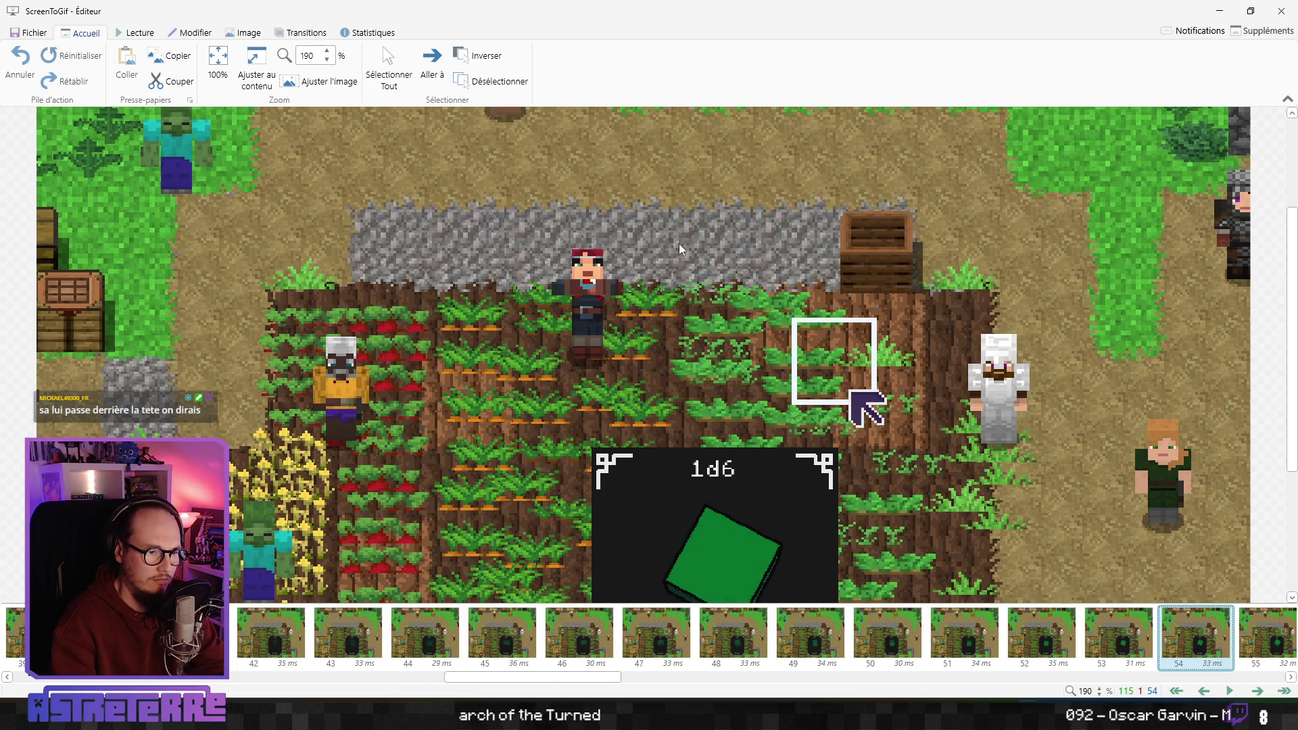
pyautogui.press('Right')
pyautogui.press('Right')
pyautogui.press('Right')
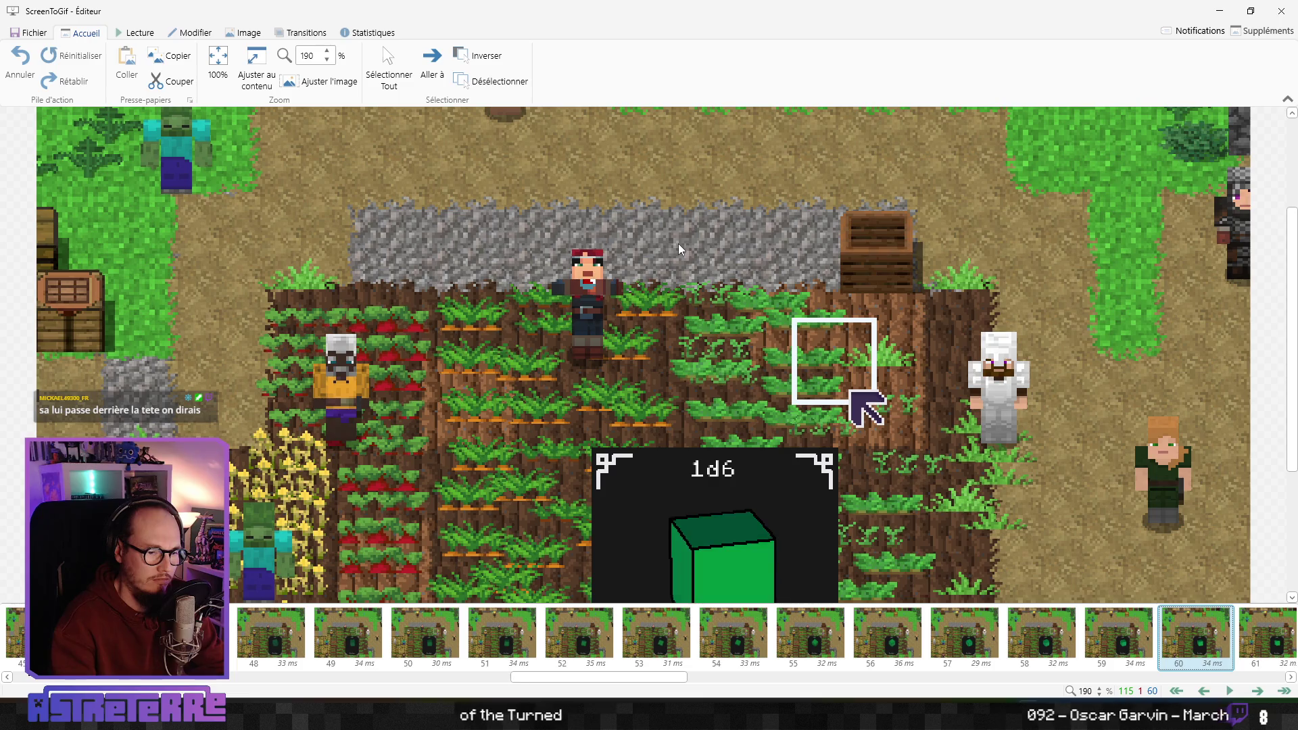
pyautogui.press('Right')
pyautogui.press('Right')
pyautogui.press('Right')
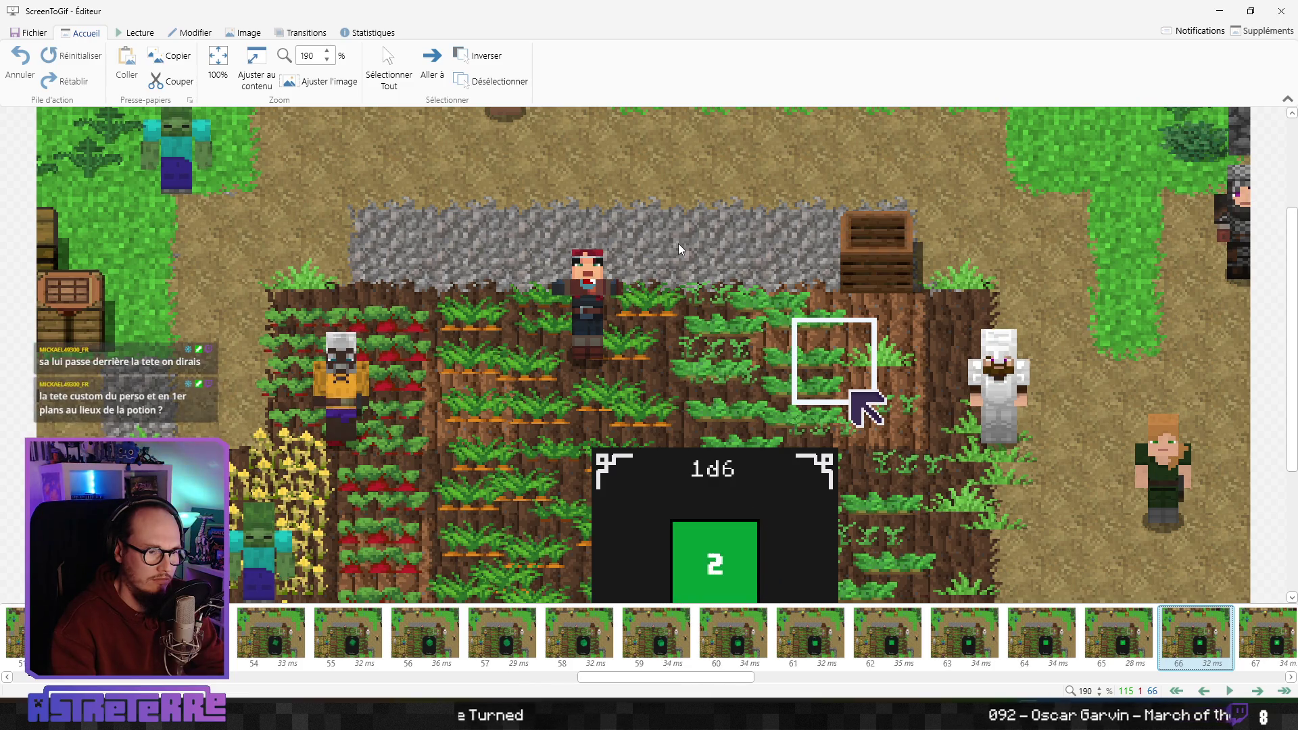
pyautogui.press('Right')
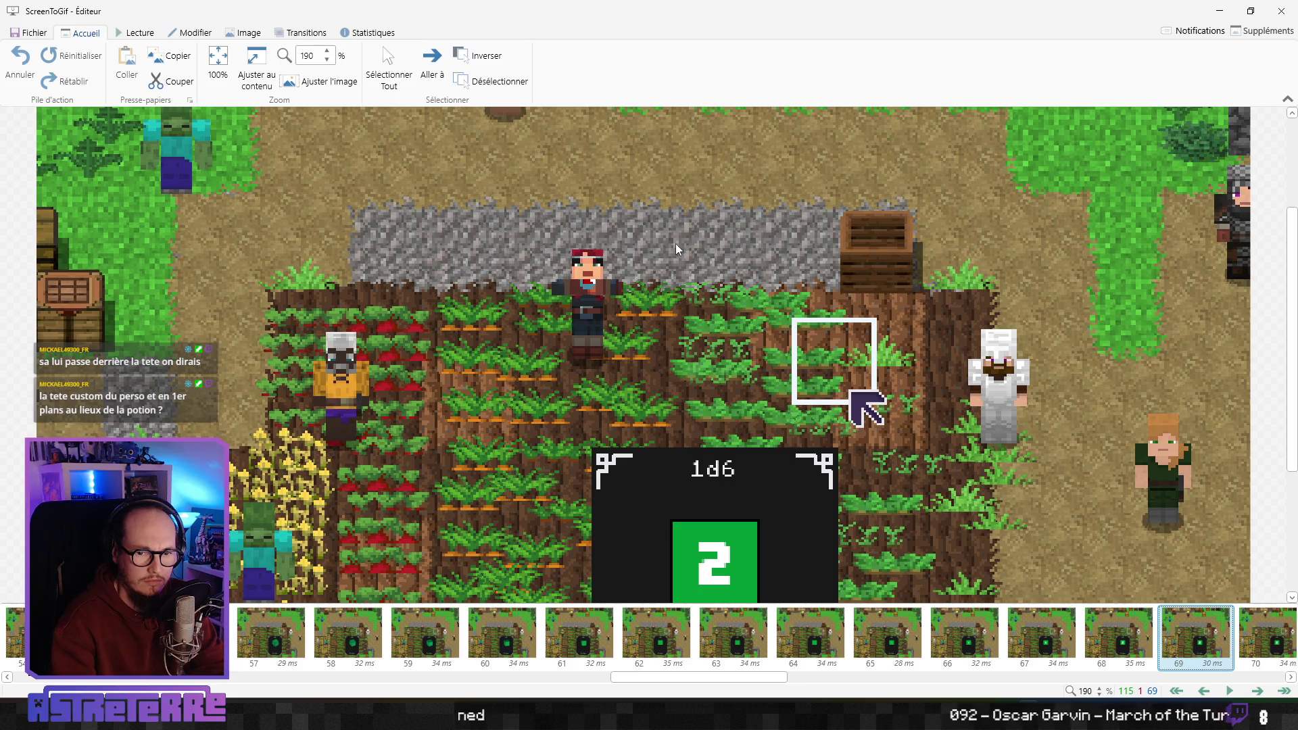
pyautogui.press('Right')
pyautogui.press('Right')
pyautogui.press('Right')
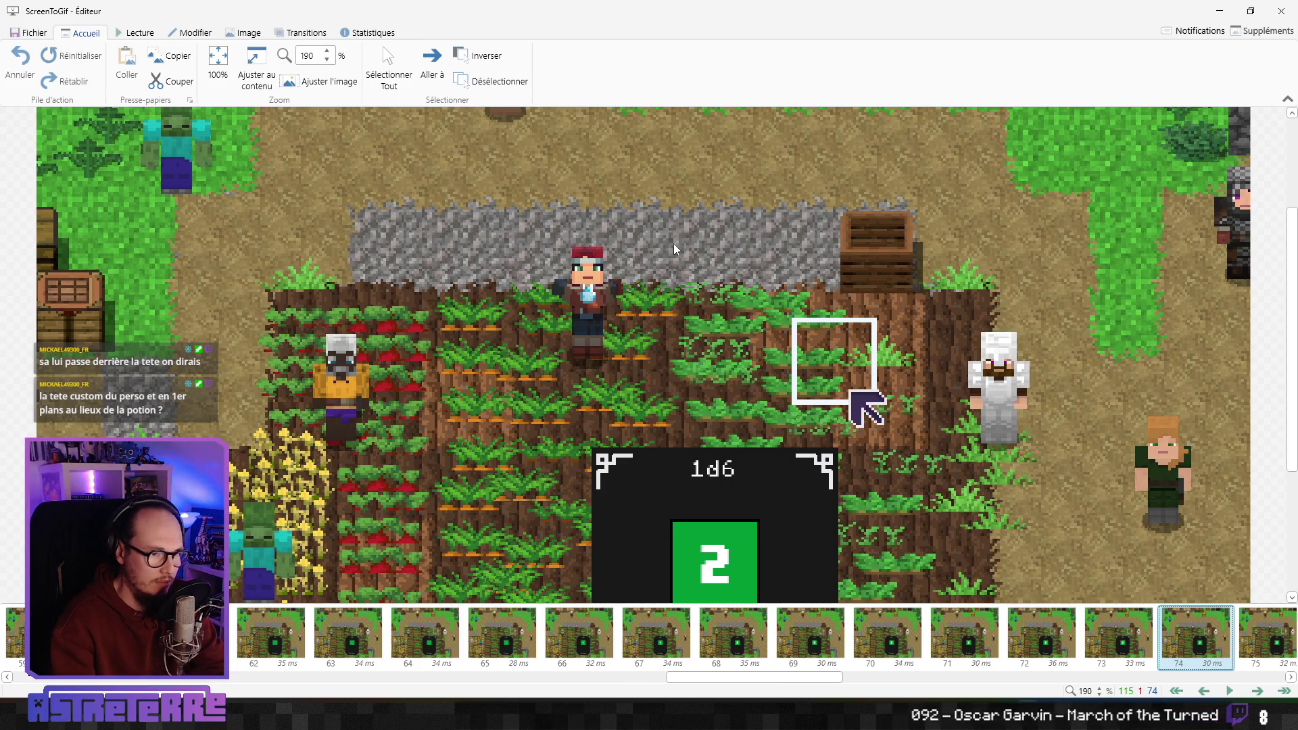
pyautogui.press('Right')
pyautogui.press('Right')
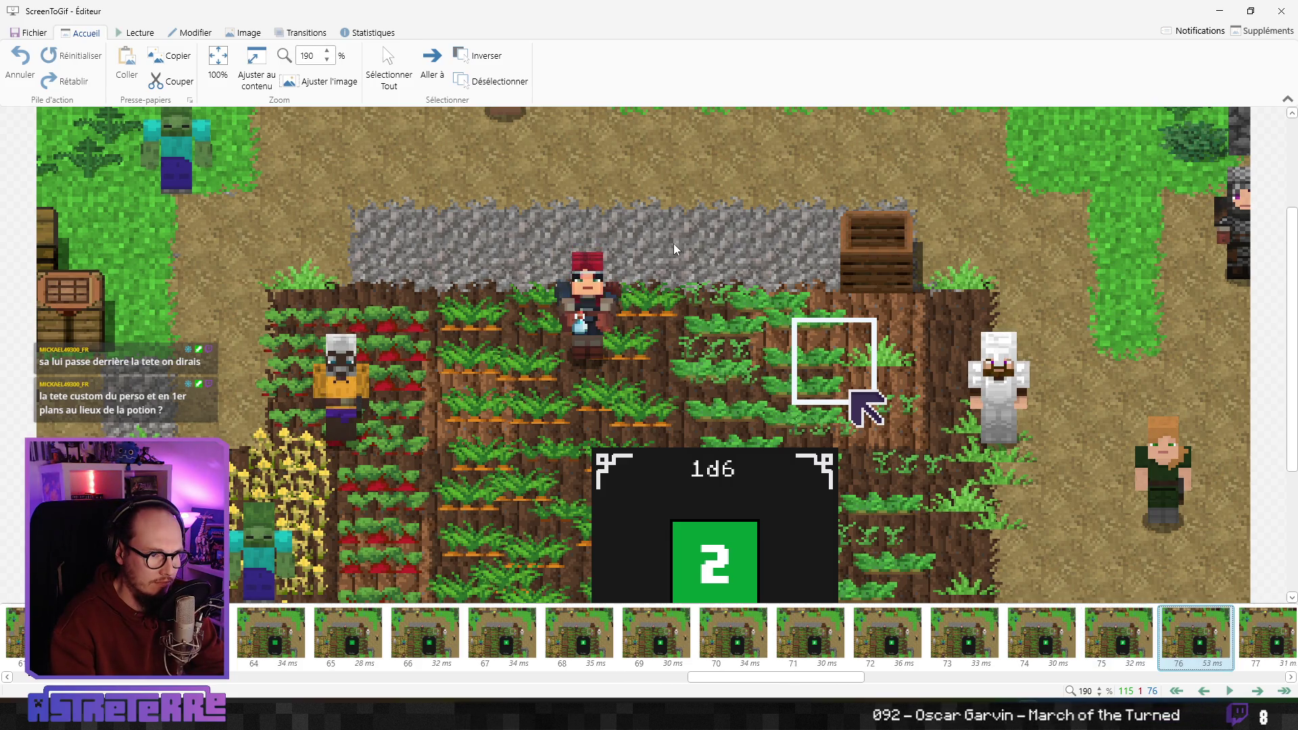
pyautogui.press('Right')
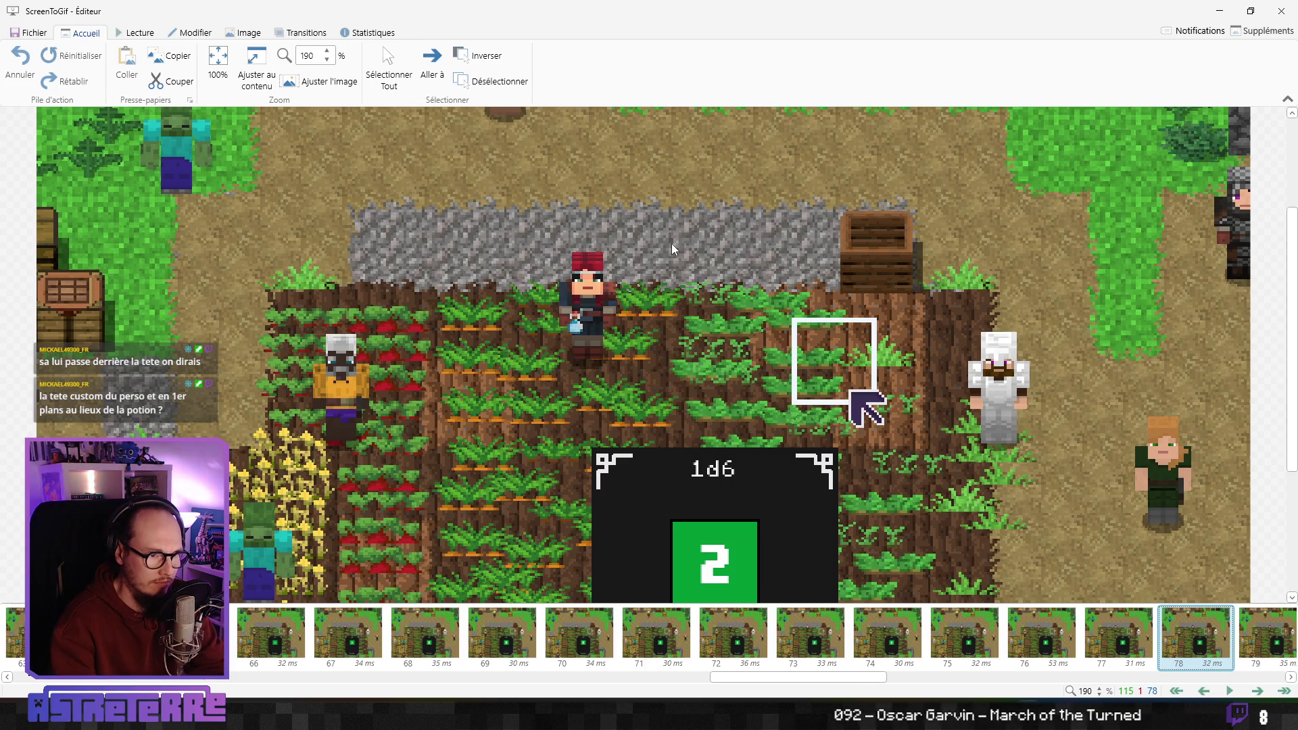
# Compare adjacent drinking frames, step back to frames 73 and 70, then return to Godot
pyautogui.press('Left')
pyautogui.press('Left')
pyautogui.press('Left')
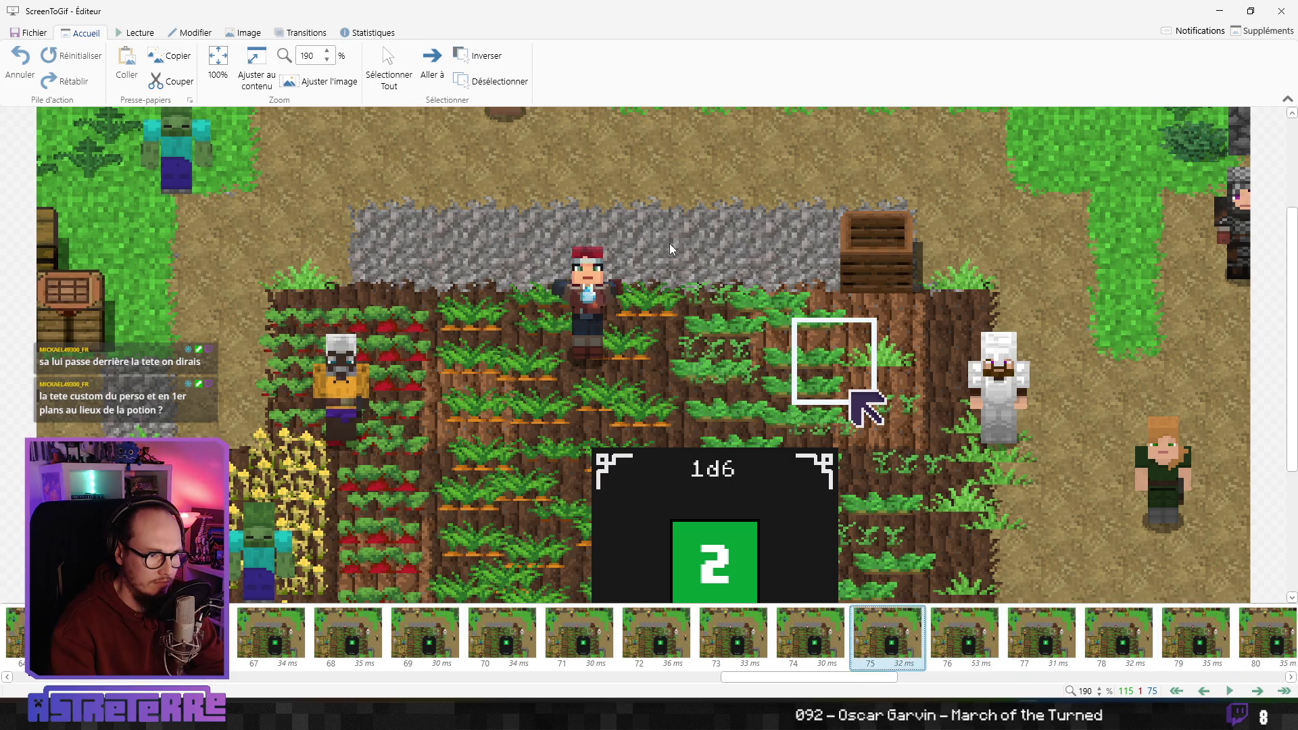
pyautogui.press('Left')
pyautogui.press('Left')
pyautogui.press('Right')
pyautogui.press('Right')
pyautogui.press('Left')
pyautogui.press('Right')
pyautogui.press('Right')
pyautogui.press('Right')
pyautogui.press('Right')
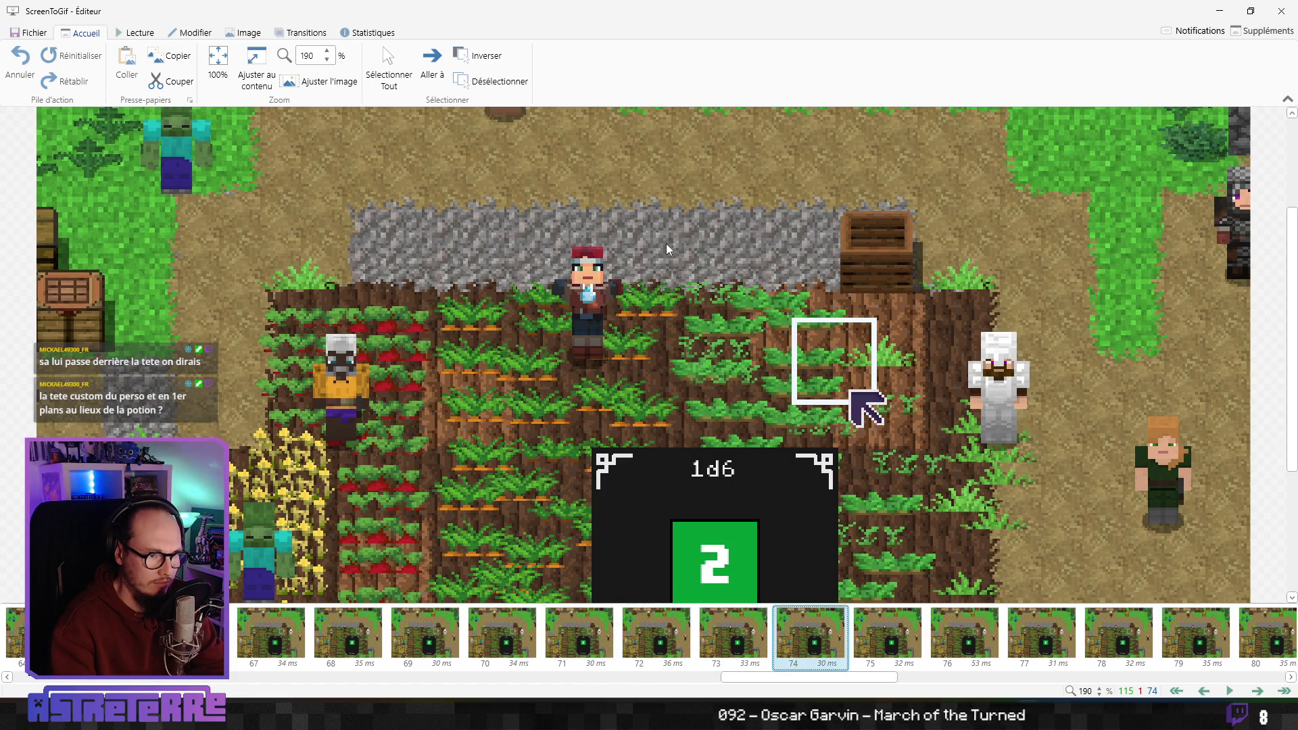
pyautogui.press('Left')
pyautogui.press('Left')
pyautogui.press('Left')
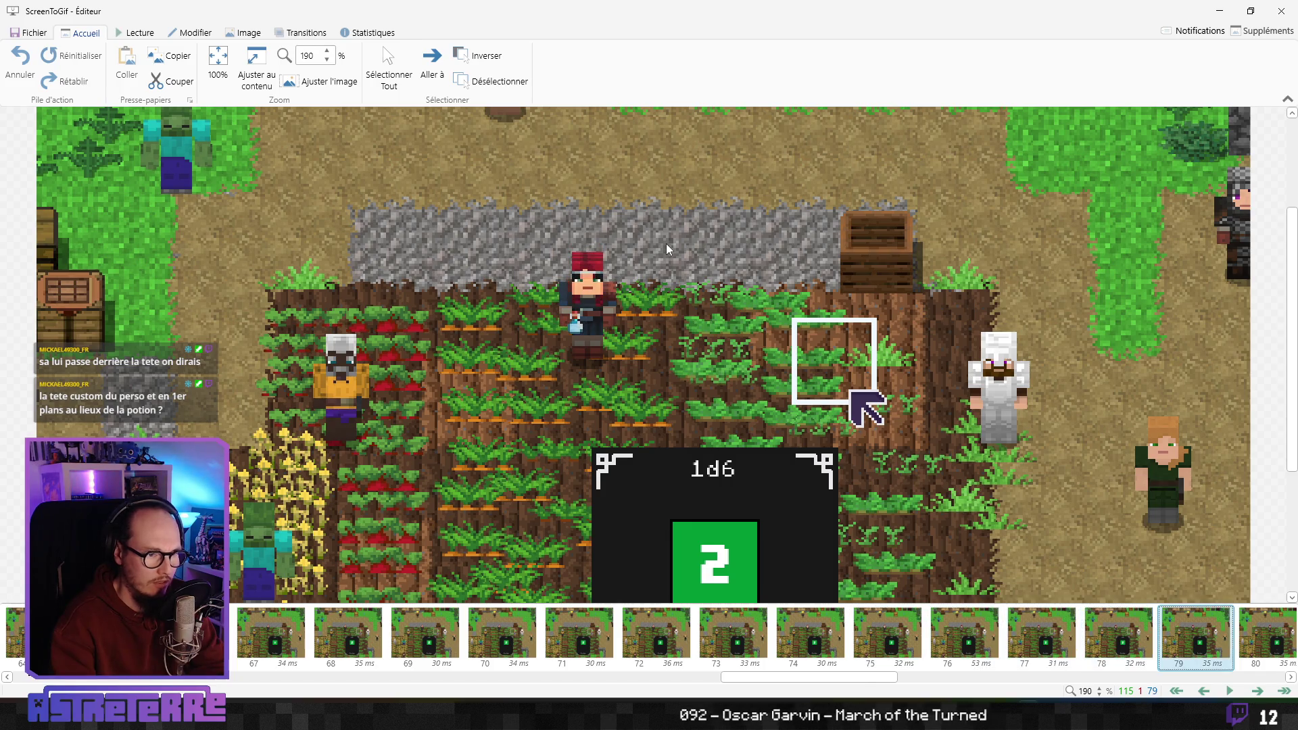
pyautogui.press('Left')
pyautogui.press('Left')
pyautogui.press('Left')
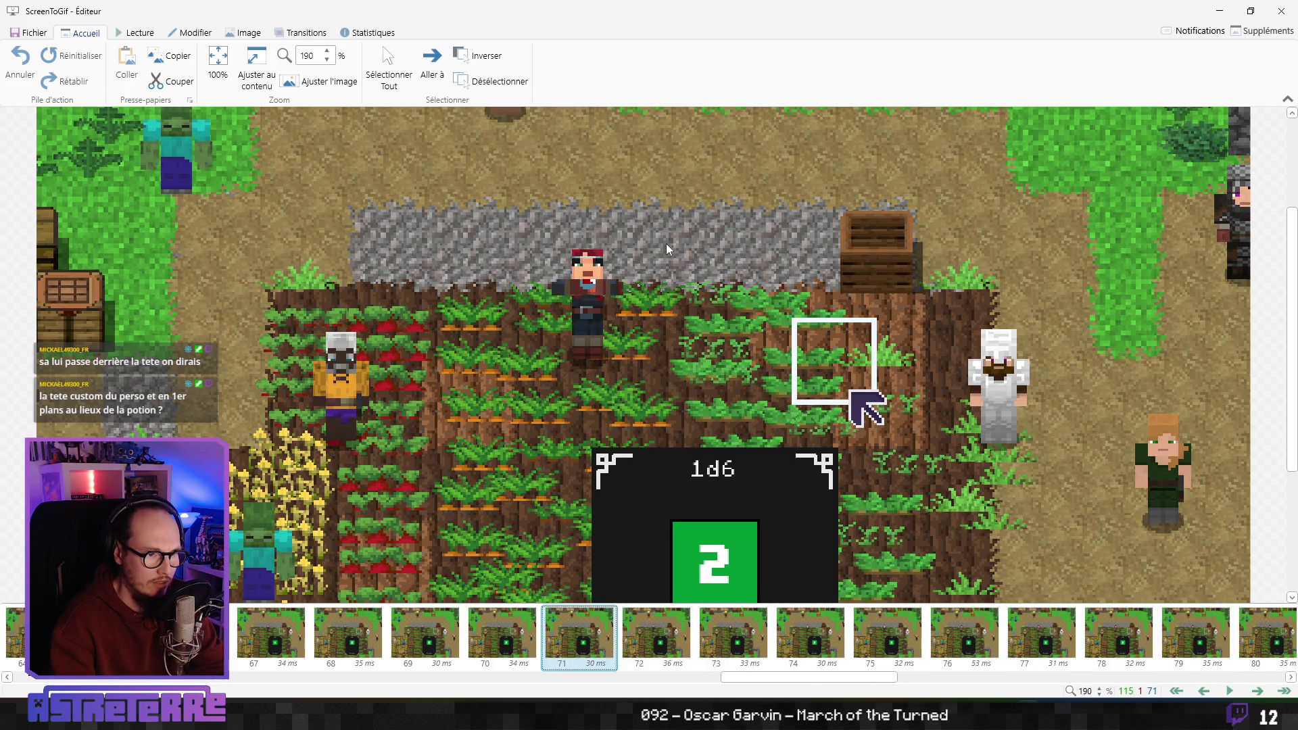
pyautogui.hotkey('alt', 'Tab')
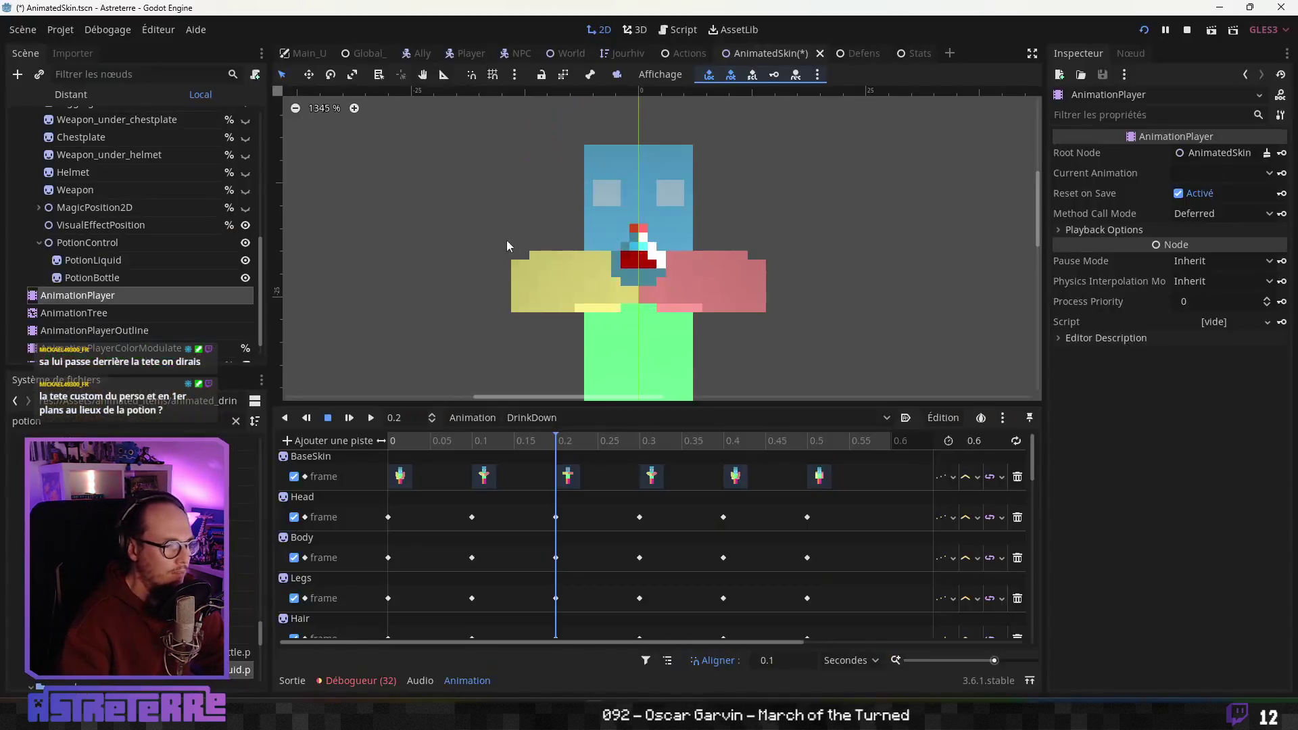
# Inspect the Head, BaseSkin, BodyFix and HeadFix nodes, expanding BodyFix's Z Index settings
pyautogui.scroll(5, 156, 229)
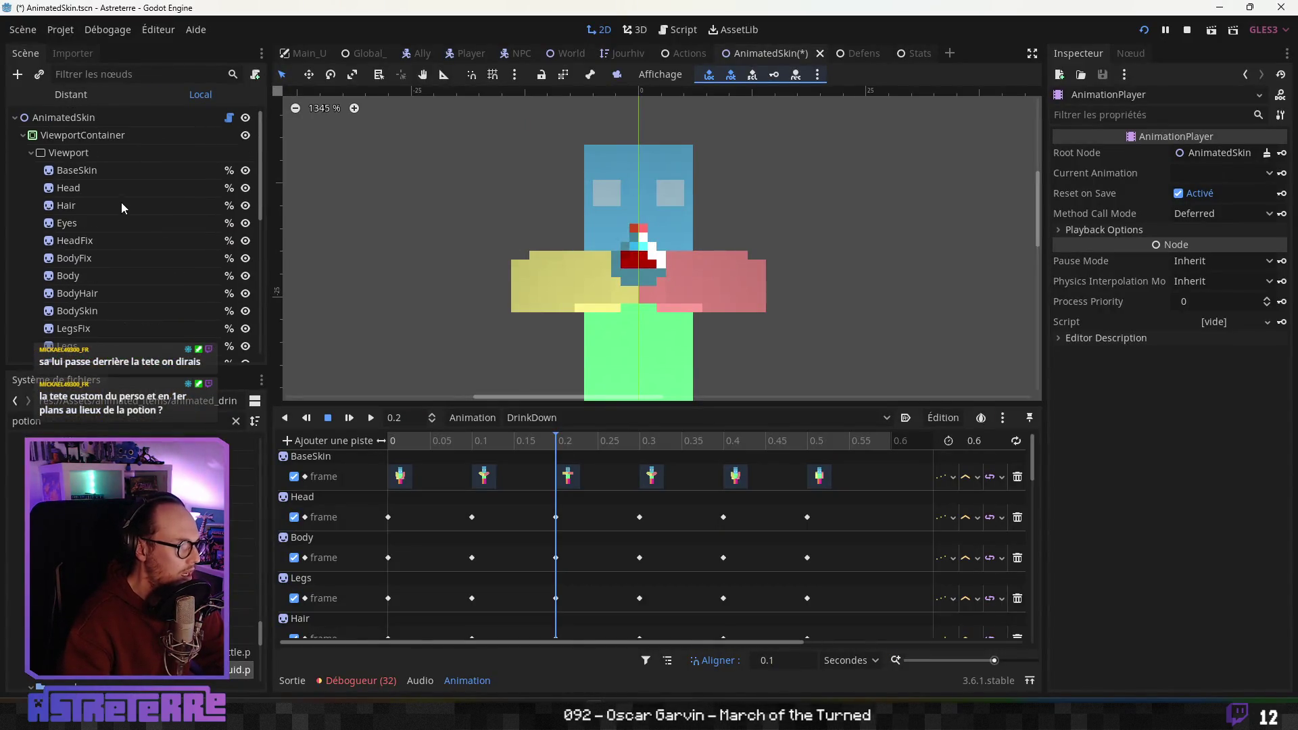
pyautogui.click(112, 191)
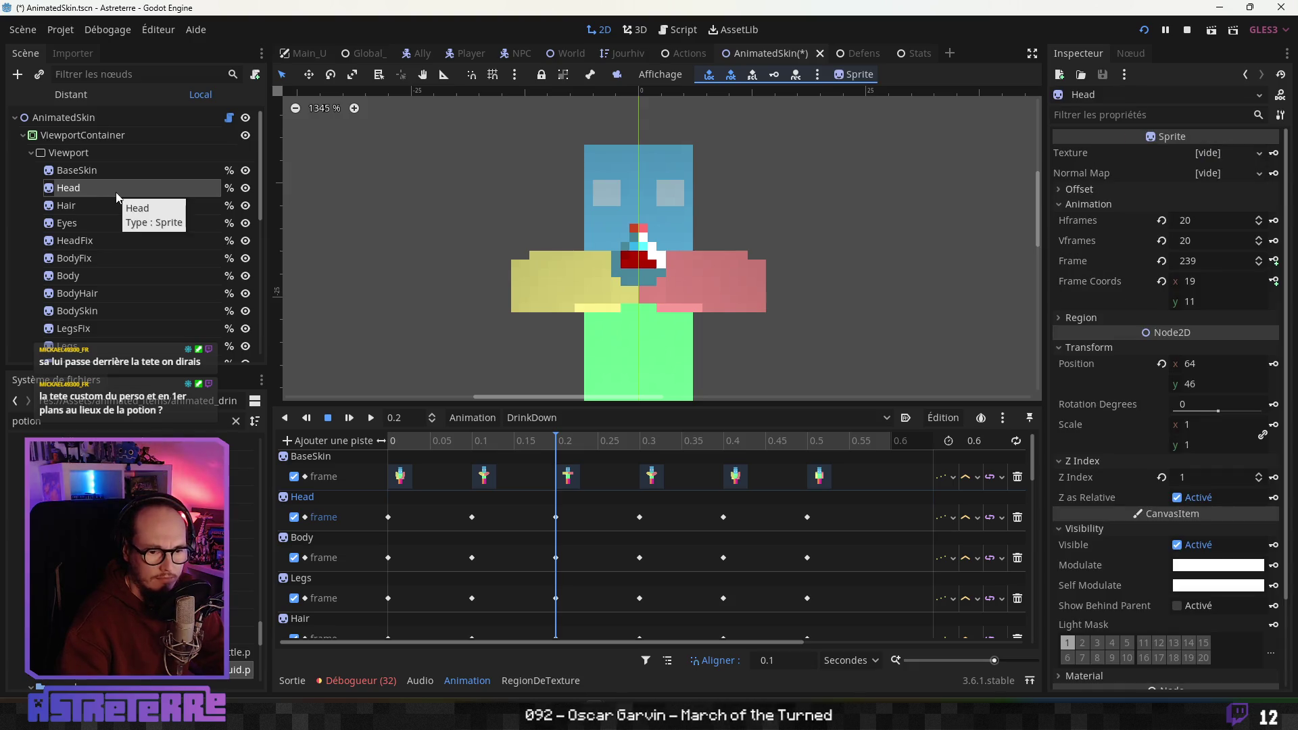
pyautogui.click(71, 174)
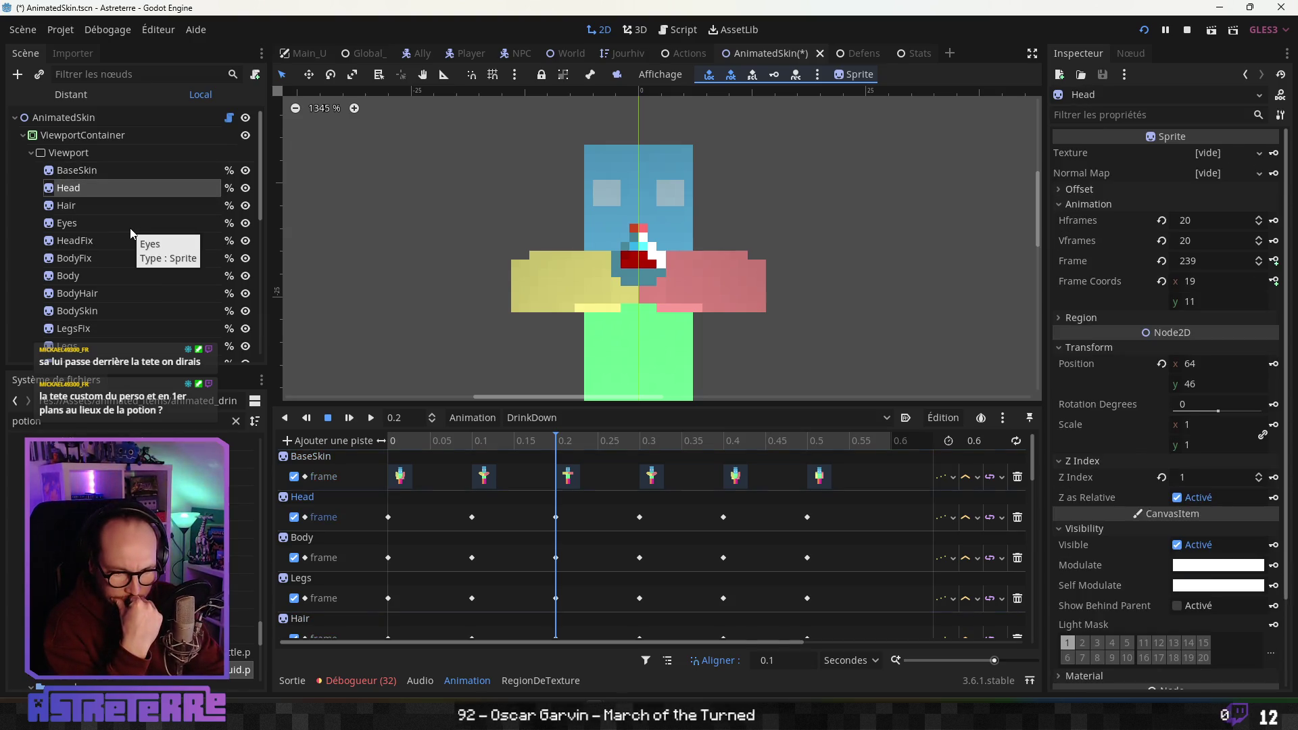
pyautogui.press('Down')
pyautogui.press('Down')
pyautogui.press('Down')
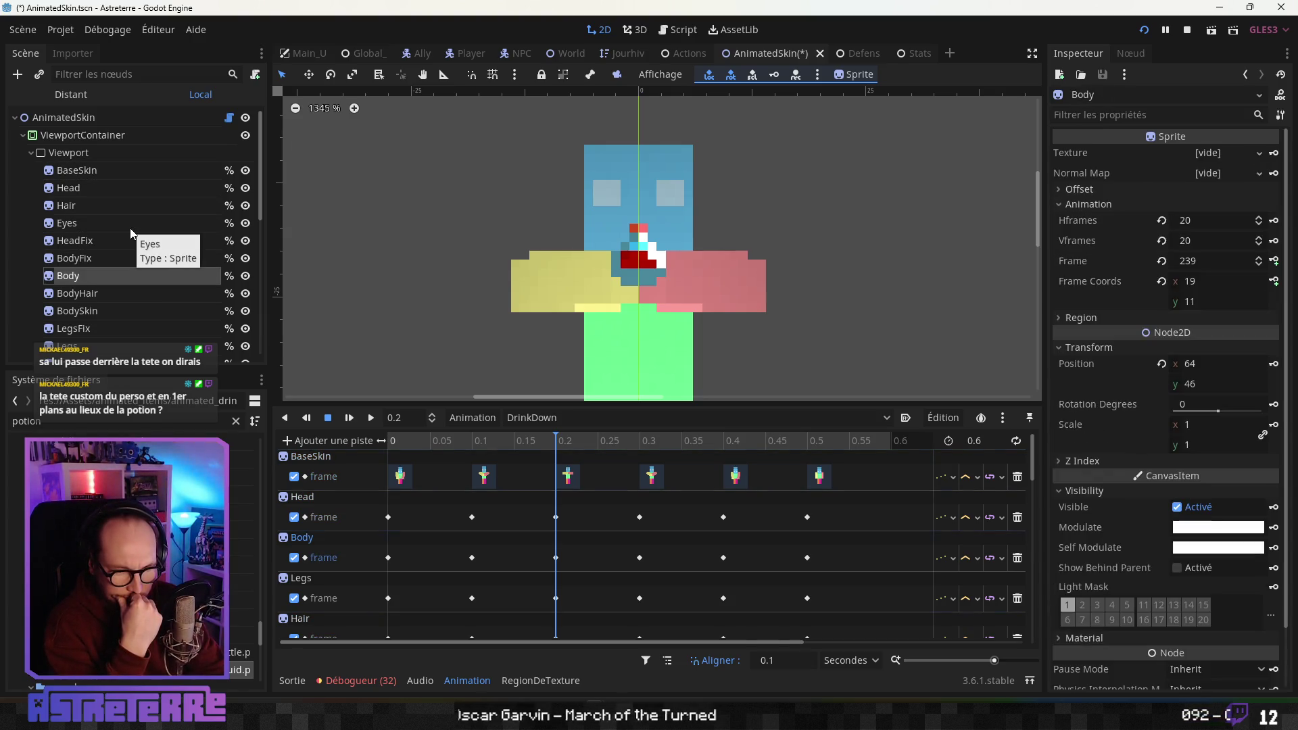
pyautogui.press('Up')
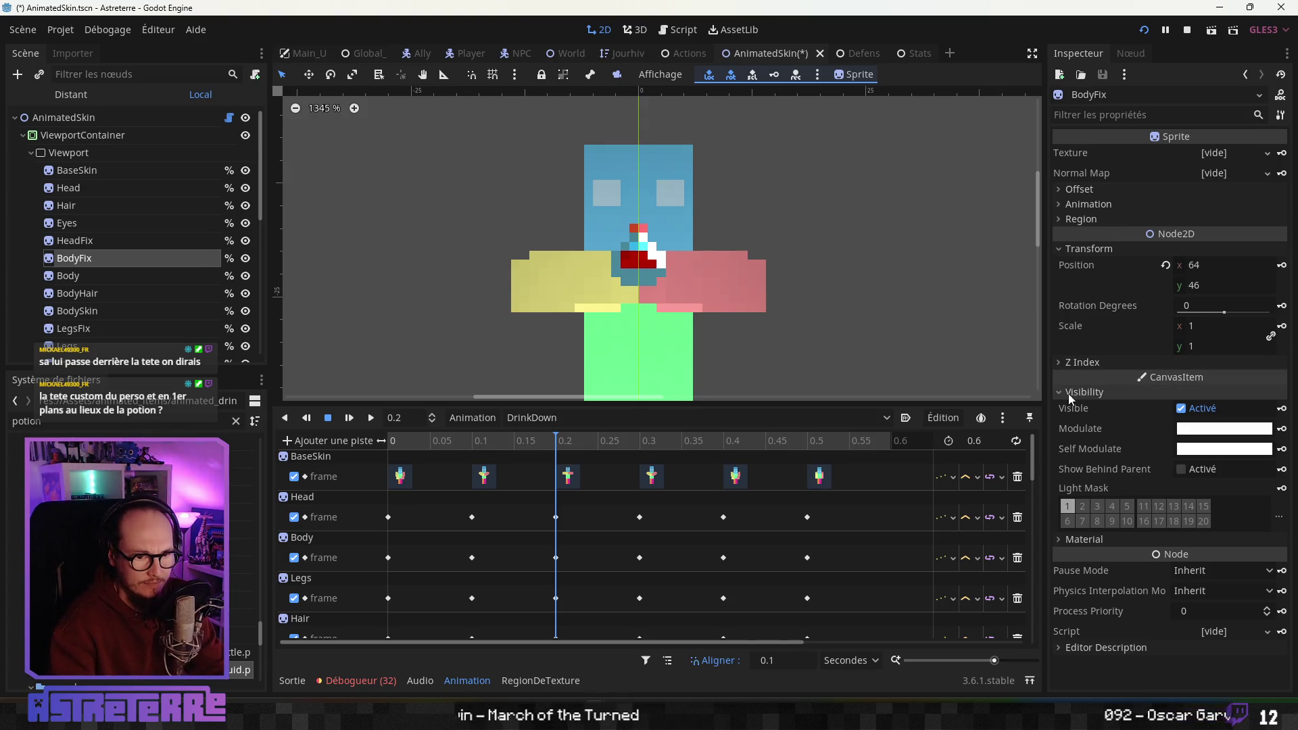
pyautogui.click(1065, 365)
pyautogui.click(61, 238)
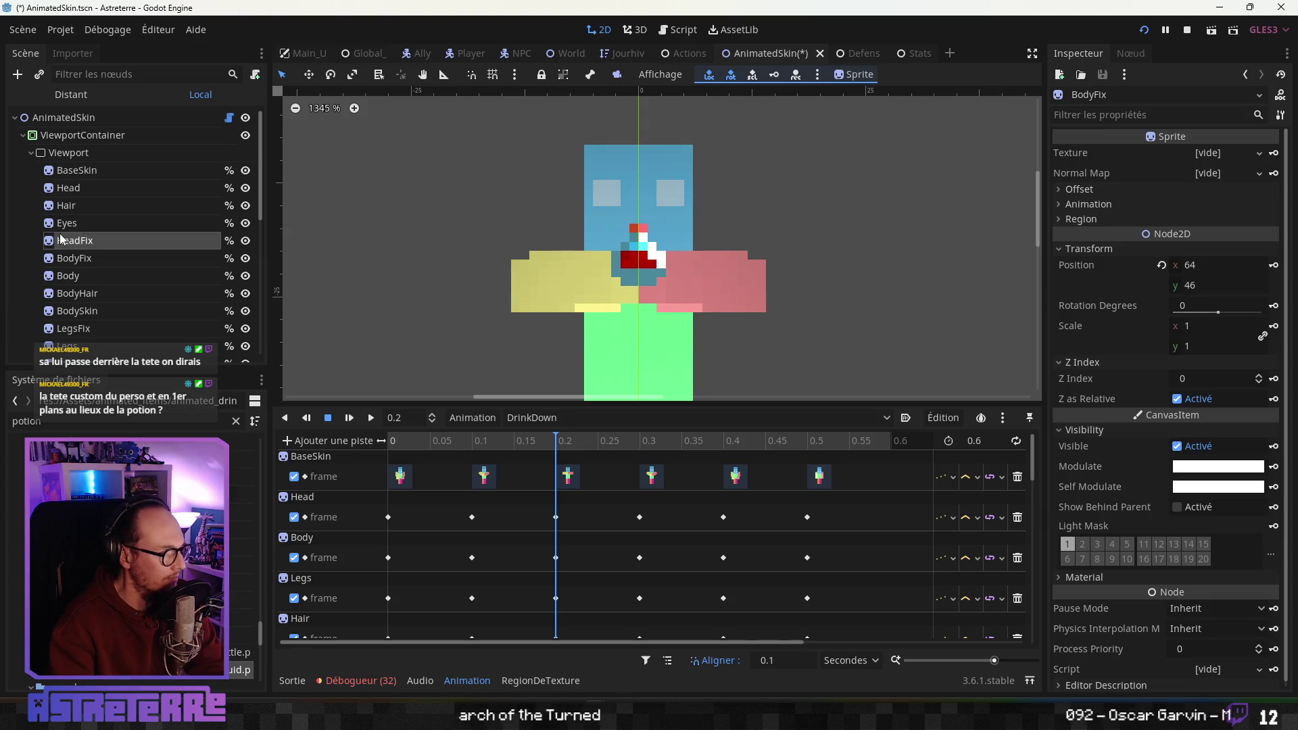
pyautogui.click(90, 257)
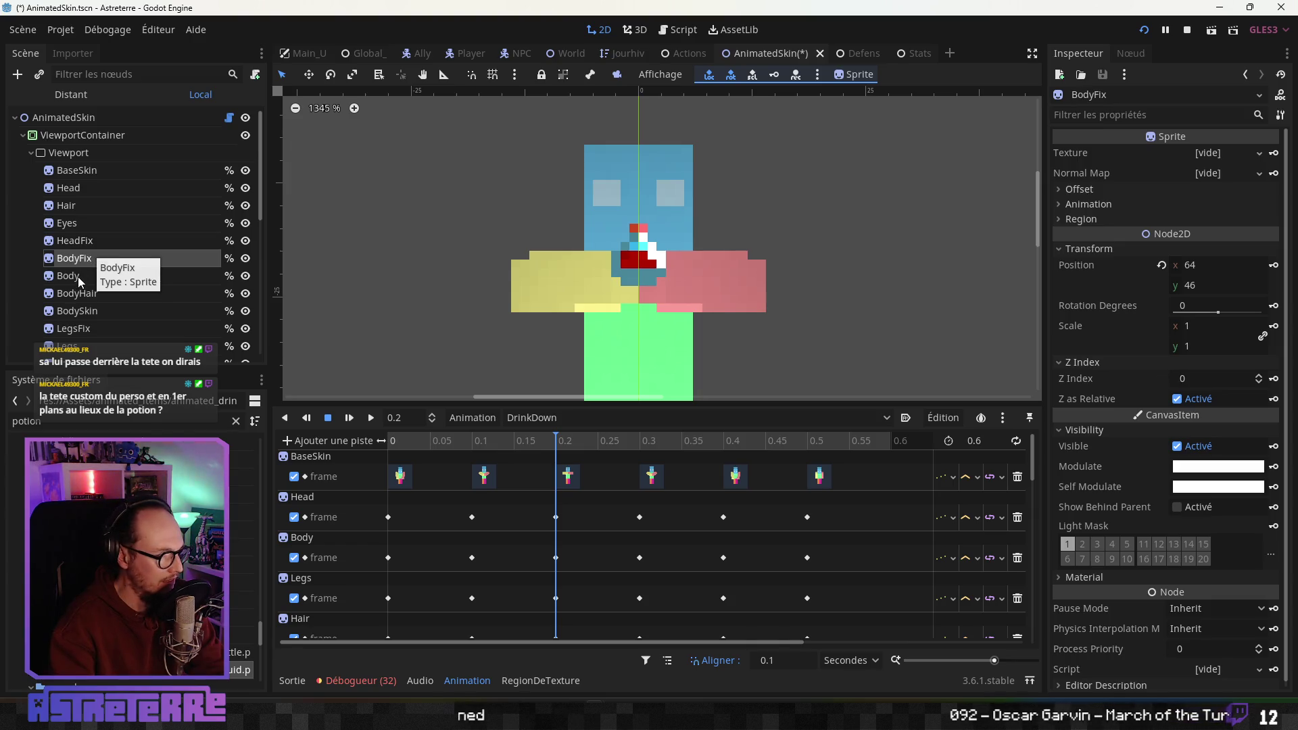
# Check Z Index on Body, BodySkin, Weapon and PotionControl (2), then save and run the game
pyautogui.click(78, 277)
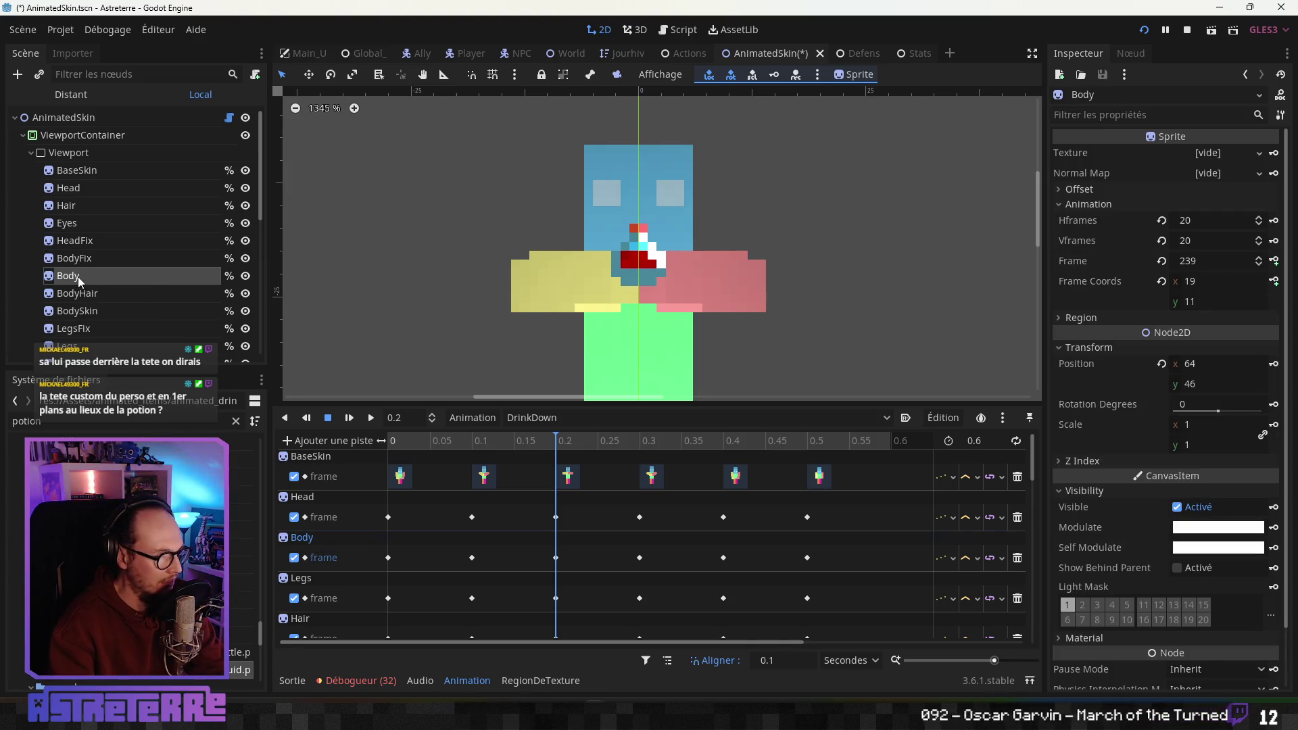
pyautogui.click(104, 313)
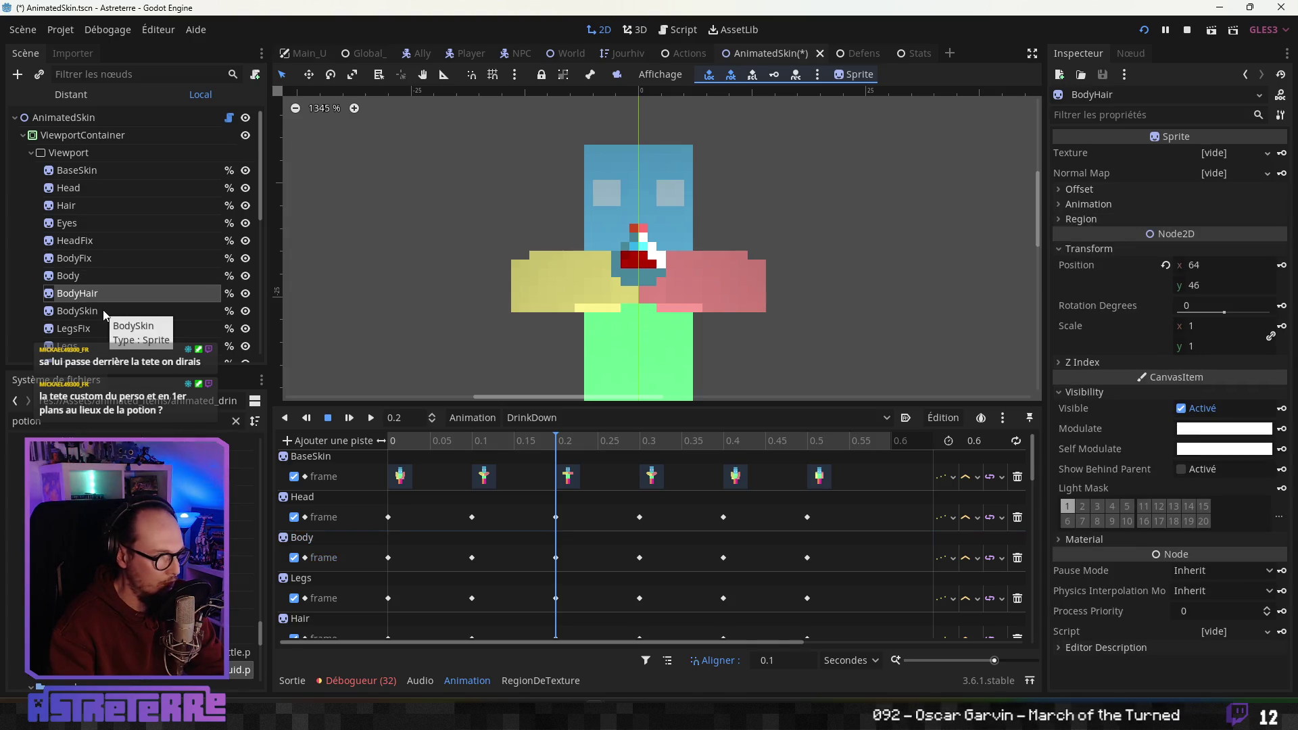
pyautogui.scroll(-5, 101, 304)
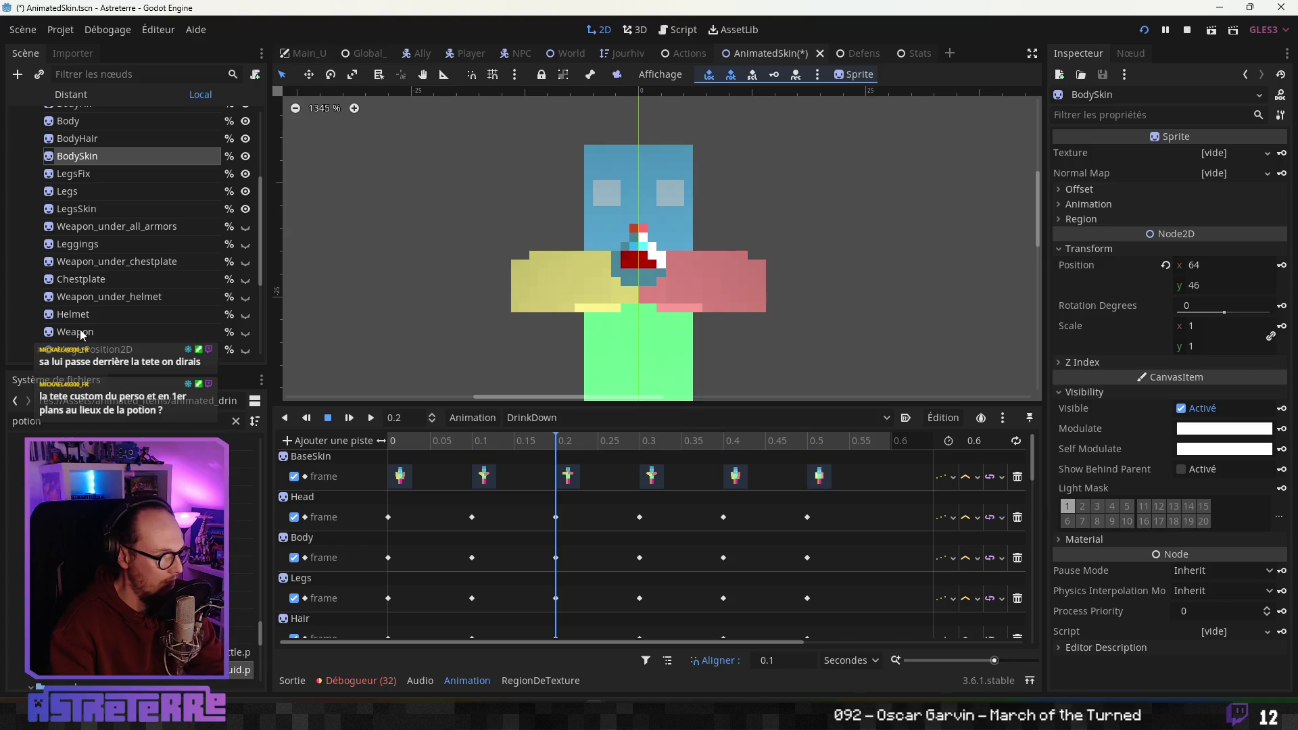
pyautogui.click(81, 332)
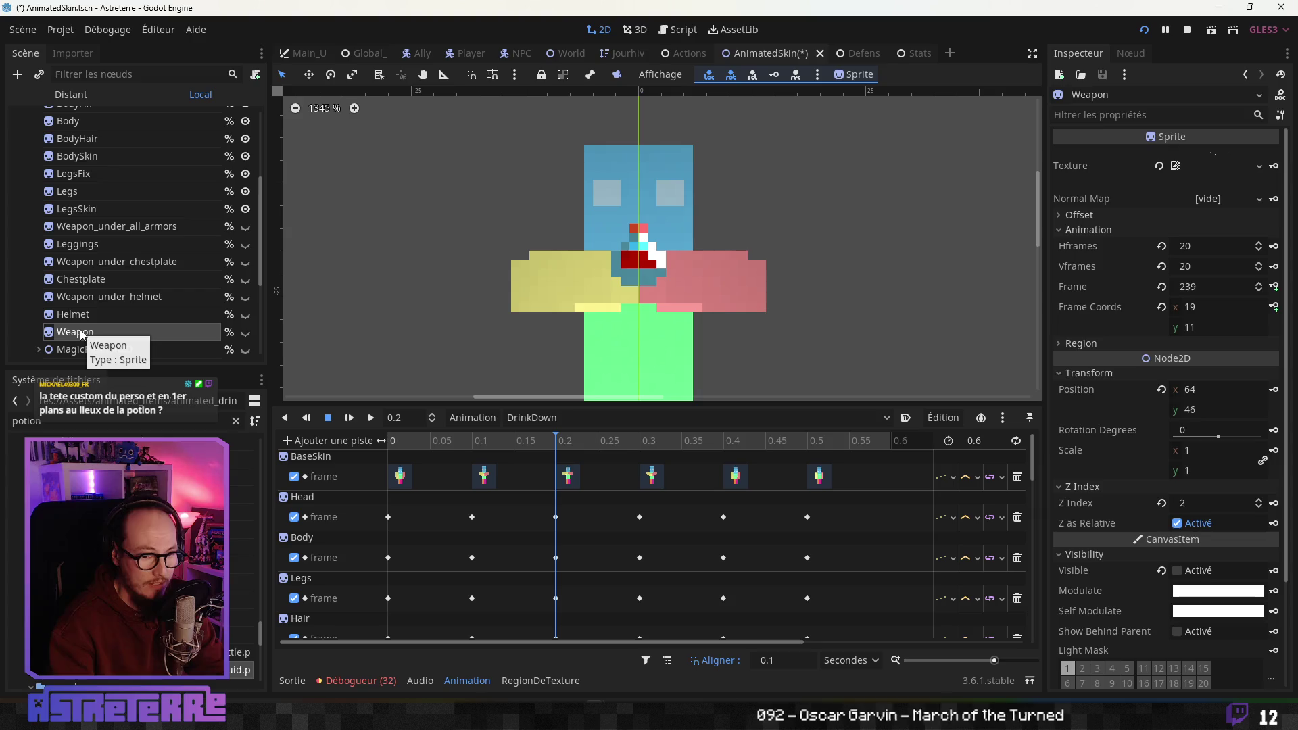
pyautogui.scroll(-1, 85, 334)
pyautogui.click(95, 319)
pyautogui.scroll(-2, 101, 316)
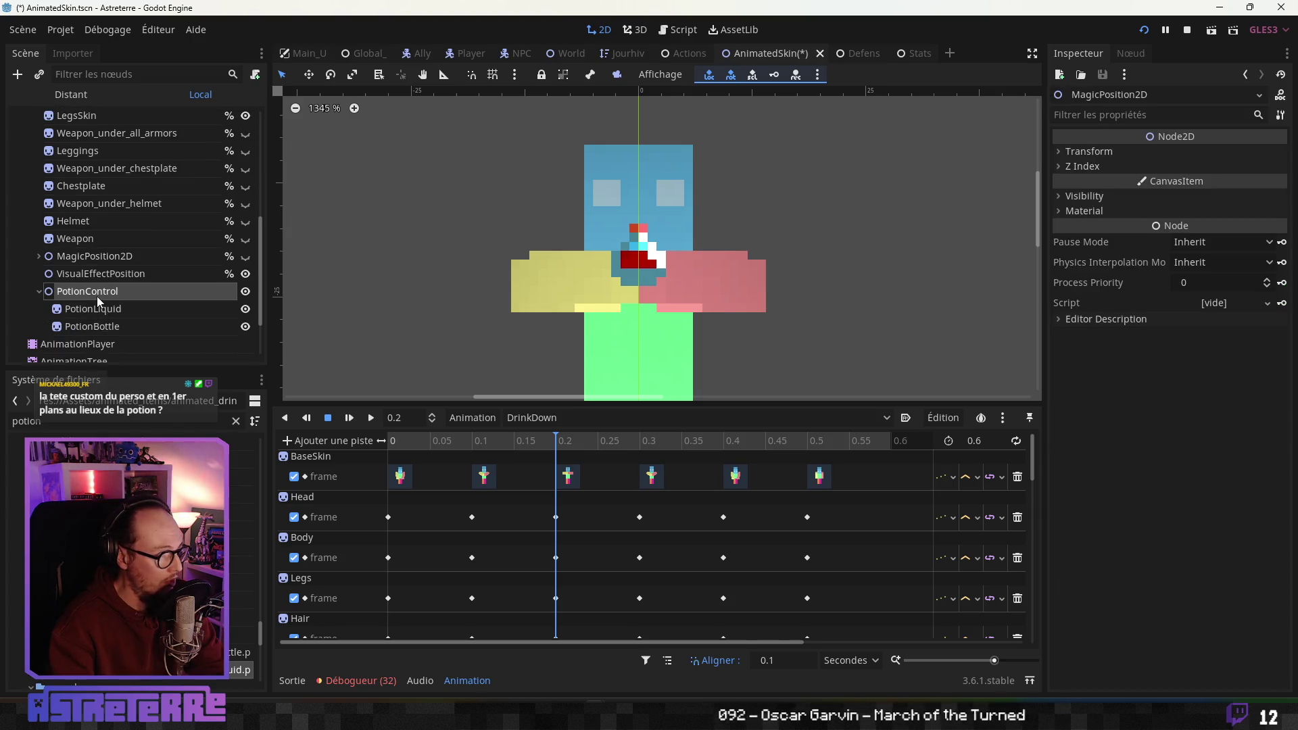
pyautogui.click(97, 297)
pyautogui.click(1100, 266)
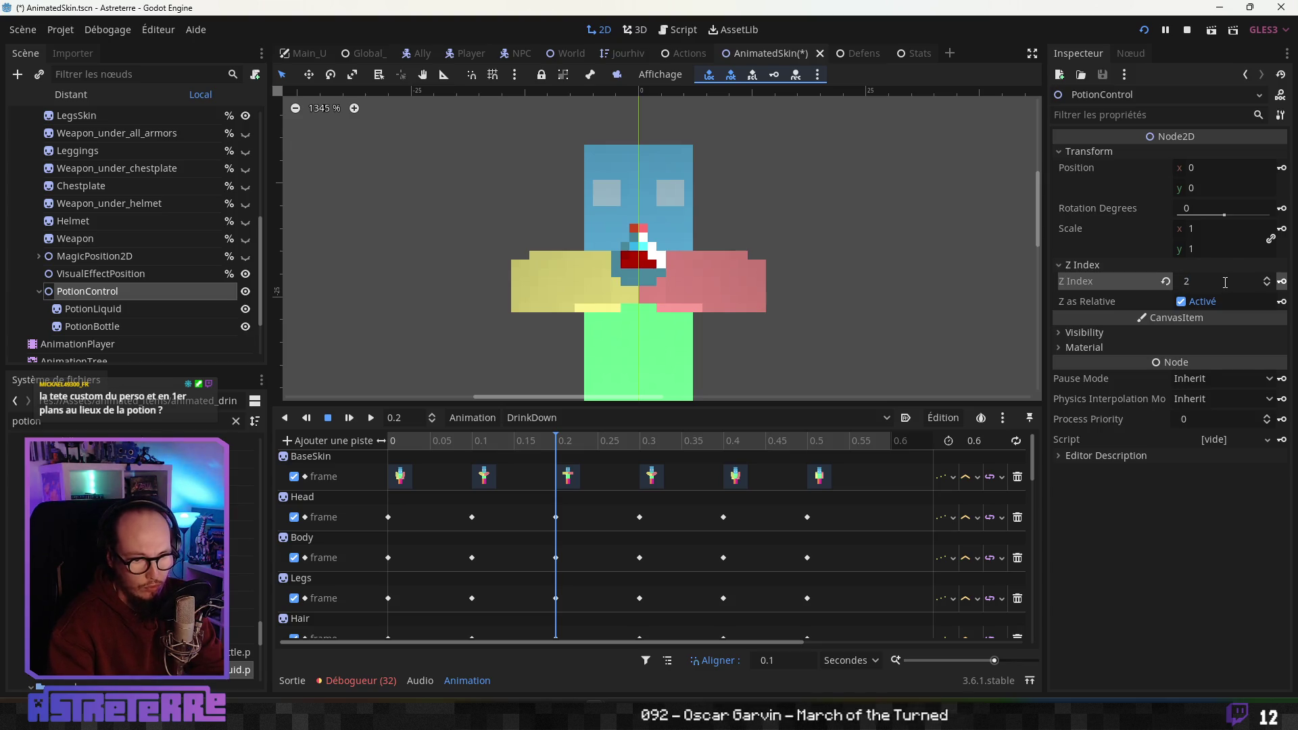
pyautogui.click(1143, 31)
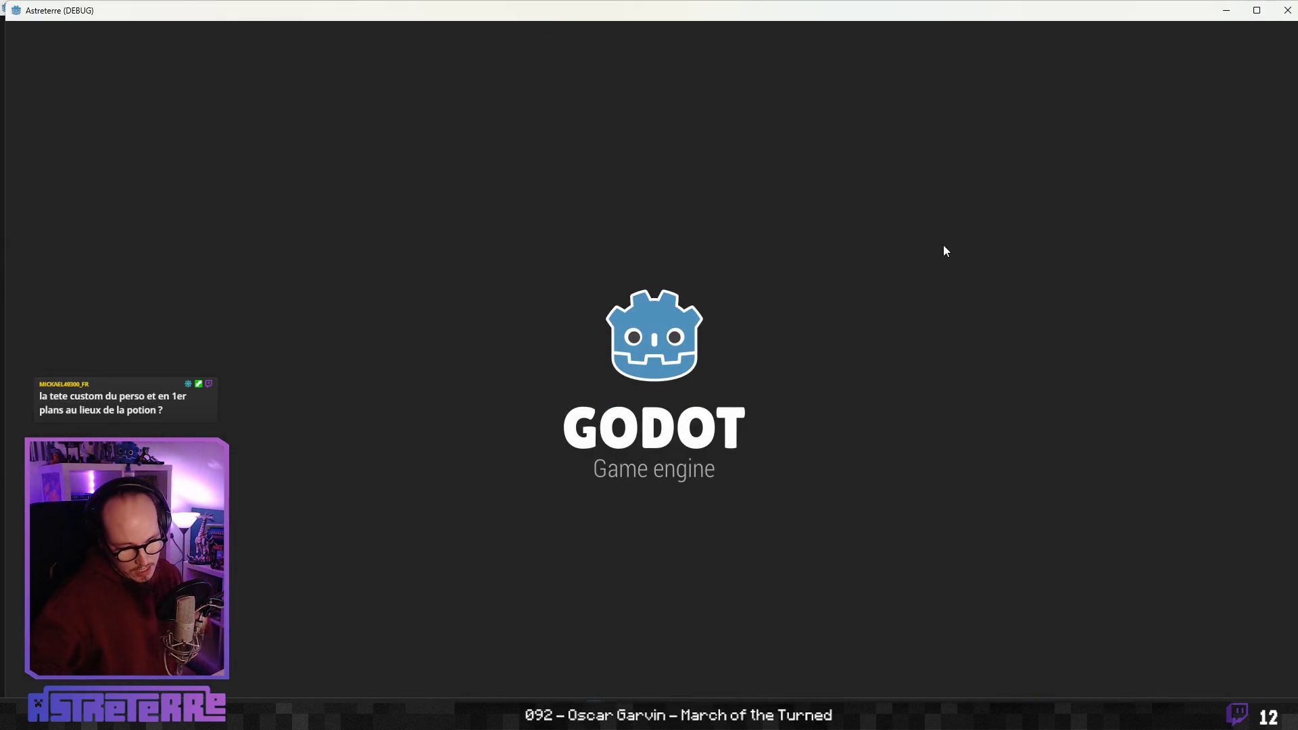
# Quit the ScreenToGif editor and close the running game window
pyautogui.click(1042, 695)
pyautogui.click(1275, 11)
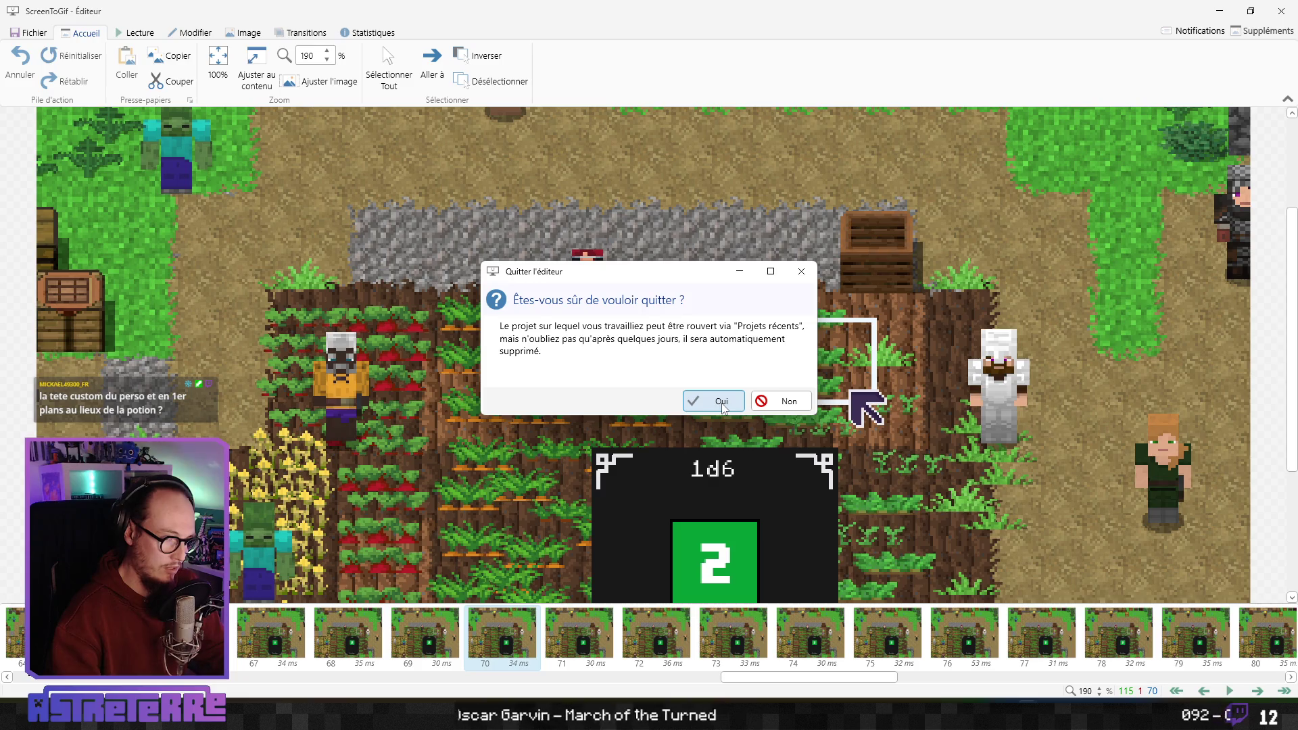
pyautogui.click(722, 406)
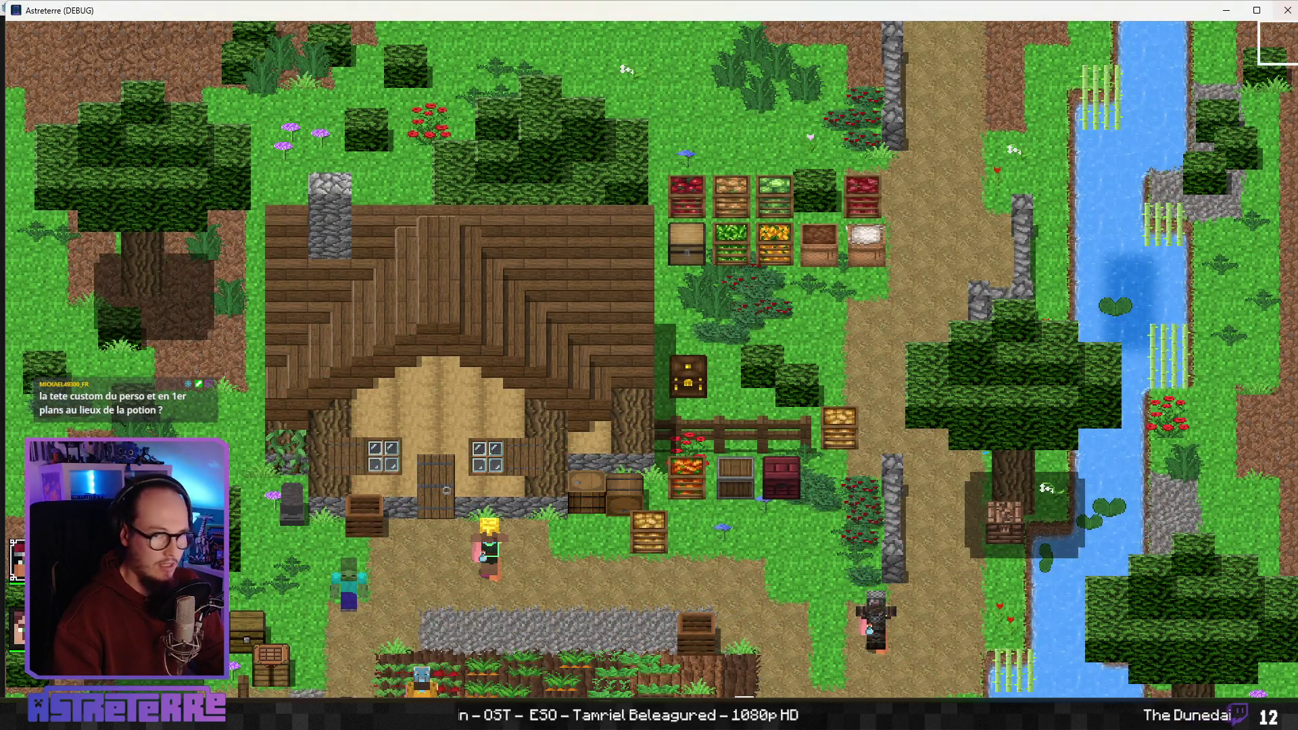
pyautogui.click(1284, 20)
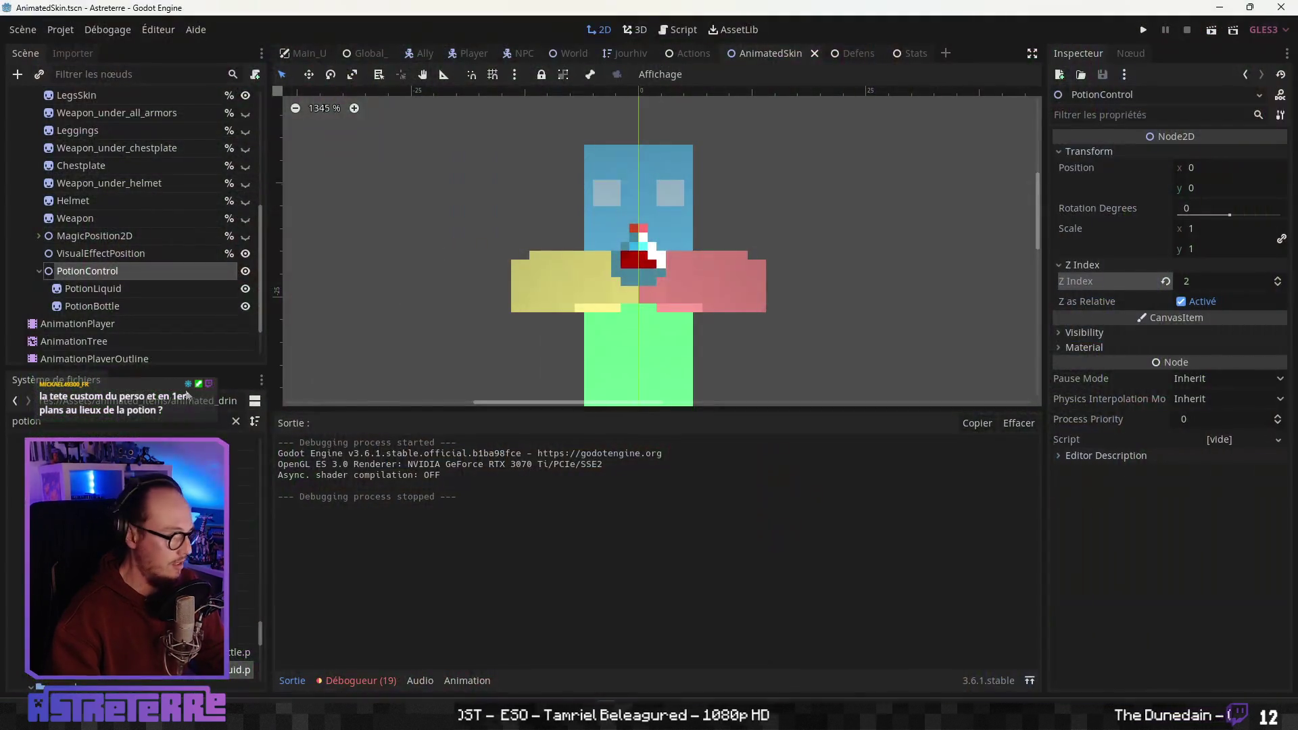
# Activate the AnimationTree, hide PotionControl in the preview, then save and relaunch the game
pyautogui.click(86, 341)
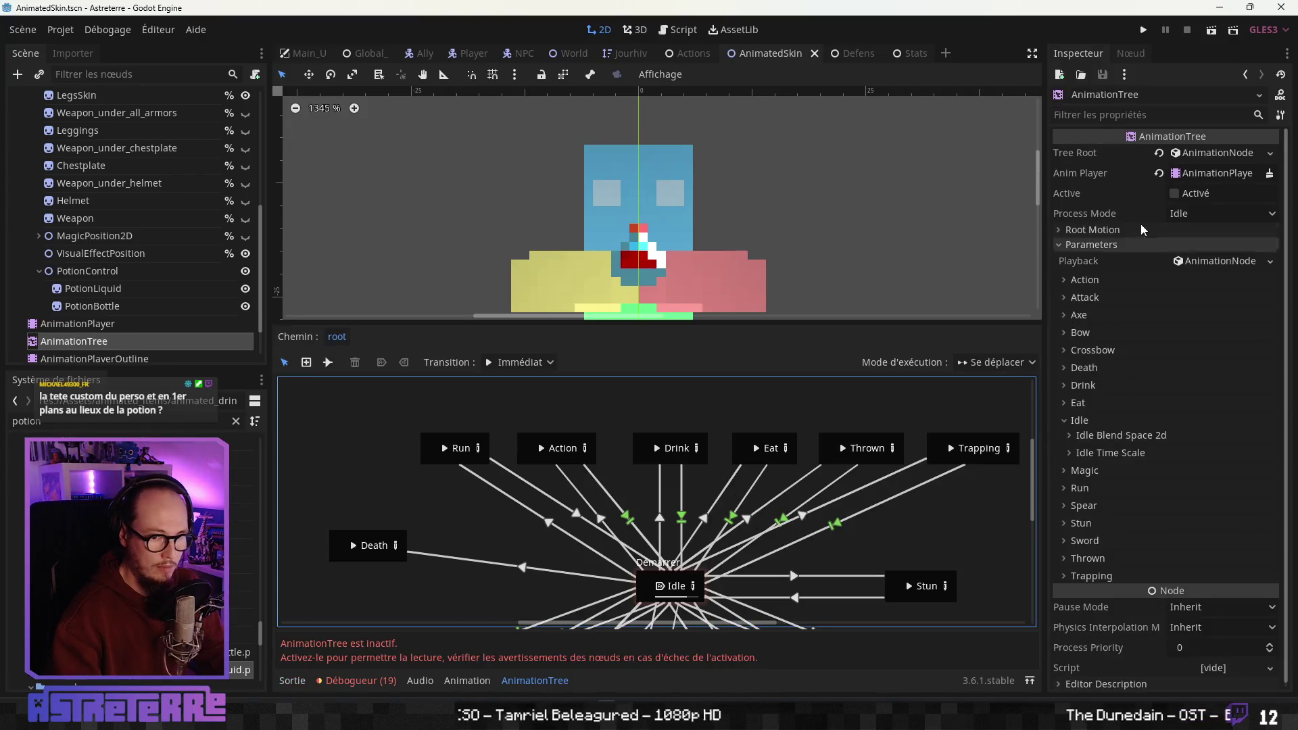
pyautogui.click(1173, 193)
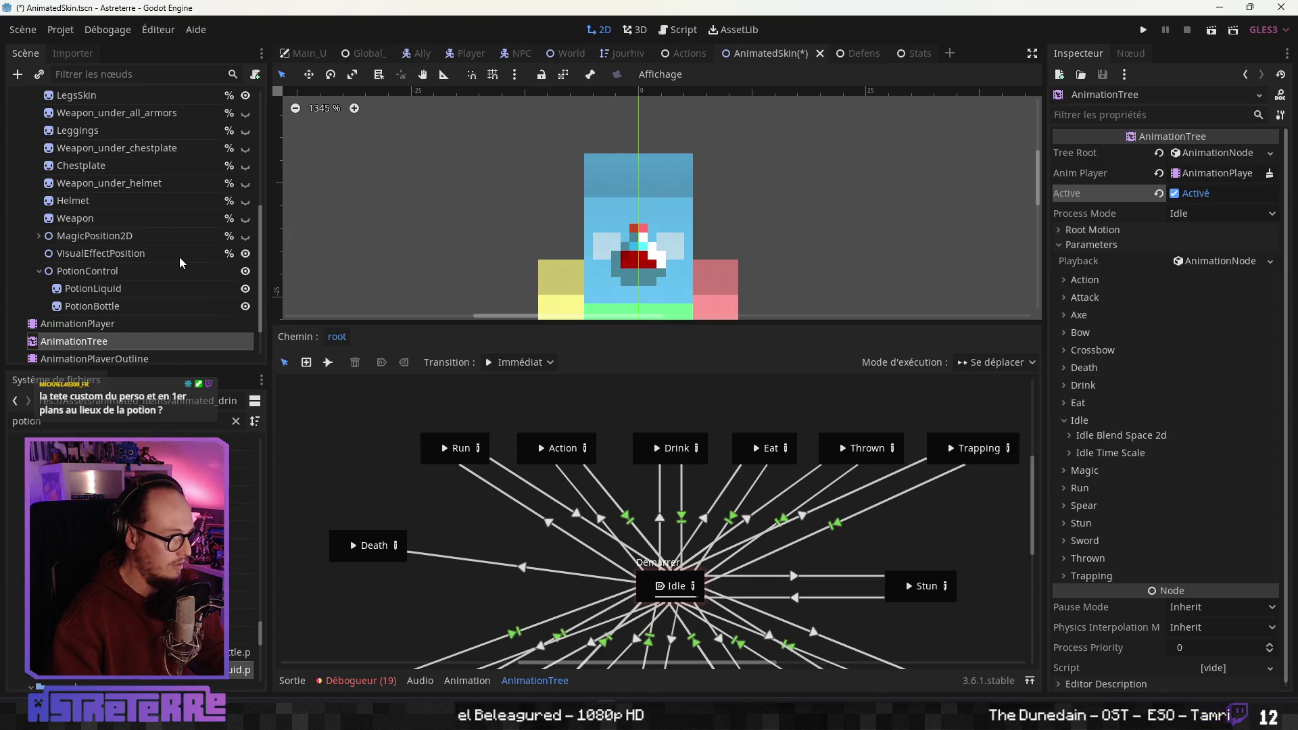
pyautogui.click(246, 271)
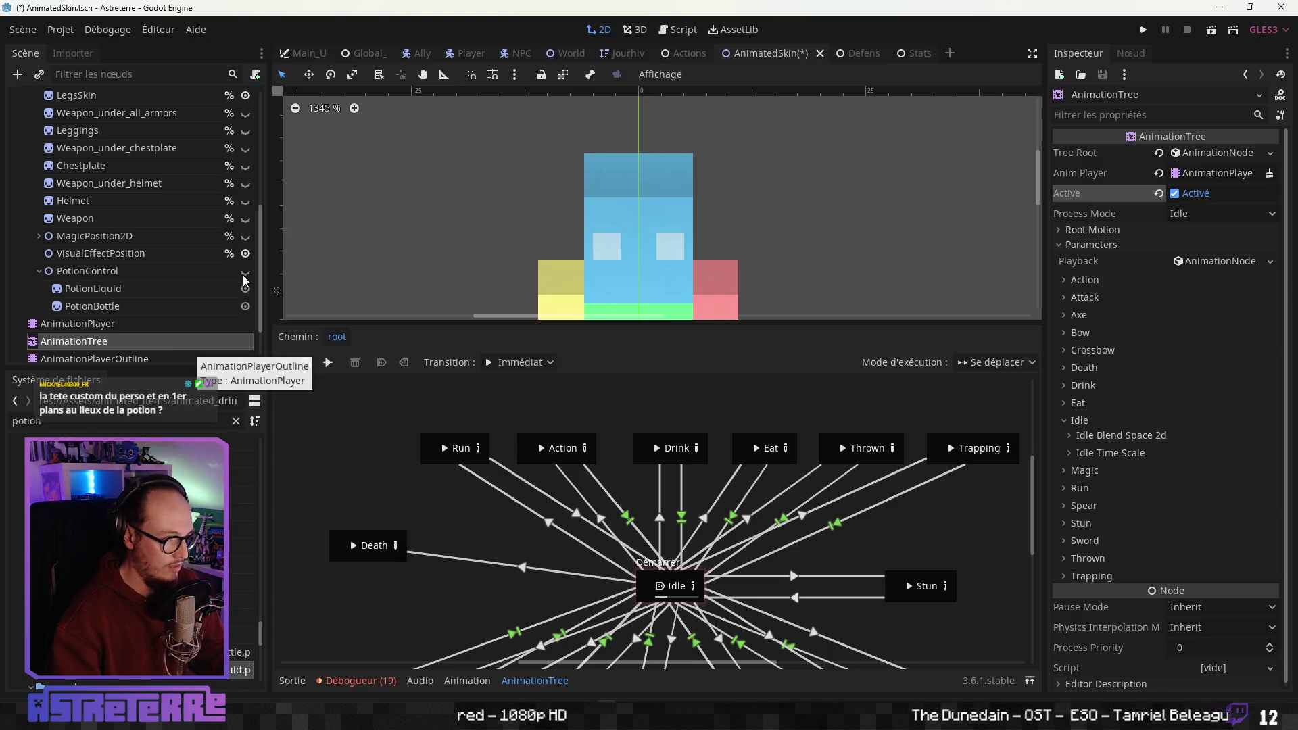
pyautogui.click(307, 663)
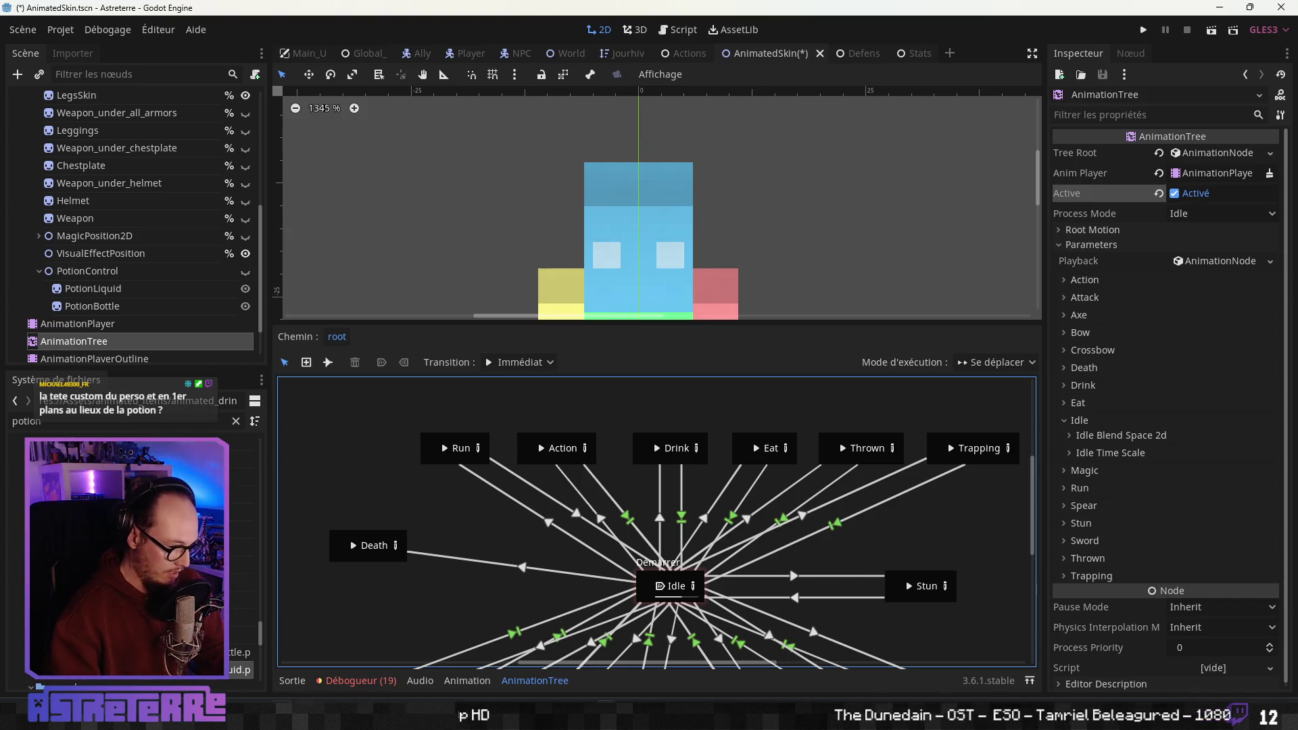
pyautogui.press('super')
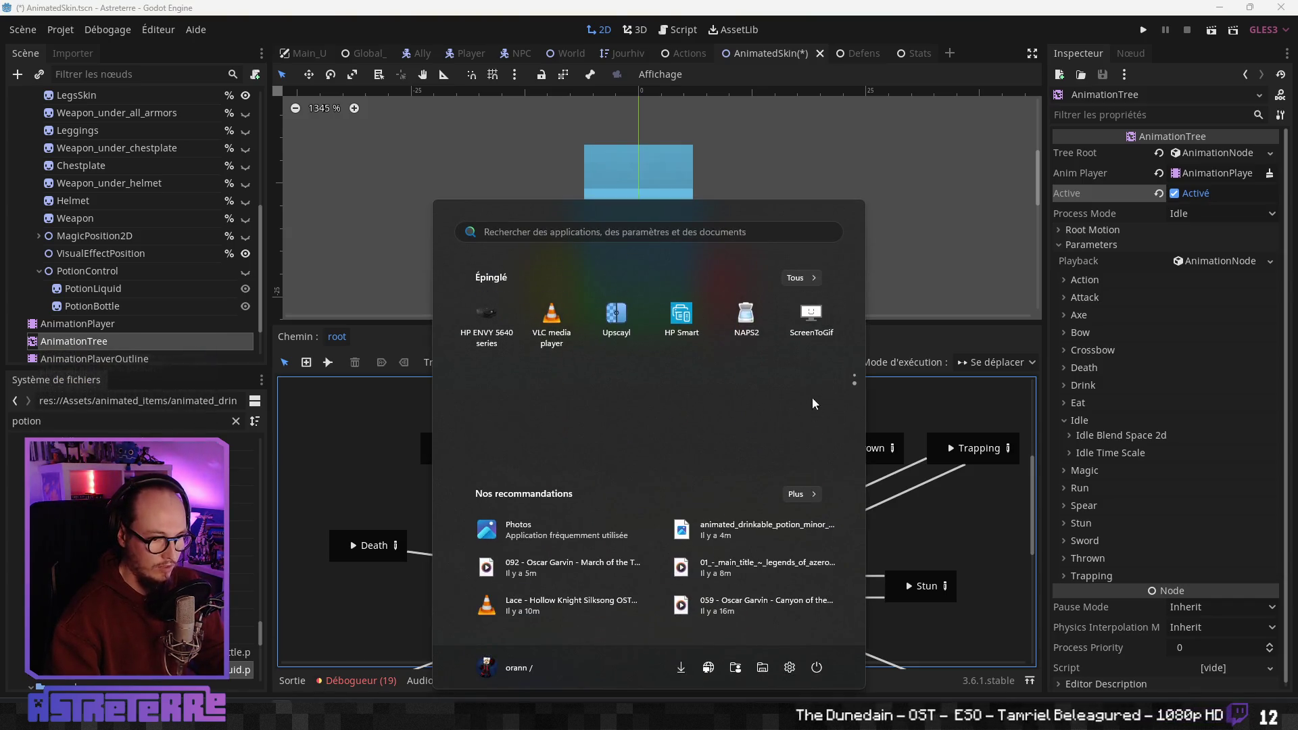
pyautogui.press('Escape')
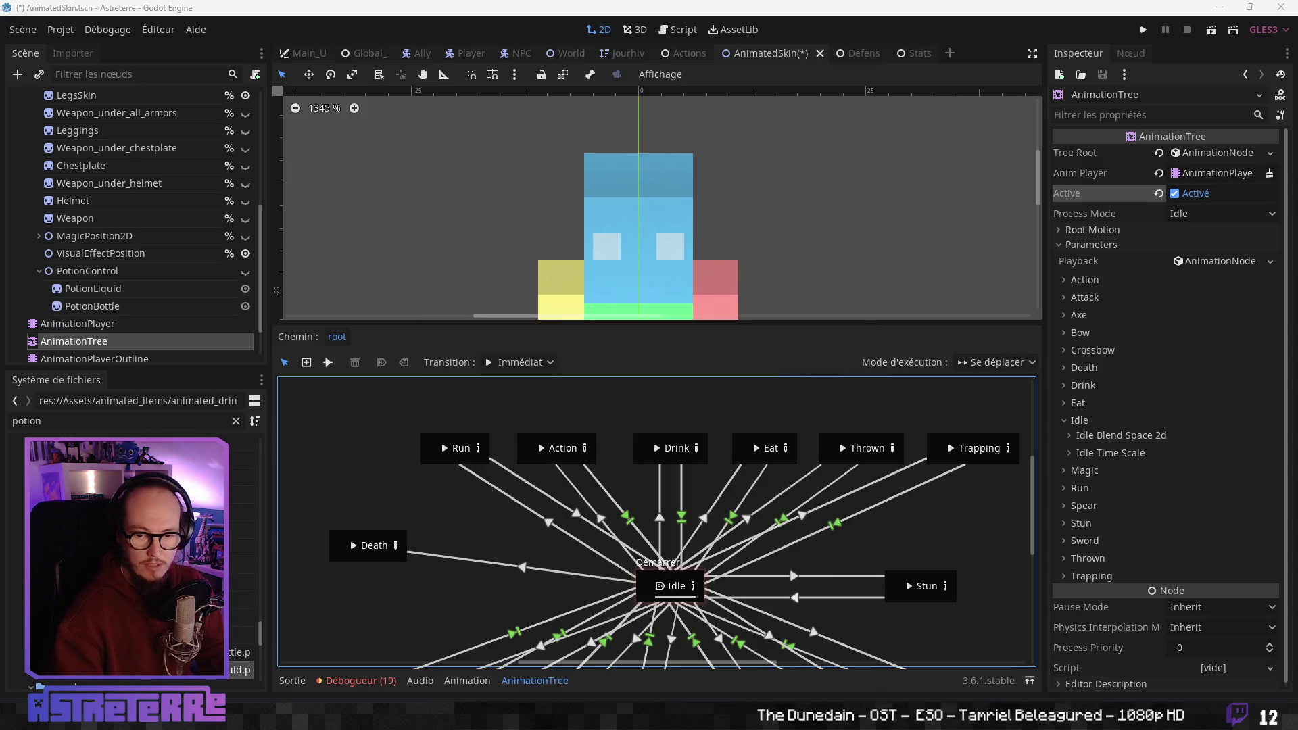
pyautogui.click(1142, 30)
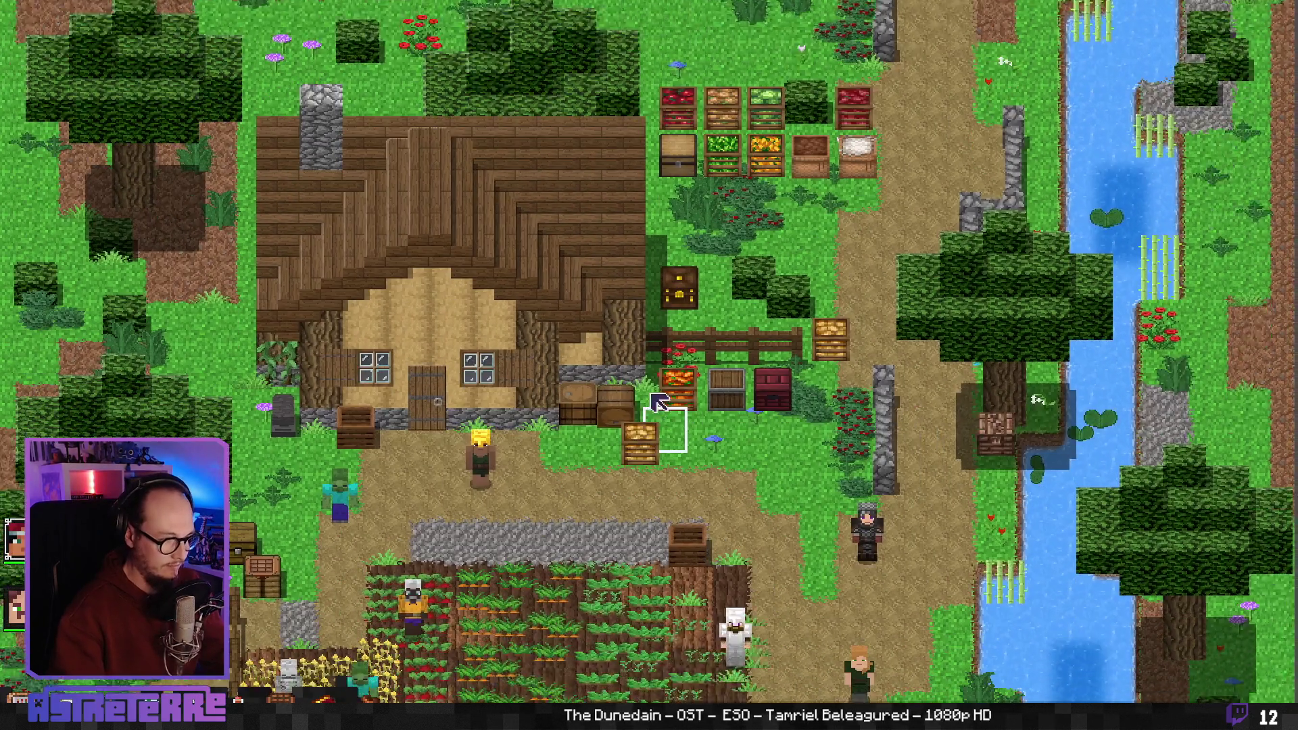
# Unequip the gold helmet, chestplate and leggings in the inventory, then close it
pyautogui.press('i')
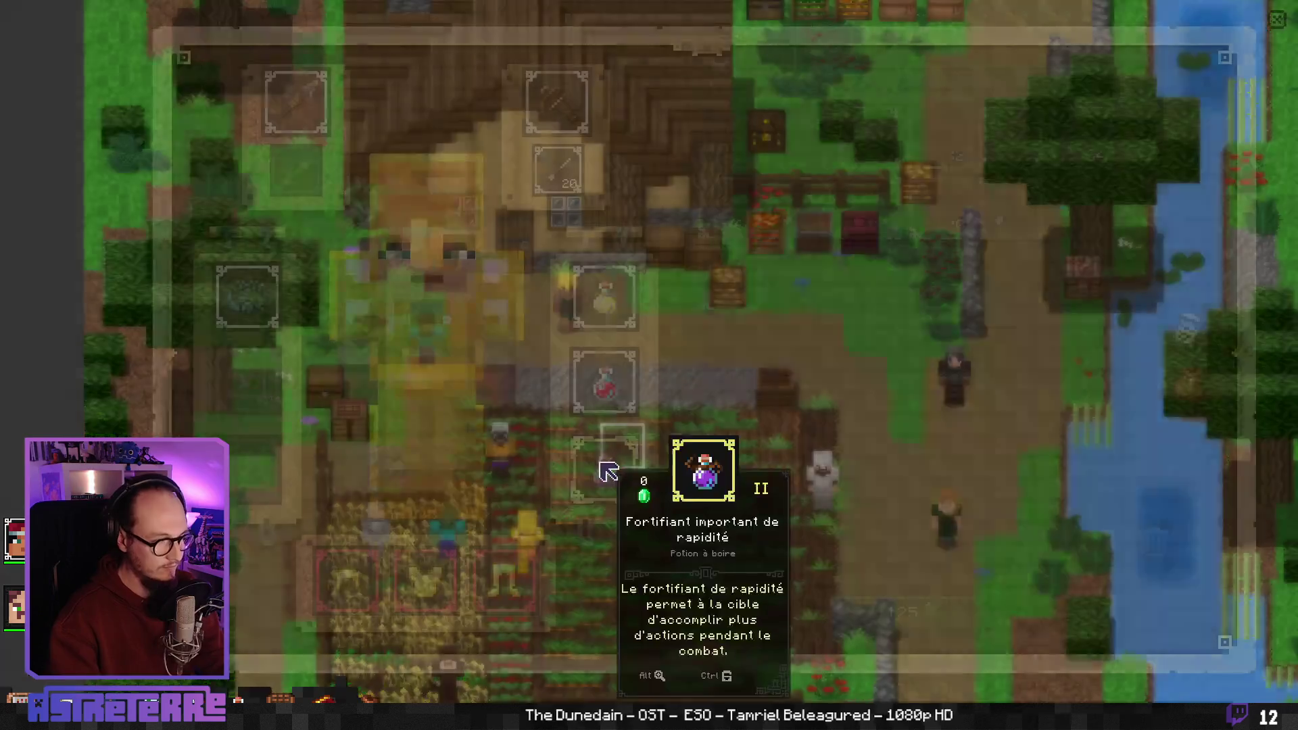
pyautogui.click(347, 580)
pyautogui.click(425, 579)
pyautogui.click(505, 579)
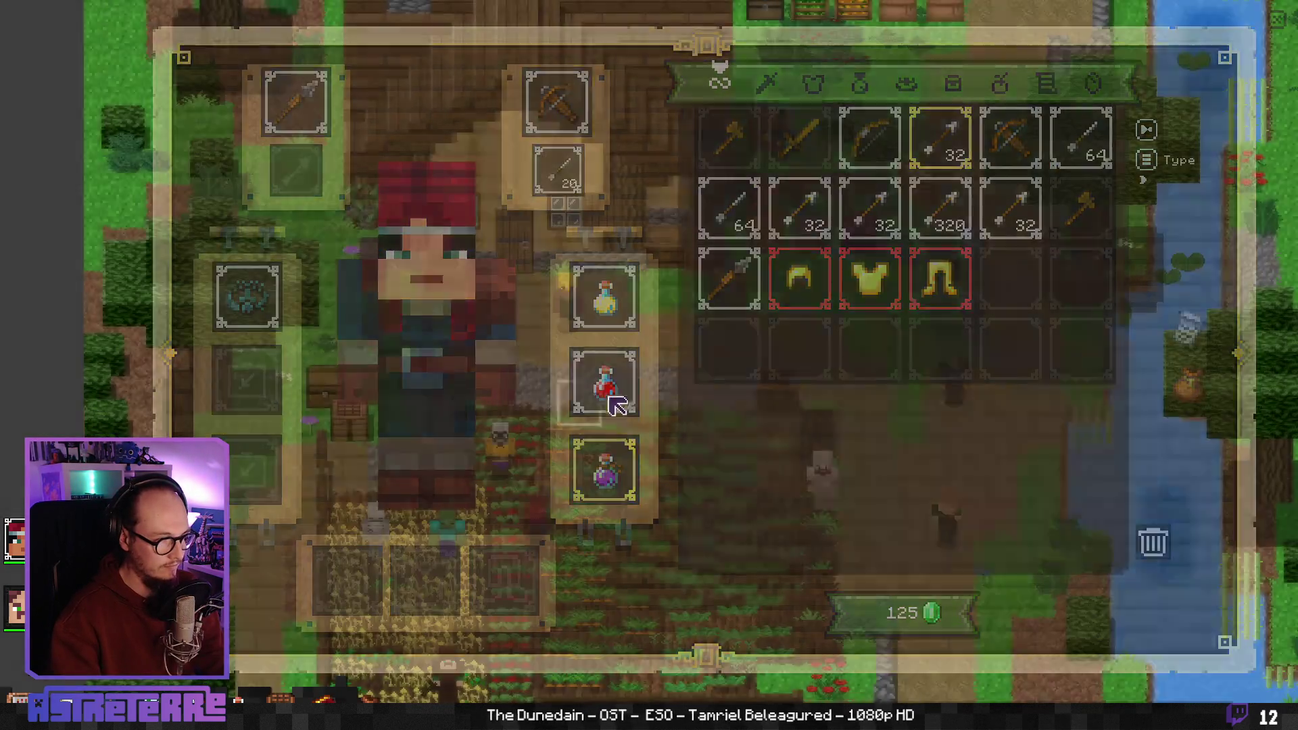
pyautogui.press('i')
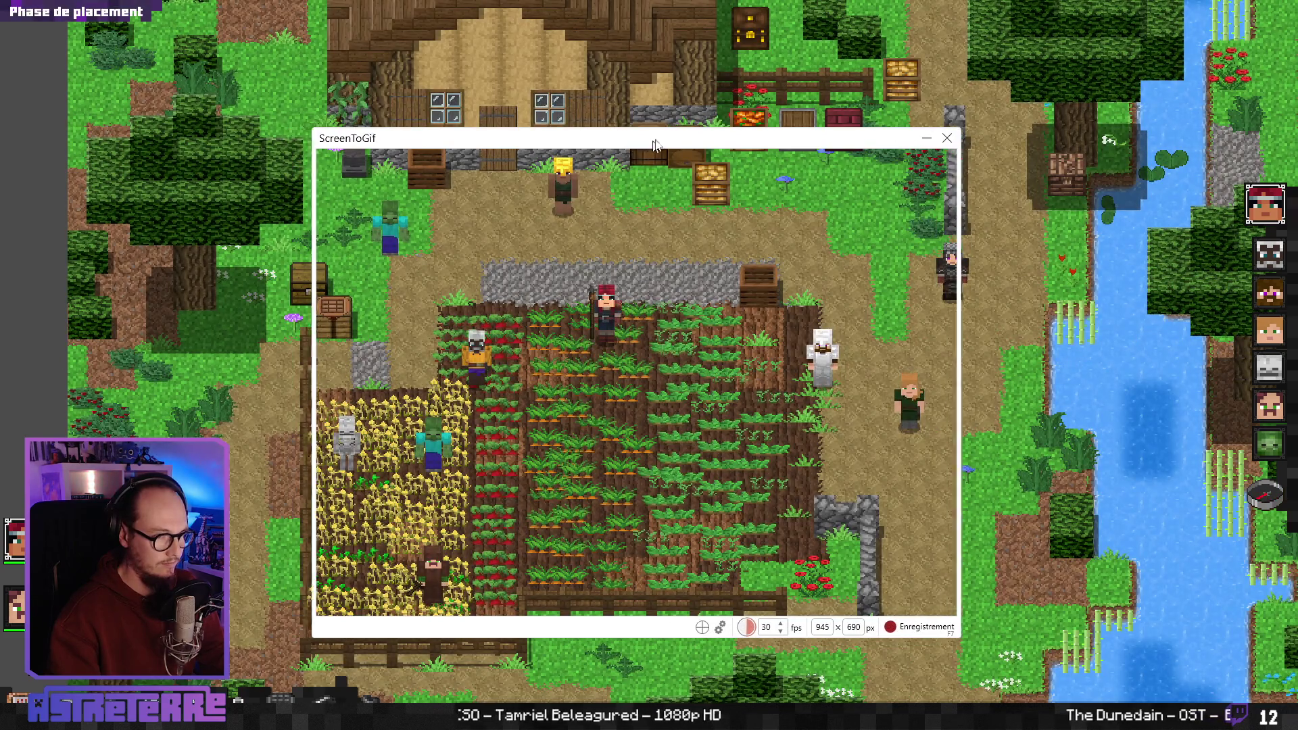
# End placement, ready the healing potion, and record its use on the unarmoured character
pyautogui.moveTo(654, 144); pyautogui.dragTo(668, 142)
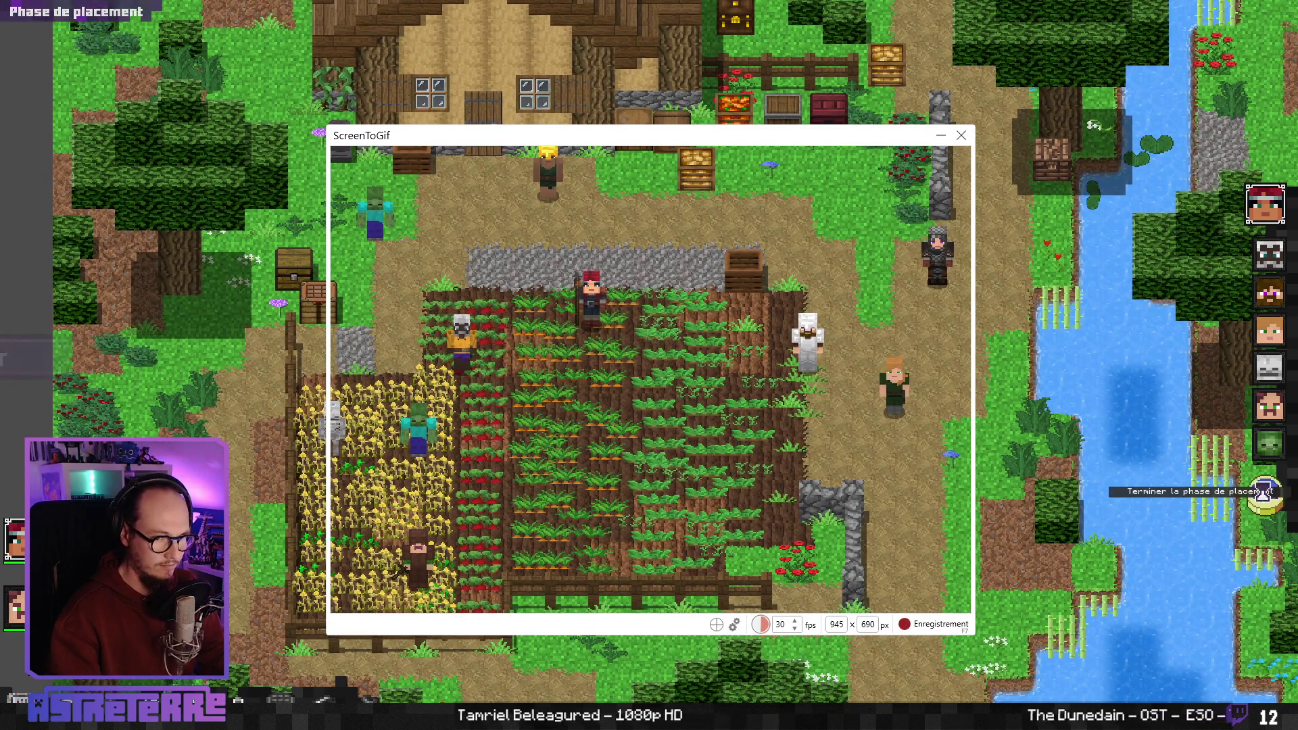
pyautogui.click(1261, 491)
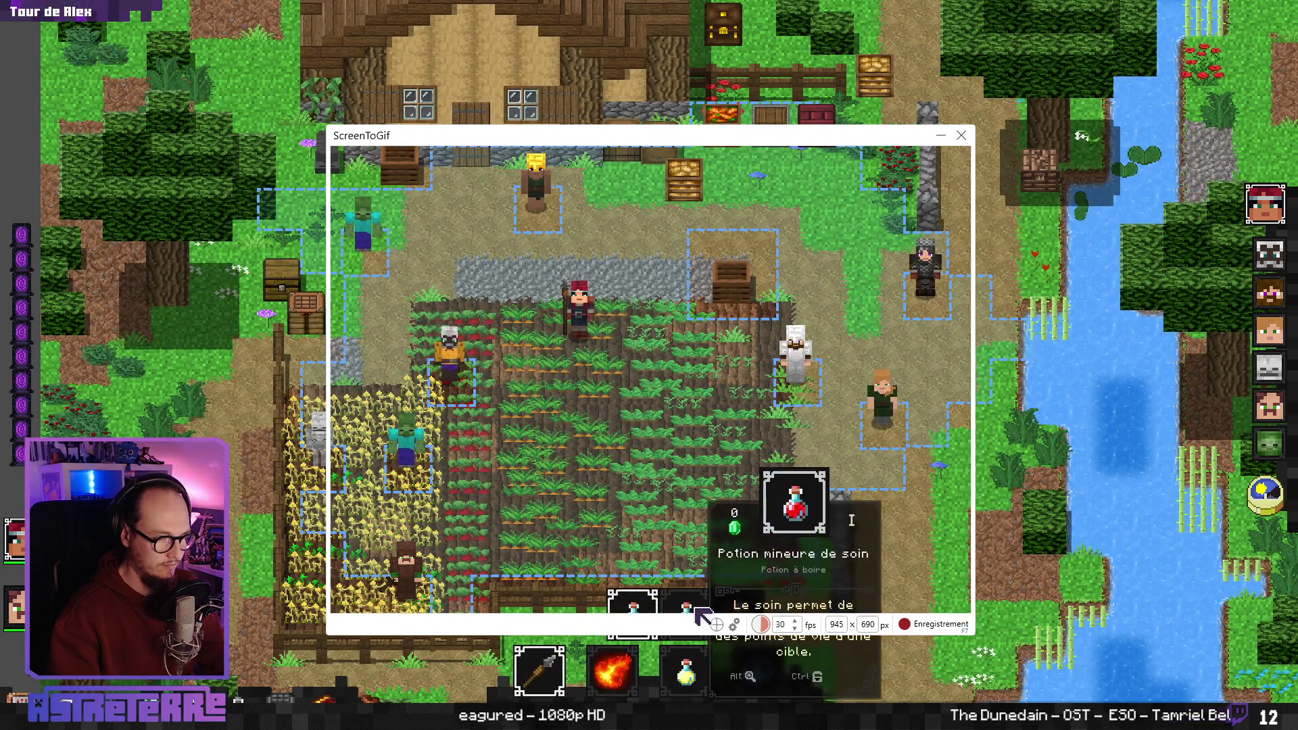
pyautogui.click(698, 612)
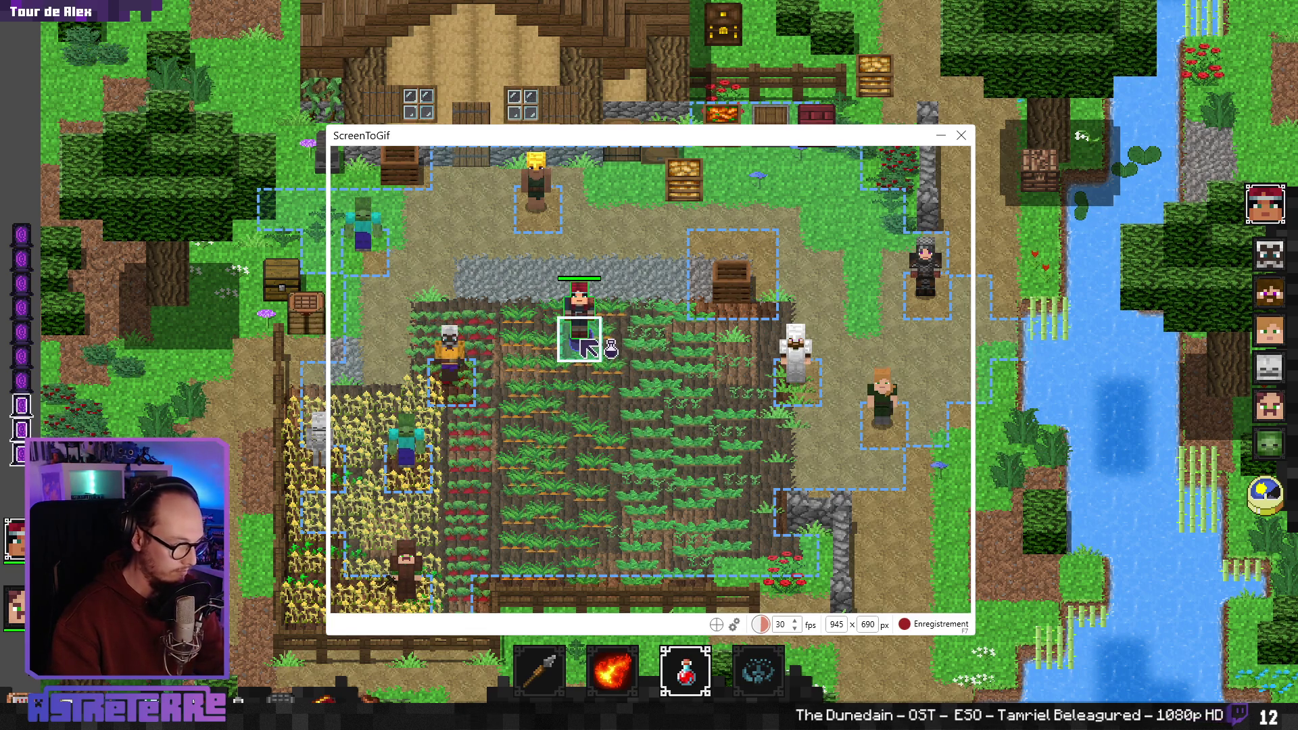
pyautogui.press('F7')
pyautogui.click(583, 342)
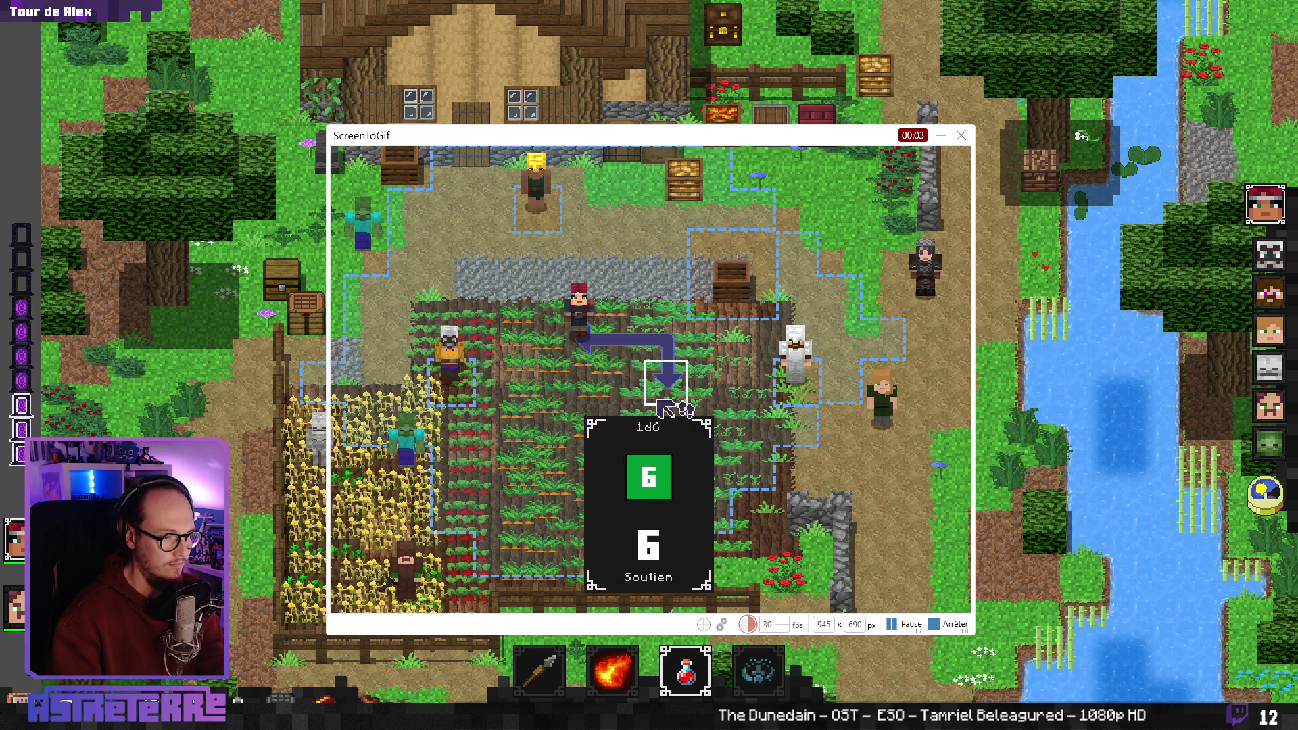
pyautogui.click(905, 623)
pyautogui.click(949, 626)
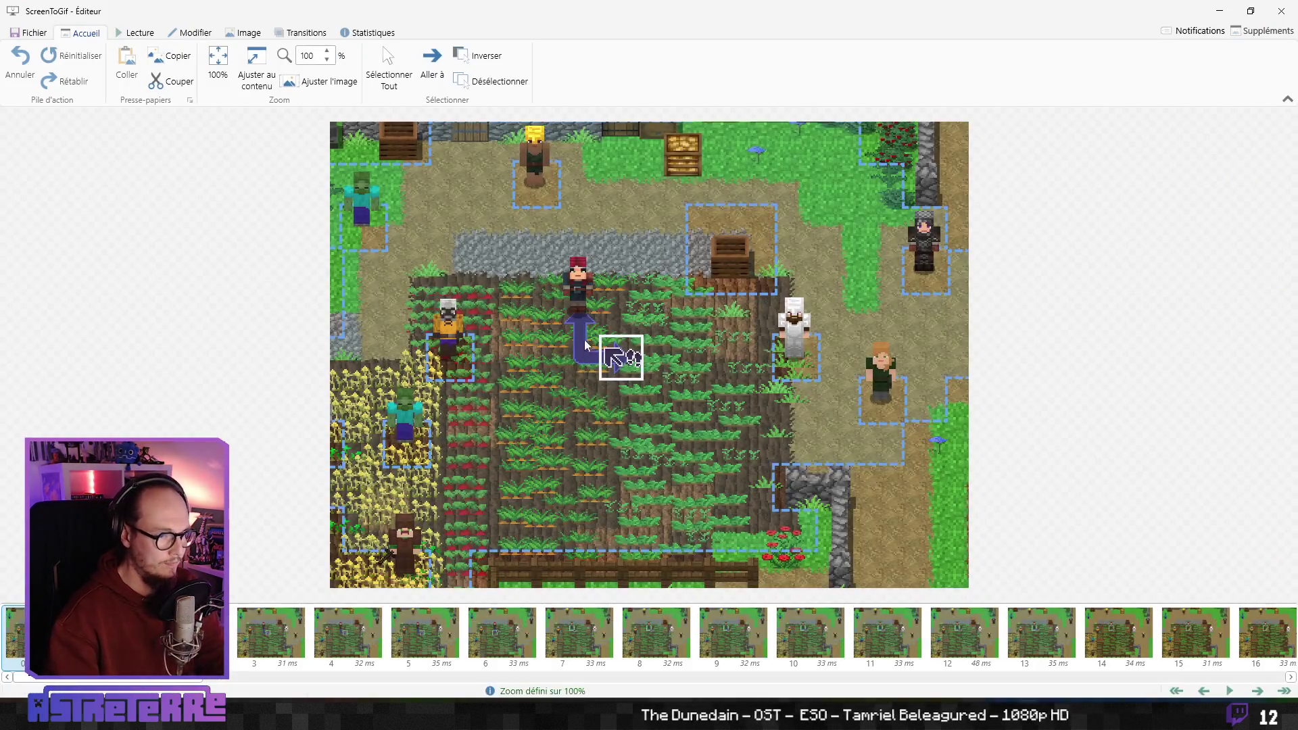
# Step through frames 10 to 71, following the movement and the 1d6 roll landing on 6
pyautogui.scroll(5, 587, 311)
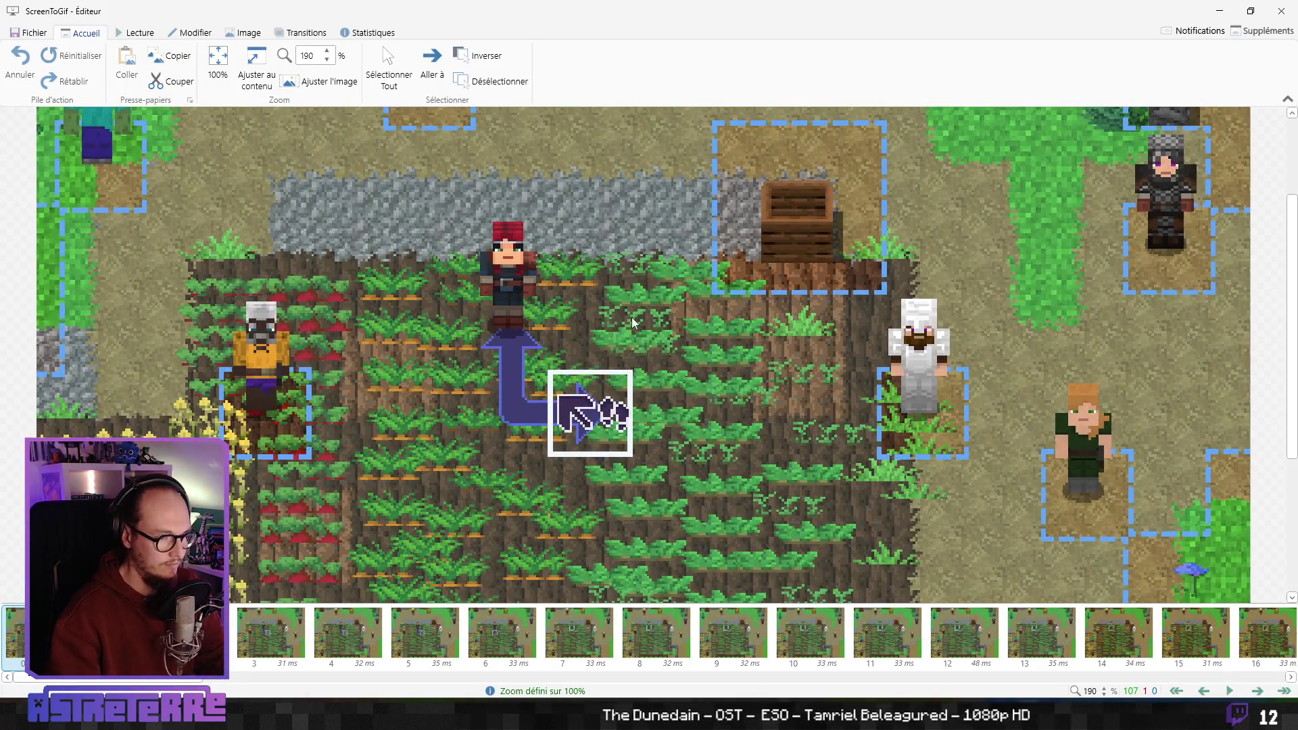
pyautogui.press('Right')
pyautogui.press('Right')
pyautogui.press('Right')
pyautogui.press('Right')
pyautogui.press('Right')
pyautogui.press('Right')
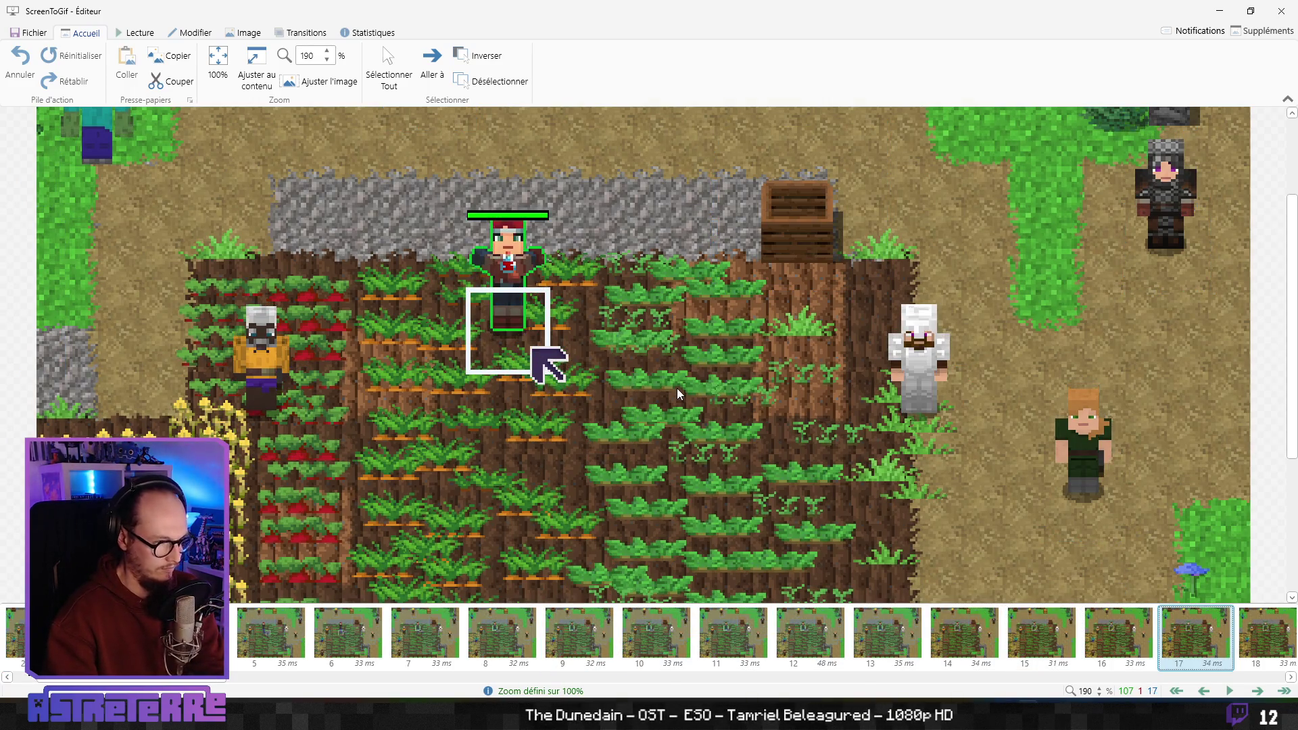
pyautogui.press('Right')
pyautogui.press('Right')
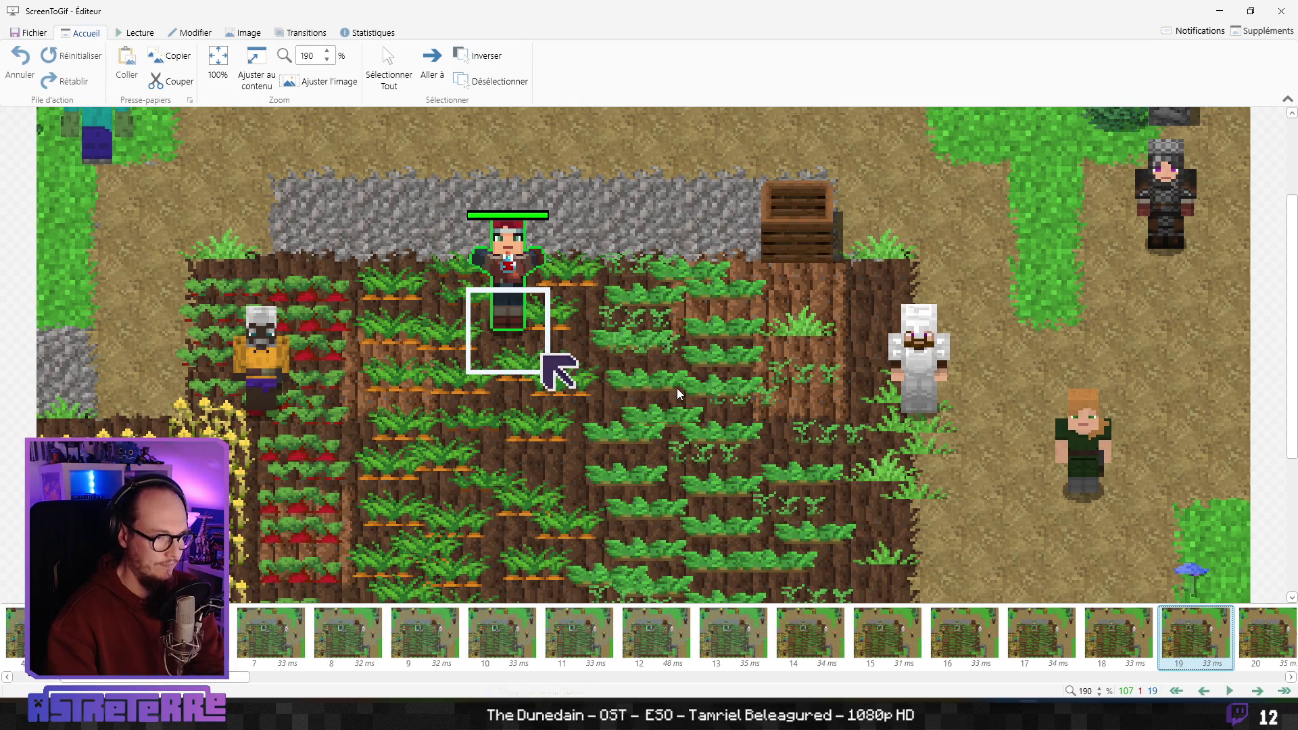
pyautogui.press('Right')
pyautogui.press('Right')
pyautogui.press('Right')
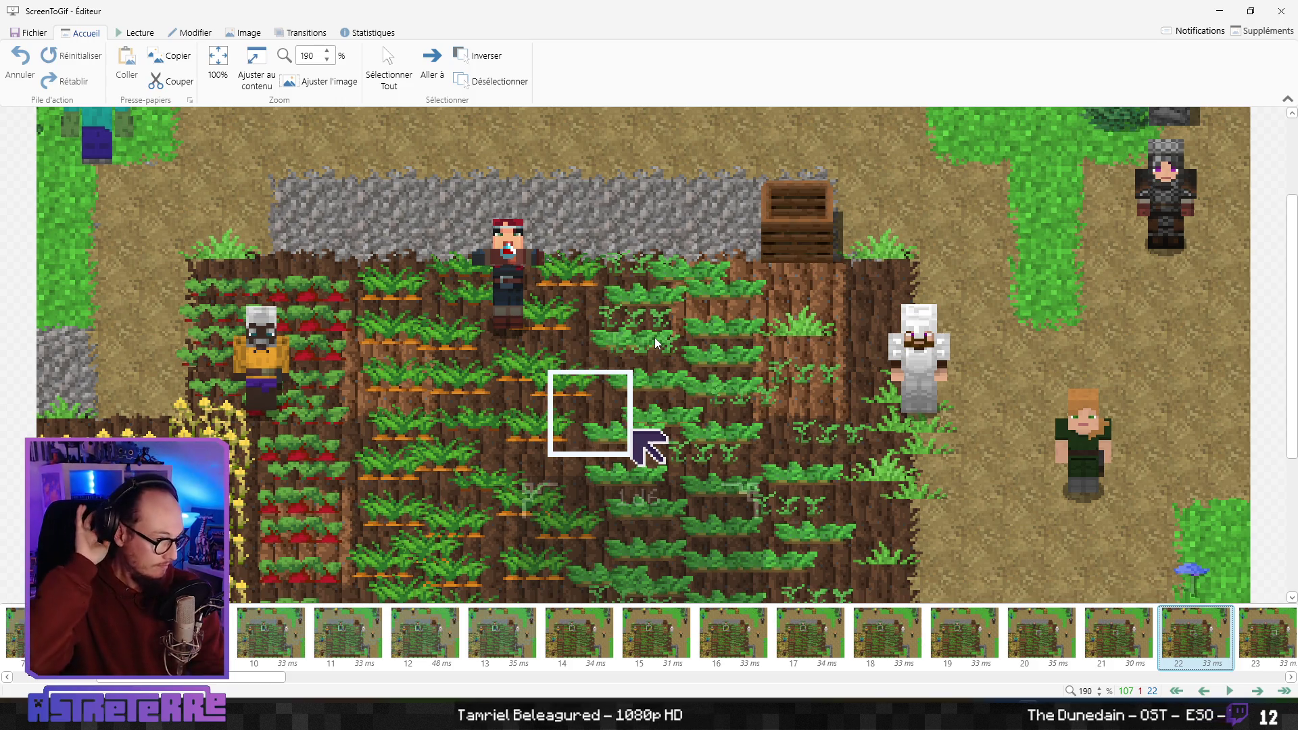
pyautogui.press('Left')
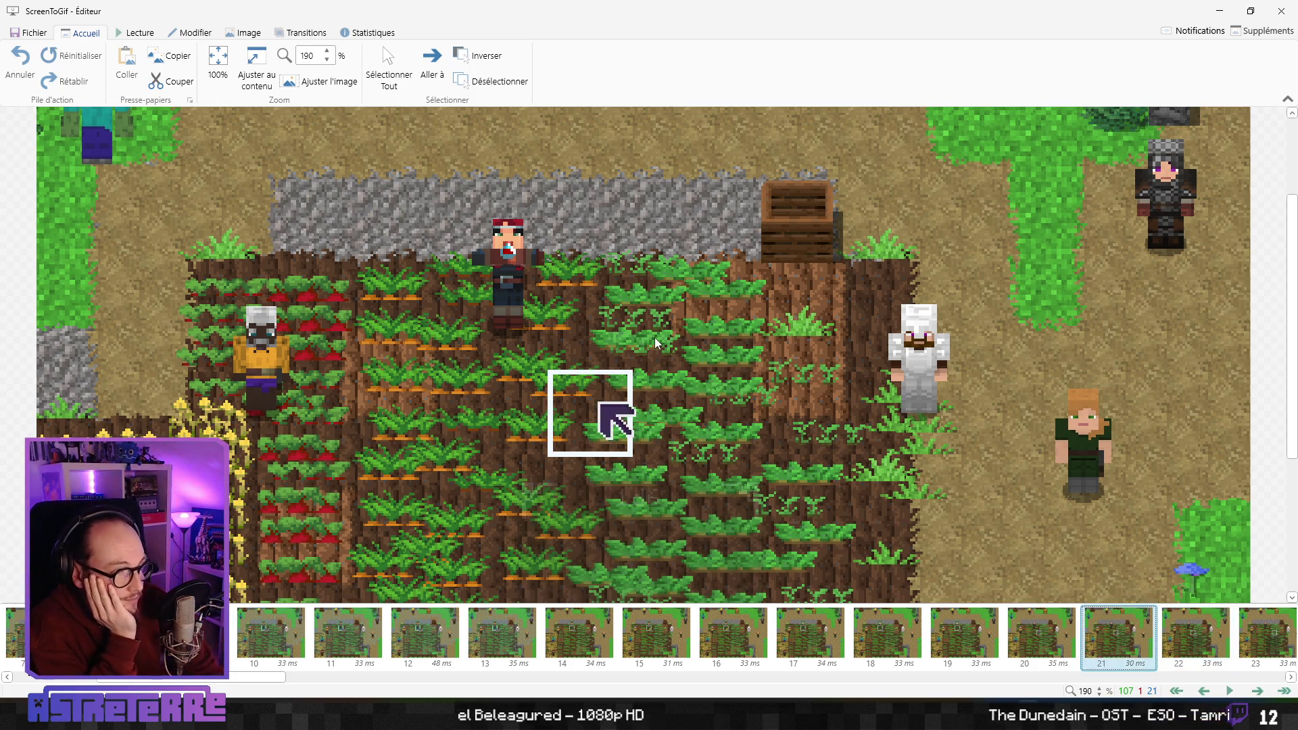
pyautogui.press('Left')
pyautogui.press('Left')
pyautogui.press('Left')
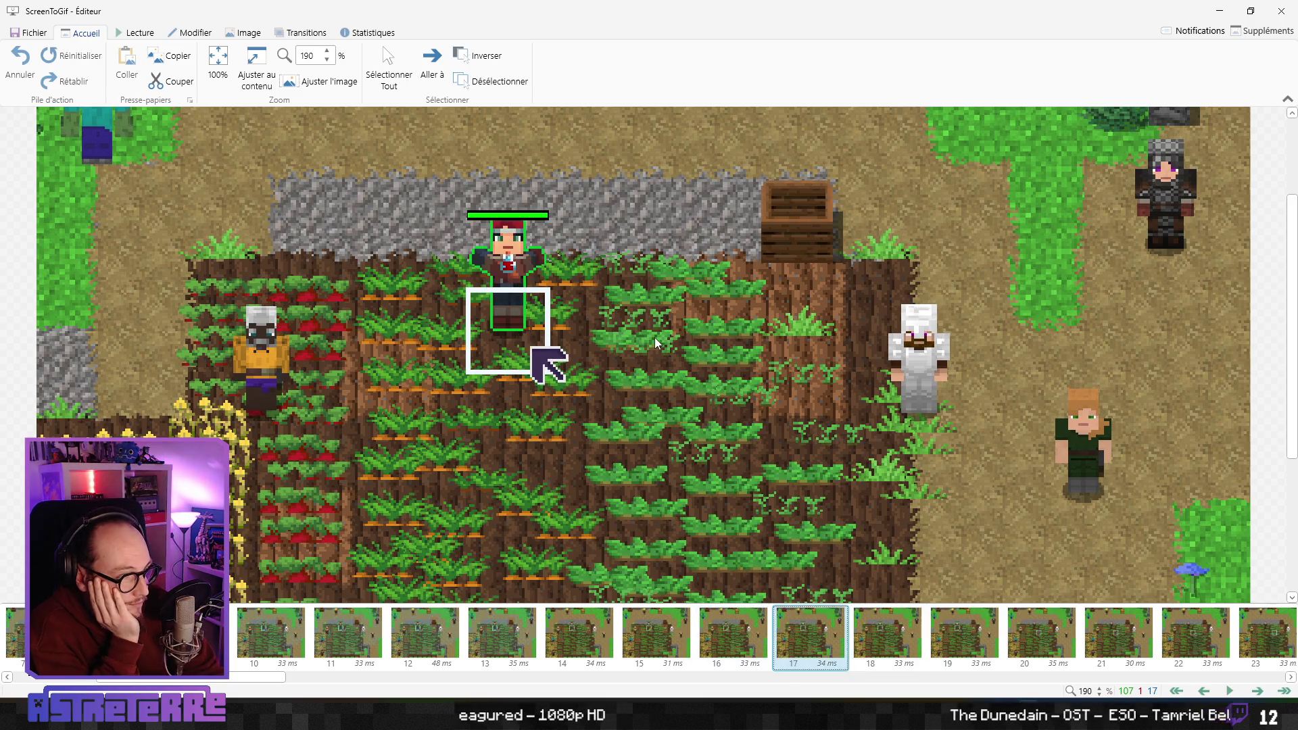
pyautogui.press('Right')
pyautogui.press('Right')
pyautogui.press('Right')
pyautogui.press('Right')
pyautogui.press('Right')
pyautogui.press('Right')
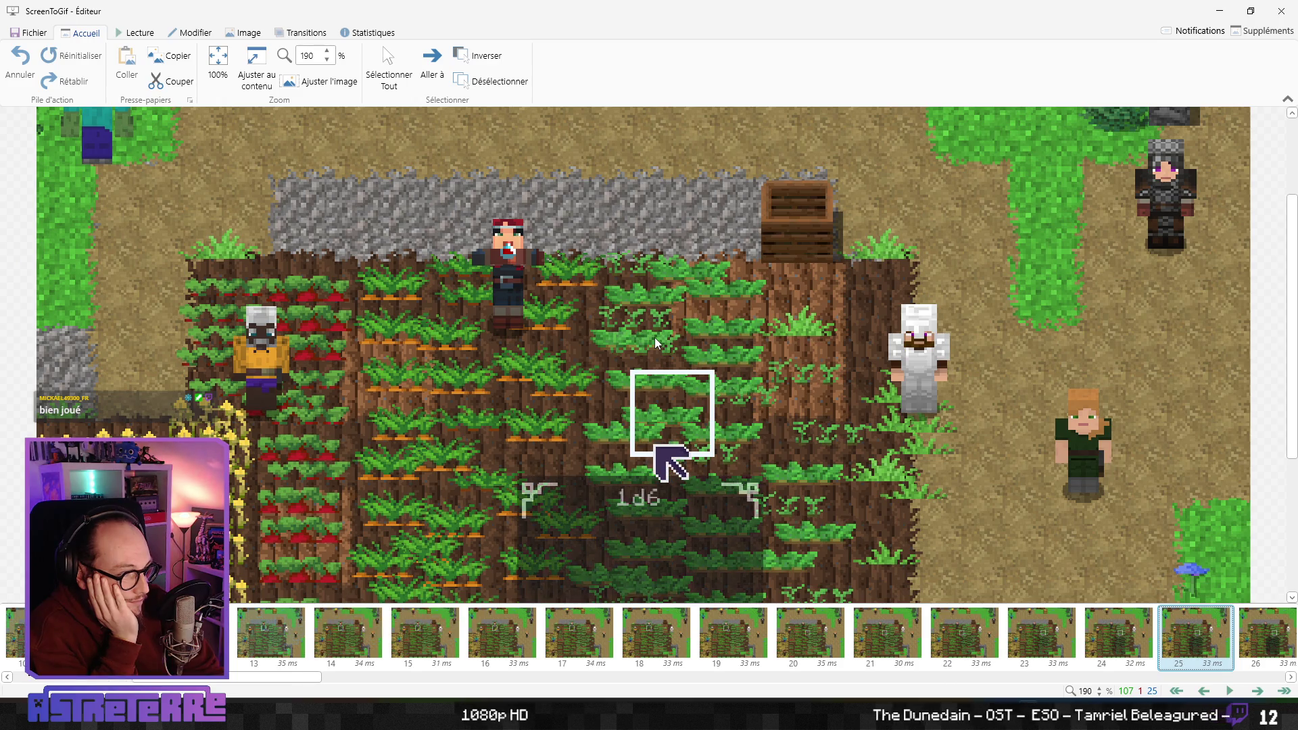
pyautogui.press('Right')
pyautogui.press('Right')
pyautogui.press('Right')
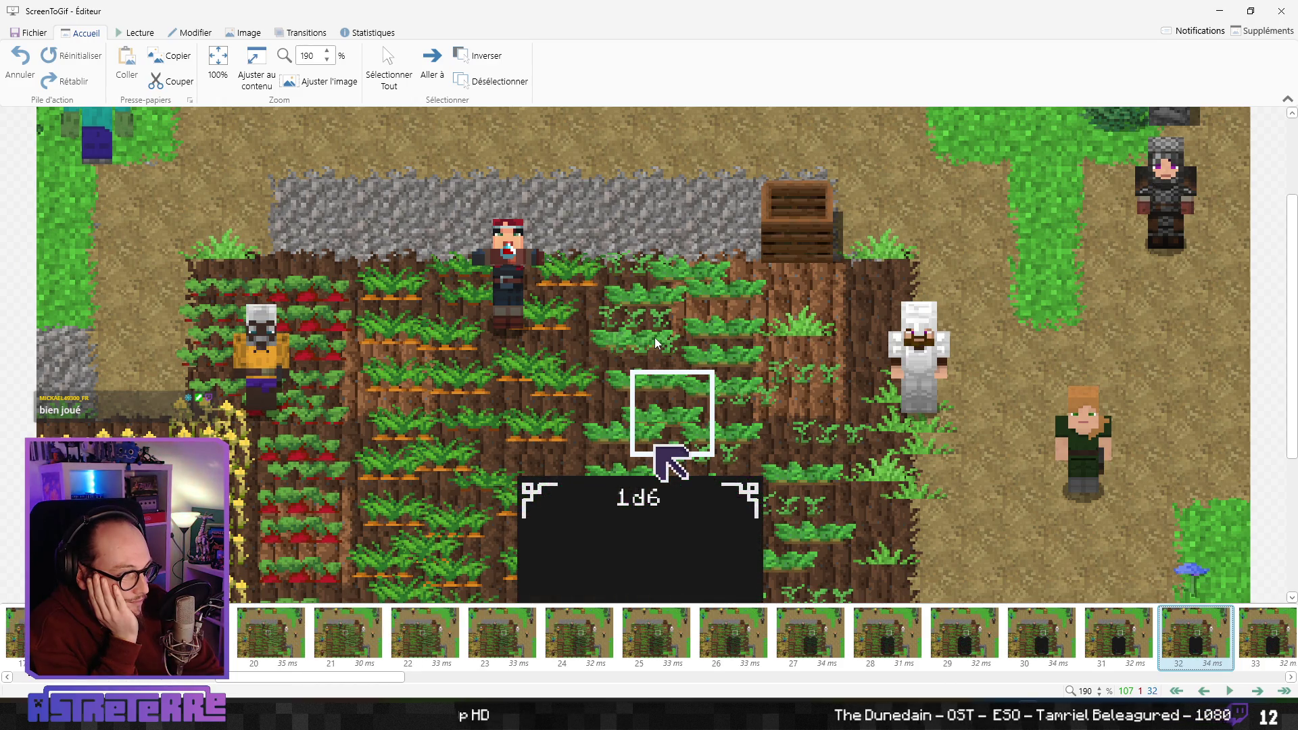
pyautogui.press('Right')
pyautogui.press('Right')
pyautogui.press('Right')
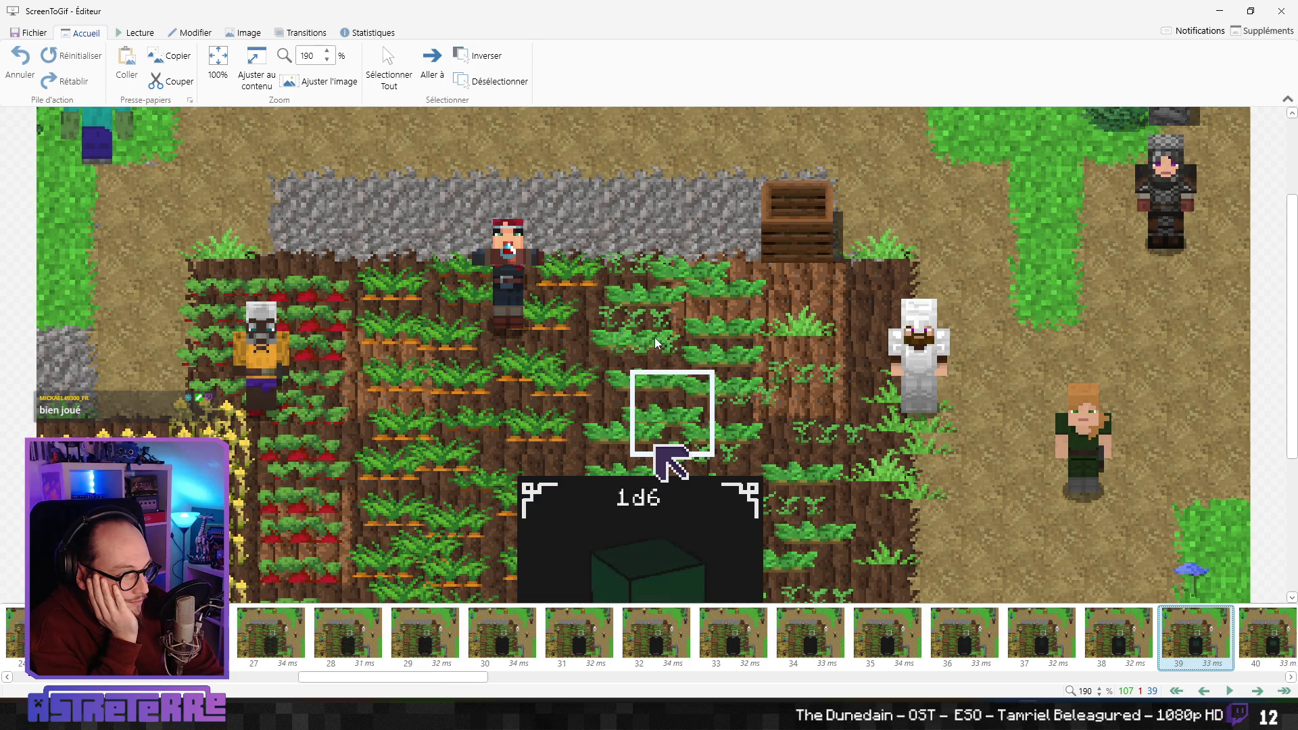
pyautogui.press('Right')
pyautogui.press('Right')
pyautogui.press('Right')
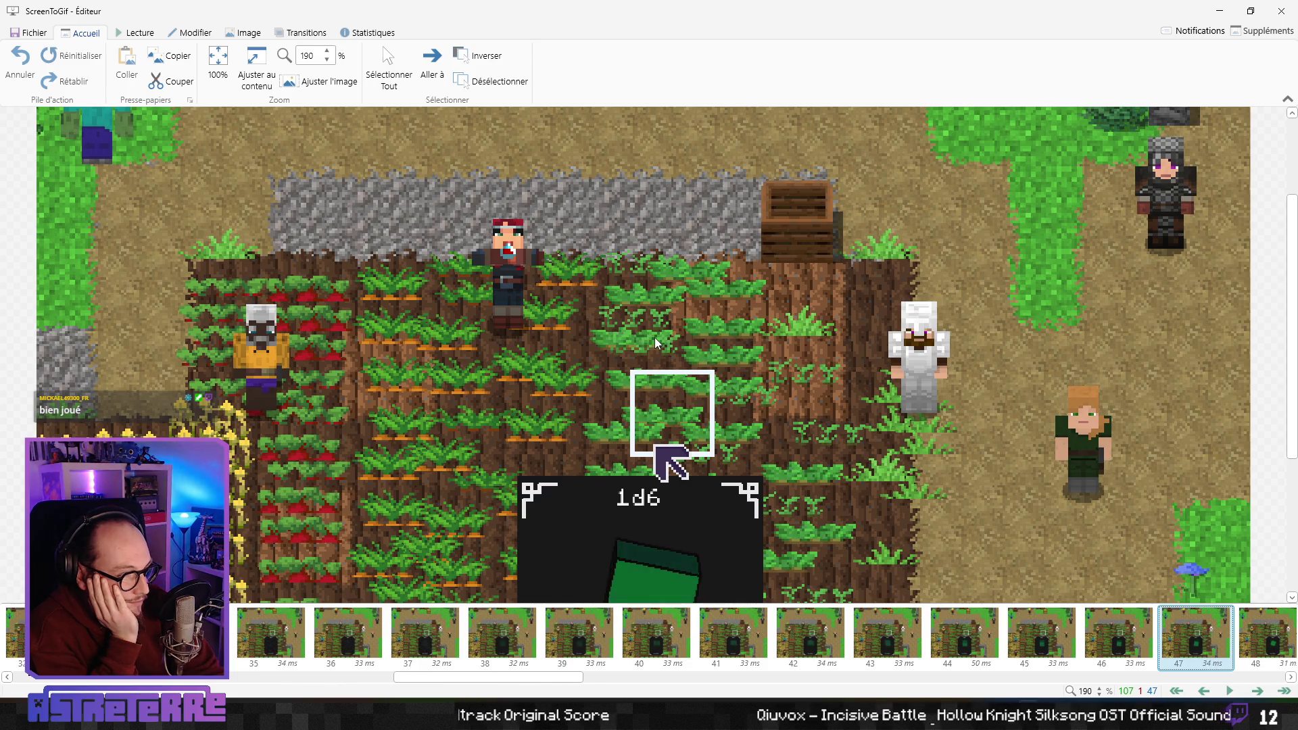
pyautogui.press('Right')
pyautogui.press('Right')
pyautogui.press('Right')
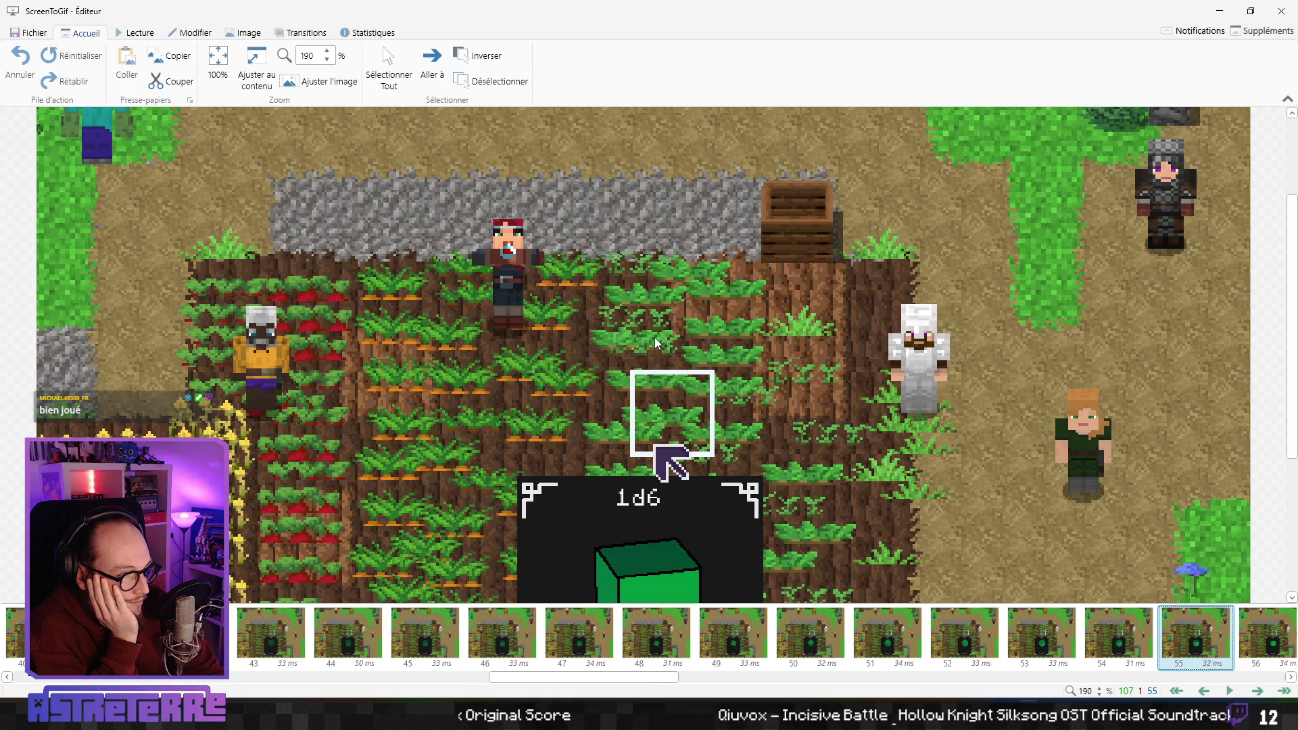
pyautogui.press('Right')
pyautogui.press('Right')
pyautogui.press('Right')
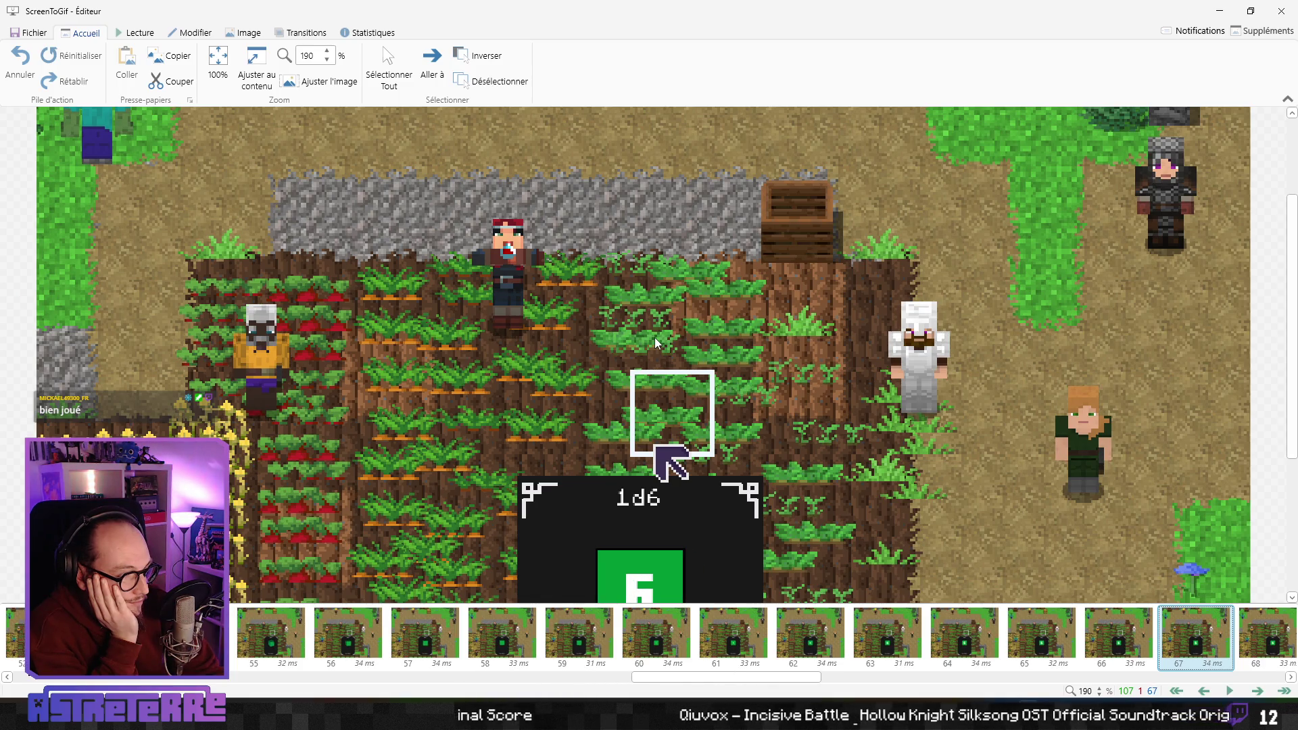
pyautogui.press('Left')
pyautogui.press('Left')
pyautogui.press('Right')
pyautogui.press('Left')
pyautogui.press('Right')
pyautogui.press('Right')
pyautogui.press('Right')
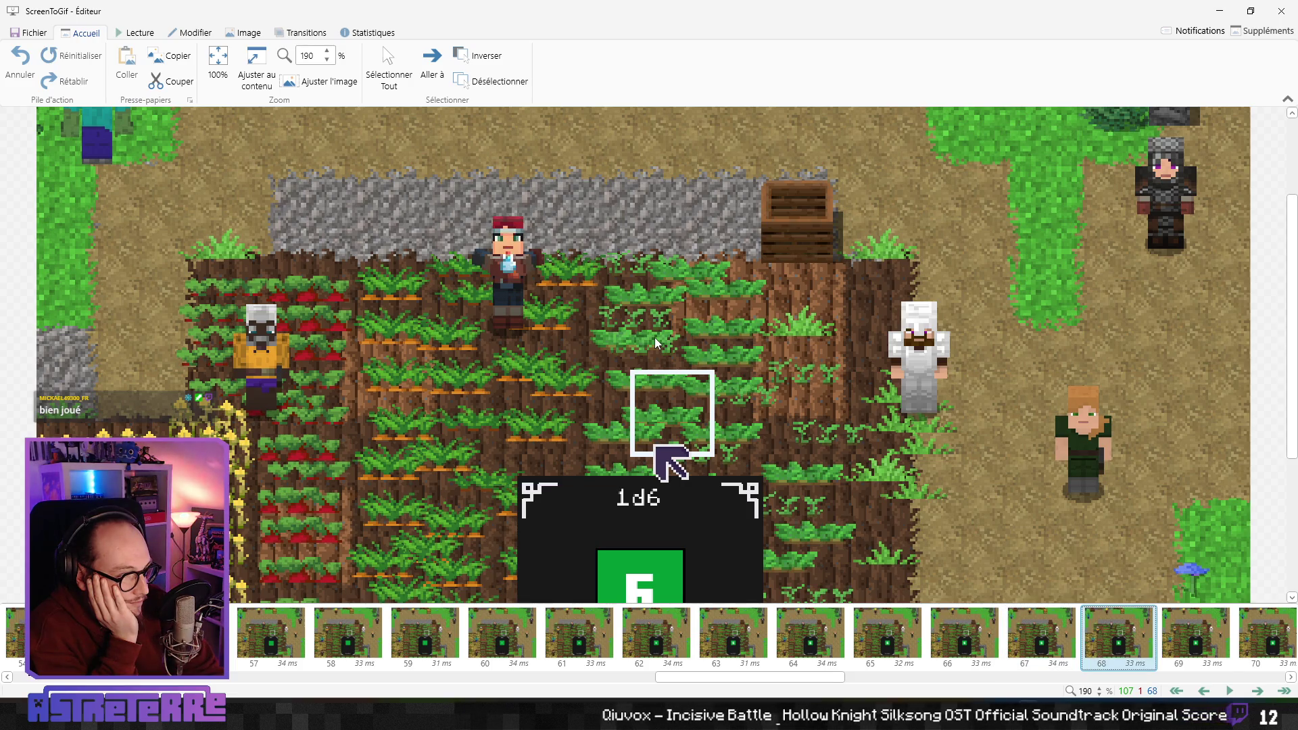
pyautogui.press('Right')
pyautogui.press('Right')
pyautogui.press('Right')
pyautogui.press('Right')
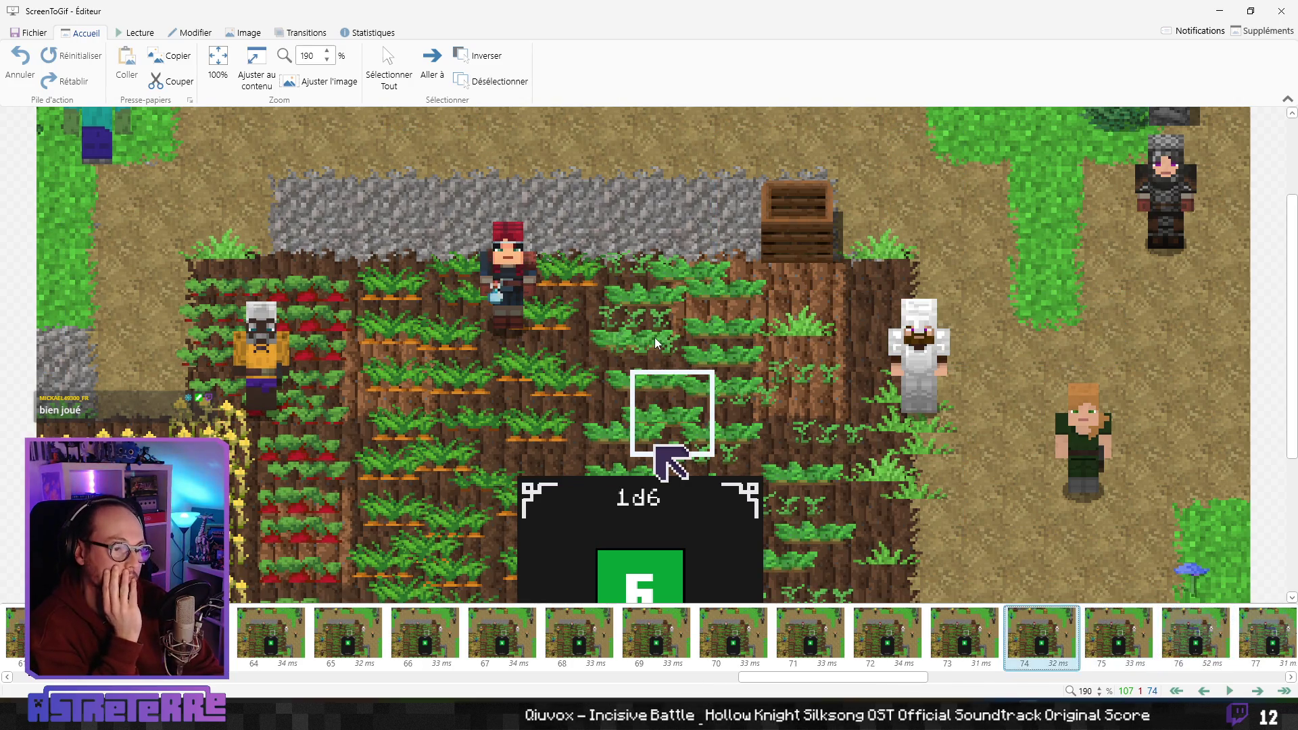
# Revisit the early frames 4 to 20 to inspect the potion appearing around frame 13
pyautogui.press('Left')
pyautogui.press('Left')
pyautogui.press('Left')
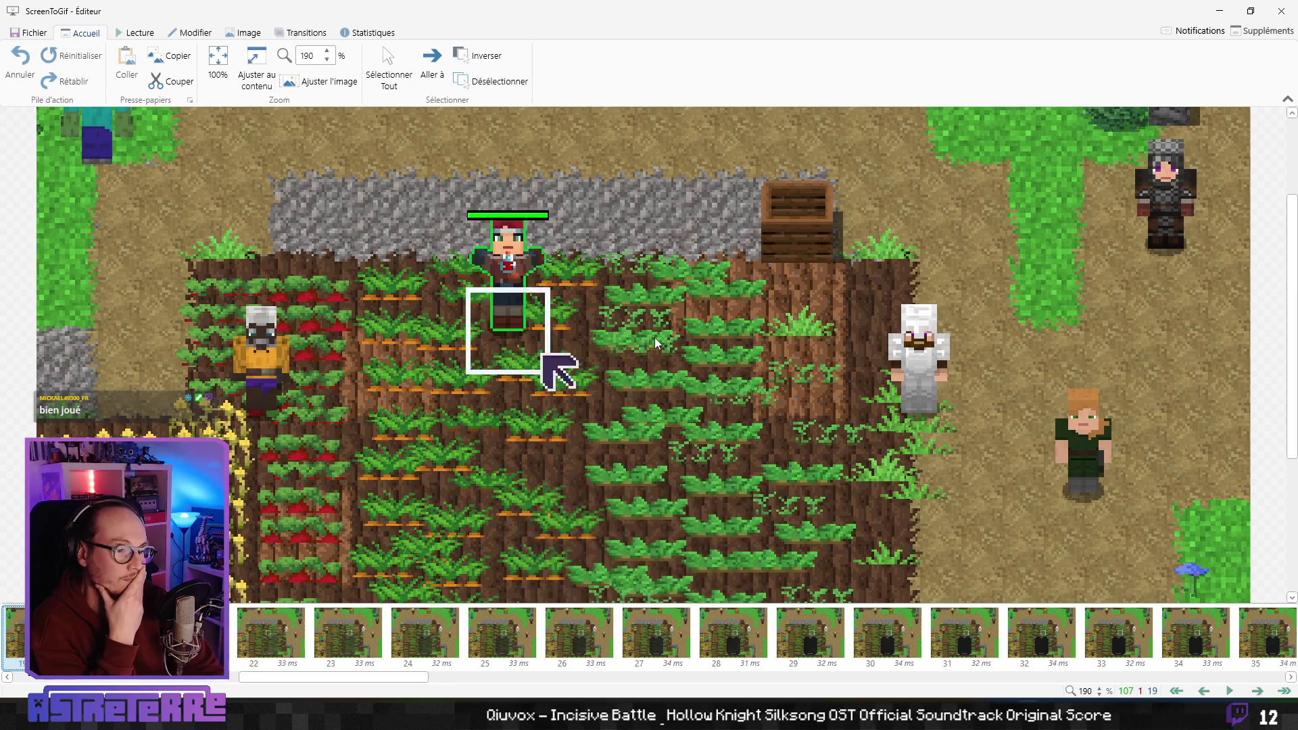
pyautogui.press('Right')
pyautogui.press('Right')
pyautogui.press('Right')
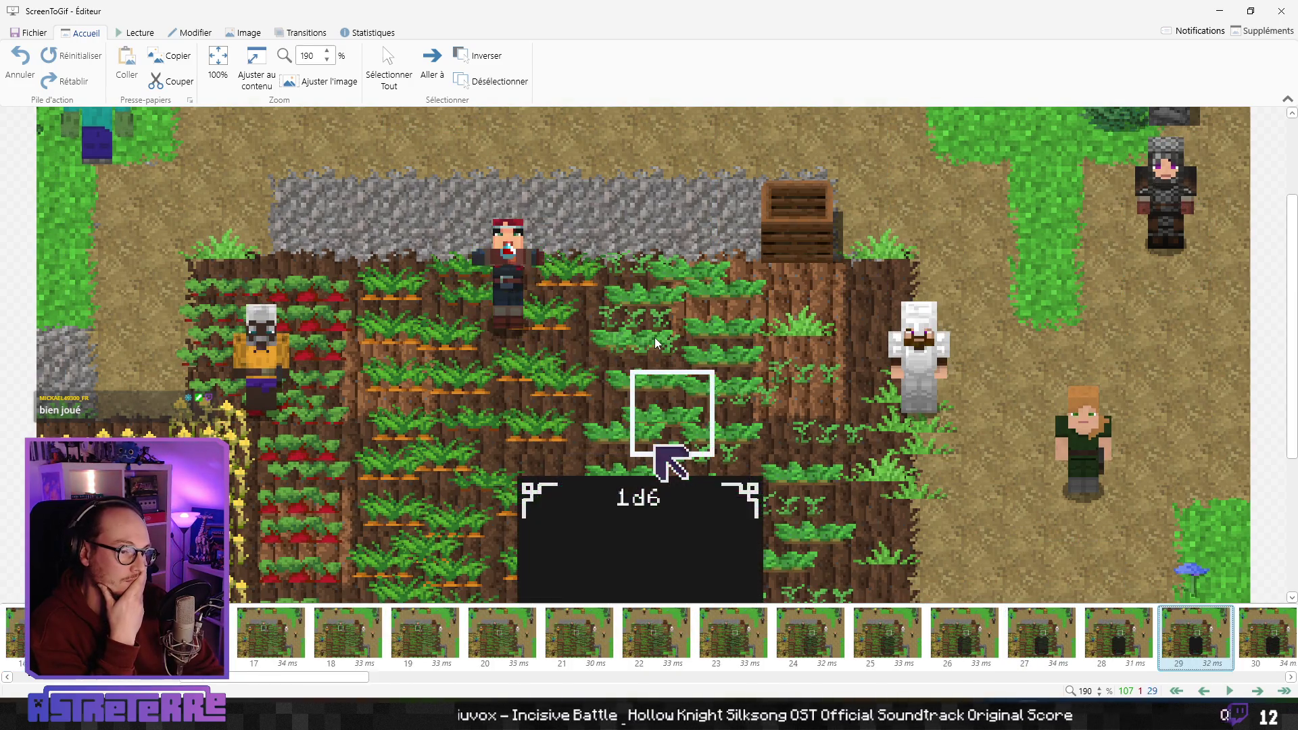
pyautogui.press('Left')
pyautogui.press('Left')
pyautogui.press('Left')
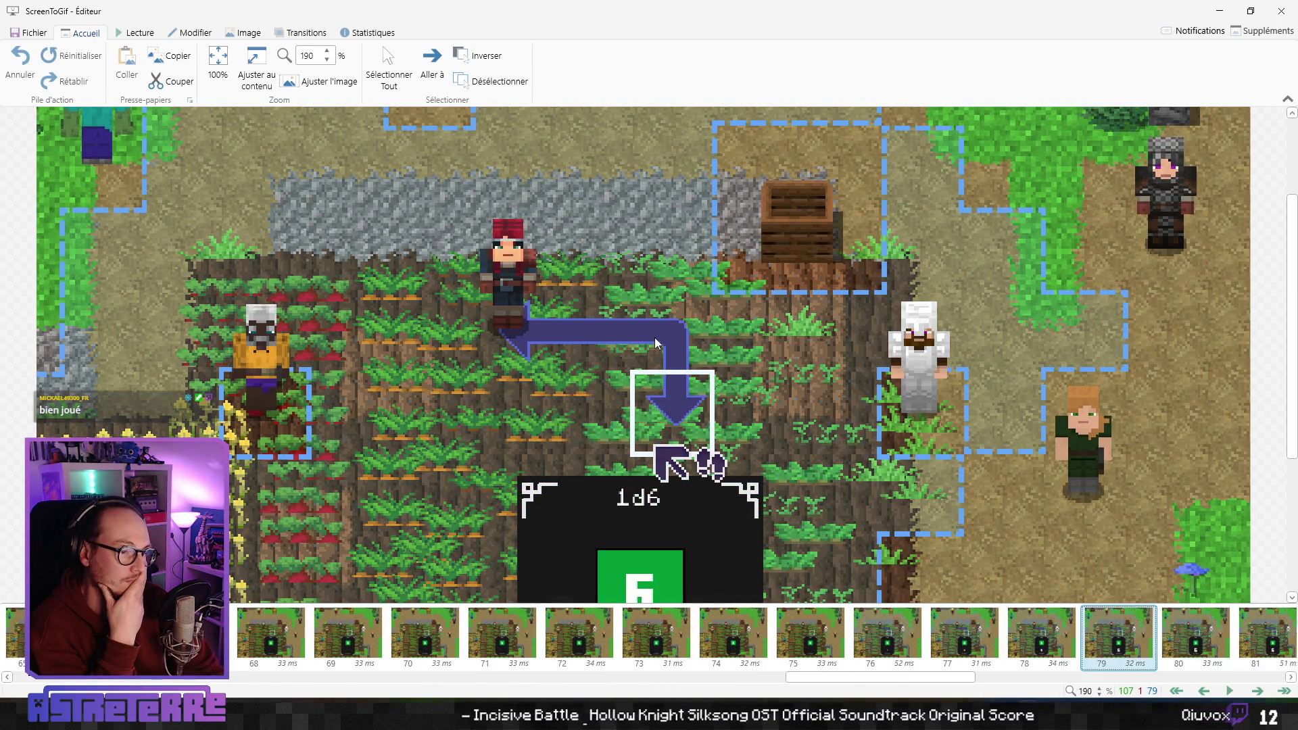
pyautogui.press('Left')
pyautogui.press('Left')
pyautogui.press('Left')
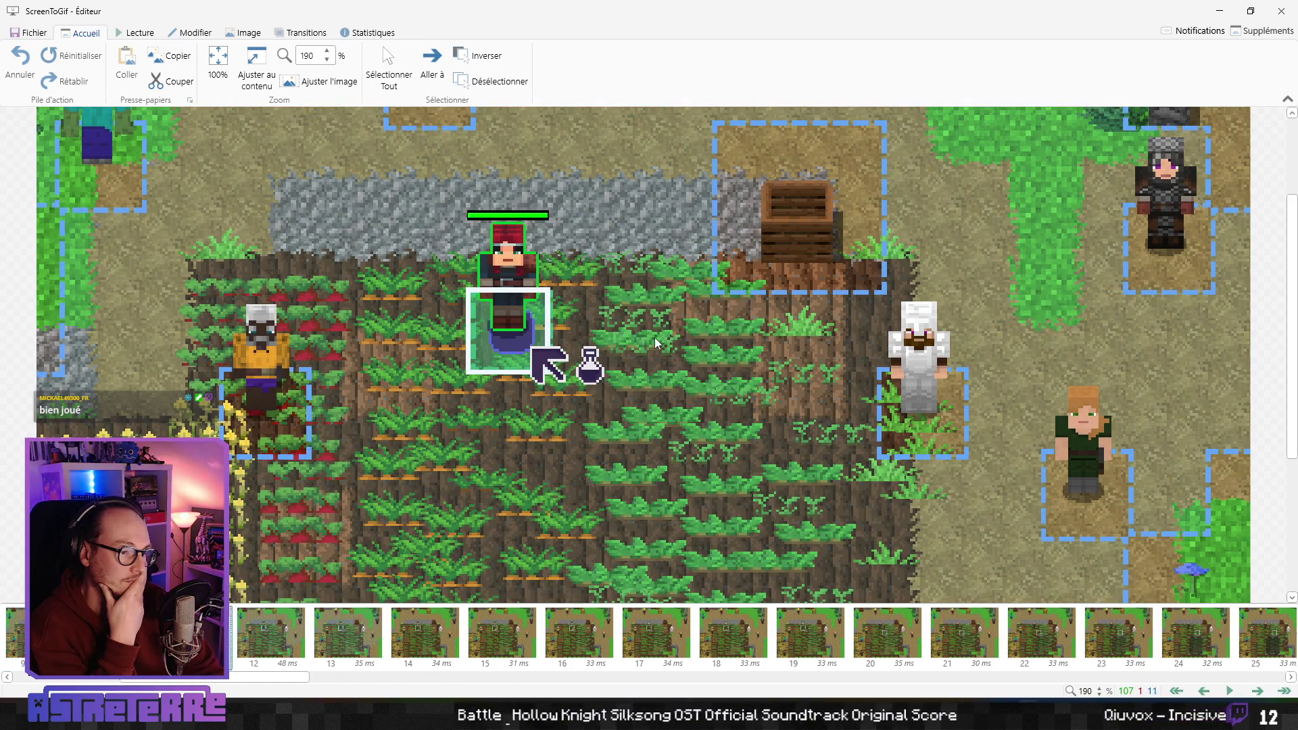
pyautogui.press('Right')
pyautogui.press('Right')
pyautogui.press('Right')
pyautogui.press('Left')
pyautogui.press('Left')
pyautogui.press('Left')
pyautogui.press('Right')
pyautogui.press('Right')
pyautogui.press('Right')
pyautogui.press('Left')
pyautogui.press('Left')
pyautogui.press('Left')
pyautogui.press('Right')
pyautogui.press('Right')
pyautogui.press('Right')
pyautogui.press('Left')
pyautogui.press('Left')
pyautogui.press('Left')
pyautogui.press('Right')
pyautogui.press('Right')
pyautogui.press('Right')
pyautogui.press('Left')
pyautogui.press('Left')
pyautogui.press('Left')
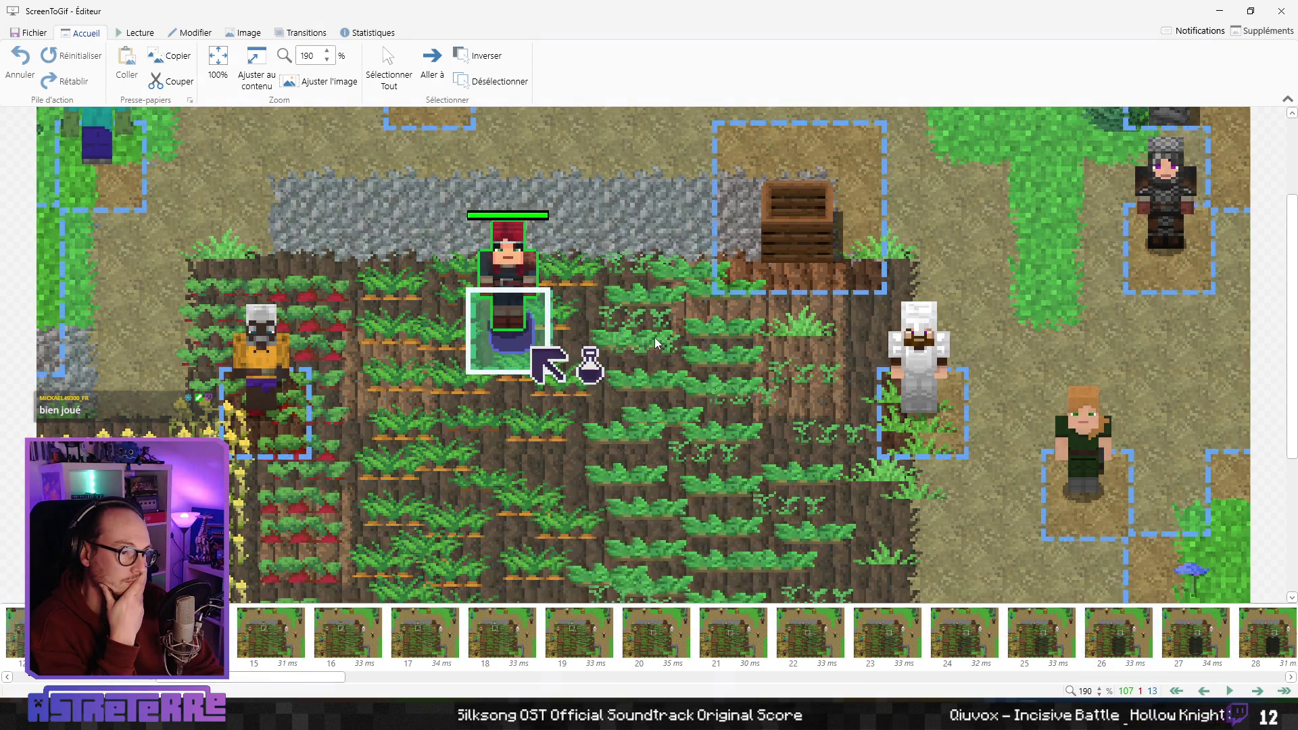
pyautogui.press('Right')
pyautogui.press('Right')
pyautogui.press('Right')
pyautogui.press('Left')
pyautogui.press('Left')
pyautogui.press('Left')
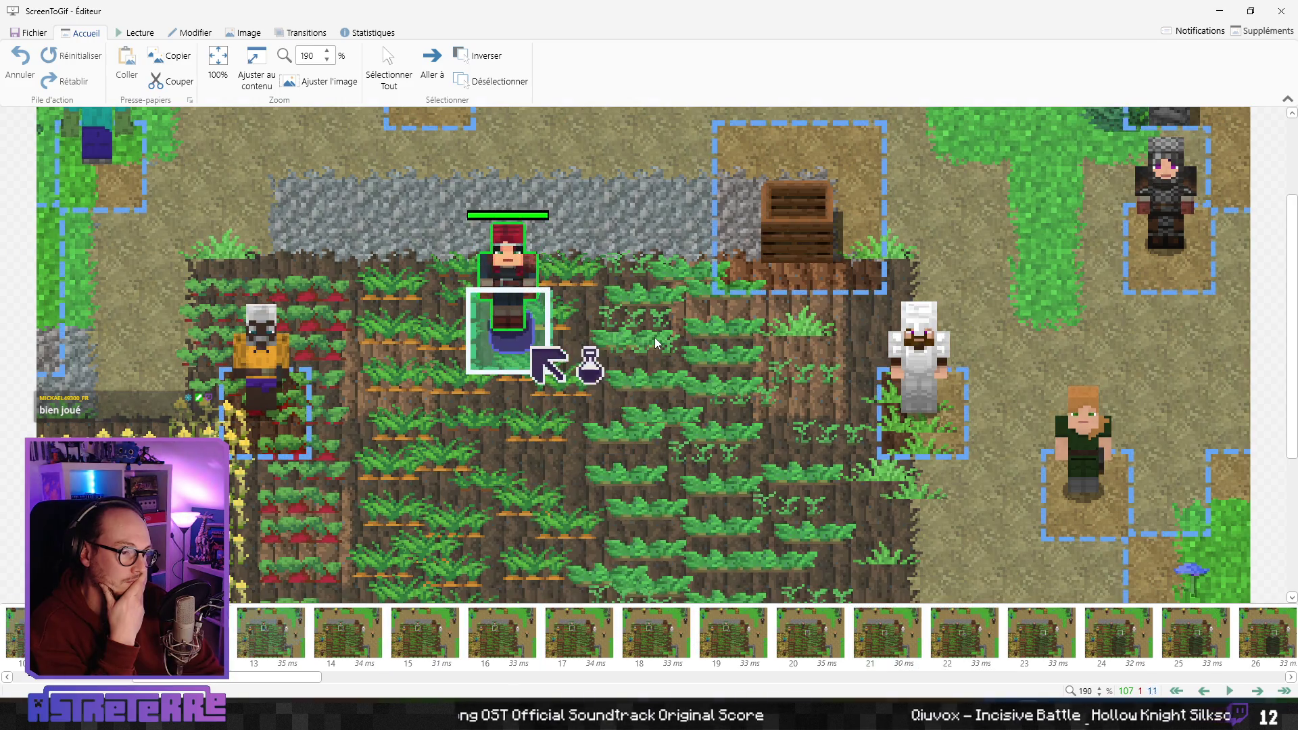
pyautogui.press('Right')
pyautogui.press('Right')
pyautogui.press('Right')
pyautogui.press('Left')
pyautogui.press('Left')
pyautogui.press('Left')
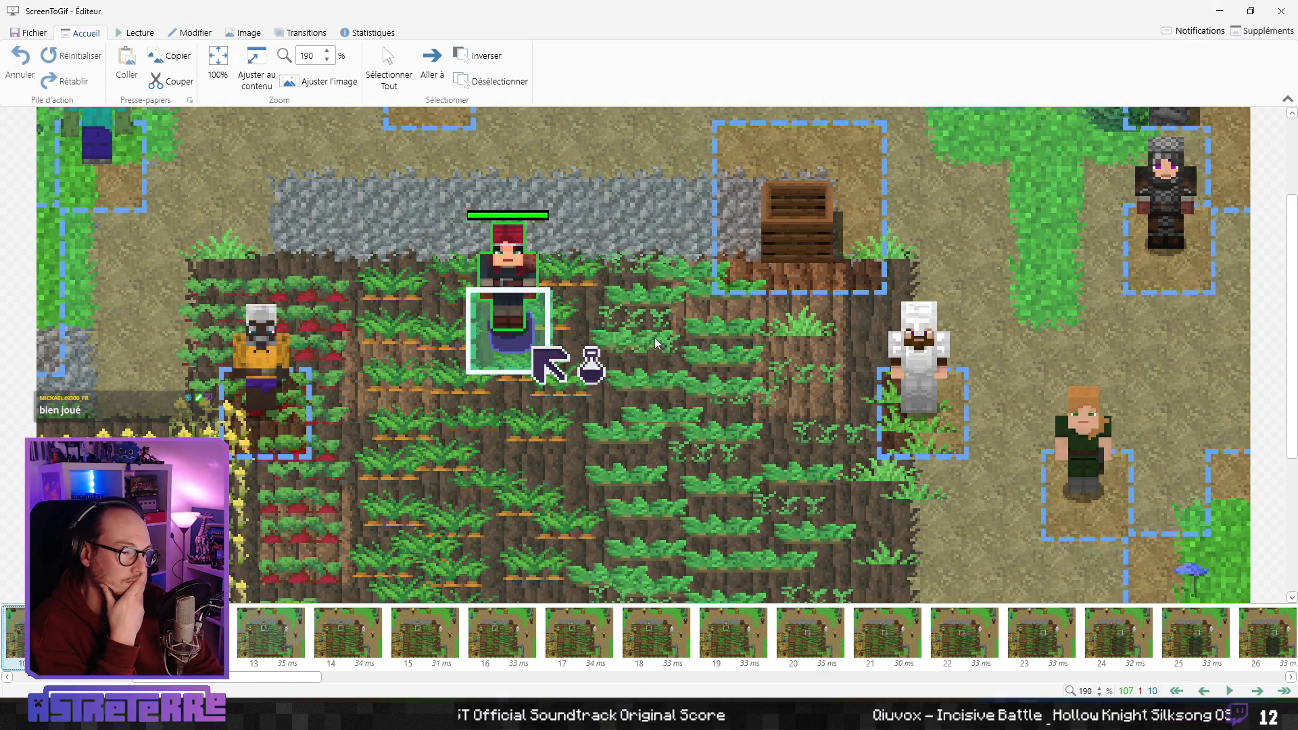
pyautogui.press('Right')
pyautogui.press('Right')
pyautogui.press('Right')
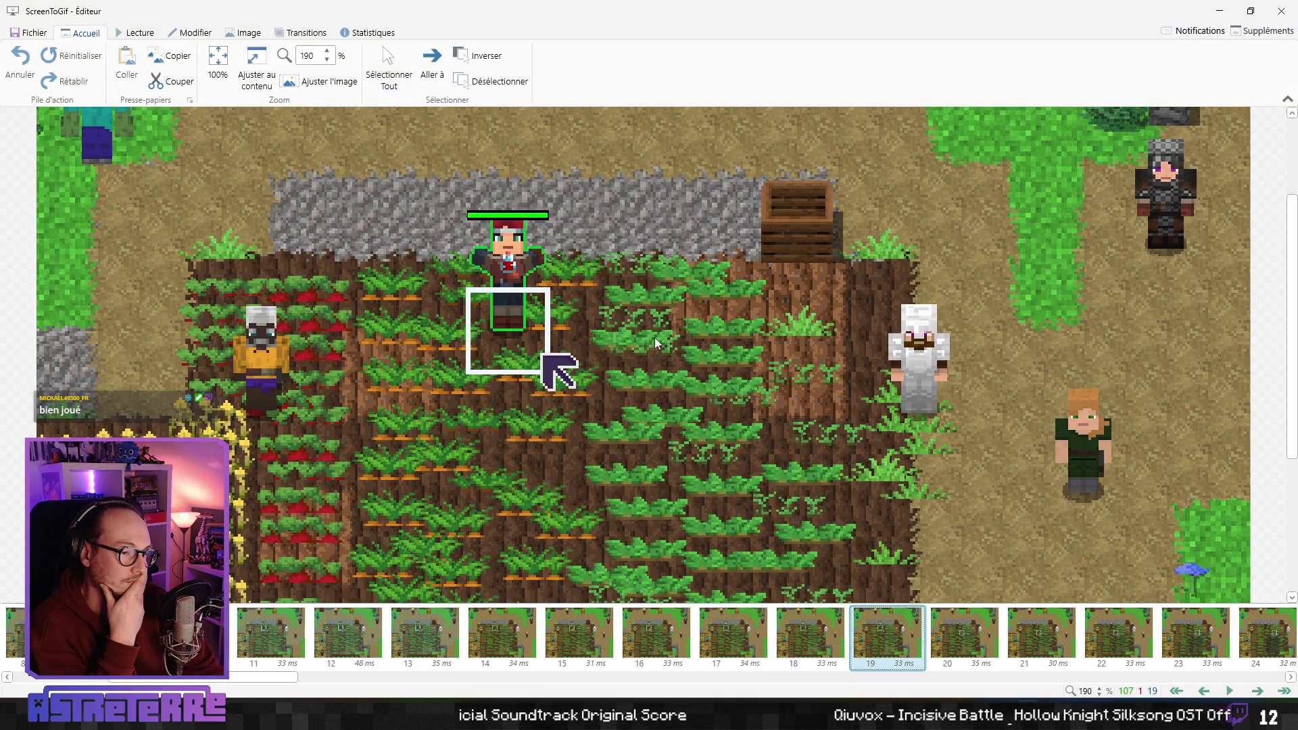
pyautogui.press('Right')
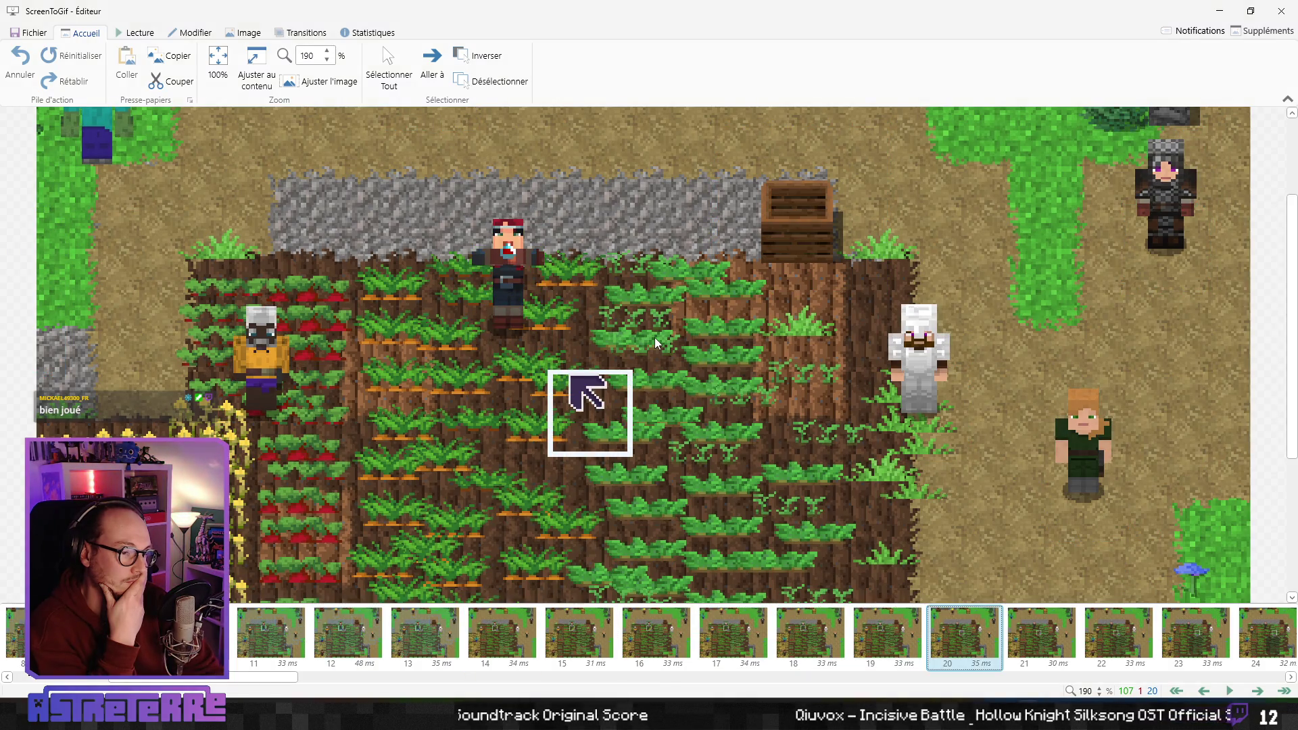
pyautogui.press('Left')
pyautogui.press('Left')
pyautogui.press('Left')
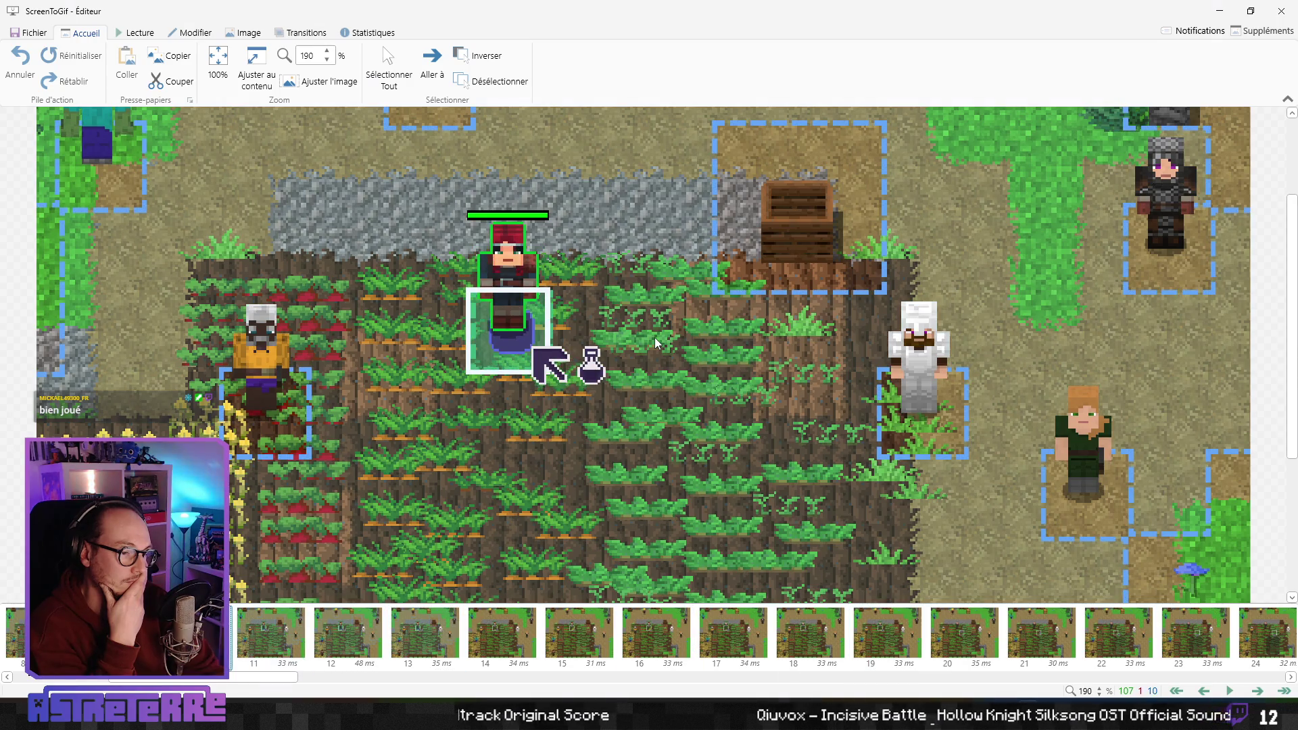
pyautogui.press('Left')
pyautogui.press('Left')
pyautogui.press('Left')
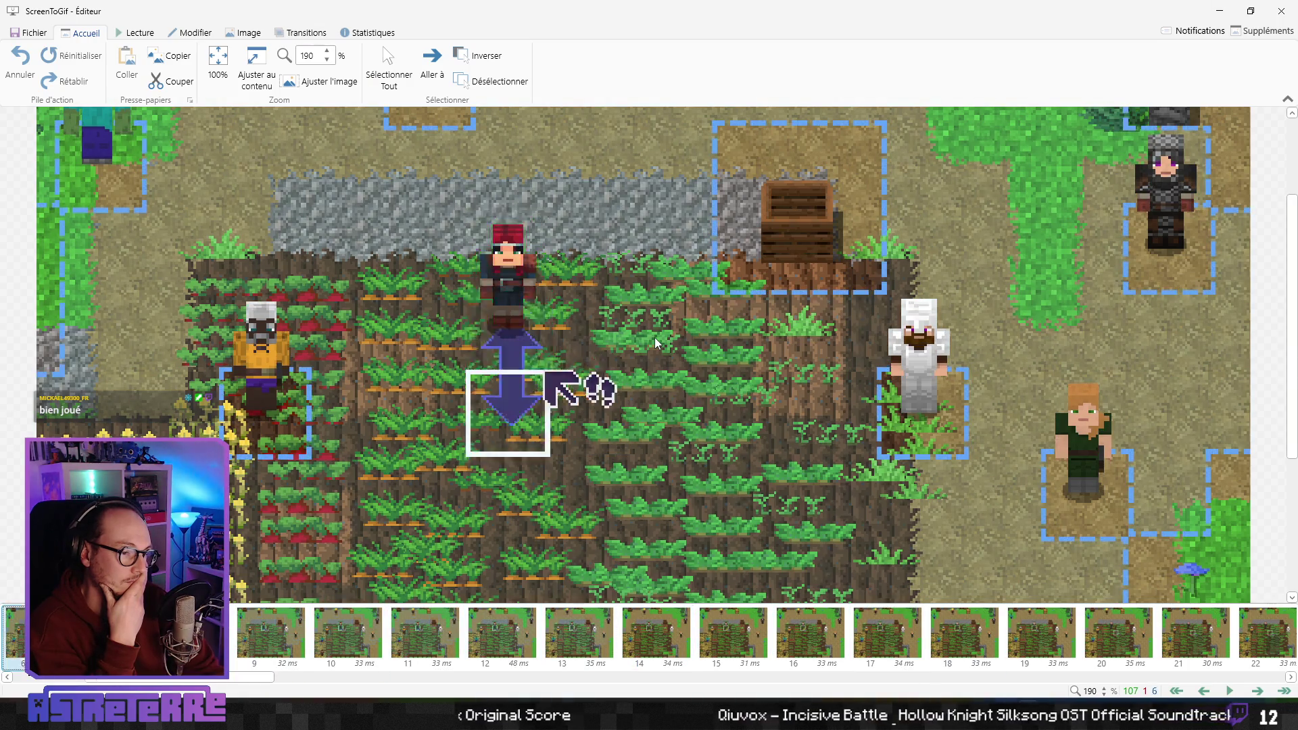
pyautogui.press('space')
pyautogui.press('space')
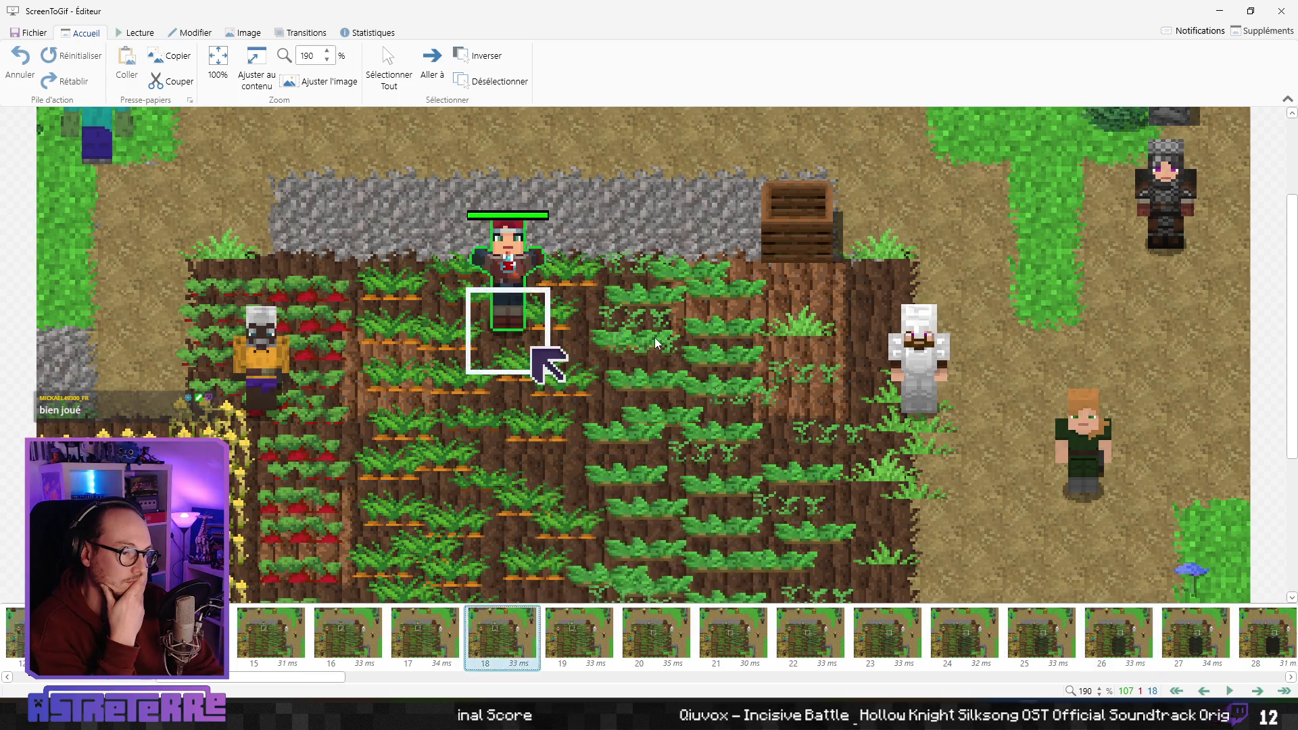
pyautogui.press('Left')
# Replay the drinking frames and the dice roll up to the 6, then loop the clip
pyautogui.press('Right')
pyautogui.press('Right')
pyautogui.press('Right')
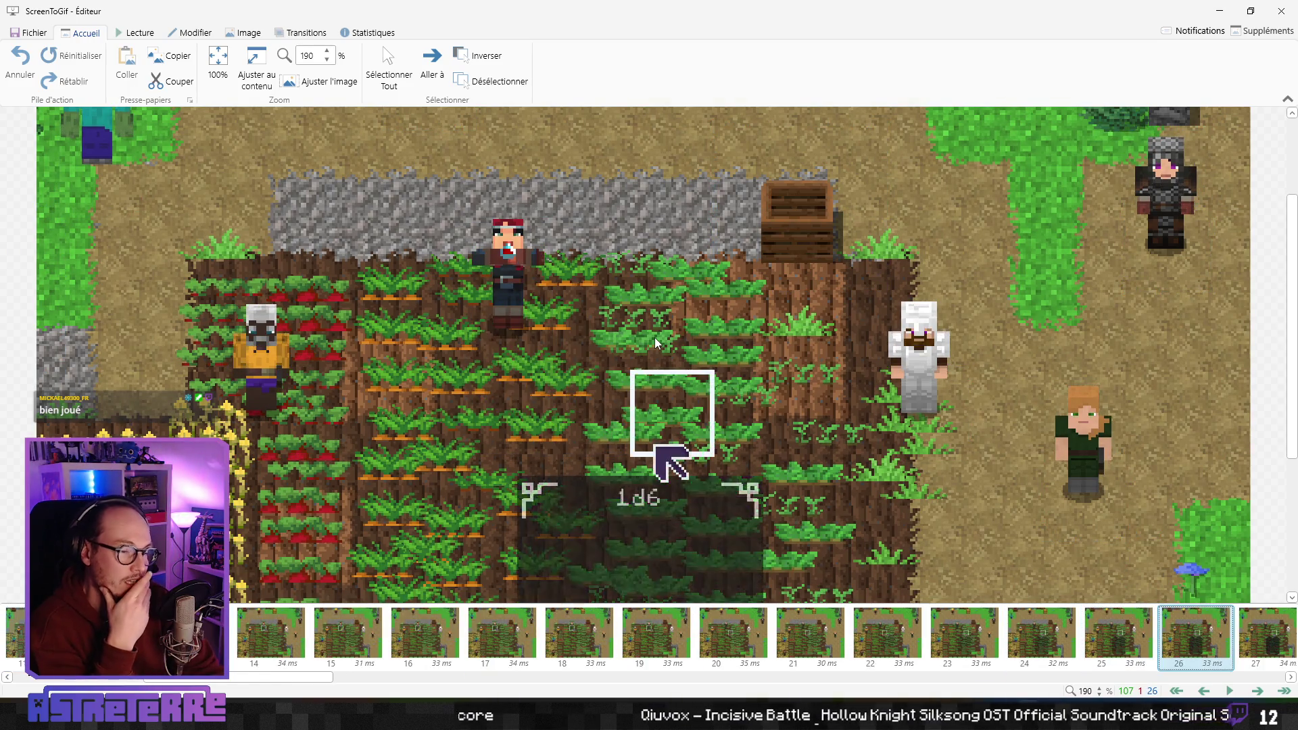
pyautogui.press('space')
pyautogui.press('space')
pyautogui.press('Left')
pyautogui.press('Left')
pyautogui.press('Left')
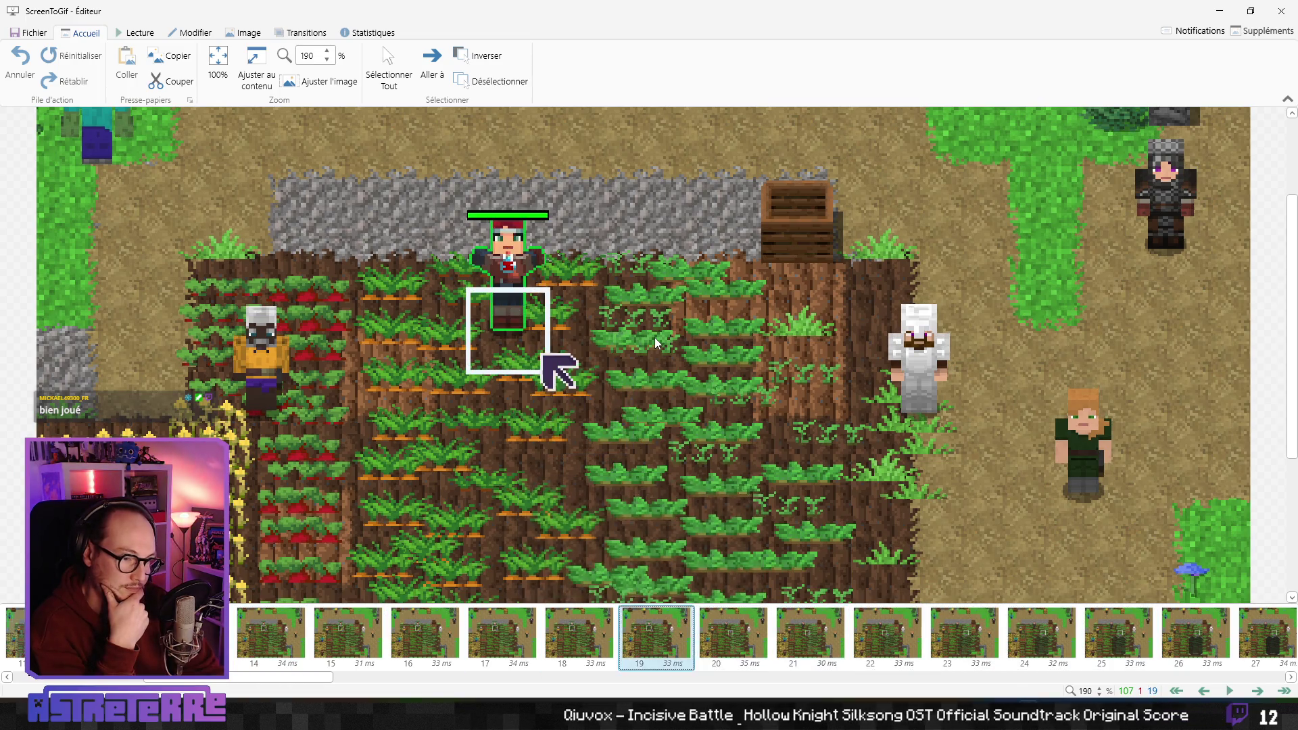
pyautogui.press('Left')
pyautogui.press('Left')
pyautogui.press('Left')
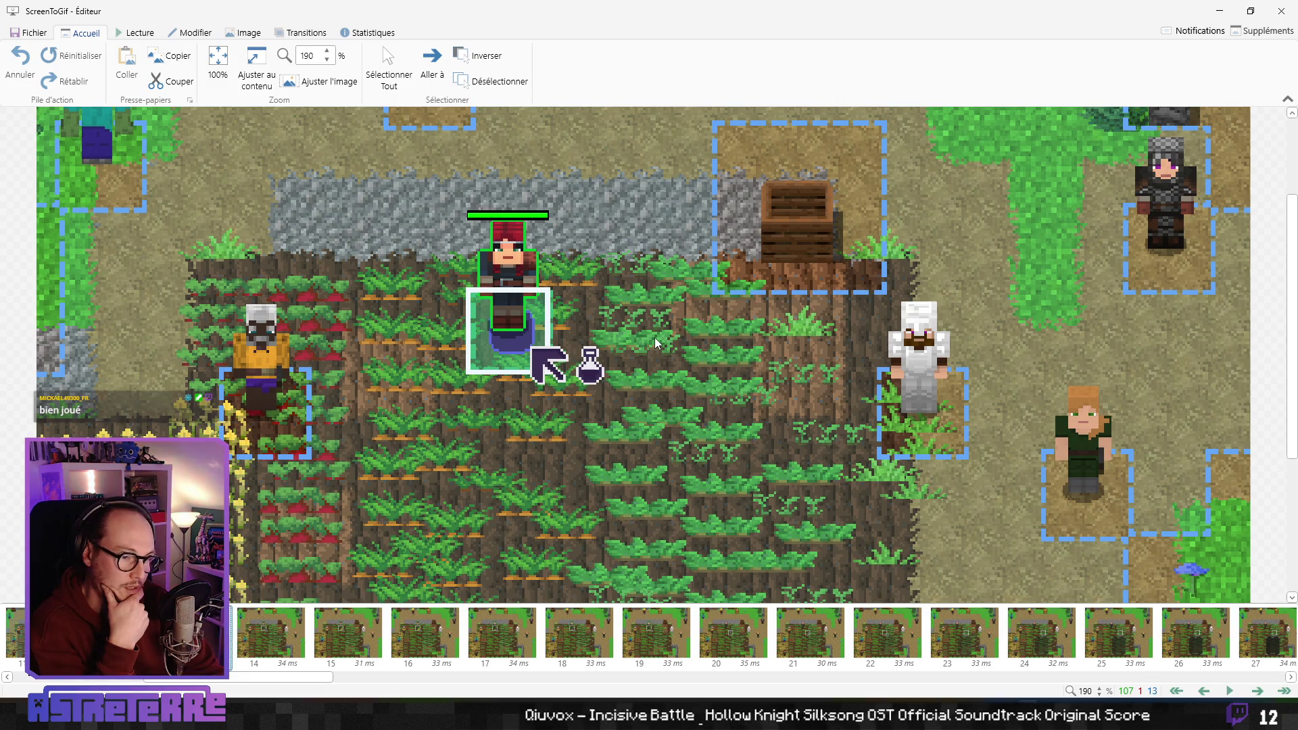
pyautogui.press('Right')
pyautogui.press('Right')
pyautogui.press('Right')
pyautogui.press('Right')
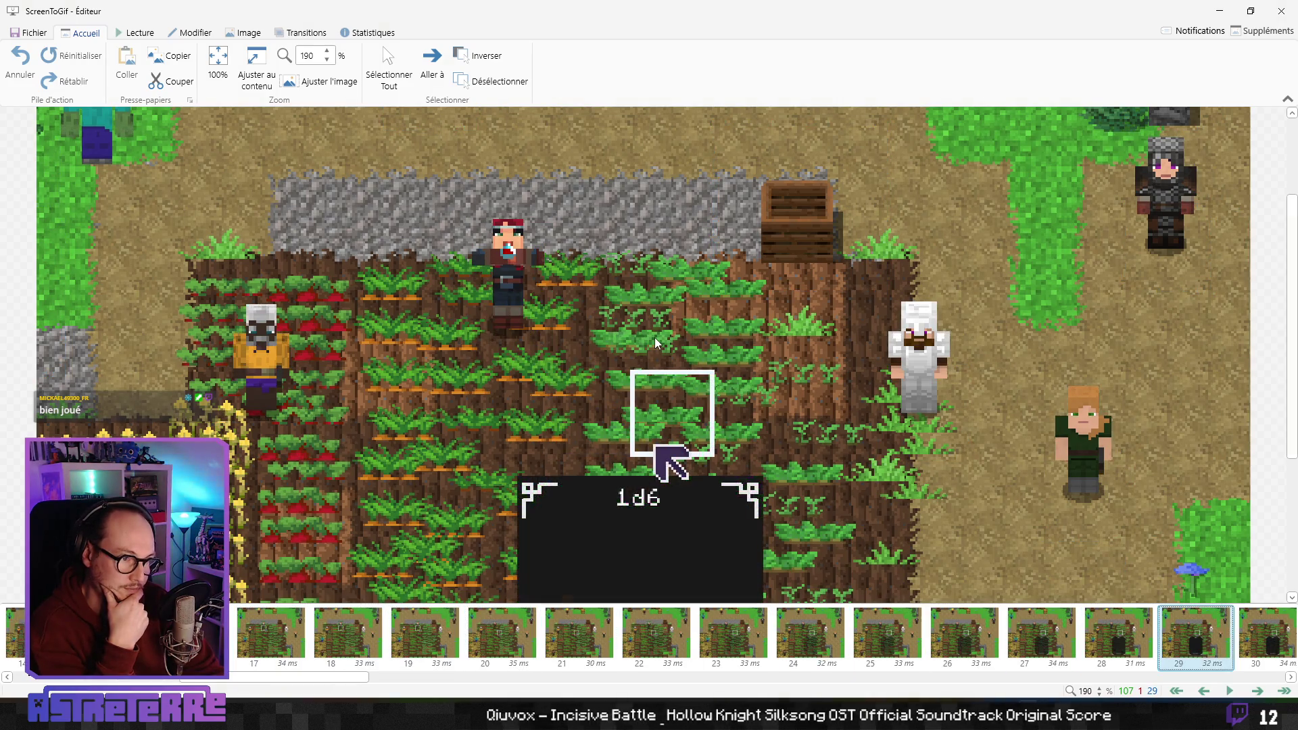
pyautogui.press('Left')
pyautogui.press('Left')
pyautogui.press('Left')
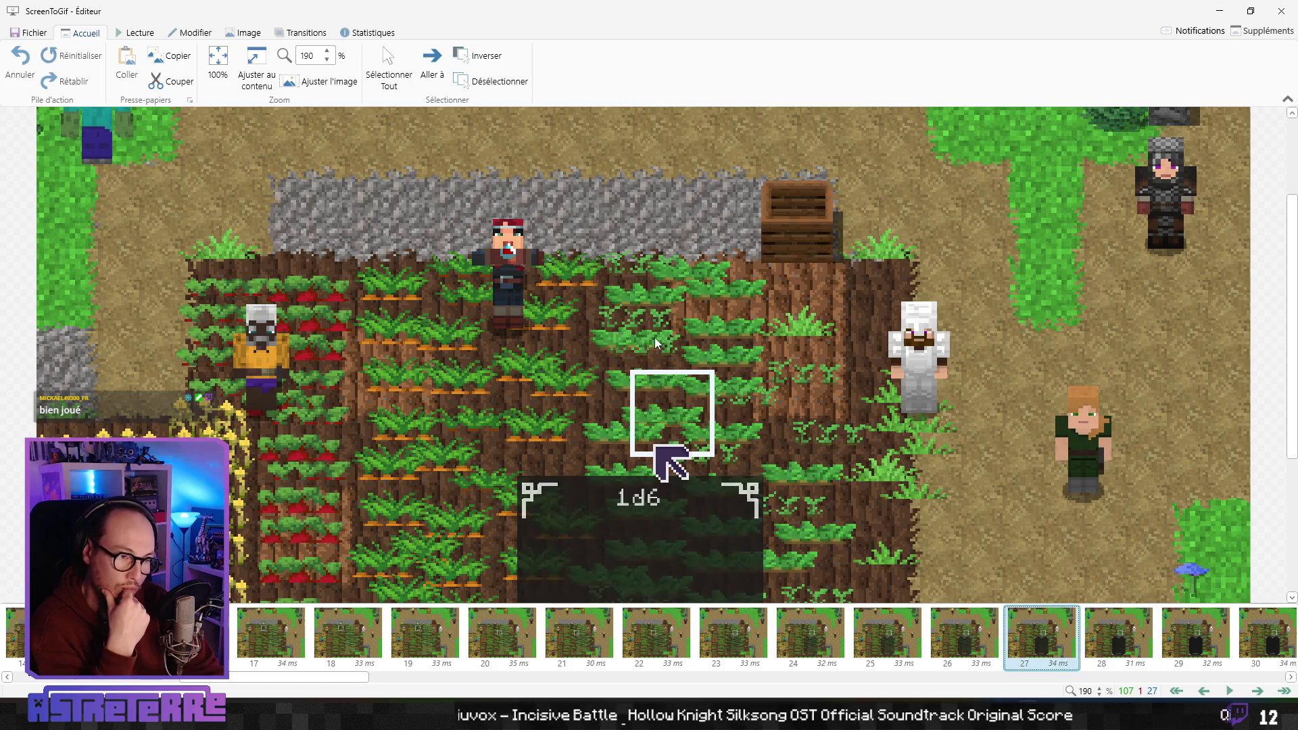
pyautogui.press('Right')
pyautogui.press('Right')
pyautogui.press('Right')
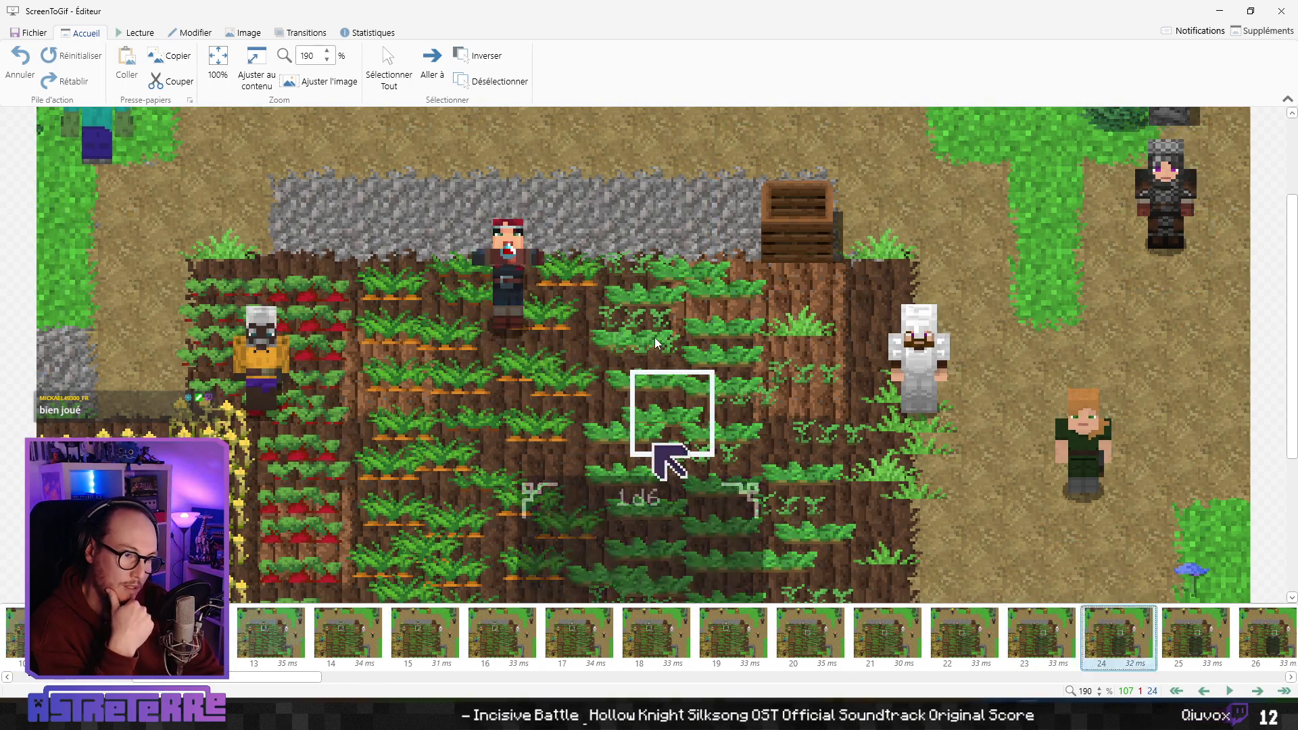
pyautogui.press('Right')
pyautogui.press('Right')
pyautogui.press('Right')
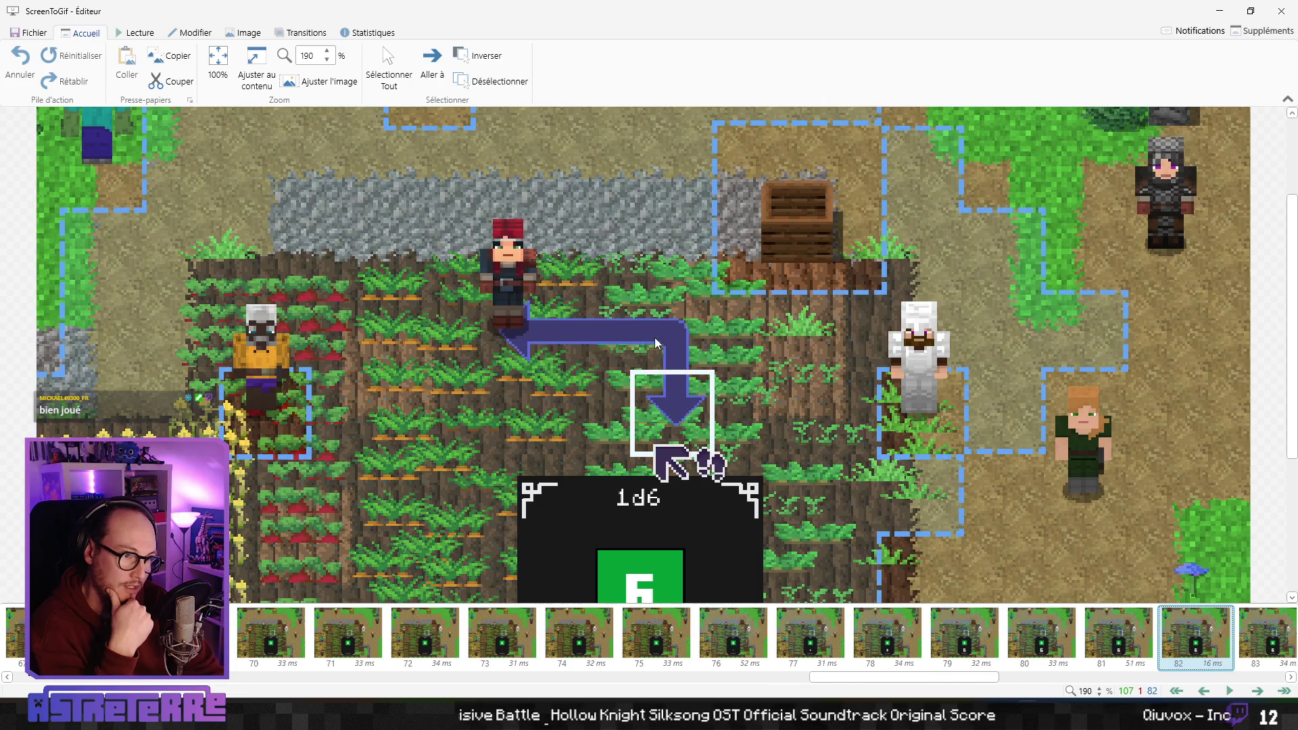
pyautogui.press('Left')
pyautogui.press('Left')
pyautogui.press('Left')
pyautogui.press('Right')
pyautogui.press('Right')
pyautogui.press('Right')
pyautogui.press('Right')
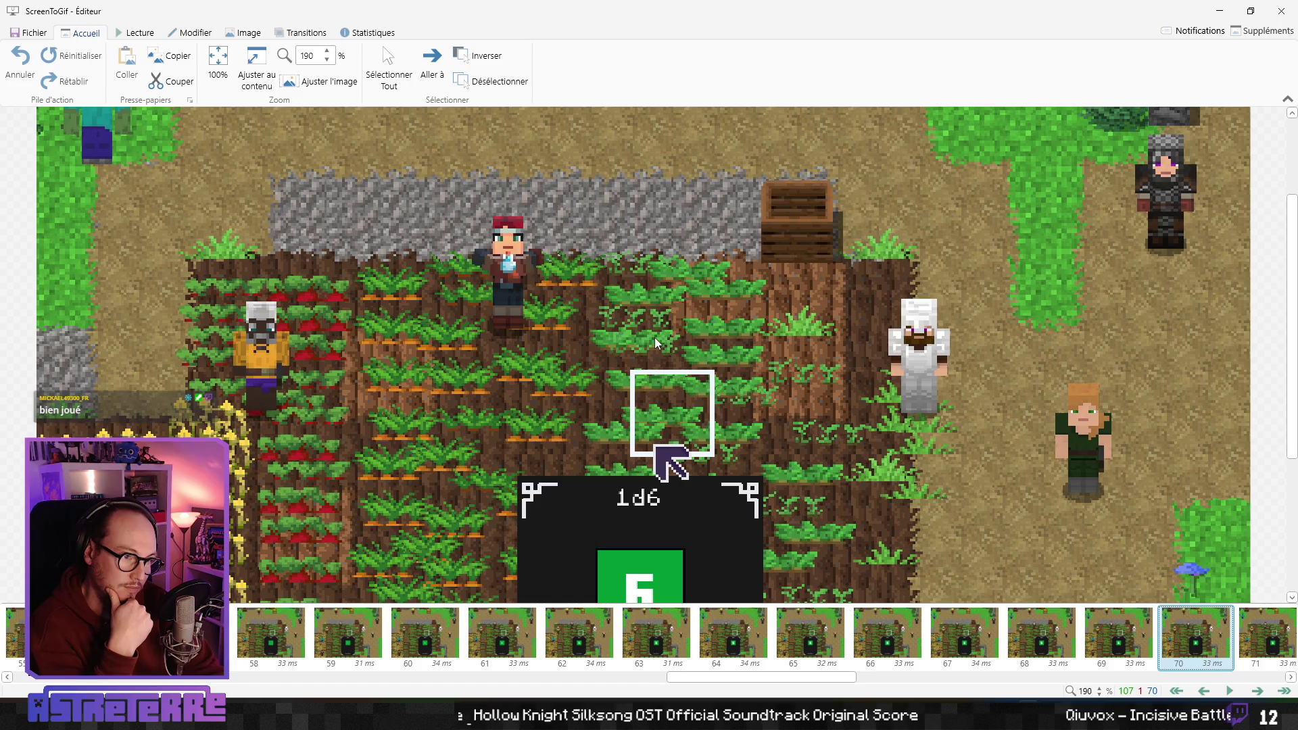
pyautogui.press('Right')
pyautogui.press('Right')
pyautogui.press('Right')
pyautogui.press('space')
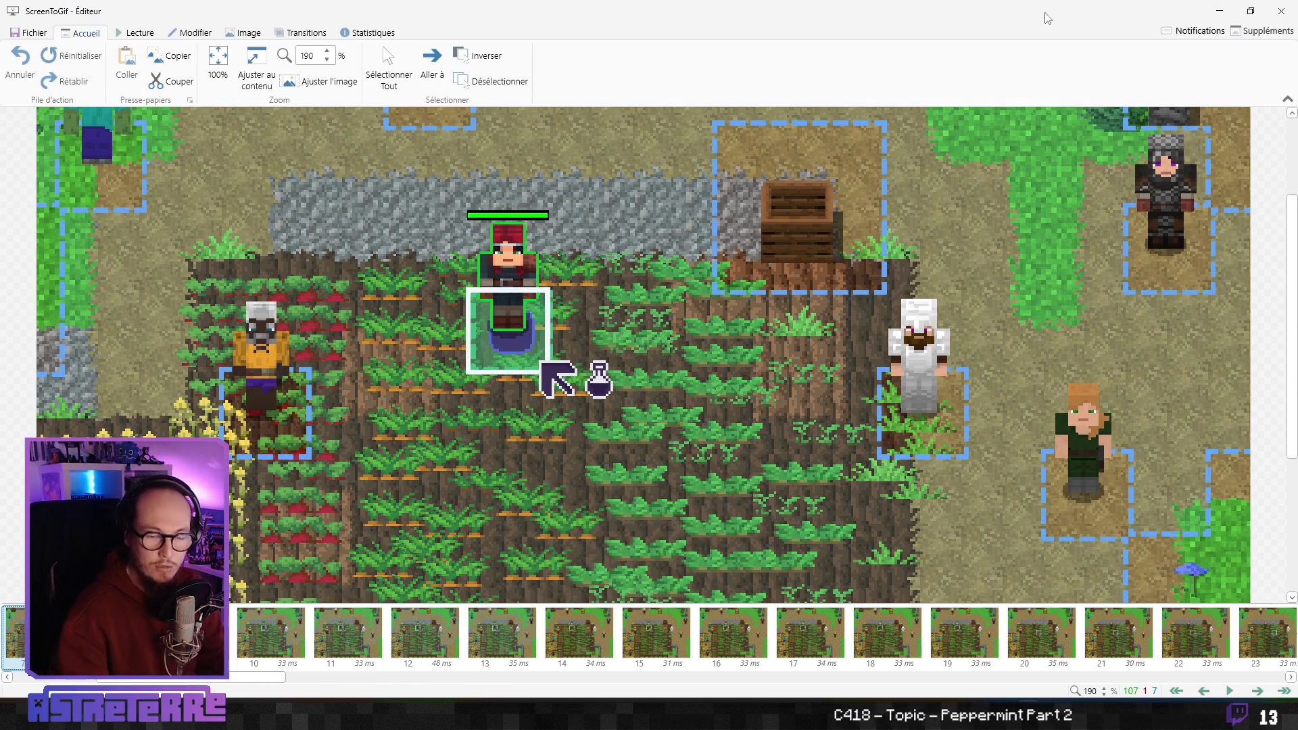
# Quit the ScreenToGif editor by confirming Oui, then close the running game with Alt+F4
pyautogui.click(1276, 20)
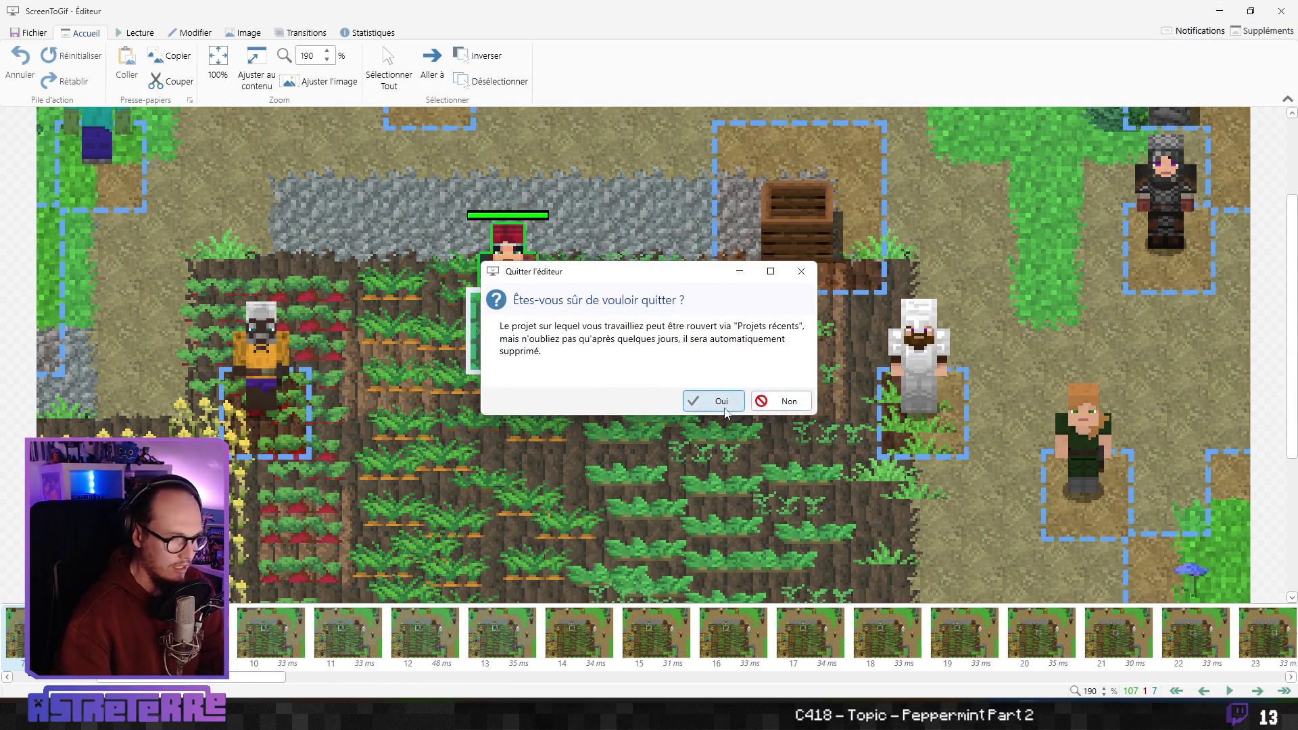
pyautogui.click(724, 408)
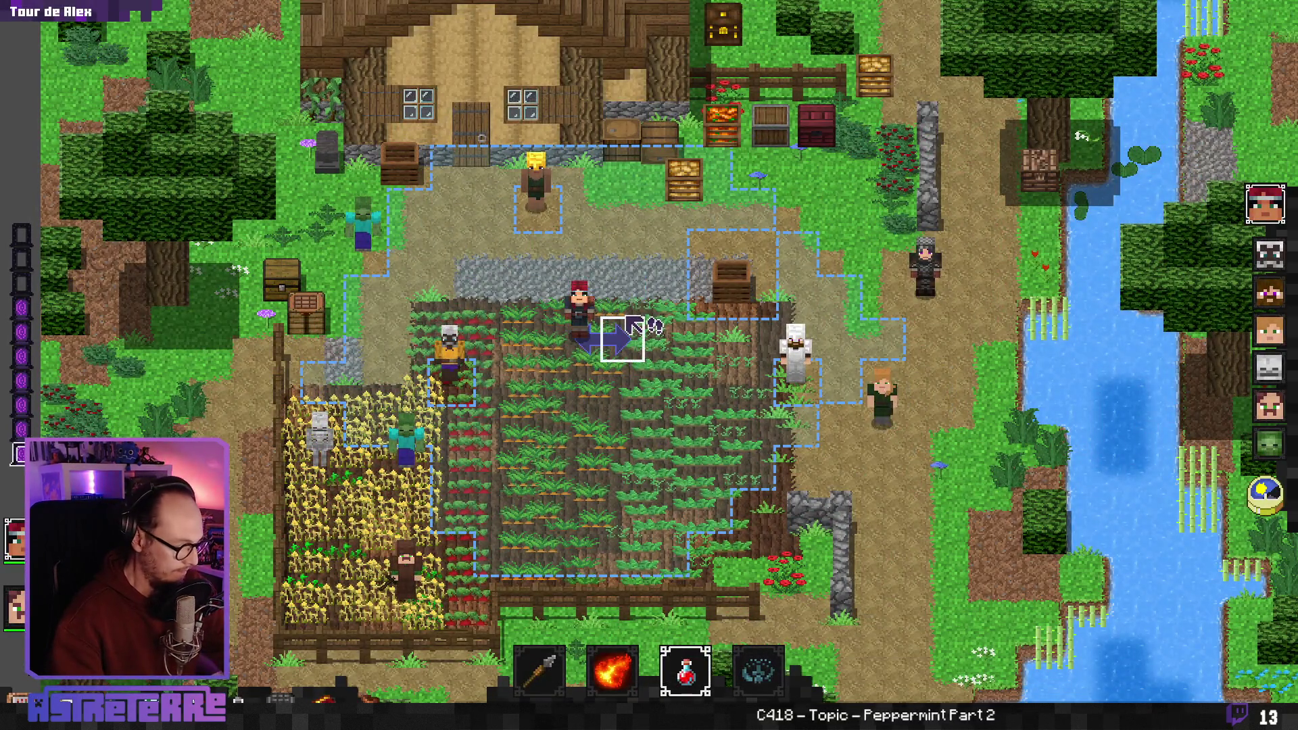
pyautogui.hotkey('alt', 'F4')
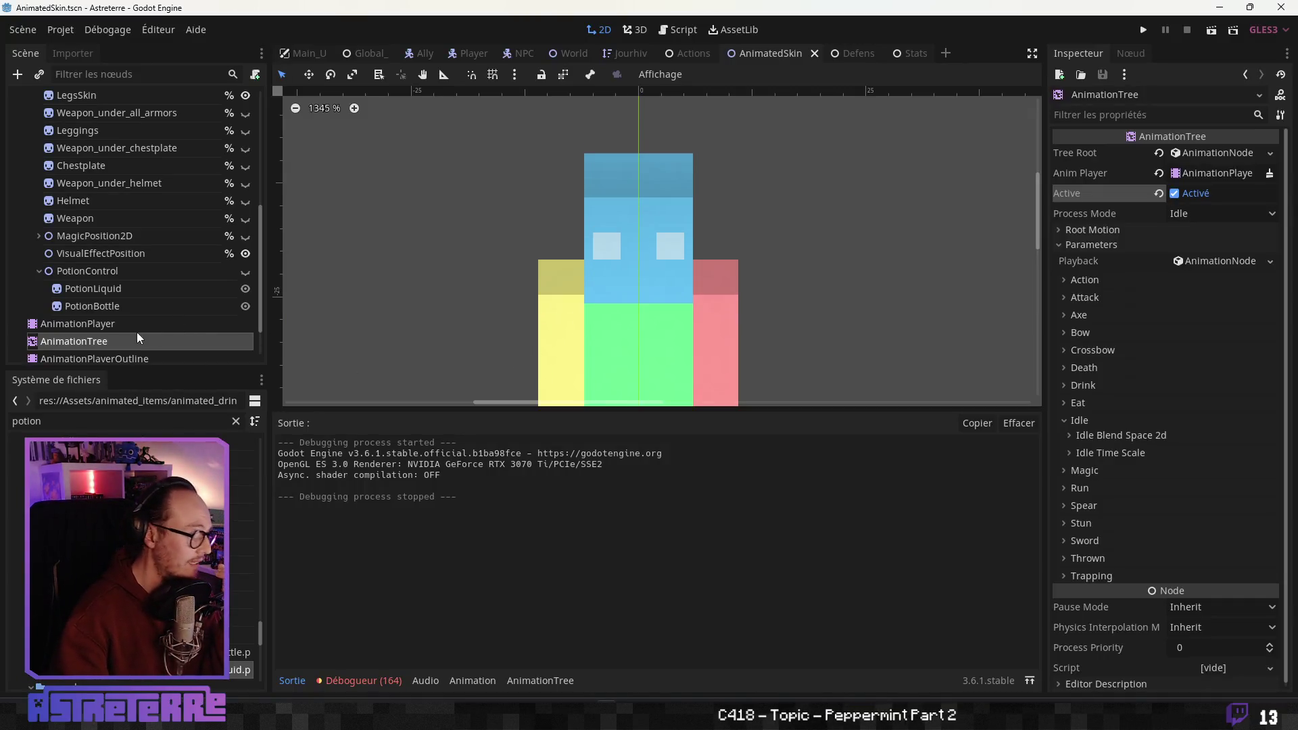
# Deactivate the AnimationTree and select the DrinkLeft animation in the AnimationPlayer
pyautogui.click(1173, 195)
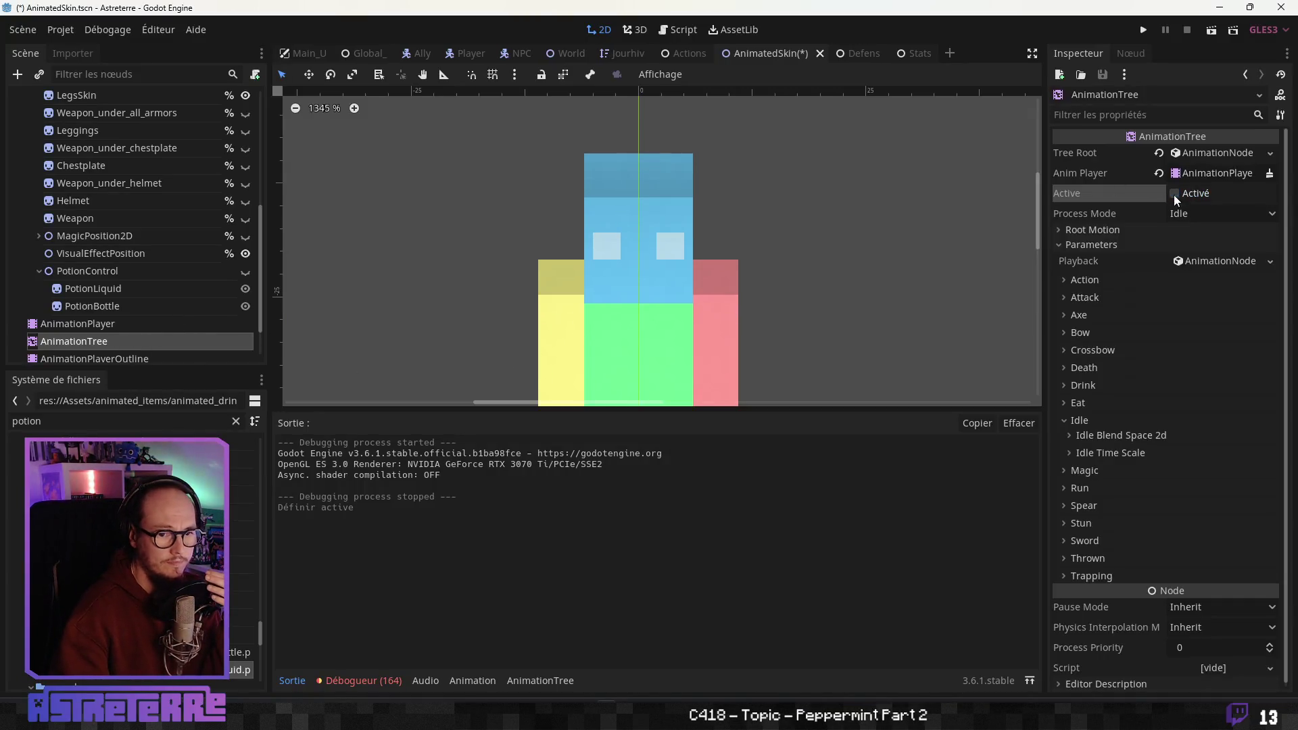
pyautogui.click(144, 325)
pyautogui.click(600, 420)
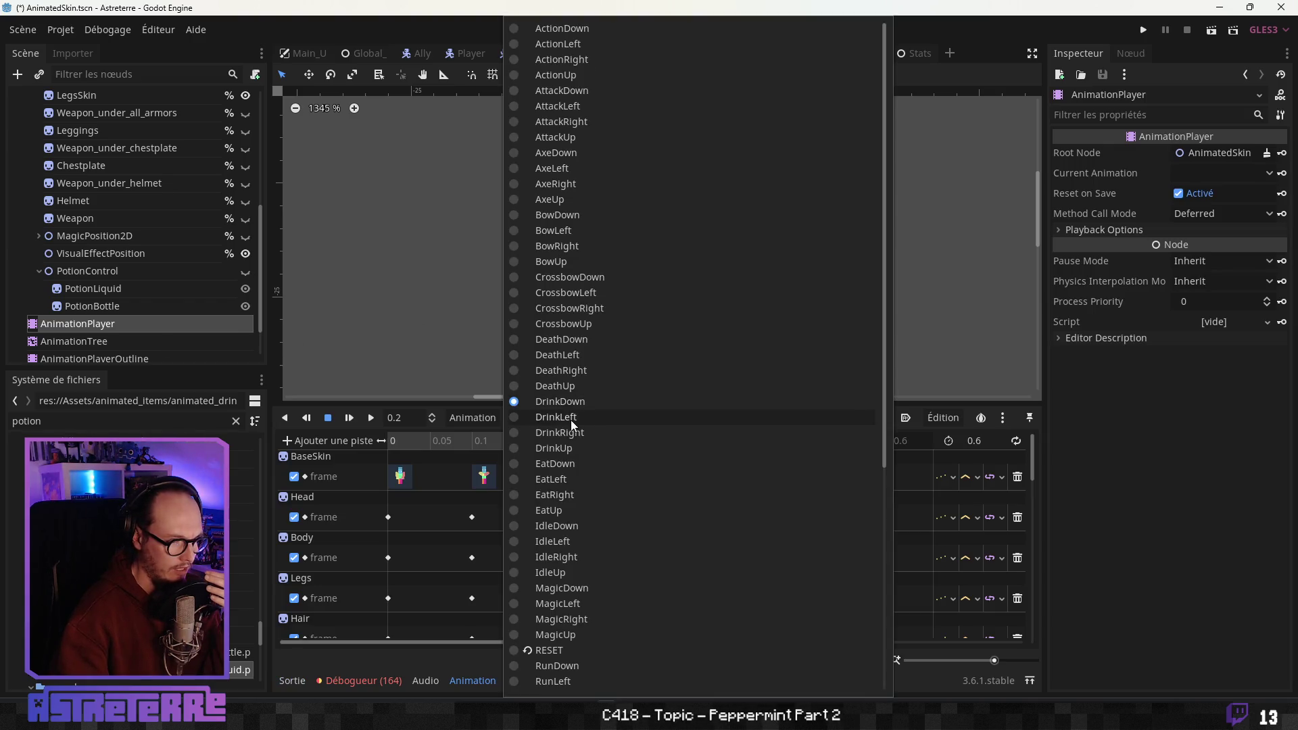
pyautogui.click(571, 420)
pyautogui.scroll(-3, 638, 261)
# Add a property track for PotionControl's visible property
pyautogui.click(333, 441)
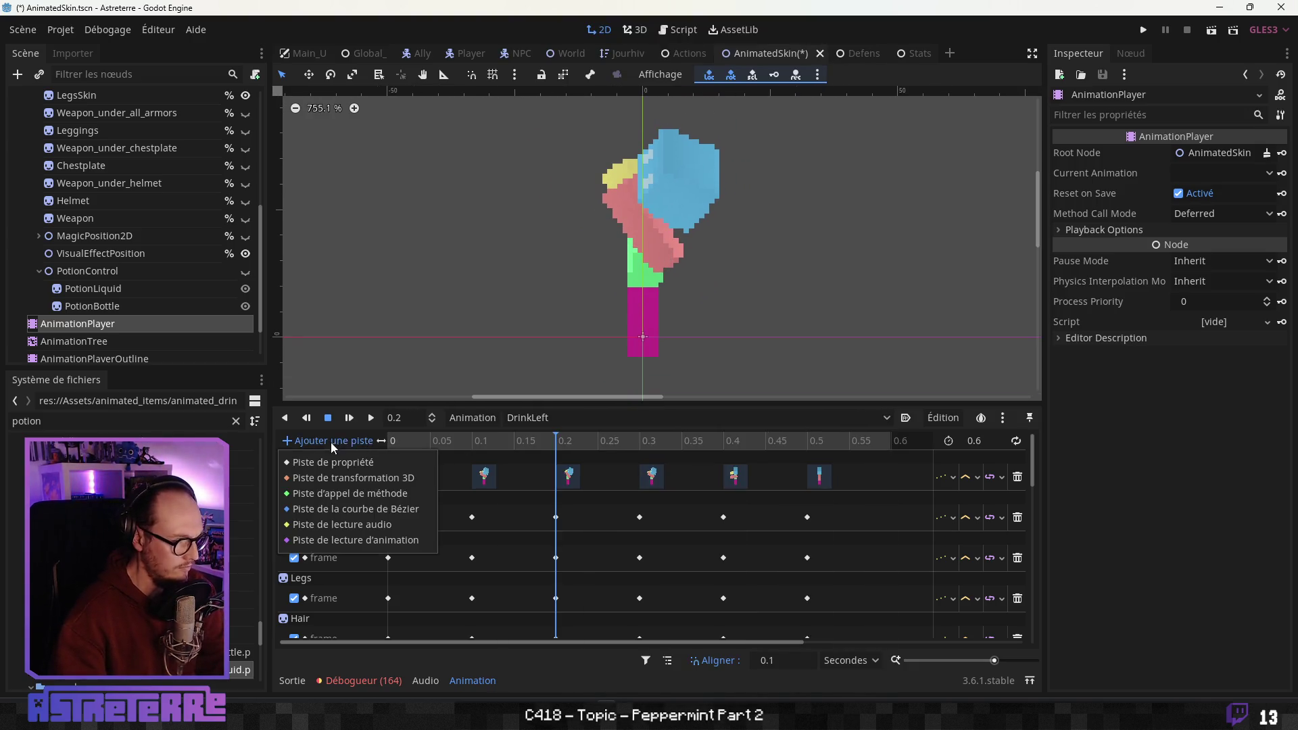
pyautogui.click(346, 462)
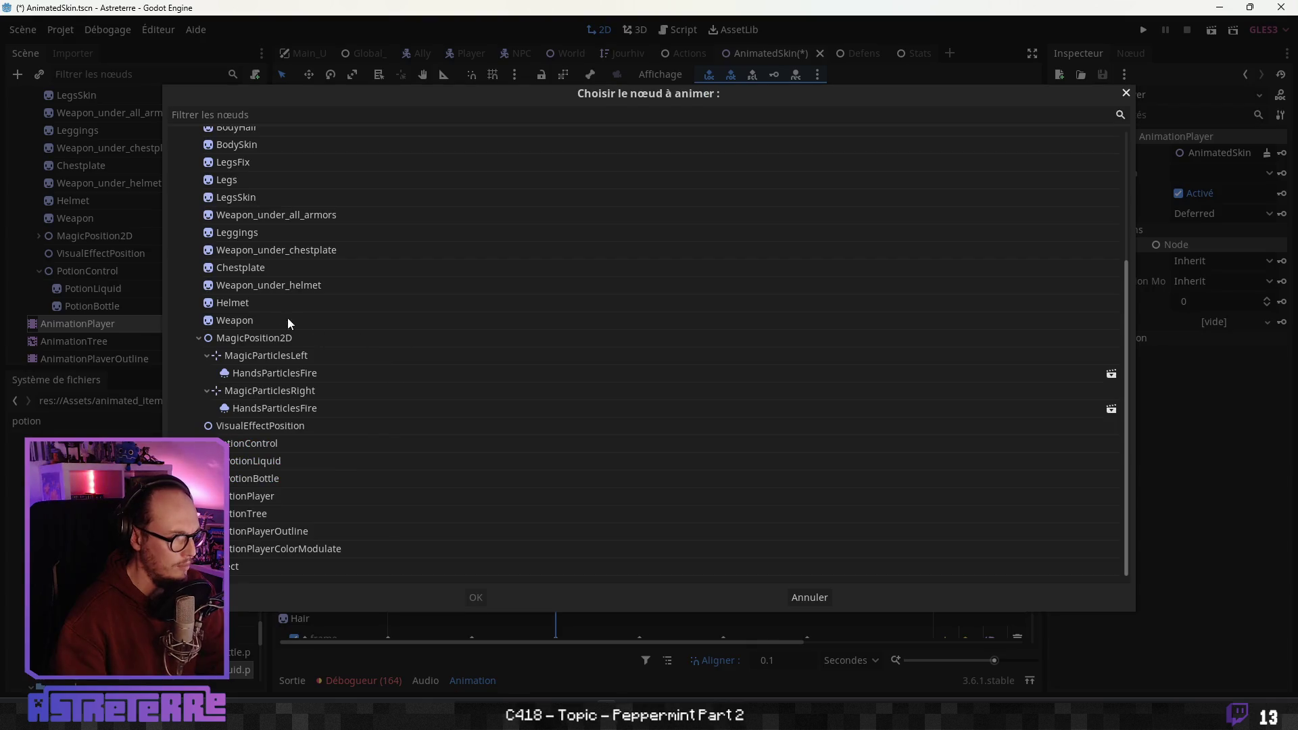
pyautogui.click(236, 447)
pyautogui.click(478, 597)
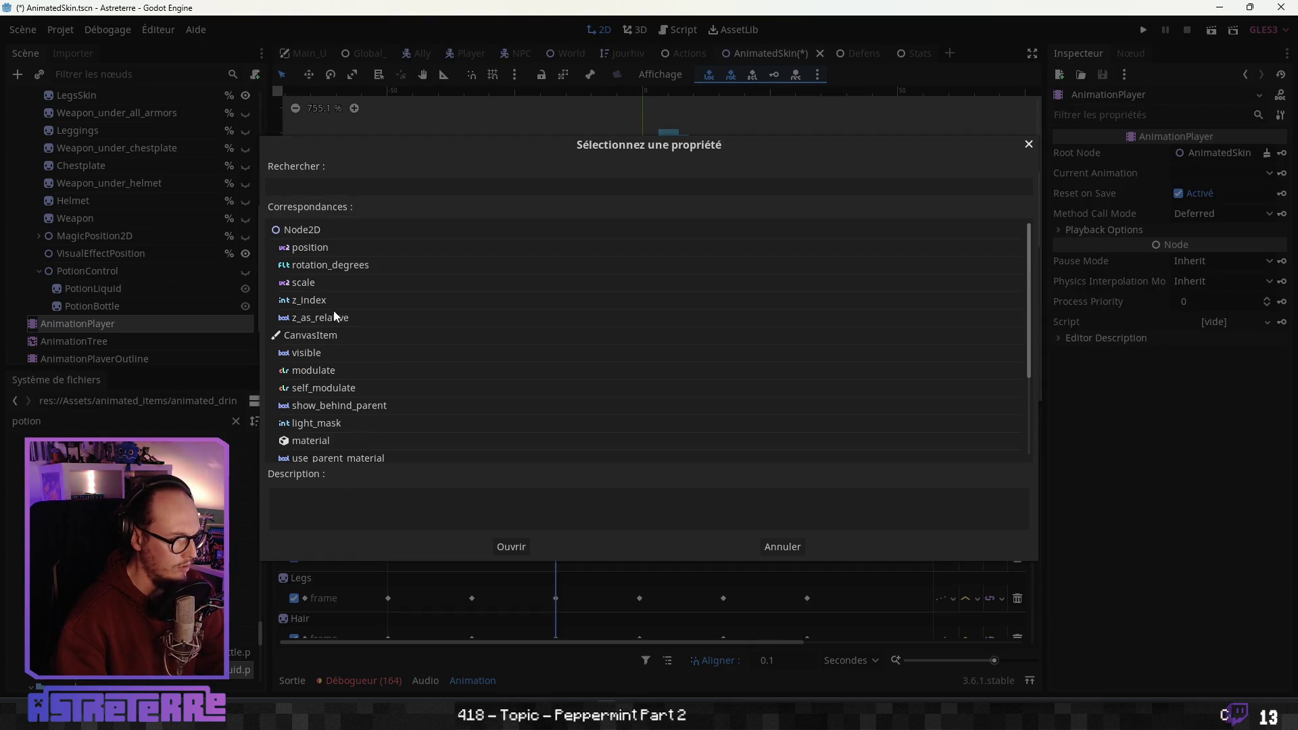
pyautogui.click(315, 352)
pyautogui.click(494, 548)
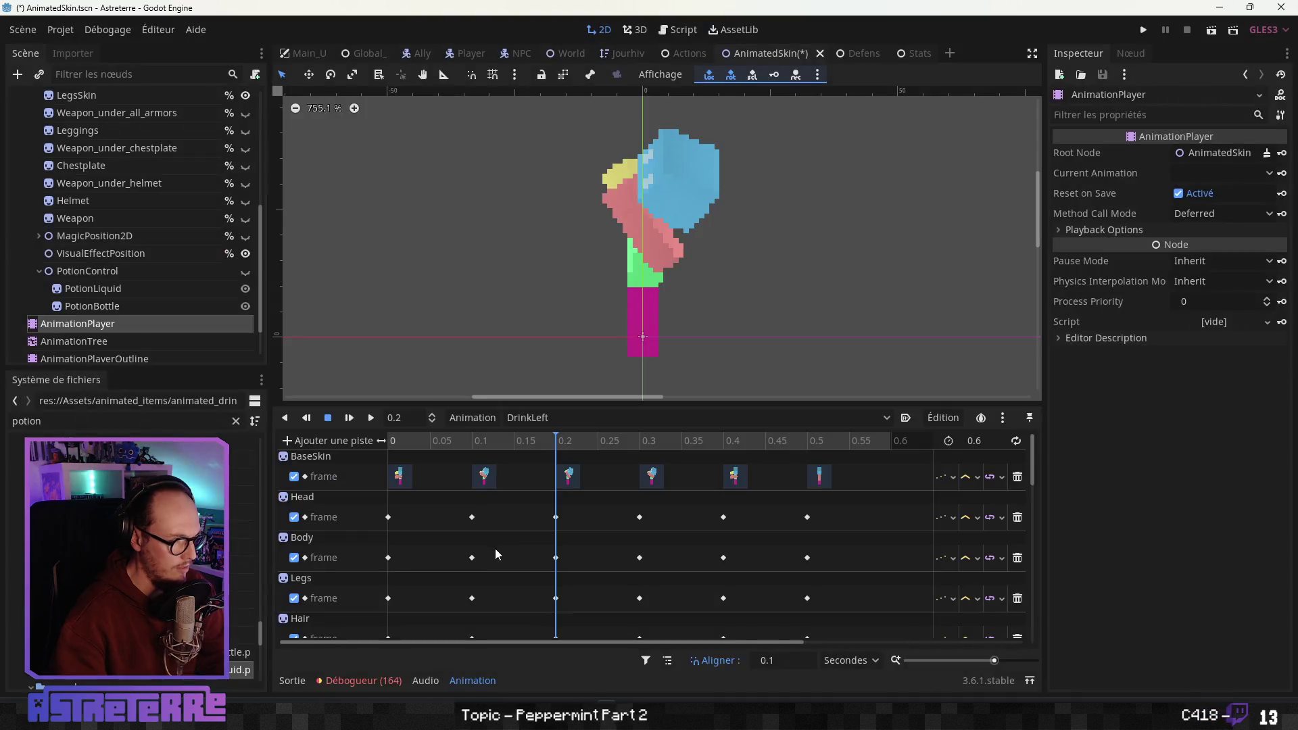
# Key PotionControl as visible at 0 s and hidden at 0.6 s
pyautogui.moveTo(544, 437); pyautogui.dragTo(389, 437)
pyautogui.scroll(-10, 441, 572)
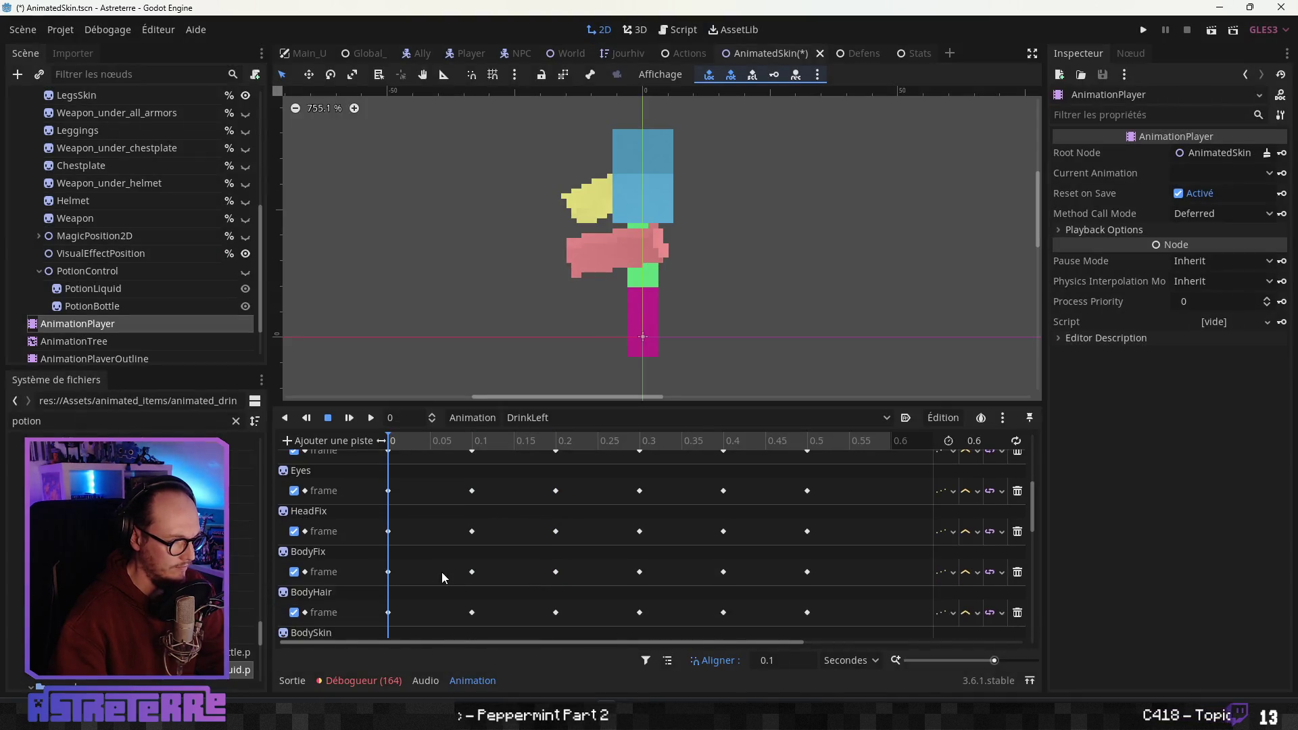
pyautogui.rightClick(392, 631)
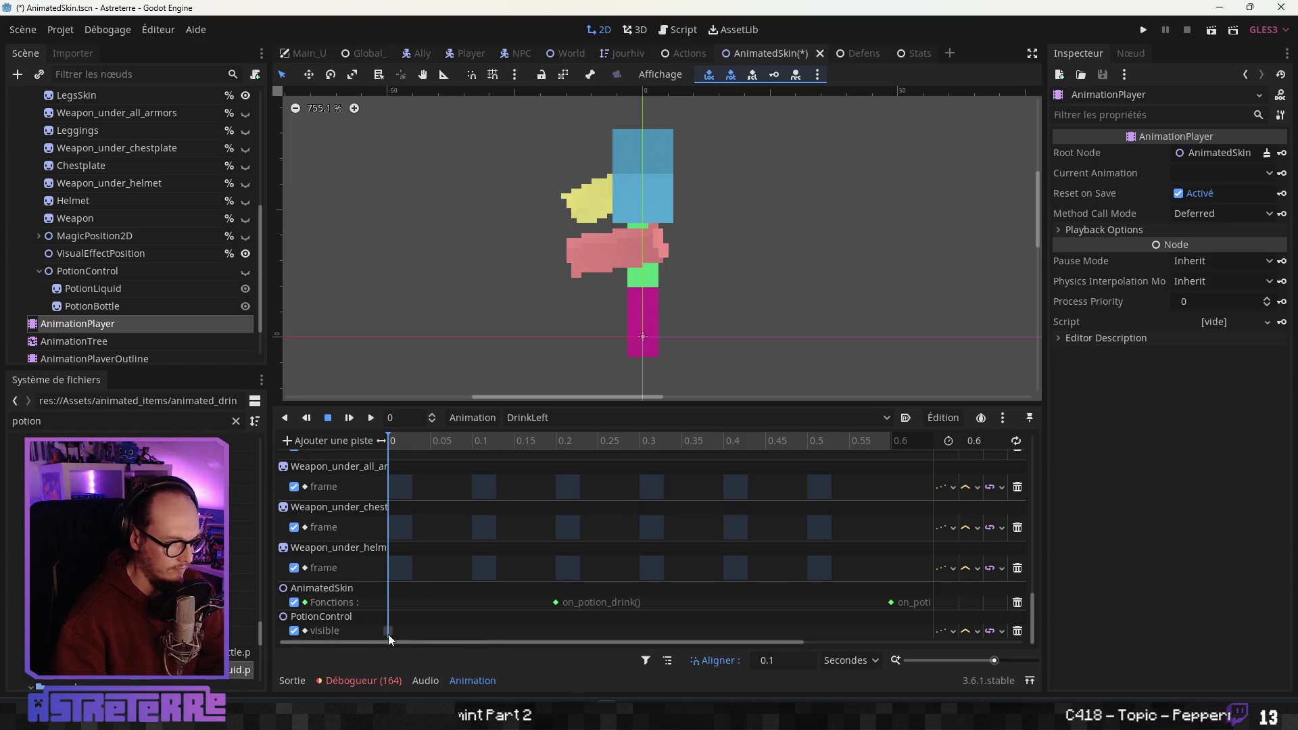
pyautogui.click(388, 631)
pyautogui.moveTo(508, 439); pyautogui.dragTo(886, 446)
pyautogui.rightClick(886, 631)
pyautogui.click(919, 607)
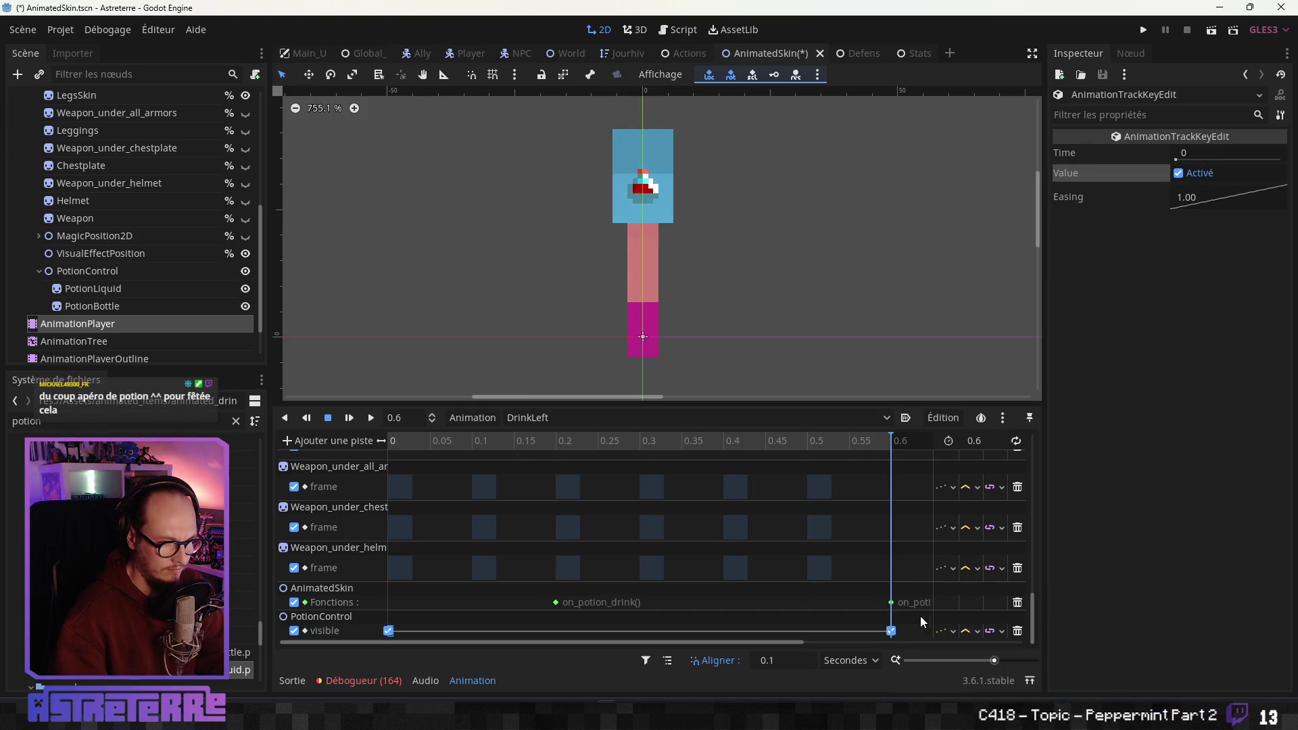
pyautogui.click(1181, 175)
pyautogui.moveTo(887, 440); pyautogui.dragTo(403, 448)
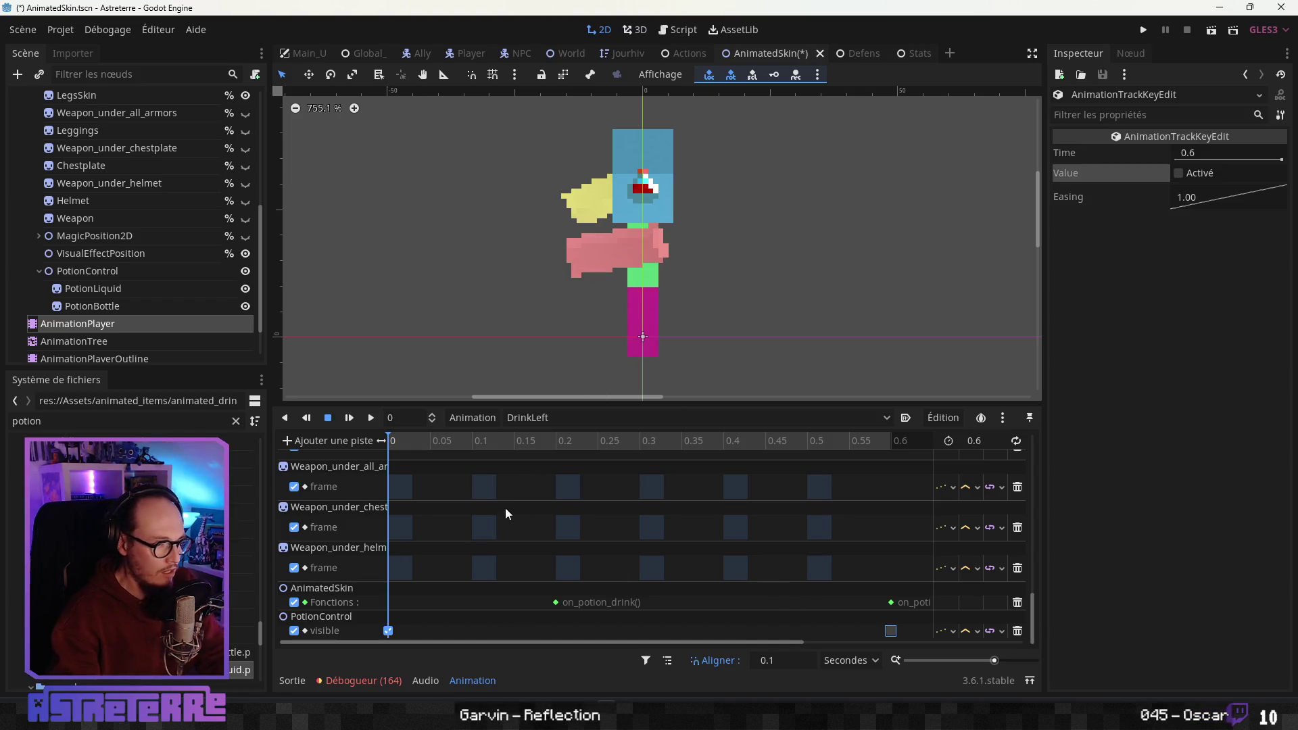
pyautogui.click(444, 440)
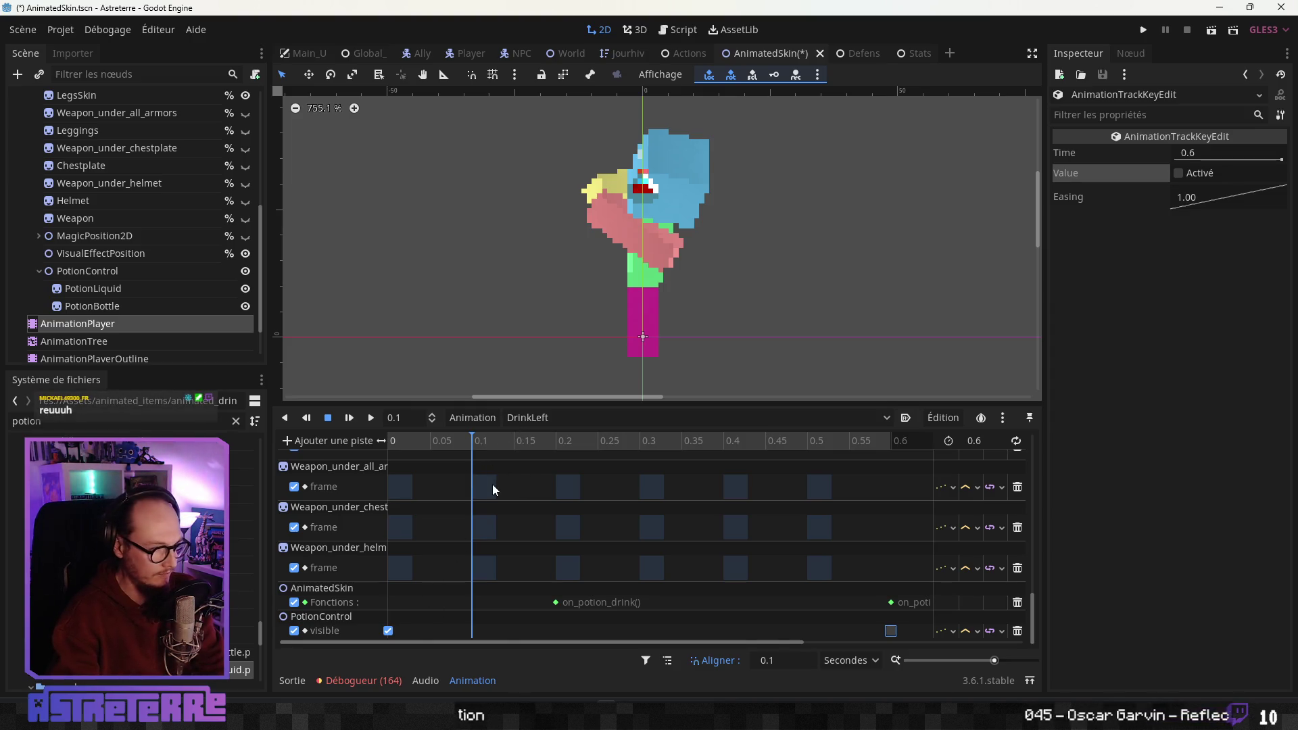
pyautogui.click(574, 439)
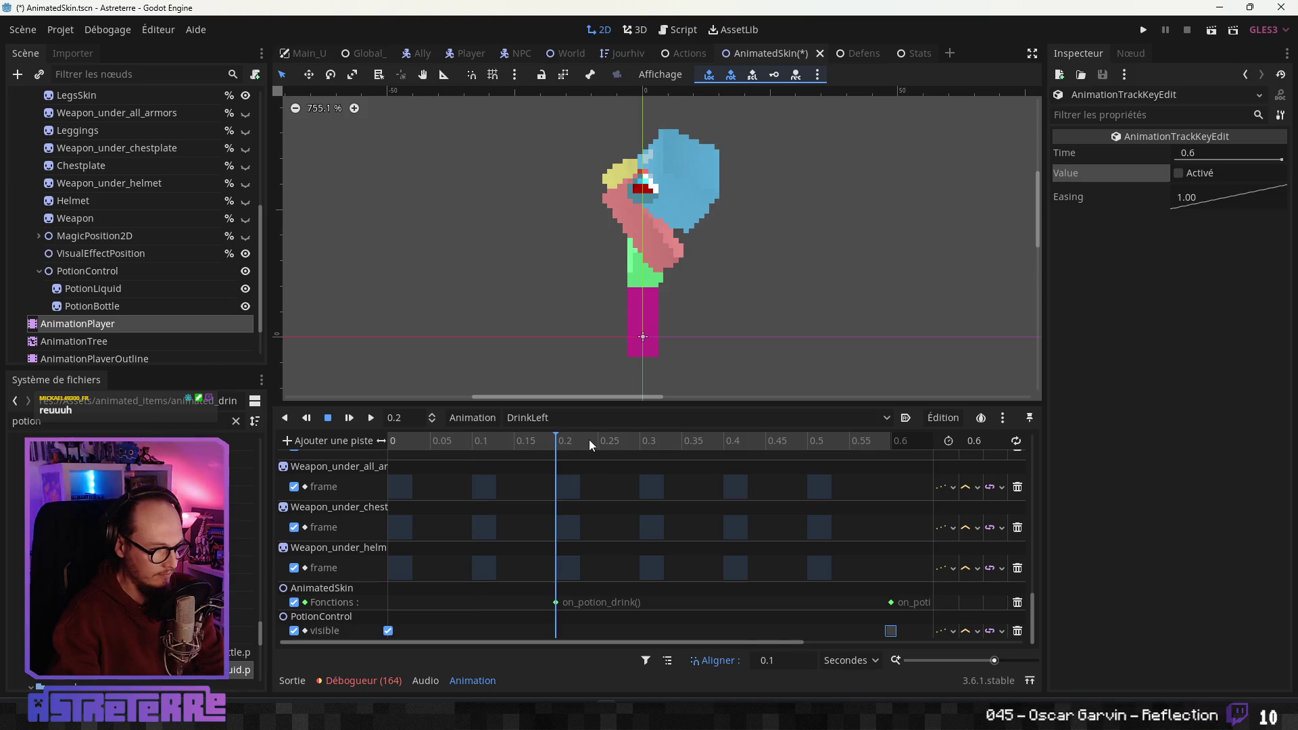
pyautogui.click(649, 441)
pyautogui.scroll(3, 527, 534)
pyautogui.scroll(-3, 527, 534)
pyautogui.moveTo(424, 446)
pyautogui.mouseDown()
pyautogui.moveTo(731, 441)
pyautogui.moveTo(400, 436)
pyautogui.mouseUp()
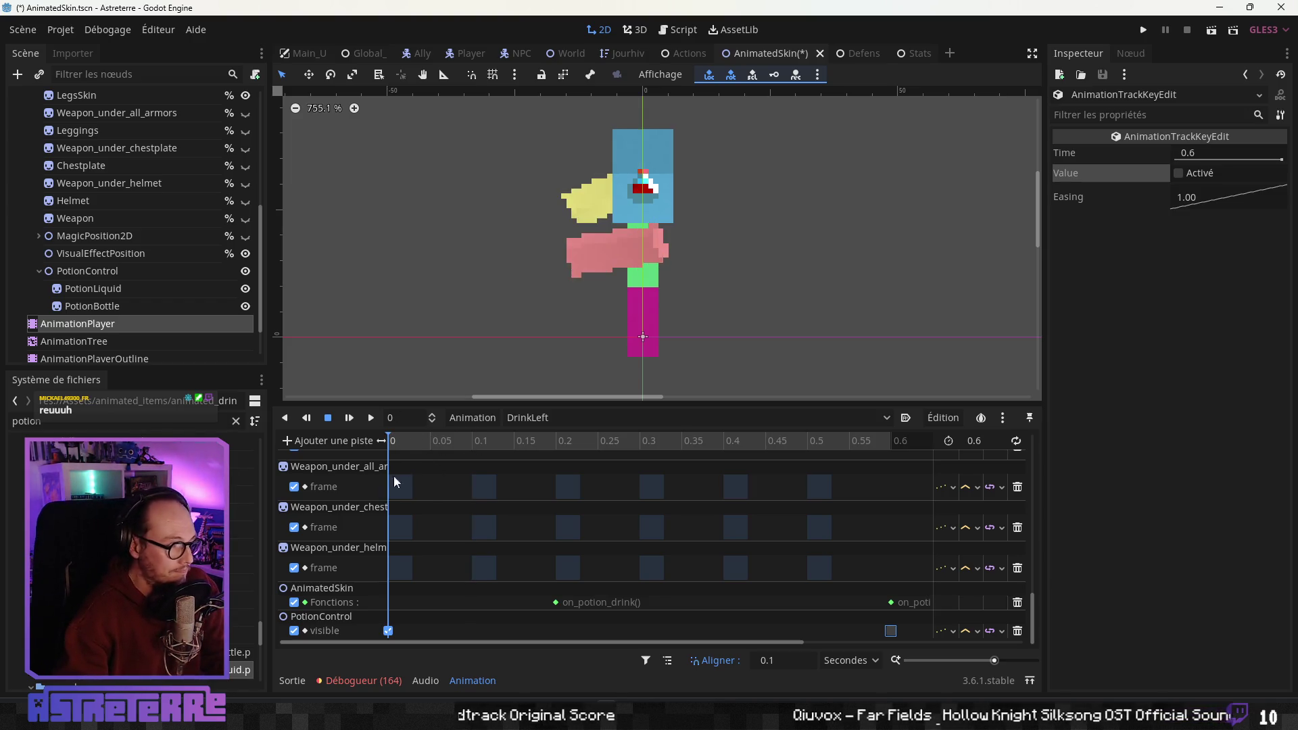
# Add a property track for PotionBottle's frame property
pyautogui.click(329, 441)
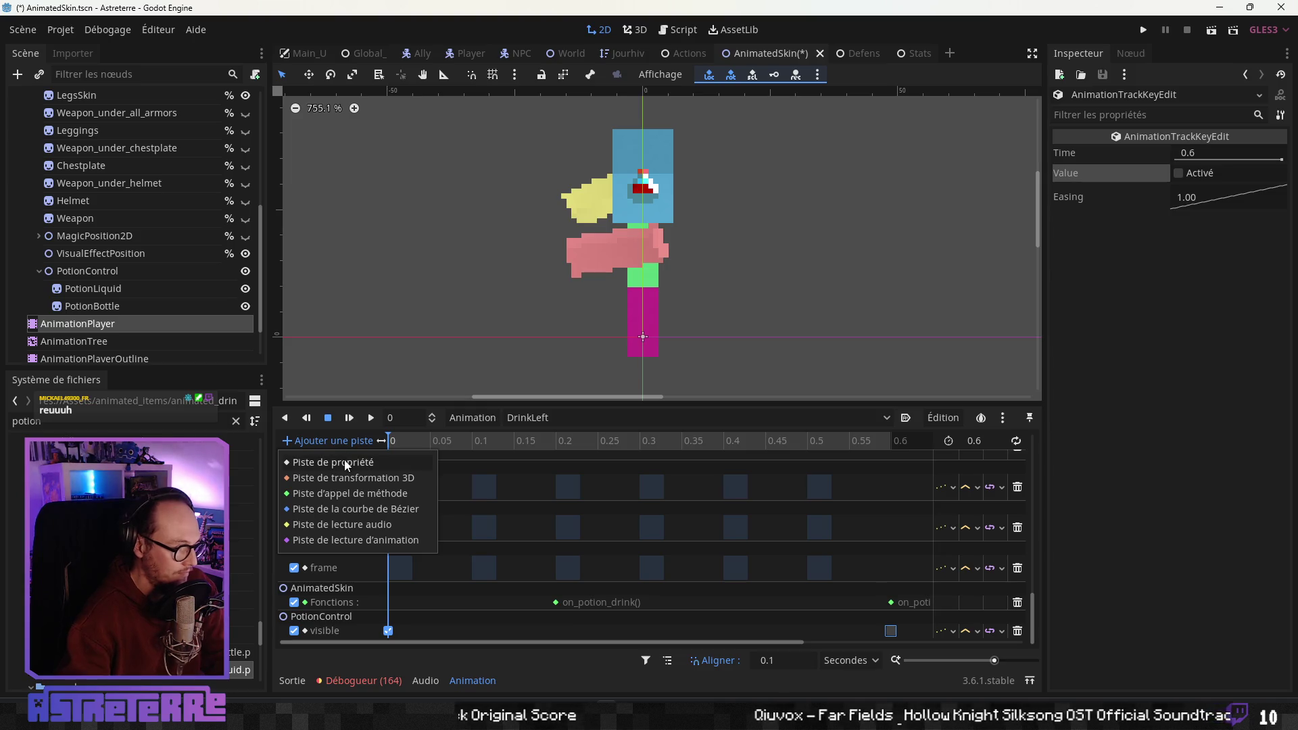
pyautogui.click(345, 463)
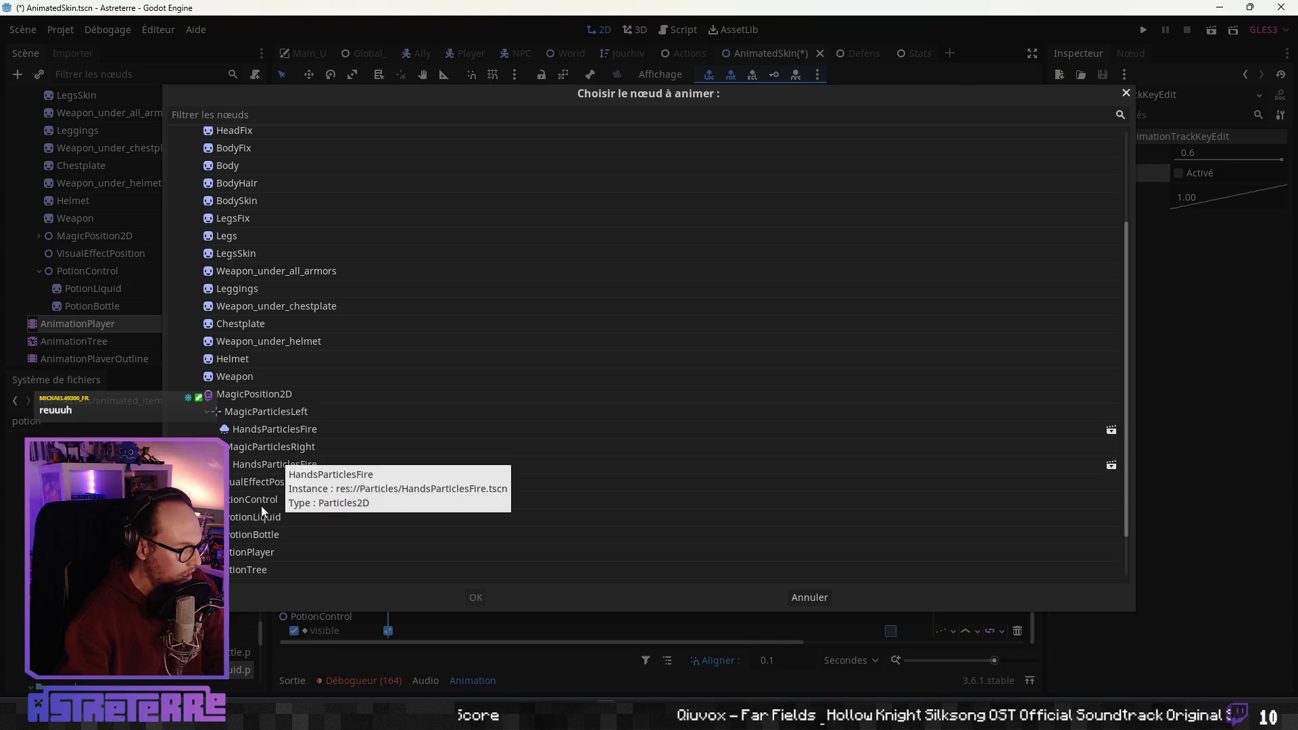
pyautogui.click(257, 533)
pyautogui.click(475, 598)
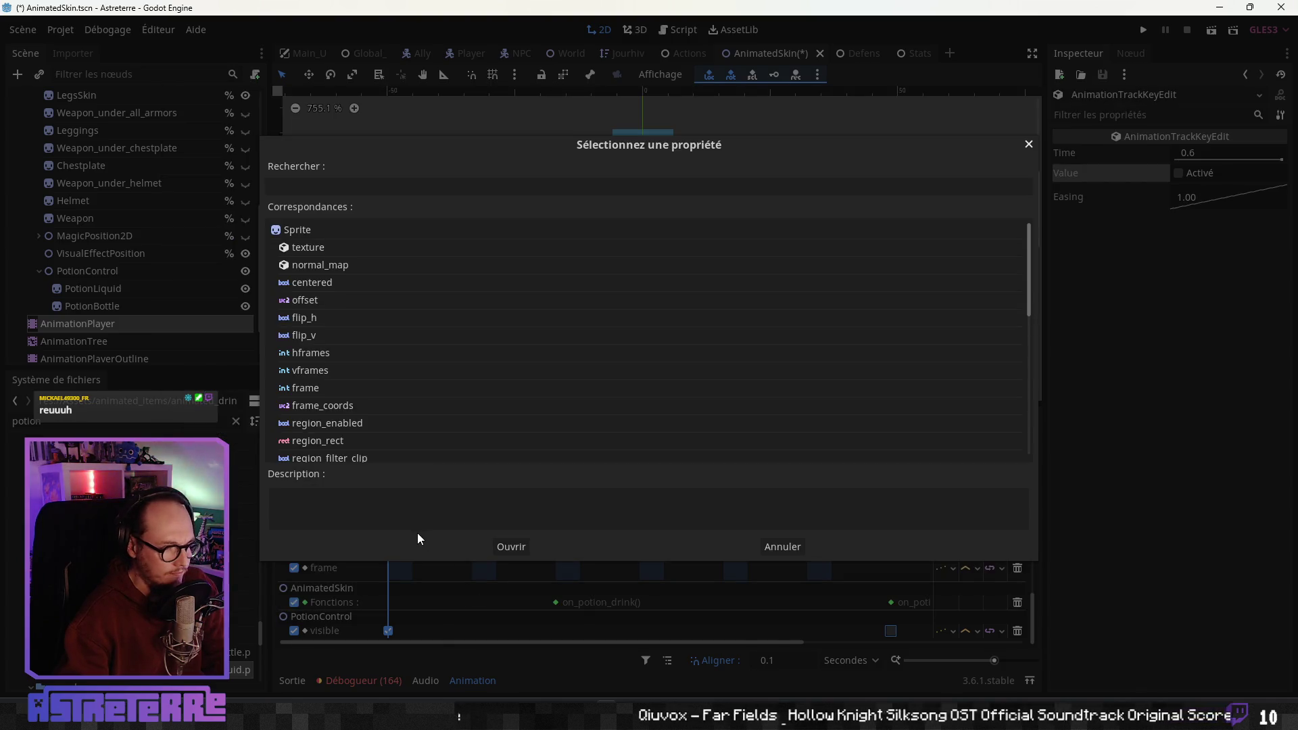
pyautogui.click(313, 388)
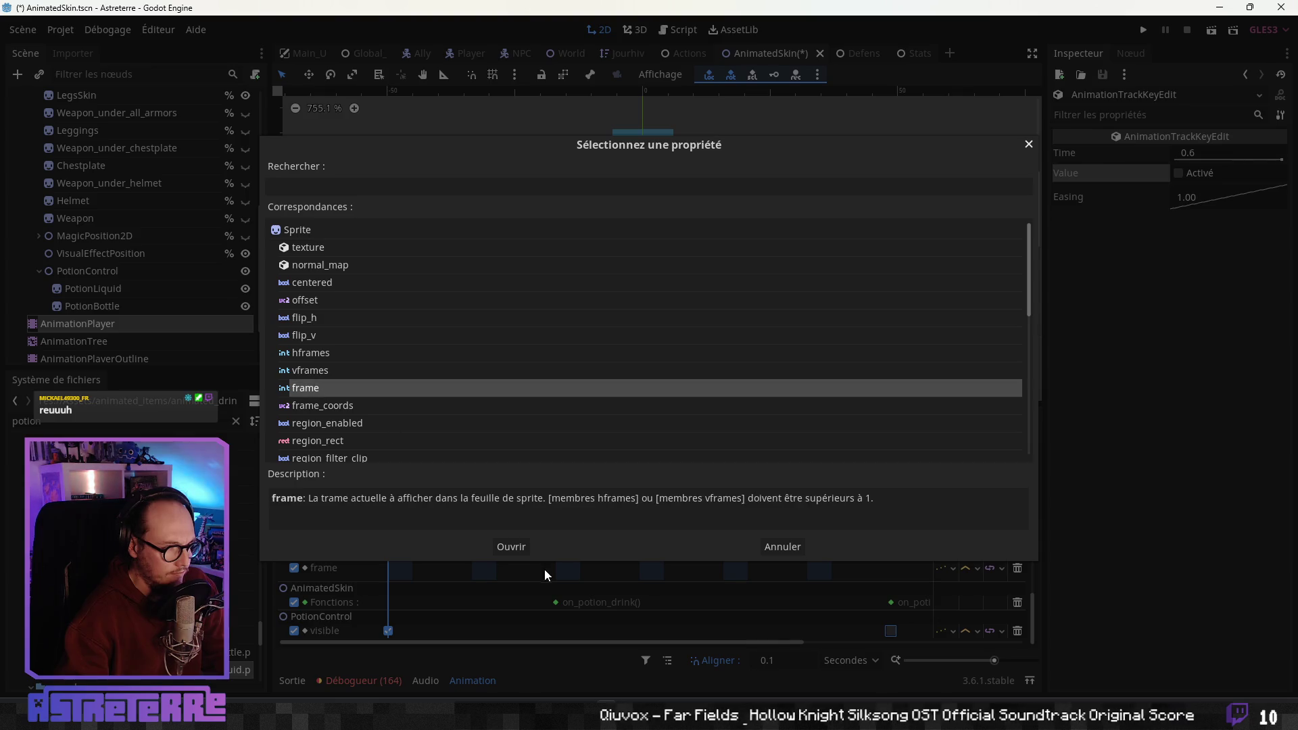
pyautogui.click(507, 547)
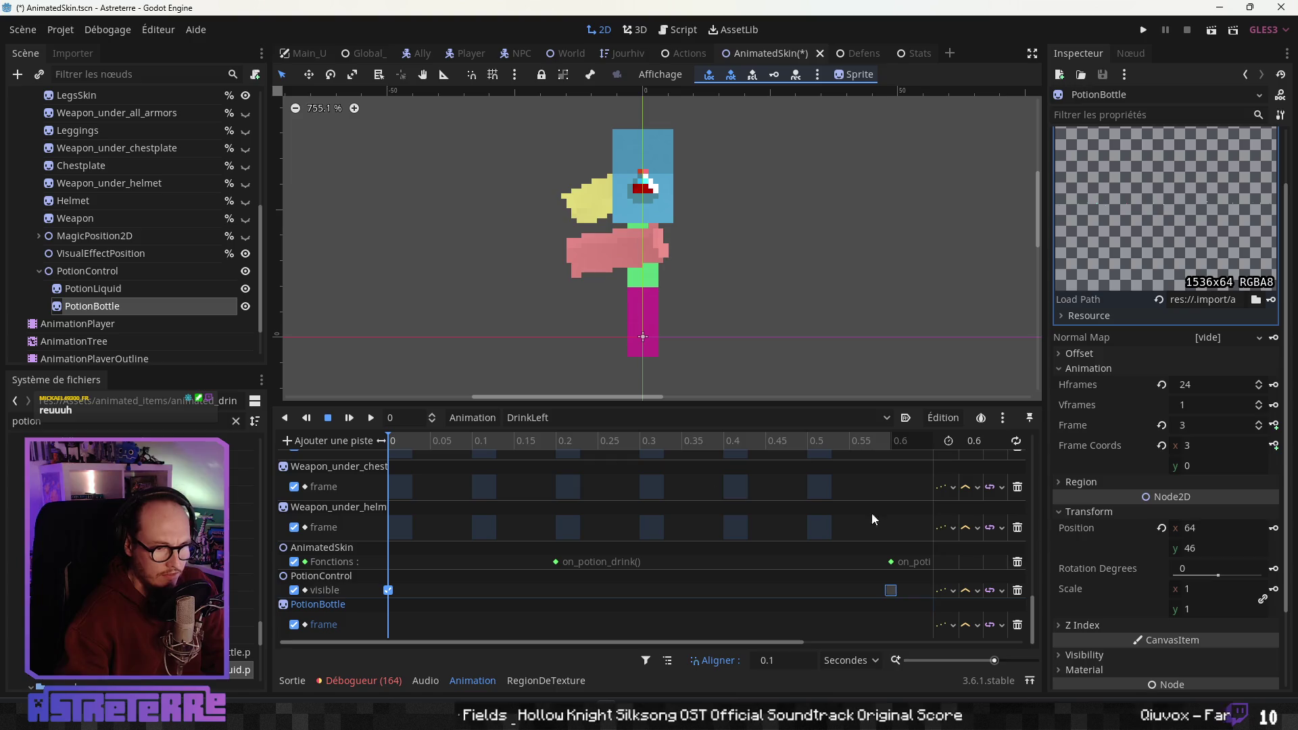
# Key PotionBottle frames 19 through 23 from 0 to 0.4 s
pyautogui.click(1258, 423)
pyautogui.click(1258, 423)
pyautogui.click(1258, 423)
pyautogui.click(1259, 422)
pyautogui.click(1258, 423)
pyautogui.click(1258, 423)
pyautogui.click(1259, 423)
pyautogui.click(1258, 422)
pyautogui.click(1258, 422)
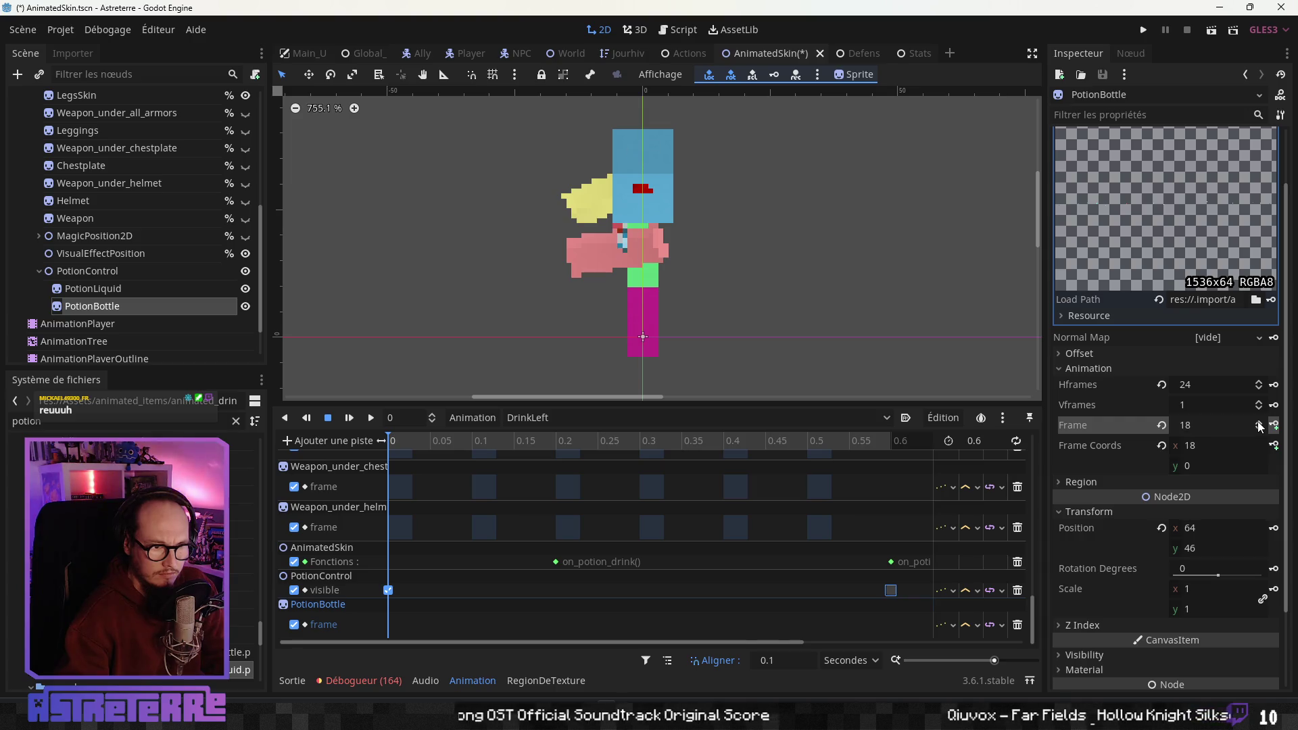
pyautogui.click(1258, 423)
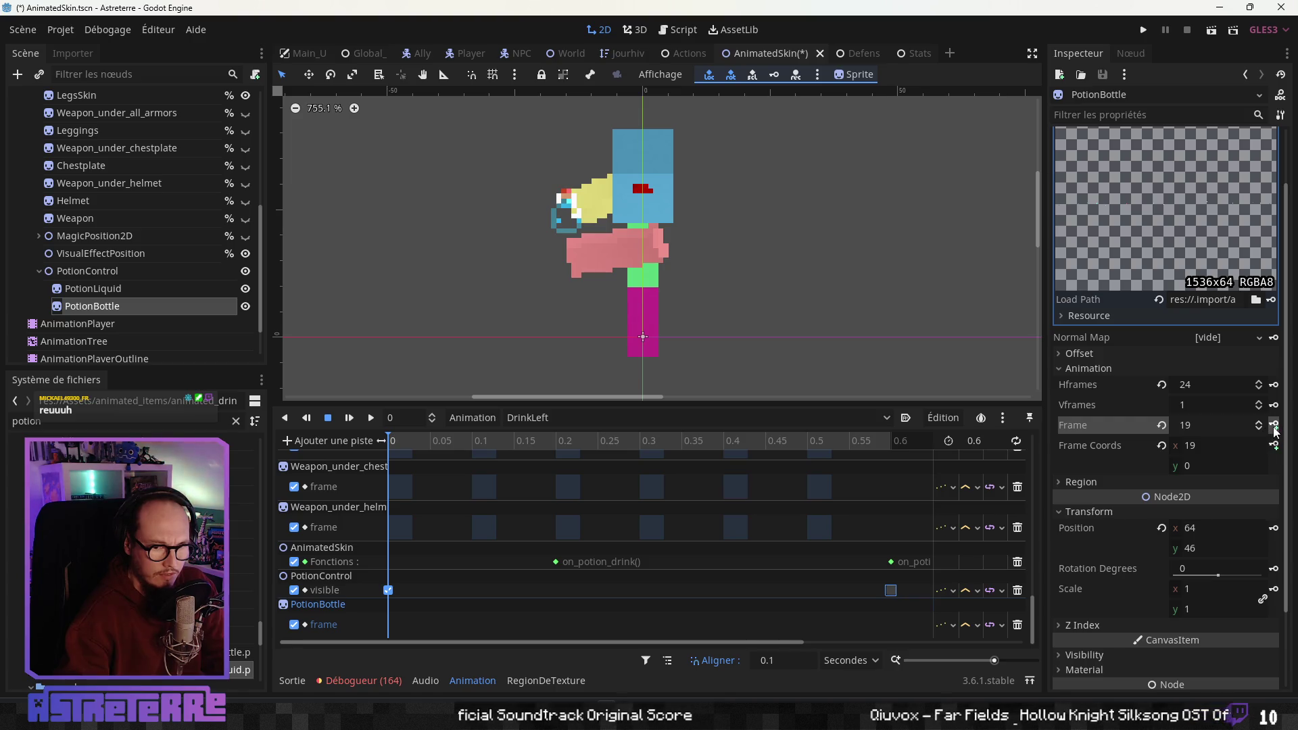
pyautogui.click(1273, 426)
pyautogui.click(1273, 425)
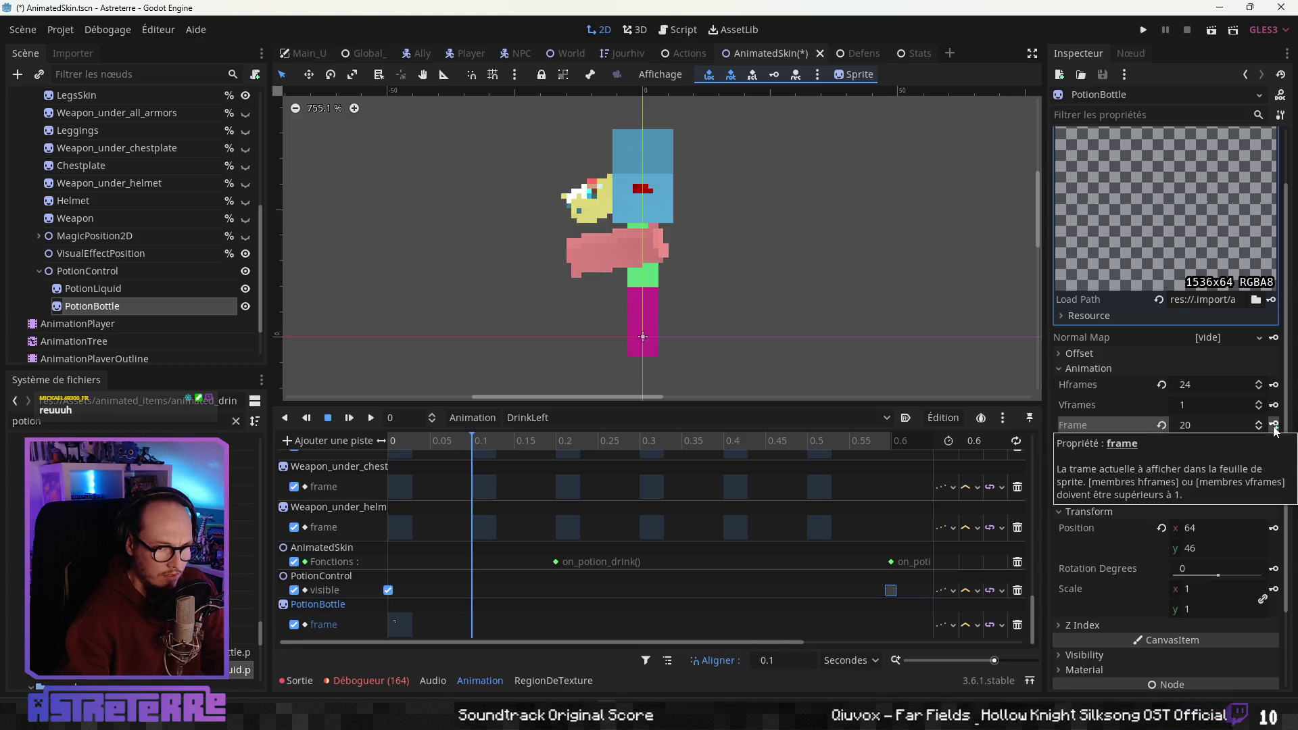
pyautogui.click(1273, 425)
pyautogui.click(1273, 425)
pyautogui.click(1275, 429)
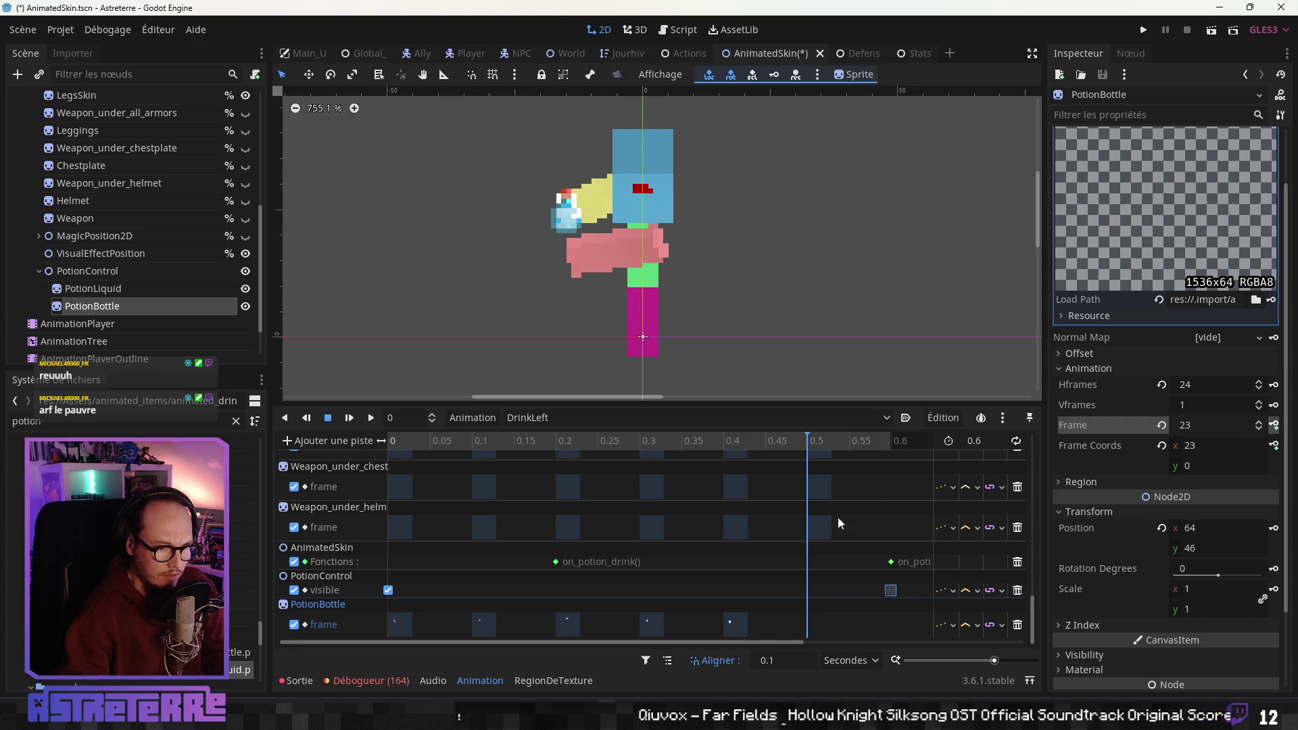
# Key PotionBottle frame 18 at 0.5 s and return the timeline to 0
pyautogui.click(818, 440)
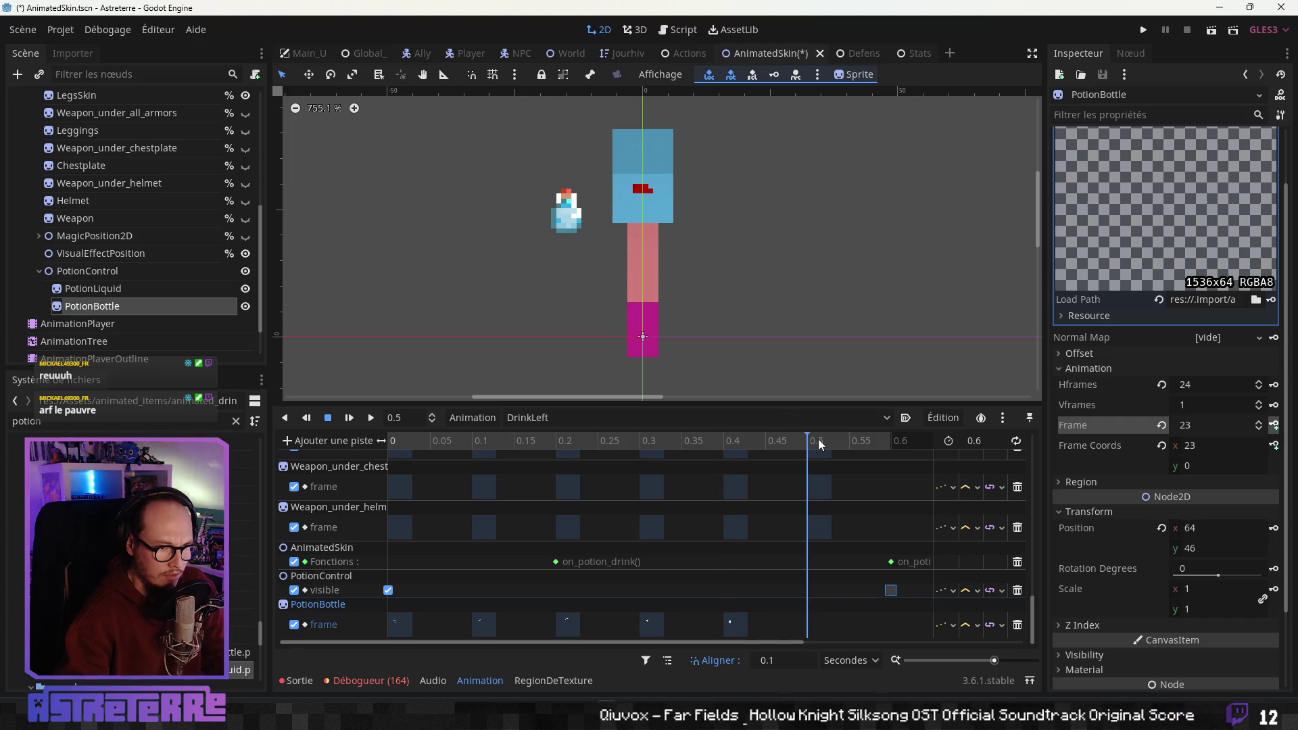
pyautogui.click(1259, 429)
pyautogui.click(1259, 428)
pyautogui.click(1259, 428)
pyautogui.click(1260, 429)
pyautogui.click(1260, 428)
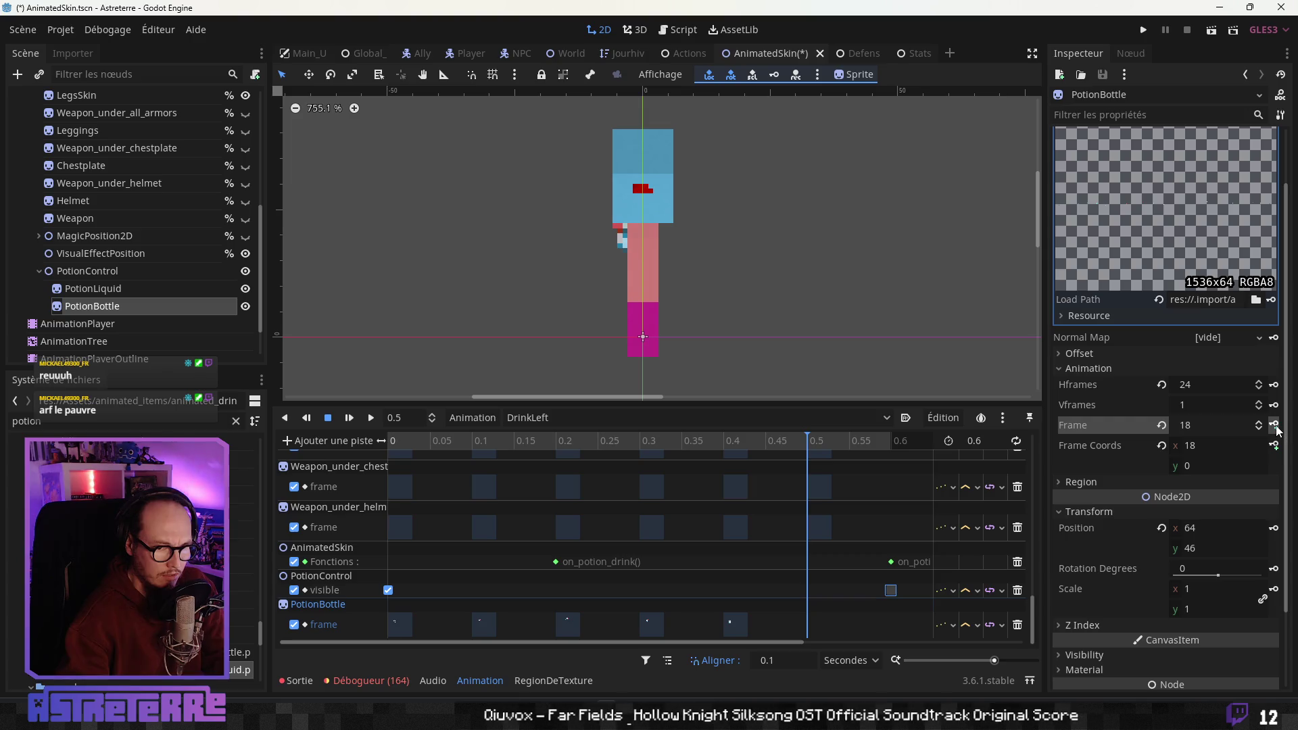
pyautogui.click(1274, 424)
pyautogui.moveTo(862, 441)
pyautogui.mouseDown()
pyautogui.moveTo(311, 451)
pyautogui.moveTo(907, 451)
pyautogui.moveTo(339, 449)
pyautogui.moveTo(794, 428)
pyautogui.moveTo(390, 424)
pyautogui.mouseUp()
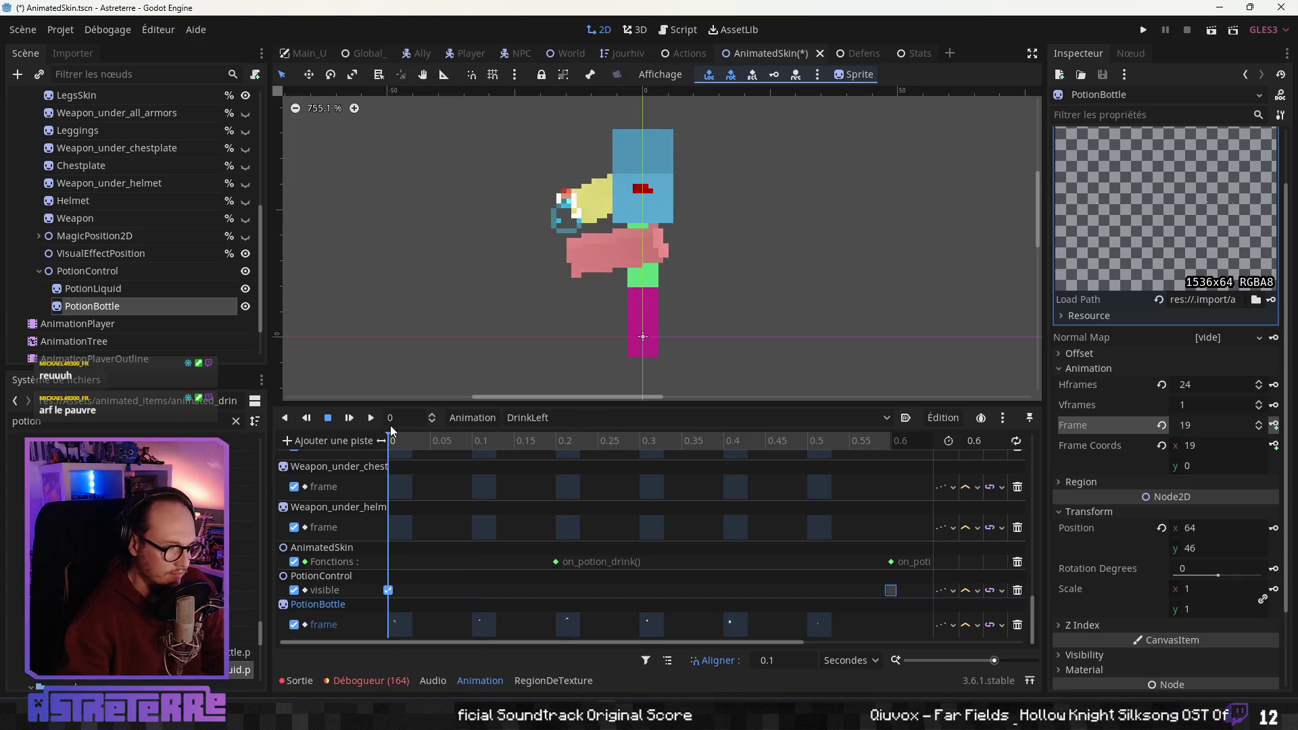
pyautogui.click(371, 441)
# Add a property track for PotionLiquid's frame property
pyautogui.click(353, 460)
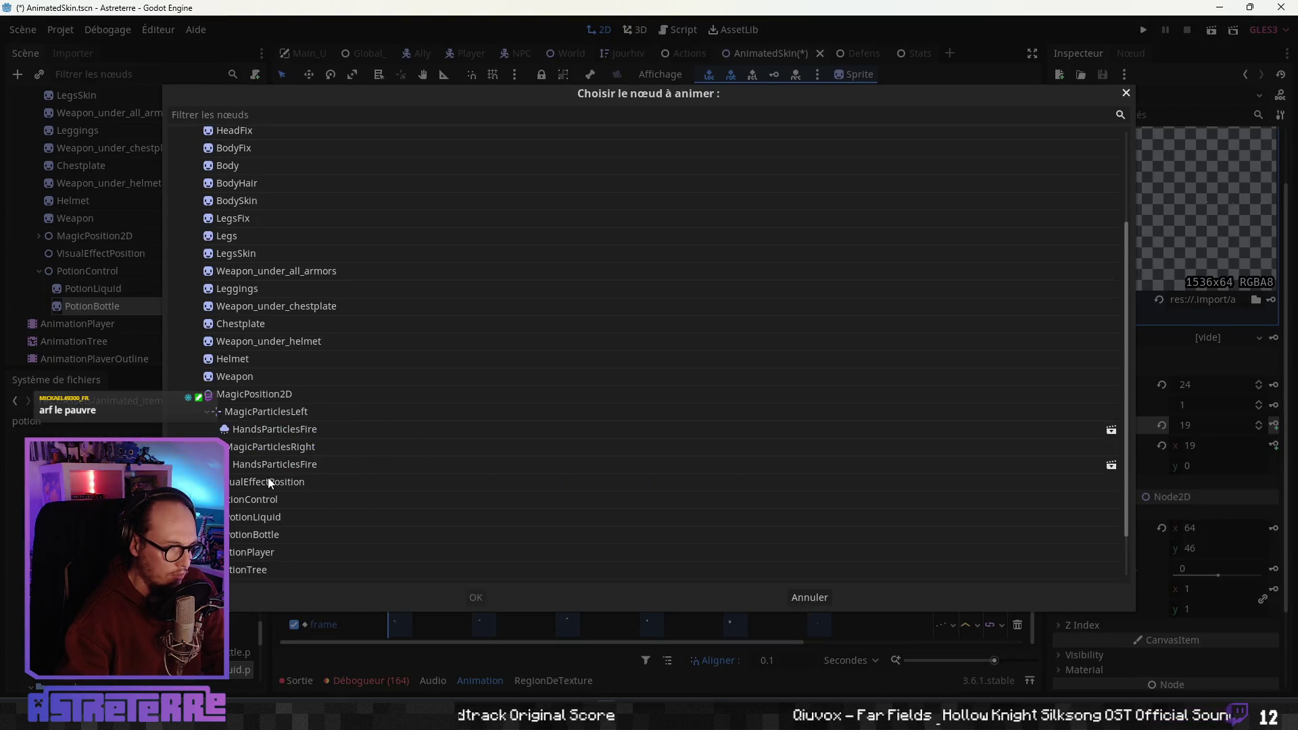
pyautogui.click(271, 516)
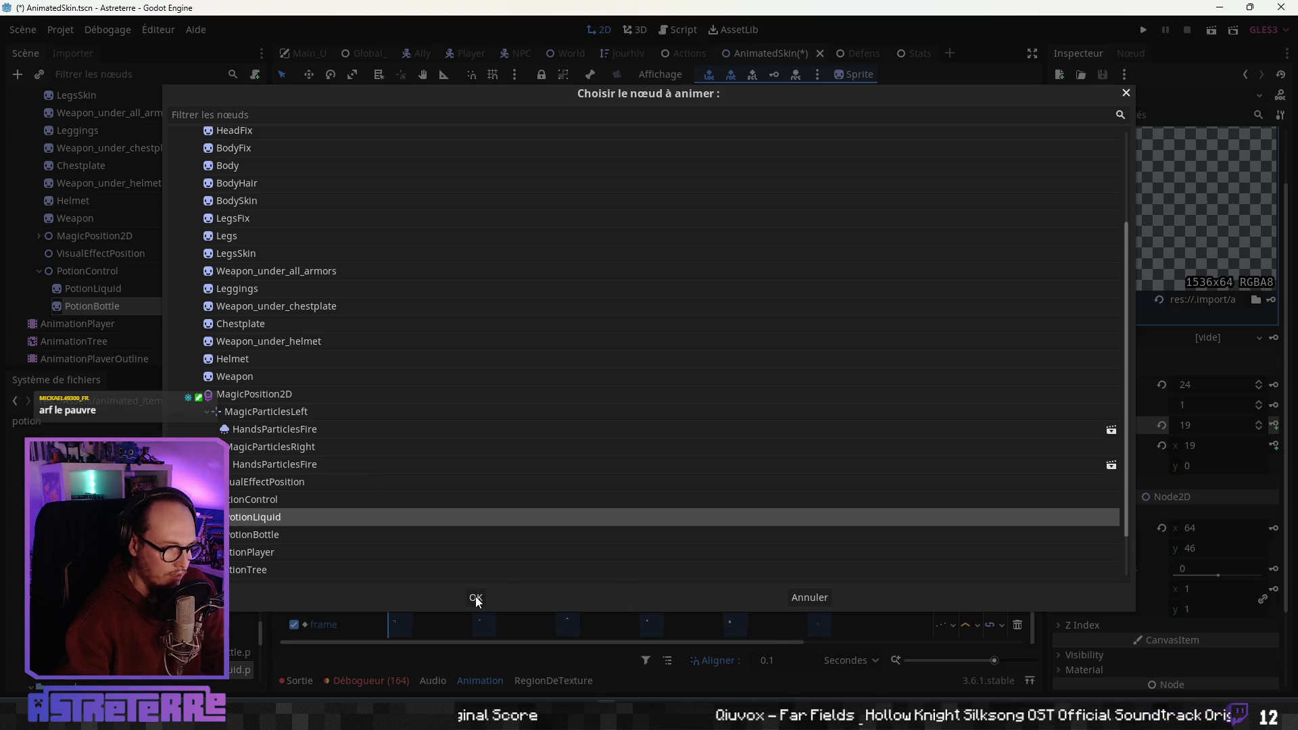
pyautogui.click(476, 599)
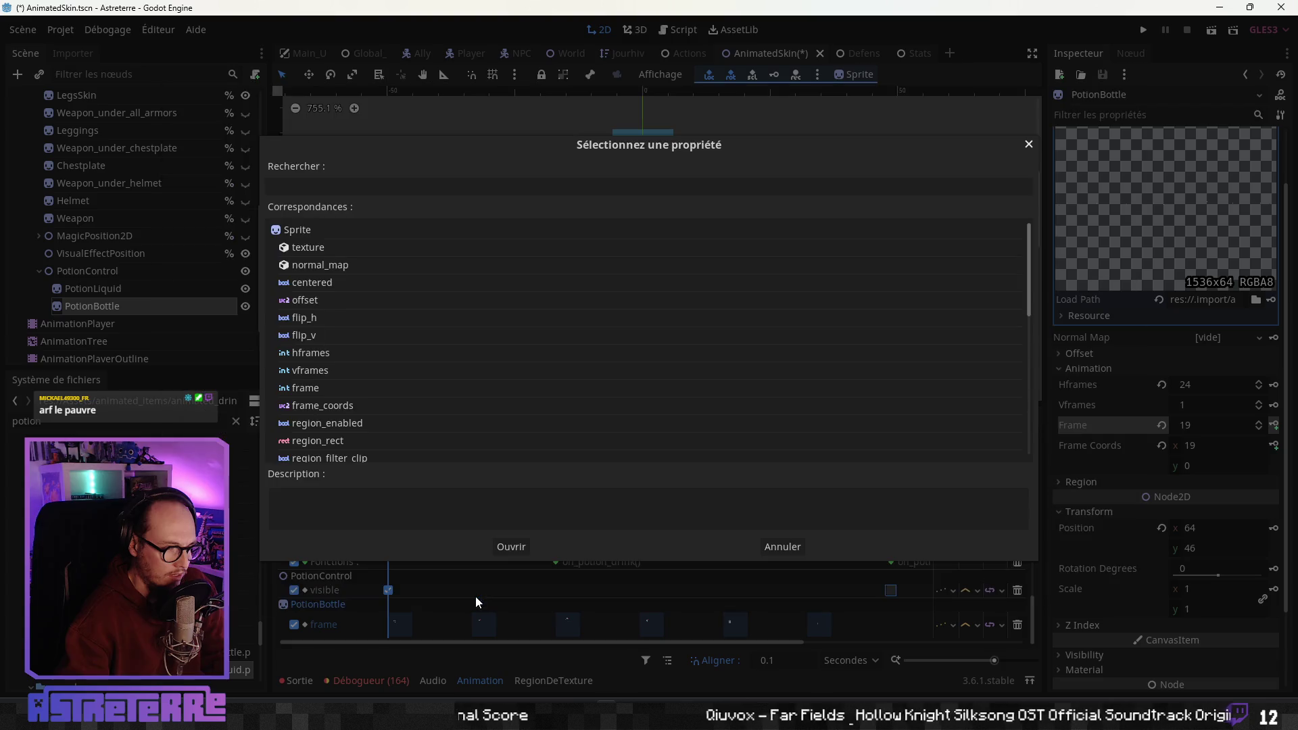
pyautogui.click(314, 383)
pyautogui.click(508, 546)
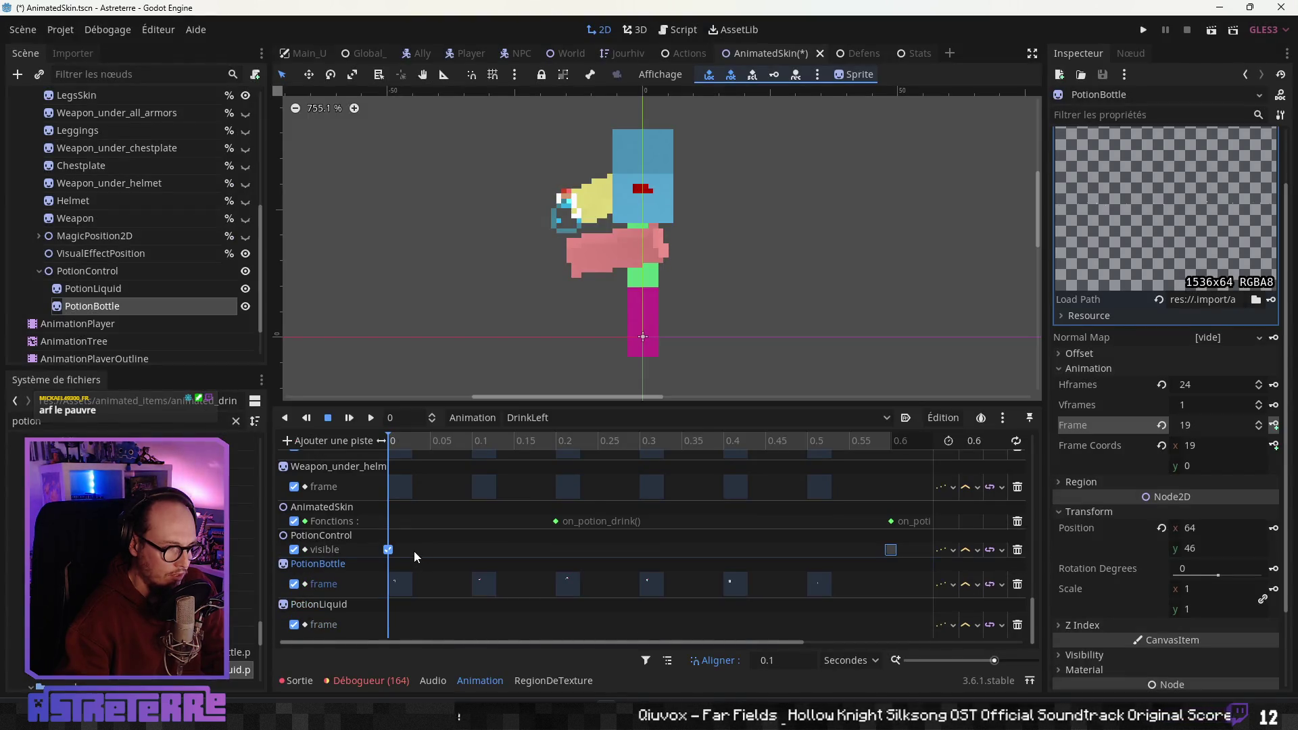
pyautogui.rightClick(395, 625)
pyautogui.press('Escape')
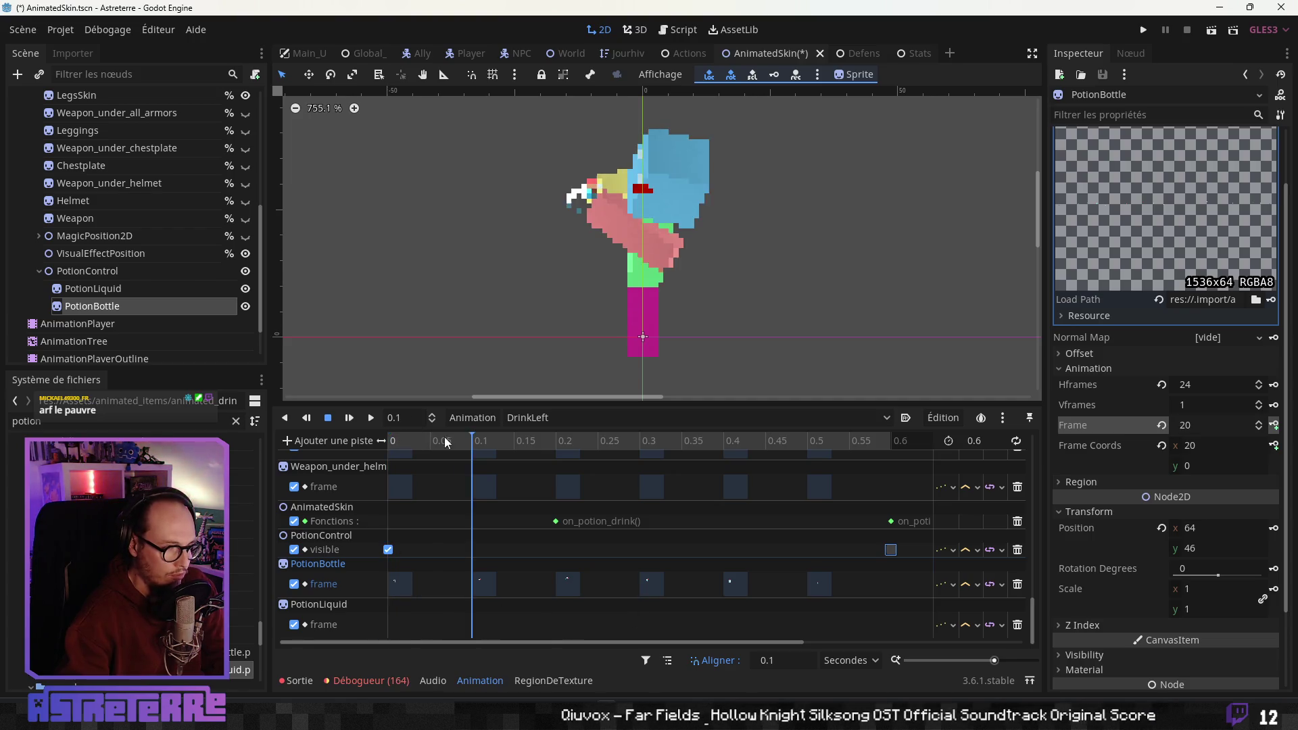
# Key PotionLiquid frames 19 to 23 over 0–0.4 s plus a final key at 0.5 s
pyautogui.click(93, 288)
pyautogui.moveTo(398, 437)
pyautogui.mouseDown()
pyautogui.moveTo(460, 436)
pyautogui.moveTo(382, 439)
pyautogui.mouseUp()
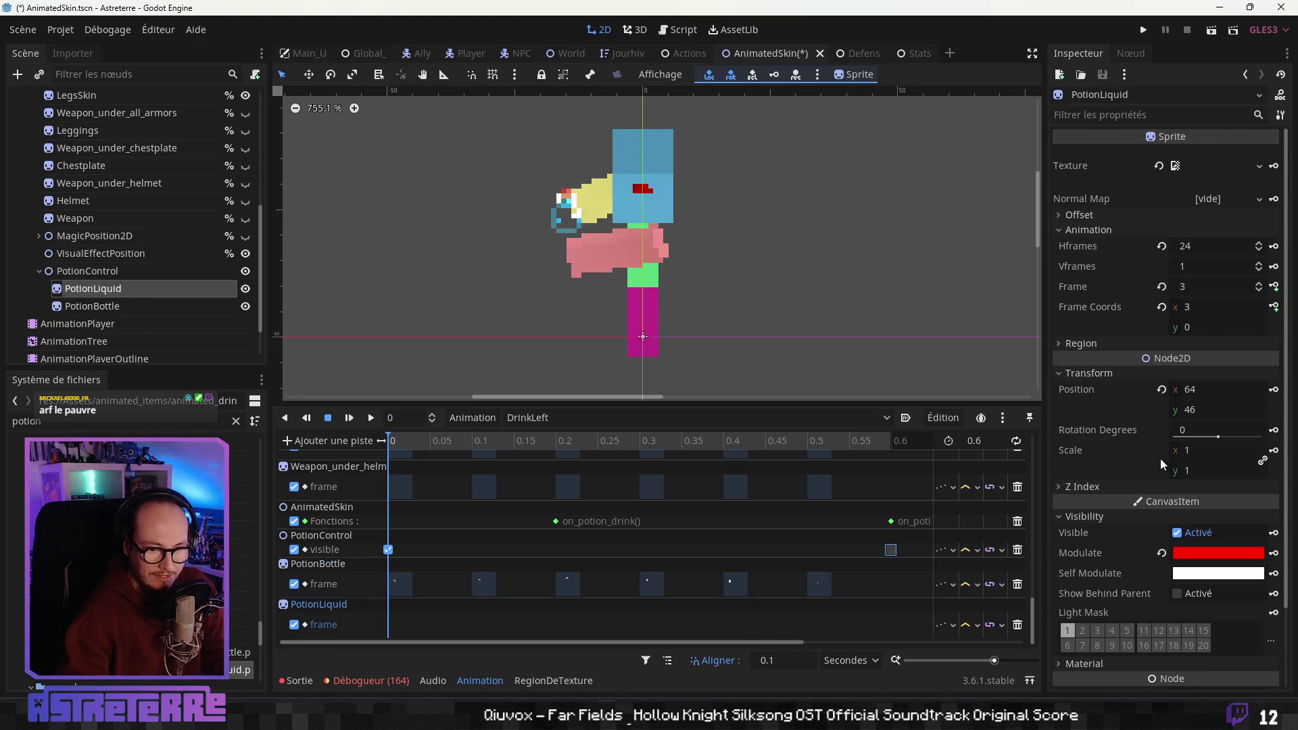
pyautogui.click(1259, 284)
pyautogui.click(1259, 283)
pyautogui.click(1259, 284)
pyautogui.click(1259, 283)
pyautogui.click(1259, 284)
pyautogui.click(1259, 284)
pyautogui.click(1259, 284)
pyautogui.click(1259, 283)
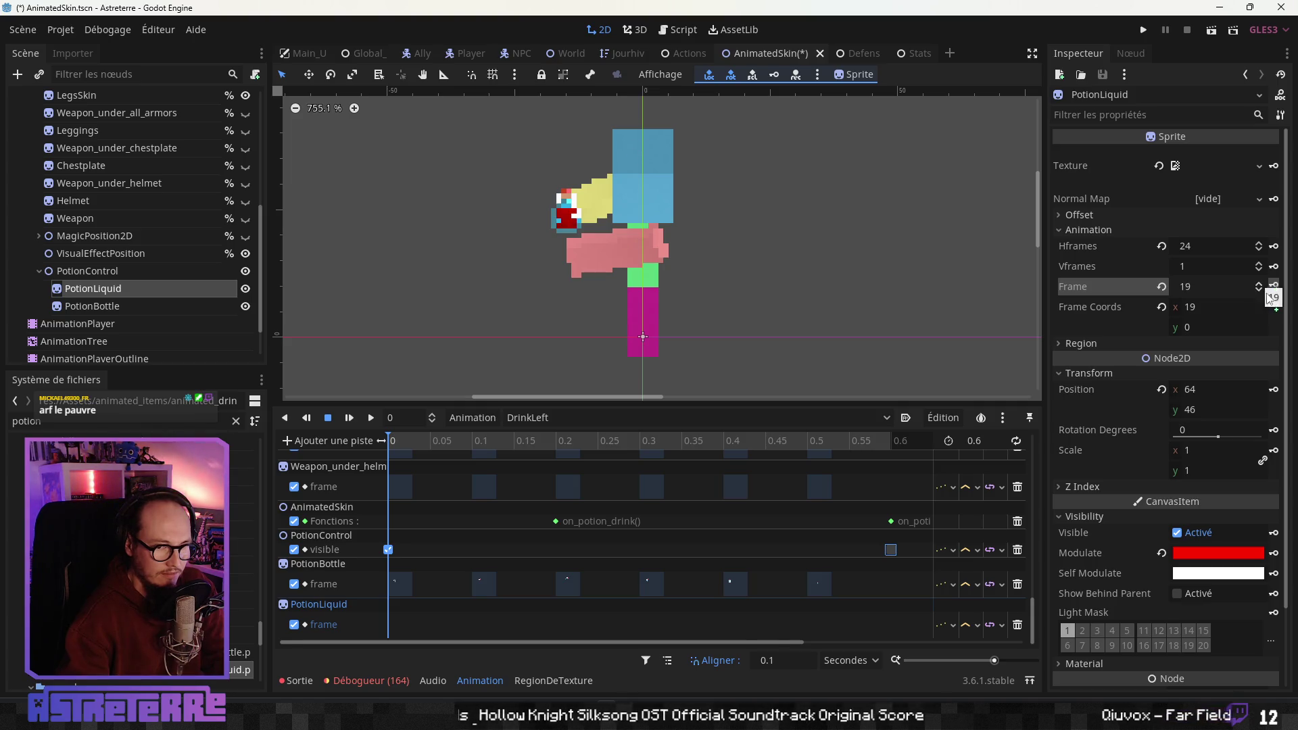
pyautogui.click(1275, 288)
pyautogui.click(1275, 287)
pyautogui.click(1275, 287)
pyautogui.click(1274, 287)
pyautogui.click(1275, 287)
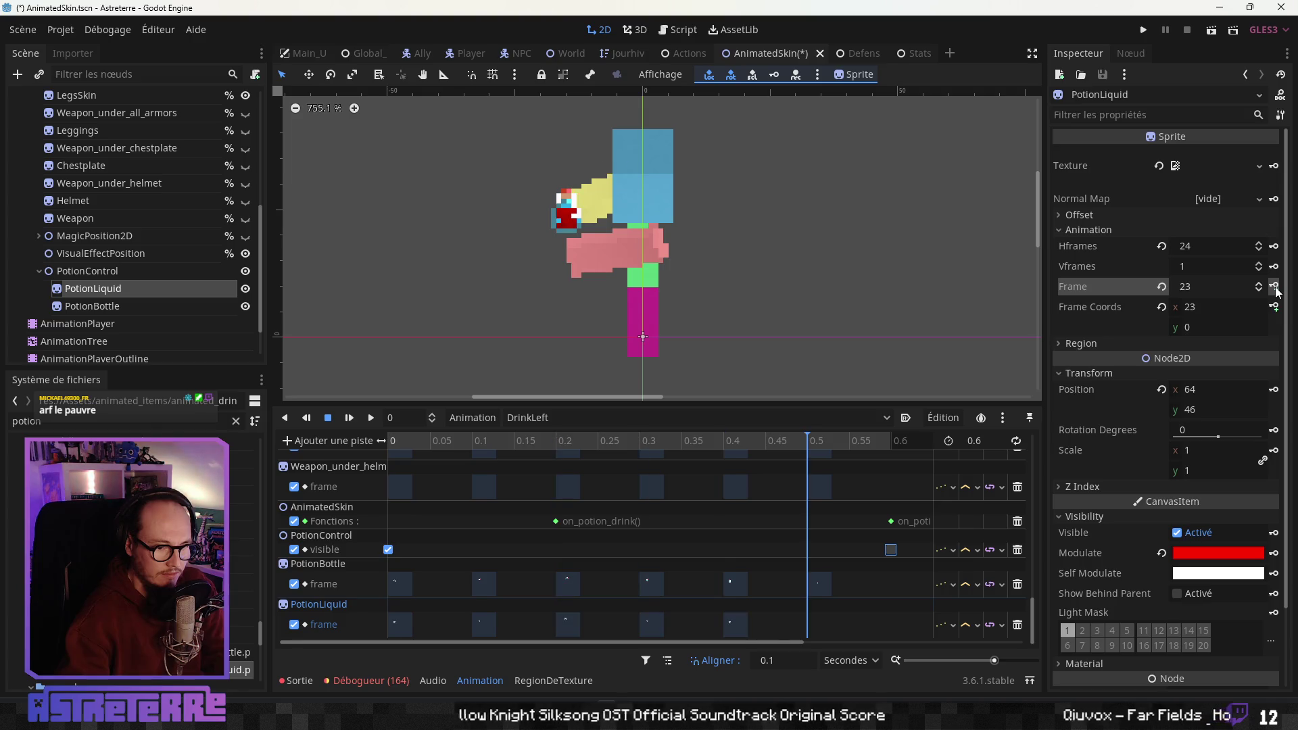
pyautogui.click(1260, 290)
pyautogui.click(1259, 290)
pyautogui.click(1260, 291)
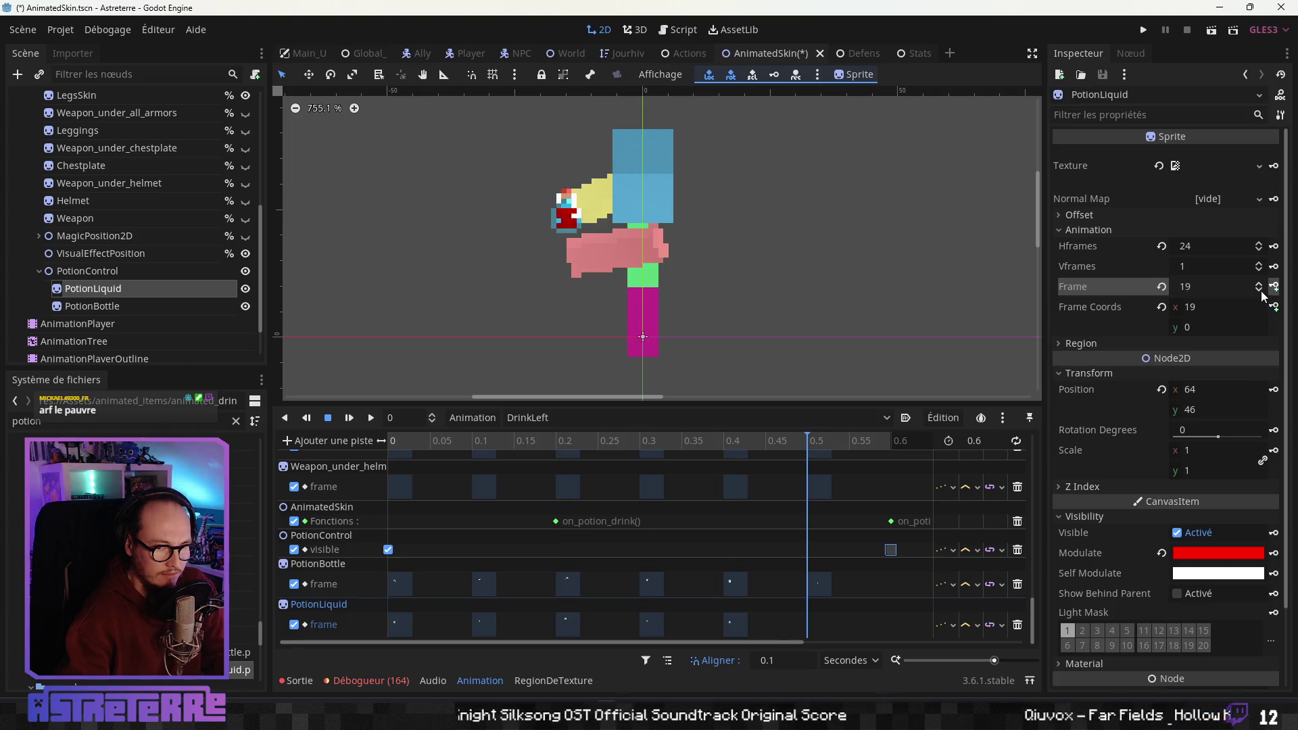
pyautogui.click(1274, 287)
pyautogui.moveTo(893, 437)
pyautogui.mouseDown()
pyautogui.moveTo(422, 450)
pyautogui.moveTo(849, 442)
pyautogui.moveTo(362, 440)
pyautogui.moveTo(880, 435)
pyautogui.moveTo(329, 436)
pyautogui.mouseUp()
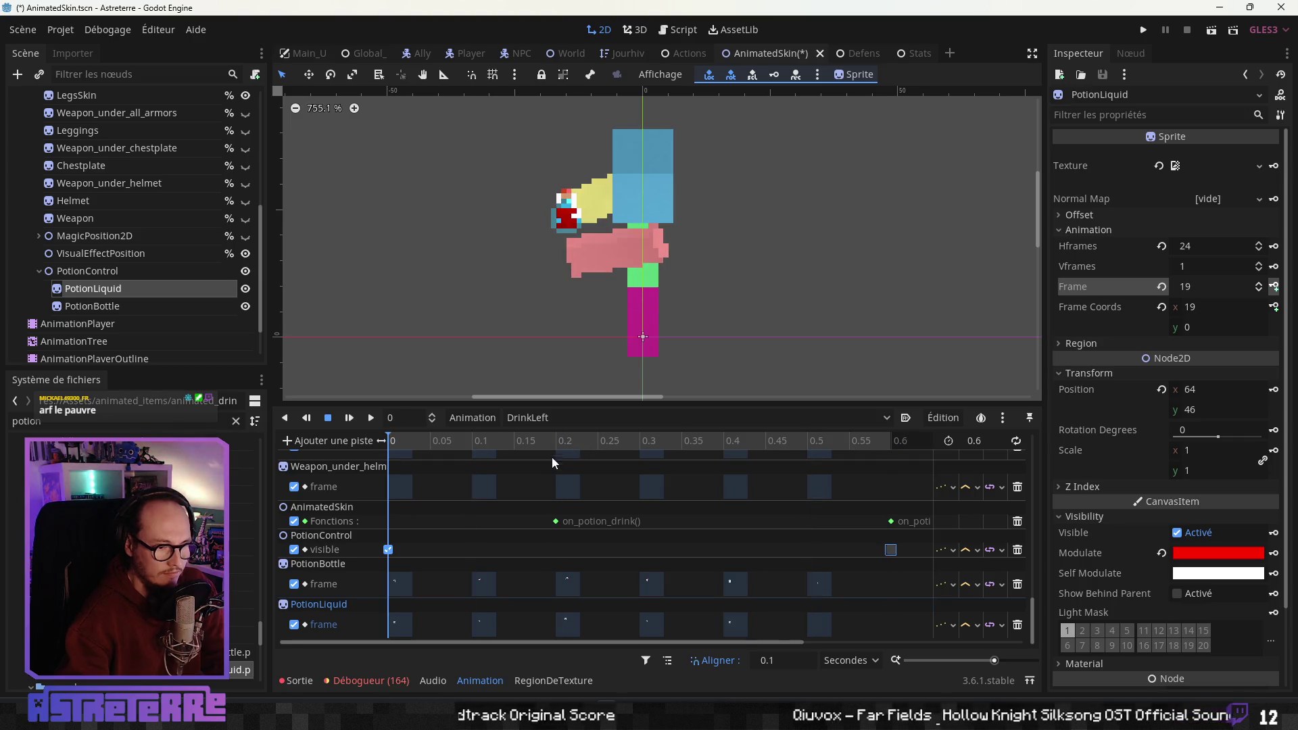
pyautogui.click(546, 419)
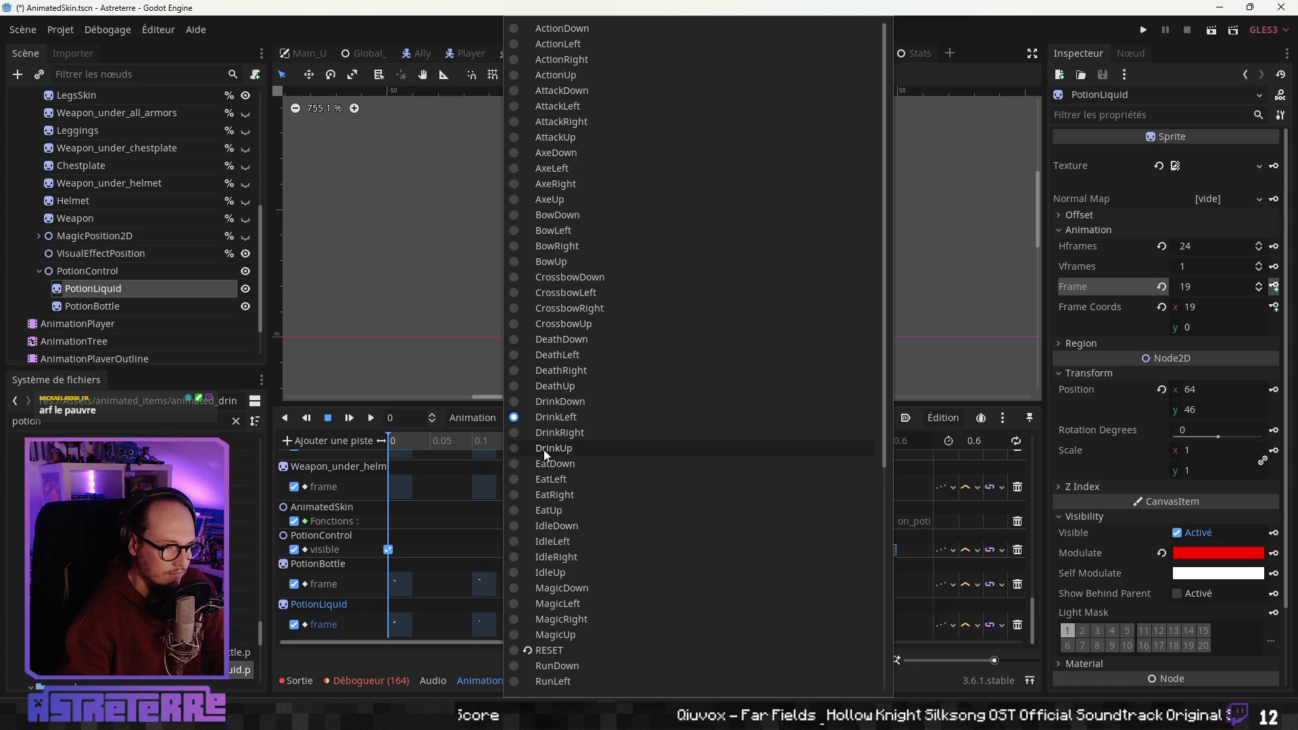
# In DrinkRight, add a property track for PotionControl's visible property
pyautogui.click(551, 436)
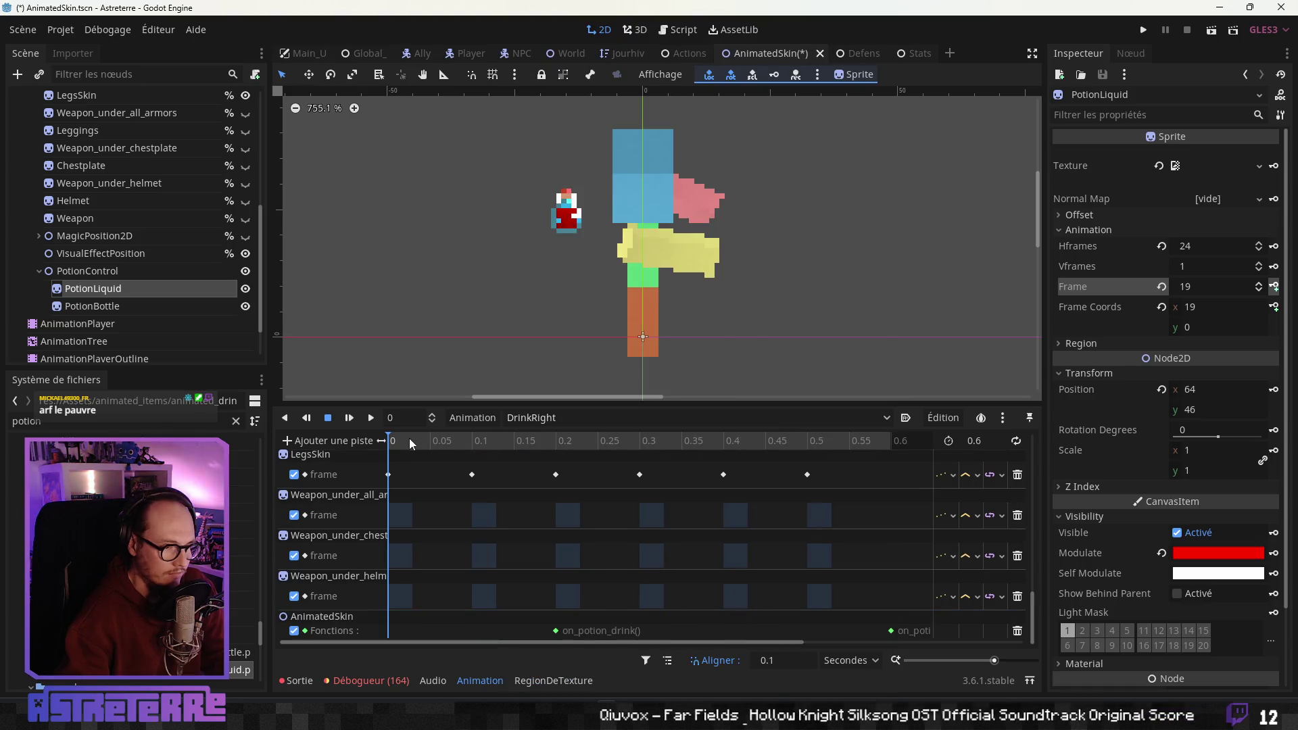
pyautogui.click(333, 444)
pyautogui.click(334, 461)
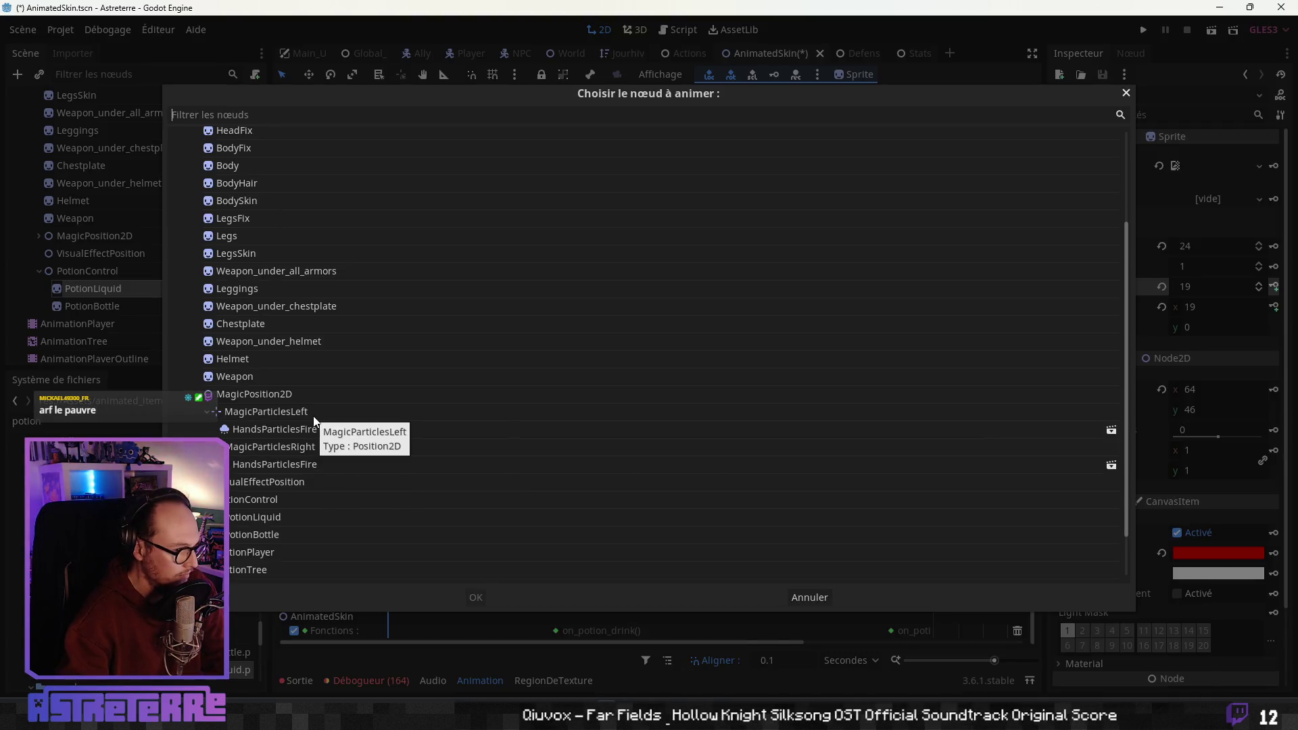
pyautogui.scroll(-2, 296, 415)
pyautogui.click(324, 443)
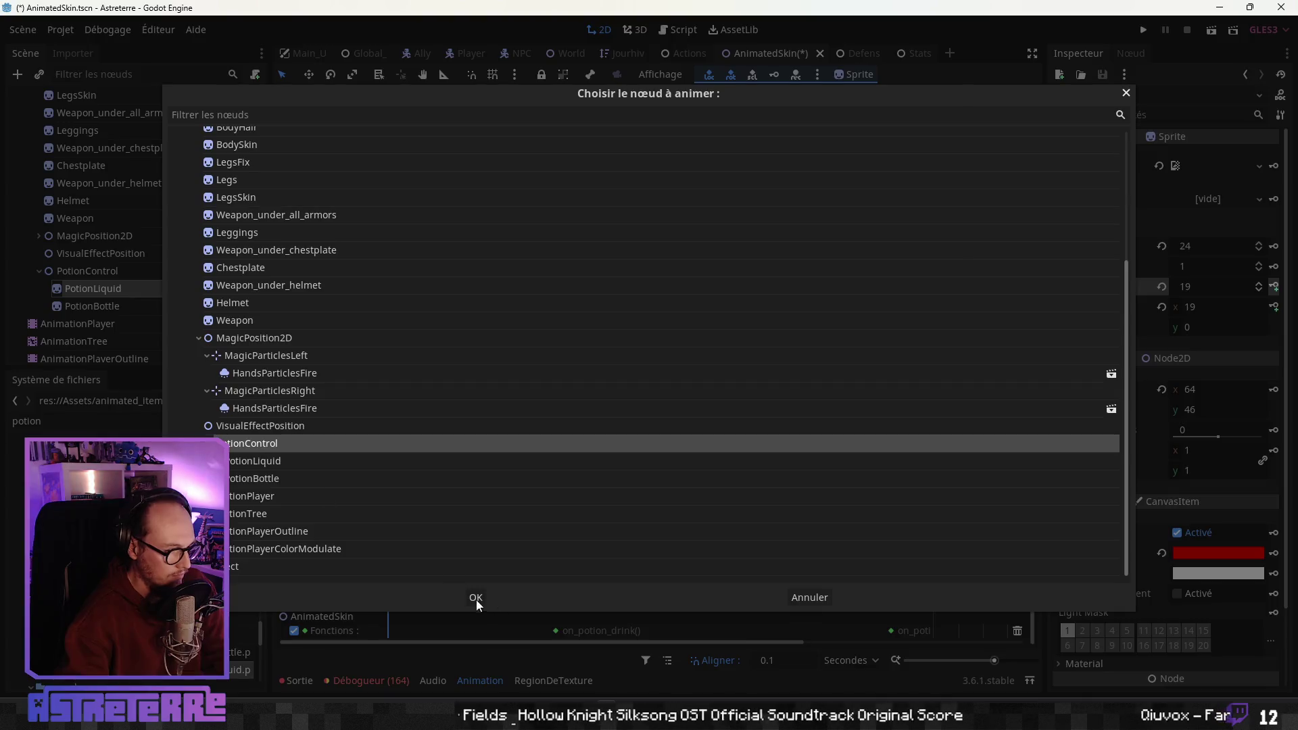
pyautogui.click(476, 597)
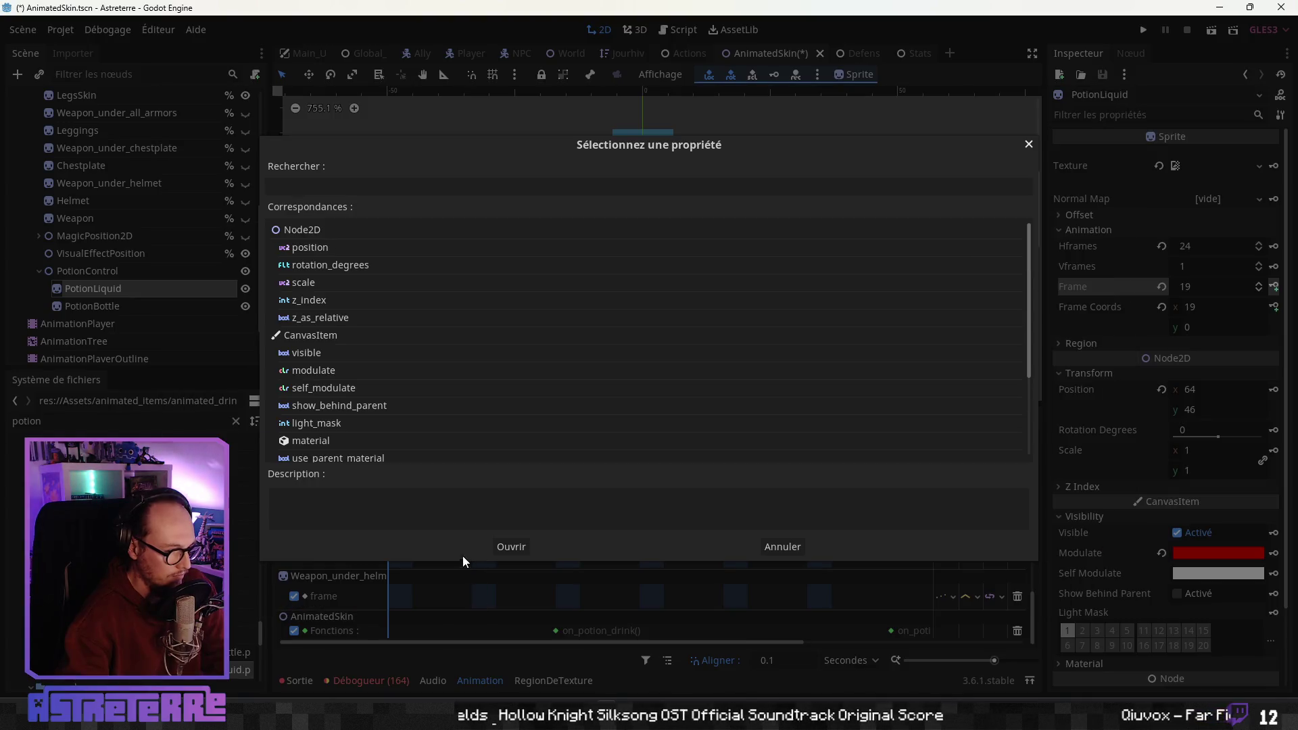
pyautogui.click(310, 353)
pyautogui.click(504, 544)
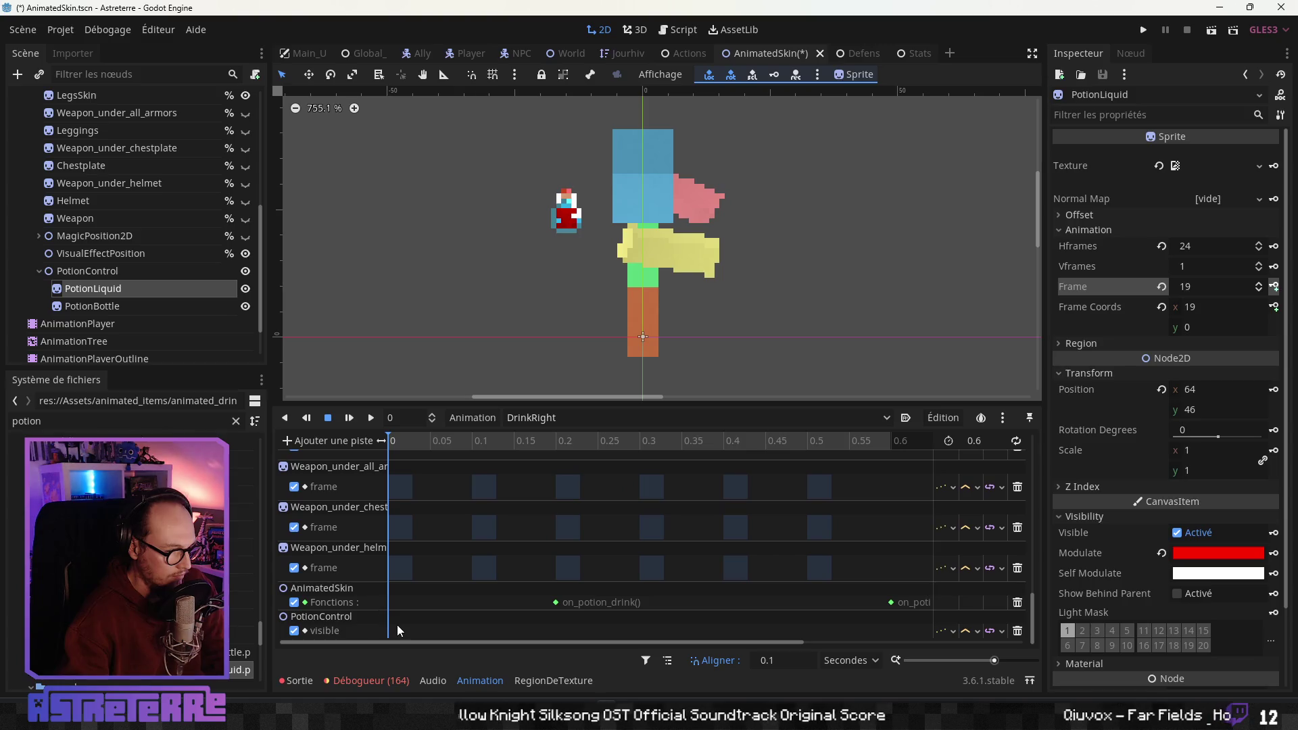
# Key PotionControl visible at 0 s and hidden at 0.6 s
pyautogui.rightClick(395, 630)
pyautogui.click(440, 635)
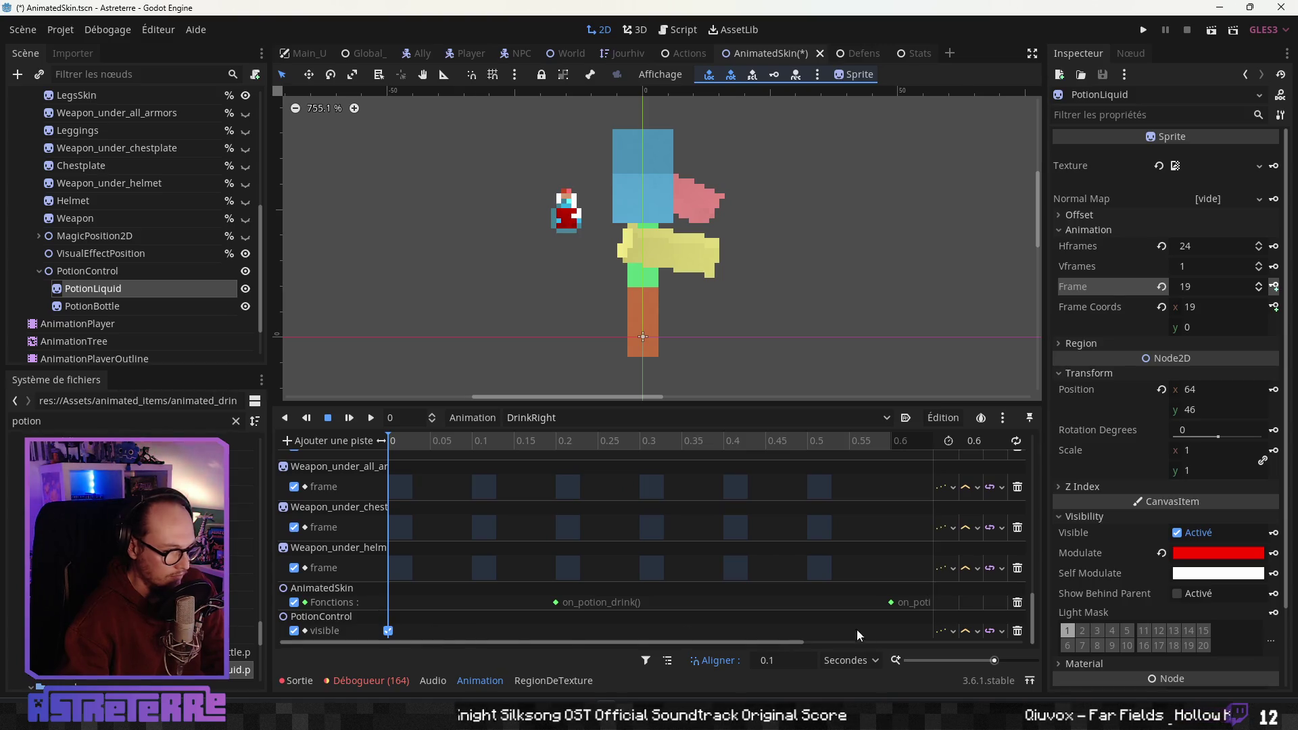
pyautogui.click(891, 443)
pyautogui.rightClick(891, 630)
pyautogui.click(920, 637)
pyautogui.click(891, 630)
pyautogui.click(1178, 173)
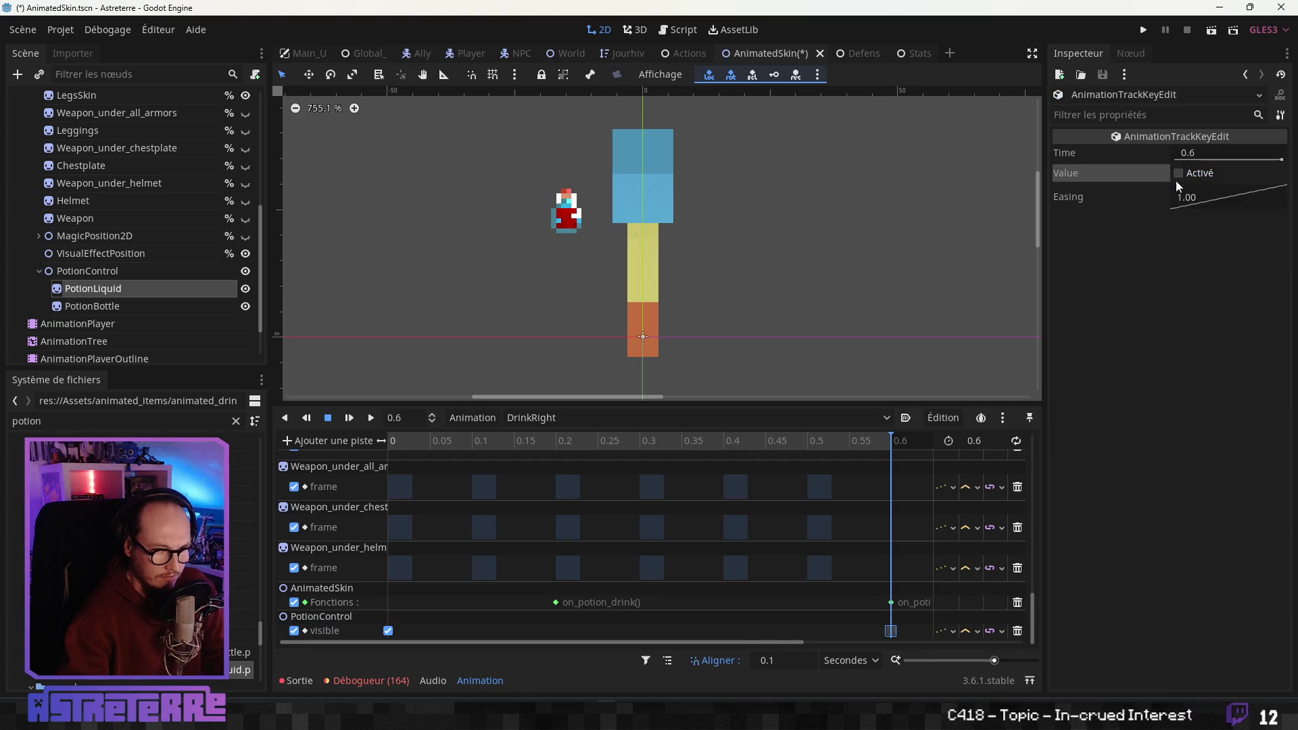
pyautogui.moveTo(892, 441); pyautogui.dragTo(339, 456)
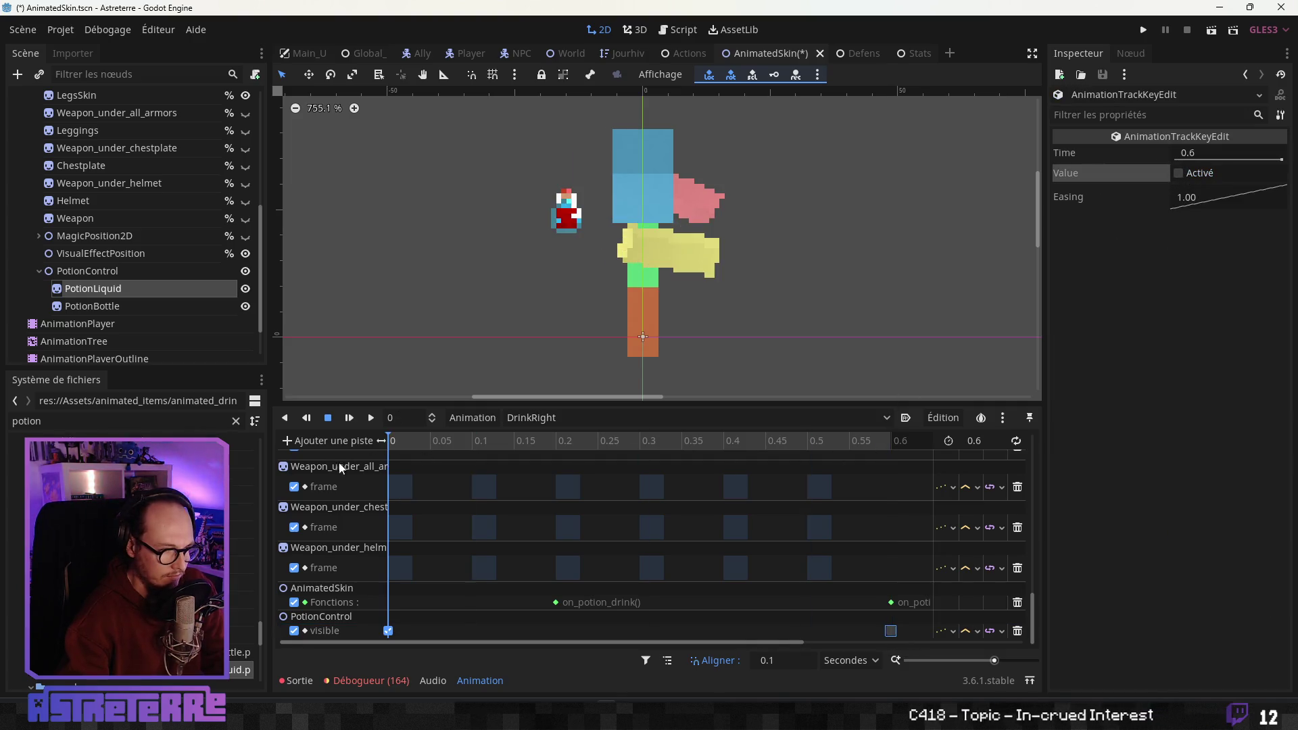
# Add a property track for PotionBottle's frame property
pyautogui.click(339, 441)
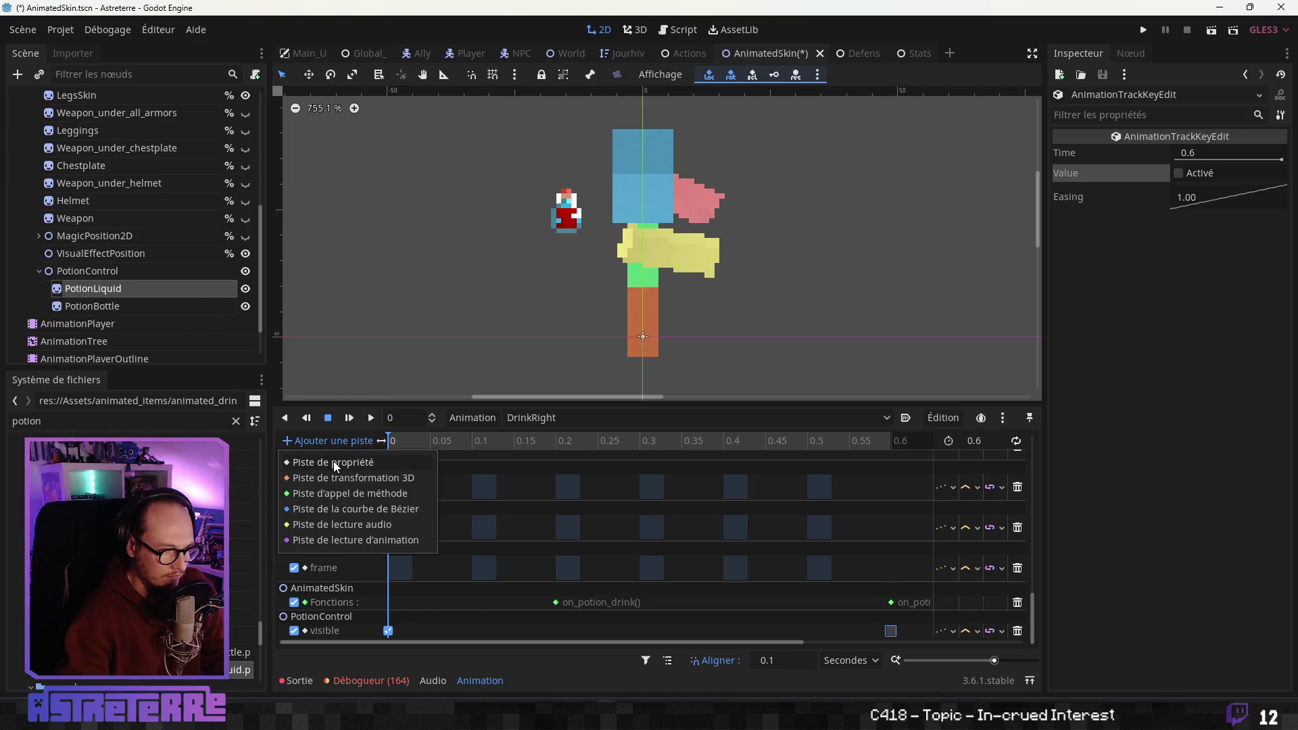
pyautogui.click(334, 461)
pyautogui.click(281, 461)
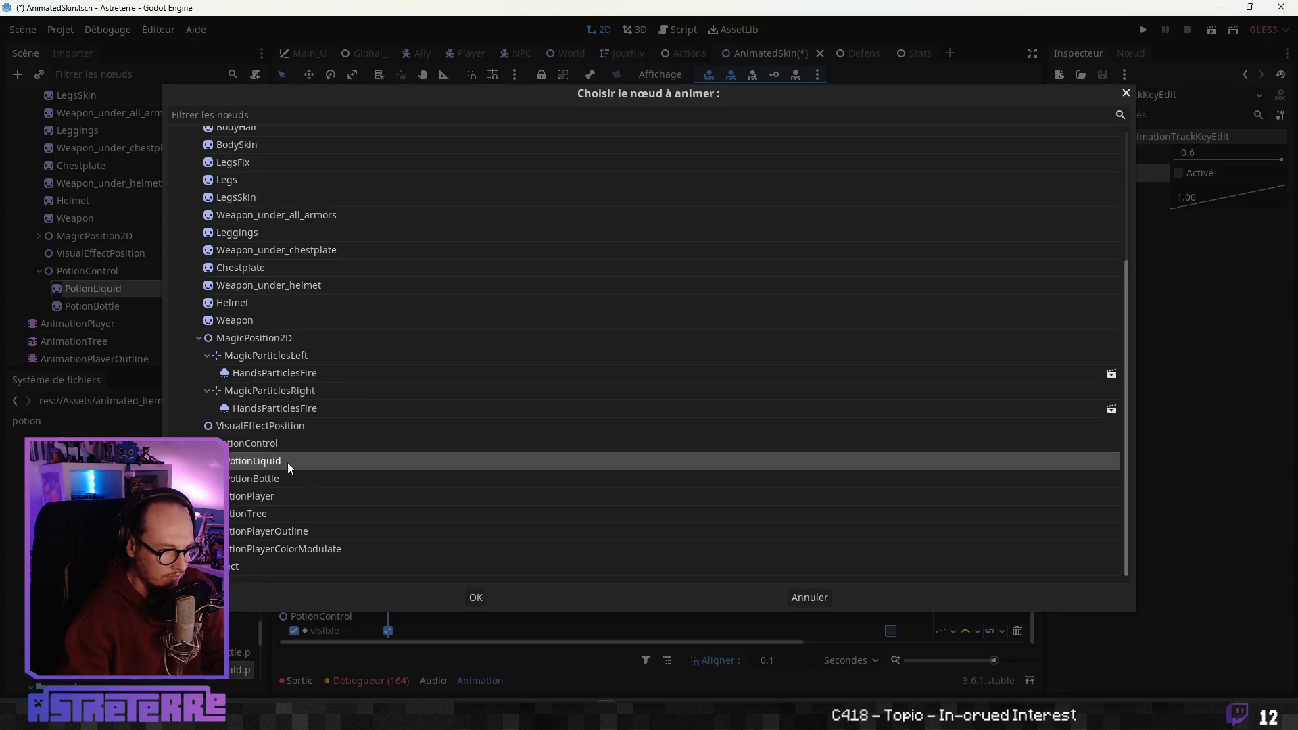
pyautogui.click(278, 479)
pyautogui.click(494, 595)
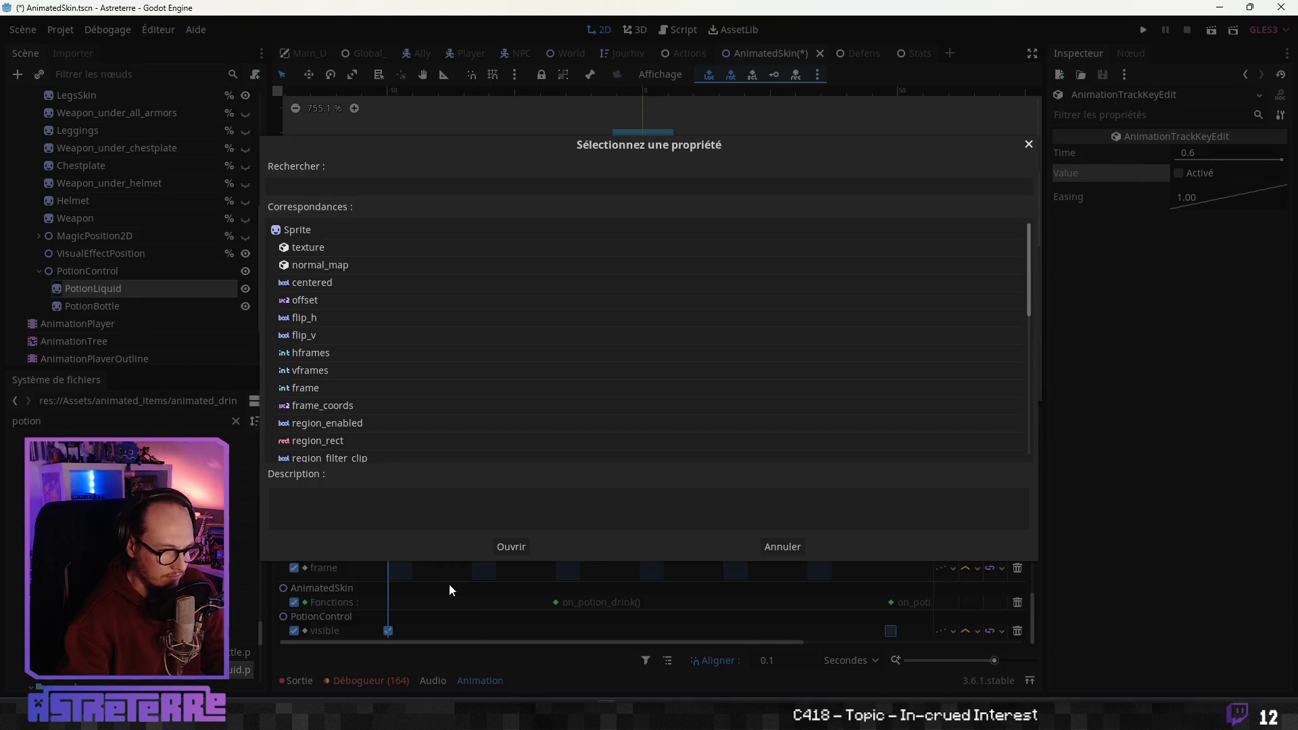
pyautogui.click(319, 386)
pyautogui.click(496, 545)
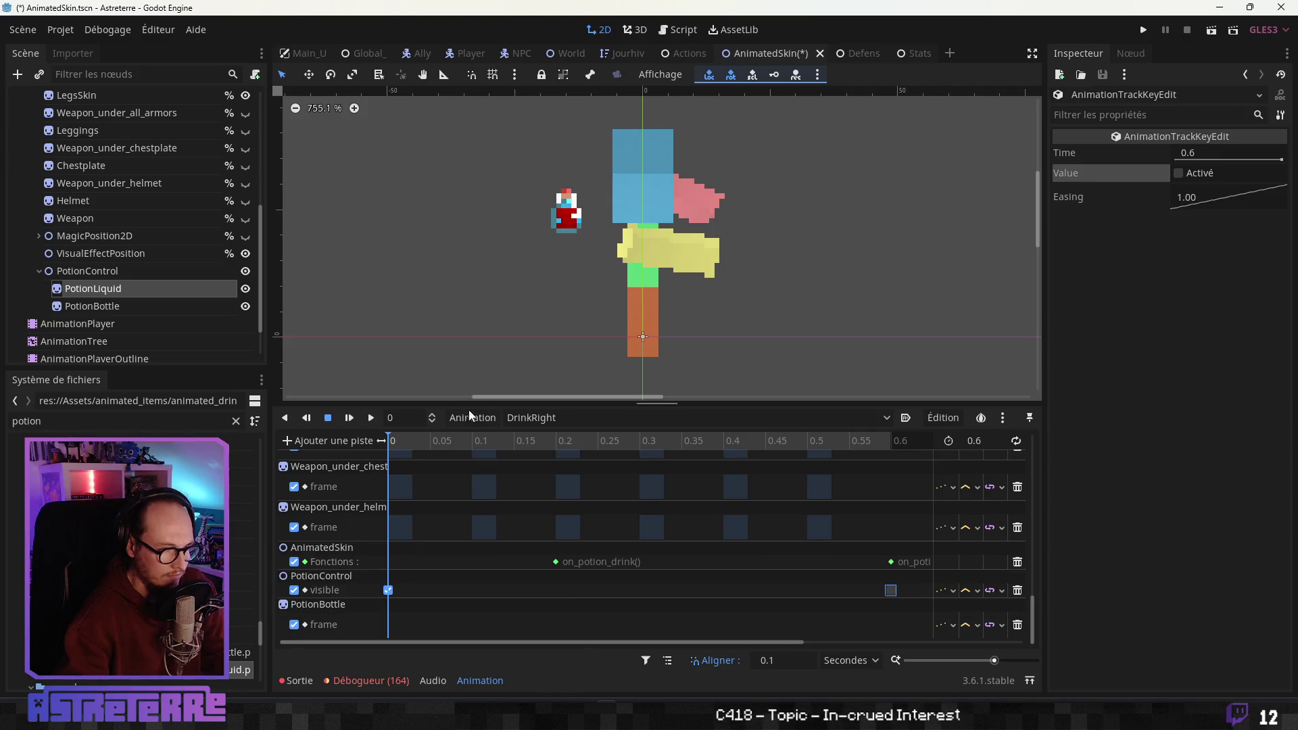
# Restore PotionBottle's Hframes to 24 and scrub through DrinkRight
pyautogui.click(119, 287)
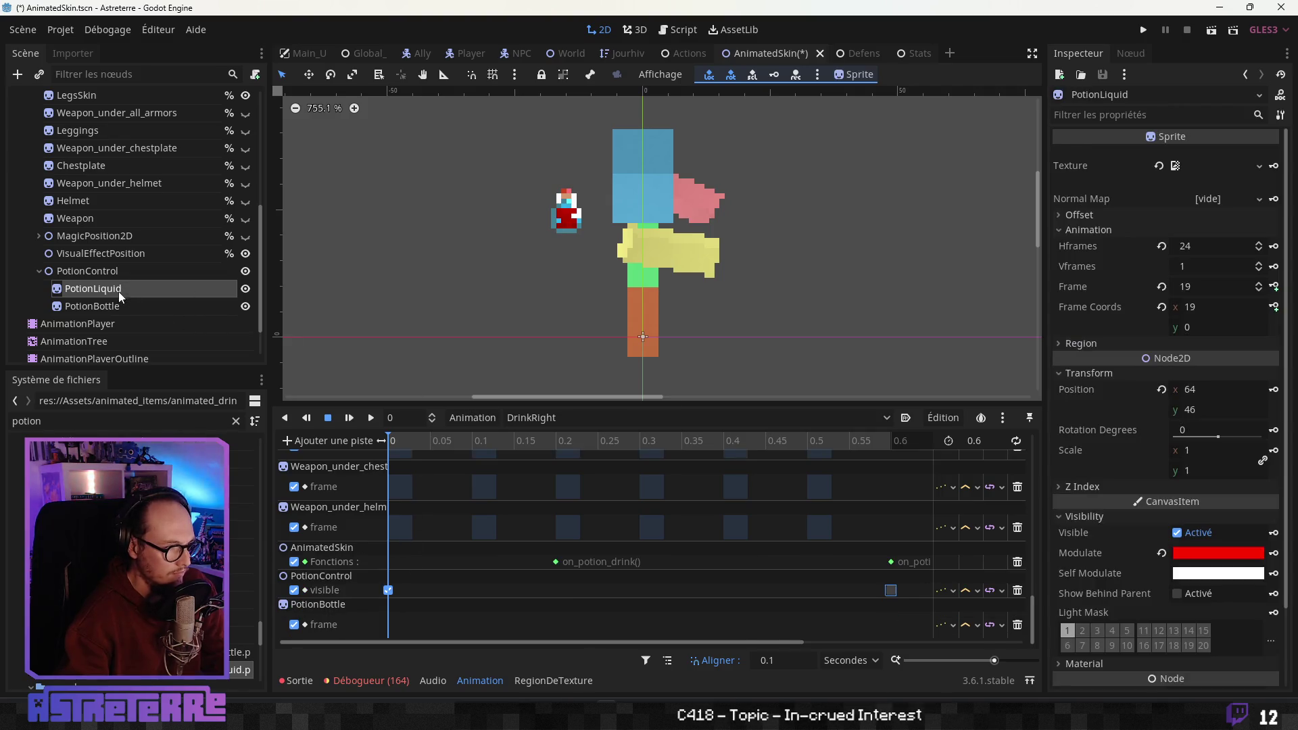
pyautogui.click(111, 307)
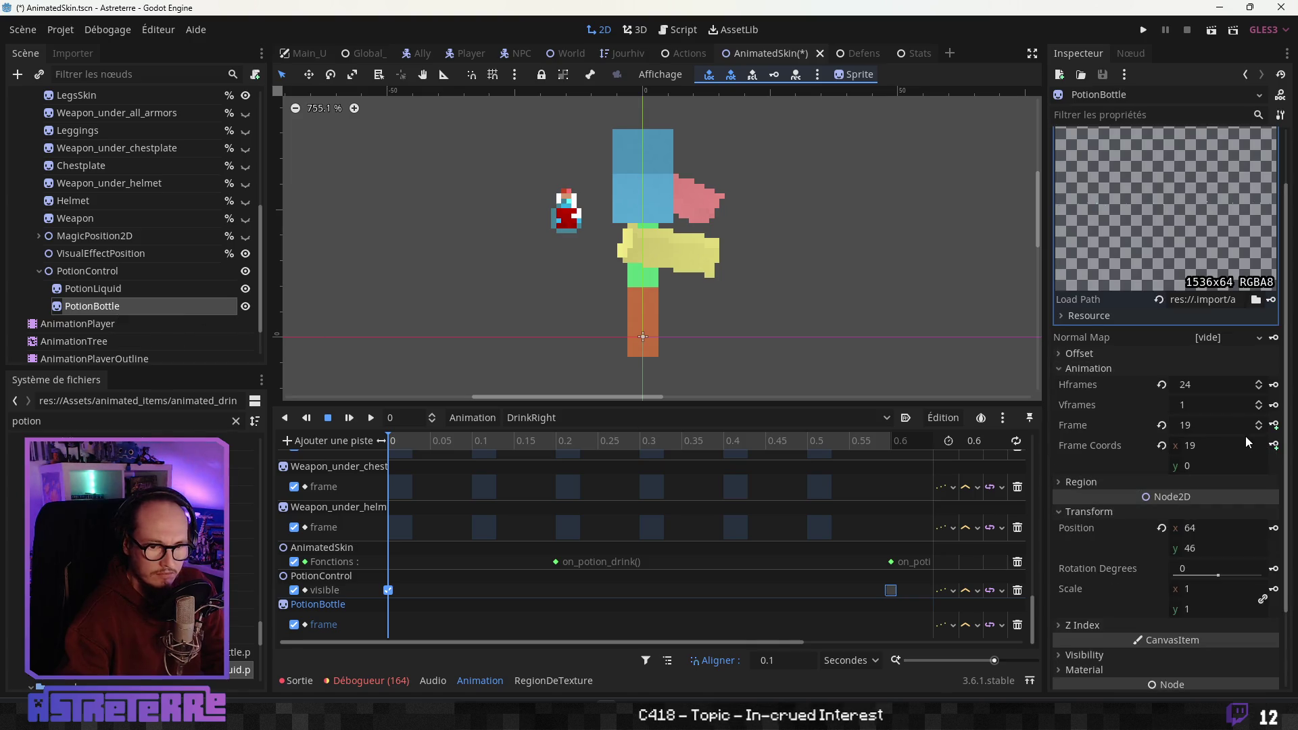
pyautogui.moveTo(1242, 391); pyautogui.dragTo(1219, 385)
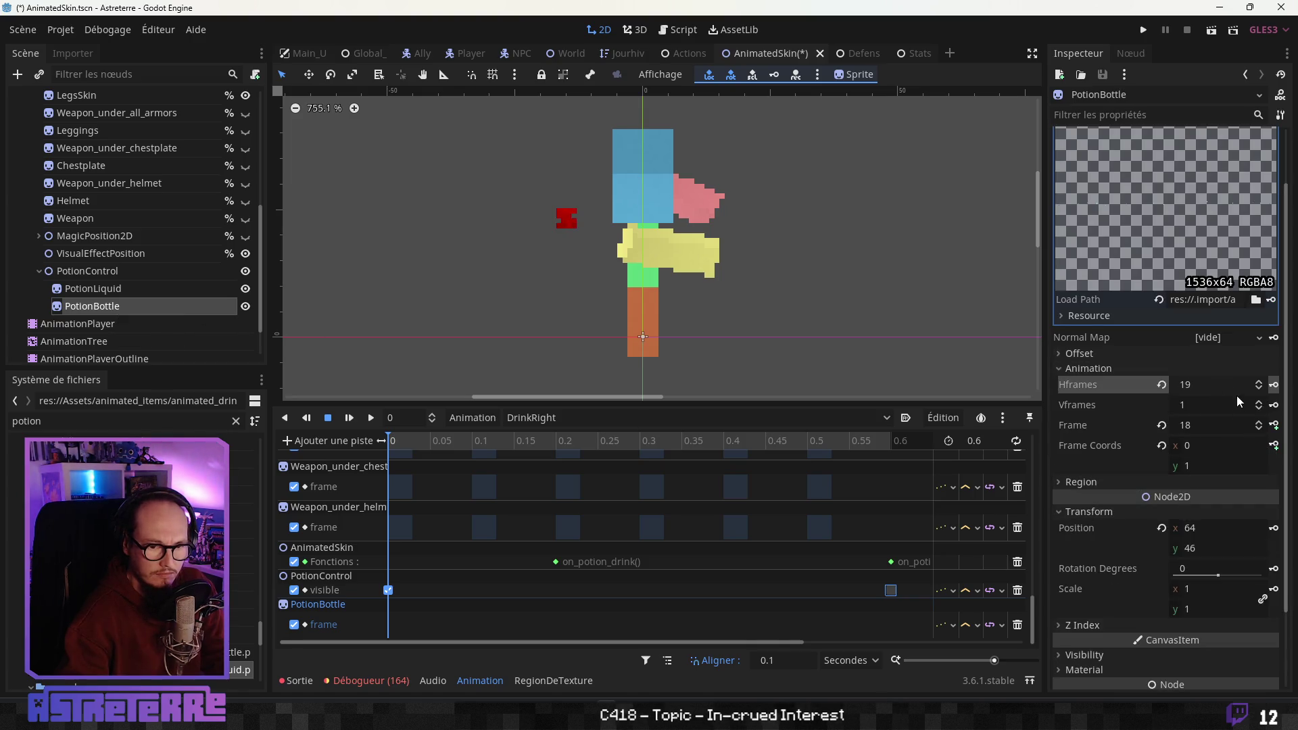
pyautogui.click(1259, 382)
pyautogui.click(1259, 383)
pyautogui.click(1259, 382)
pyautogui.click(1259, 383)
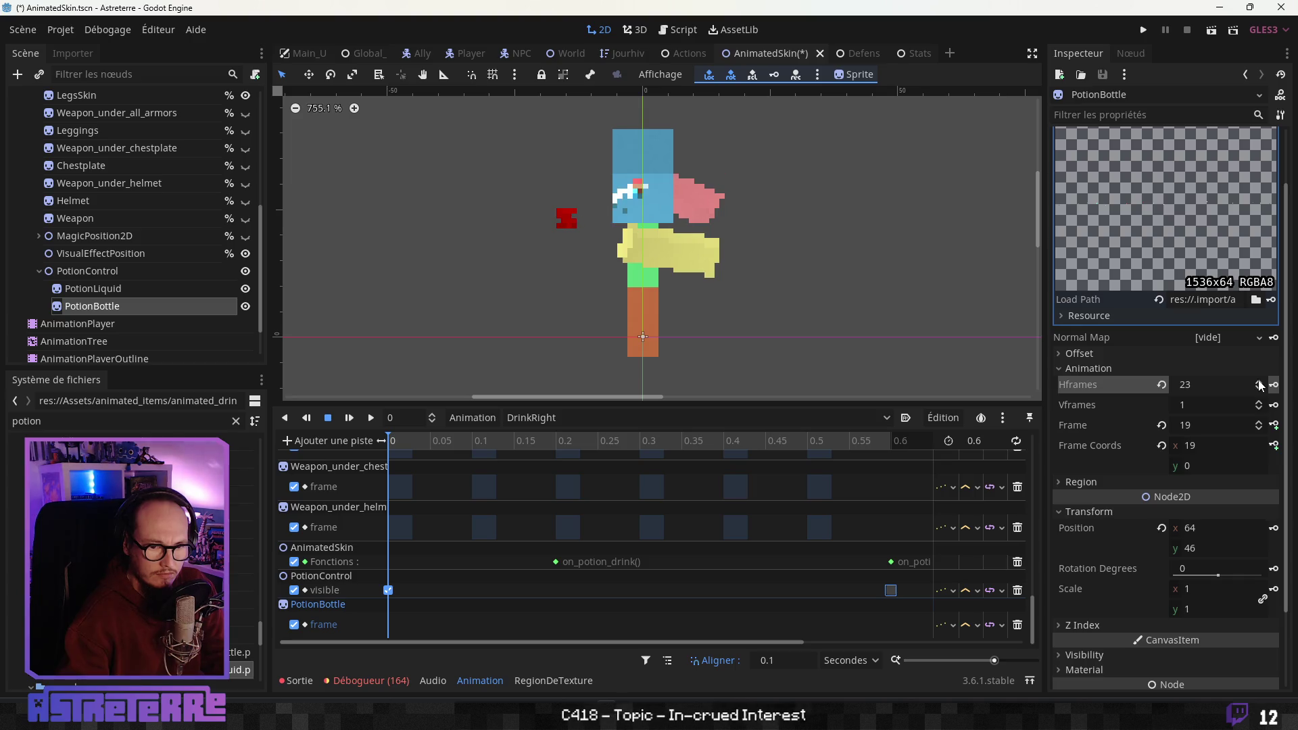
pyautogui.click(1259, 383)
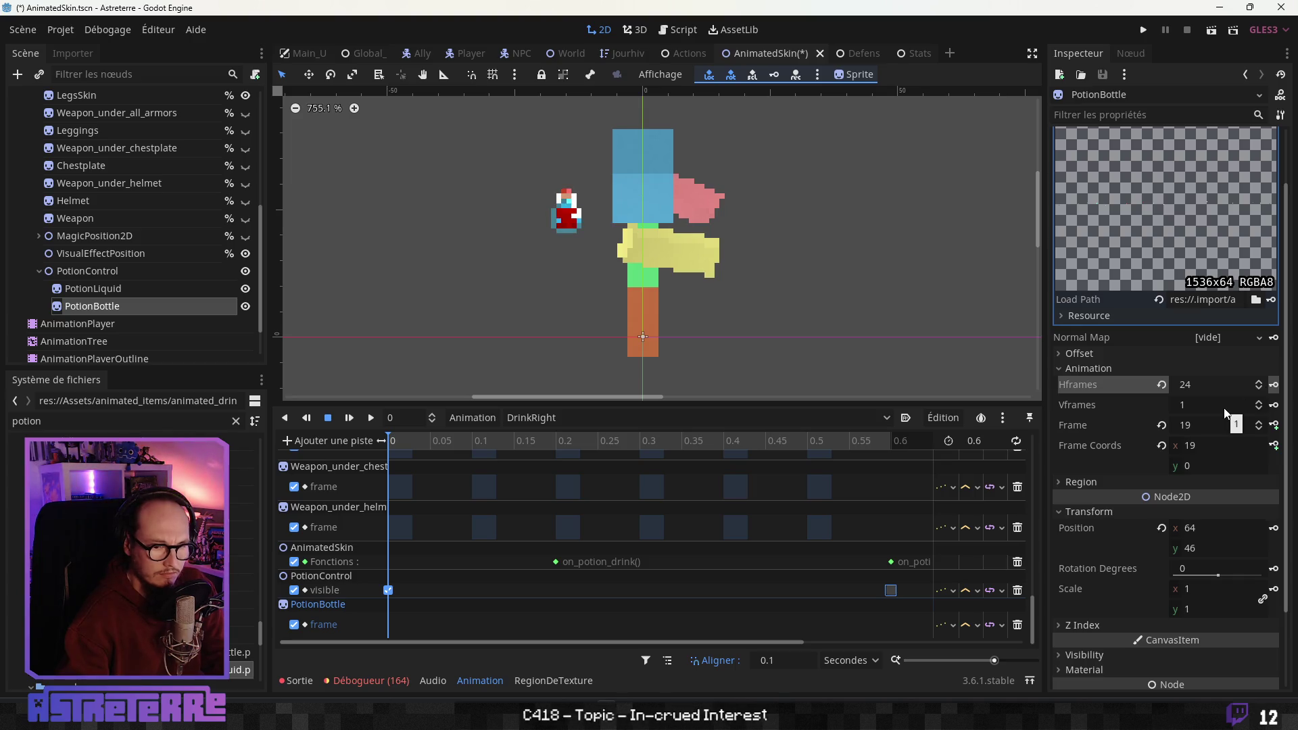
pyautogui.moveTo(567, 446)
pyautogui.mouseDown()
pyautogui.moveTo(556, 446)
pyautogui.moveTo(890, 446)
pyautogui.moveTo(392, 447)
pyautogui.mouseUp()
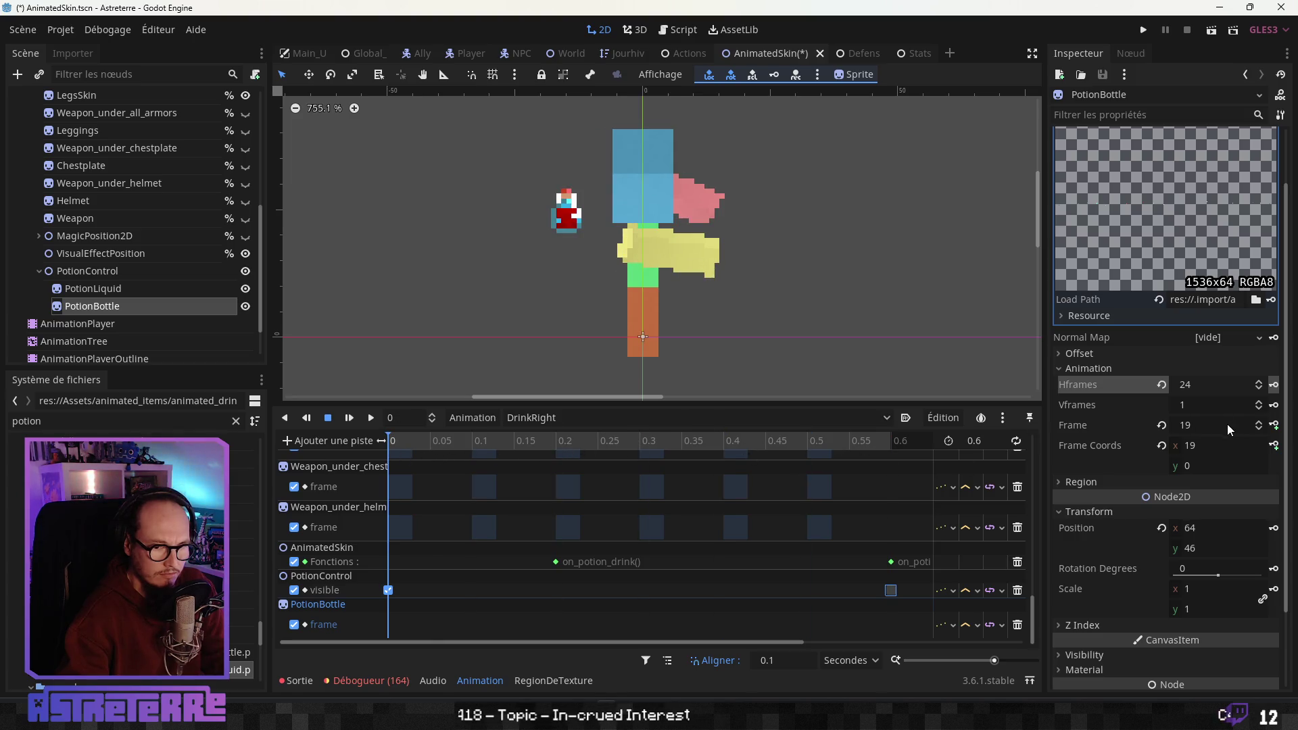
pyautogui.click(717, 420)
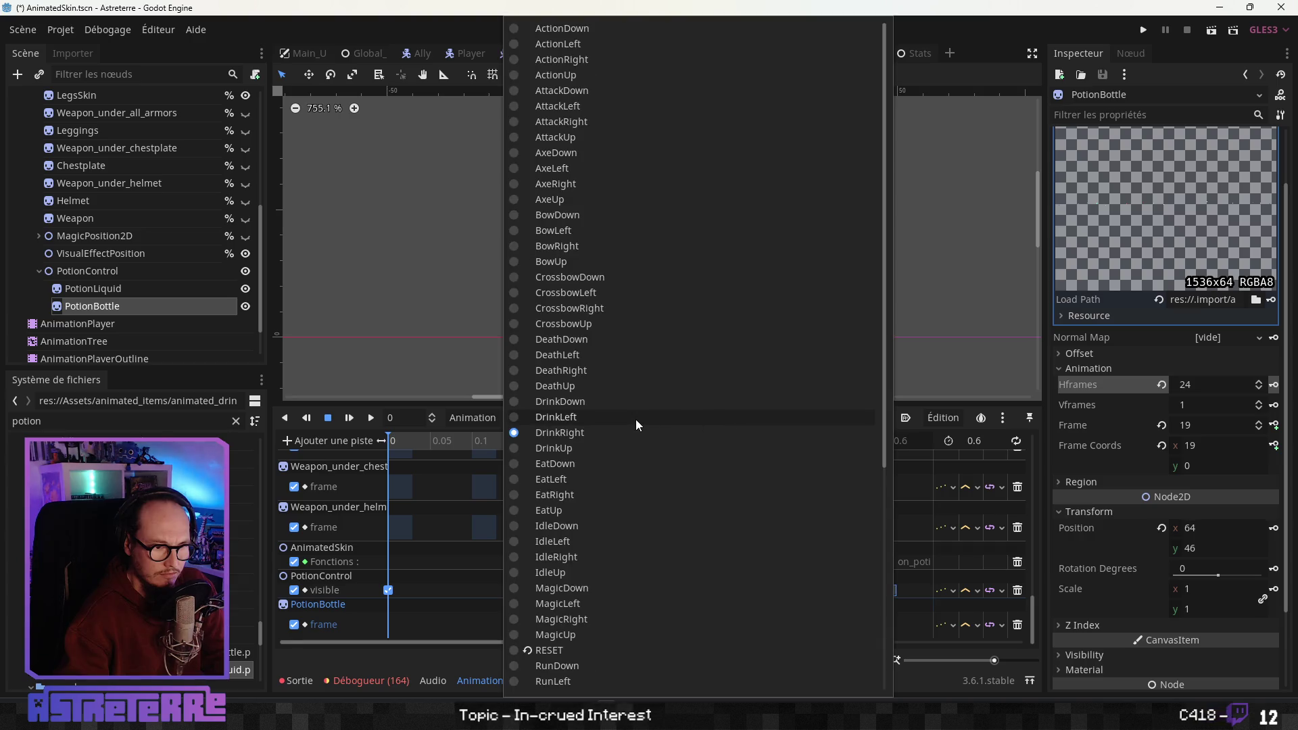
# Switch to DrinkLeft and scrub its poses, then switch to DrinkDown
pyautogui.click(635, 419)
pyautogui.moveTo(440, 444)
pyautogui.mouseDown()
pyautogui.moveTo(897, 438)
pyautogui.moveTo(390, 440)
pyautogui.mouseUp()
pyautogui.click(655, 421)
pyautogui.click(587, 396)
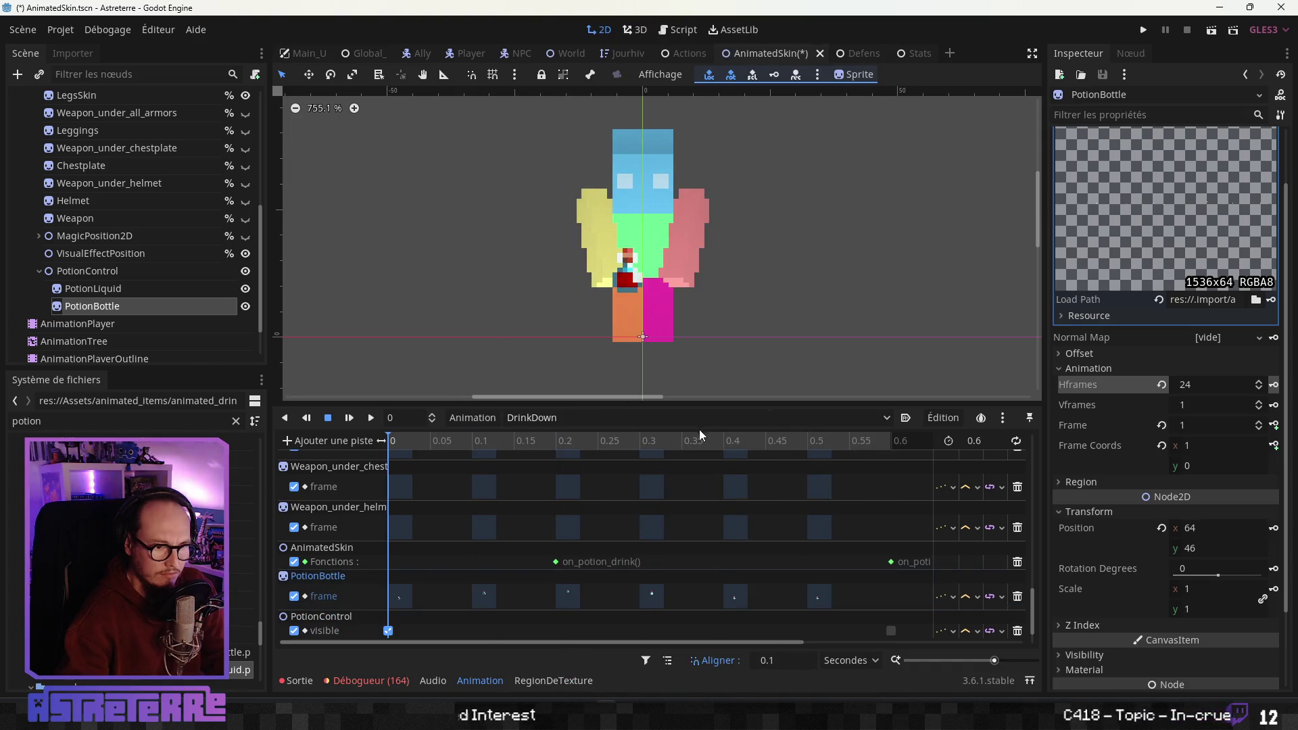
pyautogui.click(643, 419)
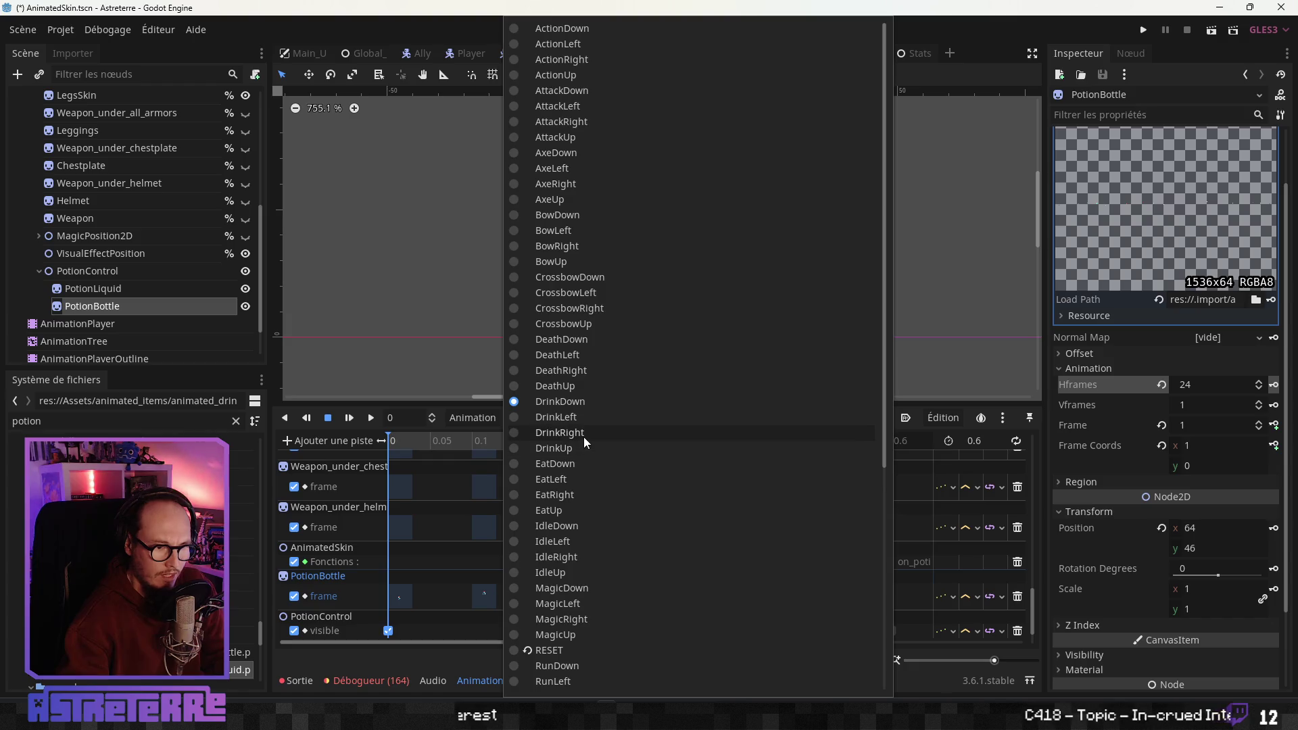
# Step the potion bottle's sprite frame up to 7
pyautogui.click(583, 437)
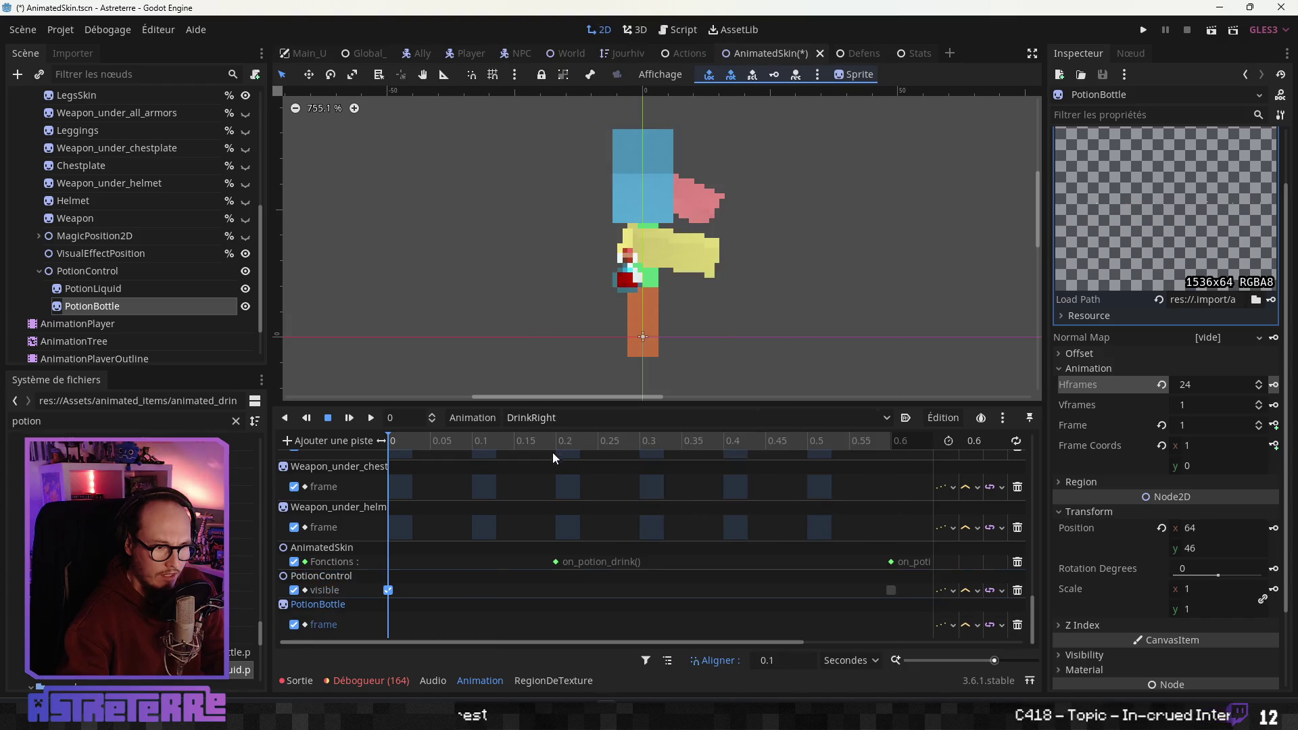
pyautogui.click(1259, 423)
pyautogui.click(1258, 423)
pyautogui.click(1258, 423)
pyautogui.click(1258, 423)
pyautogui.click(1258, 423)
pyautogui.click(1258, 423)
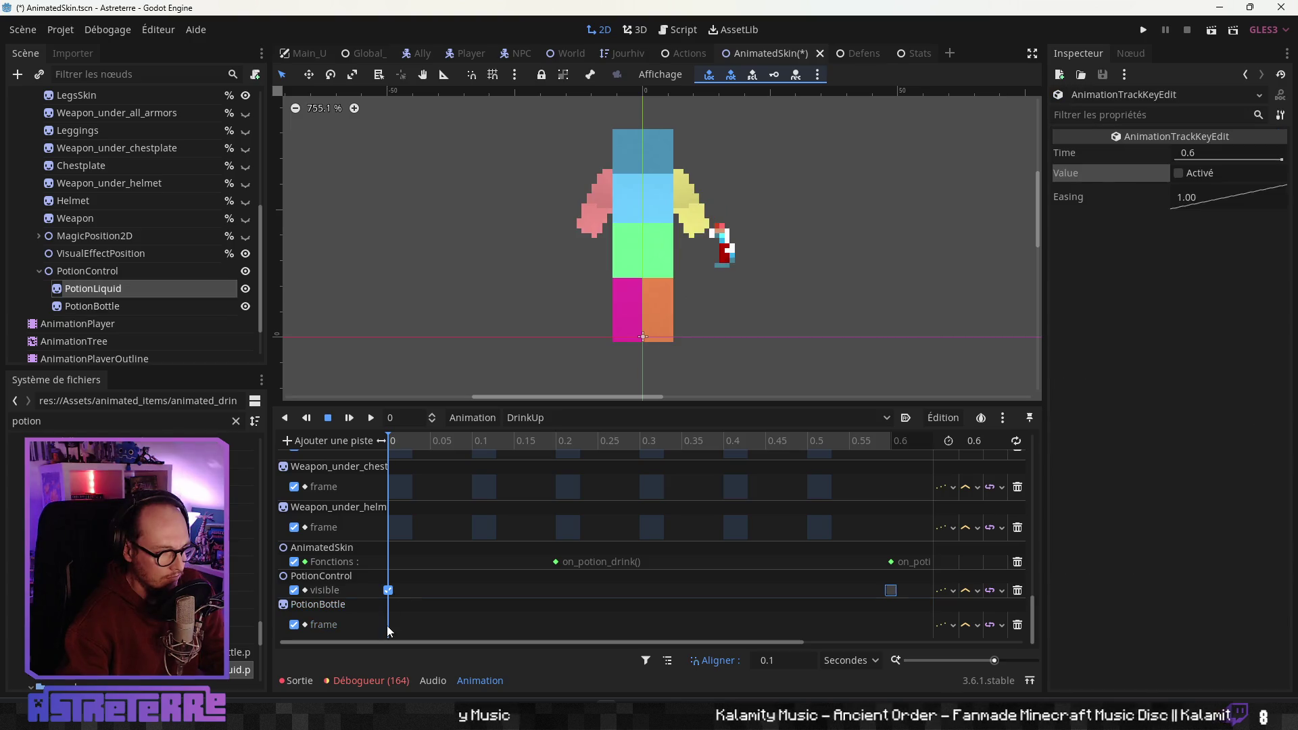
# Select PotionBottle and set its Frame to 13 after comparing frames 11 and 12
pyautogui.click(127, 307)
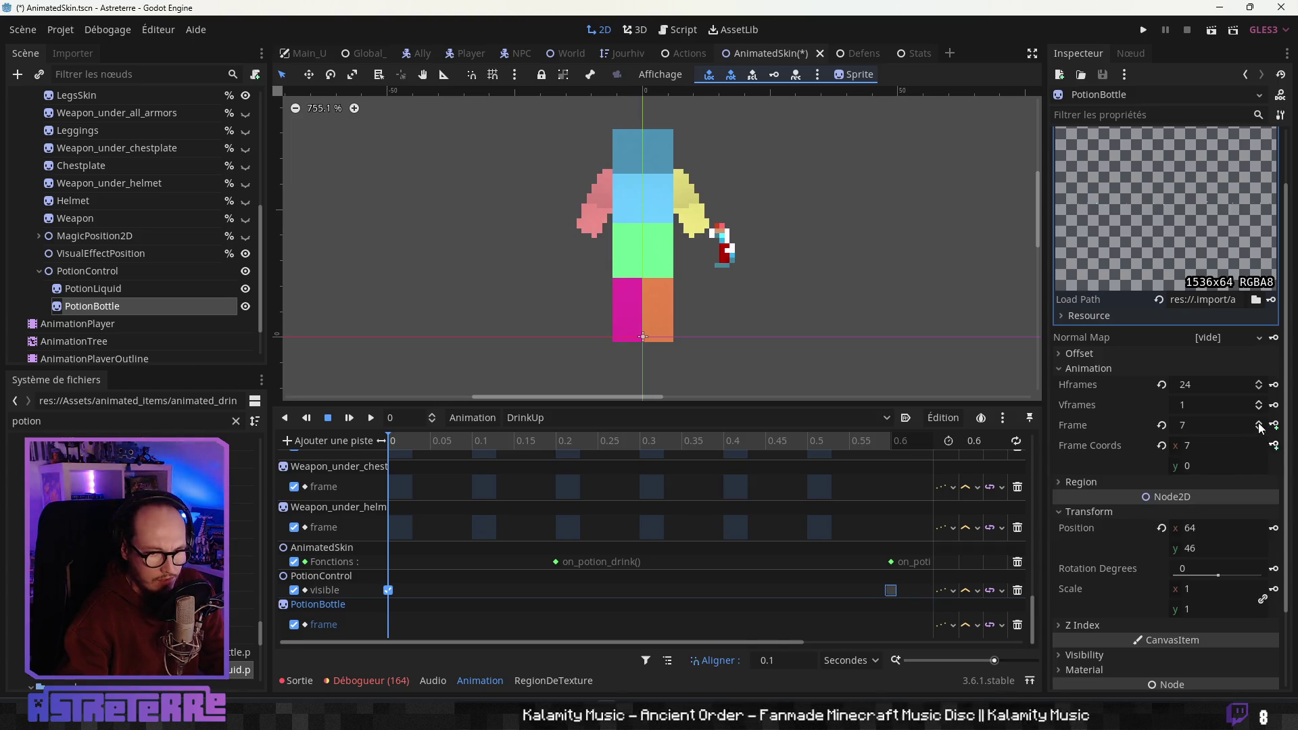
pyautogui.click(1259, 423)
pyautogui.click(1259, 423)
pyautogui.click(1258, 423)
pyautogui.click(1259, 423)
pyautogui.click(1258, 423)
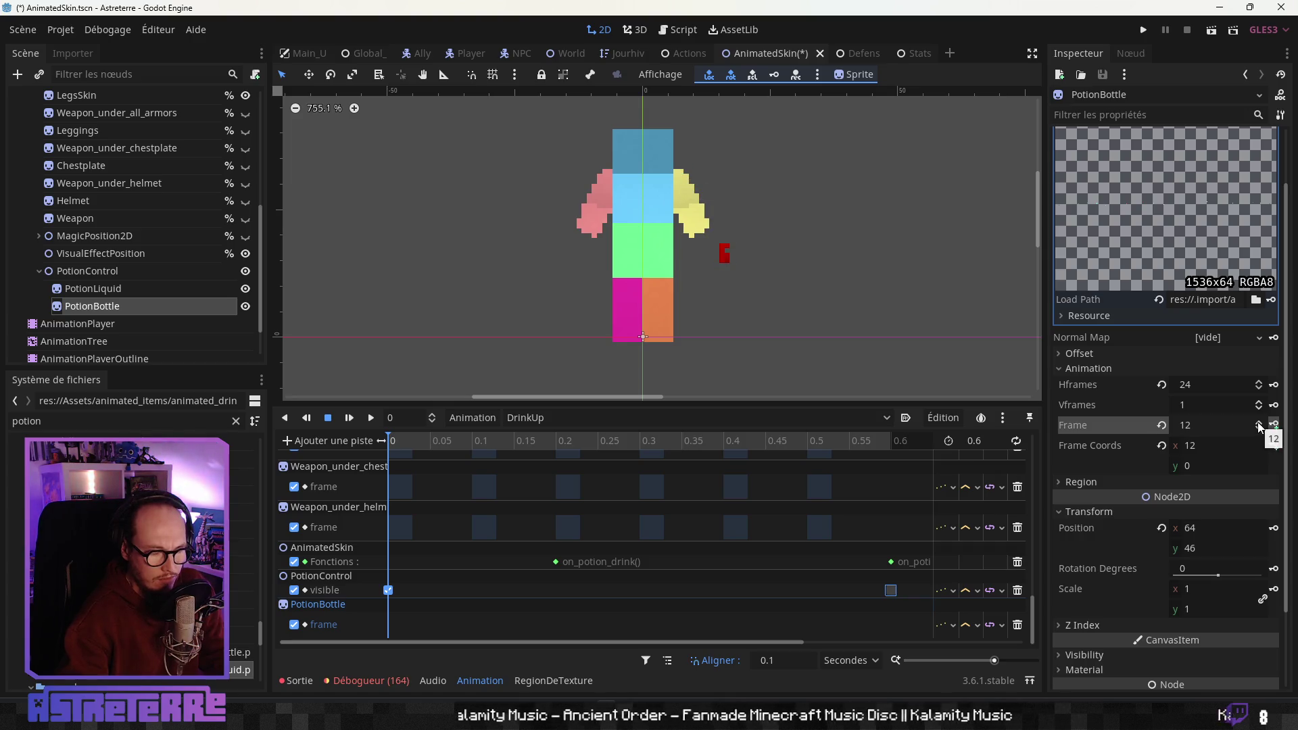
pyautogui.click(1258, 428)
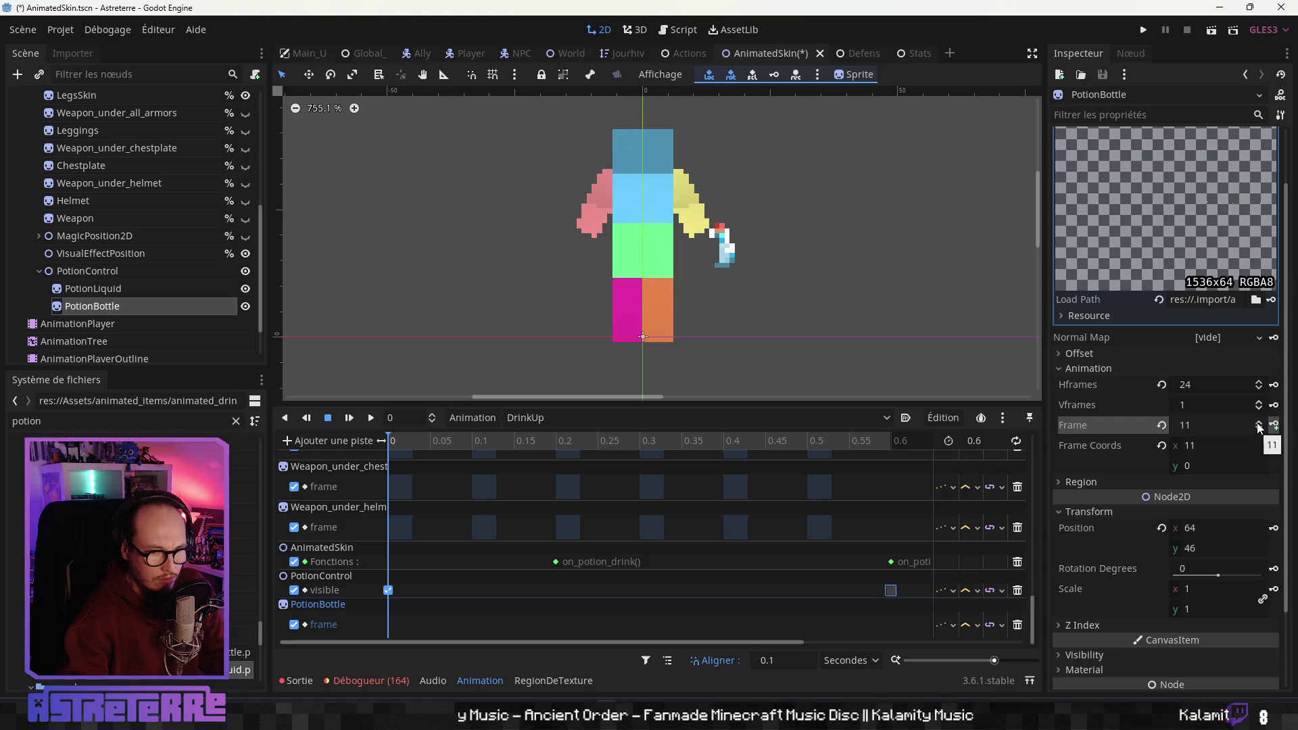
pyautogui.click(1259, 422)
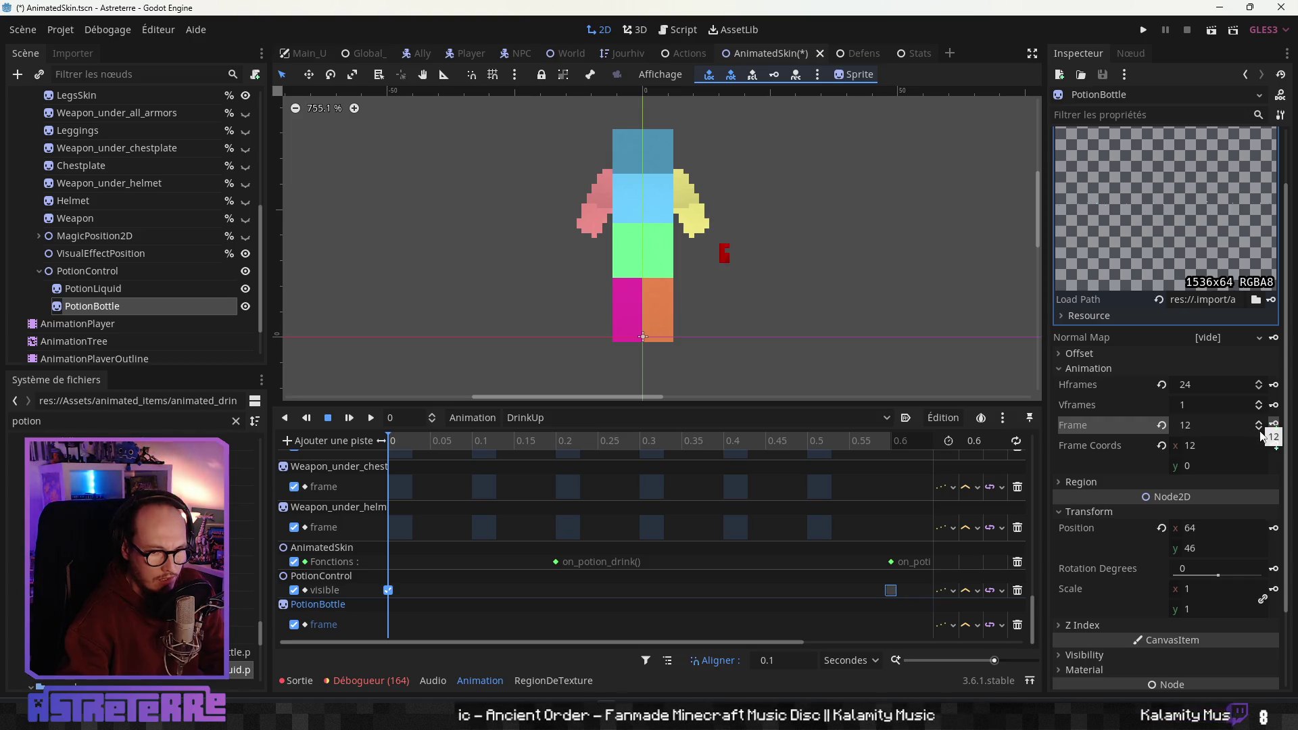
pyautogui.click(1259, 428)
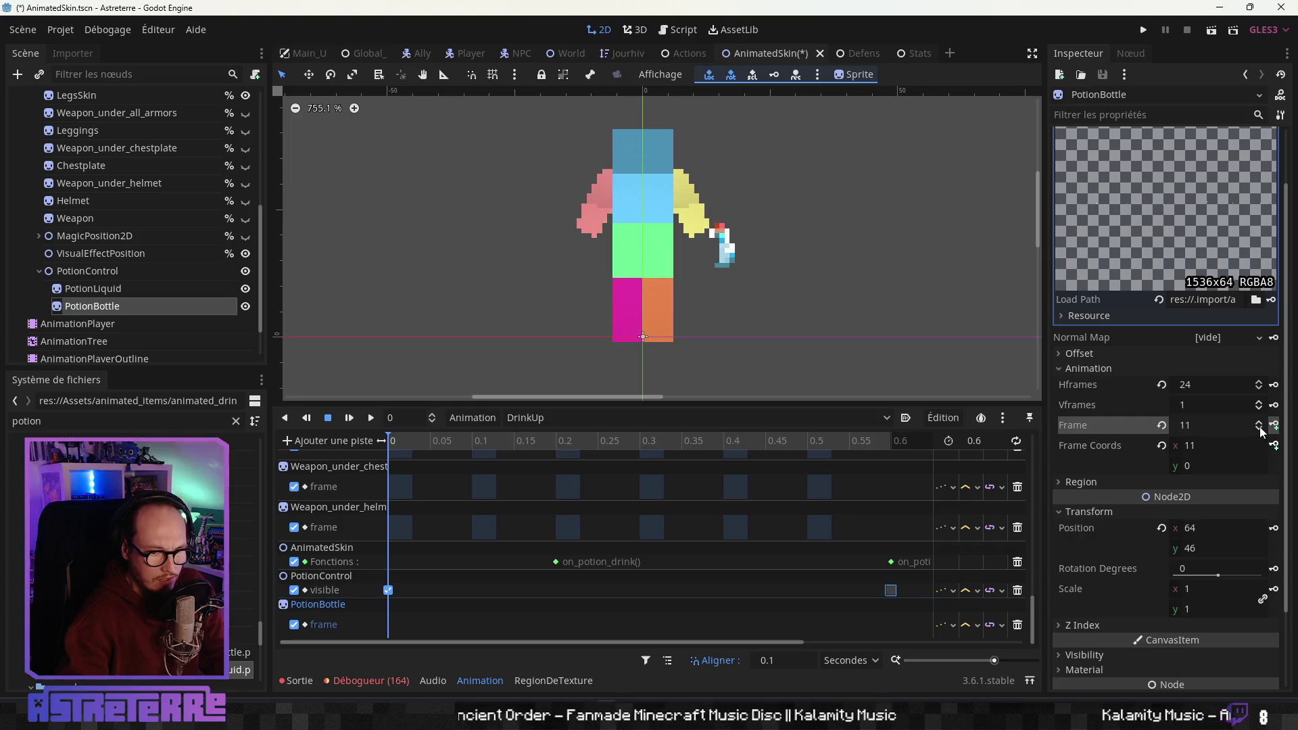
pyautogui.click(1259, 423)
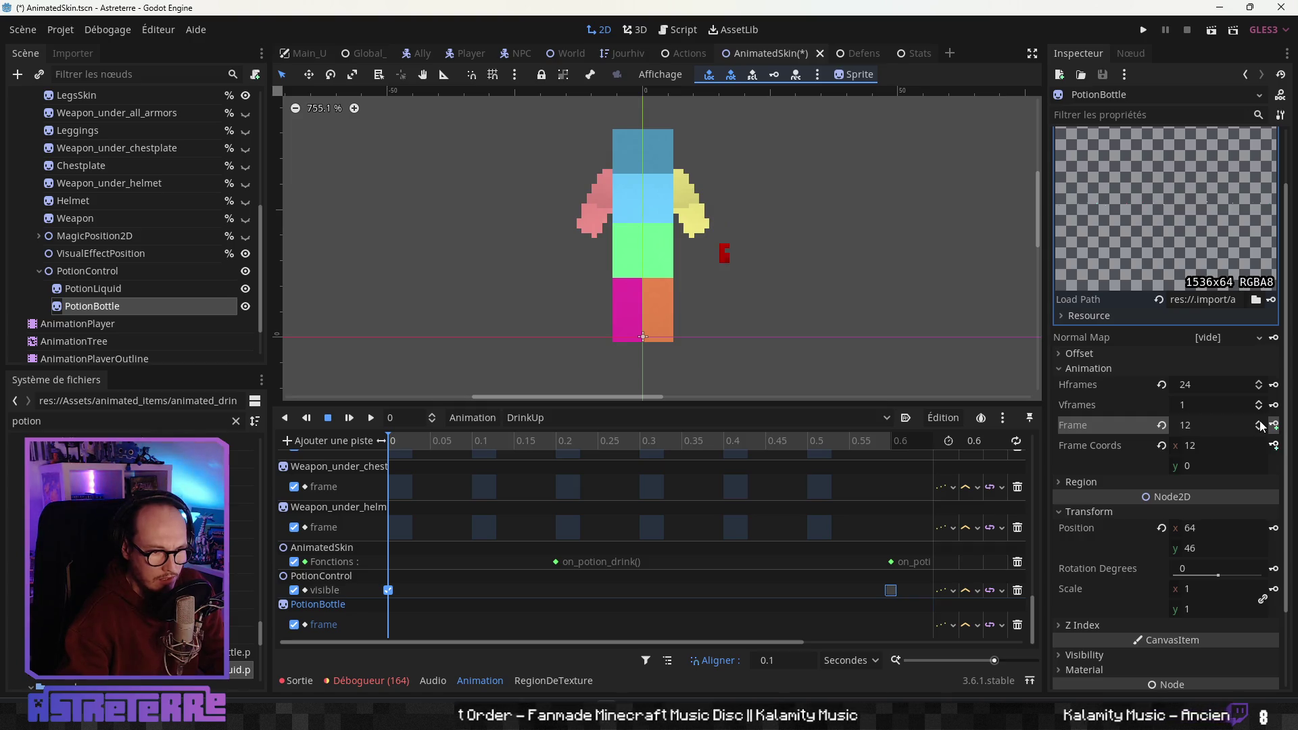
pyautogui.click(1259, 422)
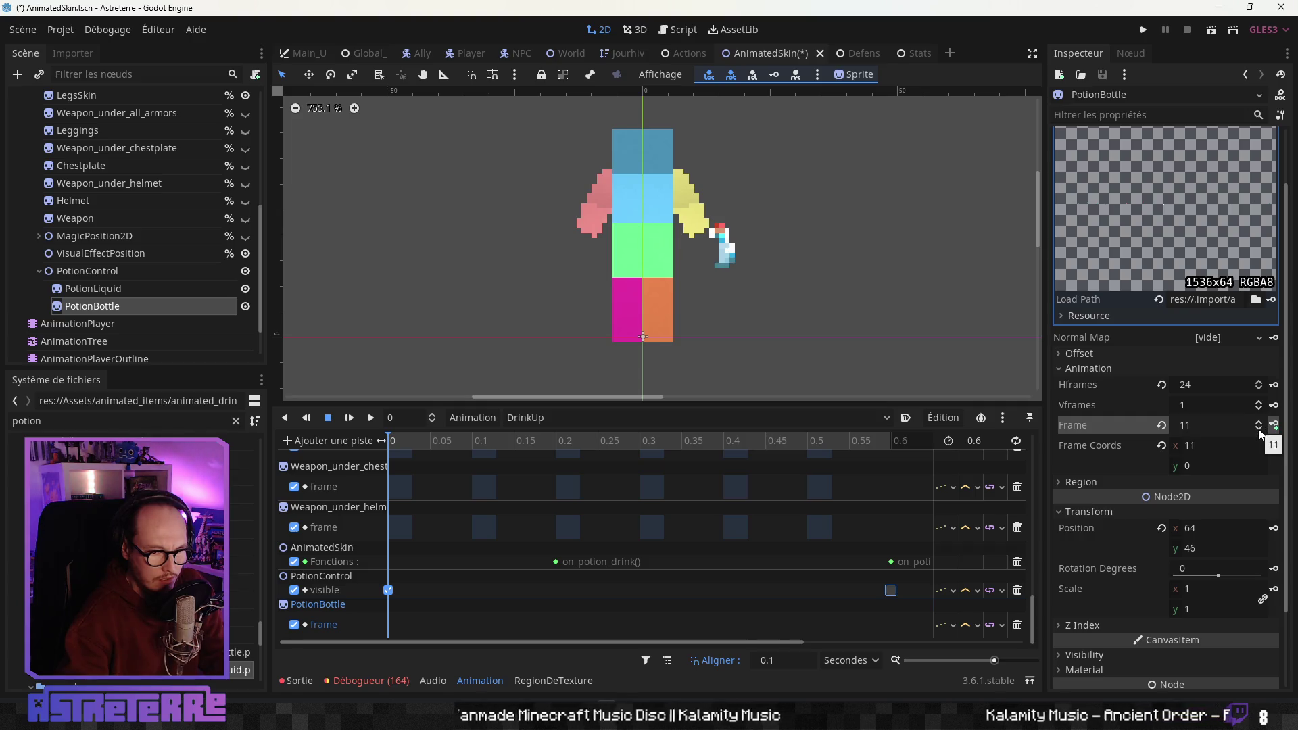
pyautogui.click(1258, 423)
pyautogui.click(1259, 423)
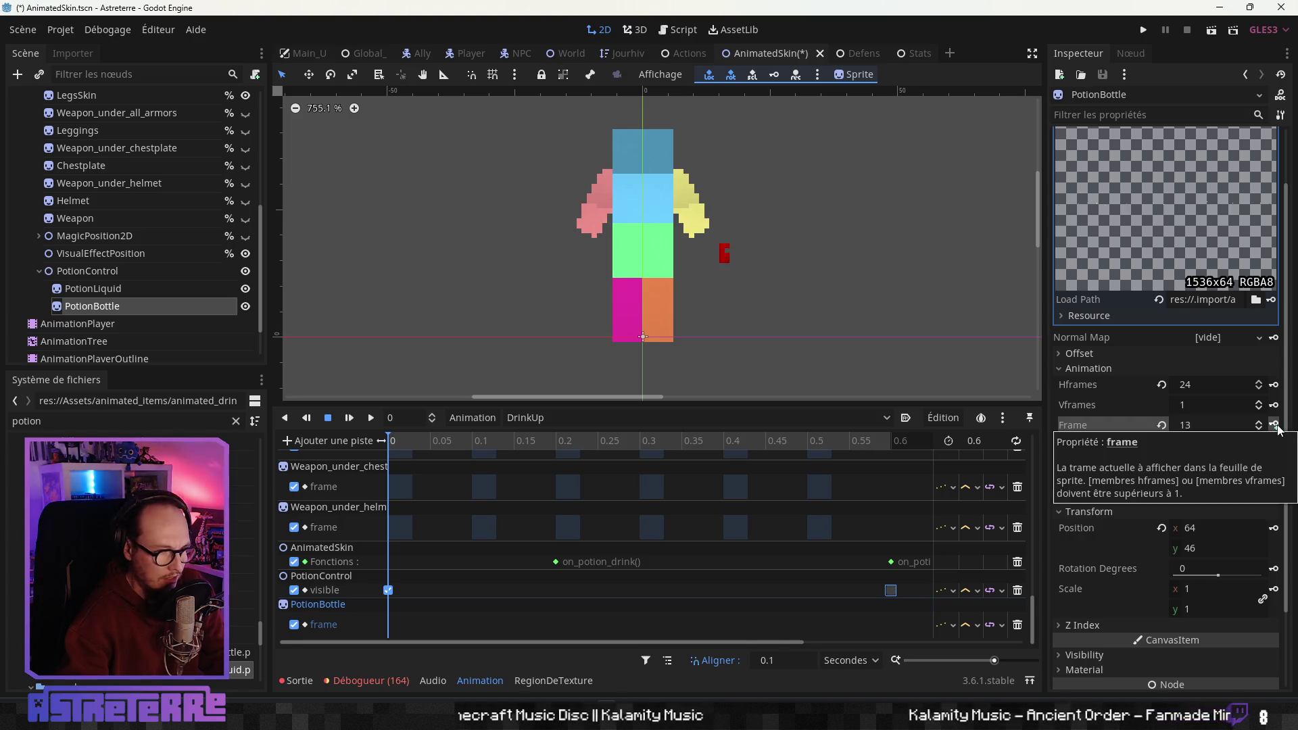
# Key the bottle frame at 0, 0.1, 0.2, 0.3, 0.4 and 0.5 s, then preview
pyautogui.click(1275, 425)
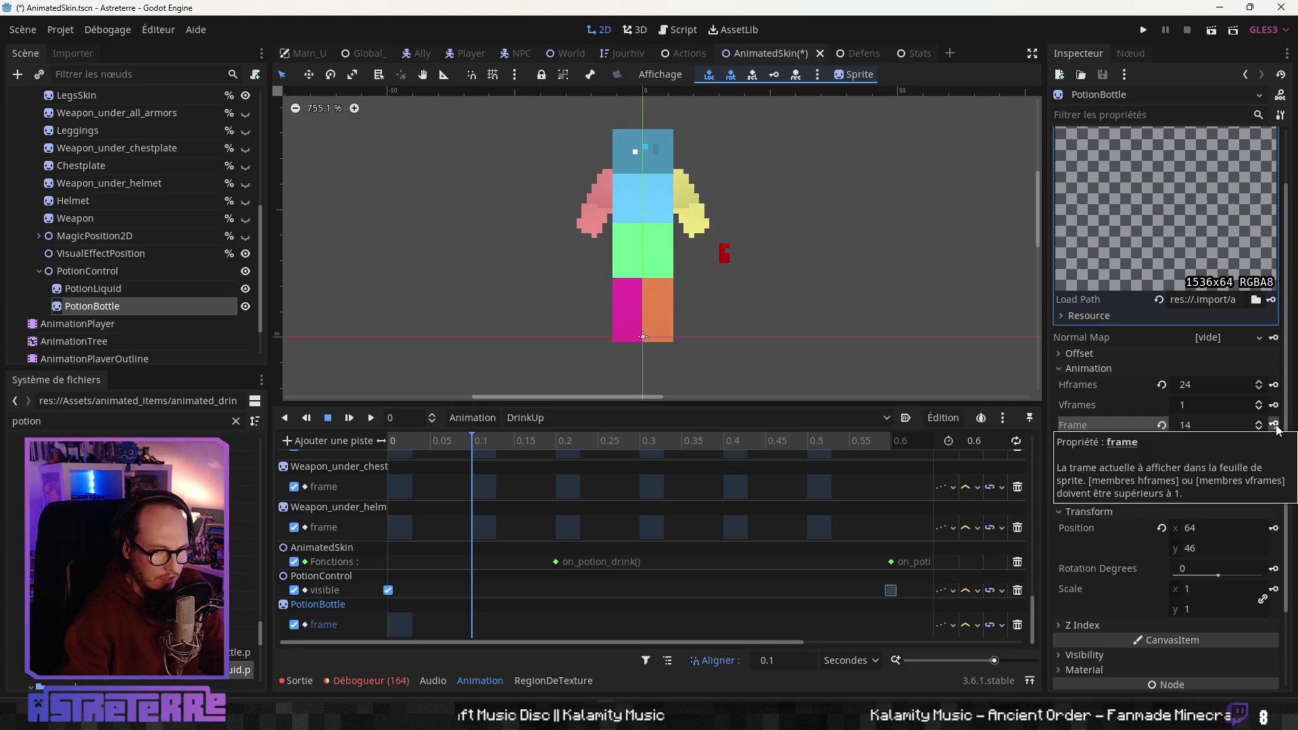
pyautogui.click(1274, 425)
pyautogui.click(1275, 425)
pyautogui.click(1274, 425)
pyautogui.click(1275, 425)
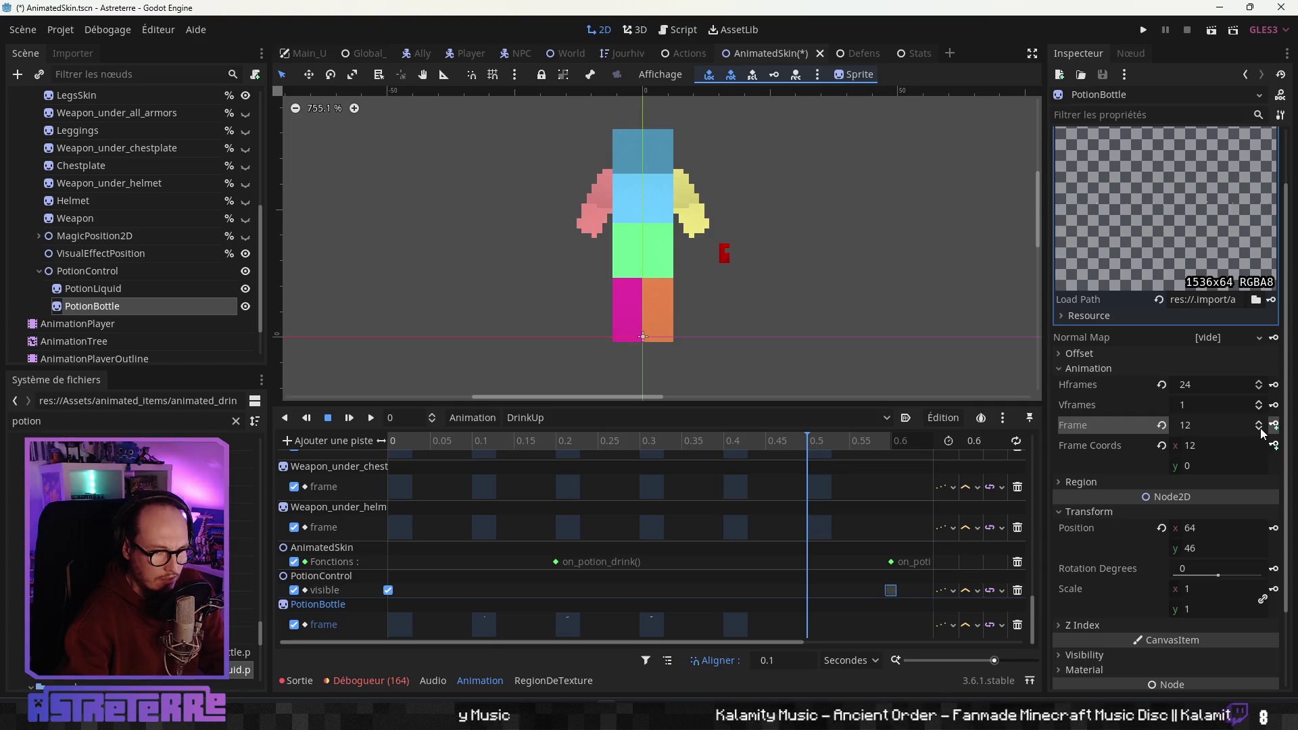
pyautogui.click(1274, 425)
pyautogui.moveTo(859, 444)
pyautogui.mouseDown()
pyautogui.moveTo(338, 451)
pyautogui.moveTo(809, 464)
pyautogui.moveTo(357, 466)
pyautogui.moveTo(834, 465)
pyautogui.moveTo(381, 473)
pyautogui.mouseUp()
pyautogui.click(398, 624)
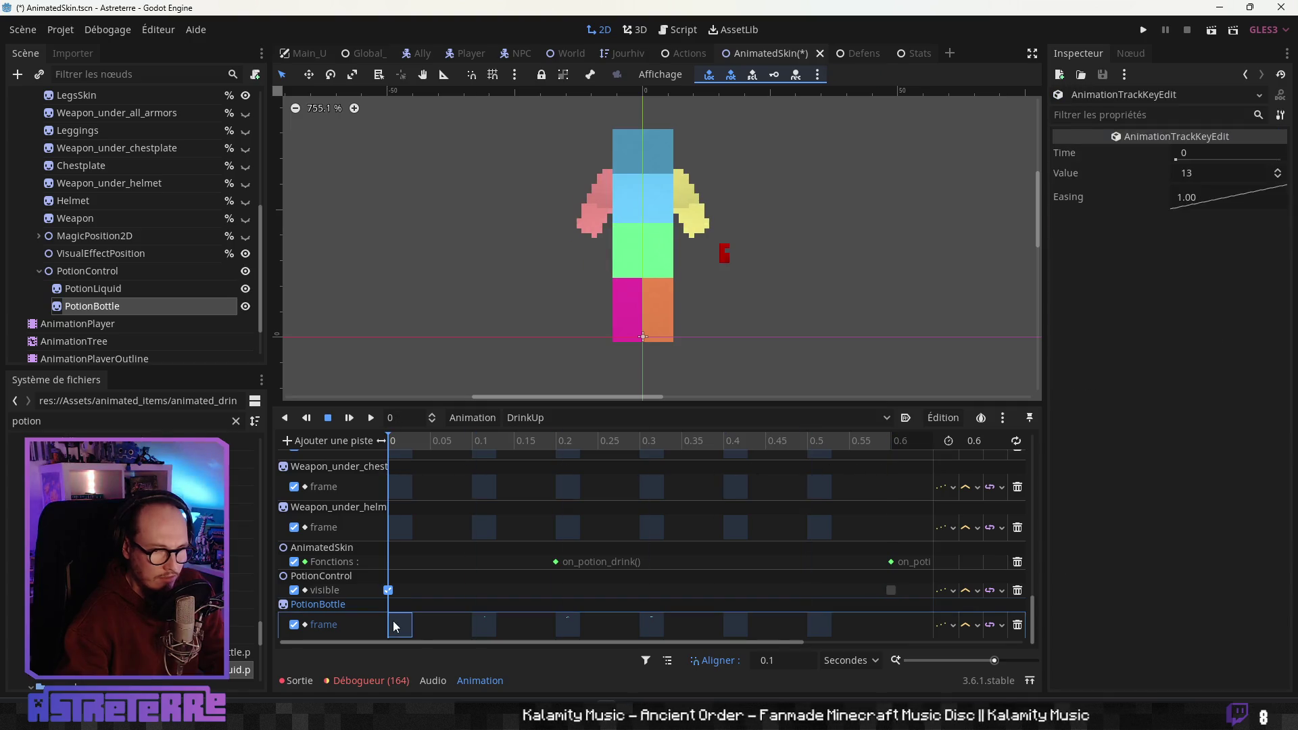
# Add a property track for PotionLiquid's frame property in DrinkUp
pyautogui.click(438, 440)
pyautogui.click(364, 443)
pyautogui.click(342, 457)
pyautogui.click(274, 463)
pyautogui.click(482, 599)
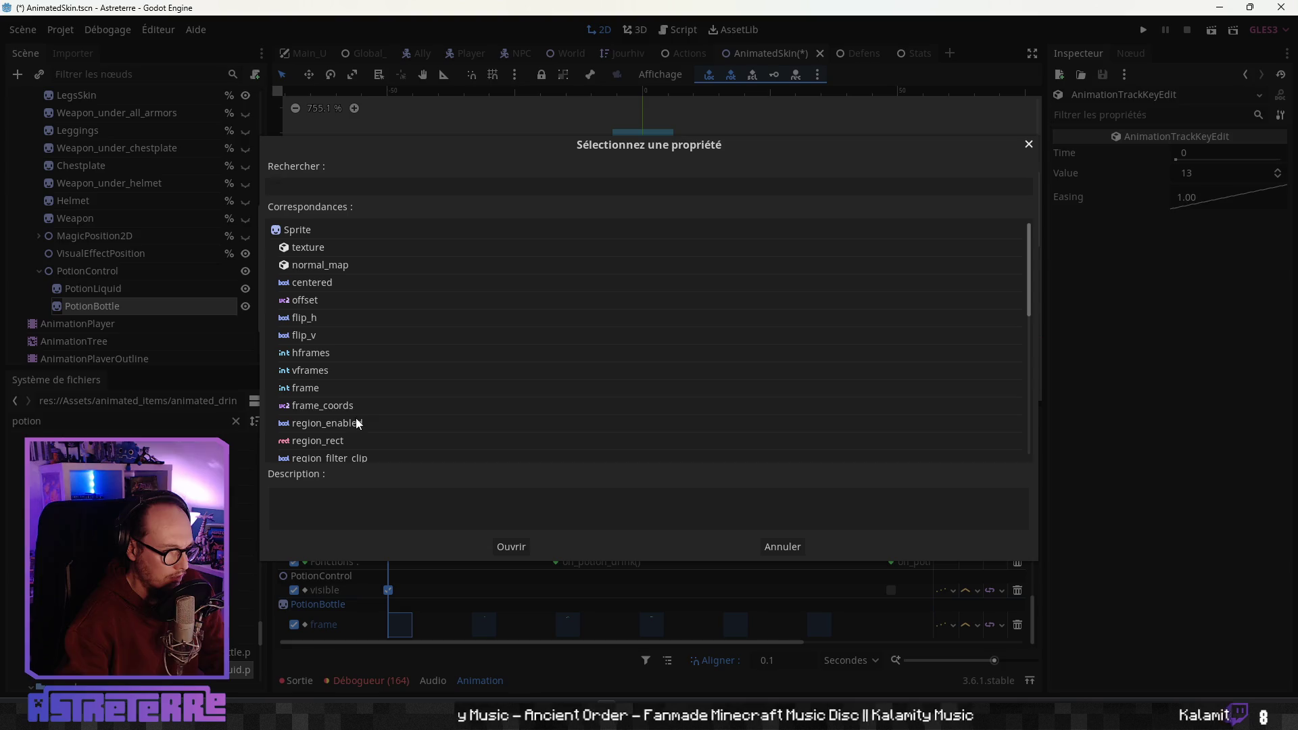
pyautogui.click(296, 390)
pyautogui.click(509, 546)
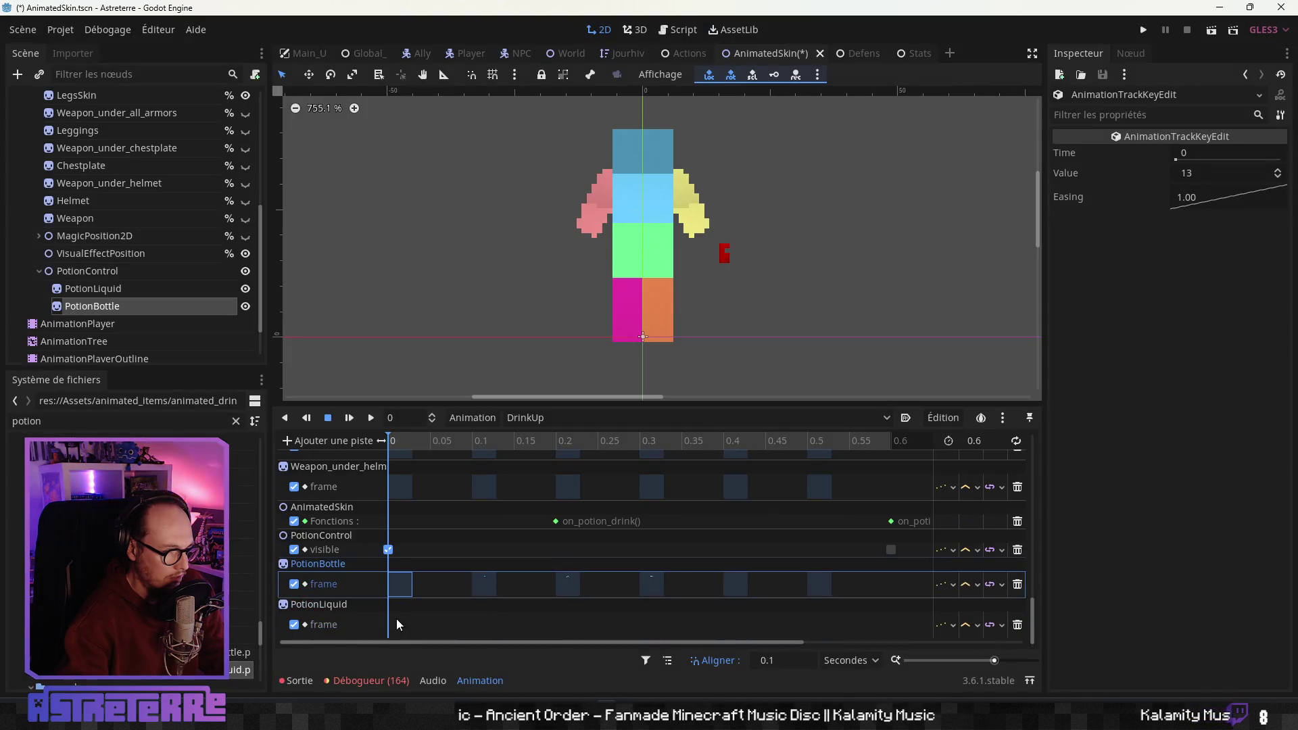
# Key PotionLiquid's frame from 0 to 0.5 s, stepping 13 to 17, and preview
pyautogui.rightClick(400, 625)
pyautogui.click(123, 289)
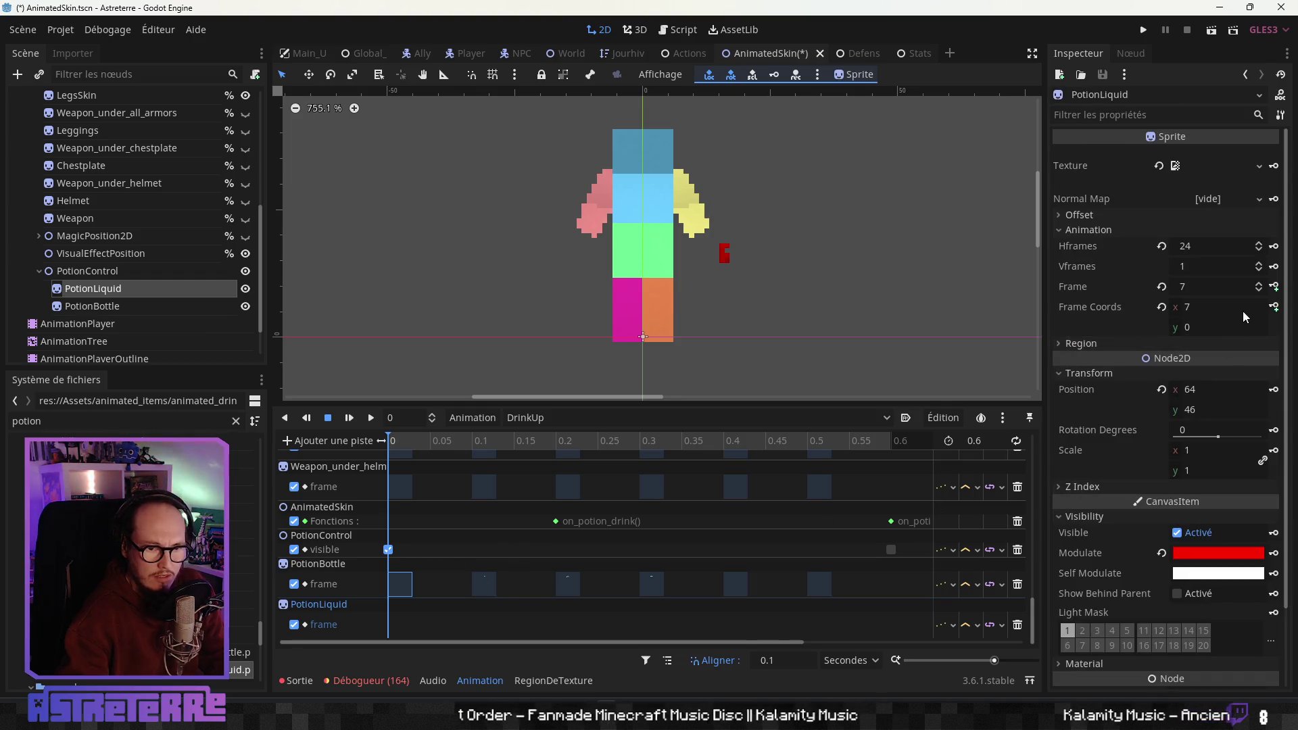
pyautogui.click(1257, 283)
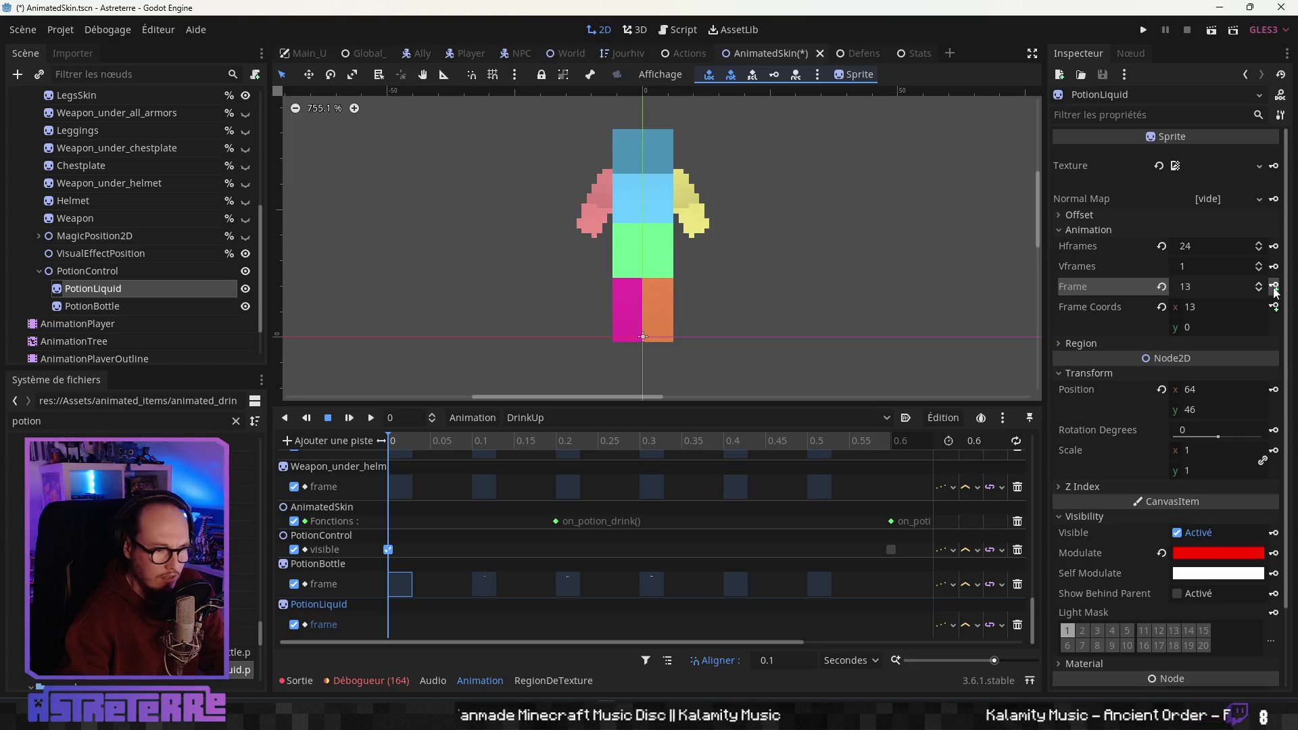
pyautogui.click(1274, 287)
pyautogui.click(1274, 287)
pyautogui.click(1274, 287)
pyautogui.click(1274, 287)
pyautogui.click(1274, 287)
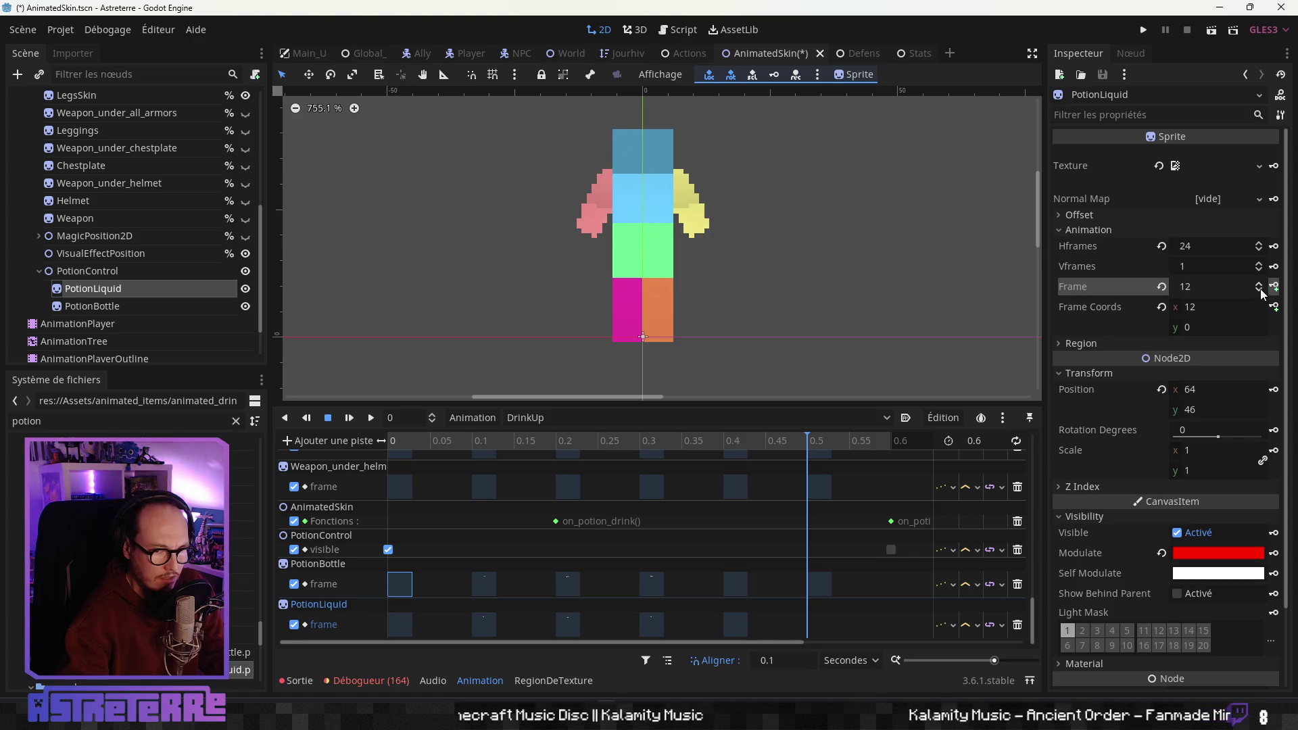
pyautogui.click(1274, 287)
pyautogui.moveTo(923, 446); pyautogui.dragTo(304, 466)
pyautogui.moveTo(466, 446)
pyautogui.mouseDown()
pyautogui.moveTo(851, 444)
pyautogui.moveTo(356, 473)
pyautogui.moveTo(926, 460)
pyautogui.moveTo(255, 463)
pyautogui.moveTo(871, 457)
pyautogui.moveTo(286, 461)
pyautogui.mouseUp()
pyautogui.moveTo(436, 458)
pyautogui.mouseDown()
pyautogui.moveTo(883, 461)
pyautogui.moveTo(412, 454)
pyautogui.mouseUp()
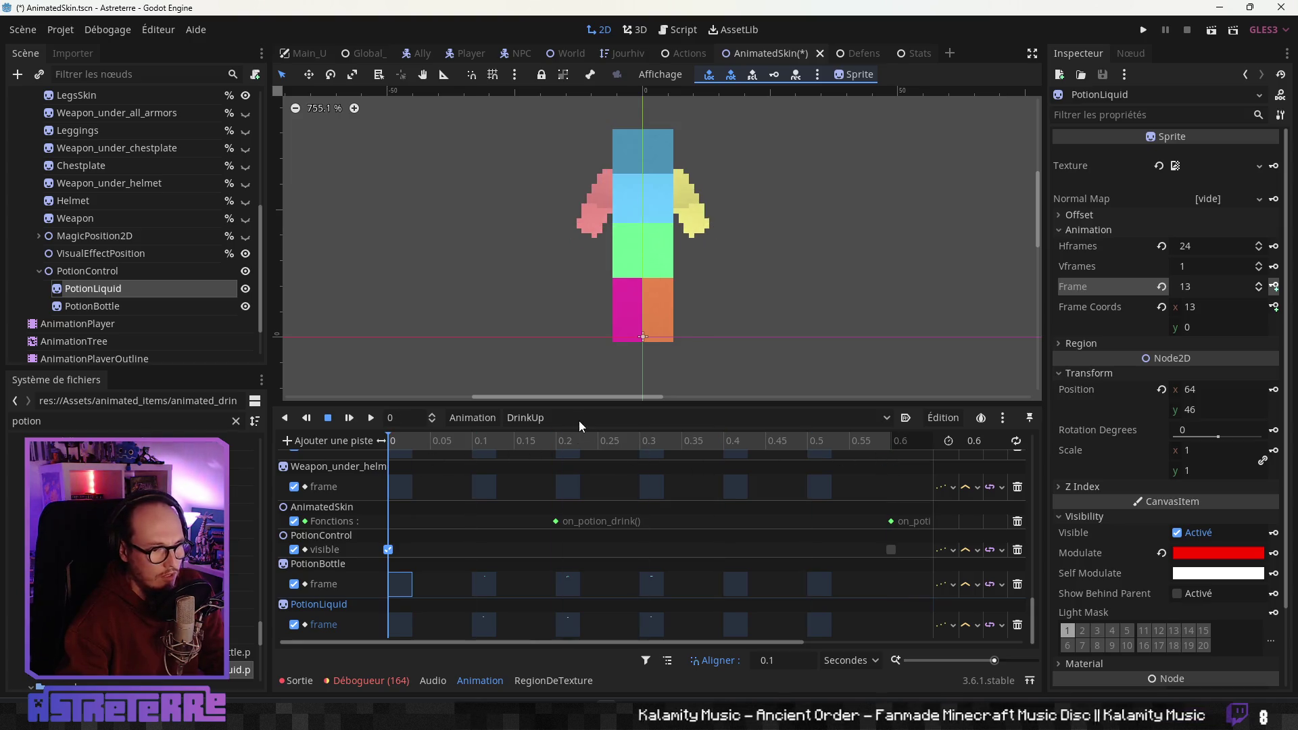
pyautogui.click(579, 419)
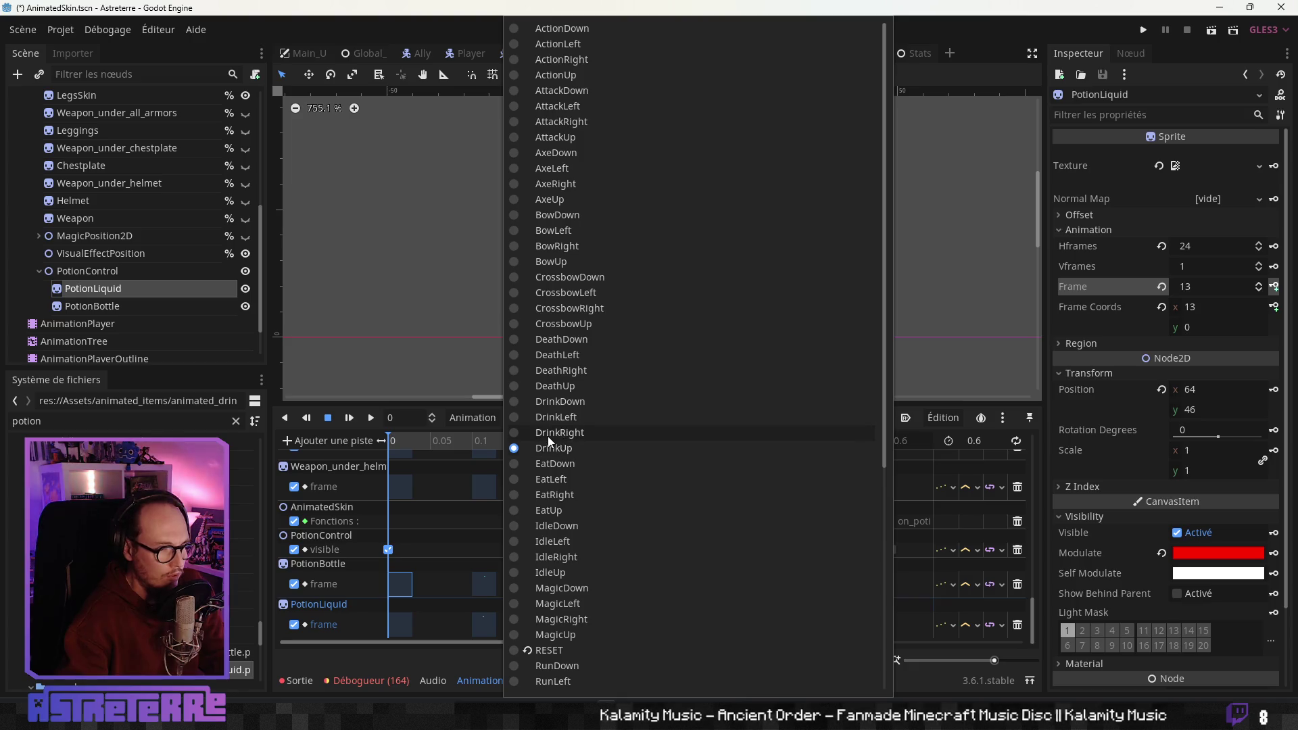
# Preview DrinkRight up to 0.5 s and set the AnimationTree to Active
pyautogui.click(548, 434)
pyautogui.moveTo(545, 439)
pyautogui.mouseDown()
pyautogui.moveTo(823, 444)
pyautogui.moveTo(397, 457)
pyautogui.mouseUp()
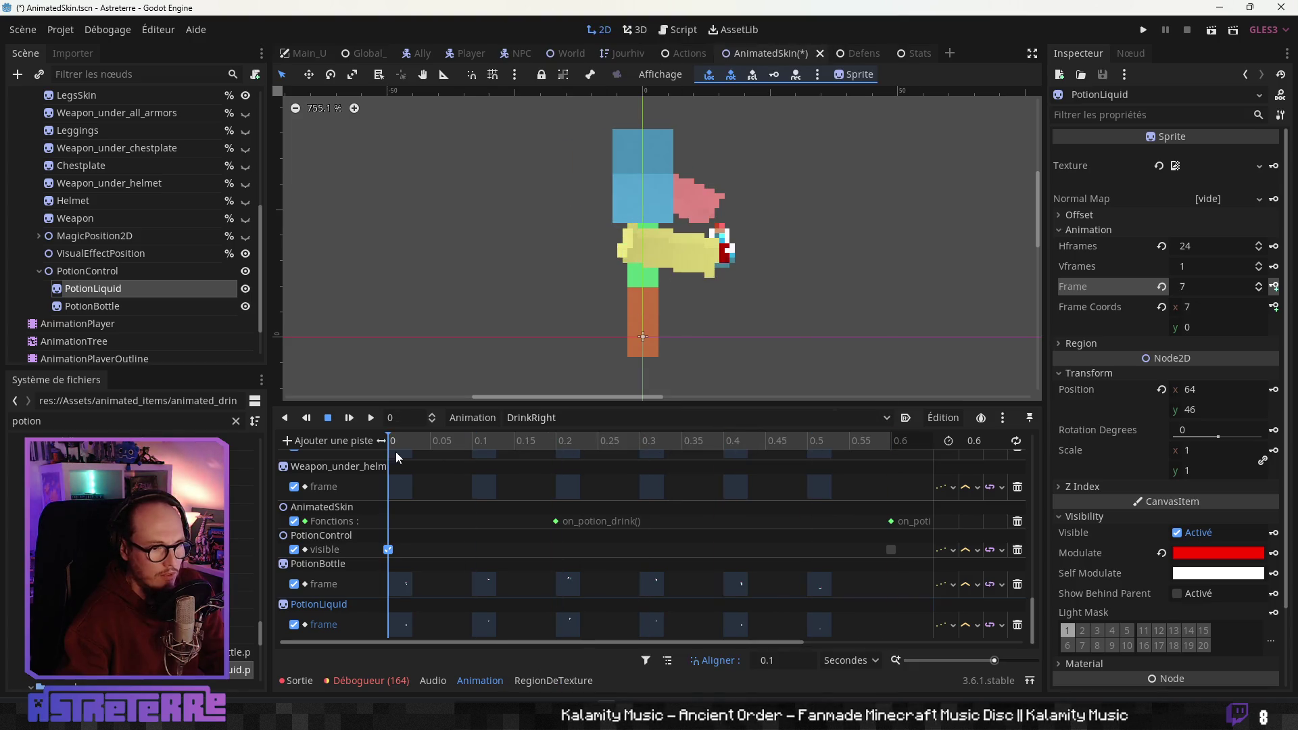
pyautogui.click(111, 327)
pyautogui.click(81, 341)
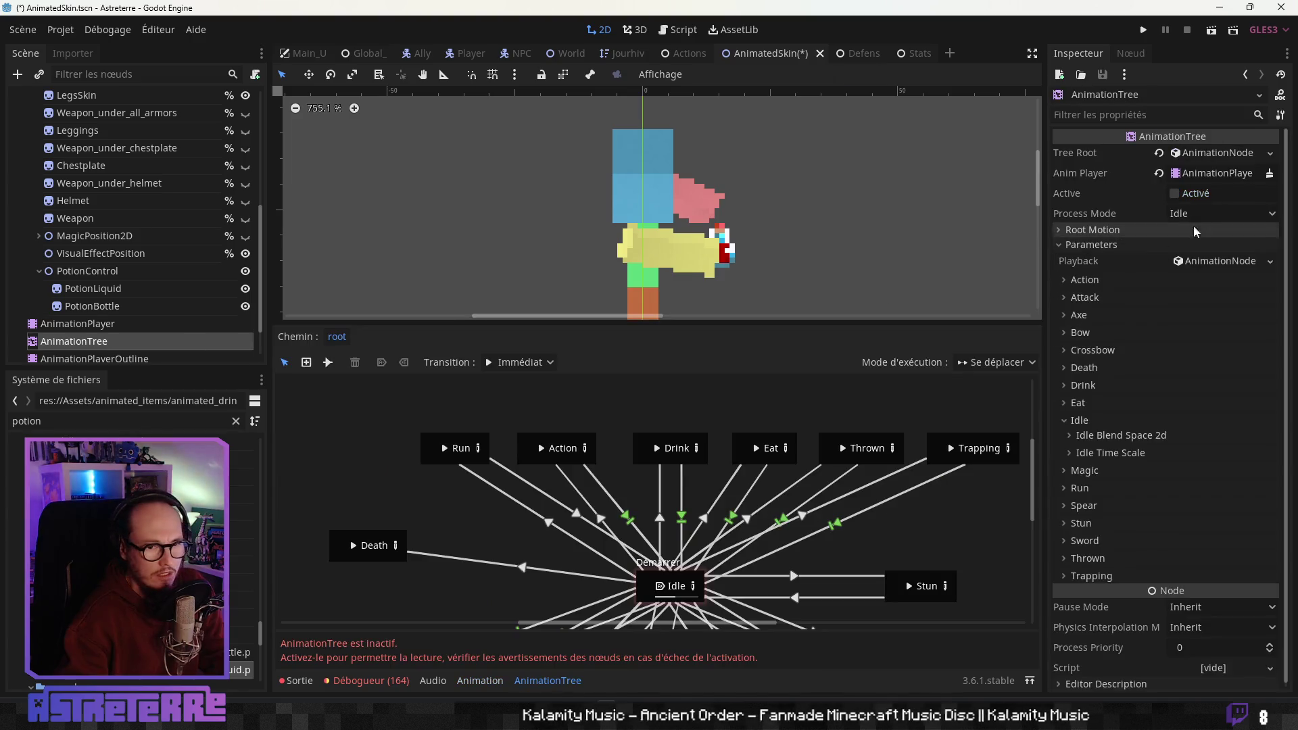
pyautogui.click(1174, 194)
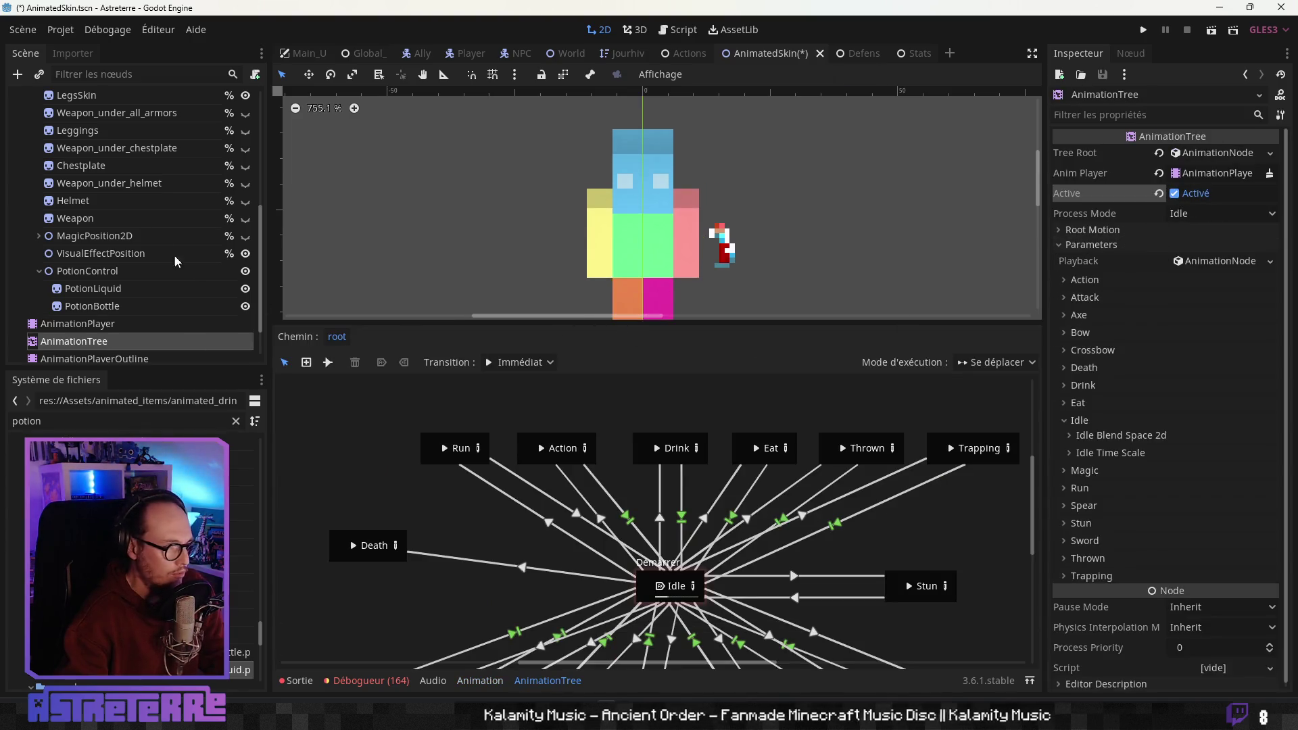
# Hide PotionControl, save the AnimatedSkin scene and run the game with F5
pyautogui.click(245, 271)
pyautogui.hotkey('ctrl', 's')
pyautogui.press('F5')
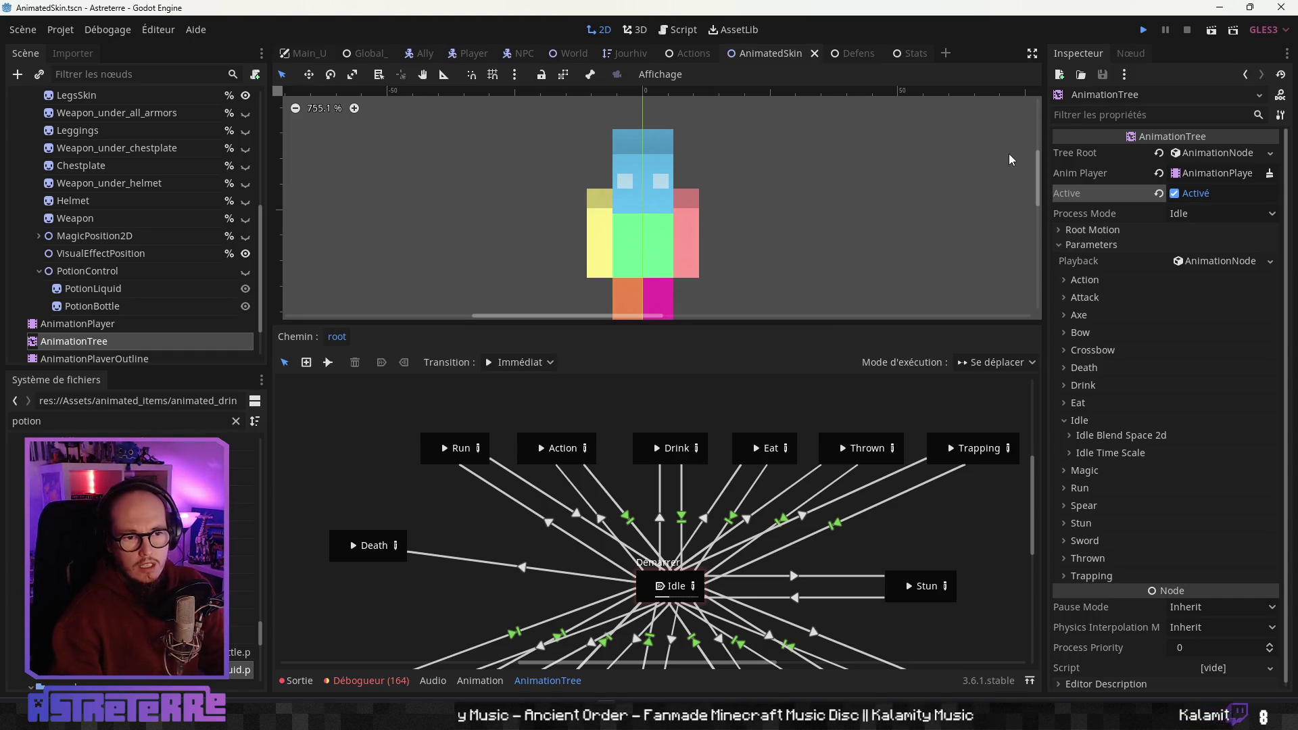
pyautogui.hotkey('ctrl', 's')
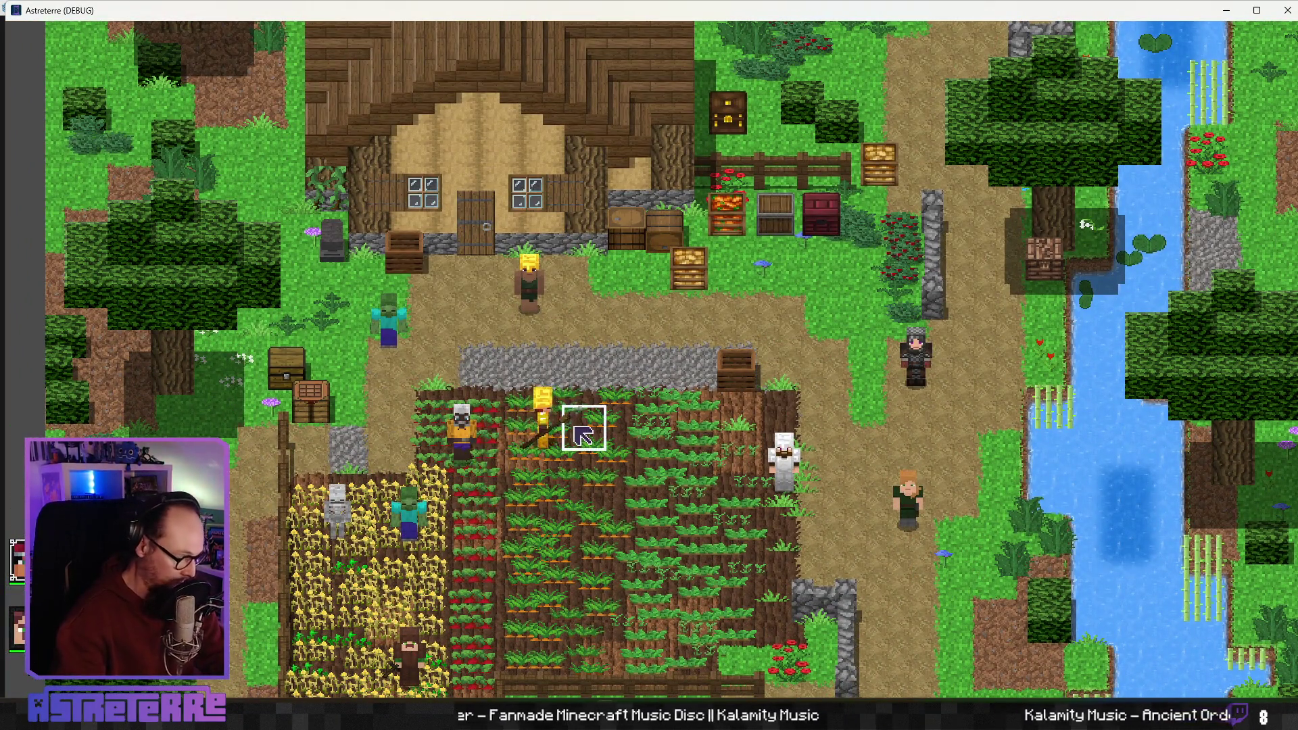
# Unequip the gold helmet, chestplate and leggings, then end the placement phase
pyautogui.press('e')
pyautogui.click(350, 602)
pyautogui.click(430, 601)
pyautogui.click(510, 602)
pyautogui.press('e')
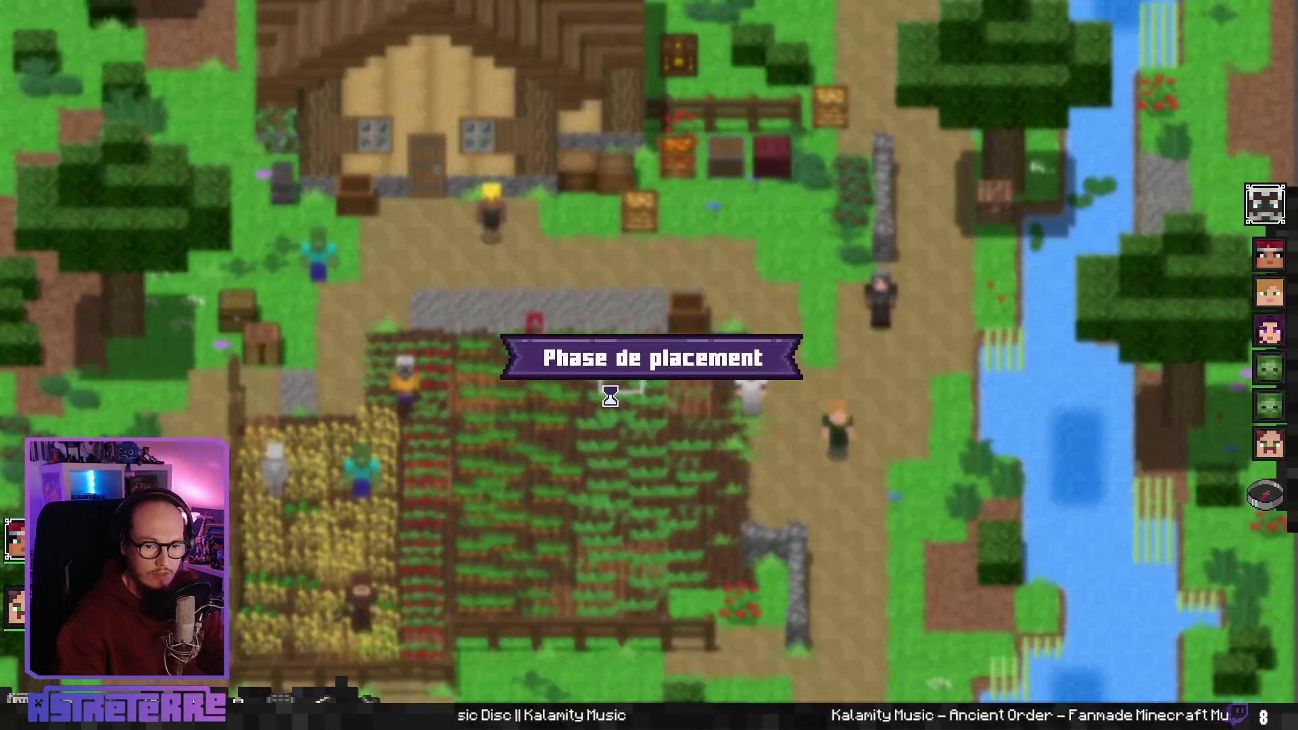
pyautogui.click(1288, 501)
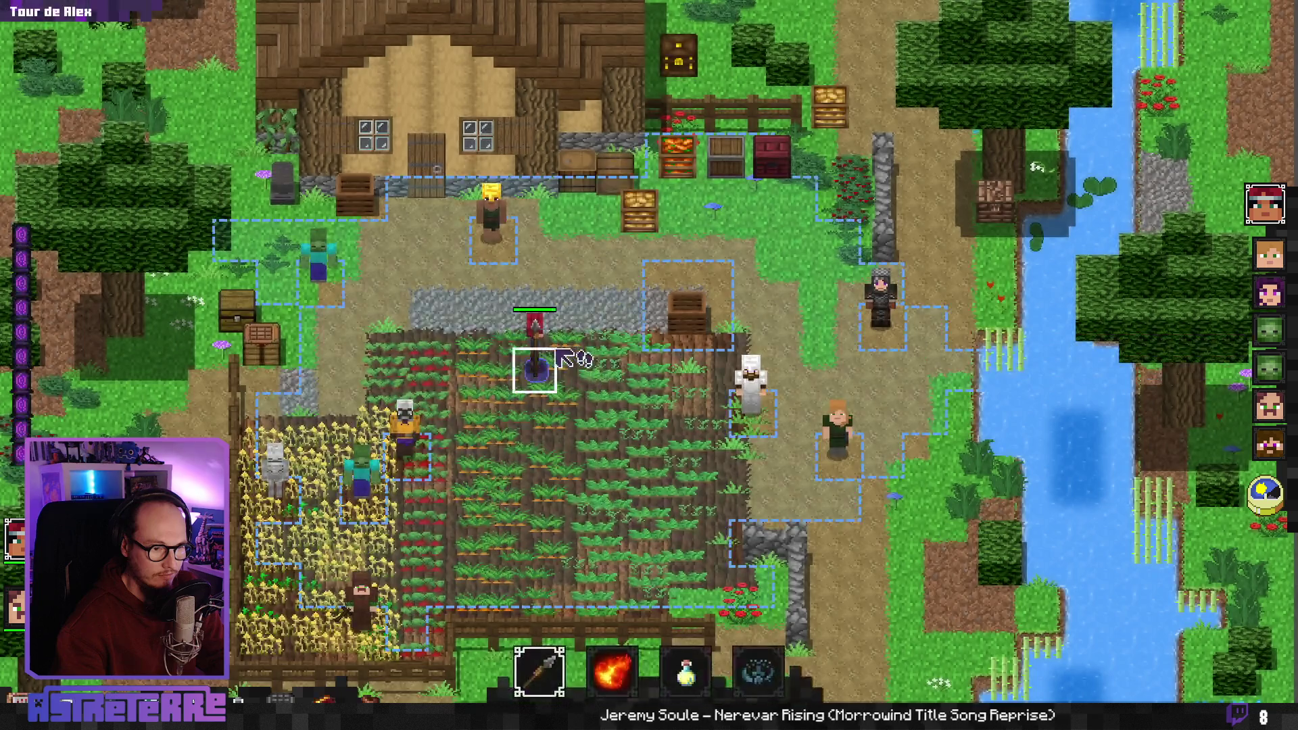
# Drink several minor healing potions while moving, then open the console to add 10 action points
pyautogui.click(684, 669)
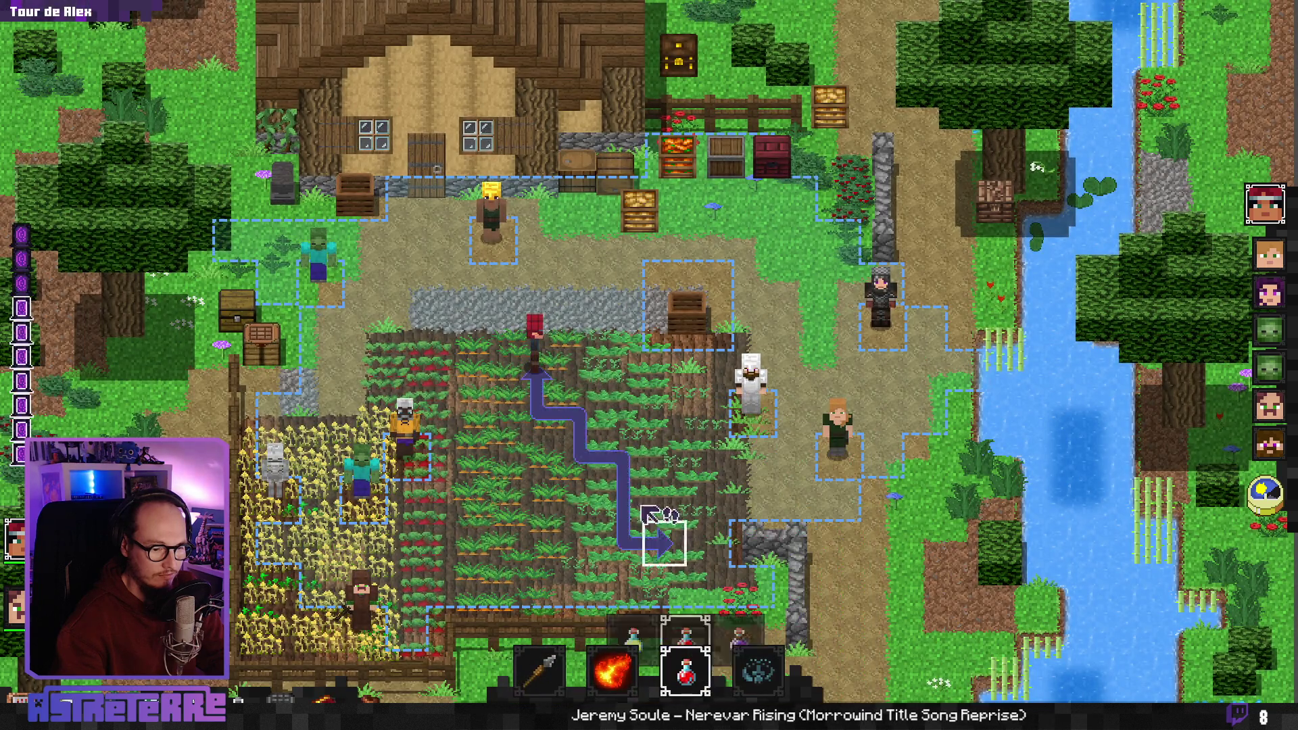
pyautogui.click(546, 373)
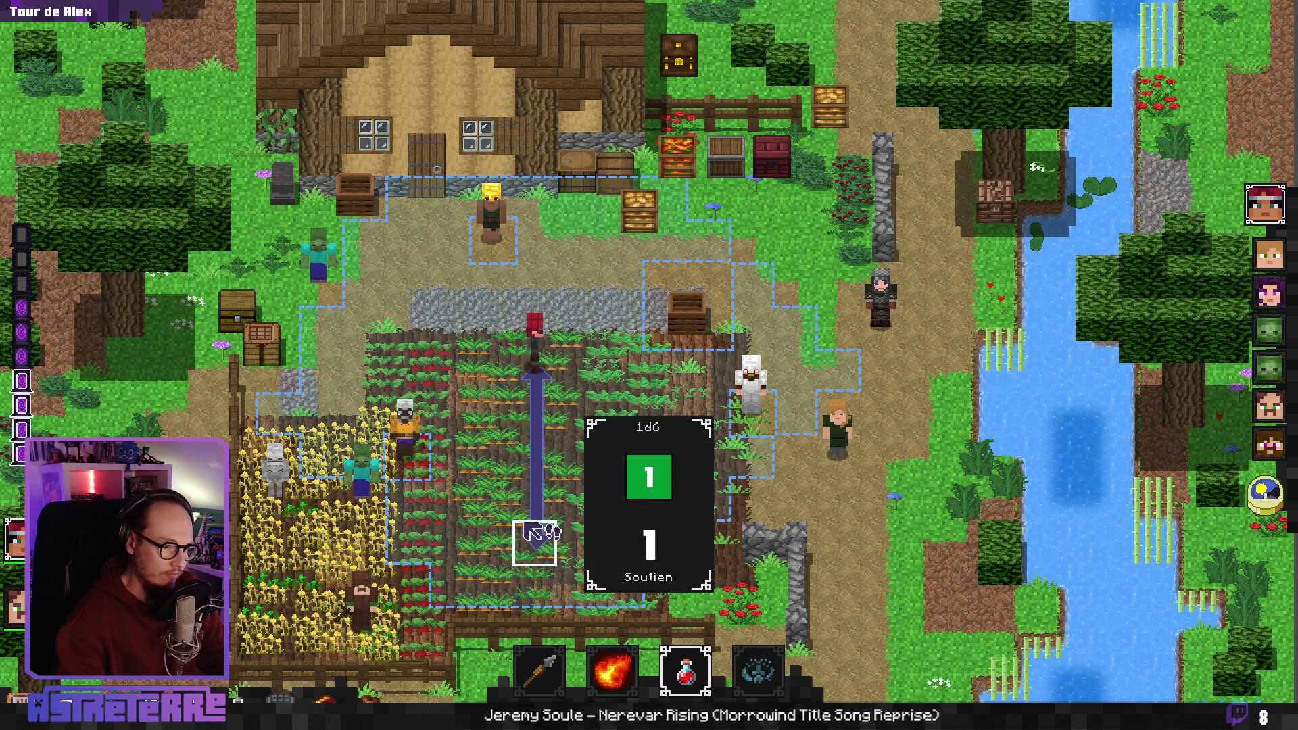
pyautogui.click(503, 372)
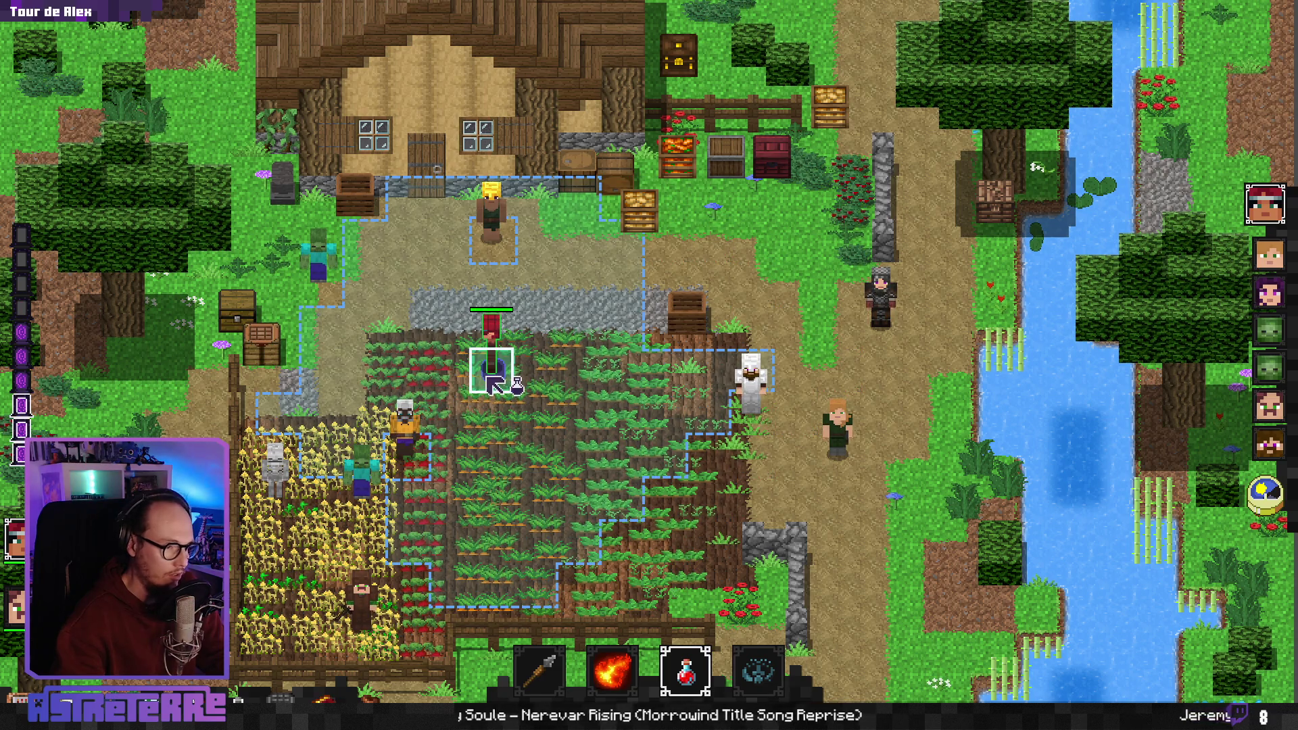
pyautogui.click(491, 379)
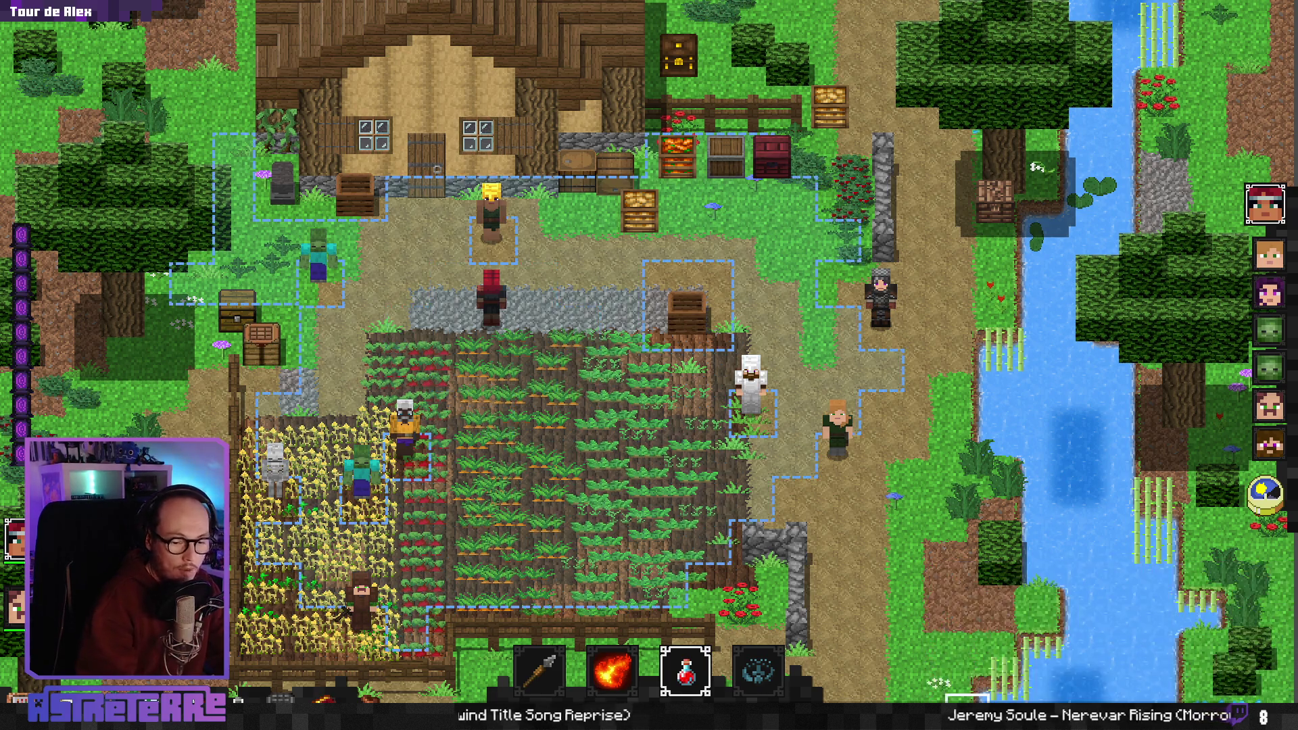
pyautogui.click(497, 321)
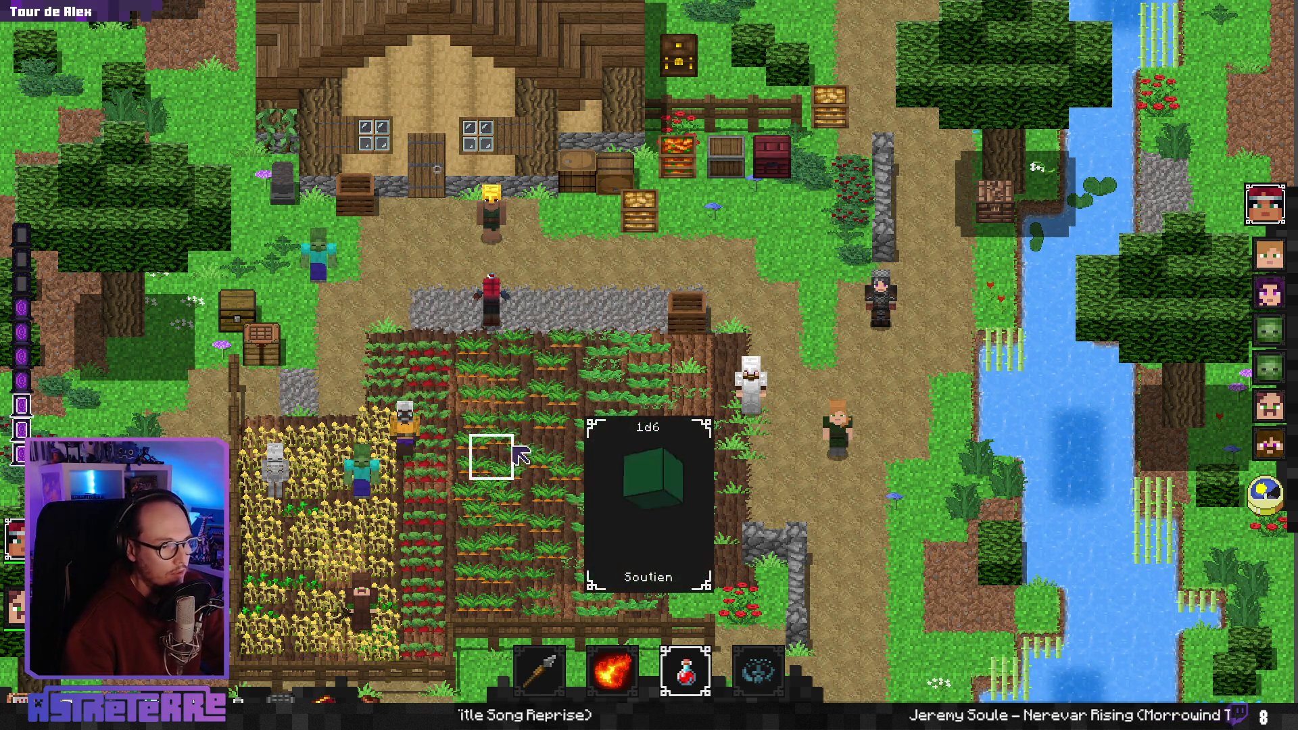
pyautogui.click(493, 323)
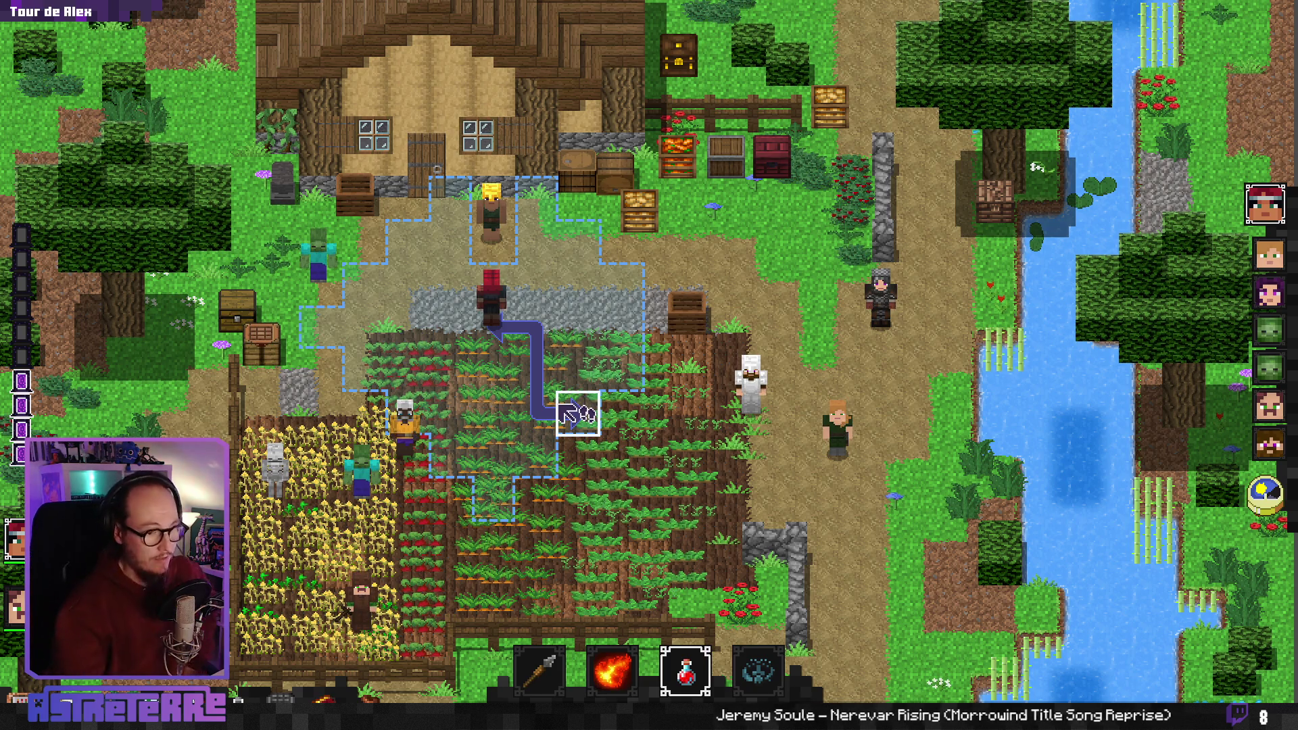
pyautogui.click(531, 344)
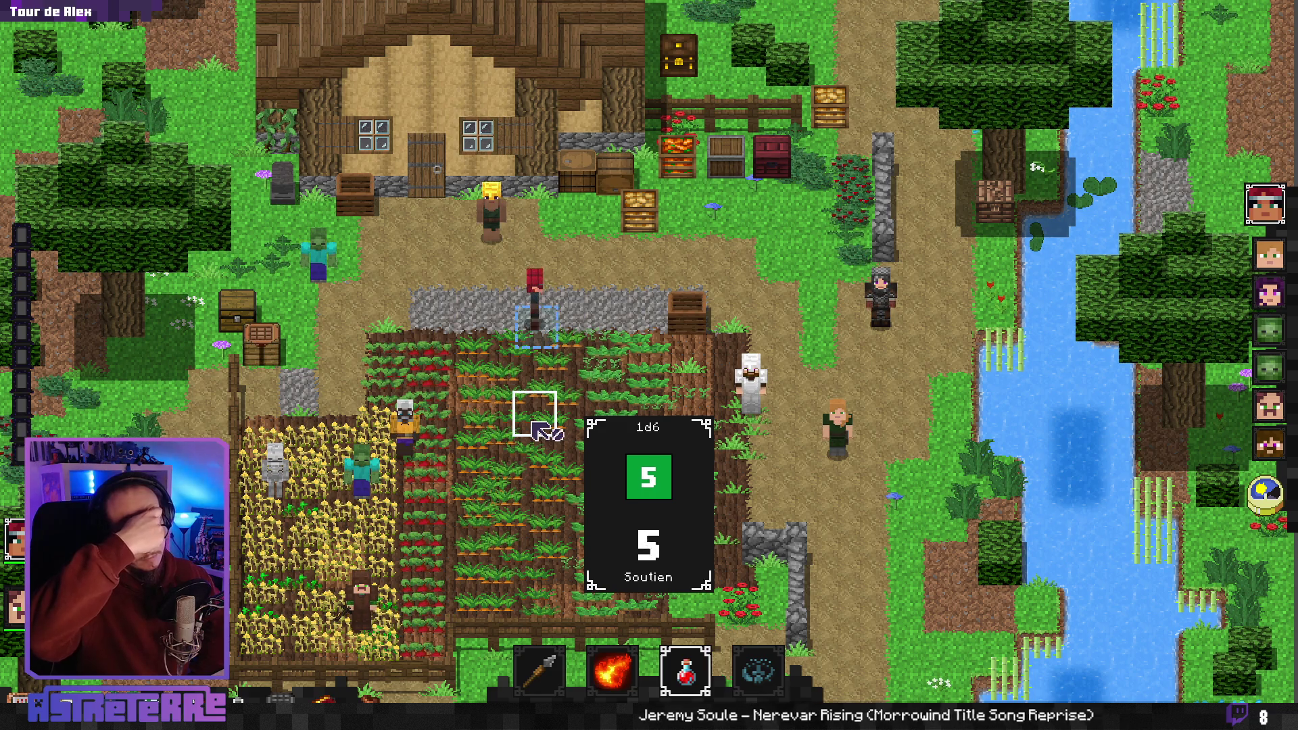
pyautogui.press('`')
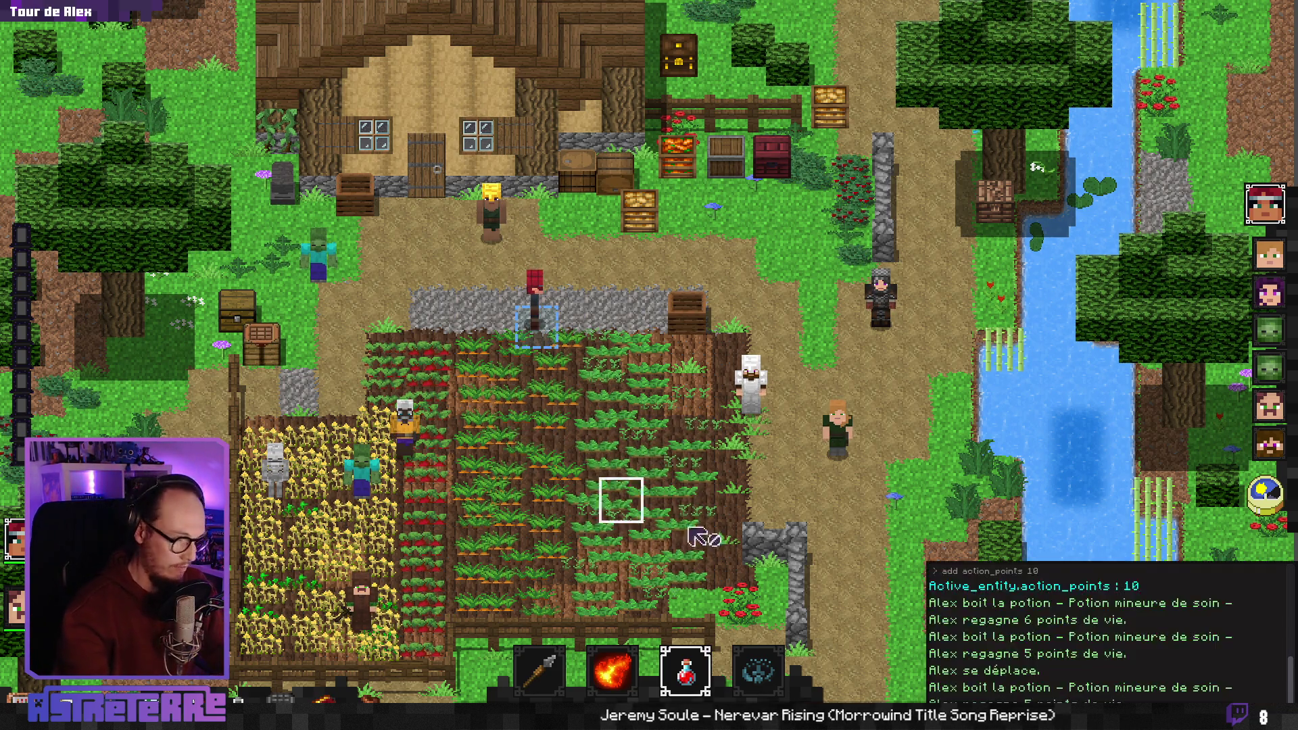
# Close the console, drink one more potion, show the potion slot's tooltip, and open the inventory
pyautogui.press('`')
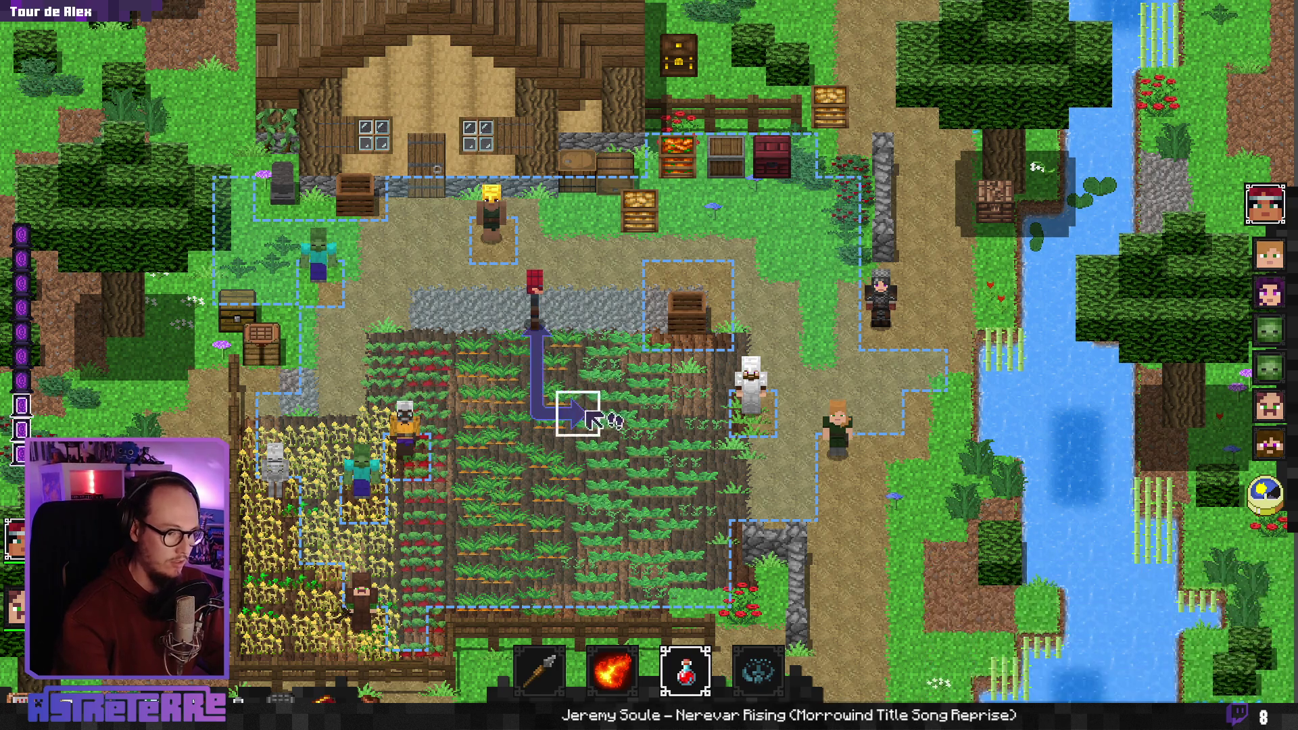
pyautogui.click(550, 382)
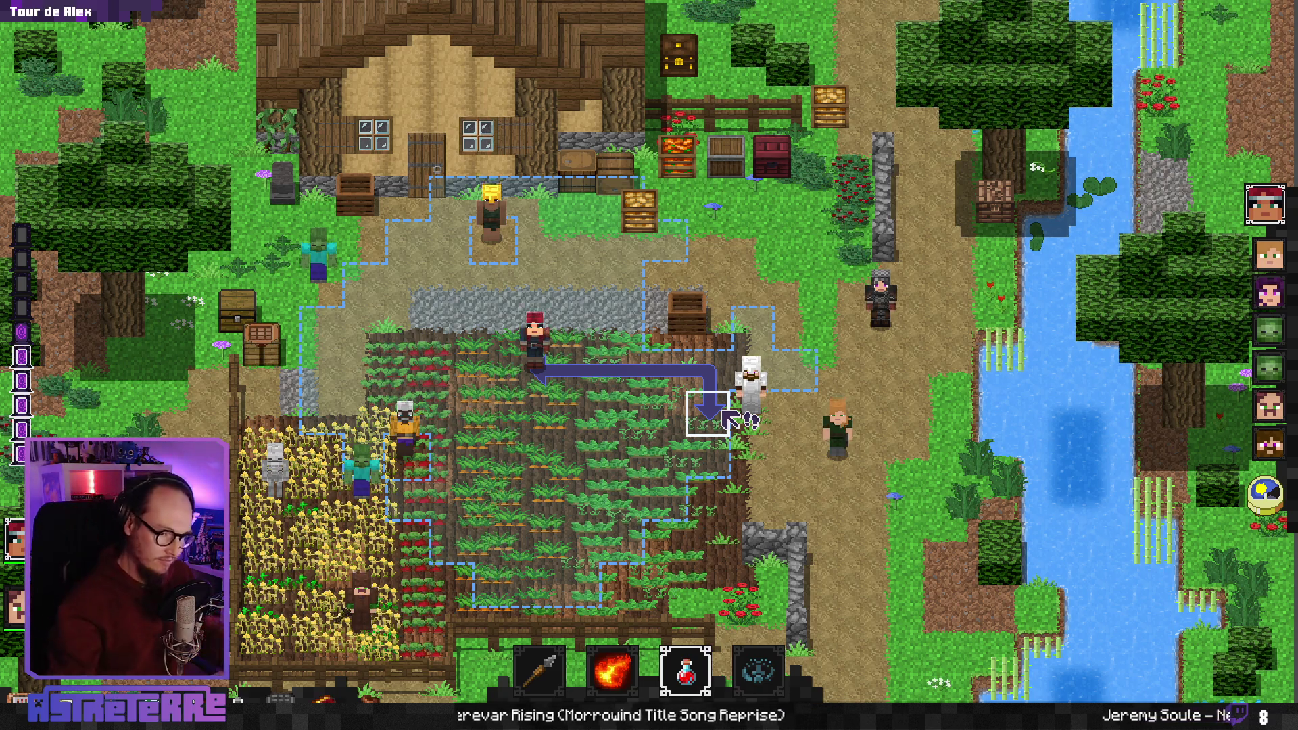
pyautogui.moveTo(684, 684)
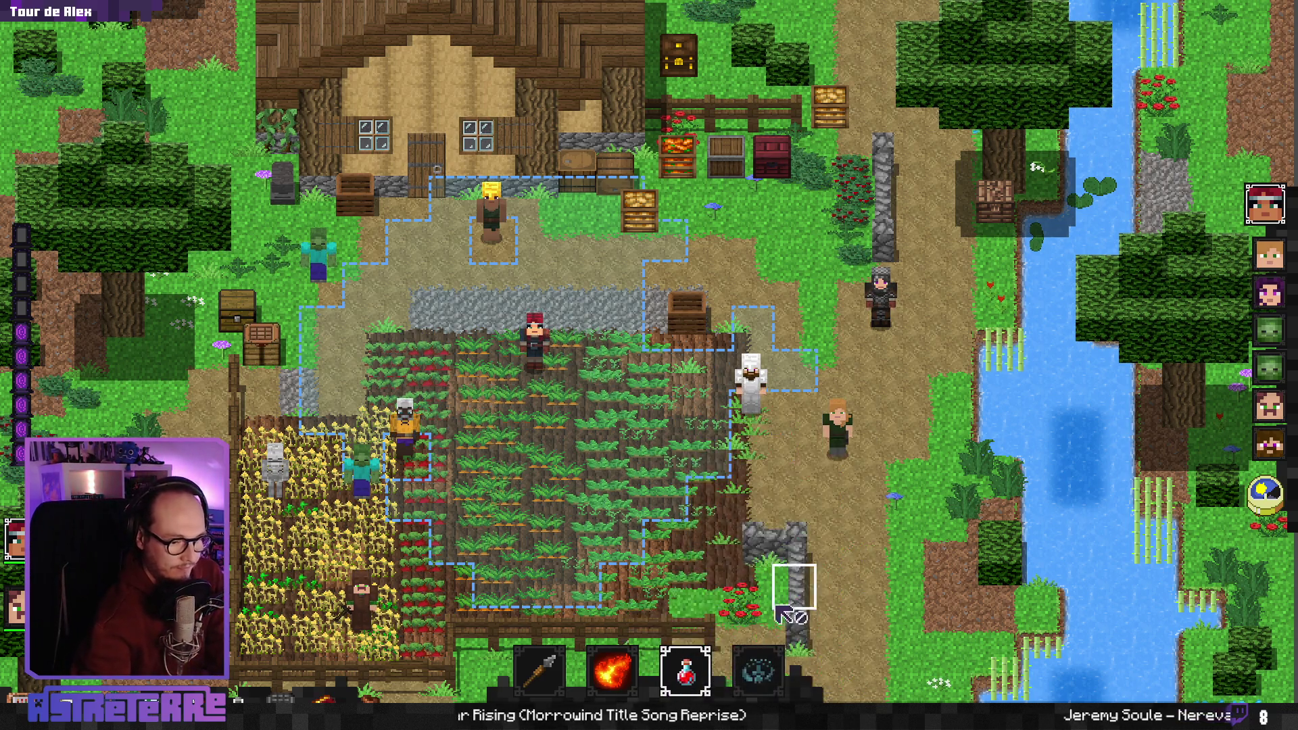
pyautogui.moveTo(743, 642)
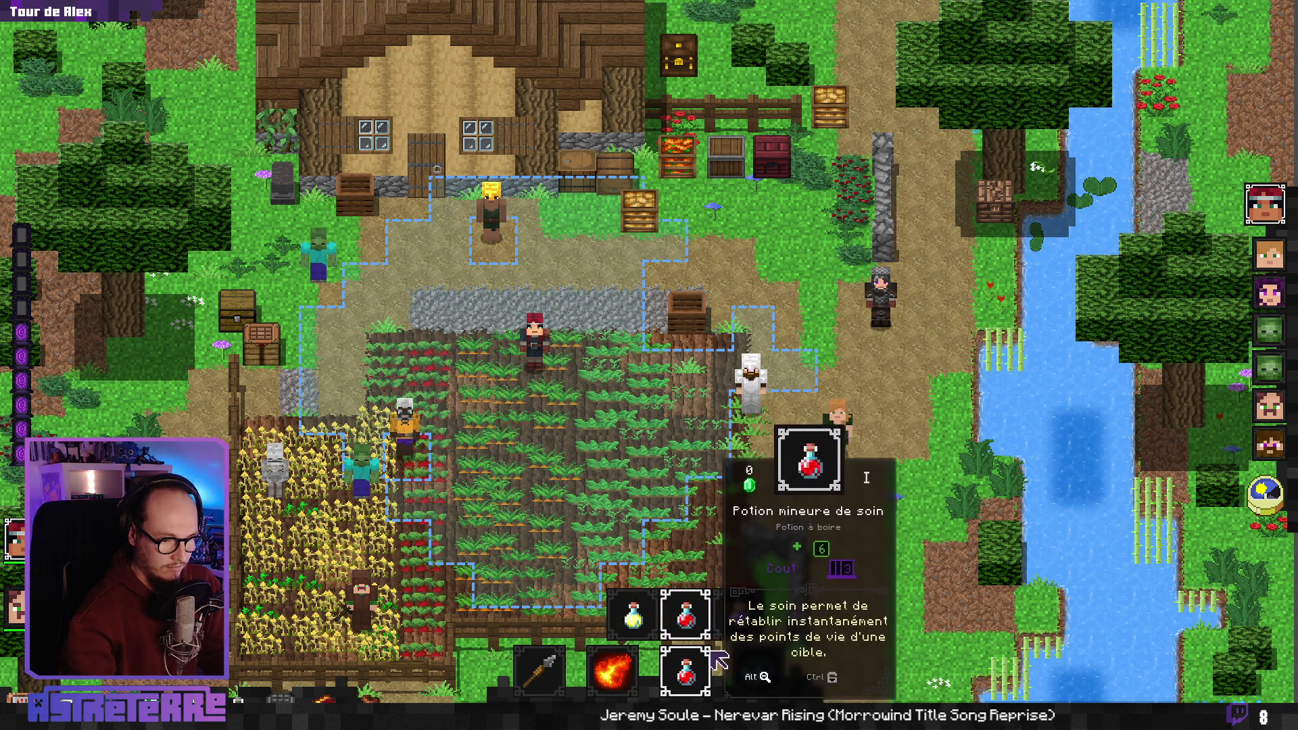
pyautogui.press('i')
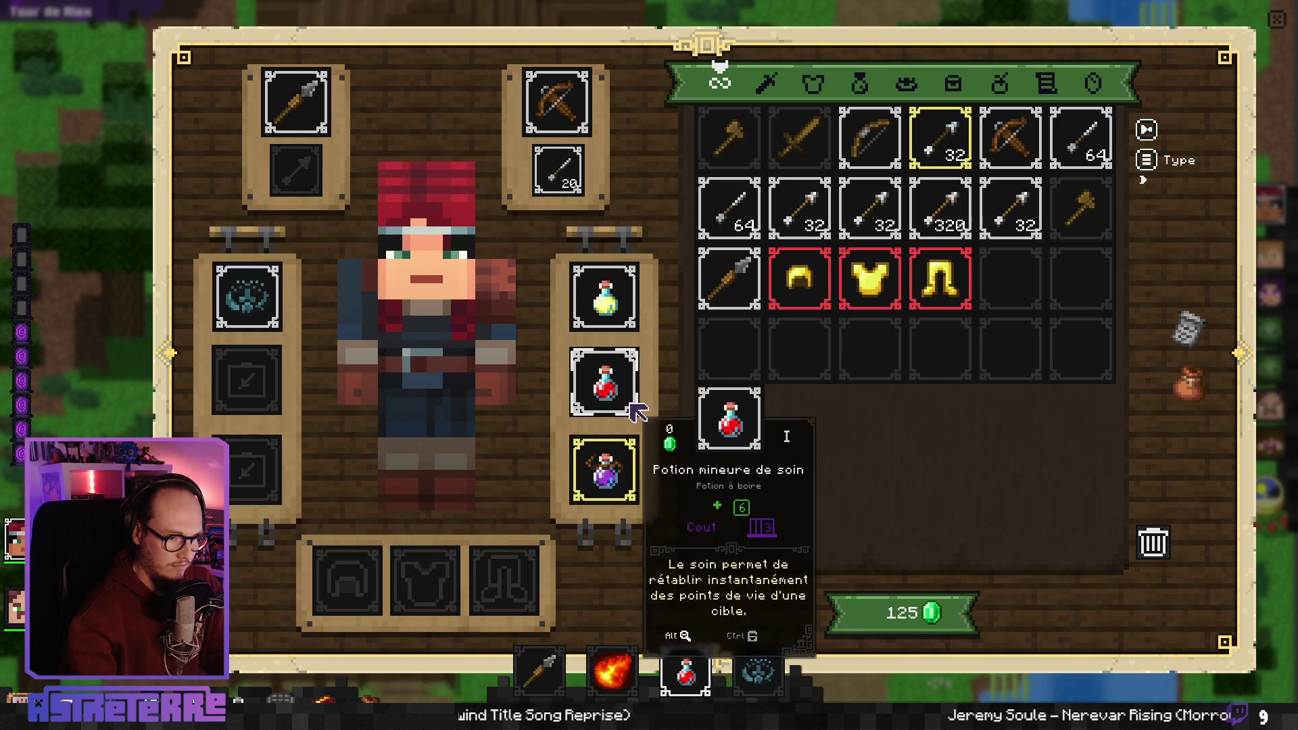
# Read the tooltips of the three equipped potions, close the inventory, and quit with Alt+F4
pyautogui.moveTo(623, 336)
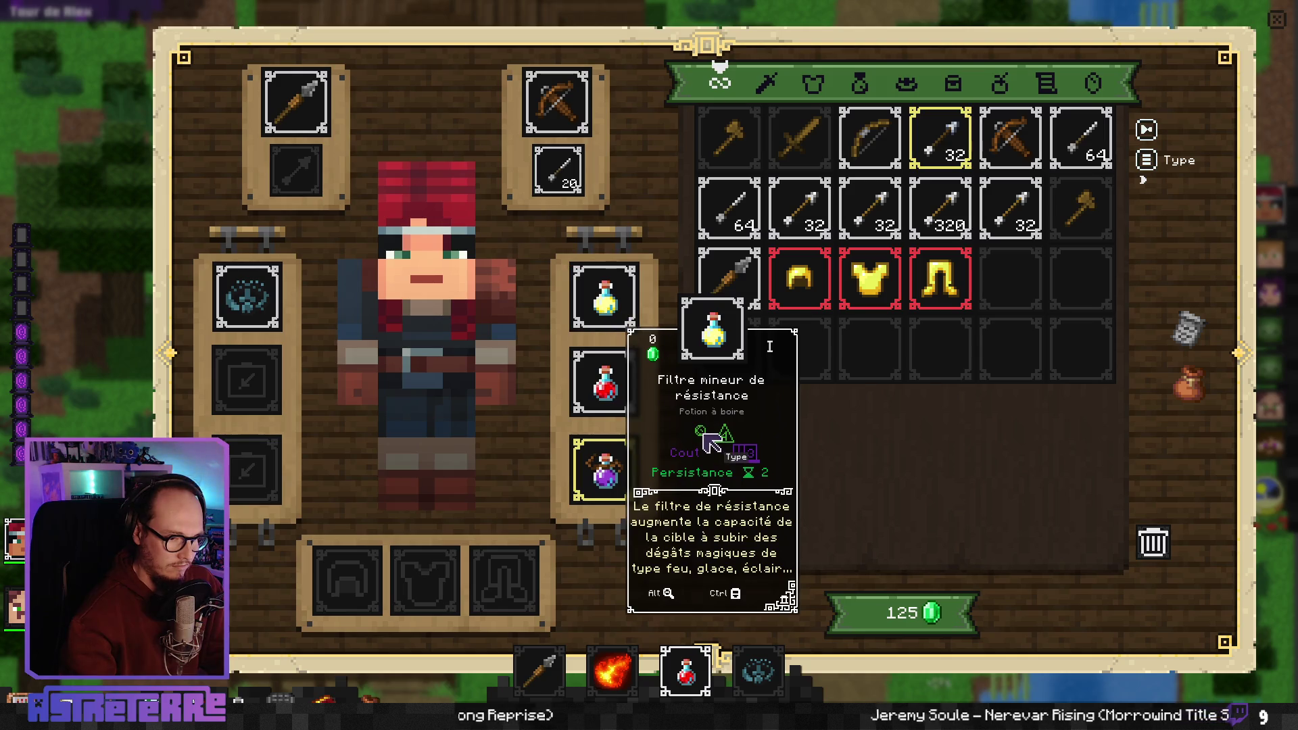
pyautogui.moveTo(747, 454)
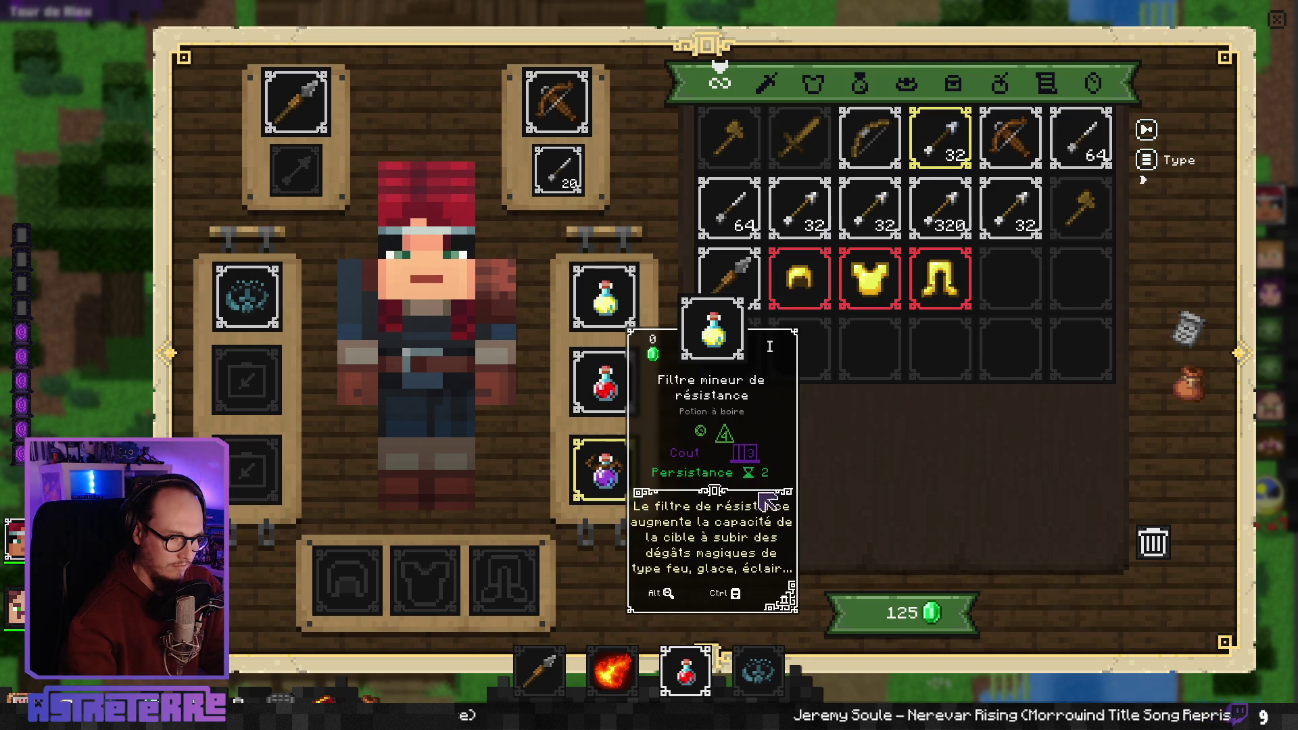
pyautogui.moveTo(624, 470)
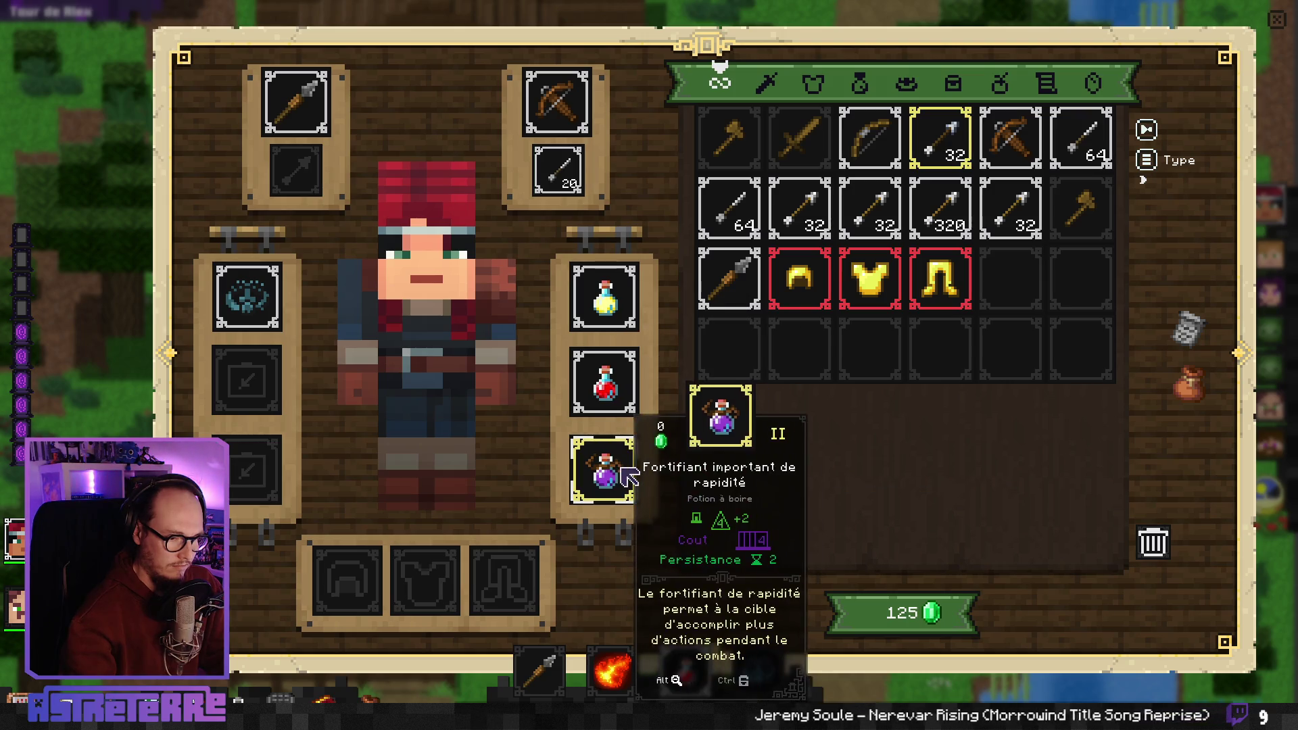
pyautogui.moveTo(625, 405)
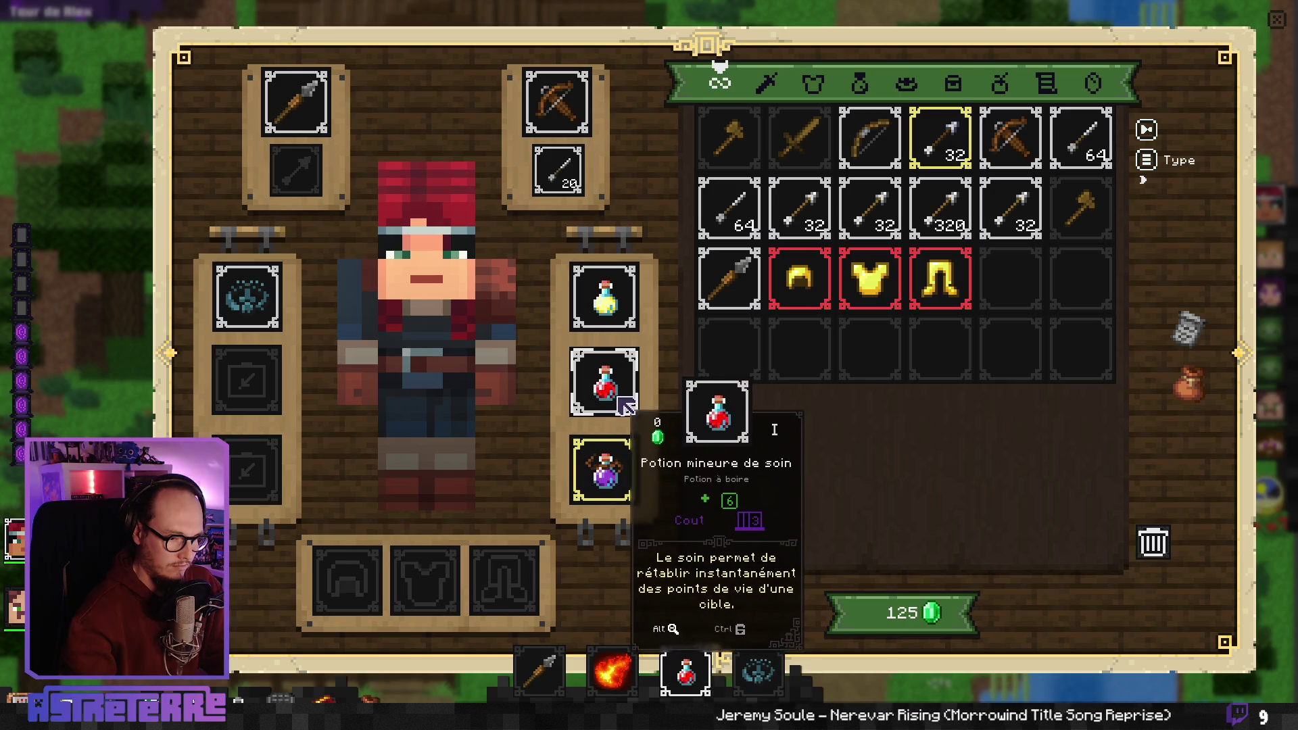
pyautogui.click(612, 463)
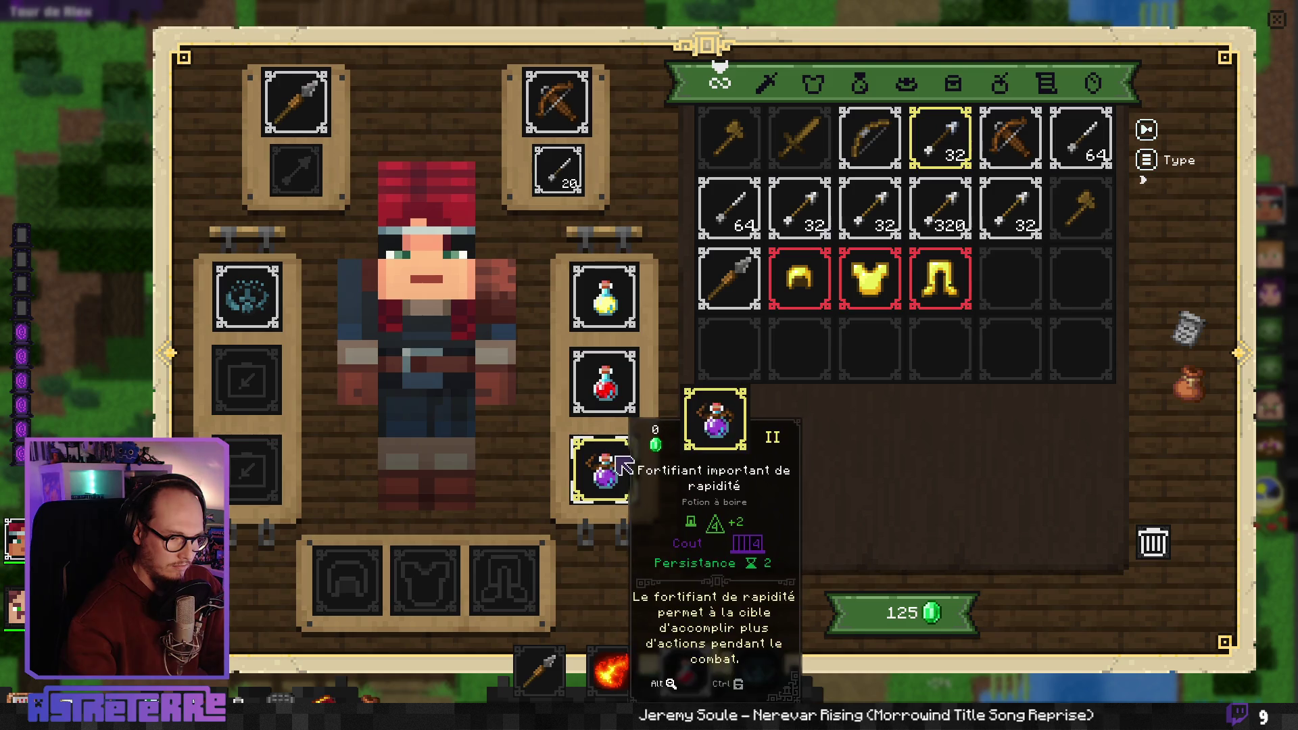
pyautogui.moveTo(623, 393)
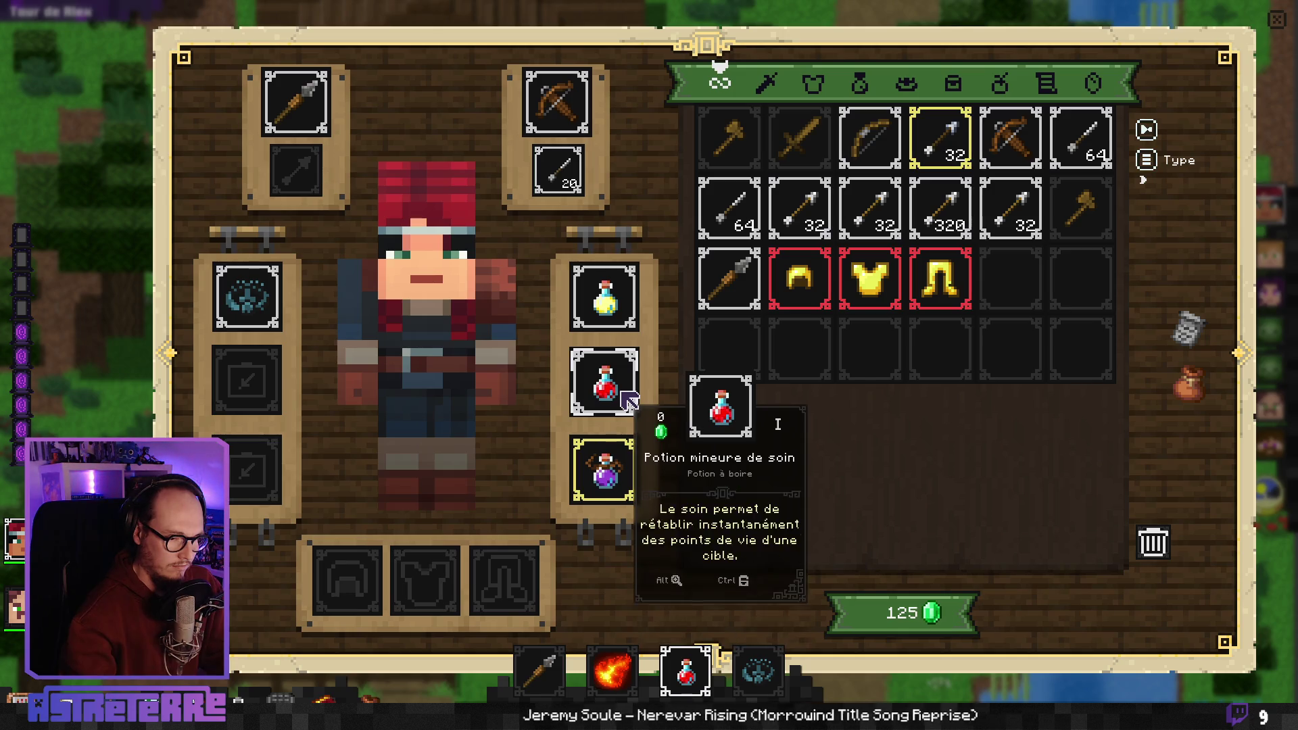
pyautogui.moveTo(620, 296)
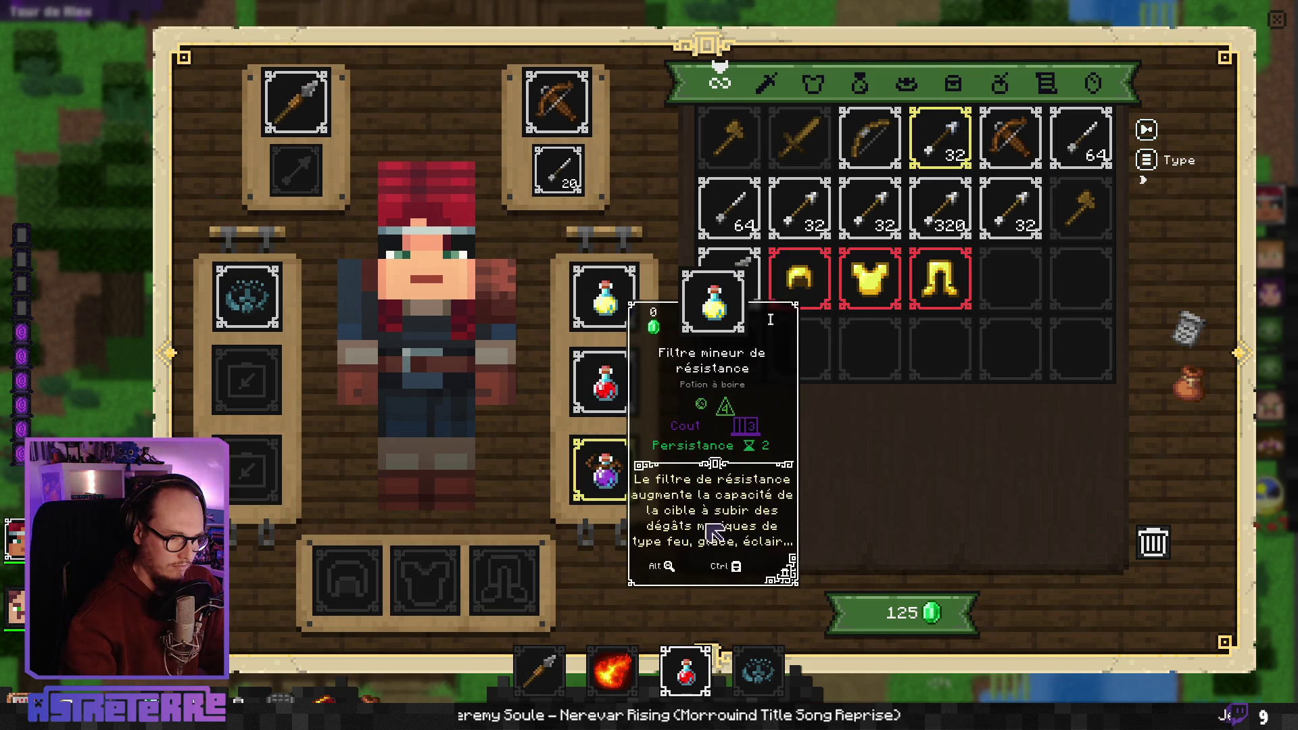
pyautogui.moveTo(727, 411)
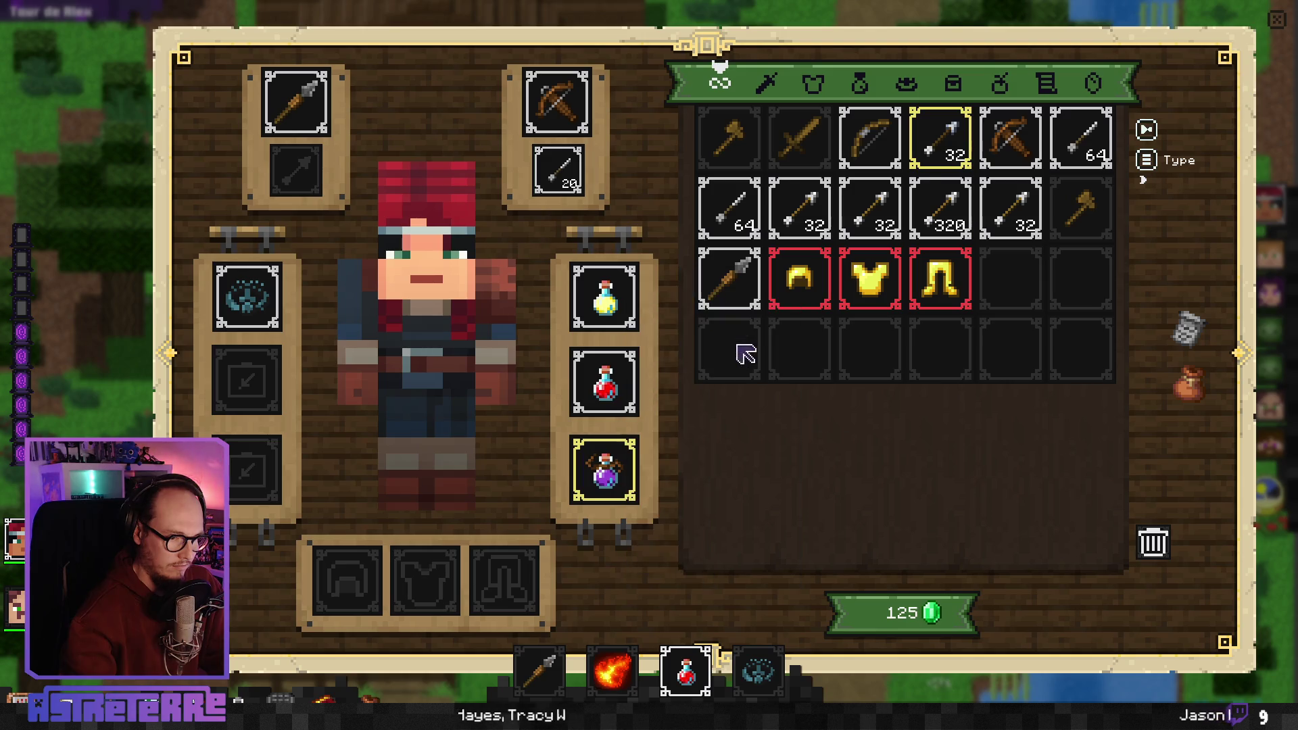
pyautogui.click(1272, 27)
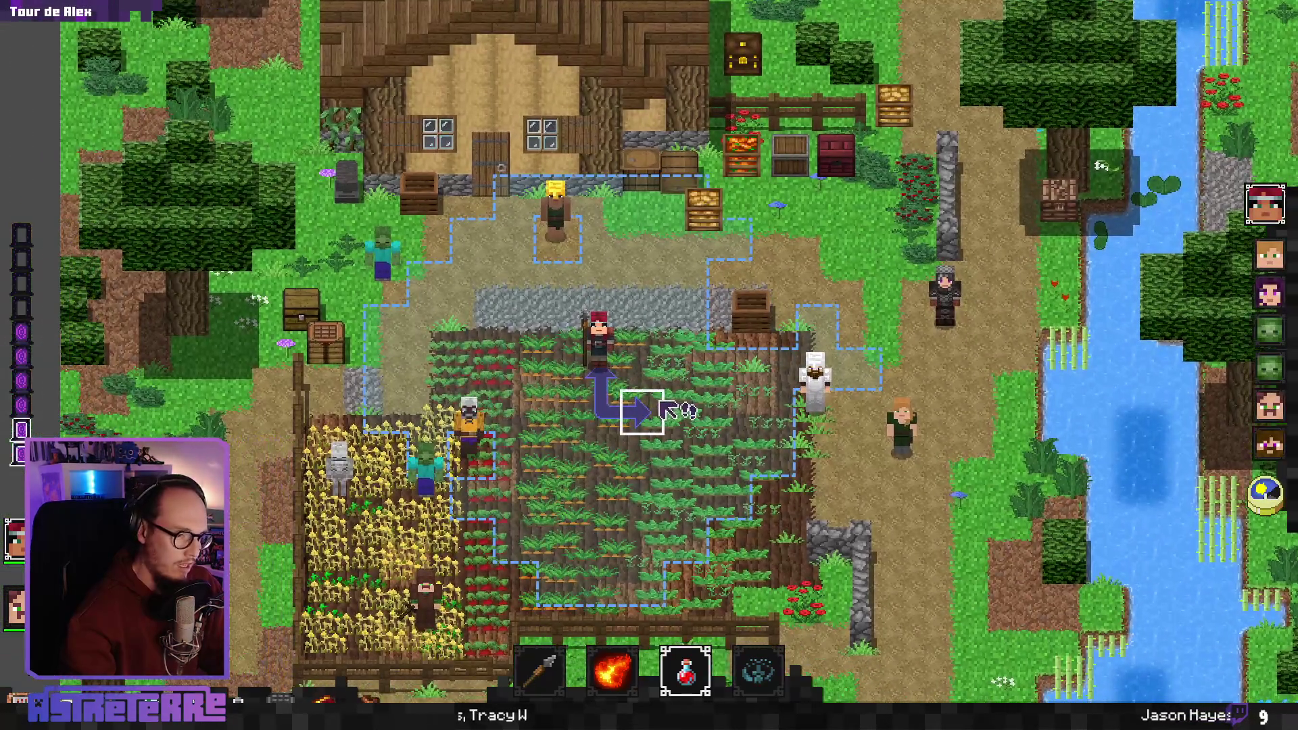
pyautogui.hotkey('alt', 'F4')
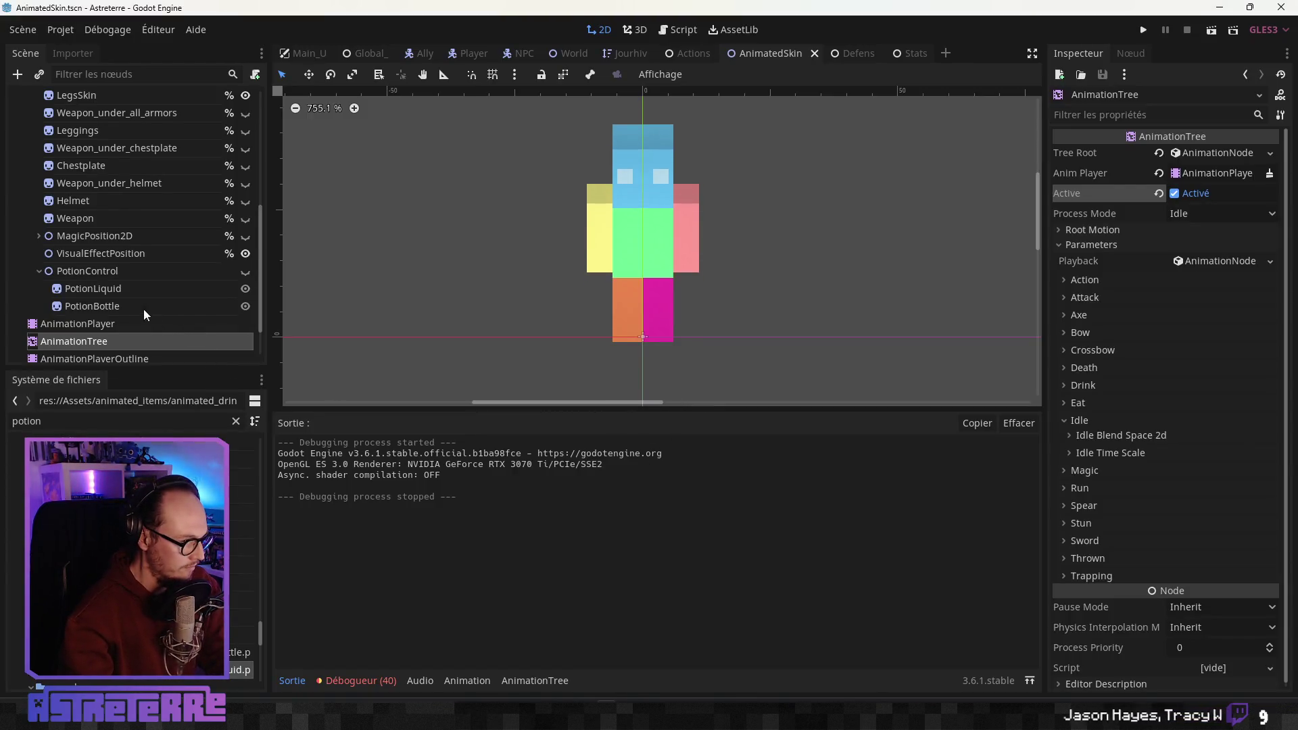
# Inspect PotionLiquid's red tint and PotionBottle's texture in the Scene dock
pyautogui.click(119, 287)
pyautogui.click(116, 304)
pyautogui.click(132, 271)
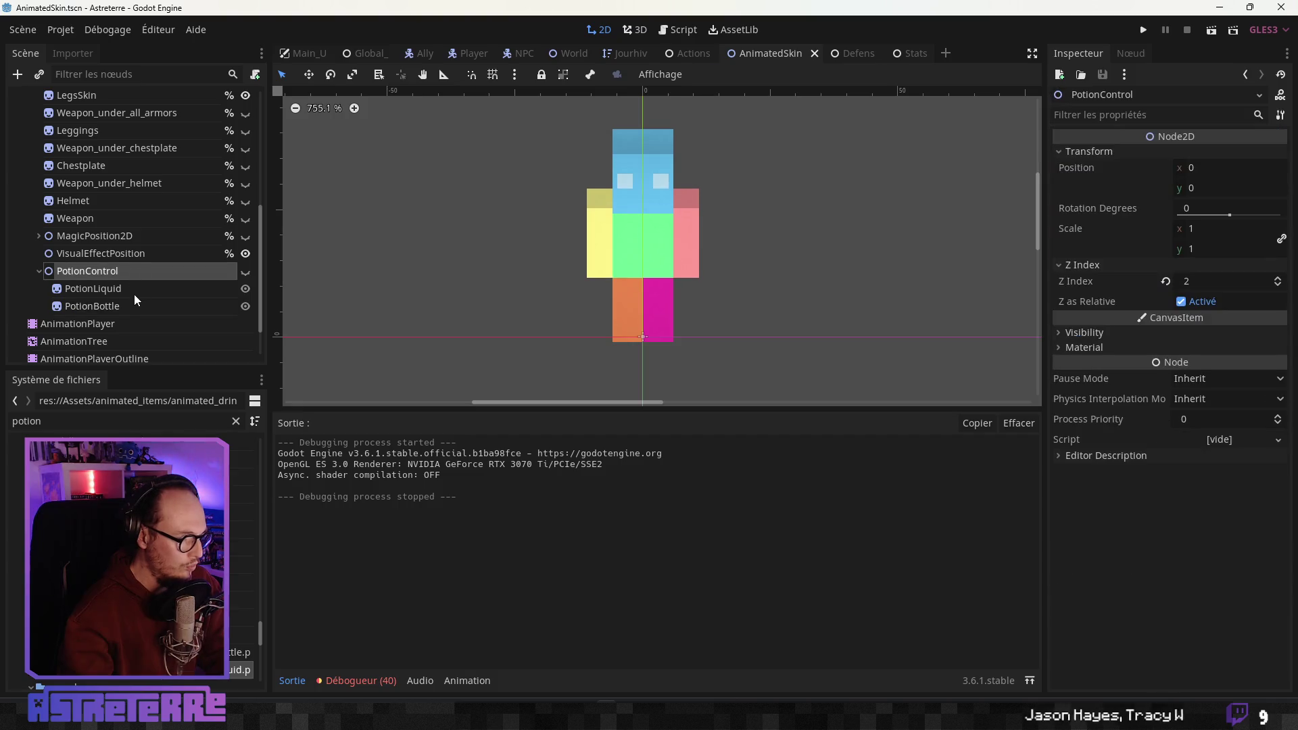
pyautogui.click(134, 292)
pyautogui.click(129, 304)
pyautogui.click(148, 290)
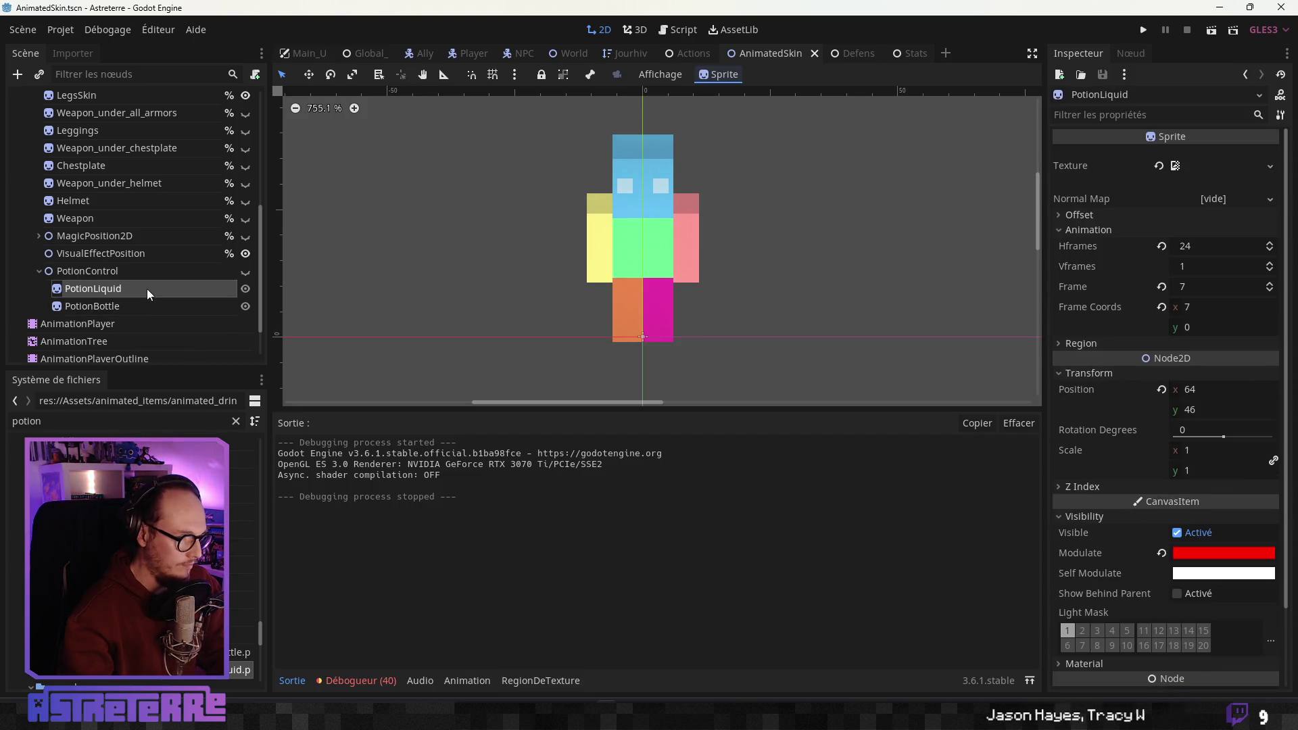
pyautogui.scroll(5, 165, 299)
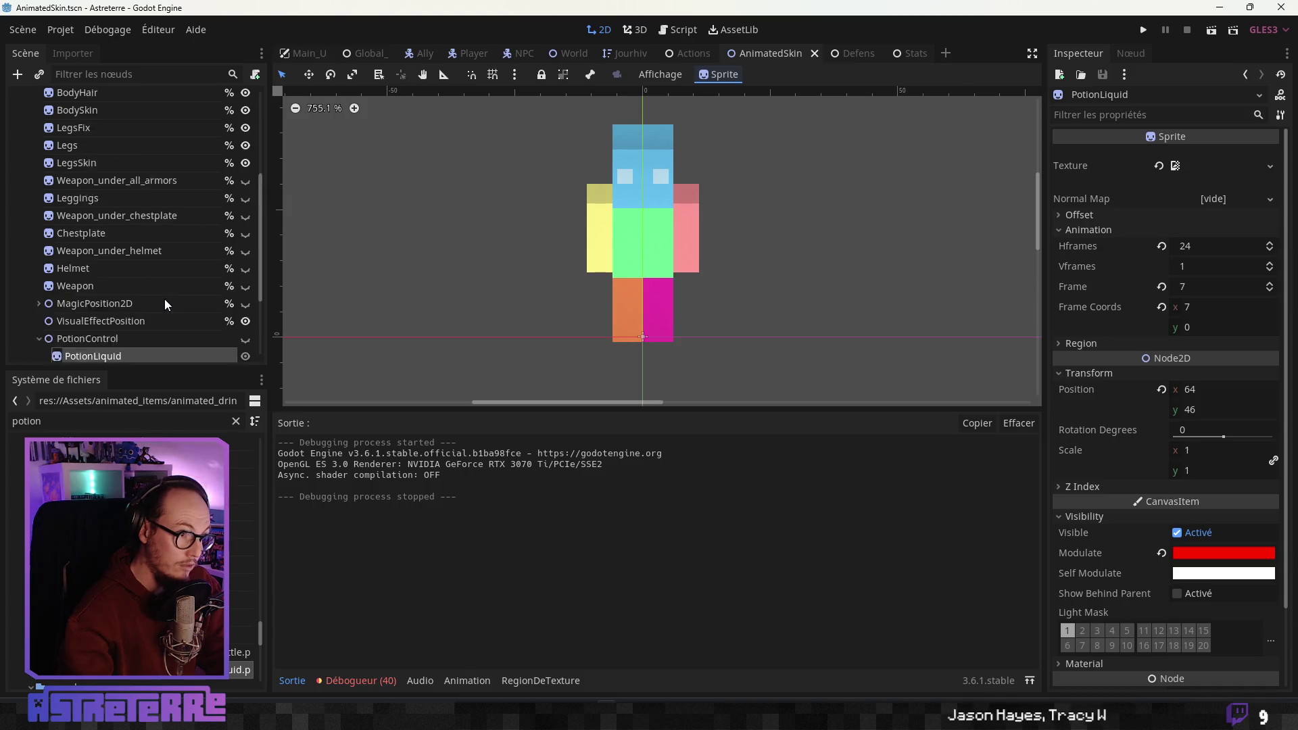
pyautogui.scroll(-5, 178, 304)
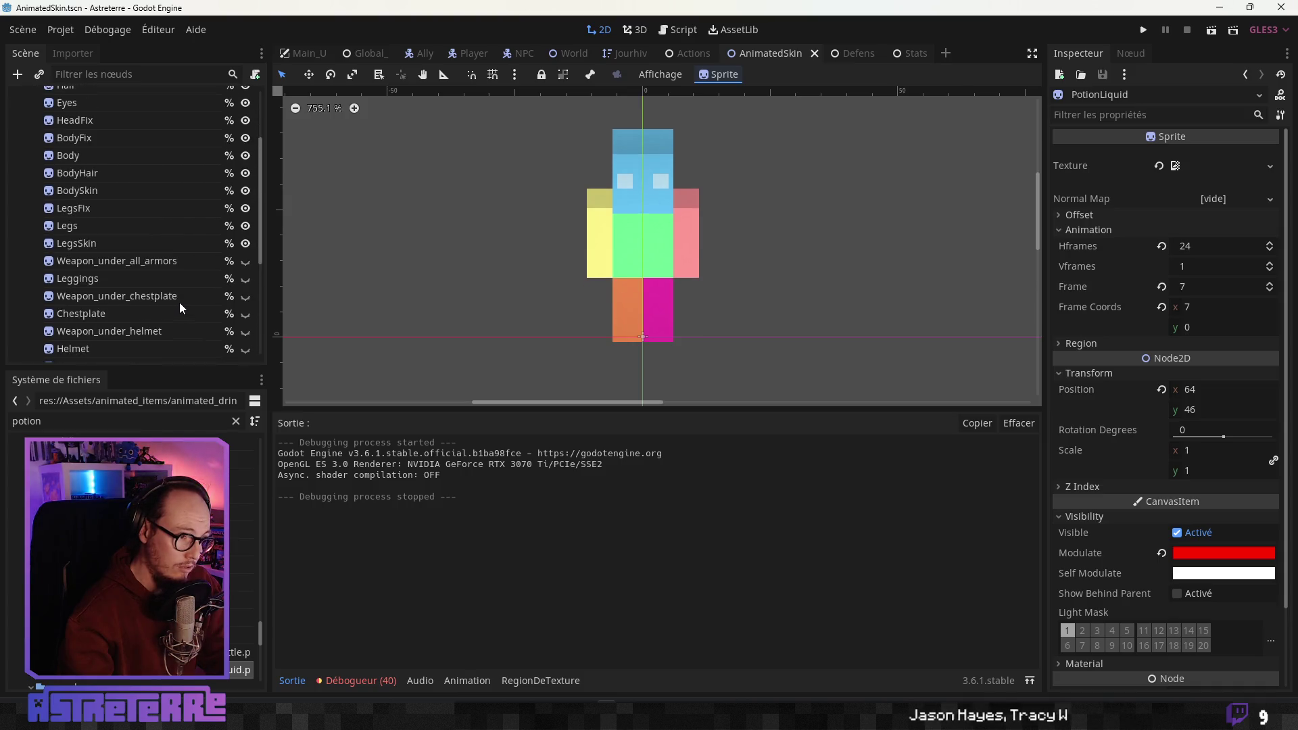
pyautogui.click(154, 315)
# Save the scene and switch to animated_potion_01 in Aseprite
pyautogui.hotkey('ctrl', 's')
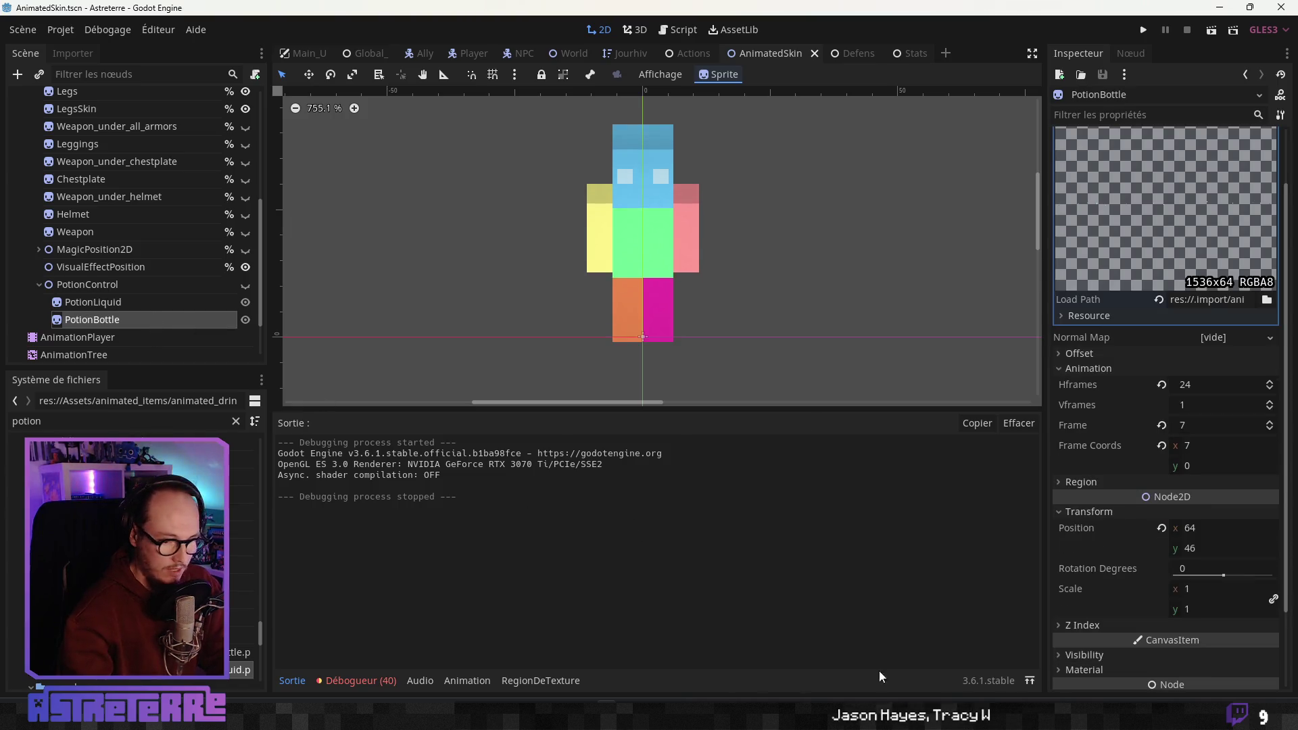
pyautogui.hotkey('alt', 'Tab')
pyautogui.scroll(5, 673, 311)
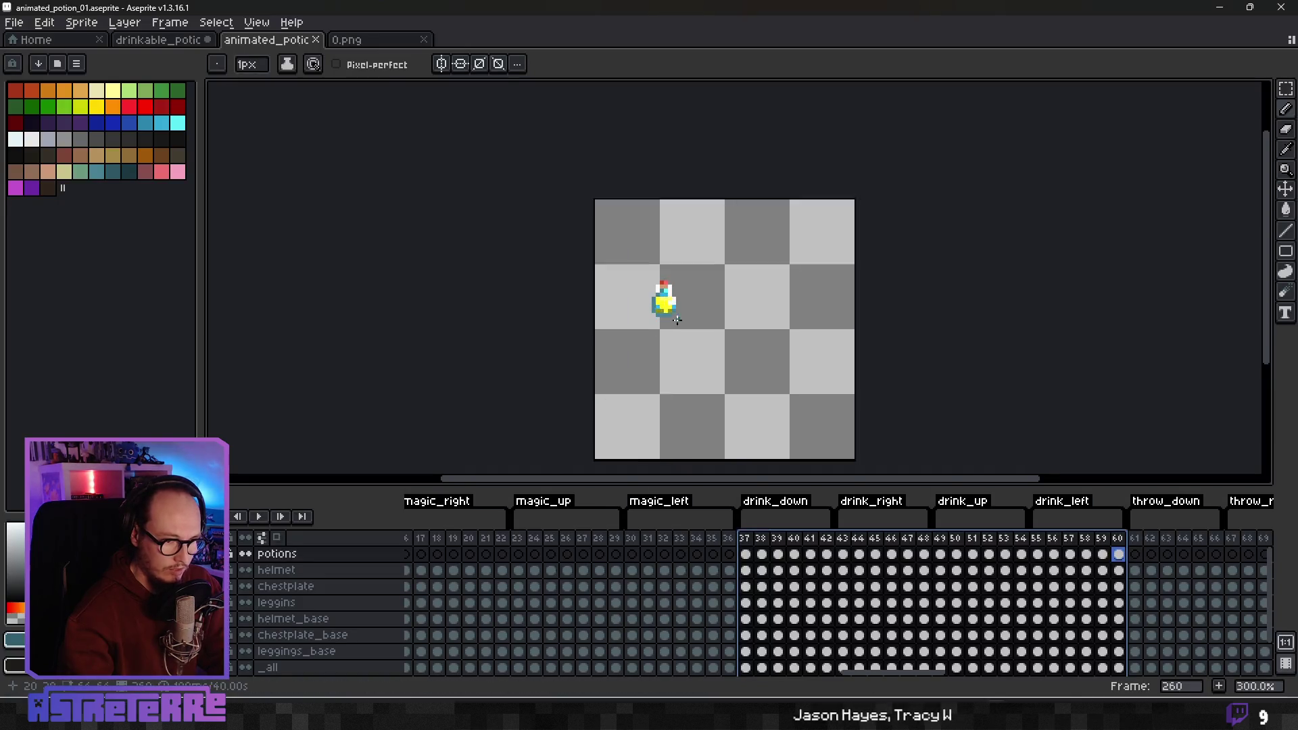
# At frame 37, rename the potions layer to potion_minor, then switch to Photopea
pyautogui.scroll(-7, 677, 321)
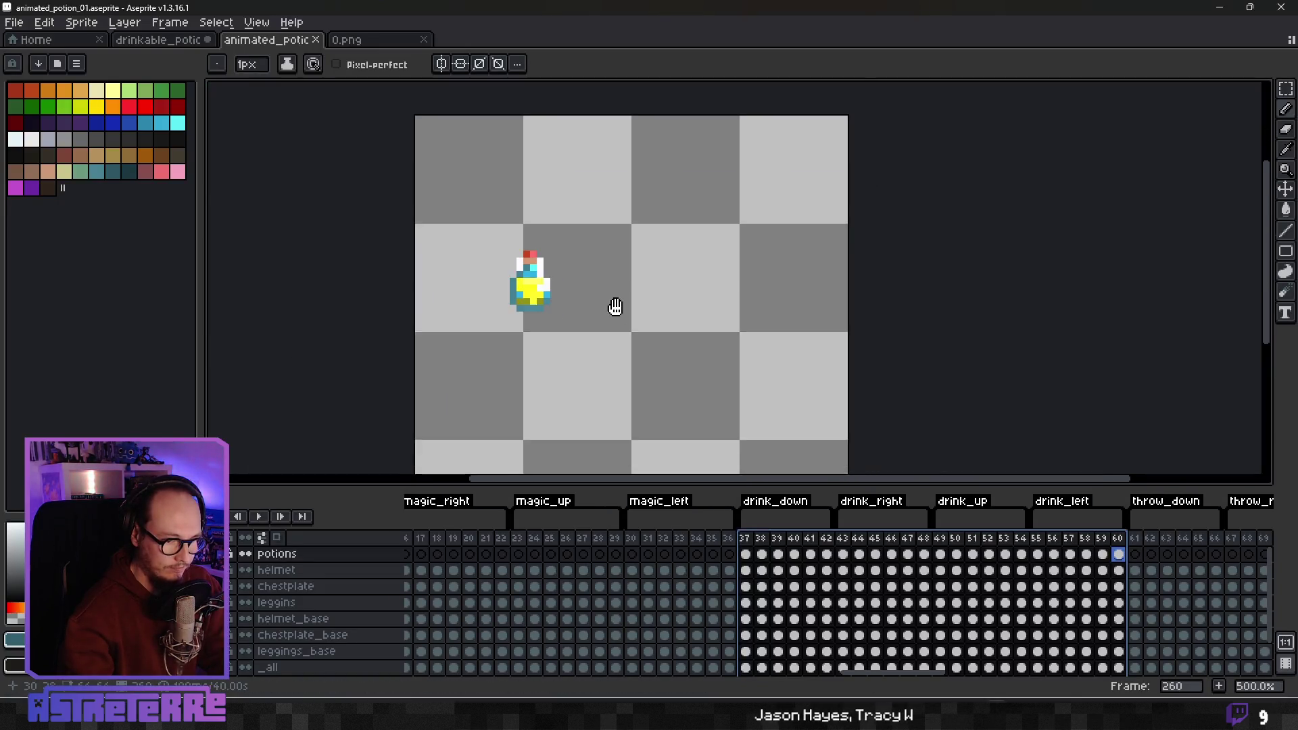
pyautogui.scroll(1, 633, 304)
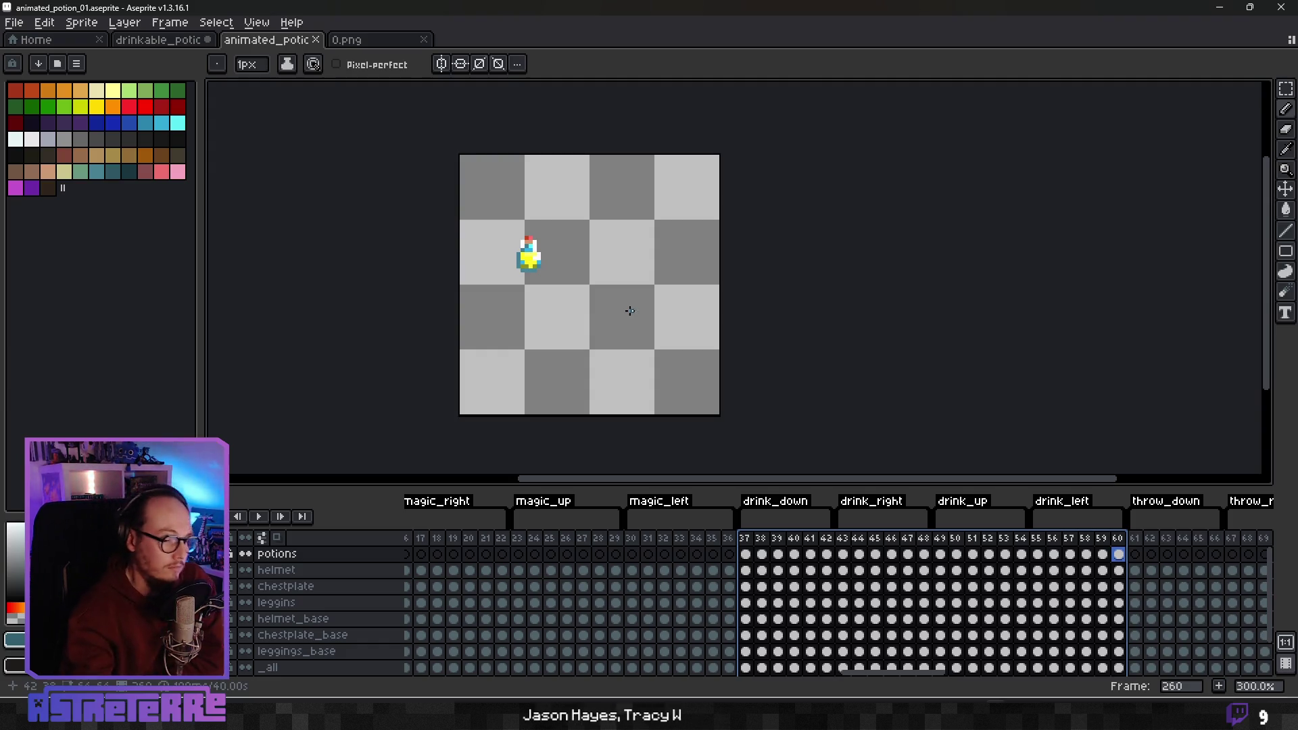
pyautogui.click(748, 555)
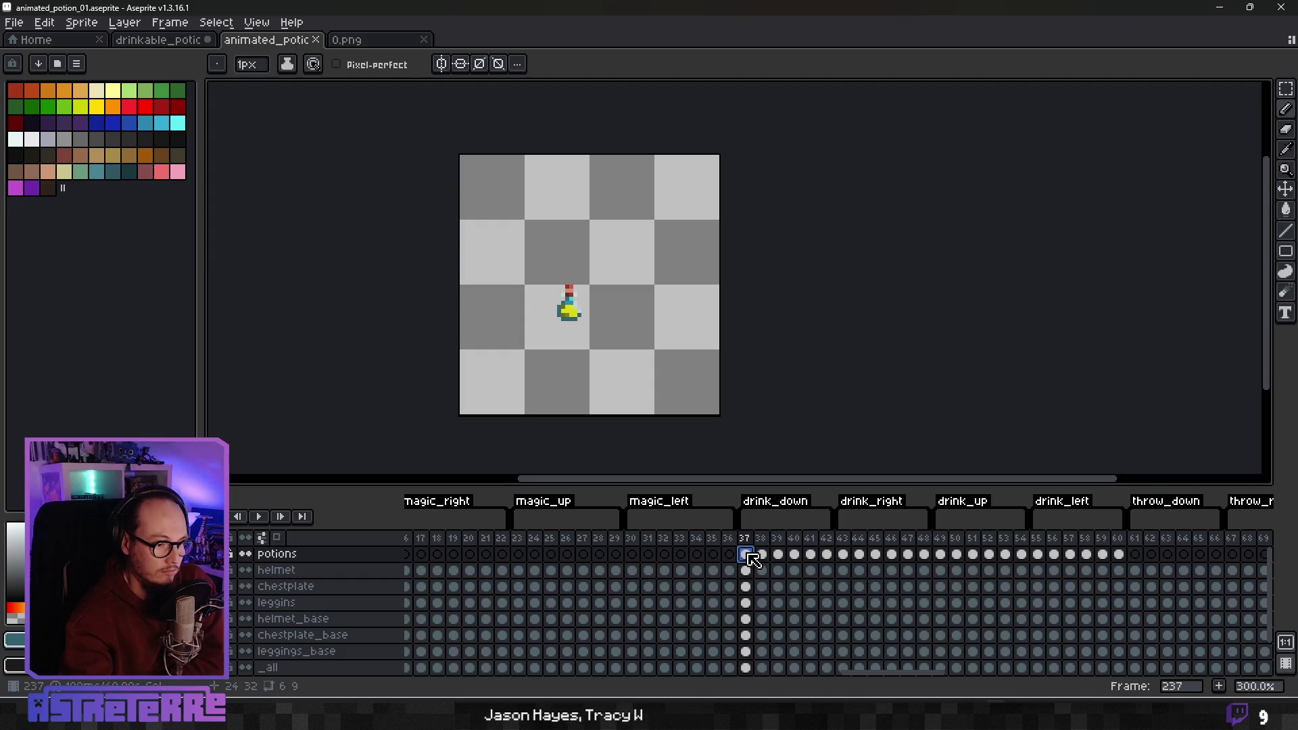
pyautogui.doubleClick(291, 553)
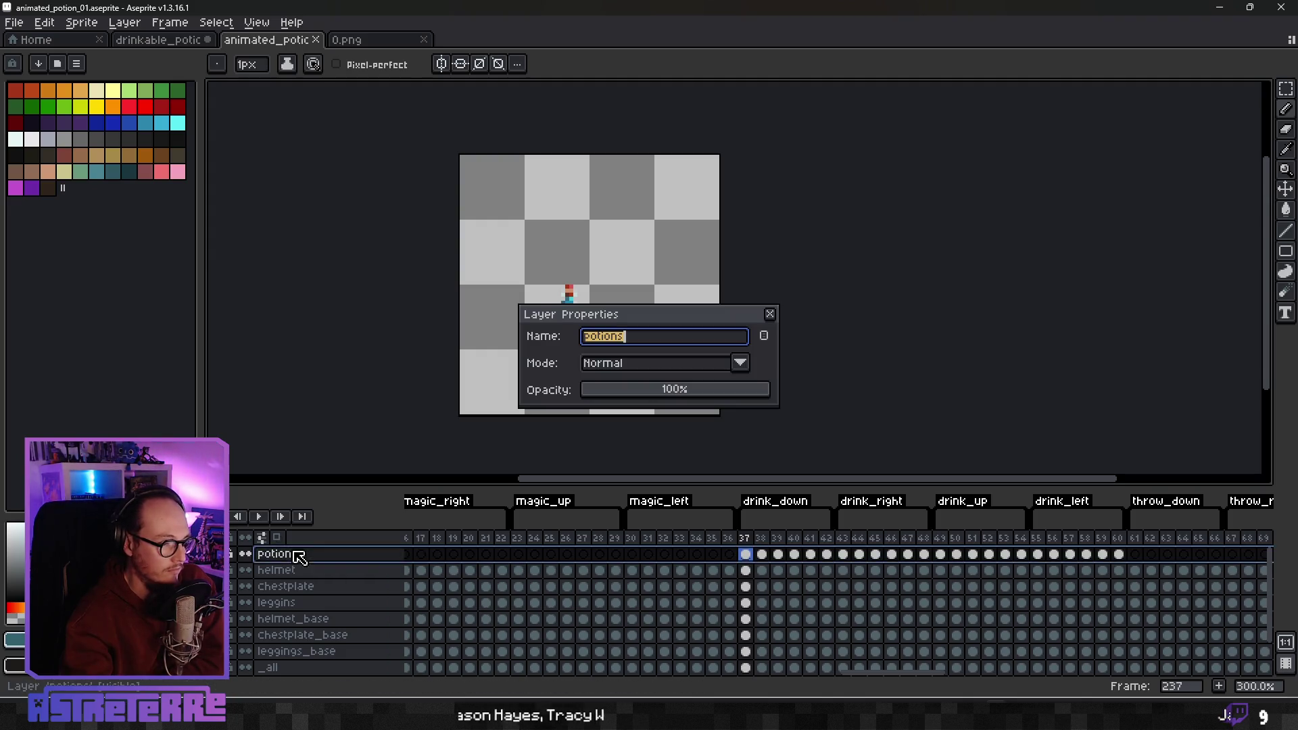
pyautogui.click(661, 340)
pyautogui.press('BackSpace')
pyautogui.write('_minor')
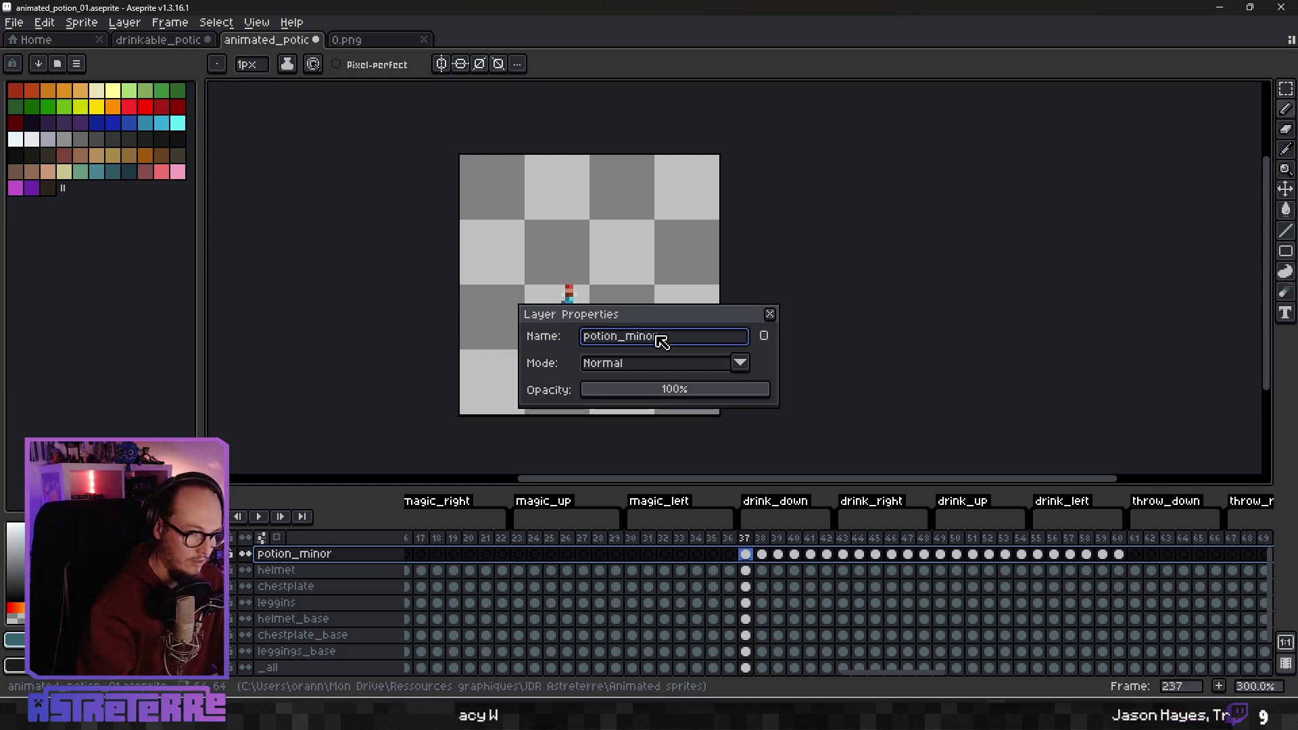
pyautogui.press('Return')
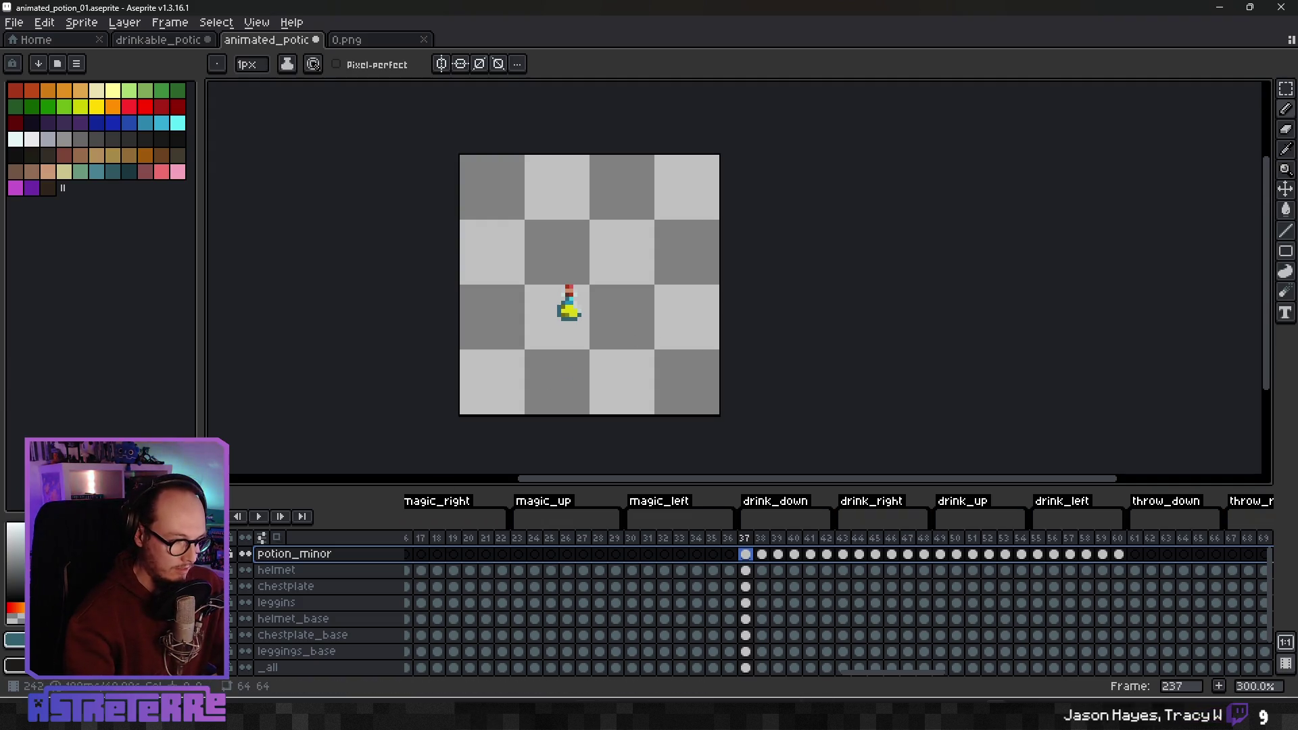
pyautogui.hotkey('alt', 'Tab')
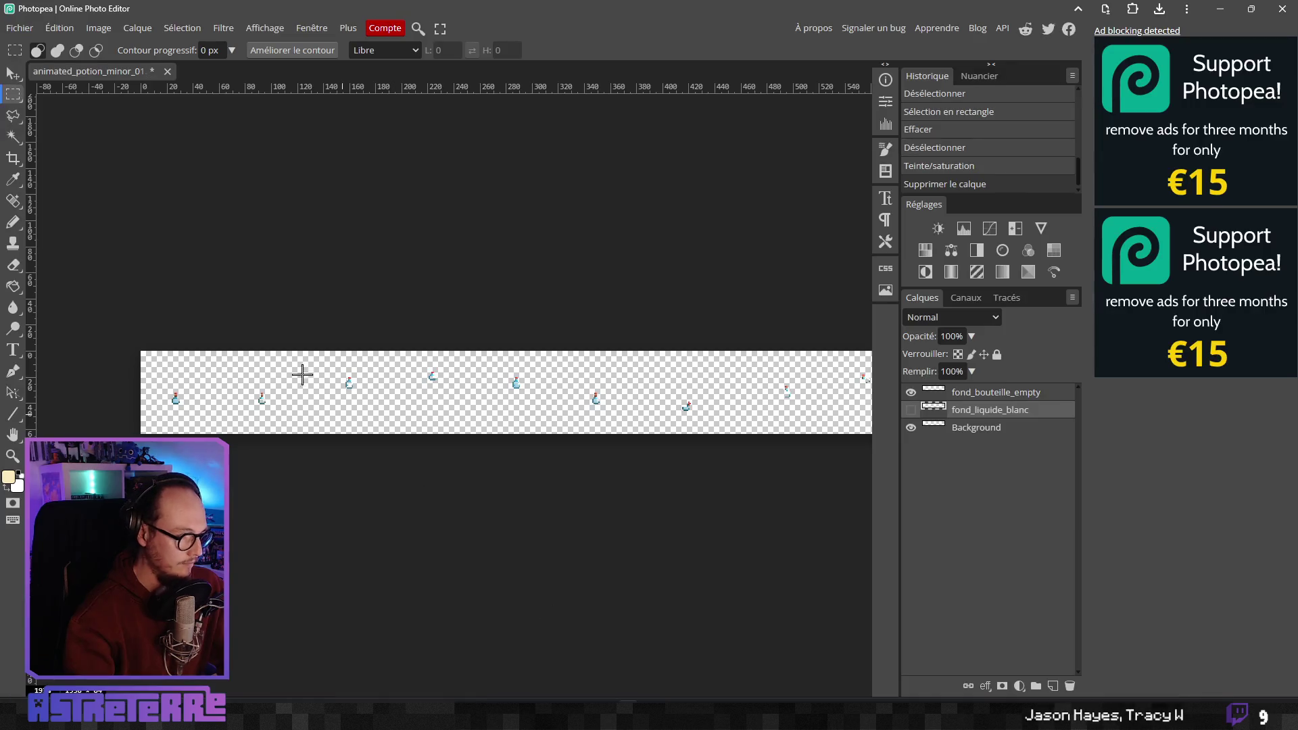
# Save the Photopea sprite strip document, check the Aseprite potion file, and return to Photopea
pyautogui.hotkey('ctrl', 's')
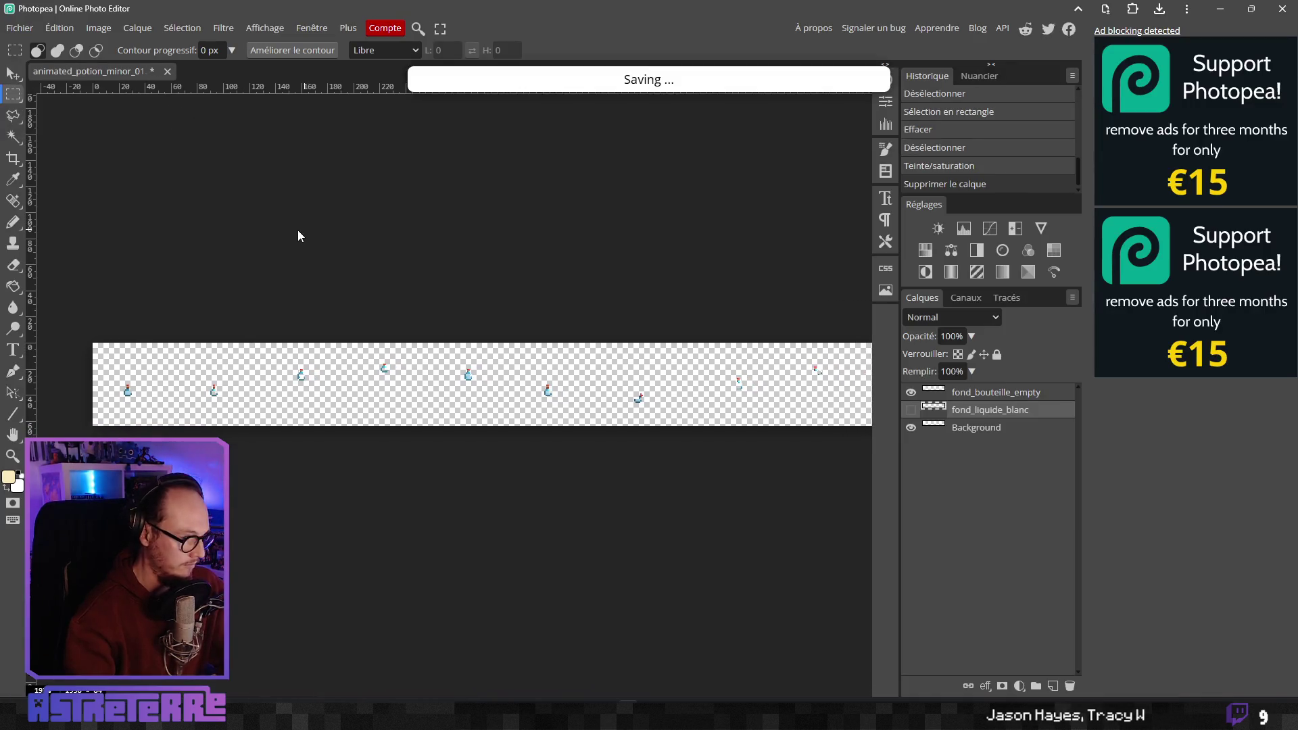
pyautogui.click(1221, 9)
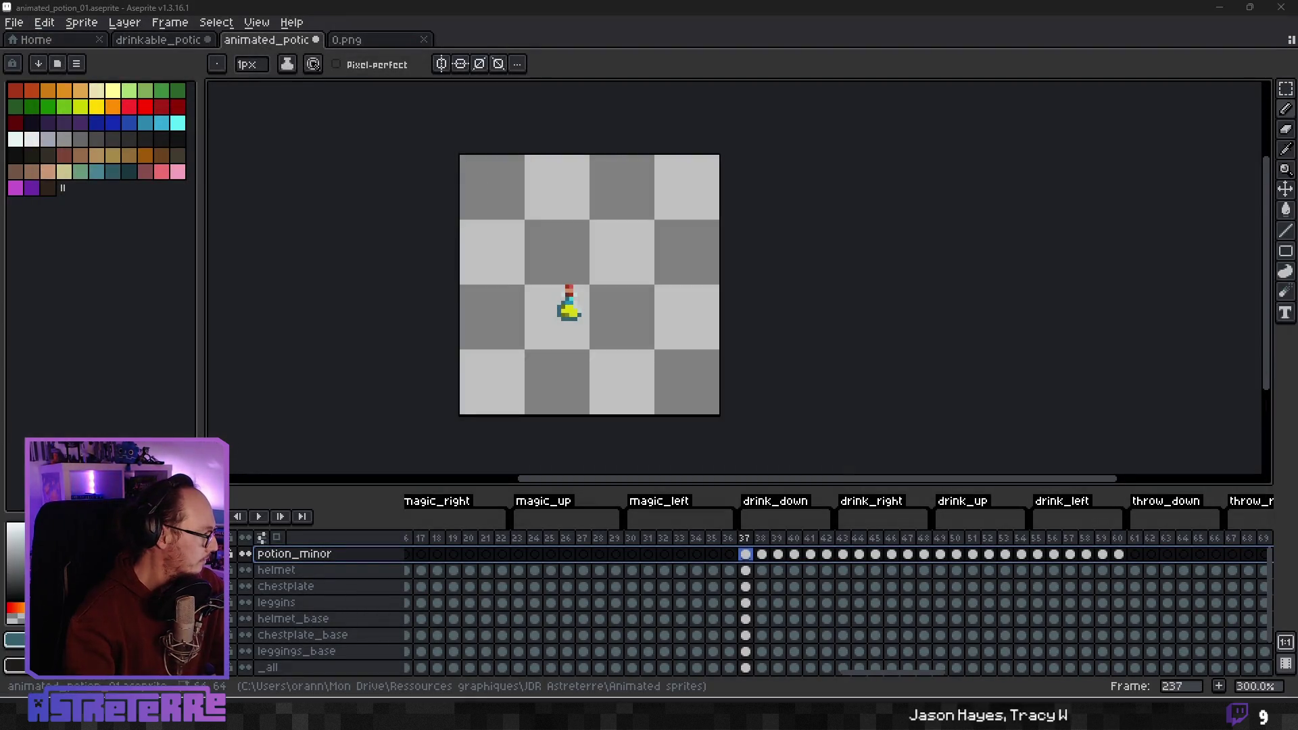
pyautogui.hotkey('alt', 'Tab')
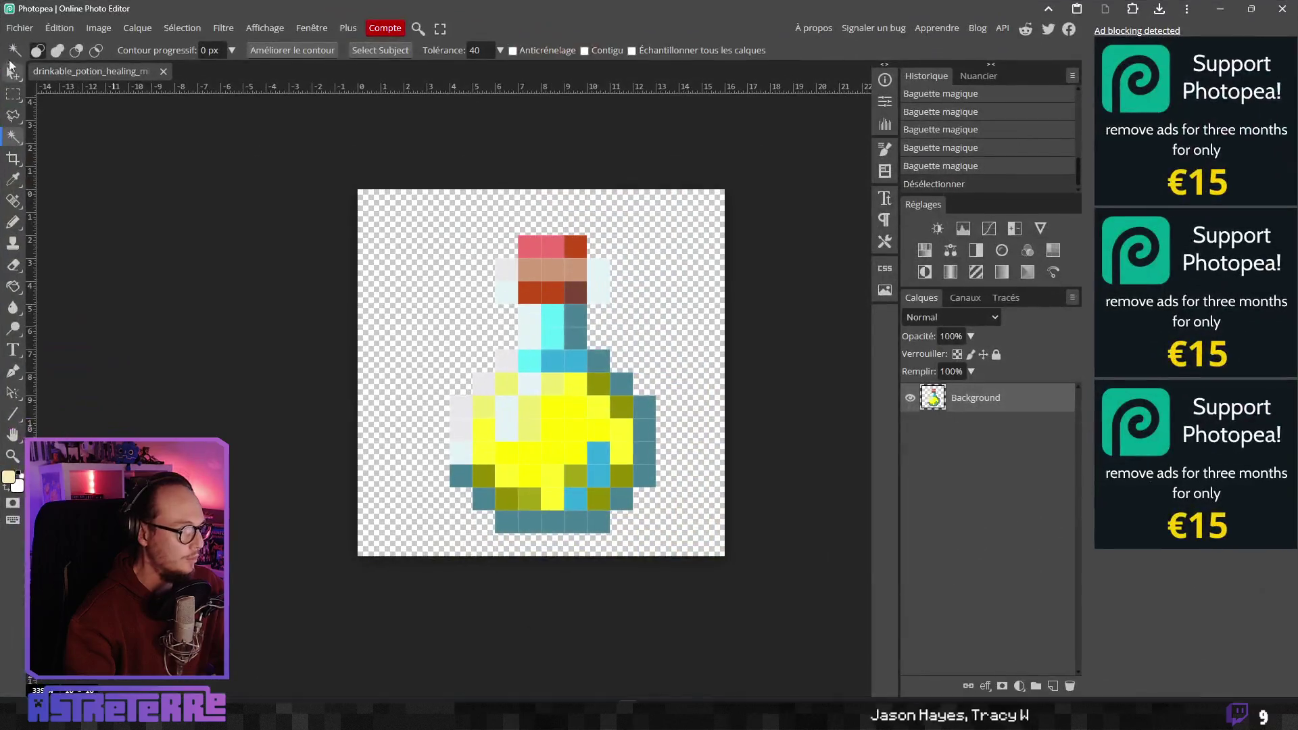
# Browse to astreterre's Assets/Item_Icons folder in the Open dialog and search for 'potion'
pyautogui.click(19, 28)
pyautogui.click(38, 69)
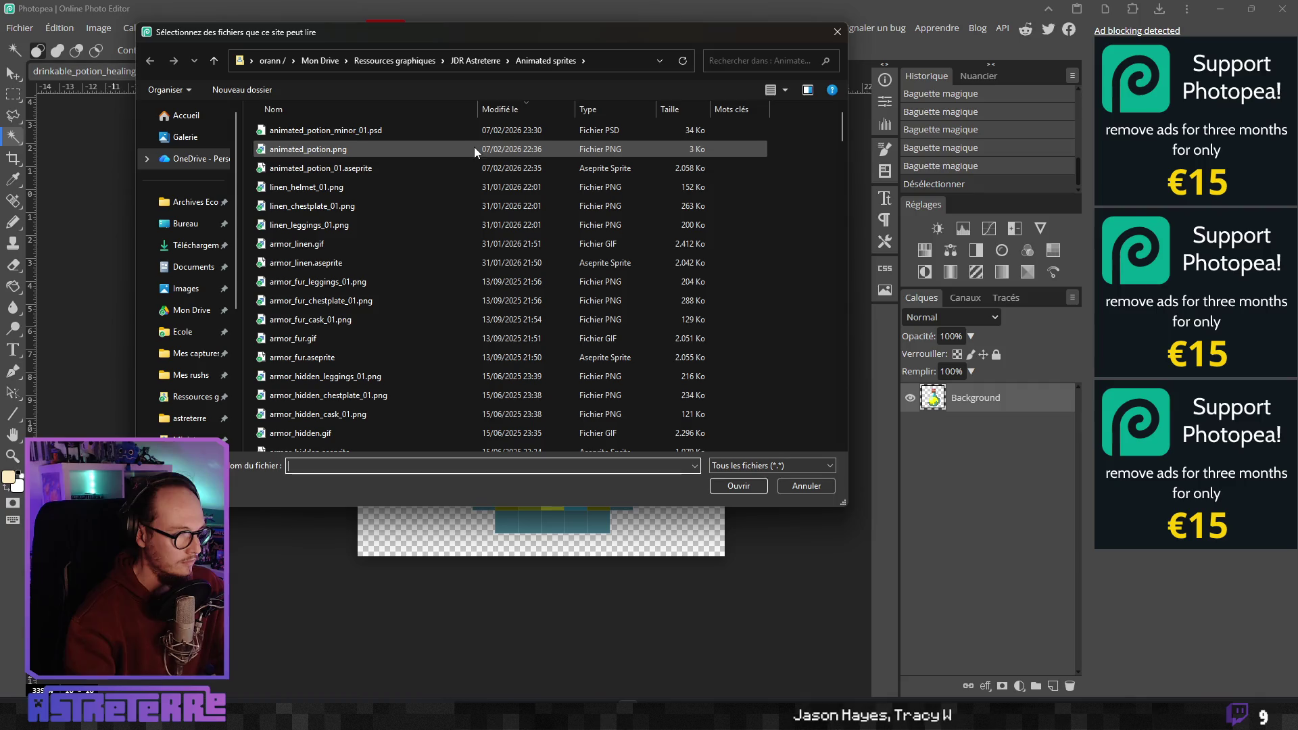
pyautogui.scroll(-2, 198, 418)
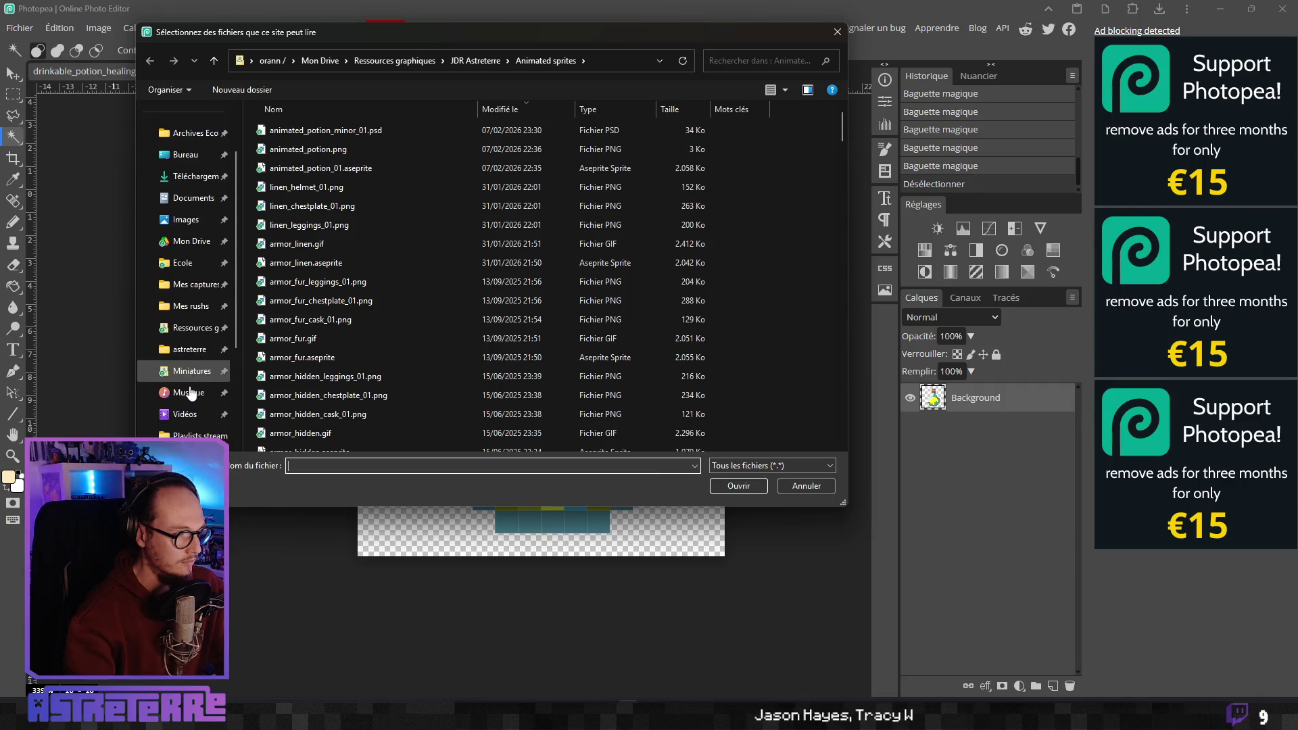
pyautogui.click(191, 284)
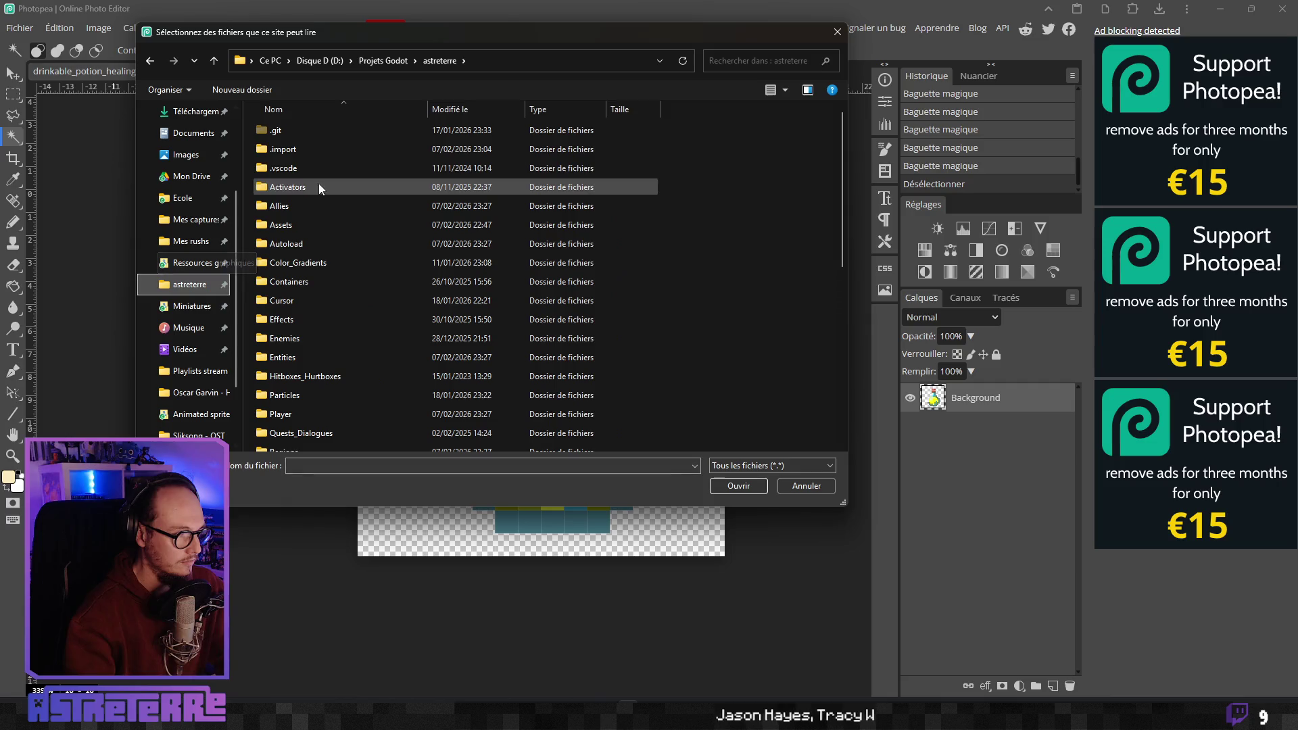
pyautogui.doubleClick(287, 225)
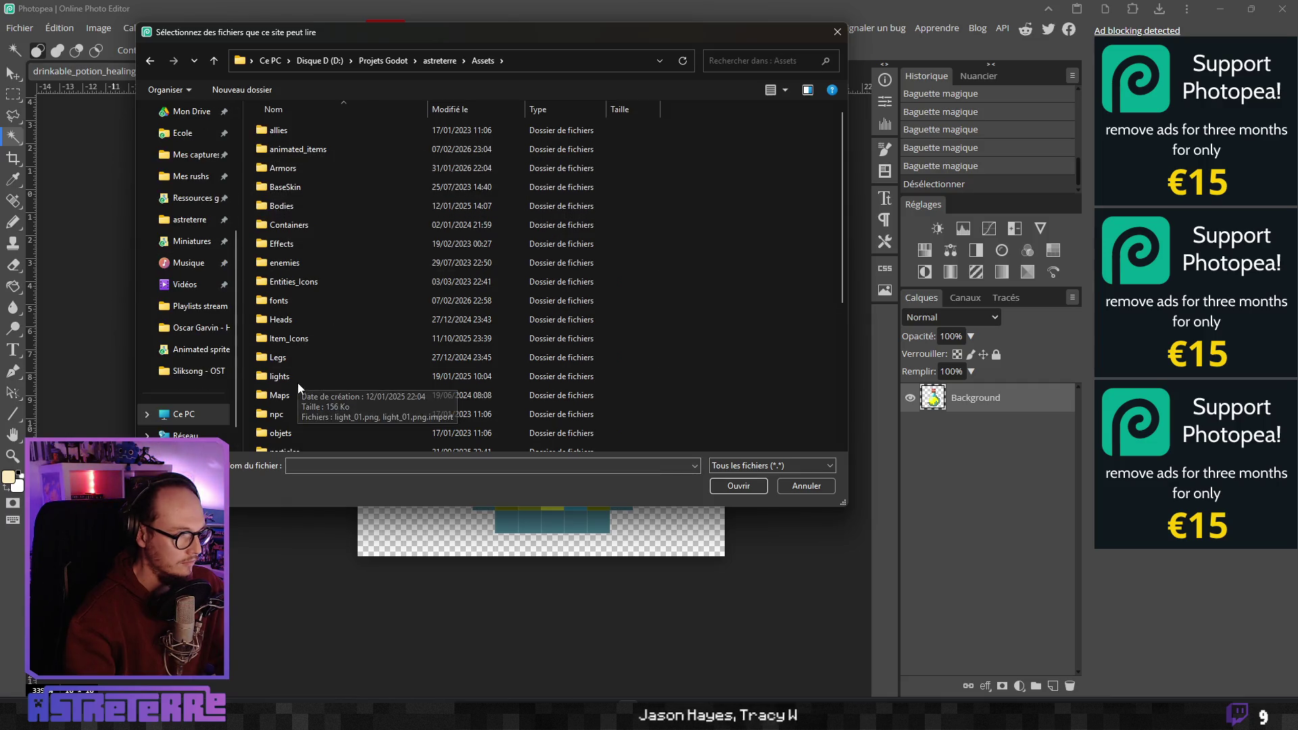
pyautogui.doubleClick(303, 339)
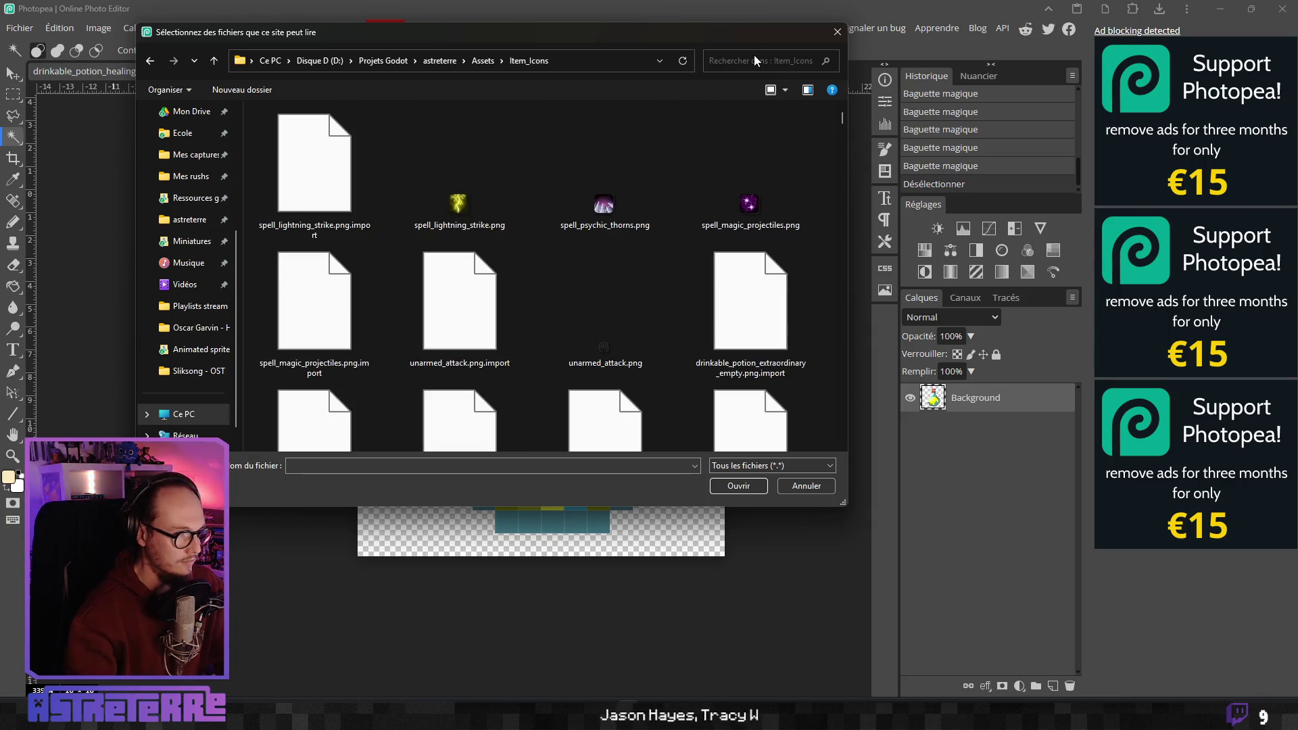
pyautogui.click(716, 54)
pyautogui.write('p')
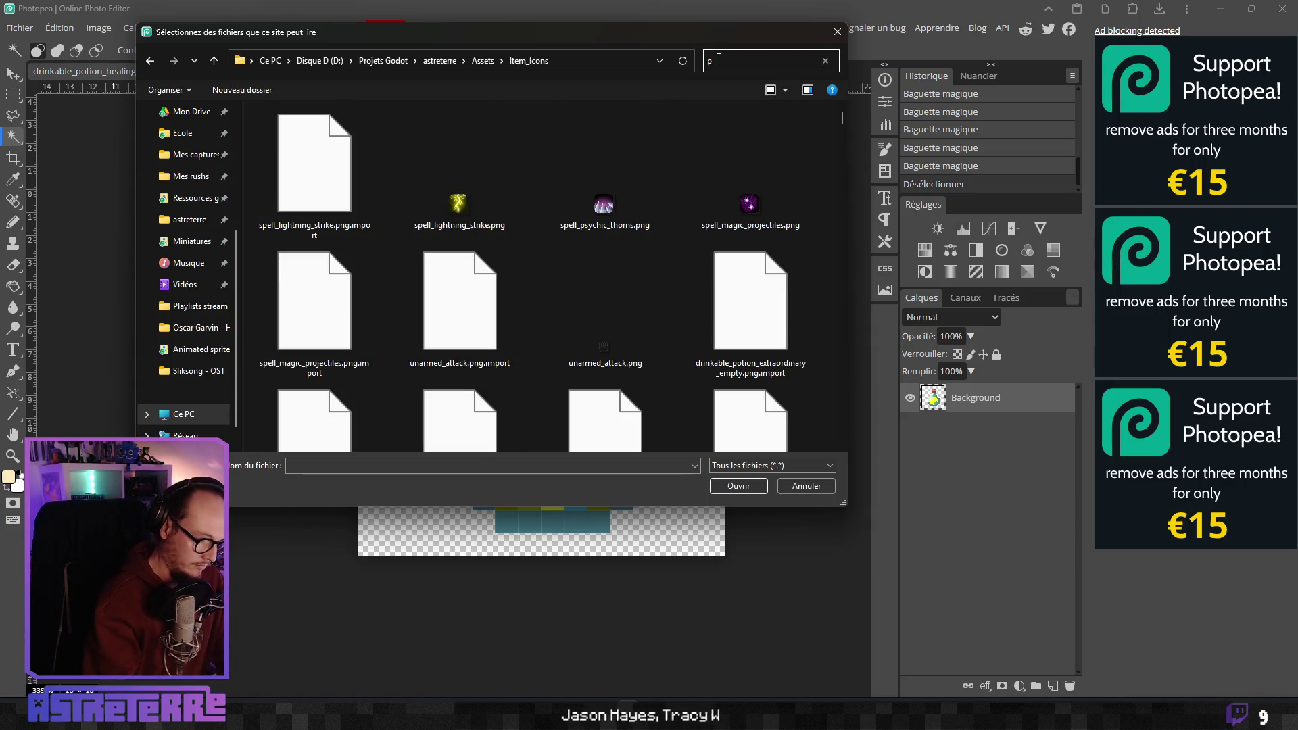
pyautogui.write('otion')
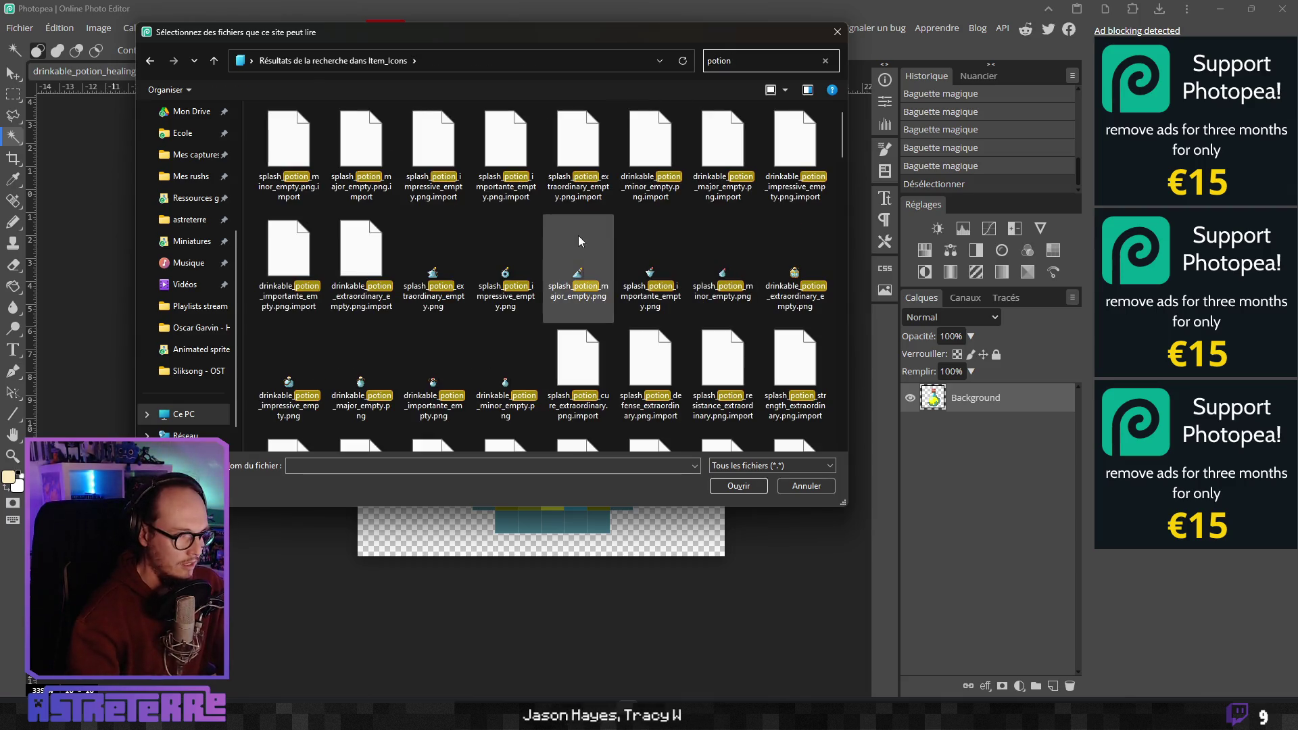
# Find drinkable_potion_healing_importante.png among the potion search results and open it
pyautogui.scroll(-3, 497, 338)
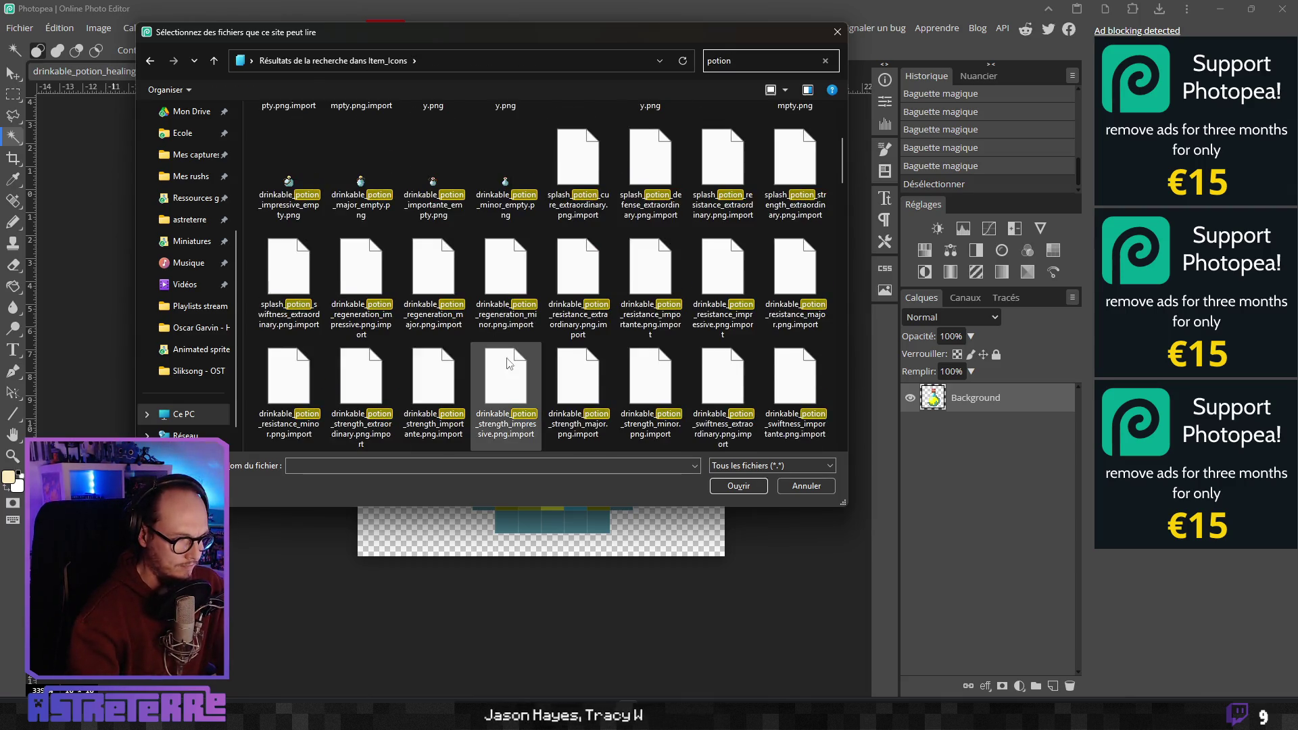
pyautogui.scroll(-5, 527, 350)
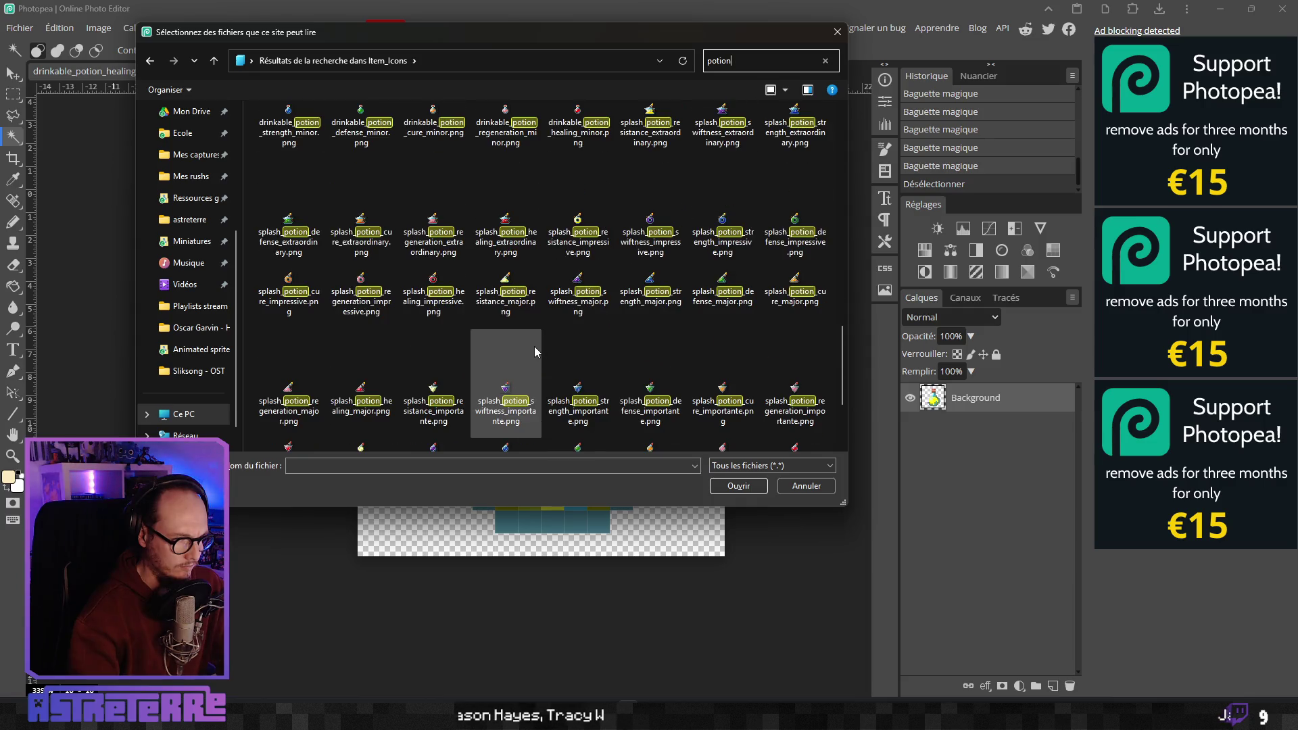
pyautogui.scroll(3, 537, 343)
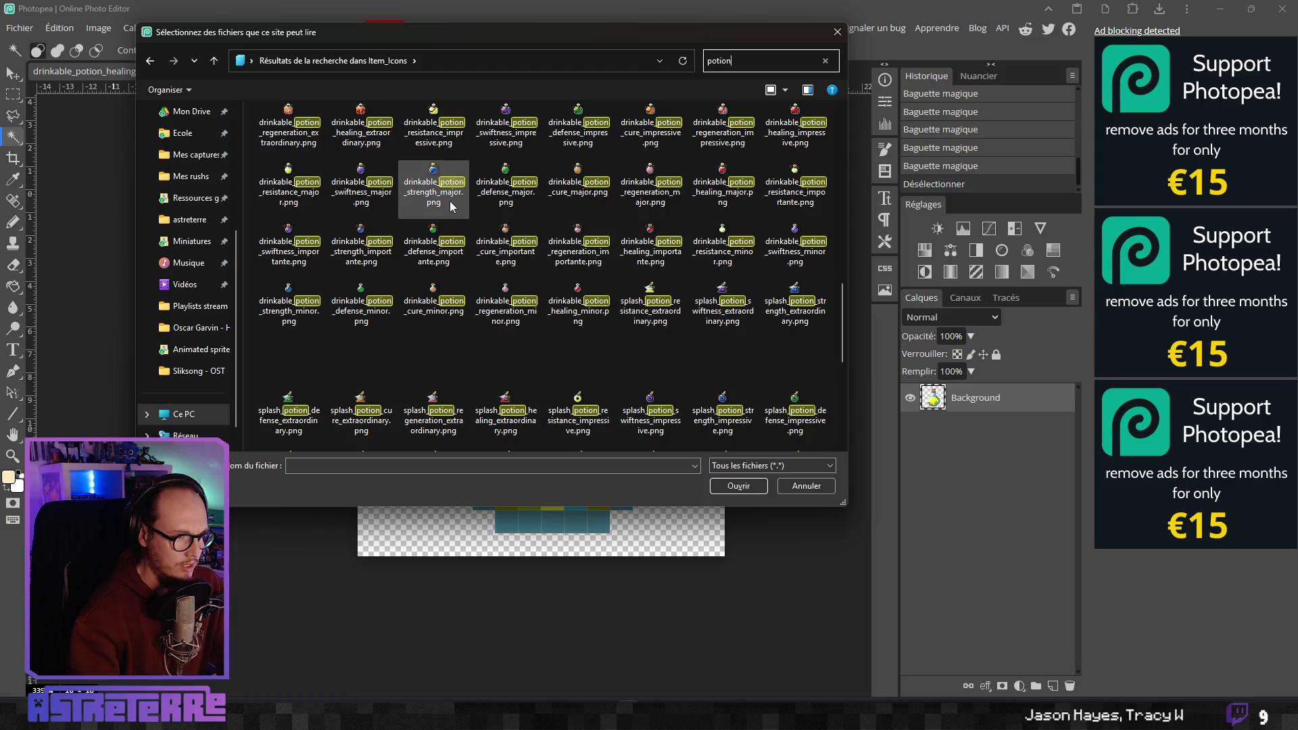
pyautogui.scroll(3, 449, 244)
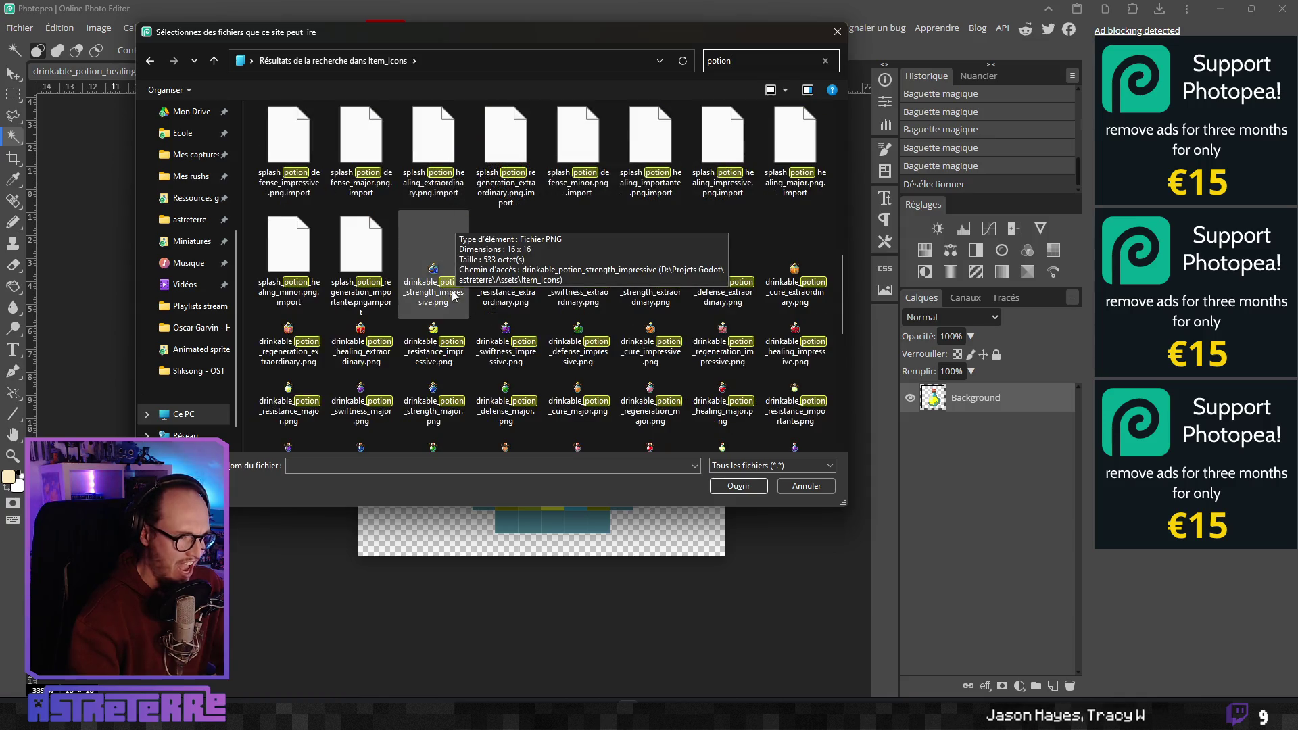
pyautogui.scroll(-3, 456, 301)
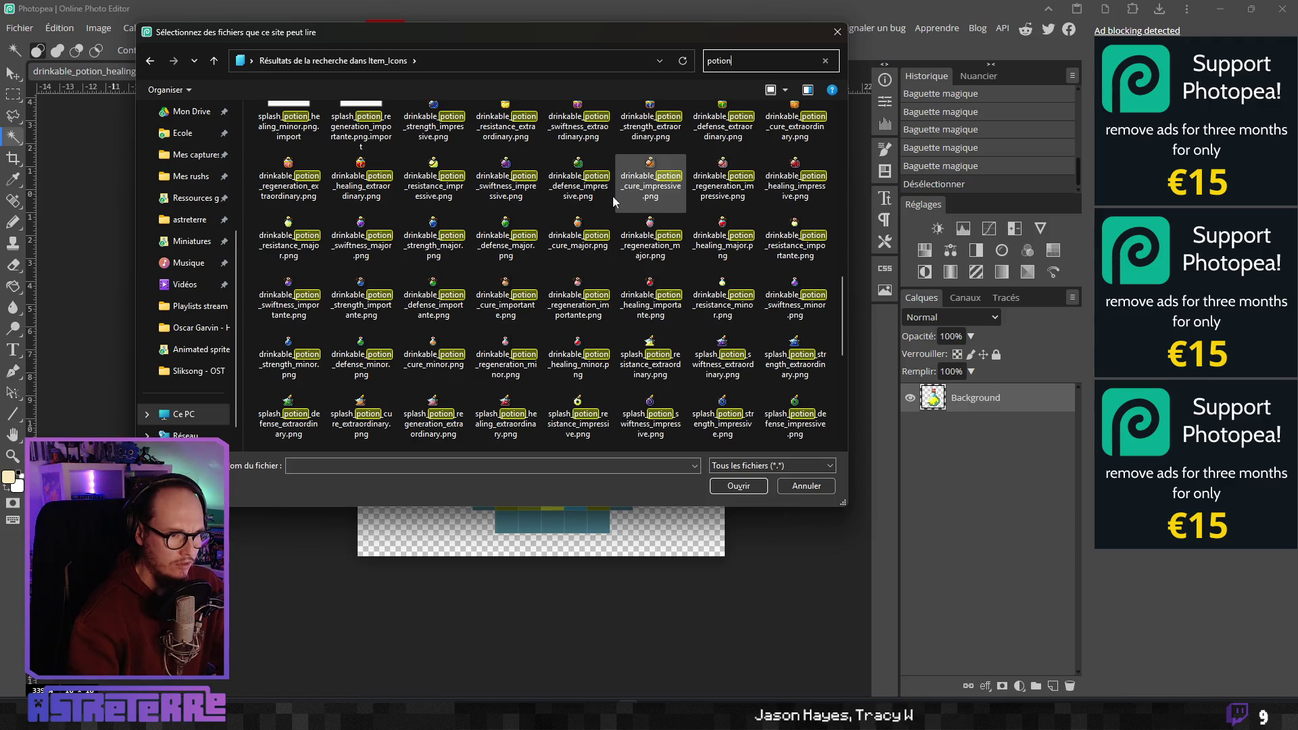
pyautogui.scroll(3, 551, 206)
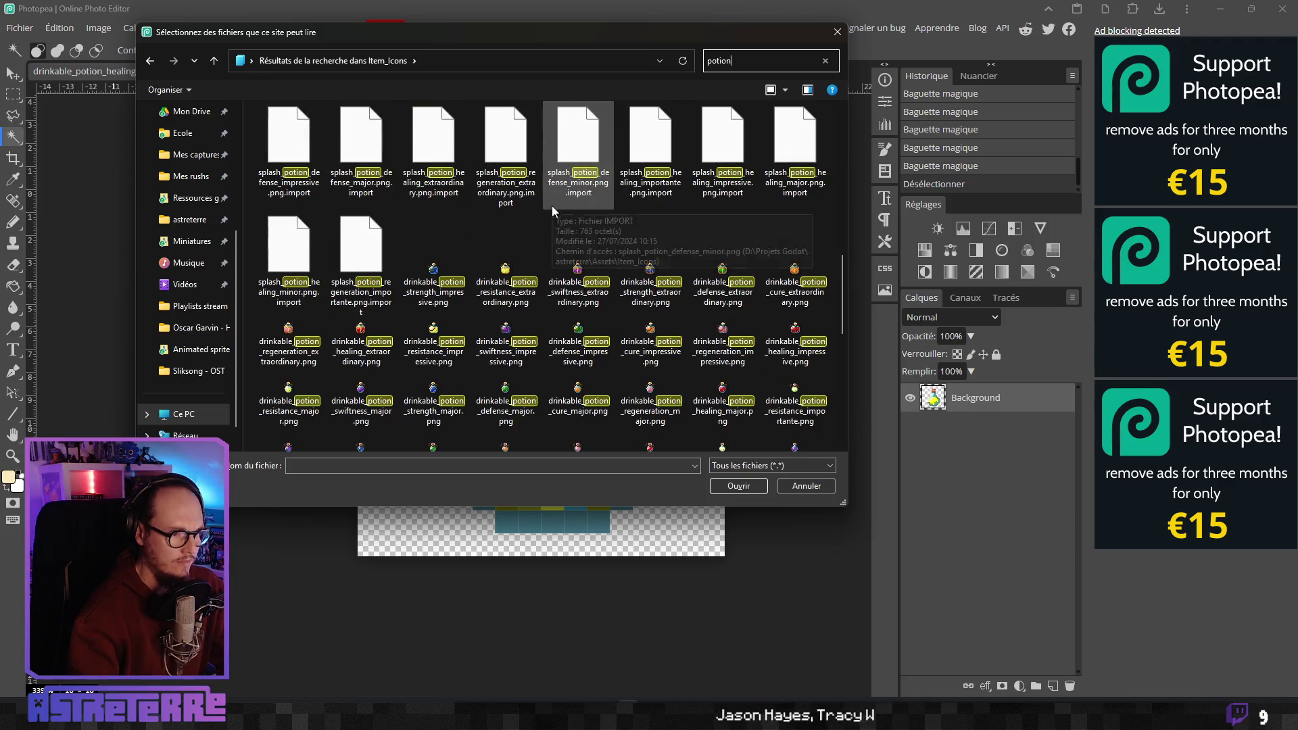
pyautogui.scroll(-3, 500, 304)
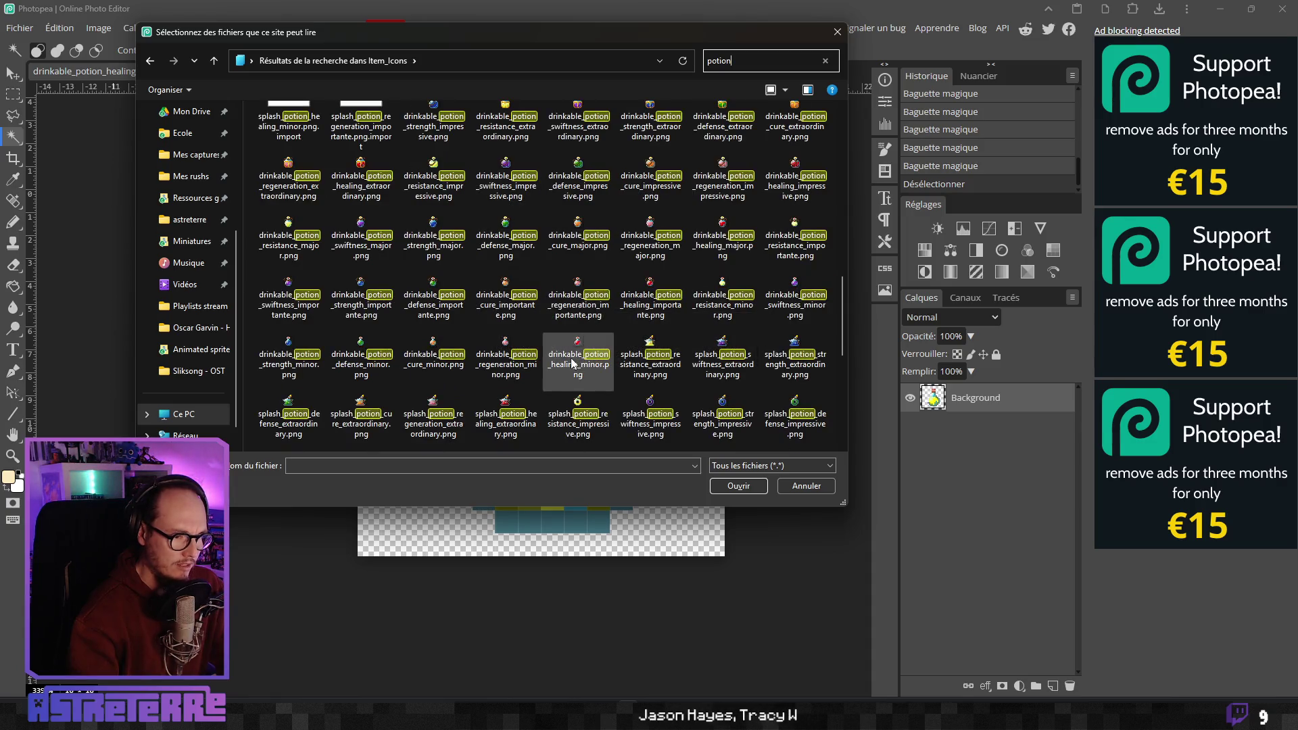
pyautogui.scroll(-3, 574, 348)
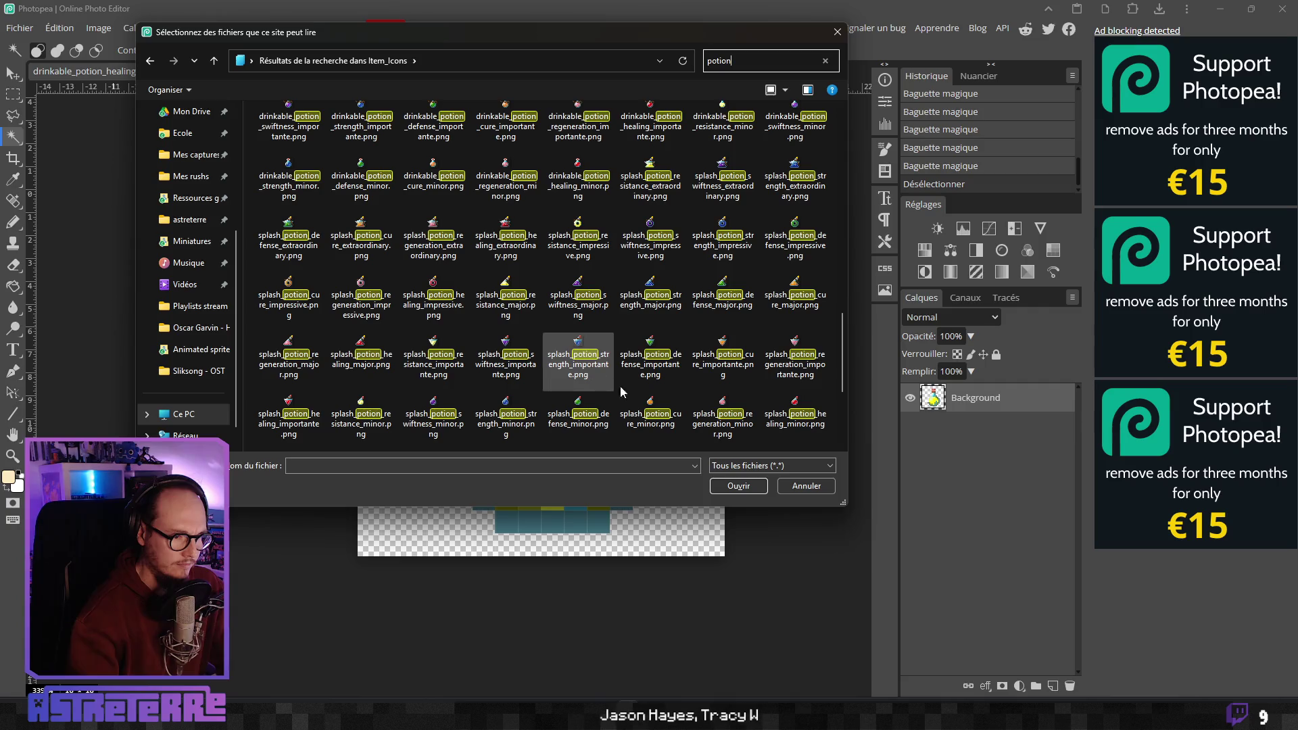
pyautogui.scroll(2, 521, 273)
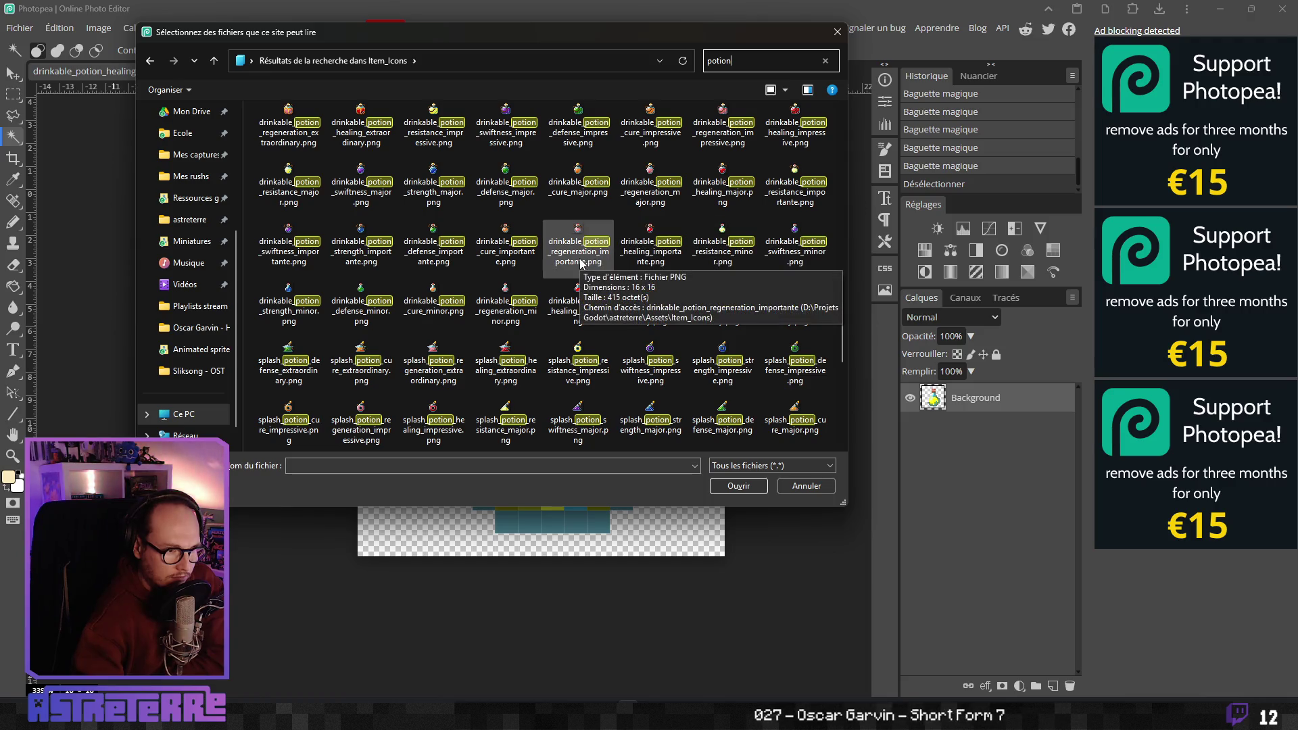
pyautogui.click(649, 251)
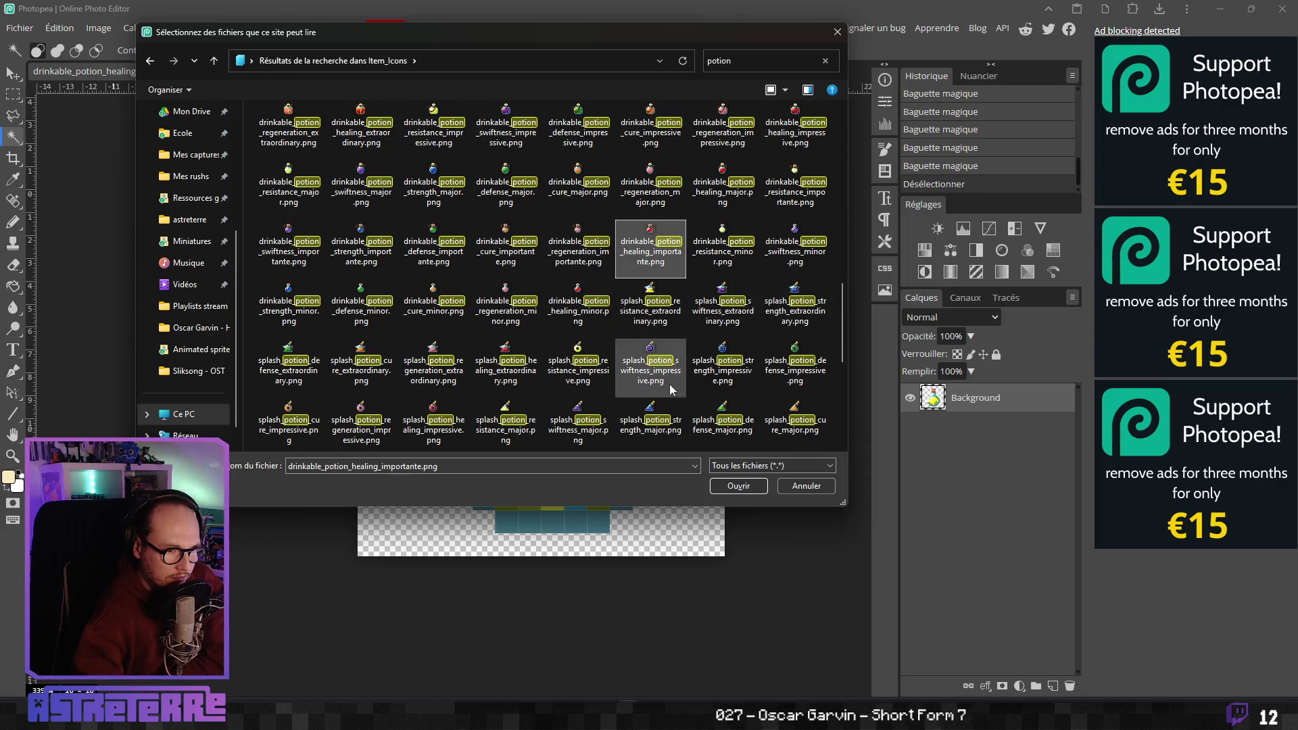
pyautogui.click(738, 485)
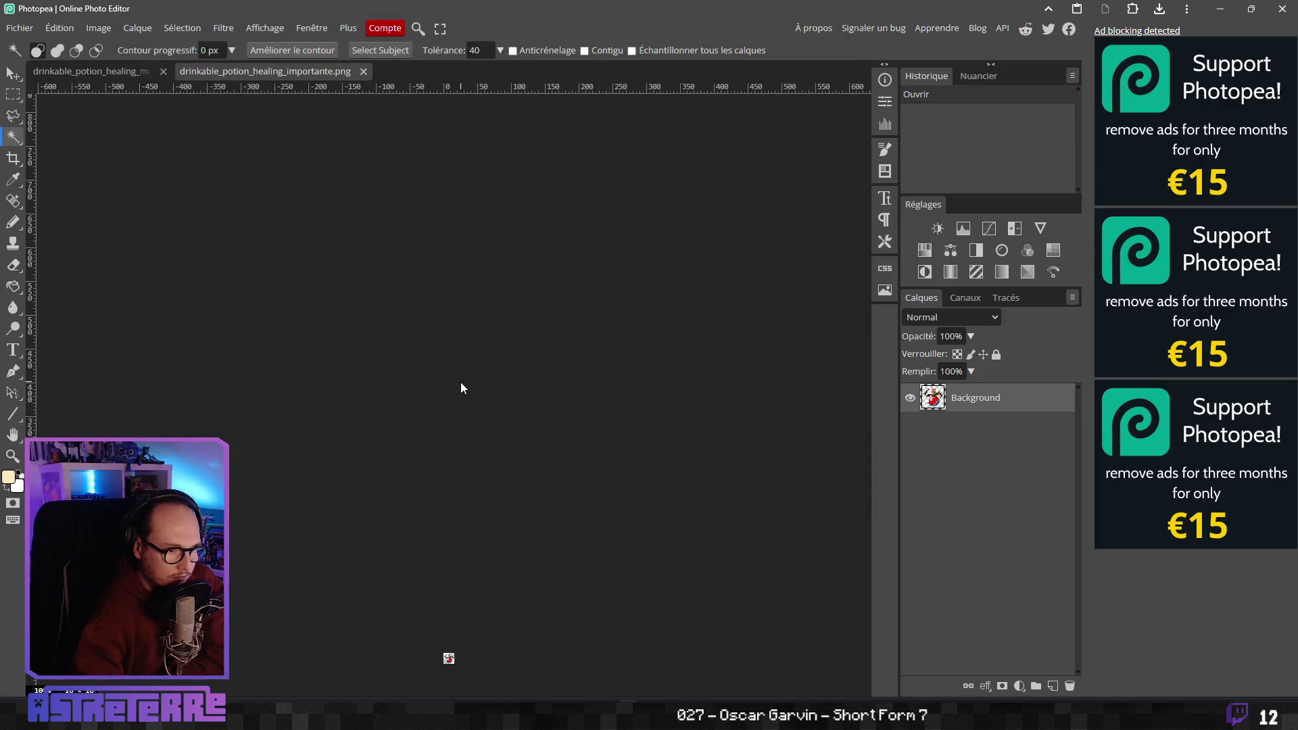
# Zoom into the 16×16 red healing potion sprite to see its pixels
pyautogui.scroll(5, 446, 322)
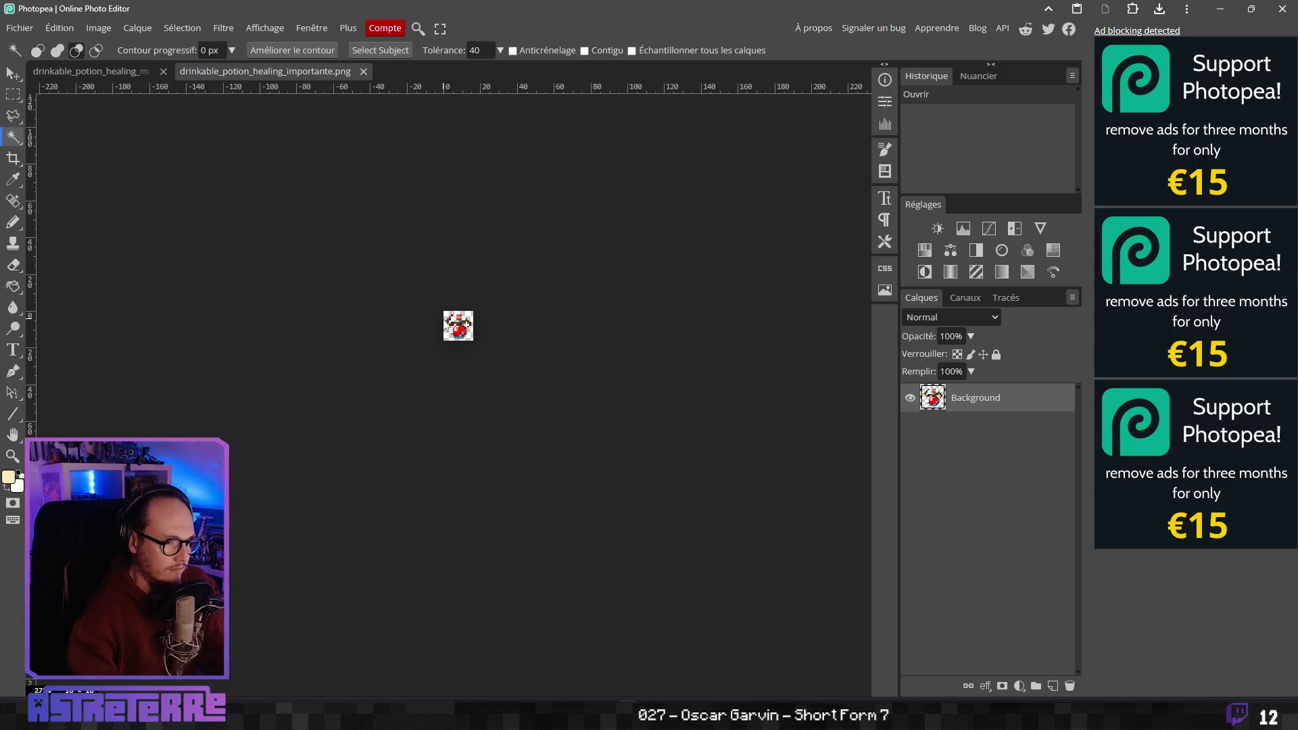
pyautogui.scroll(3, 500, 335)
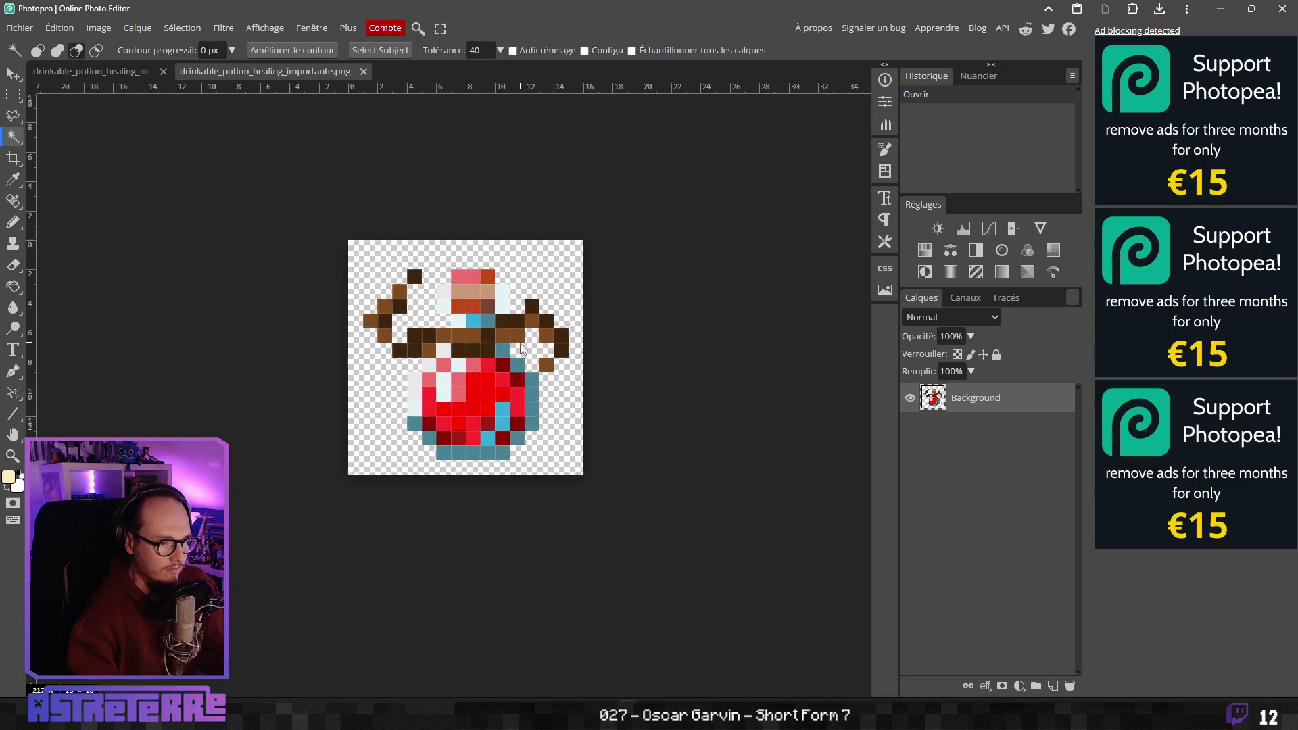
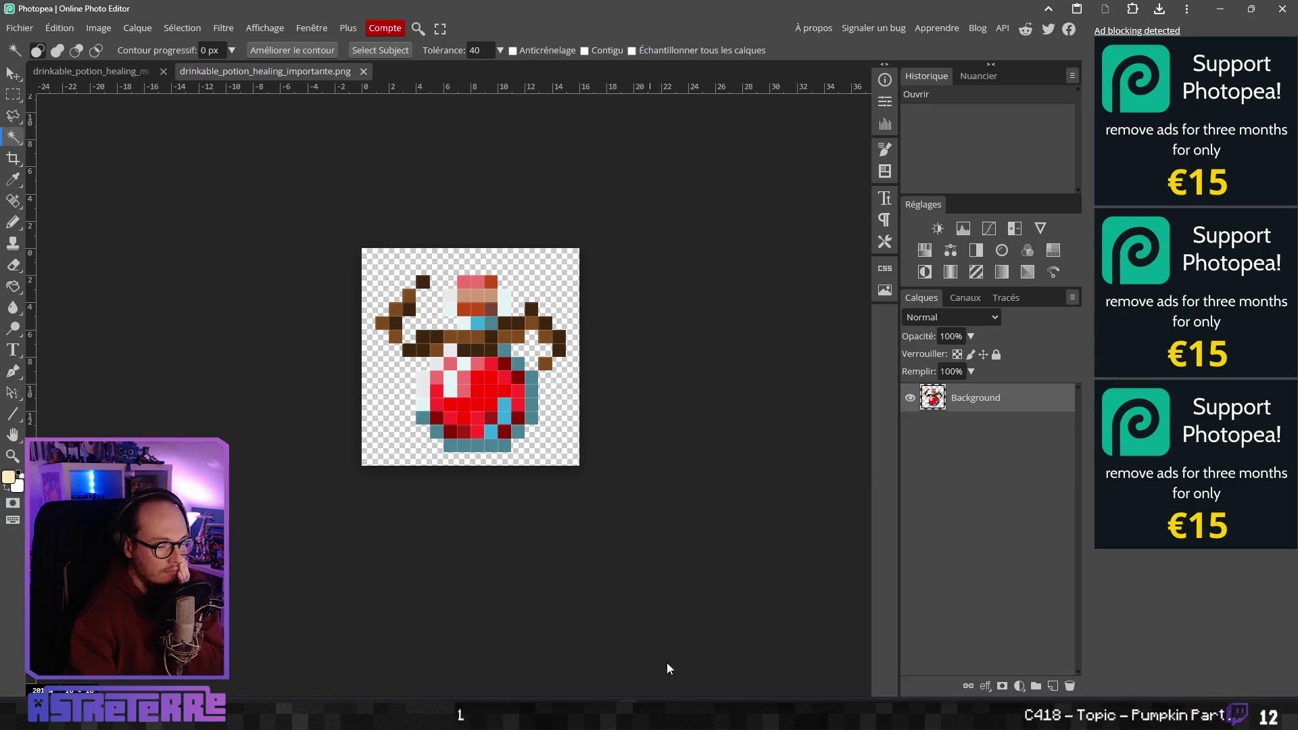
# Switch to animated_potion_01.aseprite in Aseprite and centre the potion on the canvas
pyautogui.moveTo(994, 715)
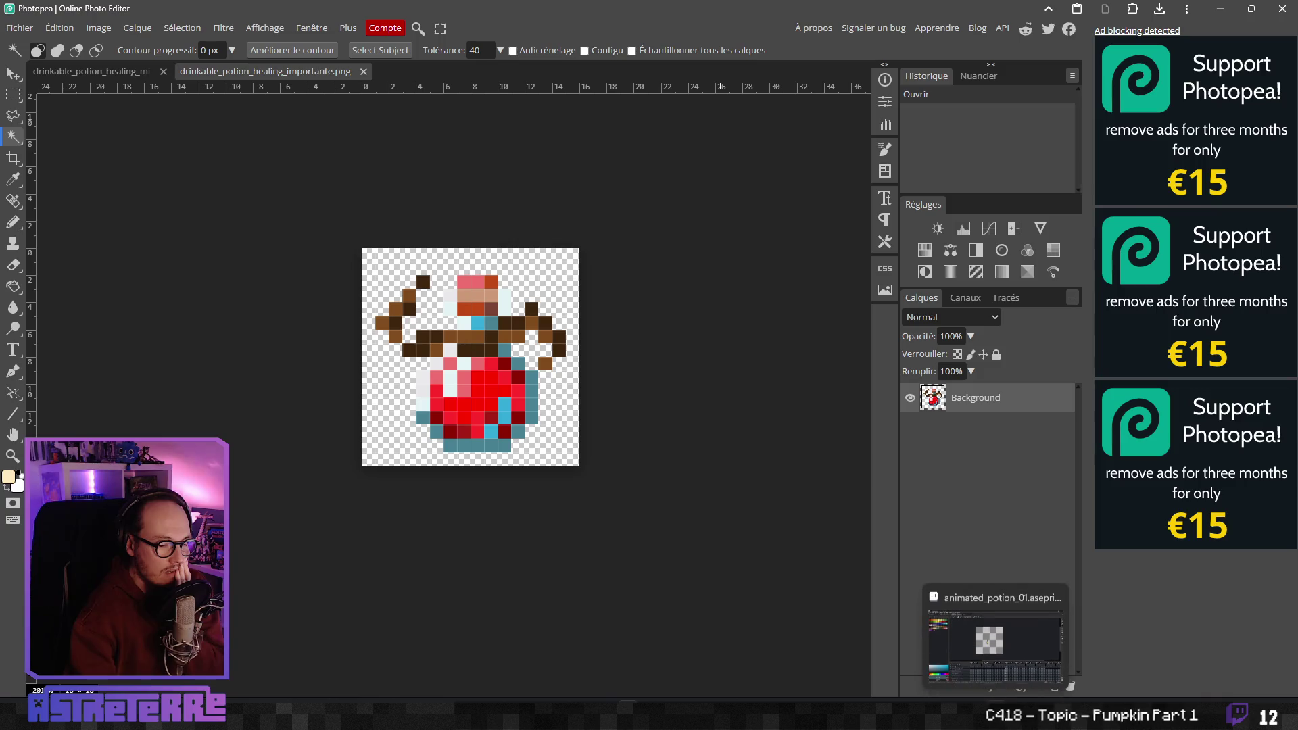
pyautogui.moveTo(757, 715)
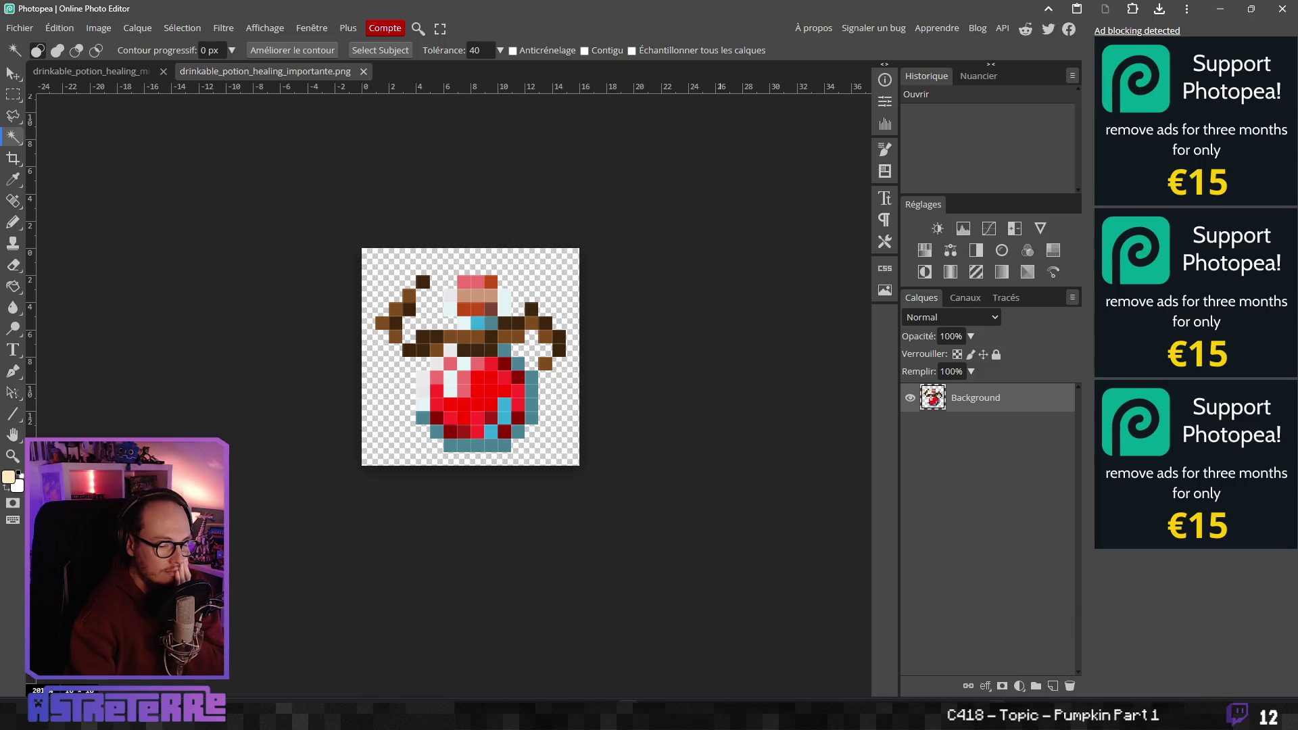
pyautogui.click(994, 715)
pyautogui.scroll(2, 660, 270)
pyautogui.moveTo(659, 269); pyautogui.dragTo(592, 319)
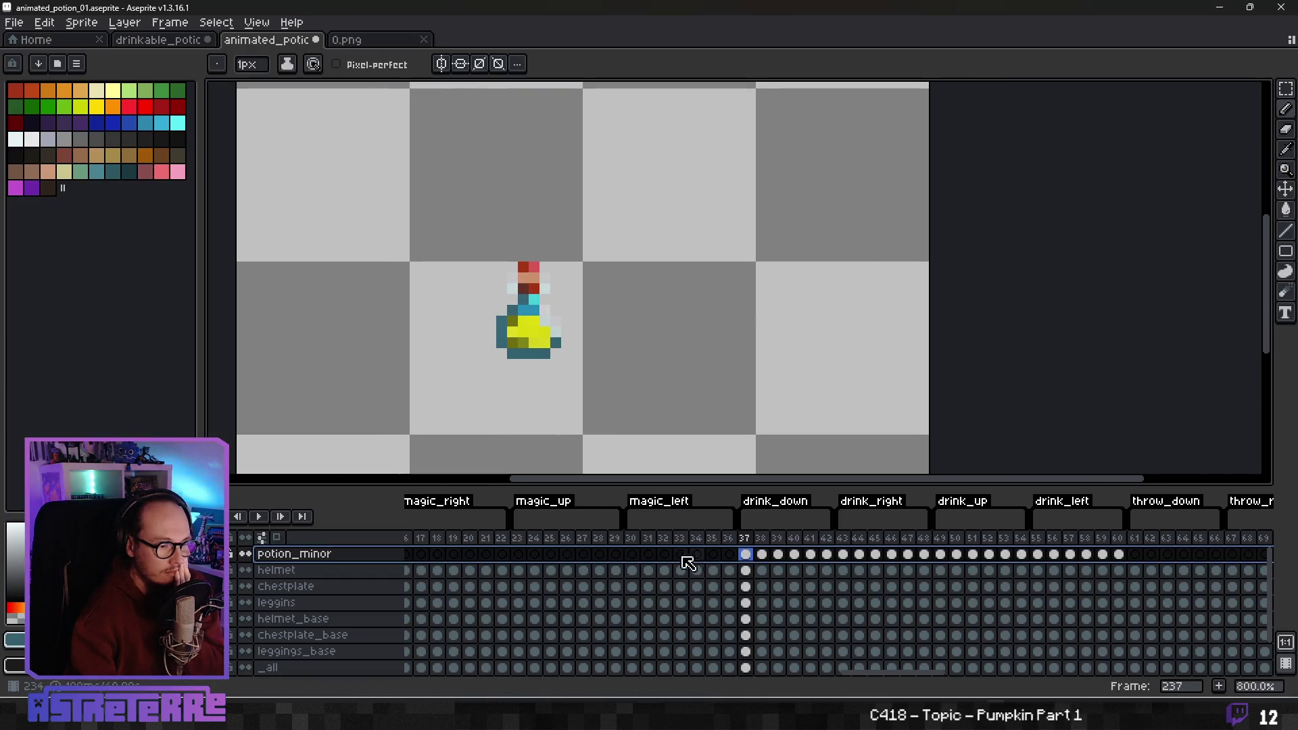
# Duplicate the potion_minor layer and rename the copy potion_importante
pyautogui.rightClick(316, 557)
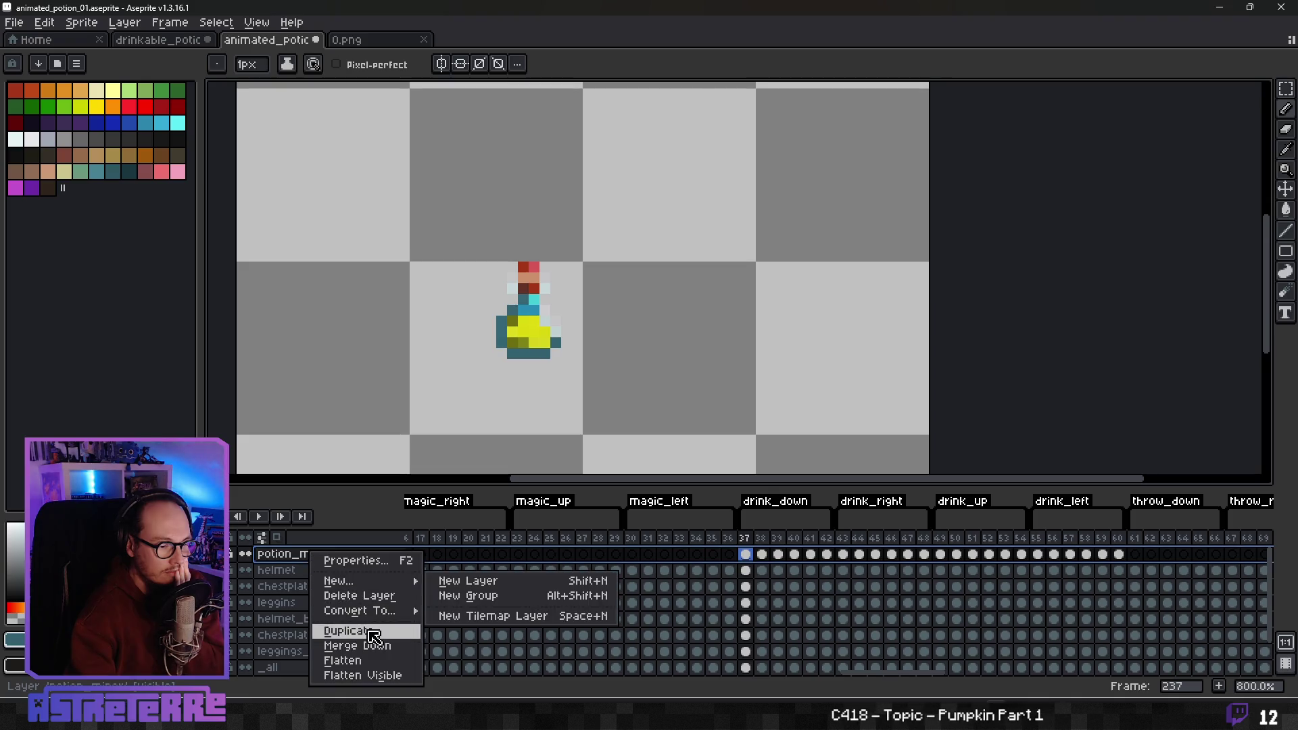
pyautogui.click(348, 630)
pyautogui.doubleClick(353, 554)
pyautogui.moveTo(707, 341); pyautogui.dragTo(631, 339)
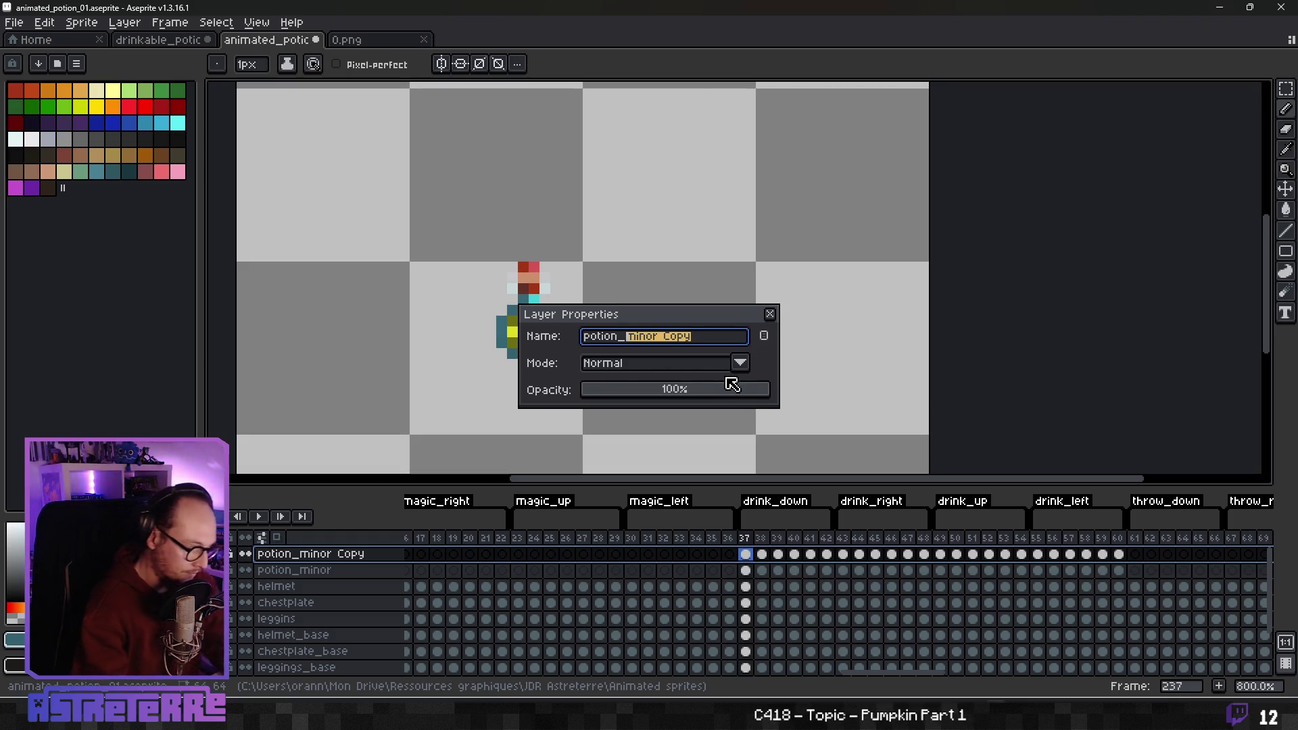
pyautogui.write('importante')
pyautogui.press('Return')
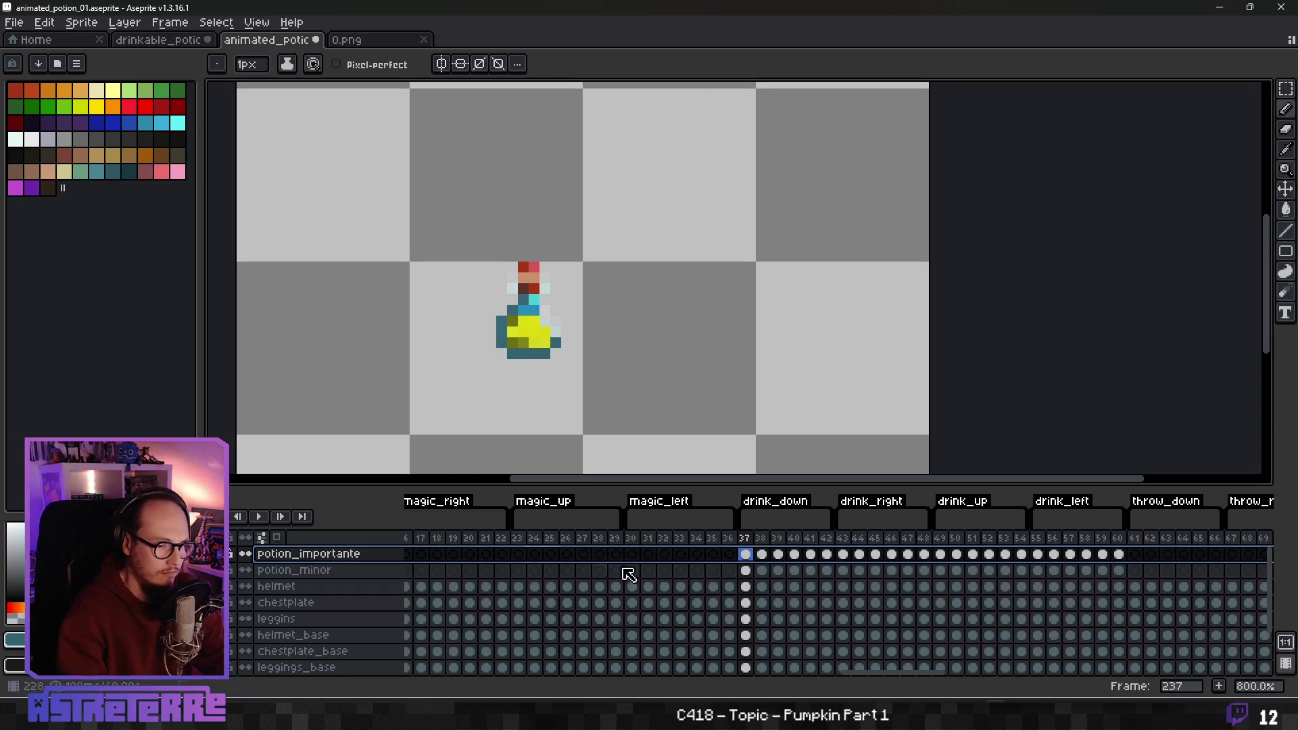
# Step through the drink_down, drink_left and drink_right frames, then return to Photopea
pyautogui.moveTo(556, 341); pyautogui.dragTo(590, 351)
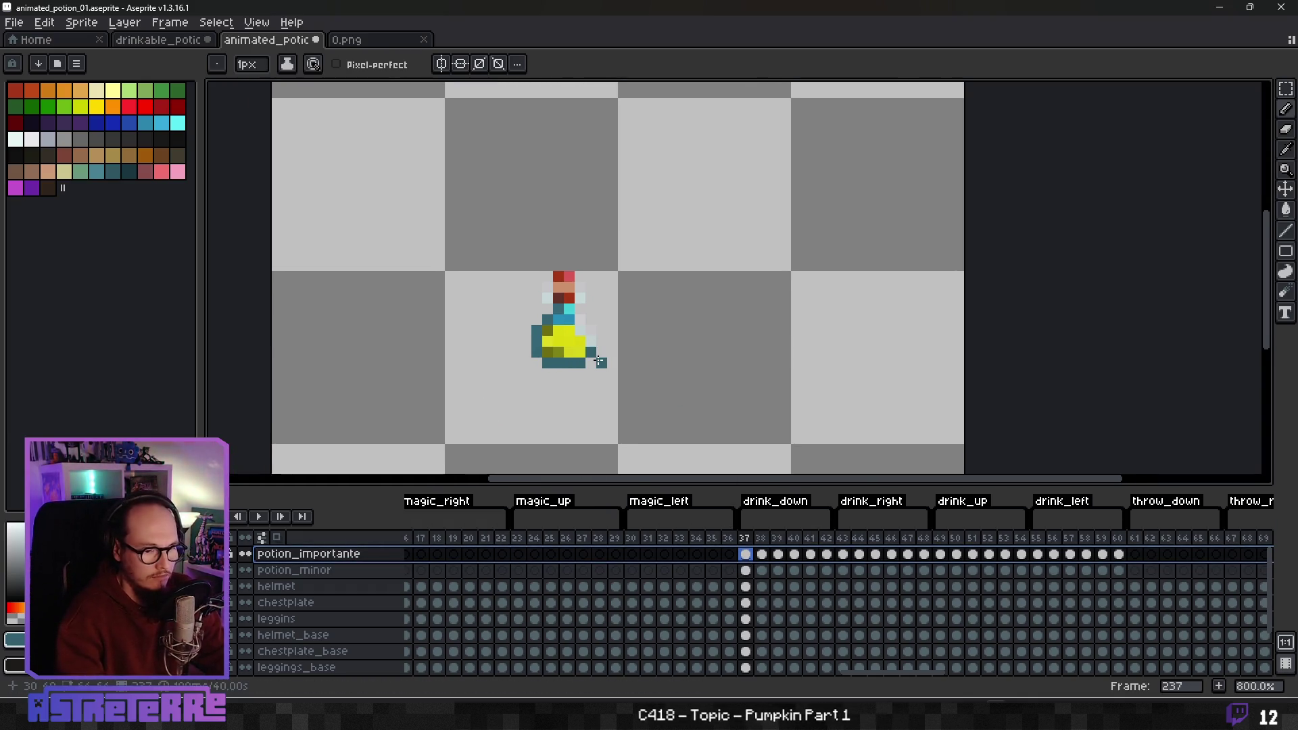
pyautogui.press('Right')
pyautogui.press('Right')
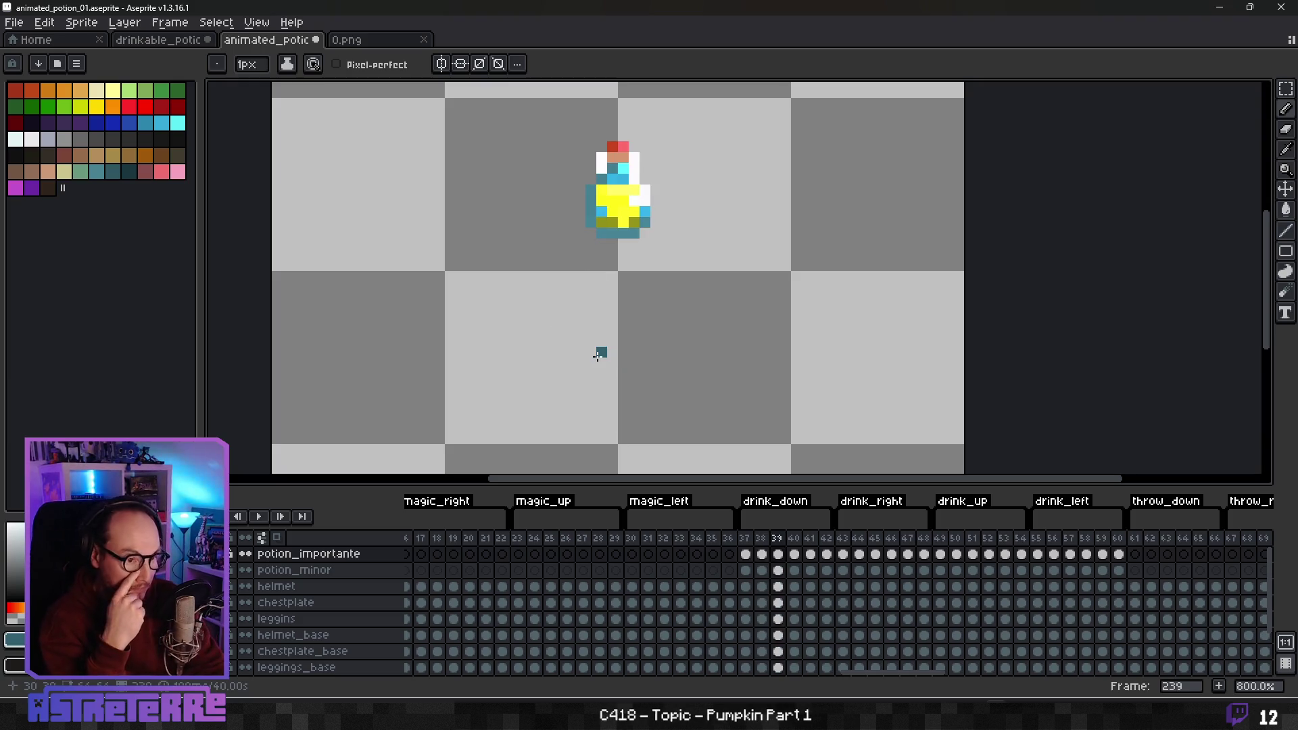
pyautogui.press('Right')
pyautogui.press('Right')
pyautogui.press('Right')
pyautogui.press('Right')
pyautogui.press('Right')
pyautogui.press('Right')
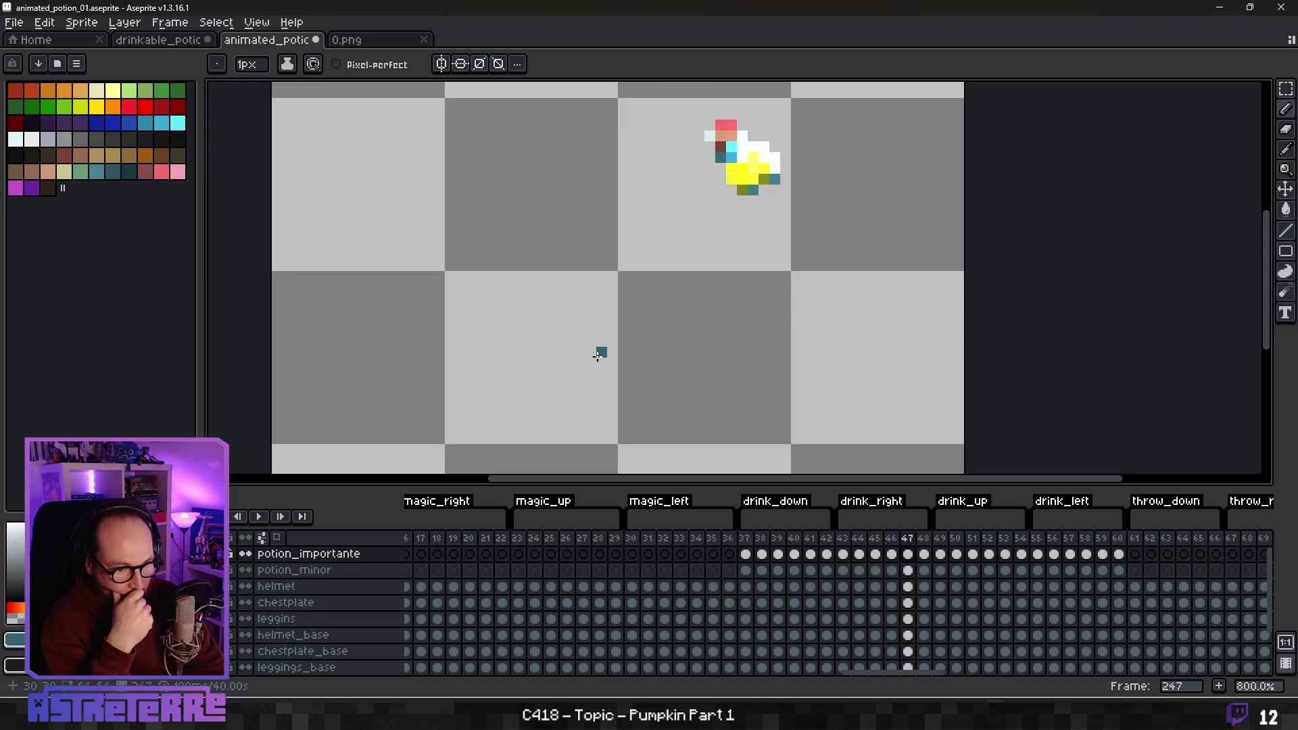
pyautogui.press('Right')
pyautogui.press('Right')
pyautogui.press('Right')
pyautogui.press('Right')
pyautogui.press('Right')
pyautogui.press('Right')
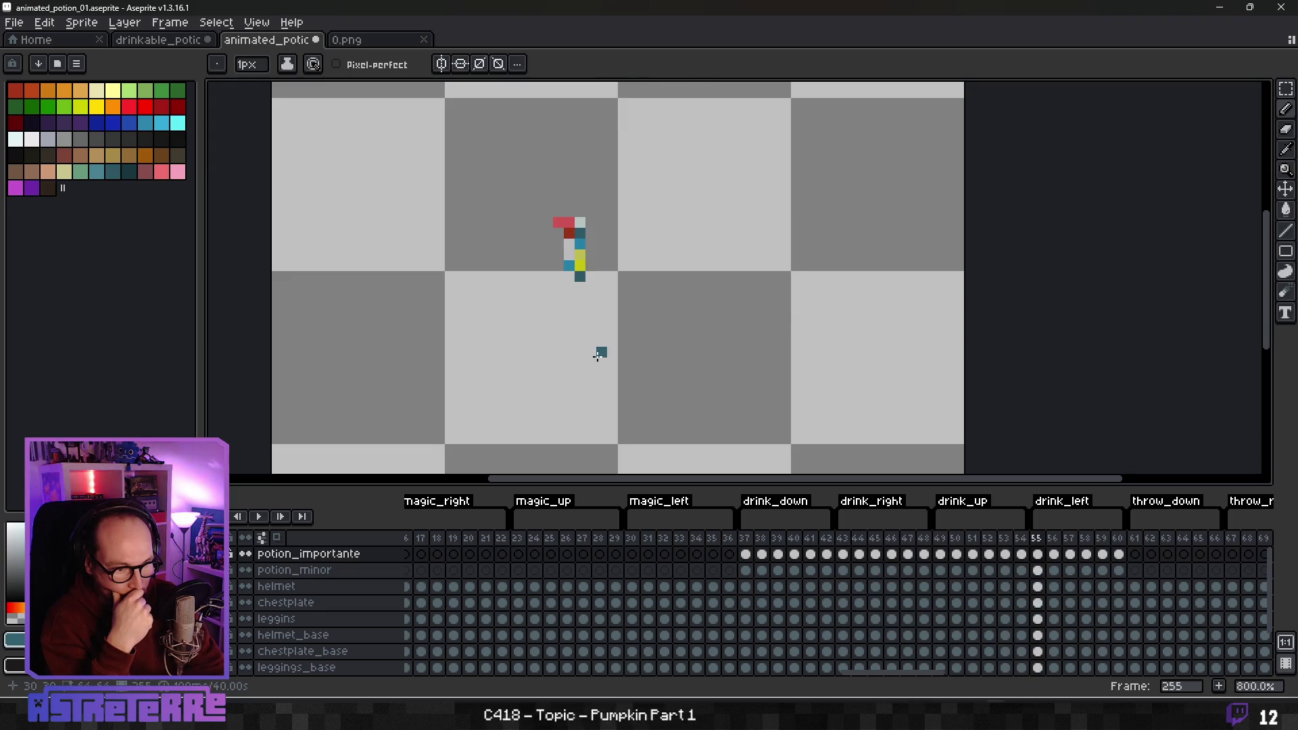
pyautogui.press('Left')
pyautogui.press('Left')
pyautogui.press('Left')
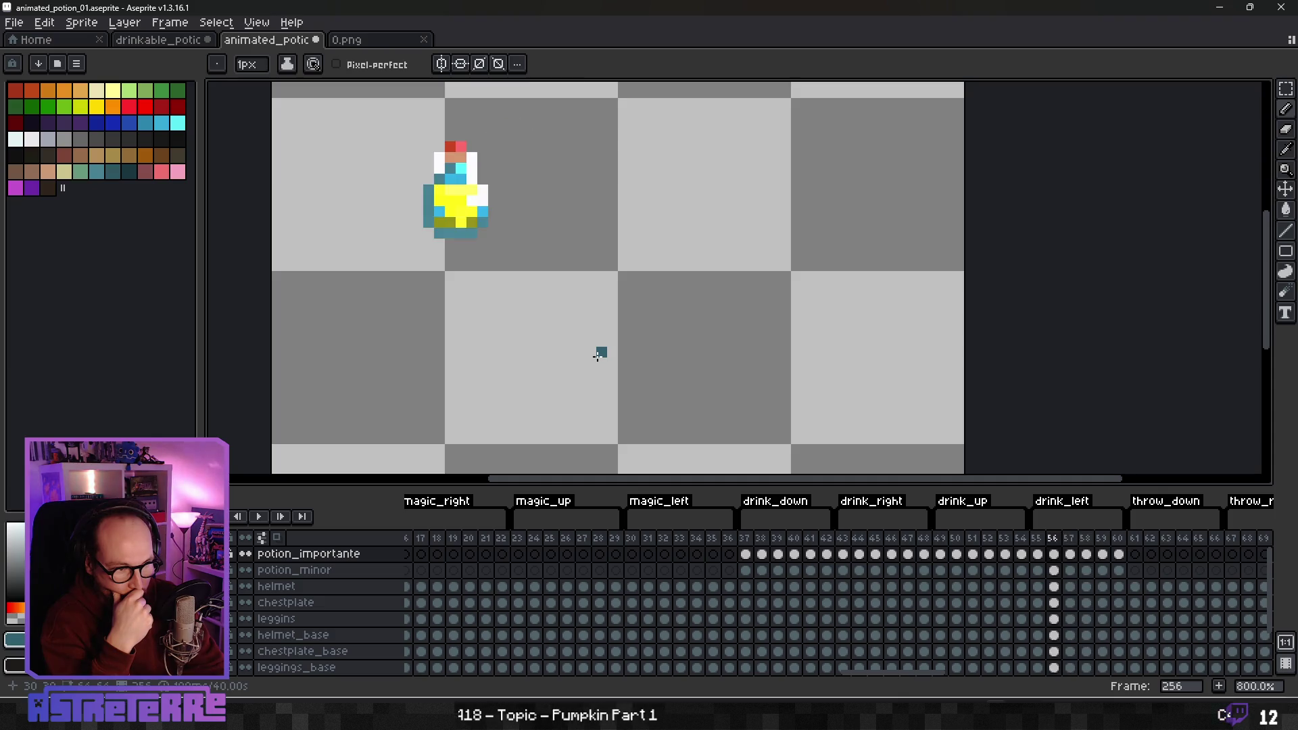
pyautogui.press('Left')
pyautogui.press('Left')
pyautogui.press('Left')
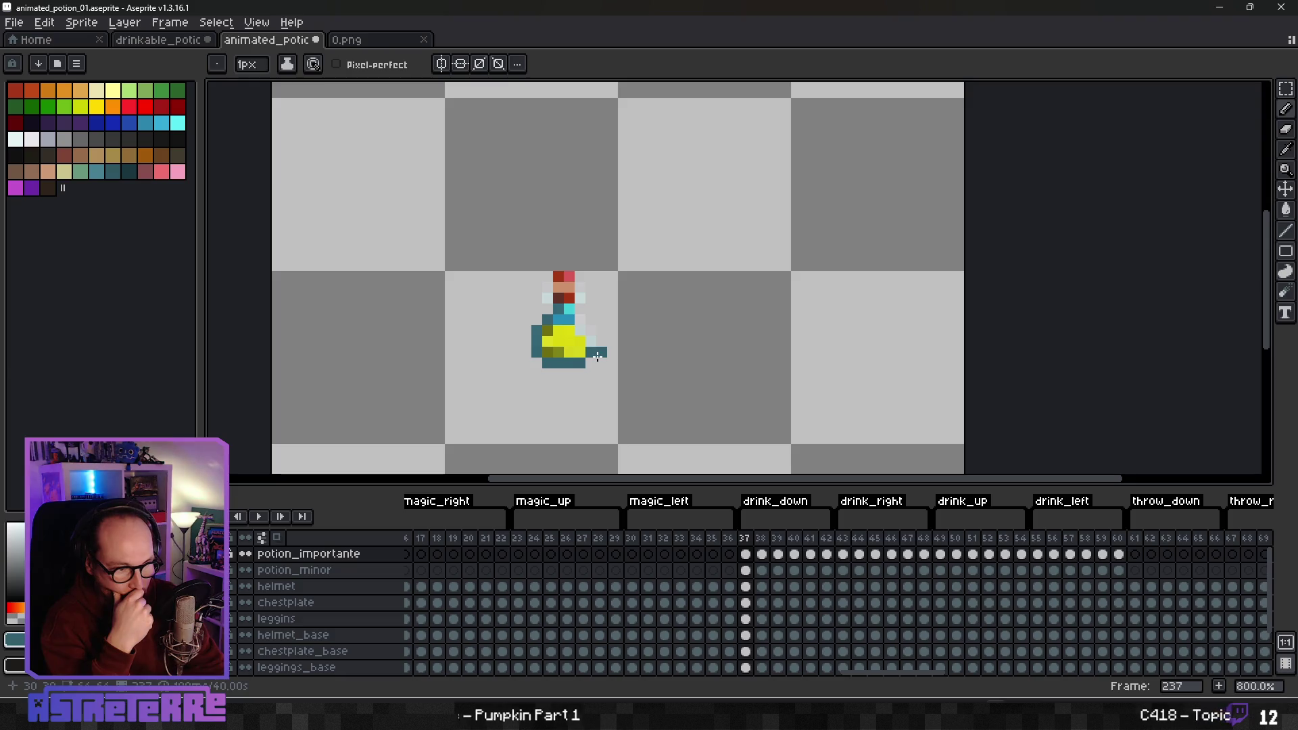
pyautogui.press('Right')
pyautogui.press('Right')
pyautogui.press('Right')
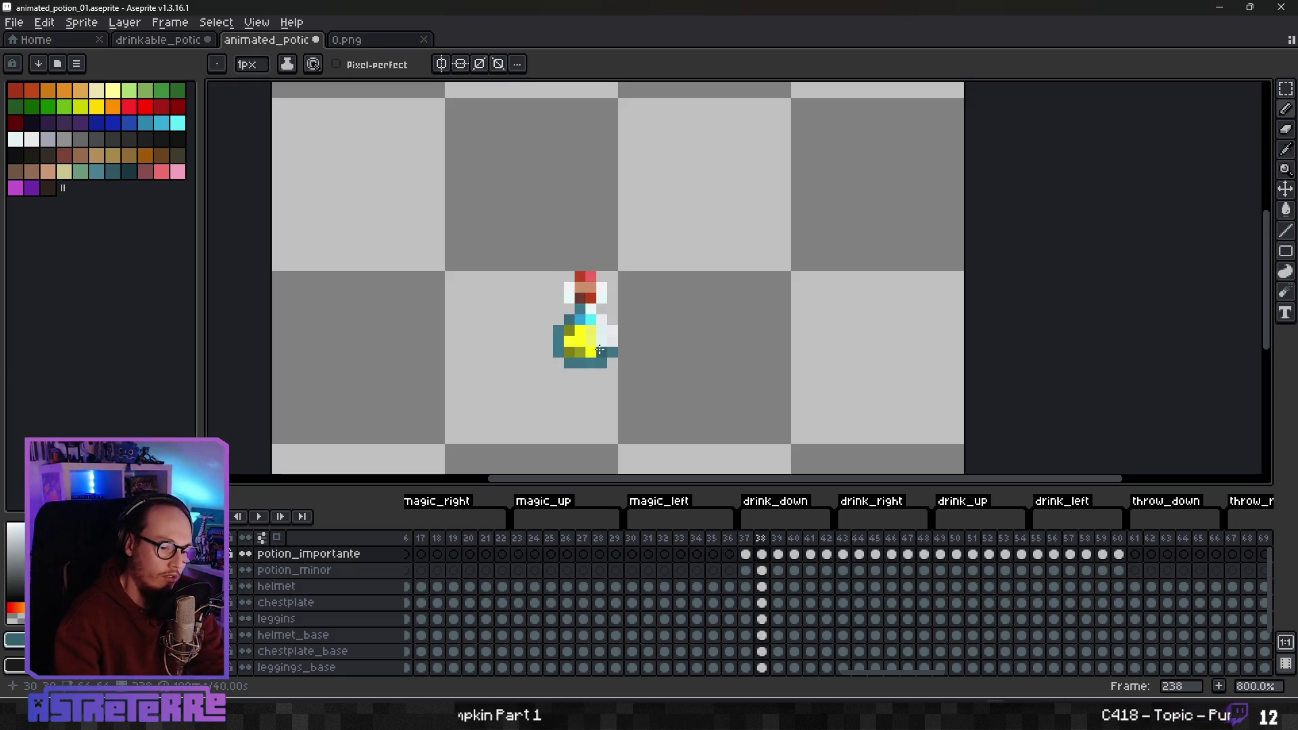
pyautogui.press('Left')
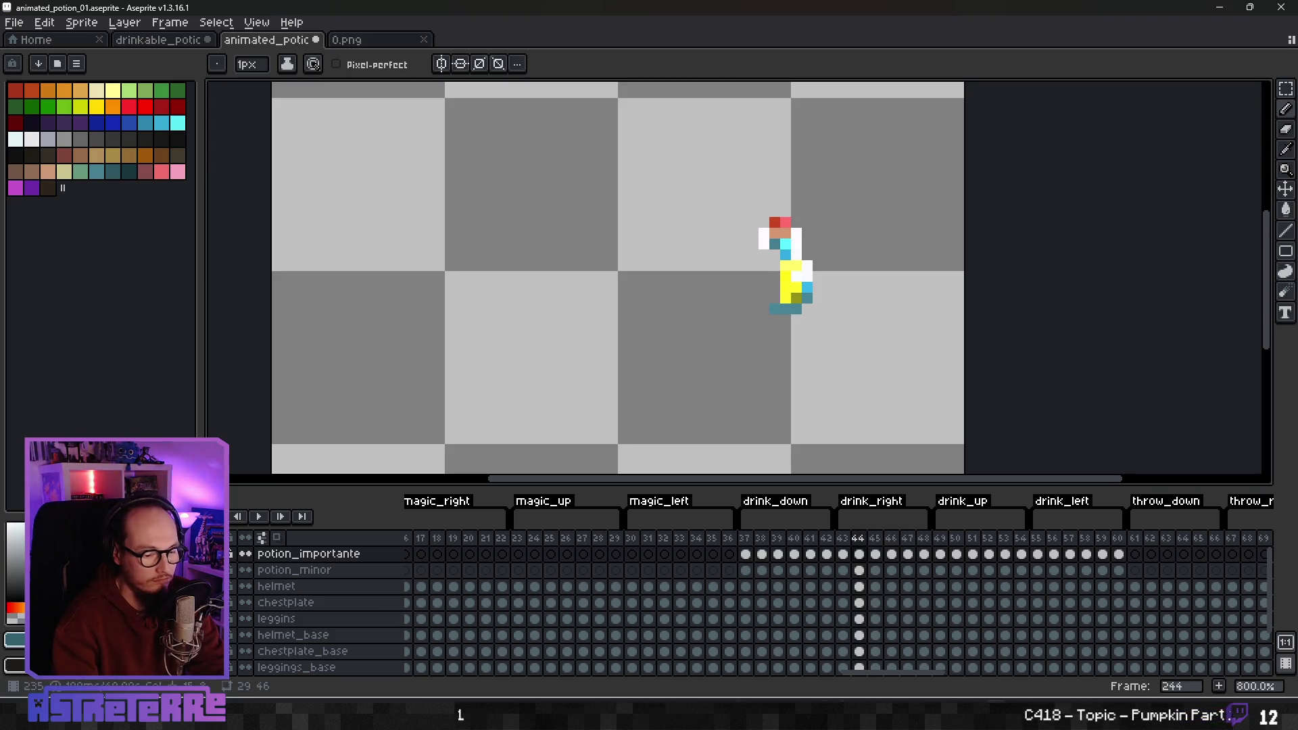
pyautogui.moveTo(628, 719)
pyautogui.click(629, 647)
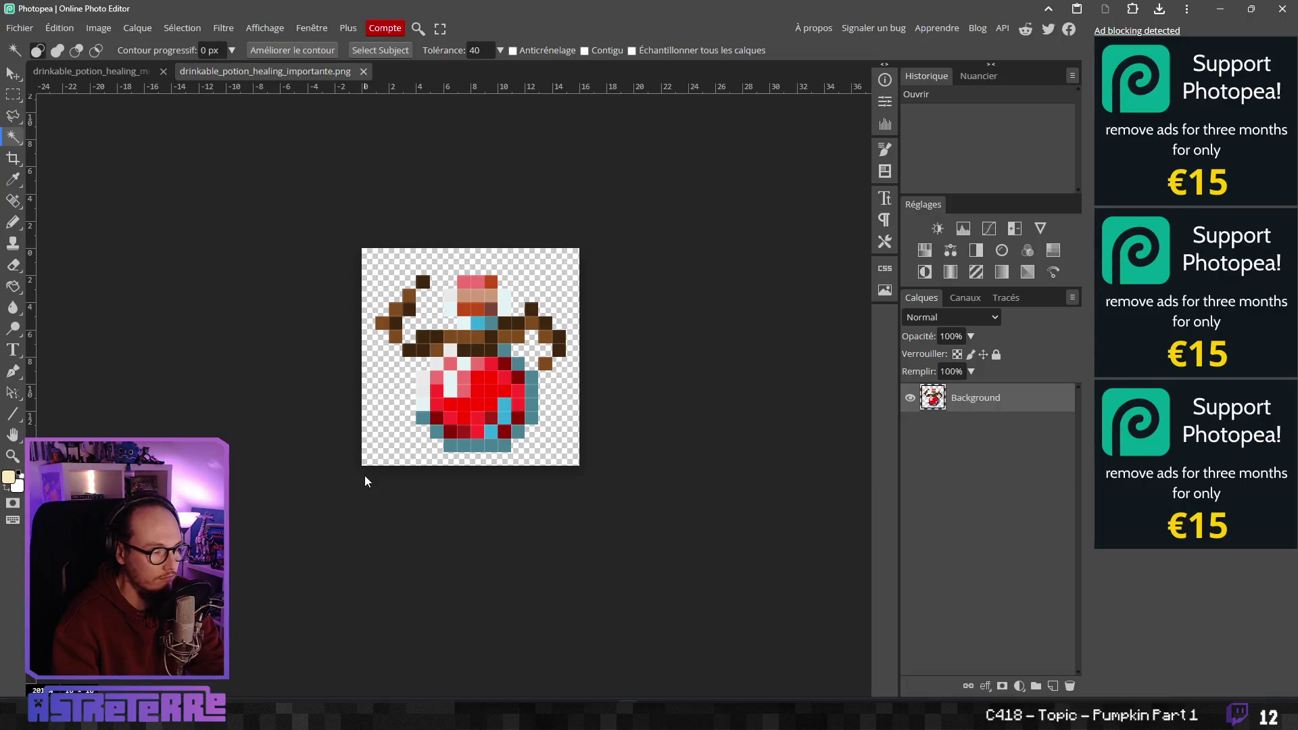
# Open animated_potion_minor_01.psd from Ressources graphiques > JDR Astreterre > Animated sprites
pyautogui.click(33, 29)
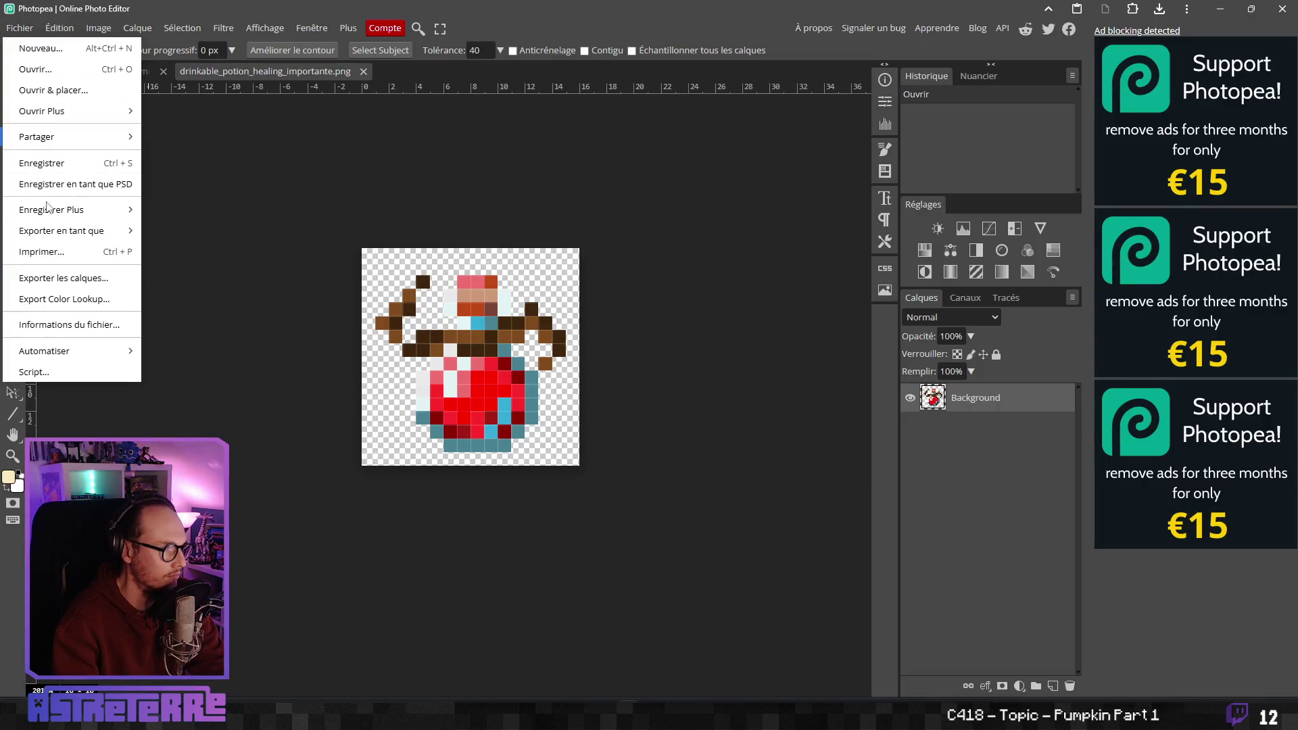
pyautogui.click(71, 87)
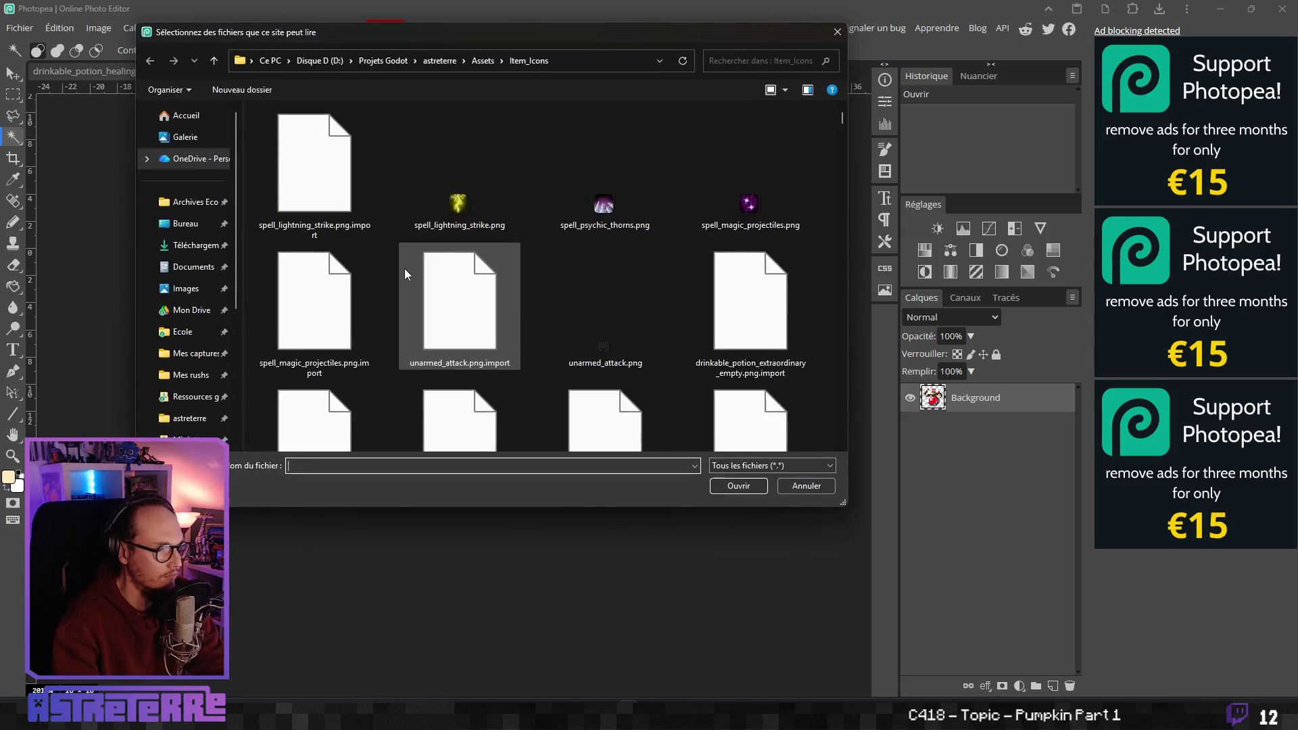
pyautogui.scroll(-1, 175, 372)
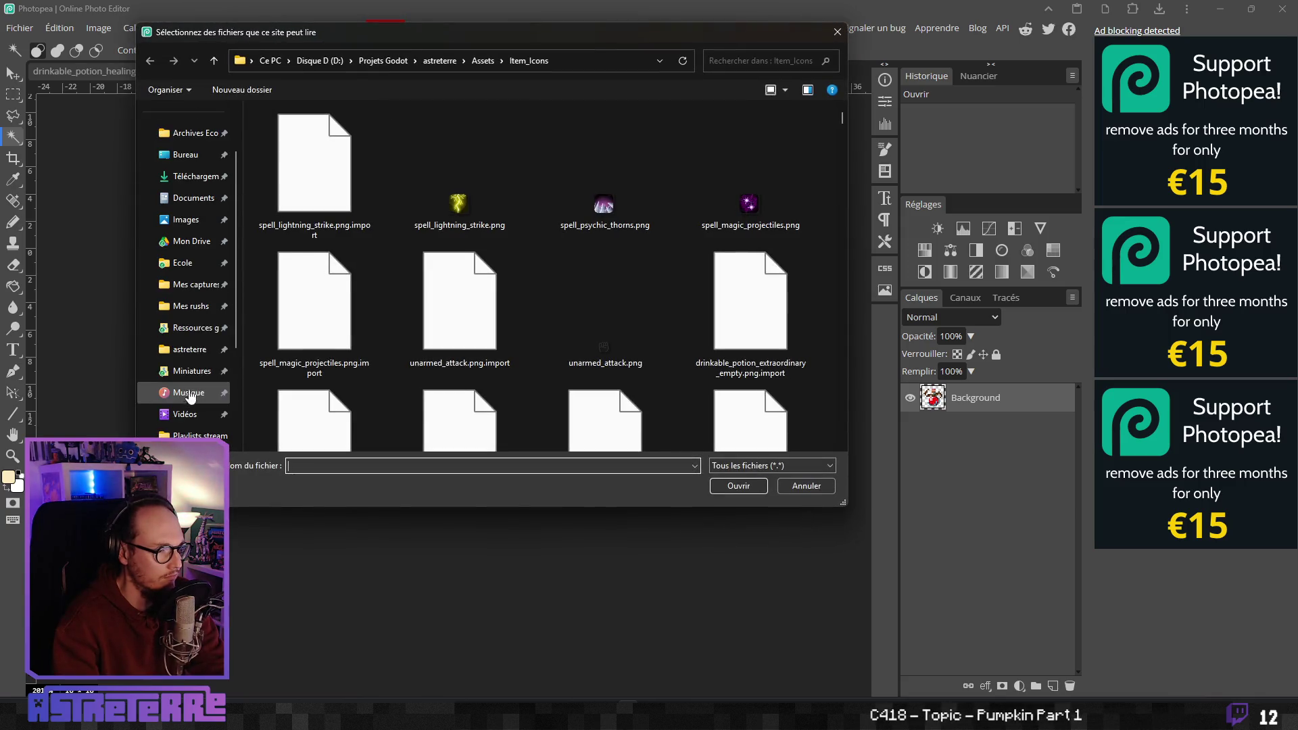
pyautogui.click(169, 328)
pyautogui.doubleClick(294, 148)
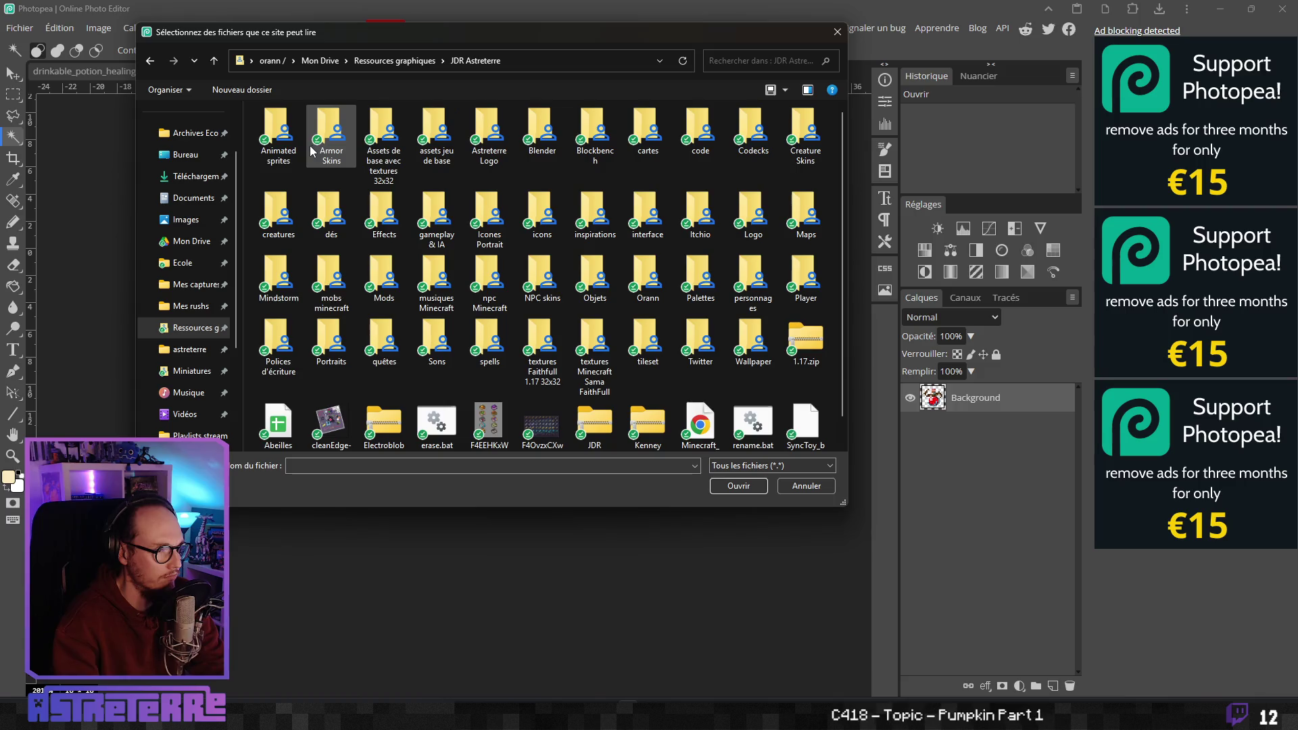
pyautogui.doubleClick(291, 137)
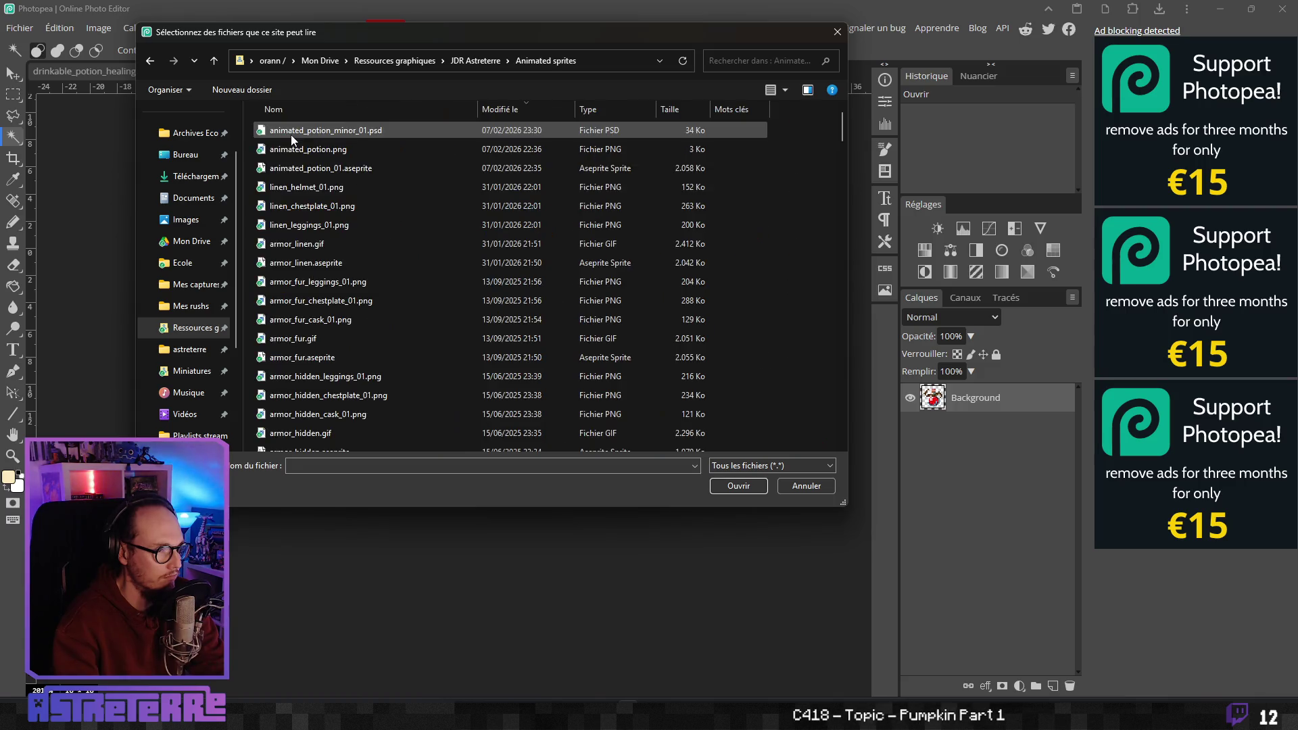
pyautogui.click(291, 136)
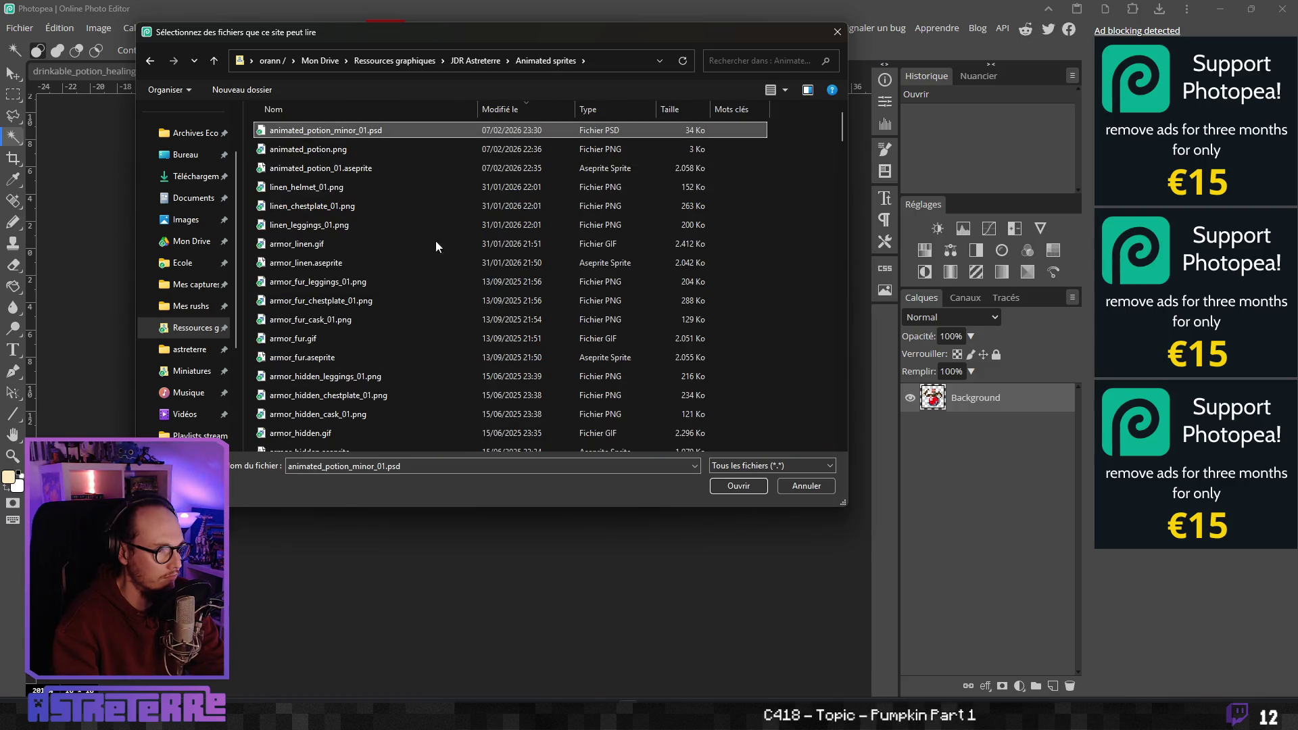
pyautogui.click(720, 485)
pyautogui.click(721, 485)
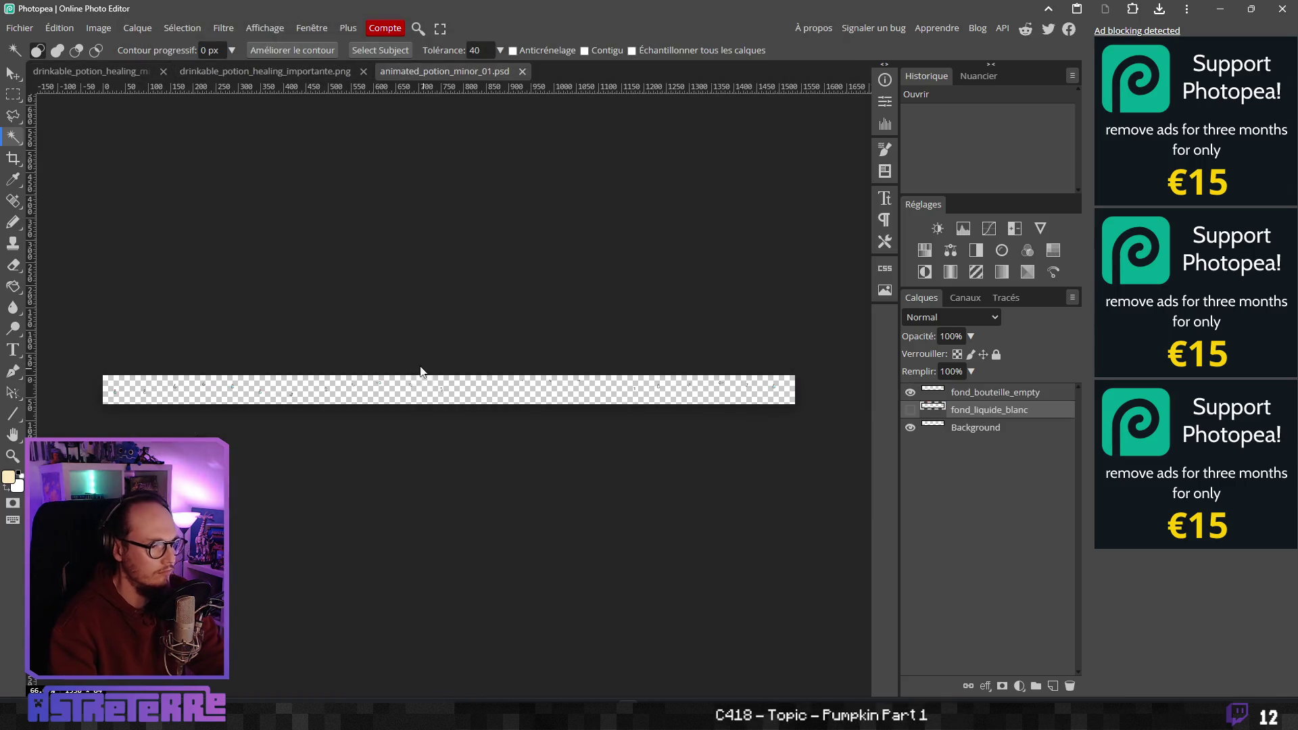
# Select the fond_bouteille_empty layer in the Layers panel
pyautogui.scroll(10, 108, 387)
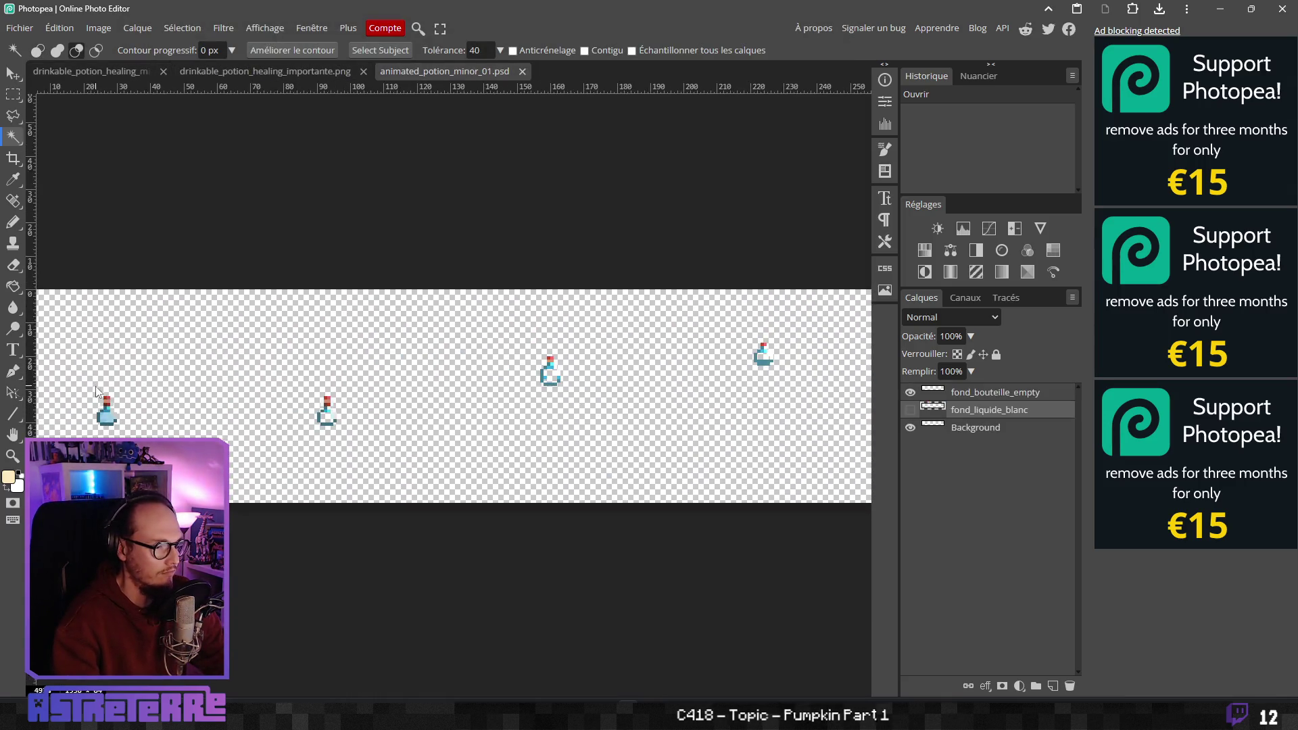
pyautogui.scroll(1, 305, 384)
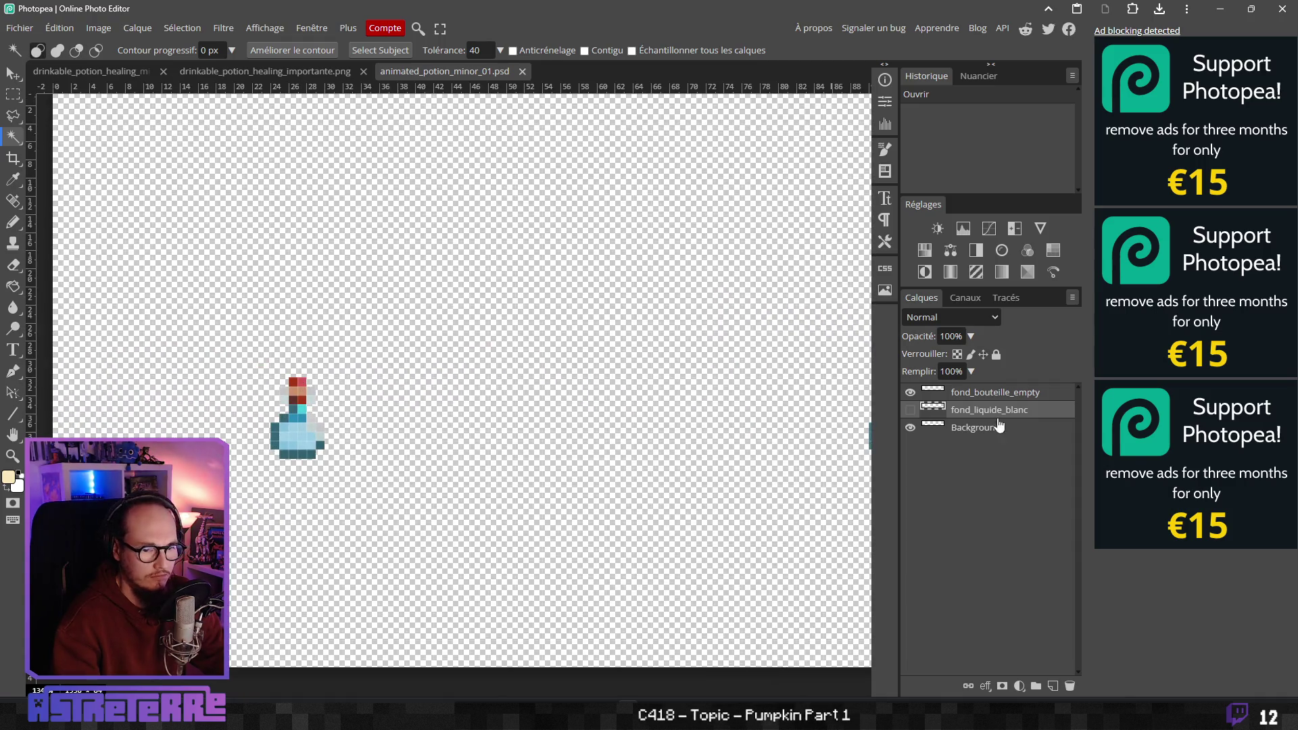
pyautogui.click(974, 430)
pyautogui.rightClick(974, 430)
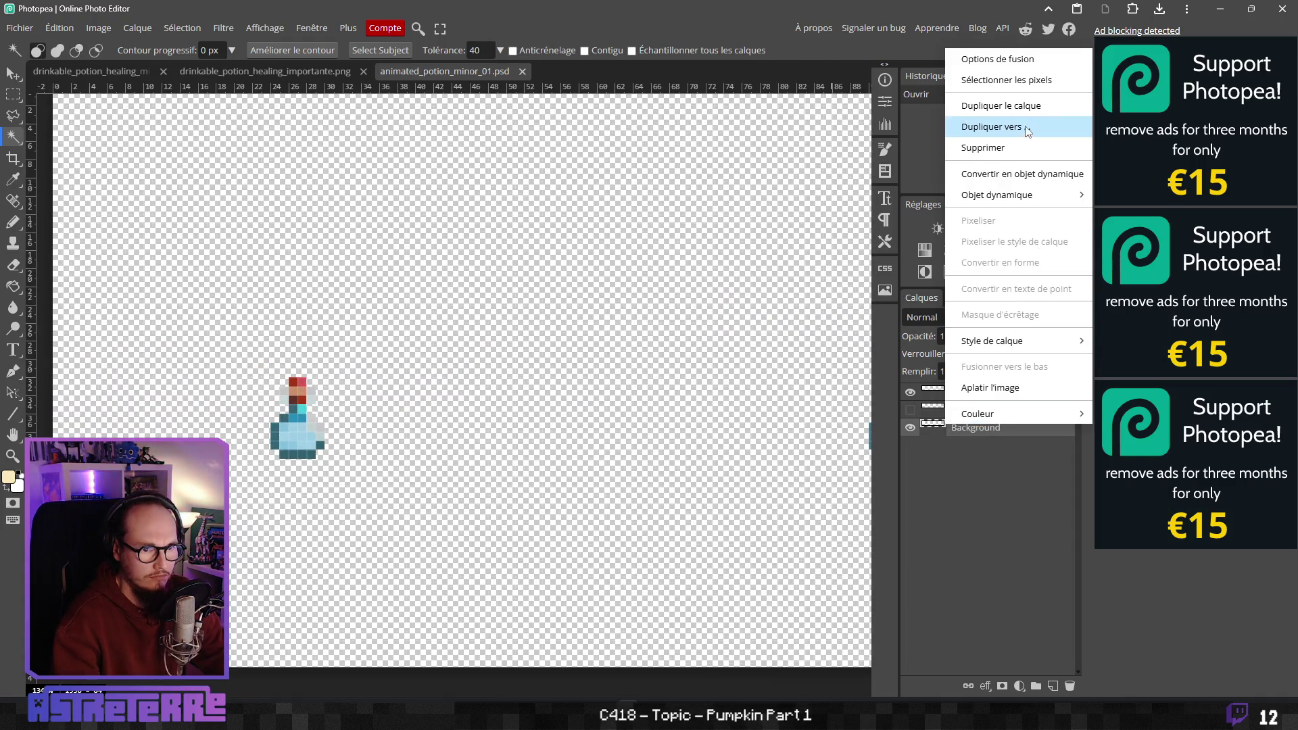
pyautogui.click(972, 443)
pyautogui.click(972, 394)
pyautogui.rightClick(972, 393)
pyautogui.click(1040, 623)
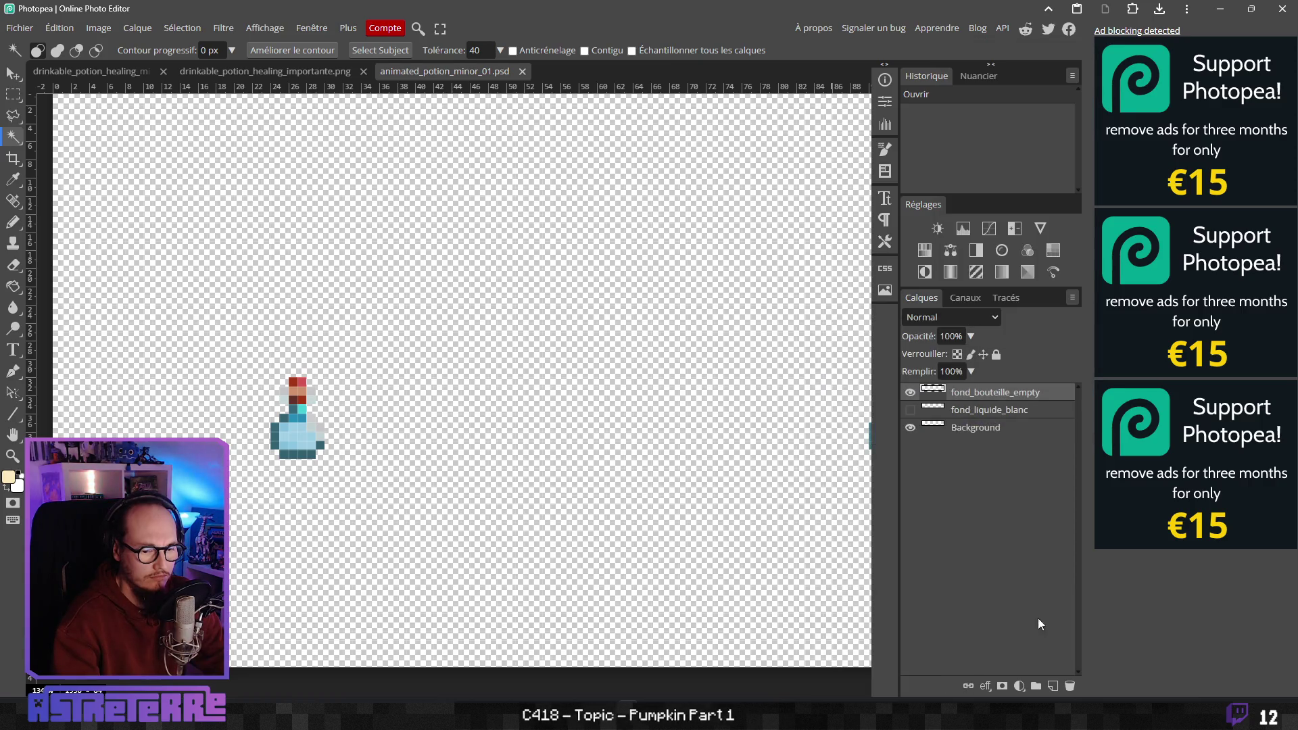
# Add a new layer above fond_bouteille_empty and name it ficelle
pyautogui.click(1051, 686)
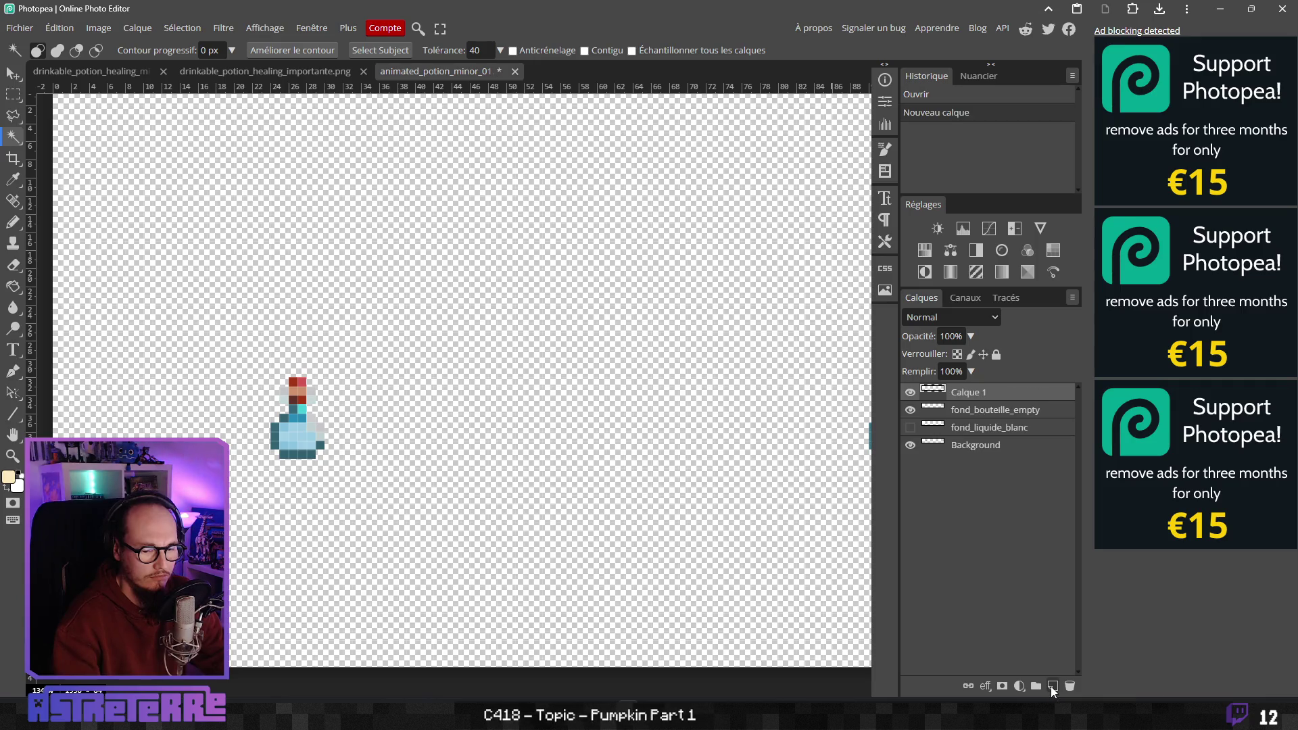
pyautogui.doubleClick(971, 393)
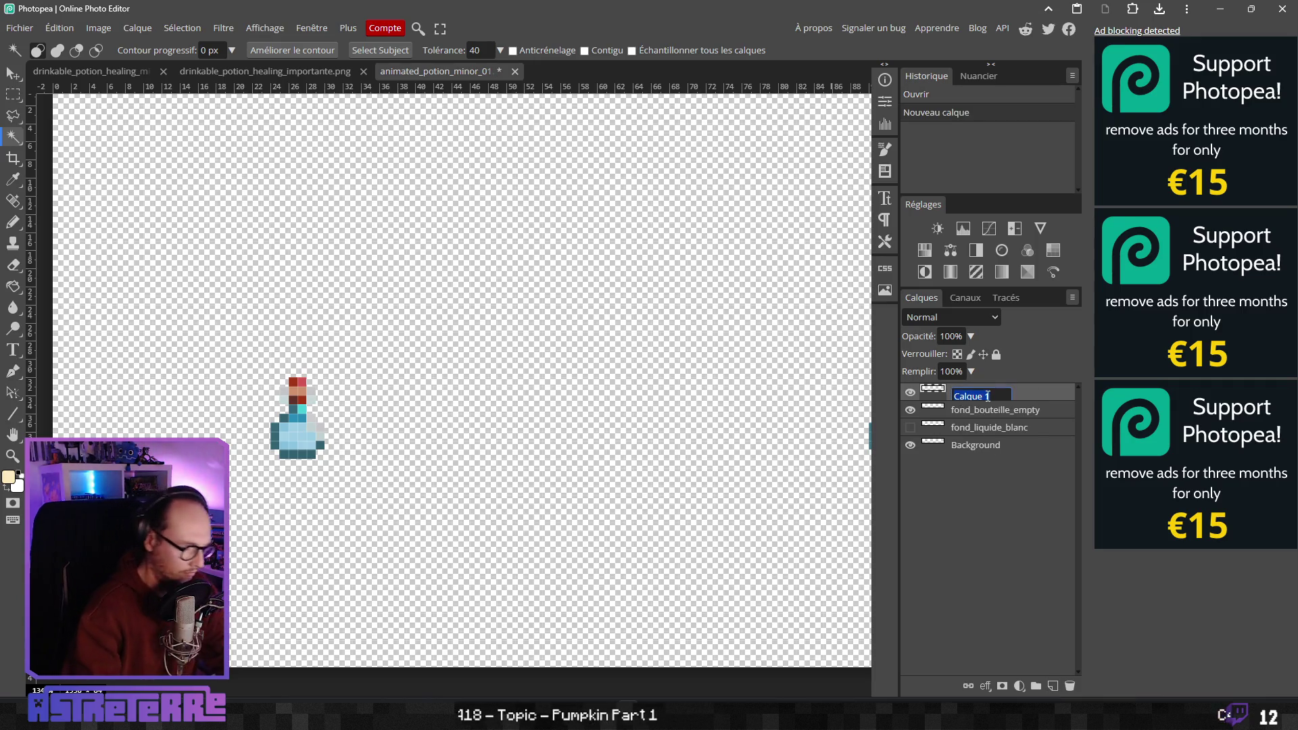
pyautogui.write('f')
pyautogui.press('Return')
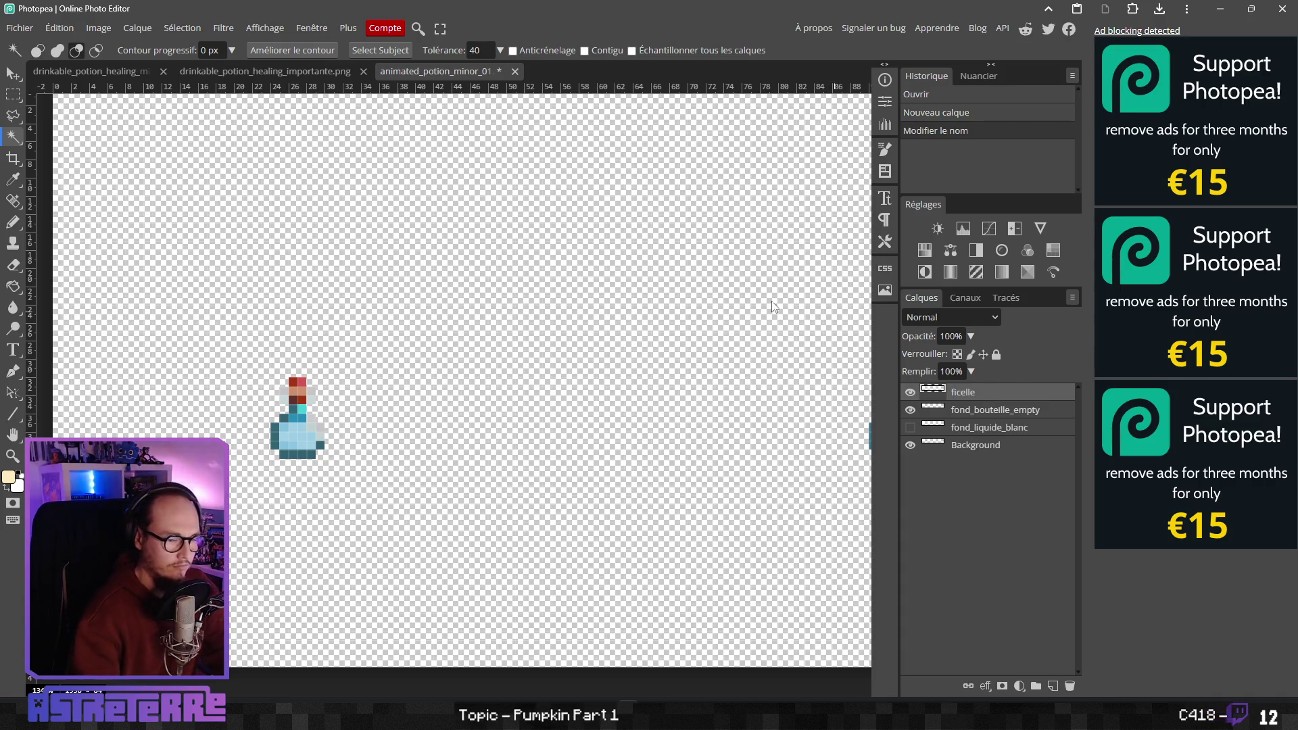
pyautogui.hotkey('alt', 'Tab')
pyautogui.hotkey('alt', 'Tab')
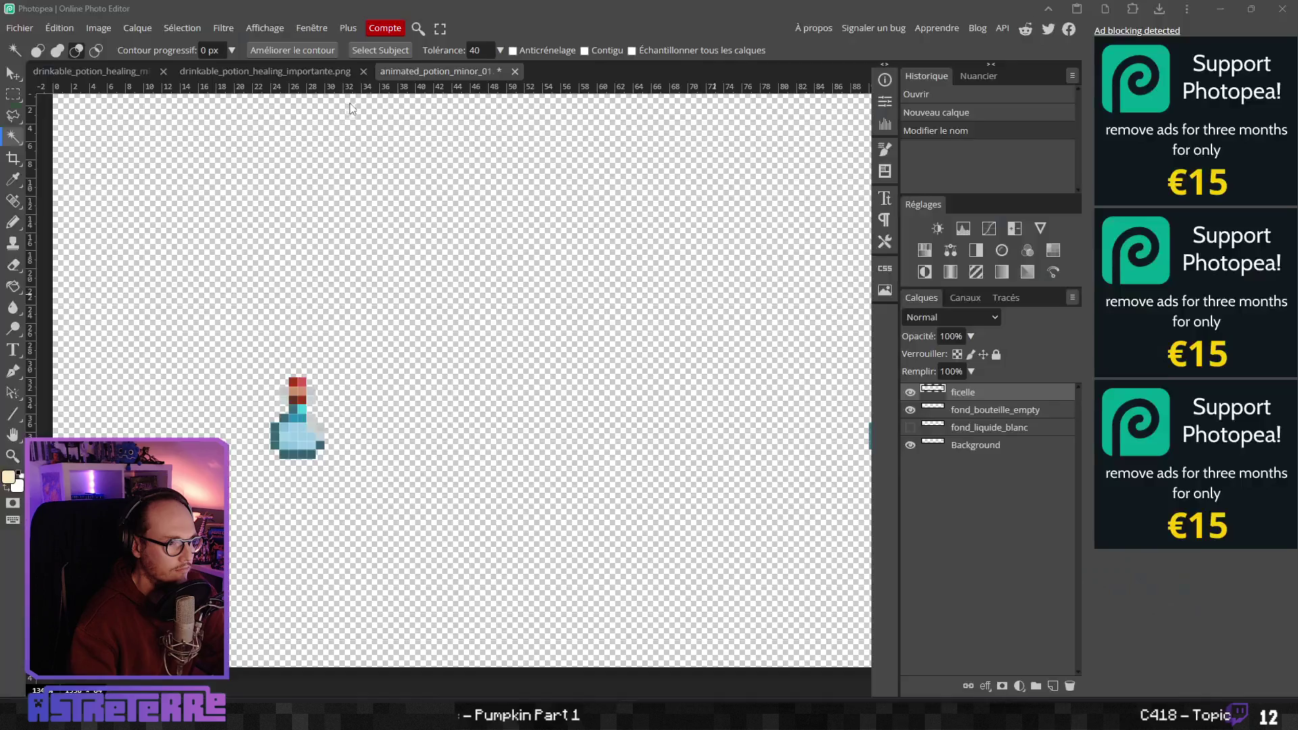
# Sample browns from the red healing potion and paint dark and light brown swatches
pyautogui.click(128, 71)
pyautogui.click(265, 71)
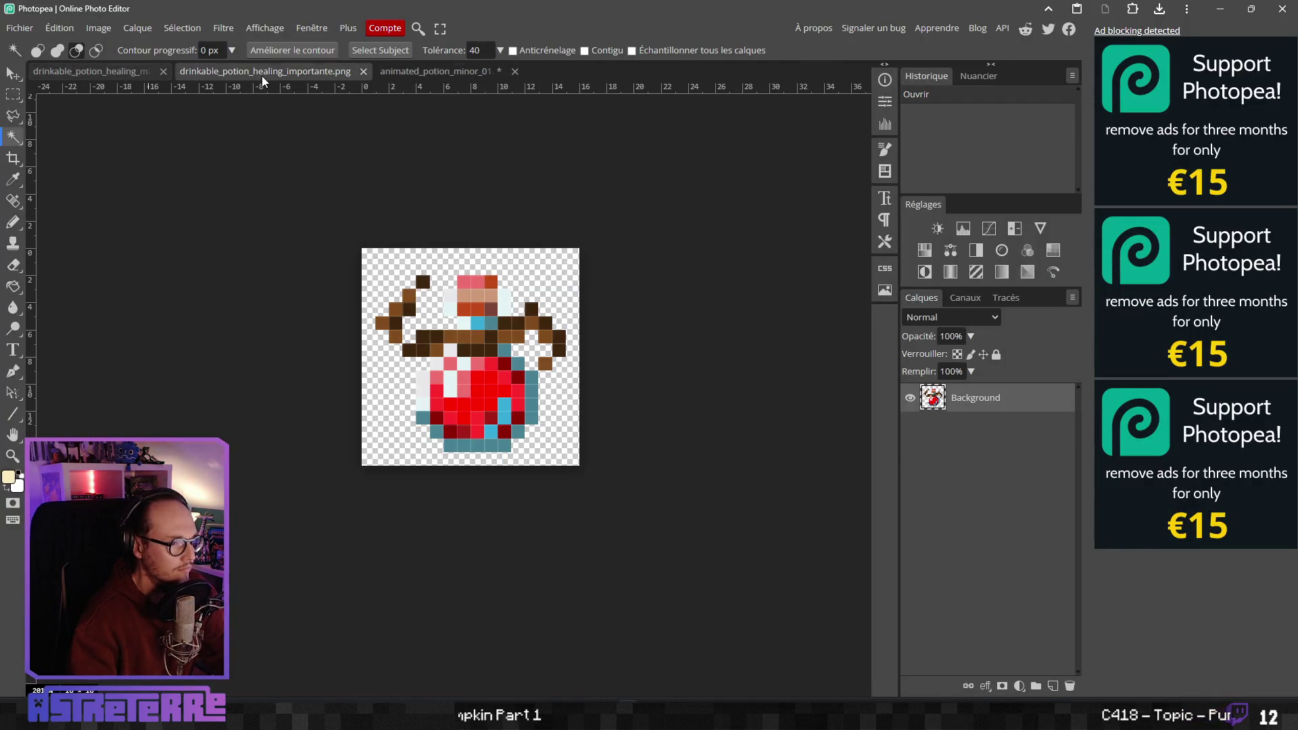
pyautogui.scroll(1, 427, 342)
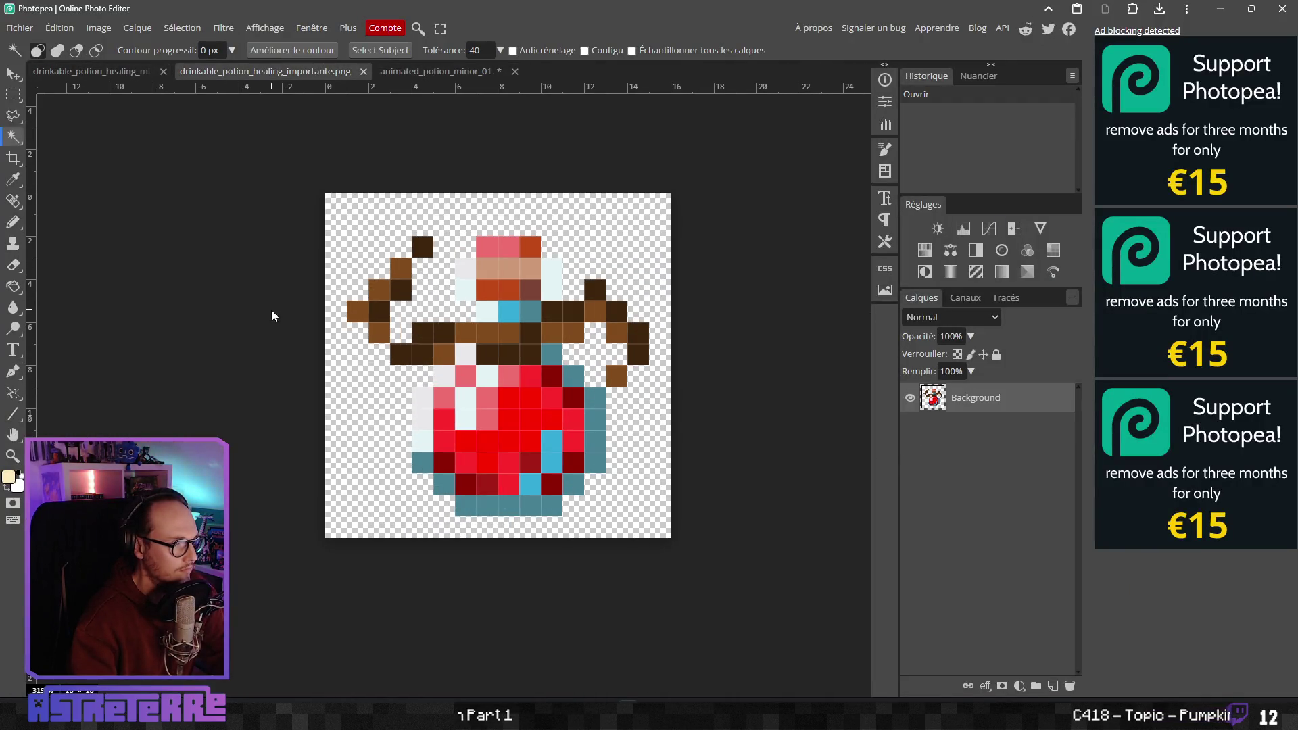
pyautogui.click(22, 232)
pyautogui.keyDown('alt'); pyautogui.click(510, 336); pyautogui.keyUp('alt')
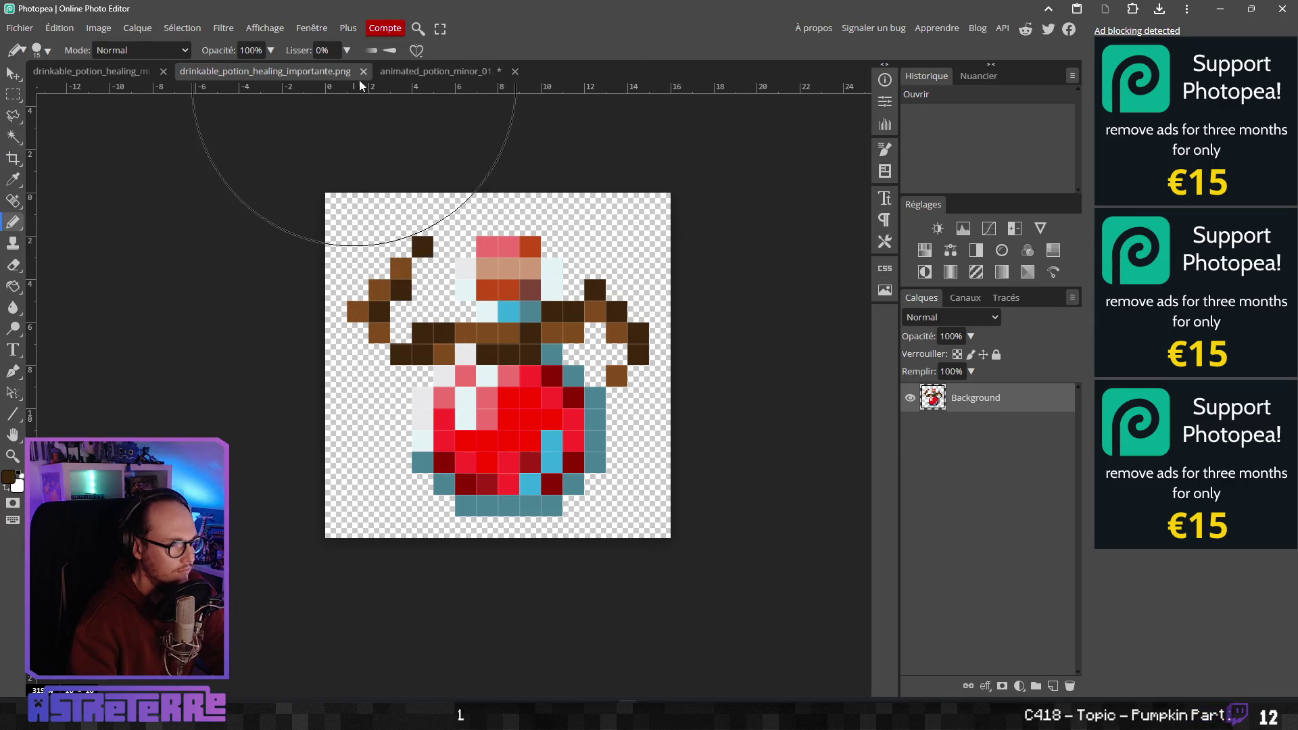
pyautogui.click(434, 71)
pyautogui.click(139, 227)
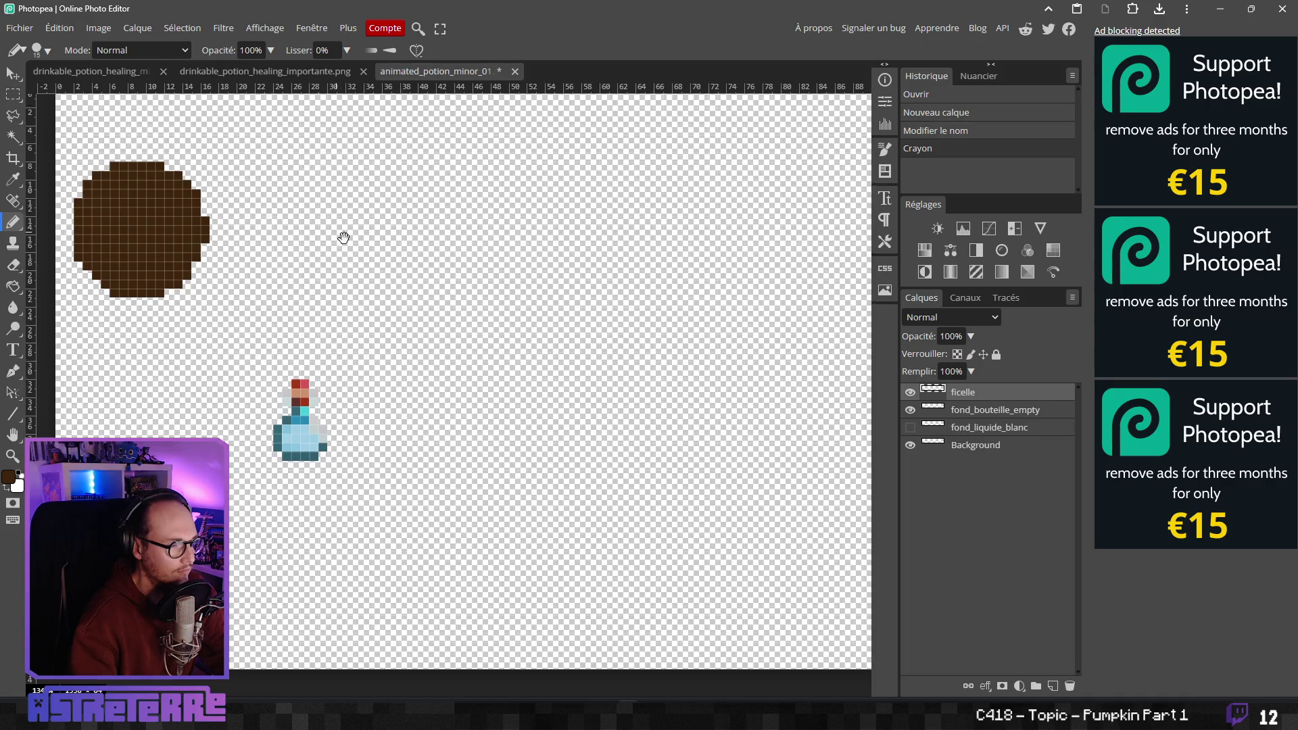
pyautogui.moveTo(342, 237); pyautogui.dragTo(406, 264)
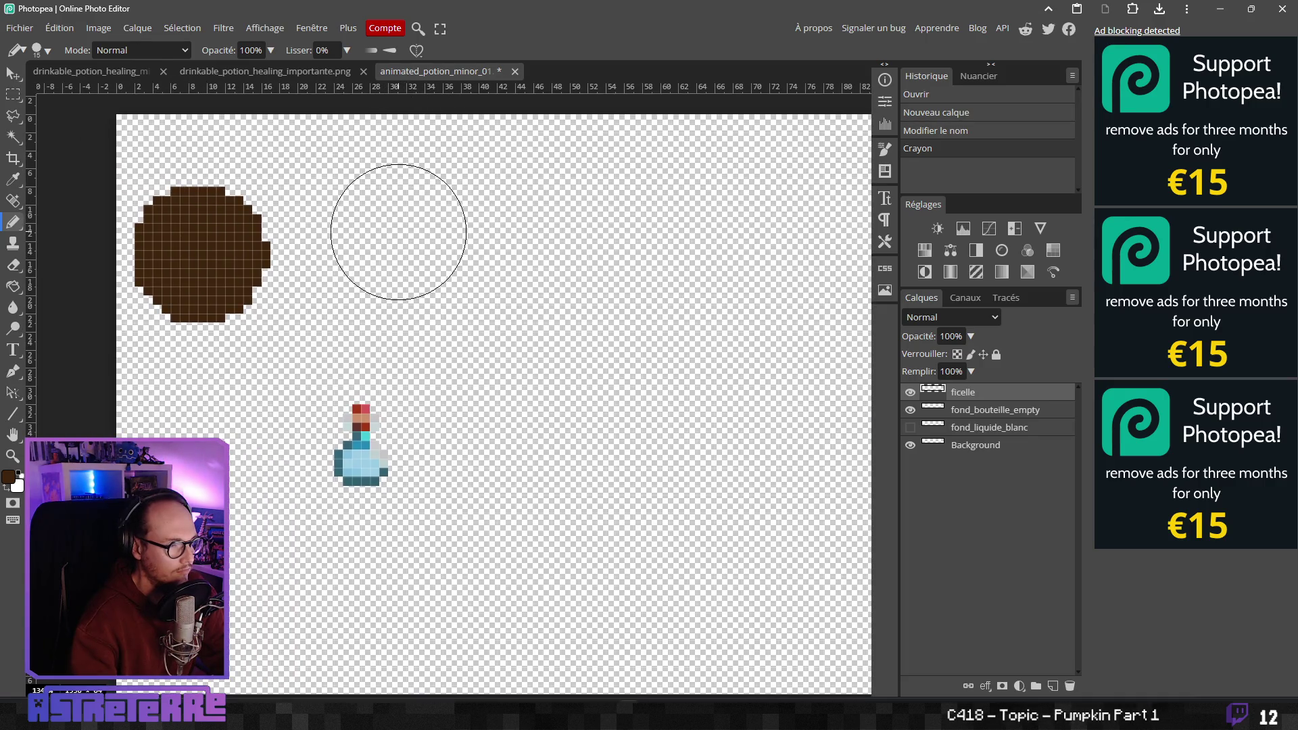
pyautogui.click(270, 71)
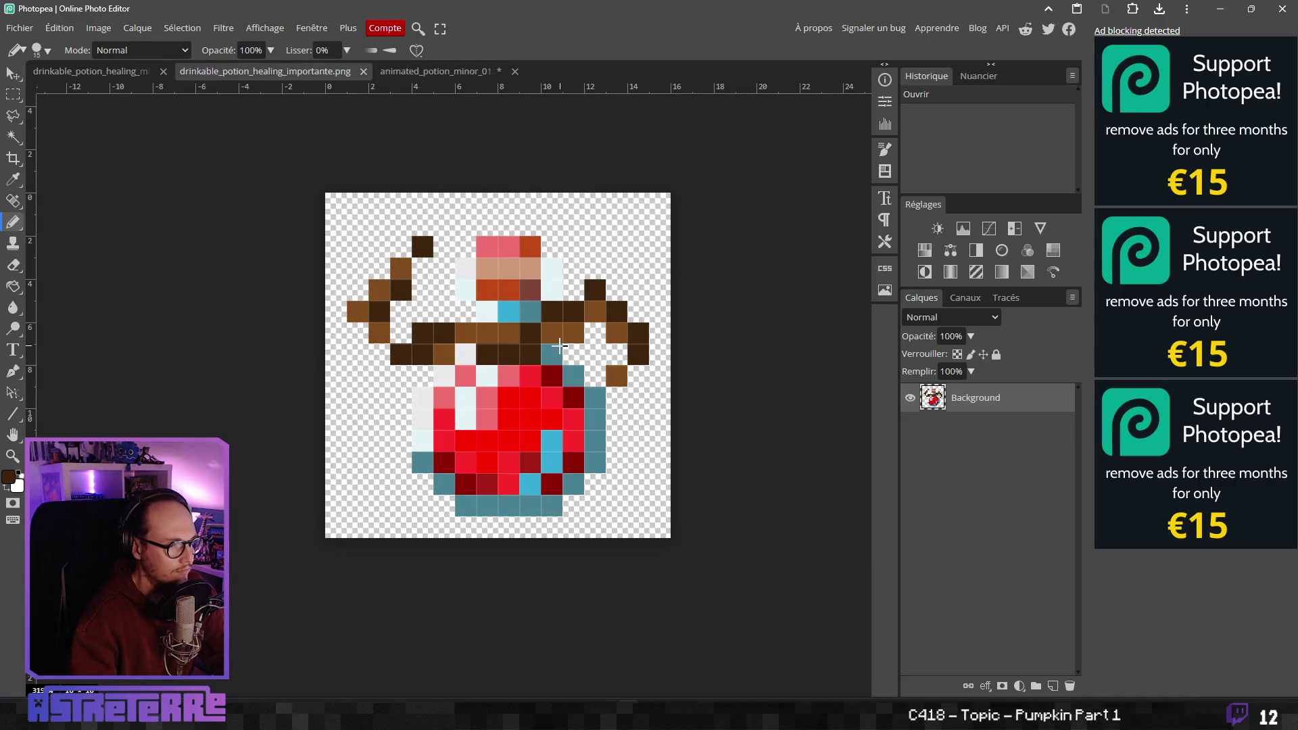
pyautogui.click(434, 71)
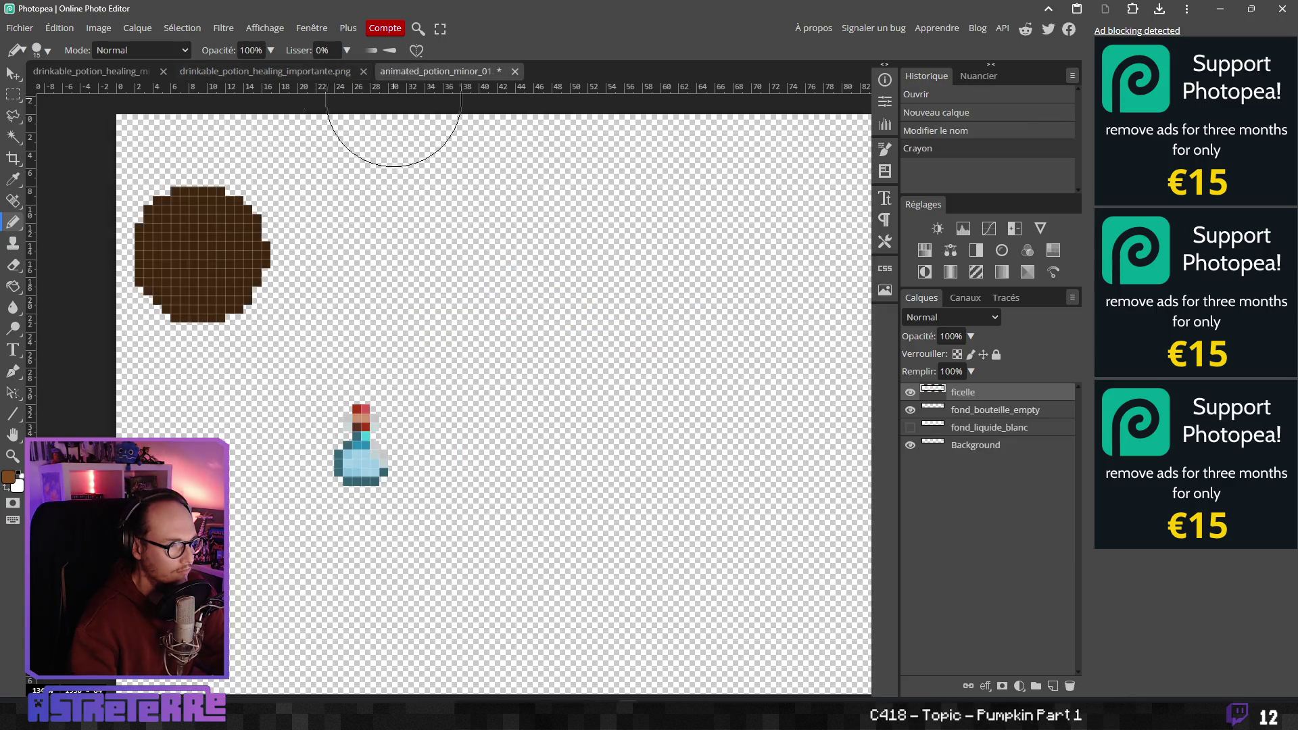
pyautogui.click(201, 348)
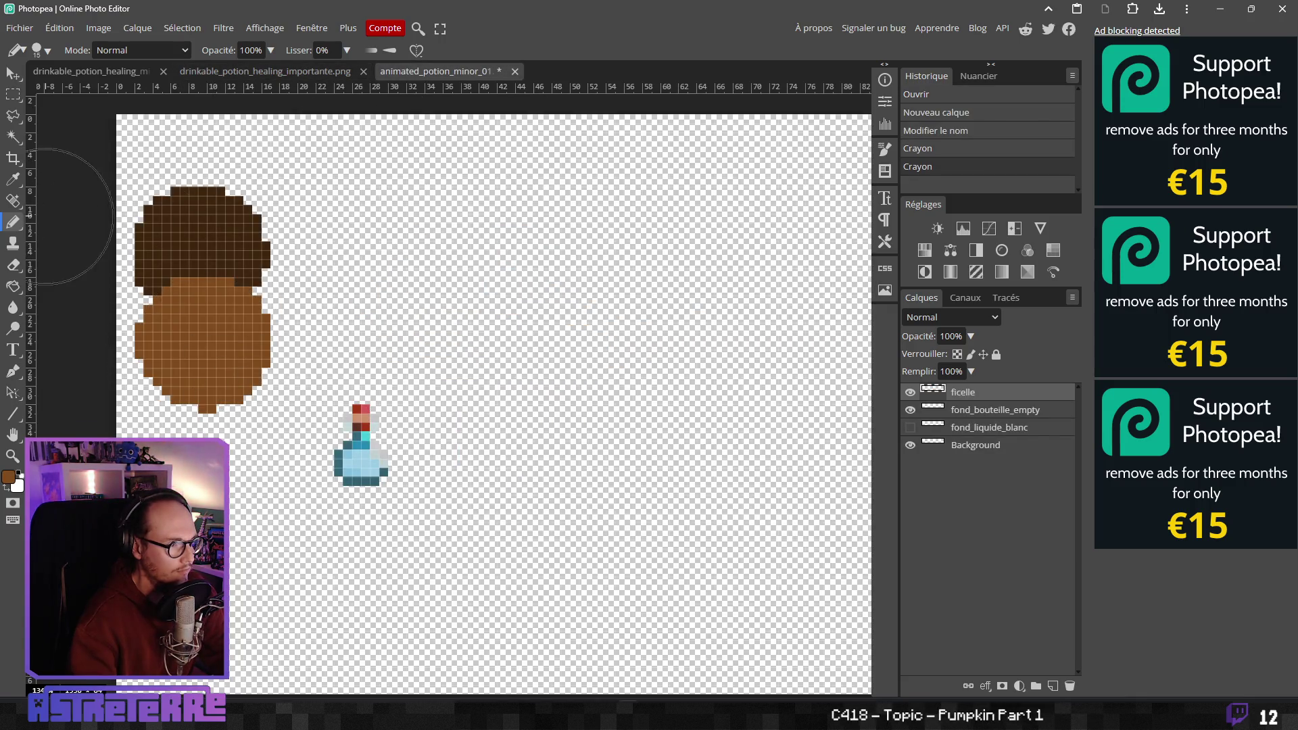
# Set the Pencil size to 1 px and bring the bottle neck into view
pyautogui.click(49, 52)
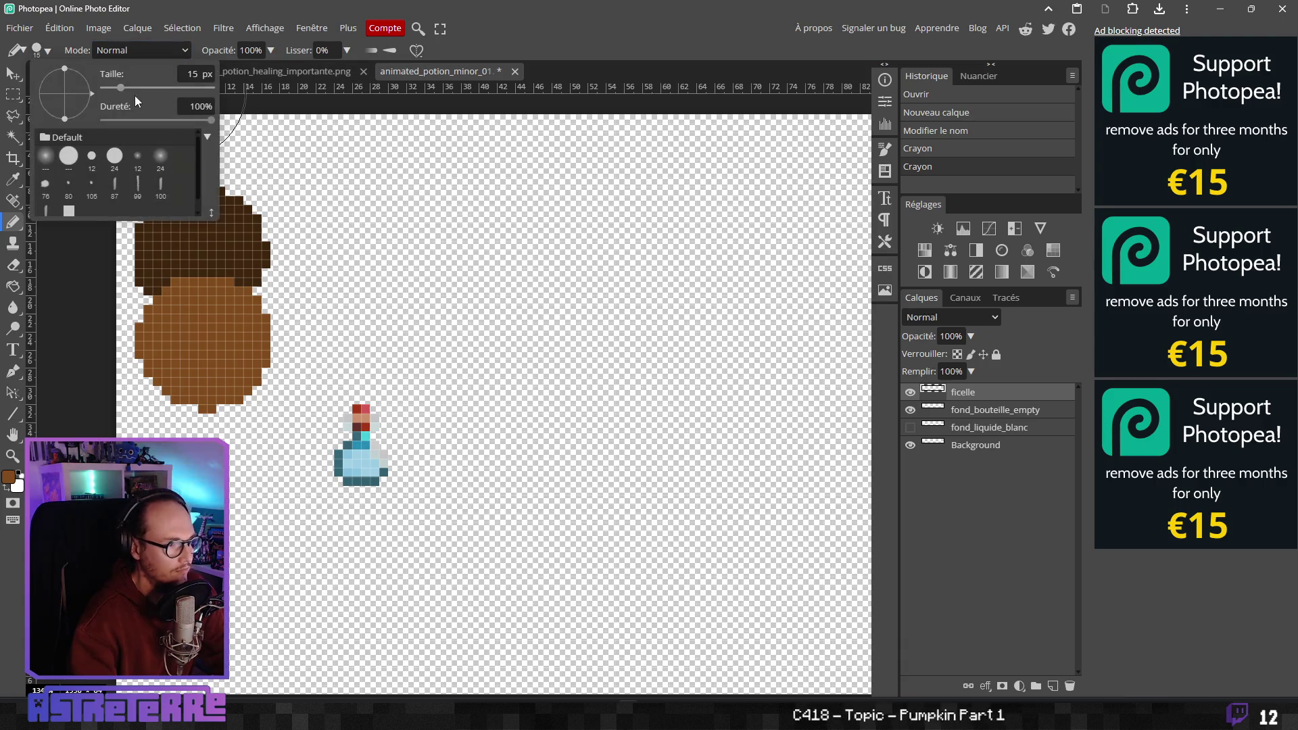
pyautogui.moveTo(125, 86); pyautogui.dragTo(103, 88)
pyautogui.moveTo(348, 298); pyautogui.dragTo(428, 281)
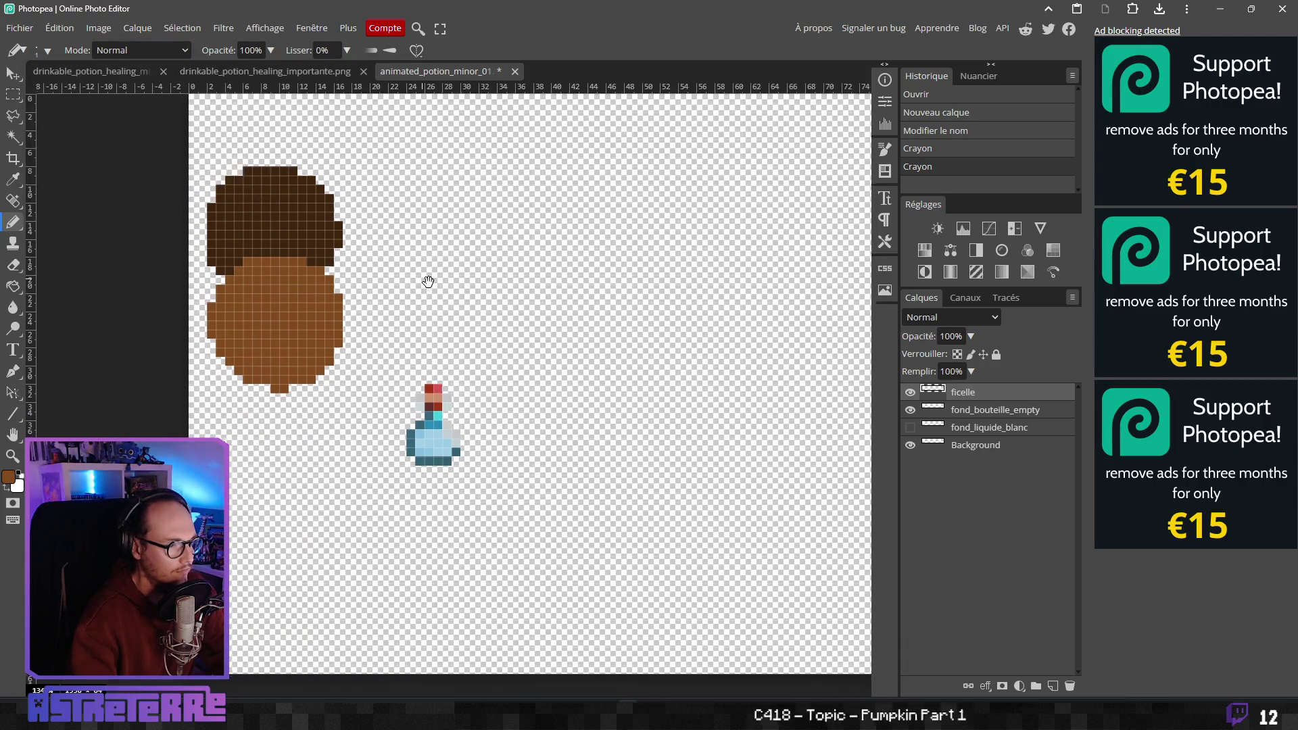
pyautogui.scroll(-1, 448, 414)
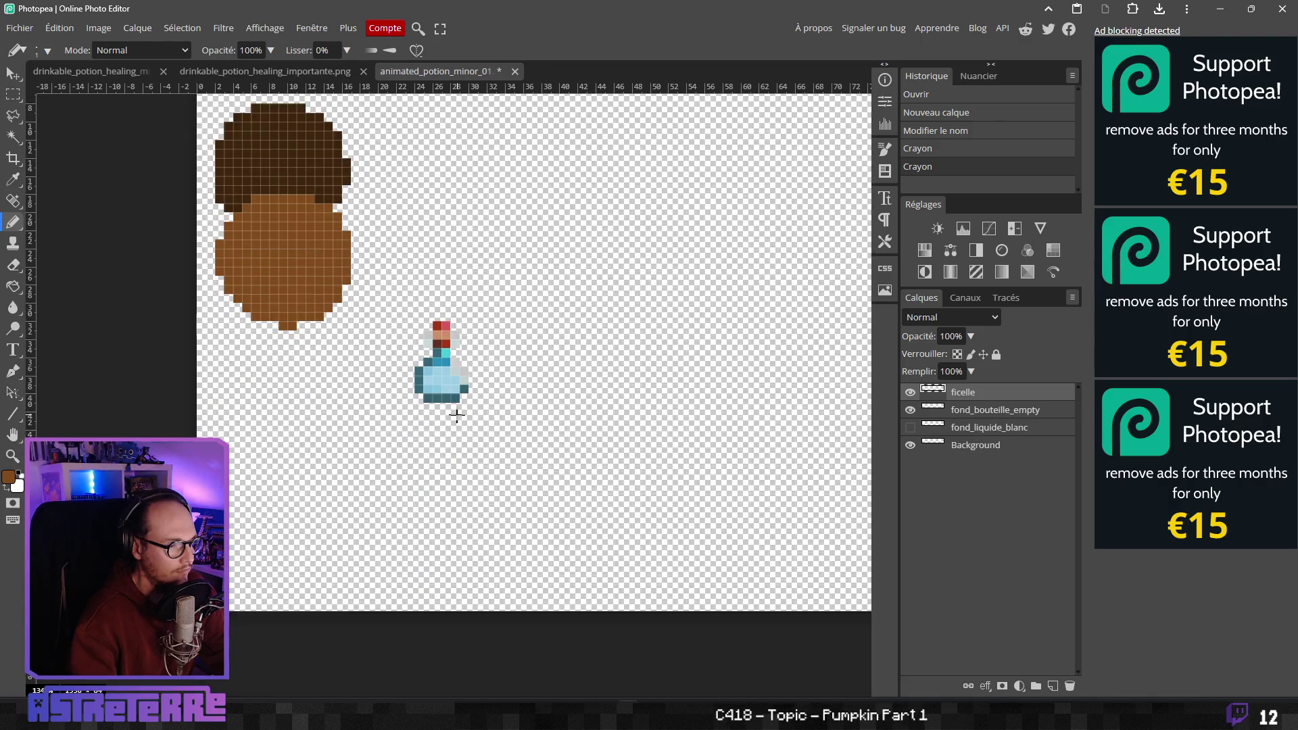
pyautogui.scroll(3, 449, 414)
pyautogui.click(234, 67)
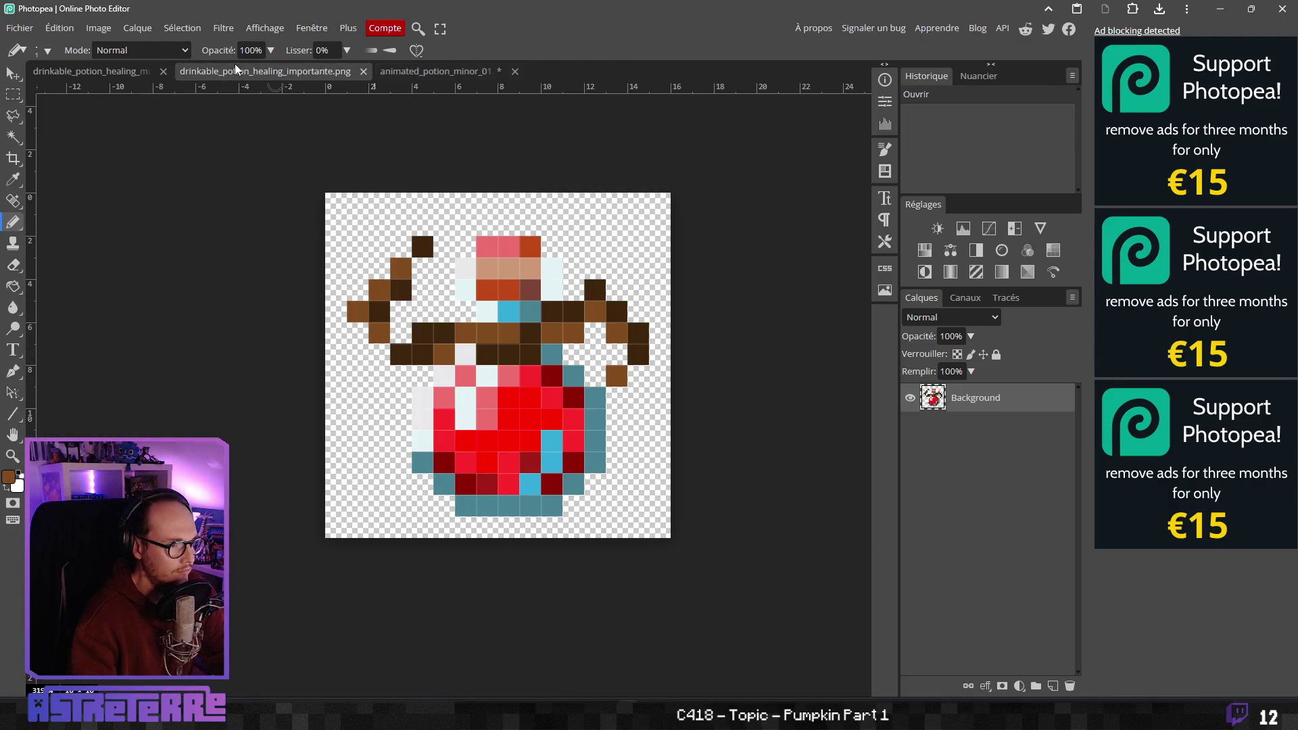
pyautogui.click(428, 72)
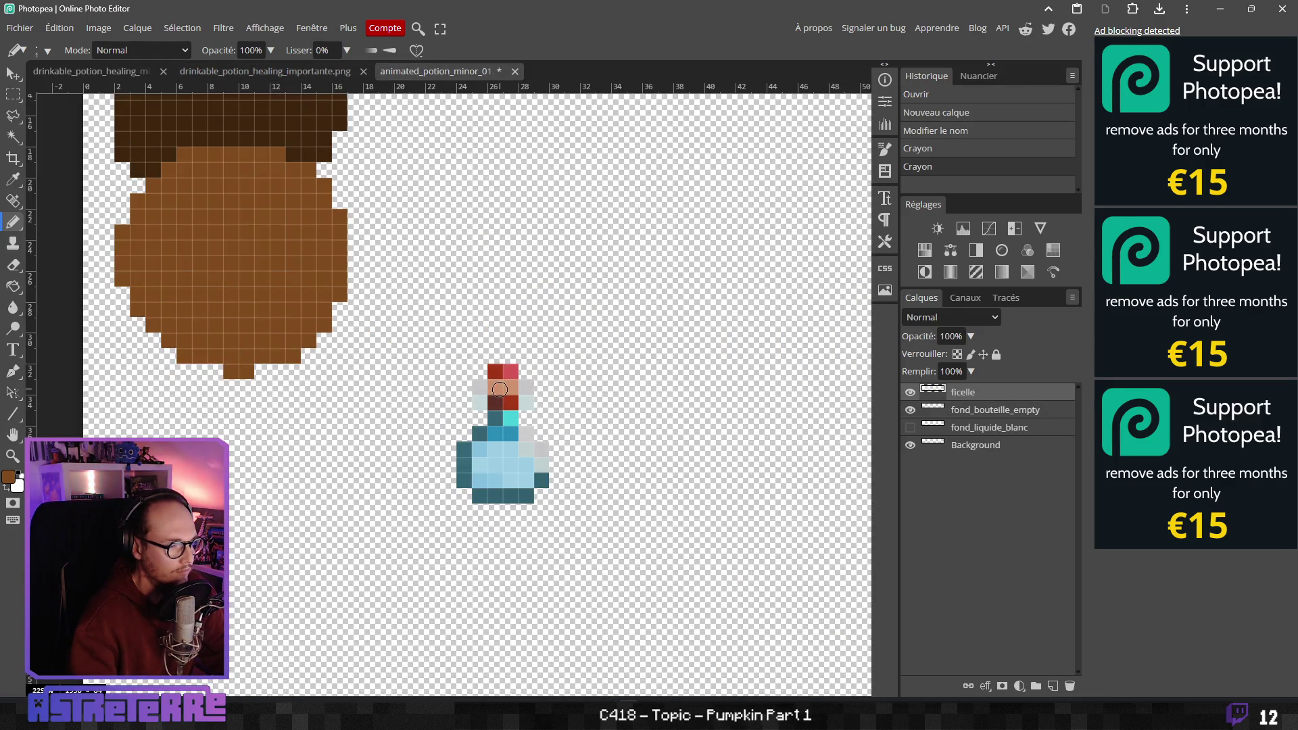
pyautogui.scroll(2, 254, 208)
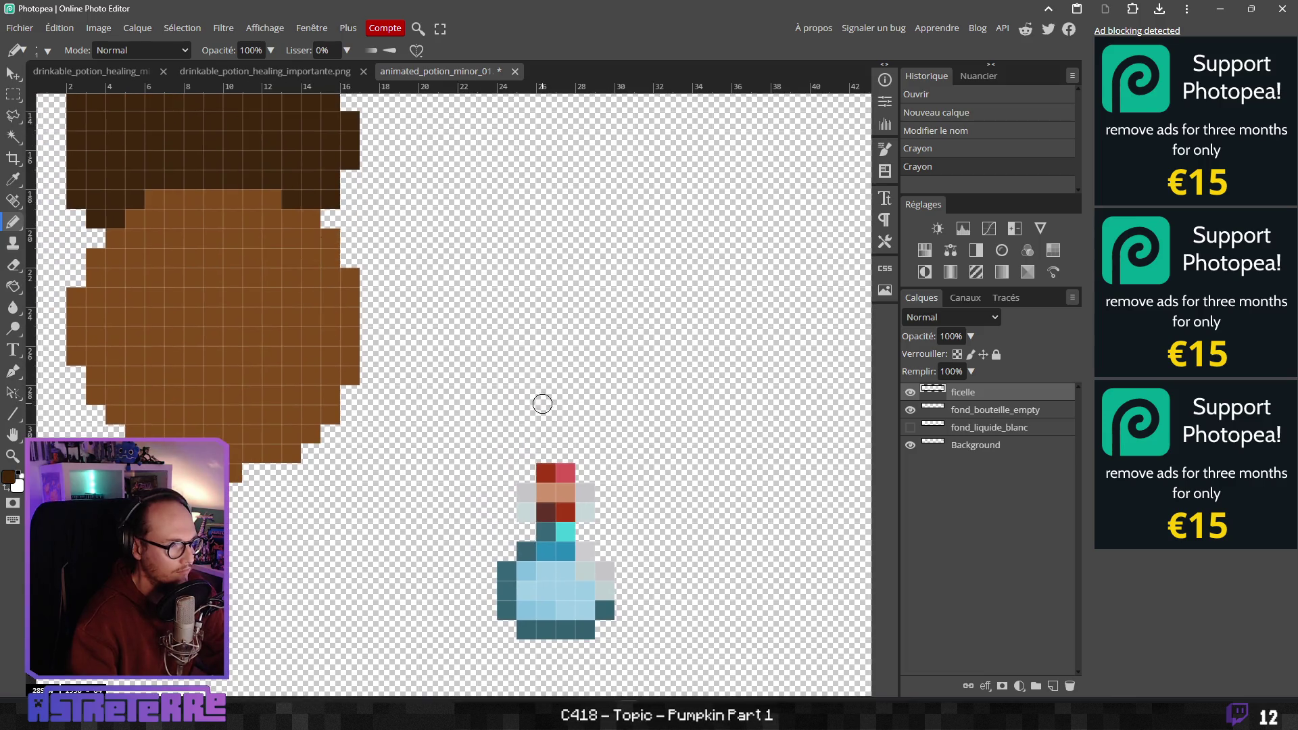
pyautogui.scroll(-3, 483, 407)
# Paint dark brown string pixels around the neck, then light brown pixels at the string ends
pyautogui.click(474, 350)
pyautogui.click(500, 352)
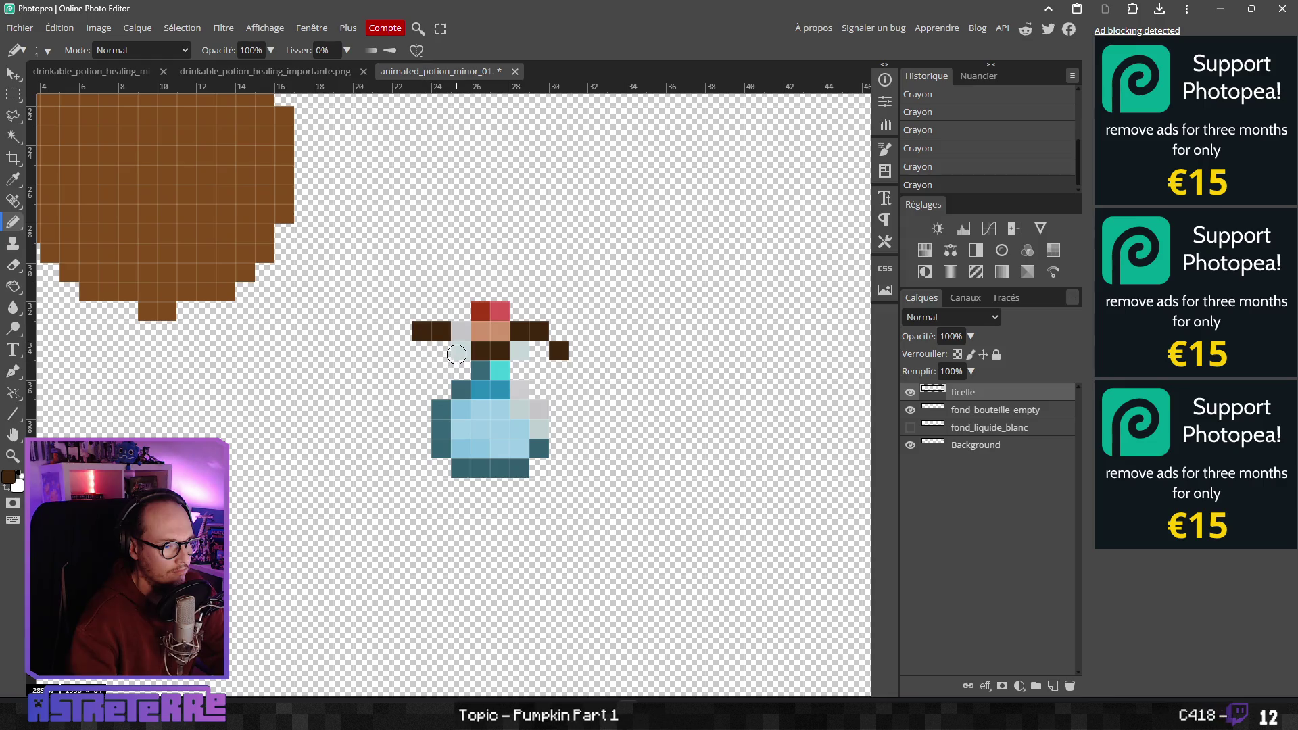
pyautogui.click(456, 343)
pyautogui.keyDown('alt'); pyautogui.click(253, 244); pyautogui.keyUp('alt')
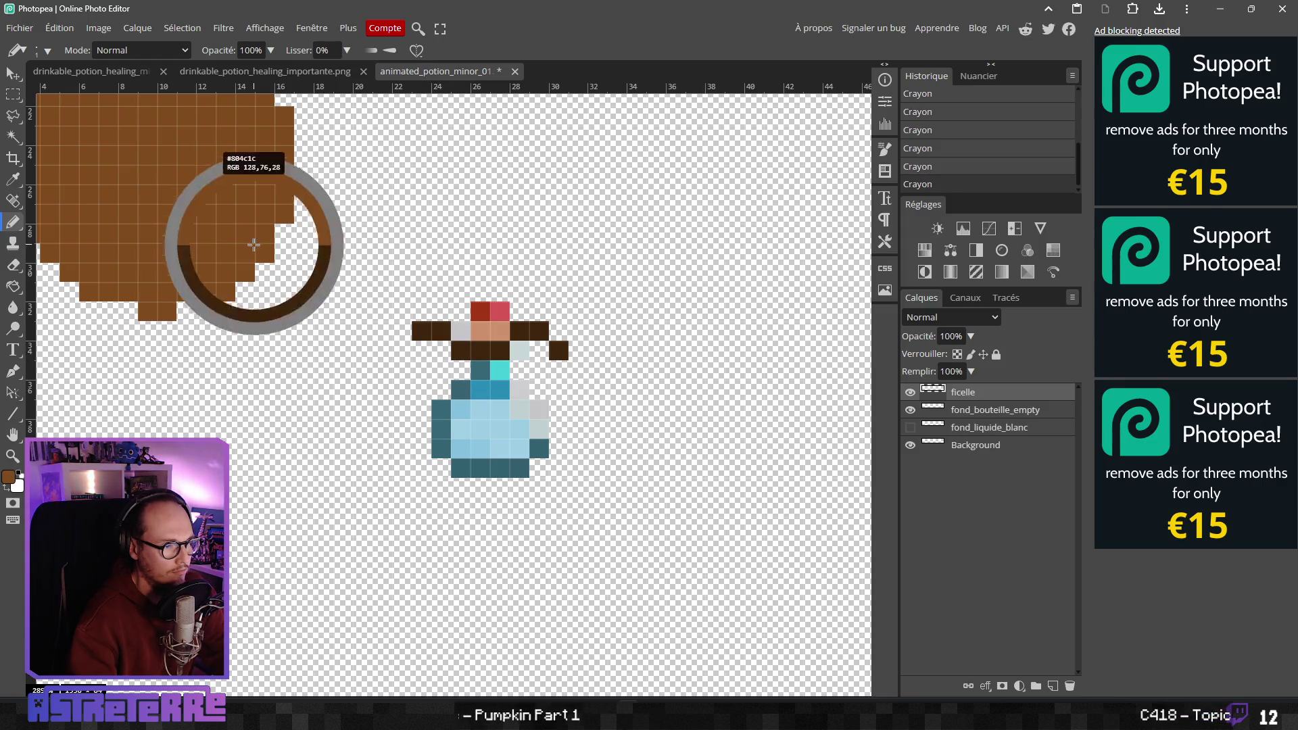
pyautogui.click(421, 331)
pyautogui.click(462, 351)
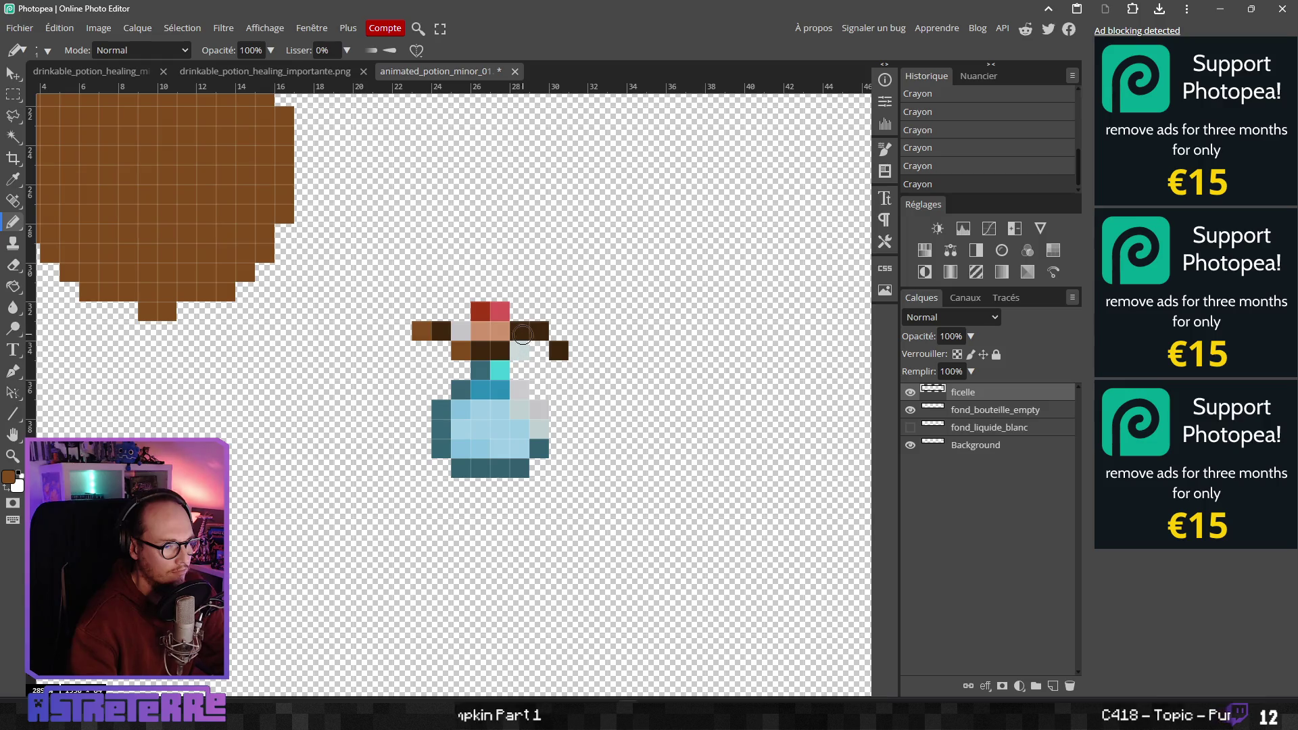
pyautogui.click(519, 333)
pyautogui.click(563, 351)
pyautogui.scroll(-2, 596, 403)
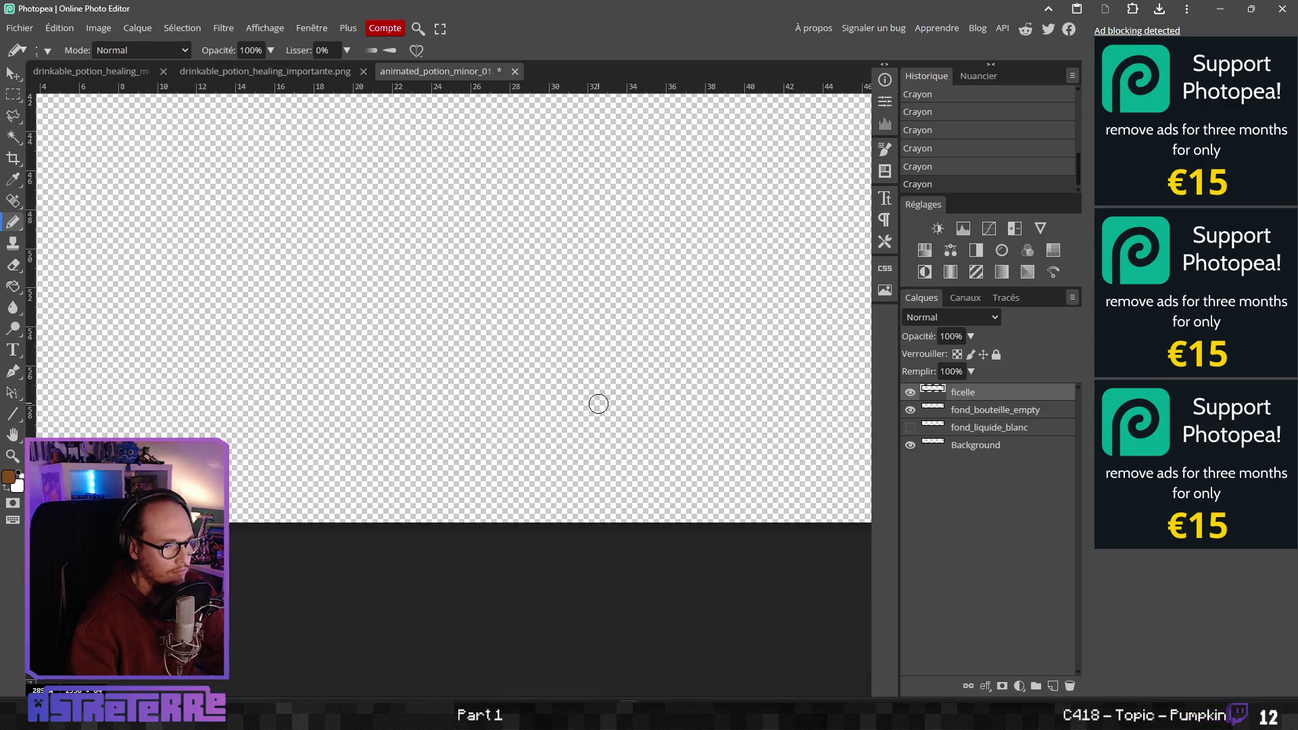
pyautogui.scroll(-5, 549, 362)
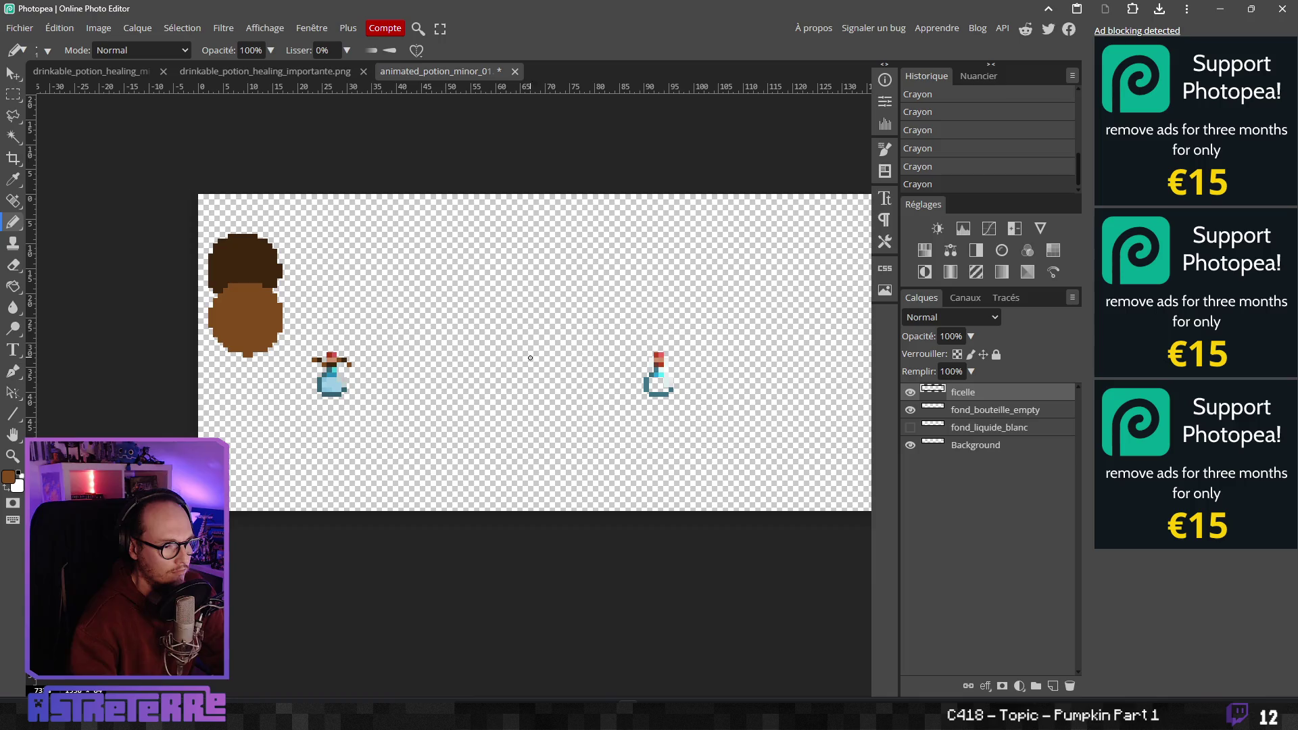
# Select the string around the left potion's neck and paste it as a new layer
pyautogui.scroll(5, 529, 358)
pyautogui.scroll(-8, 298, 400)
pyautogui.scroll(2, 356, 298)
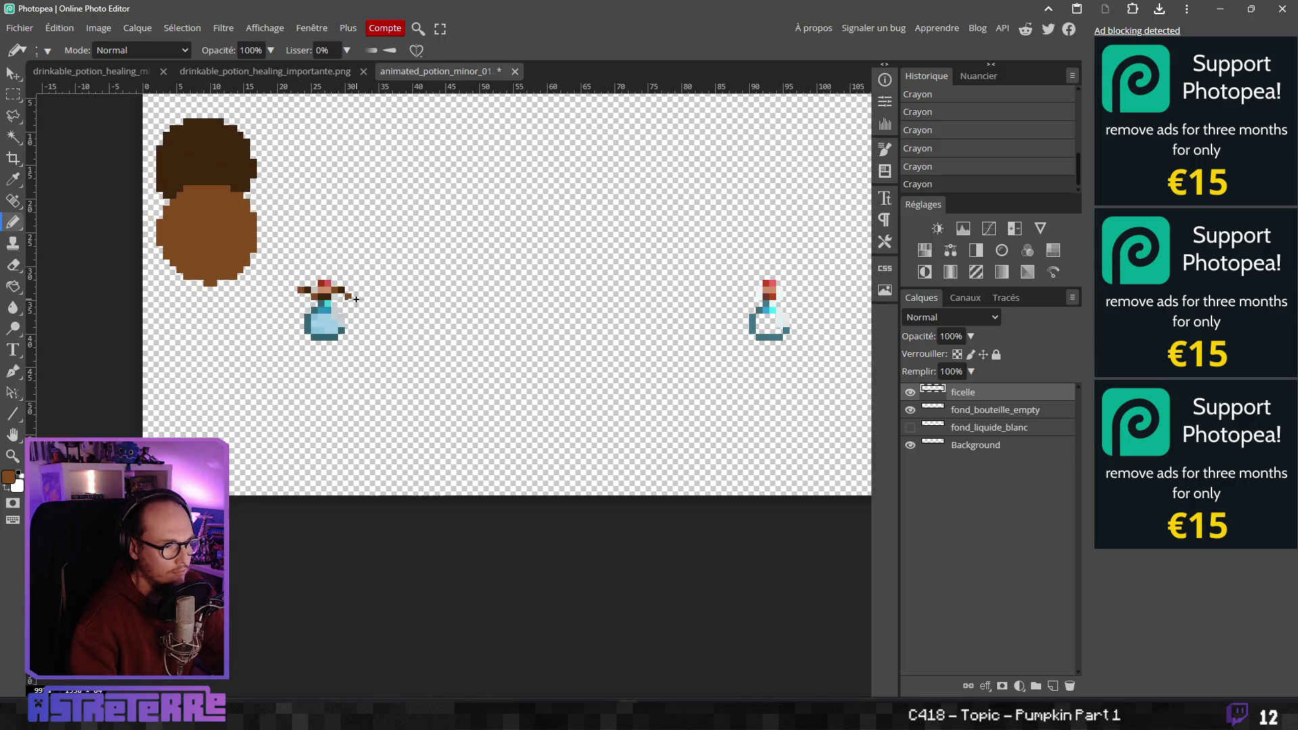
pyautogui.click(15, 95)
pyautogui.moveTo(285, 273); pyautogui.dragTo(365, 306)
pyautogui.hotkey('ctrl', 'v')
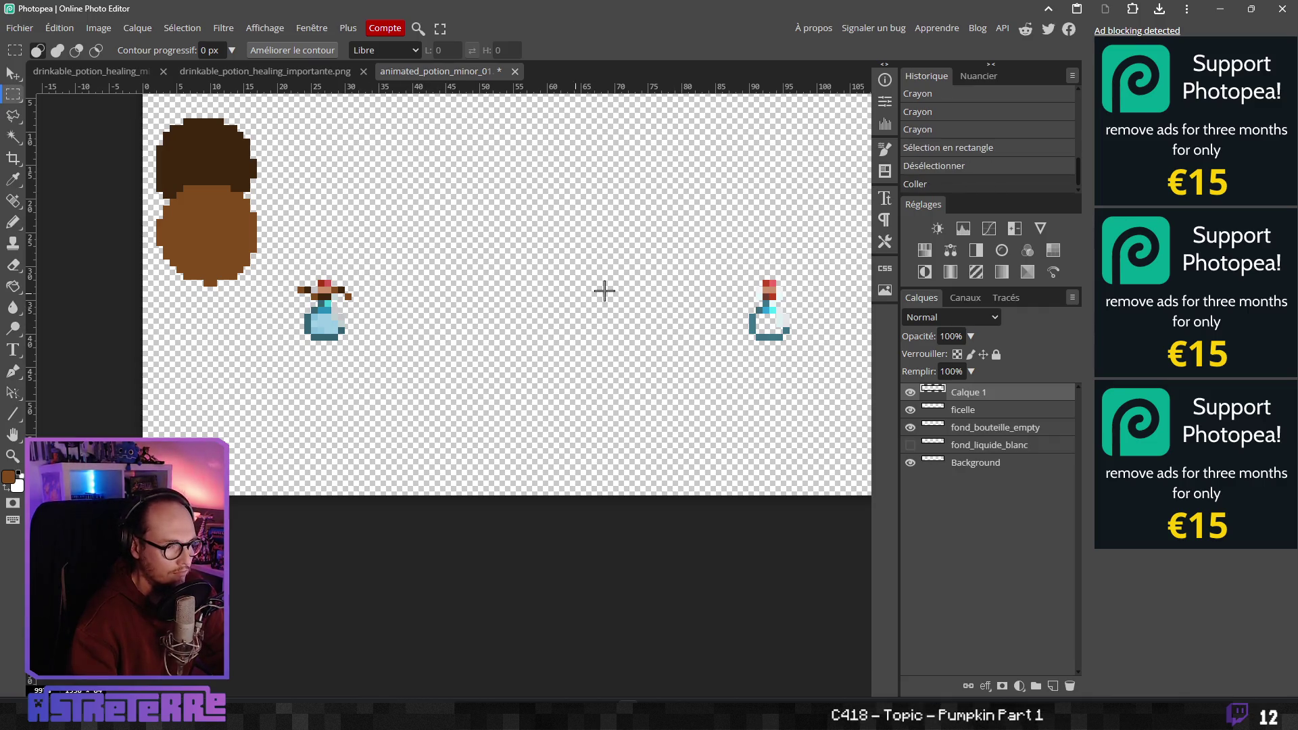
pyautogui.click(14, 73)
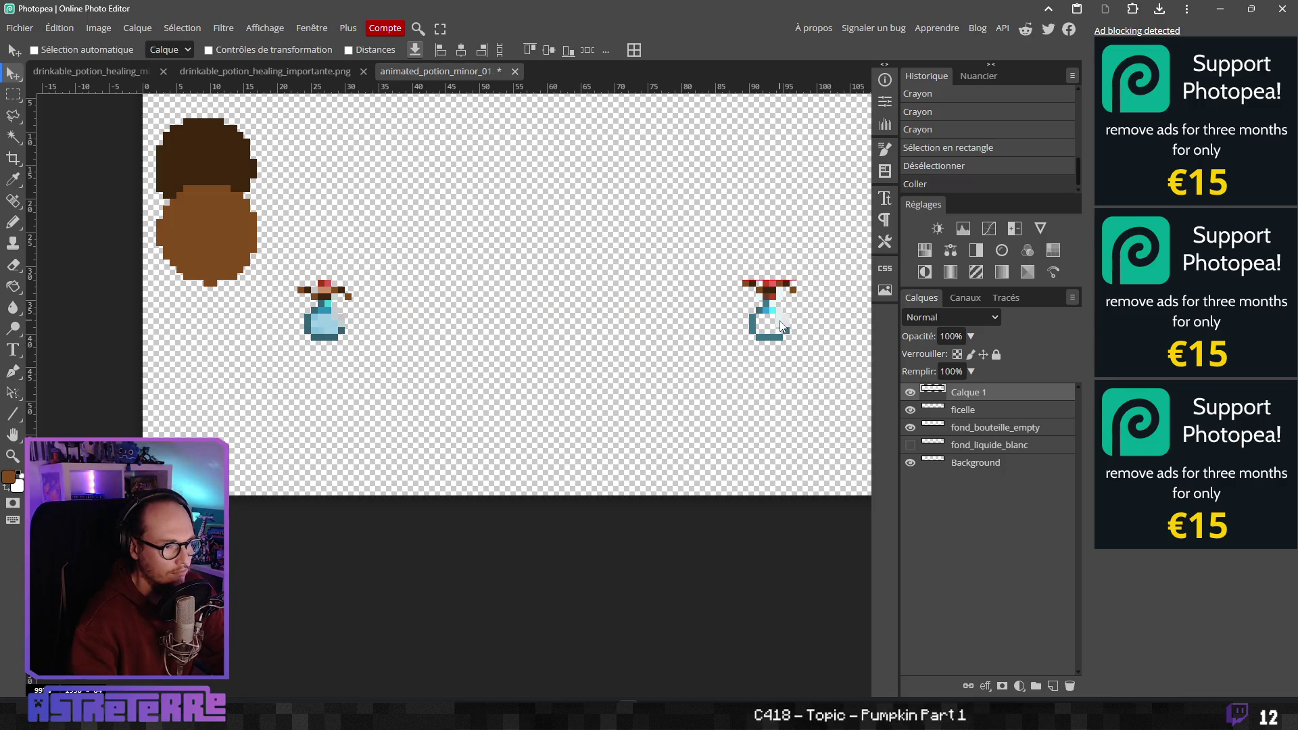
pyautogui.scroll(3, 588, 348)
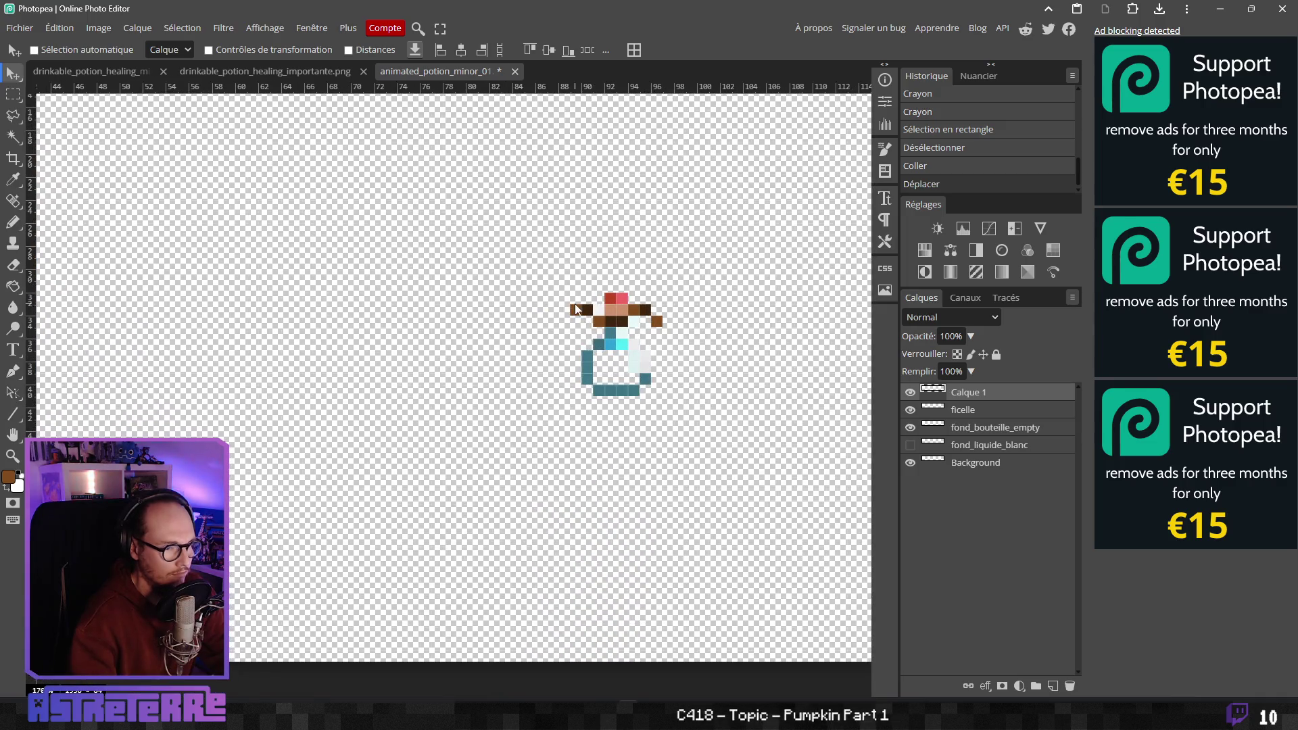
# Set the Eraser to Crayon mode and centre the right potion in view
pyautogui.press('e')
pyautogui.scroll(1, 565, 308)
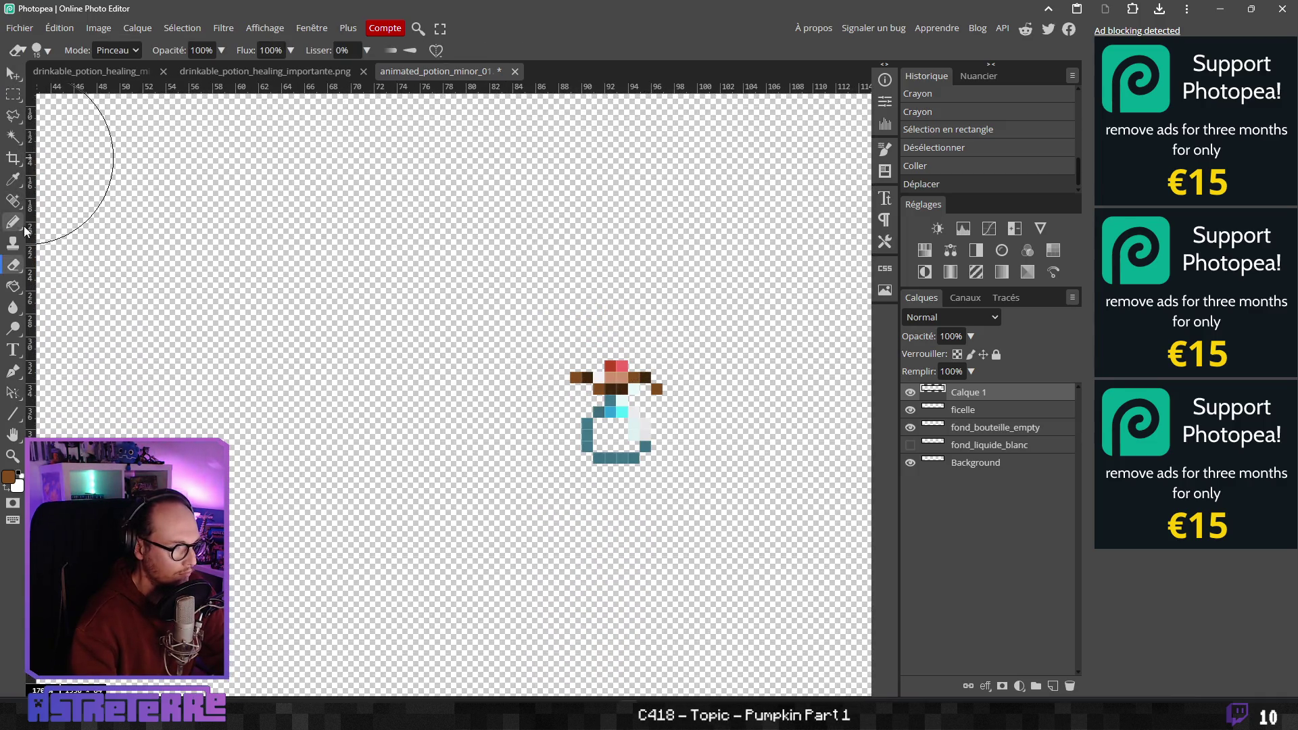
pyautogui.click(118, 50)
pyautogui.click(115, 77)
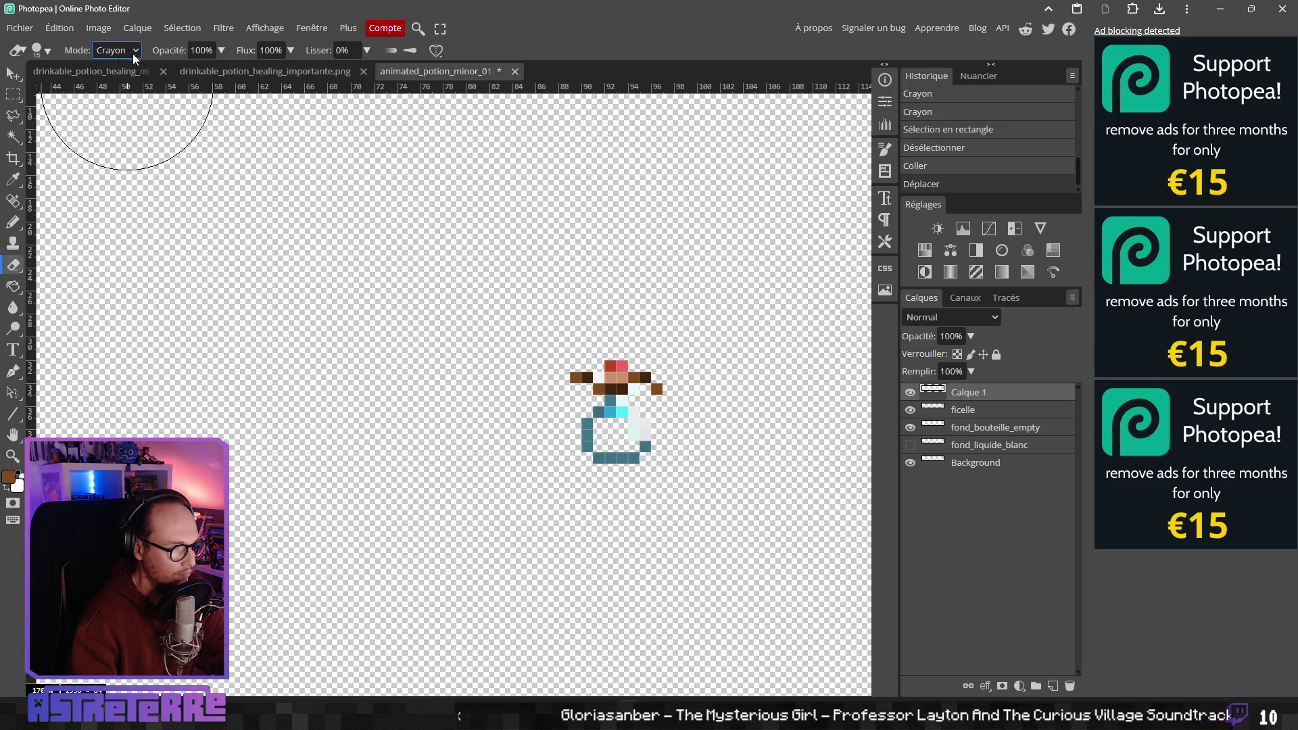
pyautogui.click(41, 53)
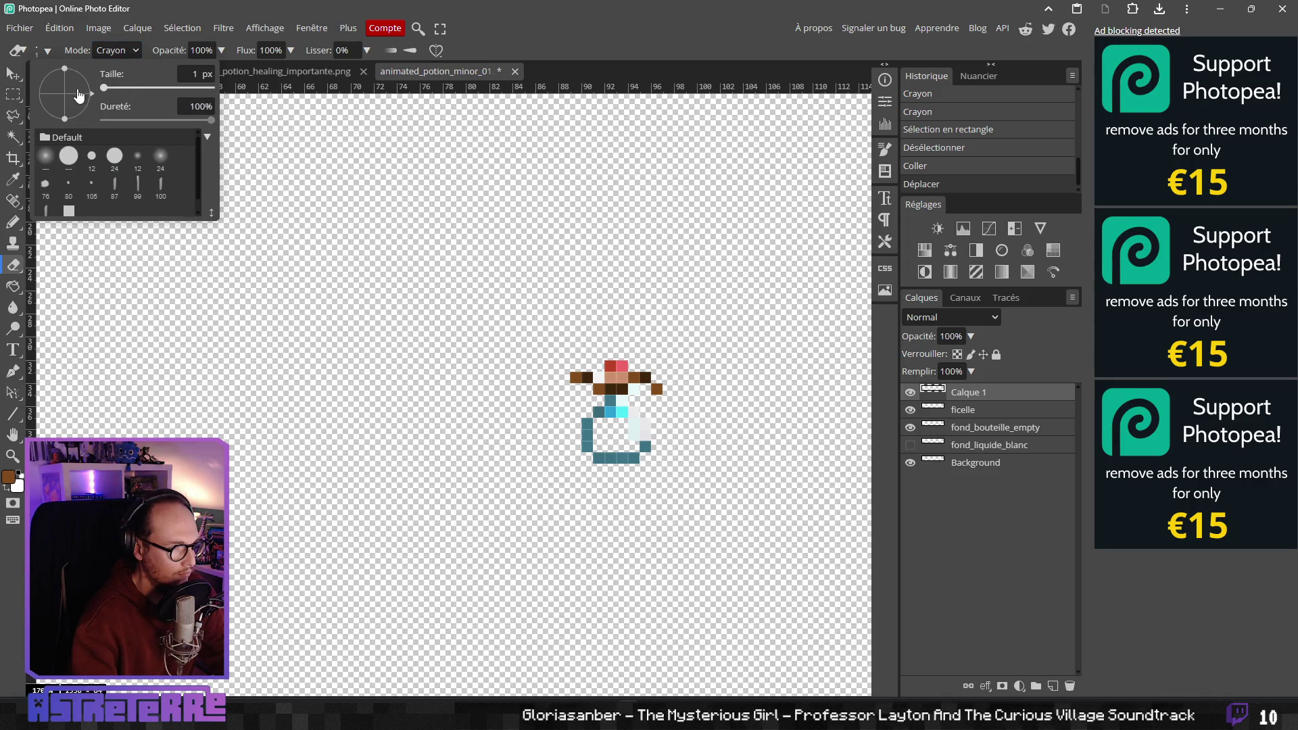
pyautogui.scroll(4, 492, 324)
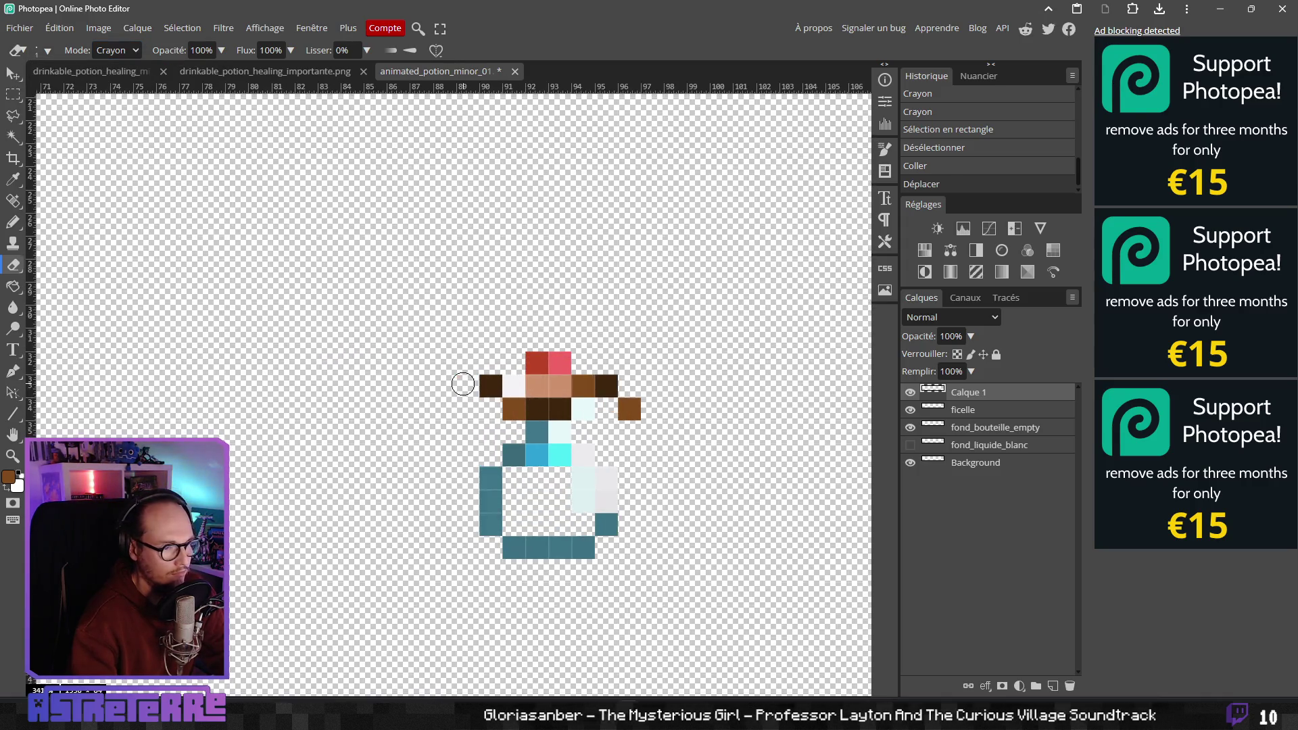
pyautogui.moveTo(623, 390); pyautogui.dragTo(529, 363)
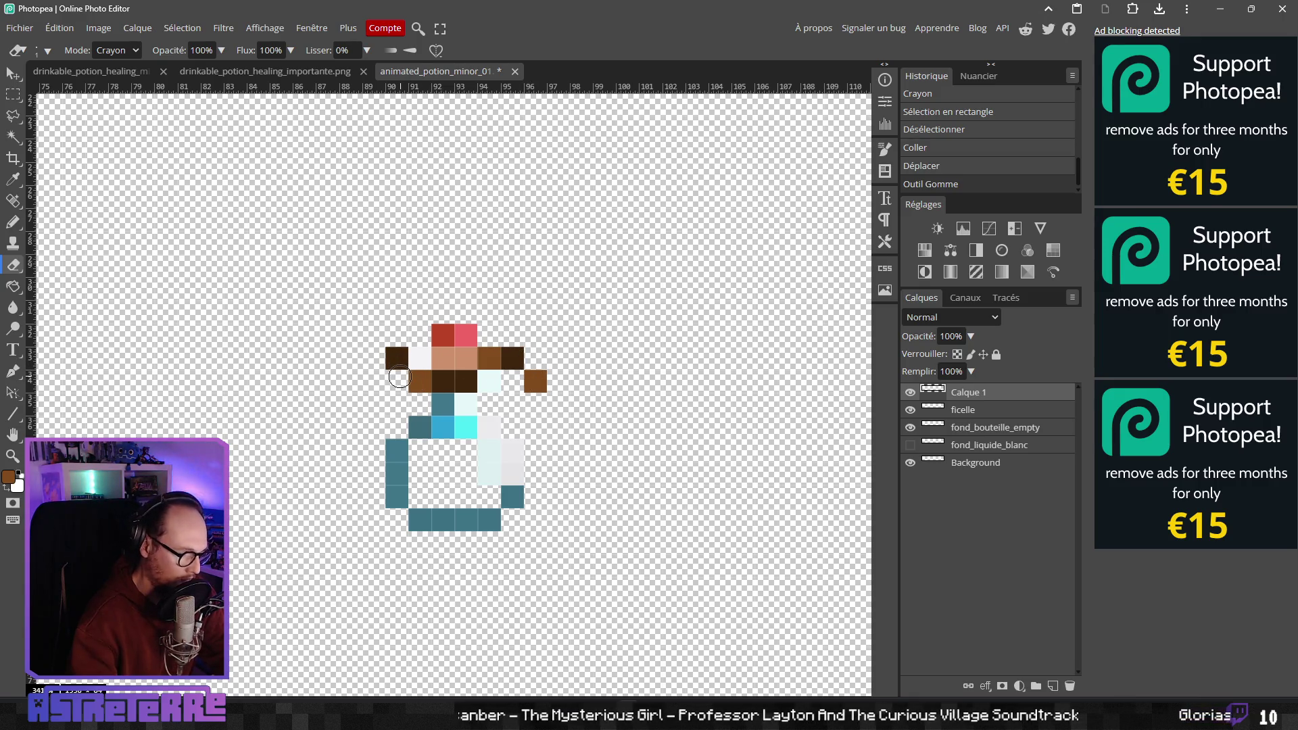
# Paint a brown pixel left of the cork and erase the string pixel beside the cork
pyautogui.press('b')
pyautogui.click(377, 382)
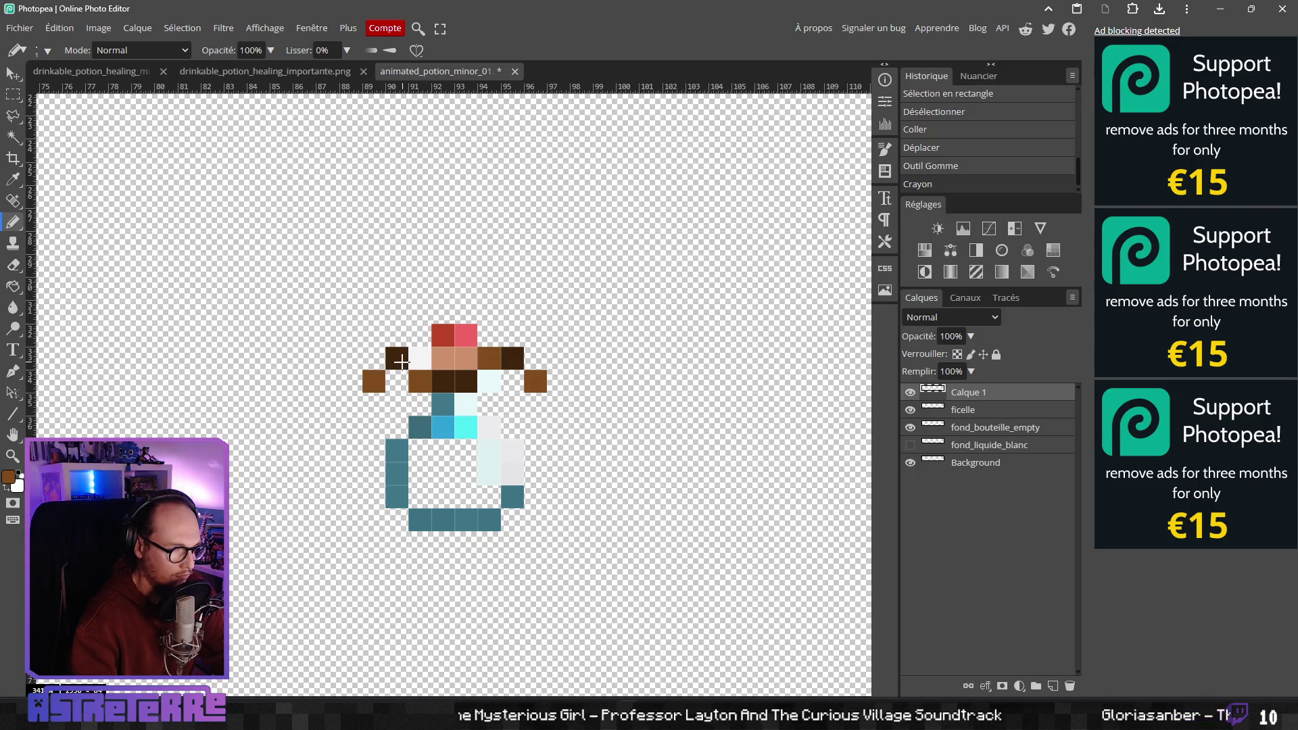
pyautogui.press('e')
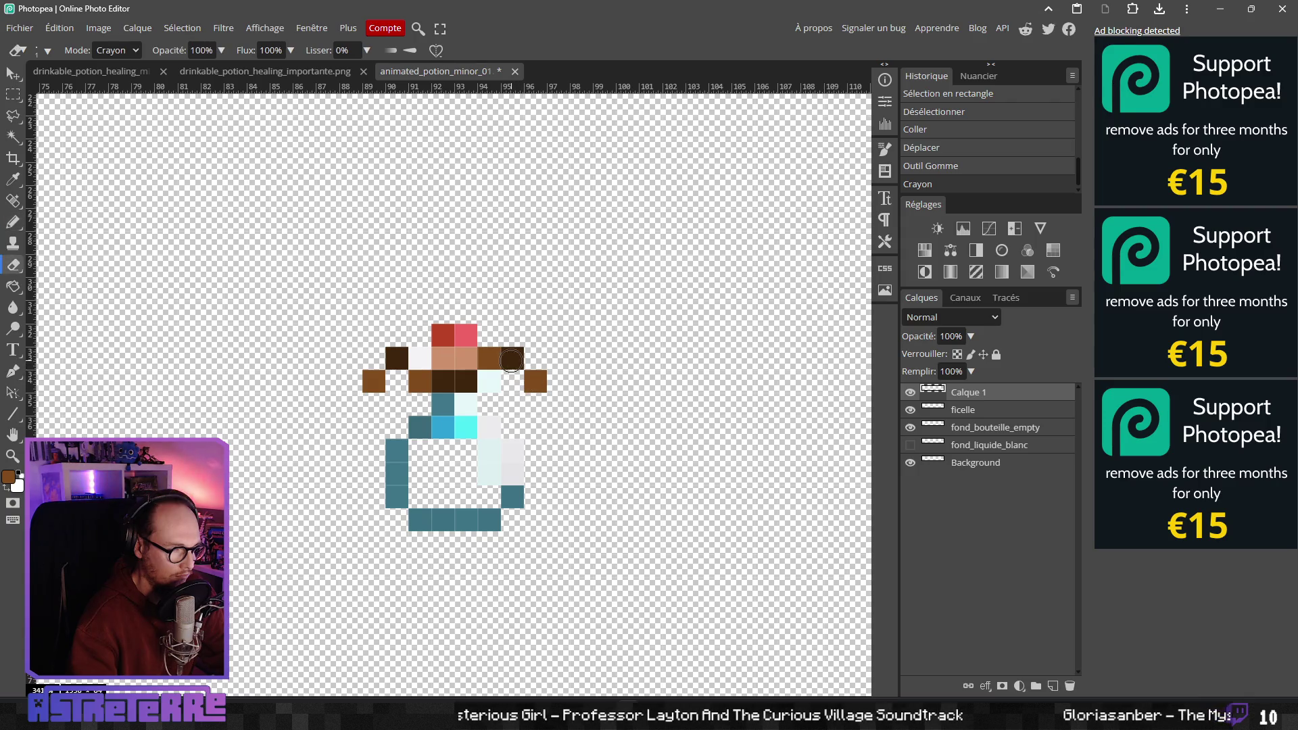
pyautogui.click(512, 359)
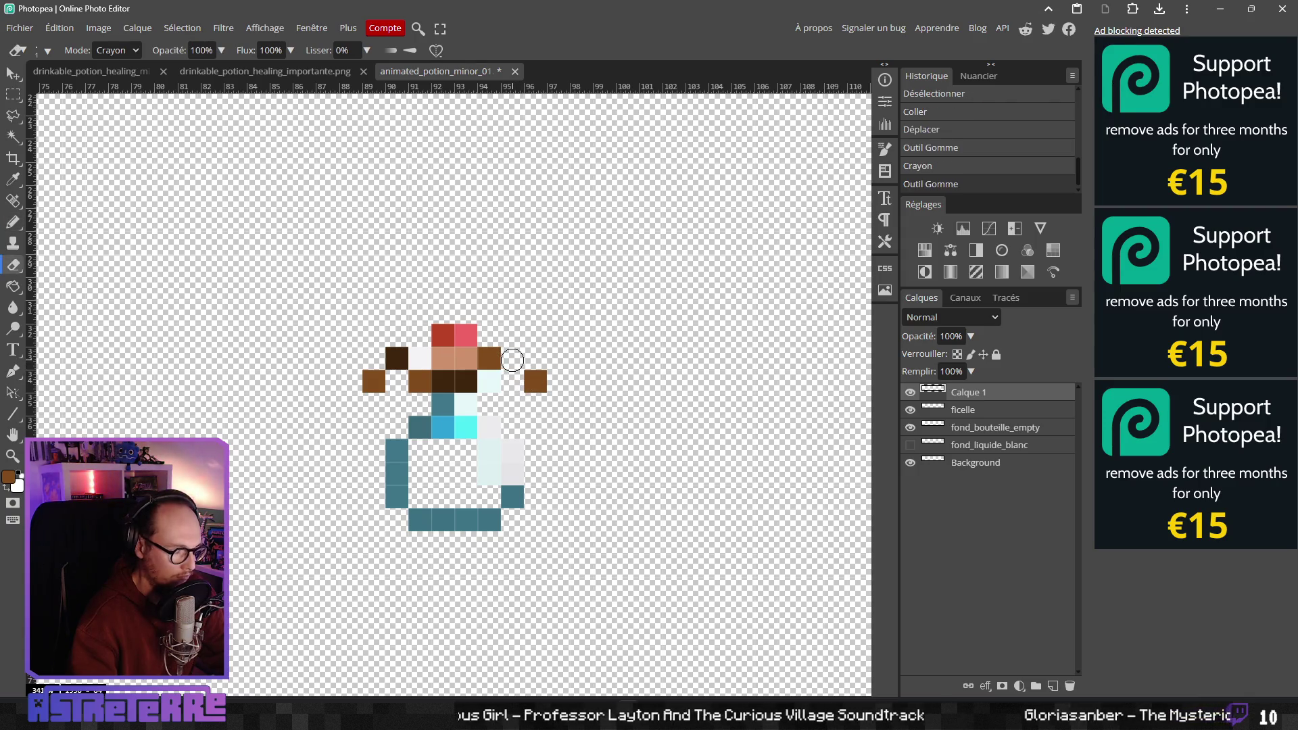
pyautogui.press('b')
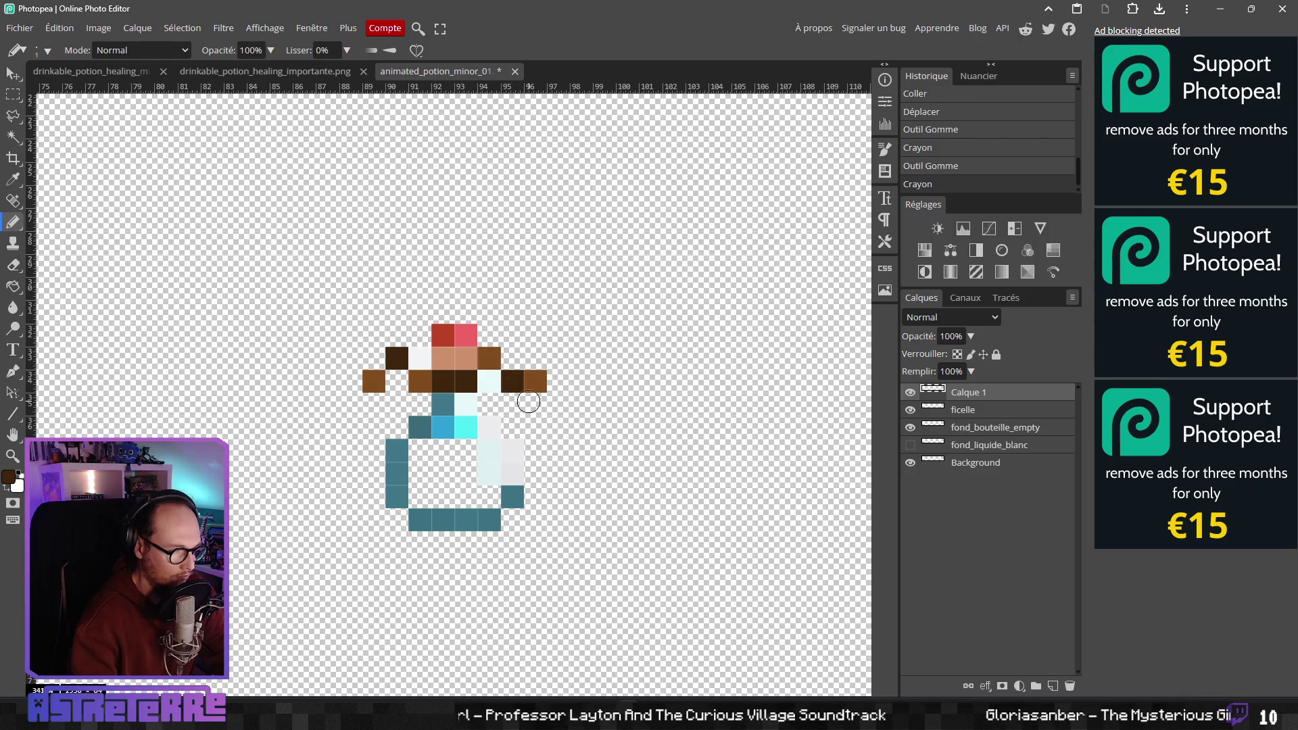
pyautogui.press('e')
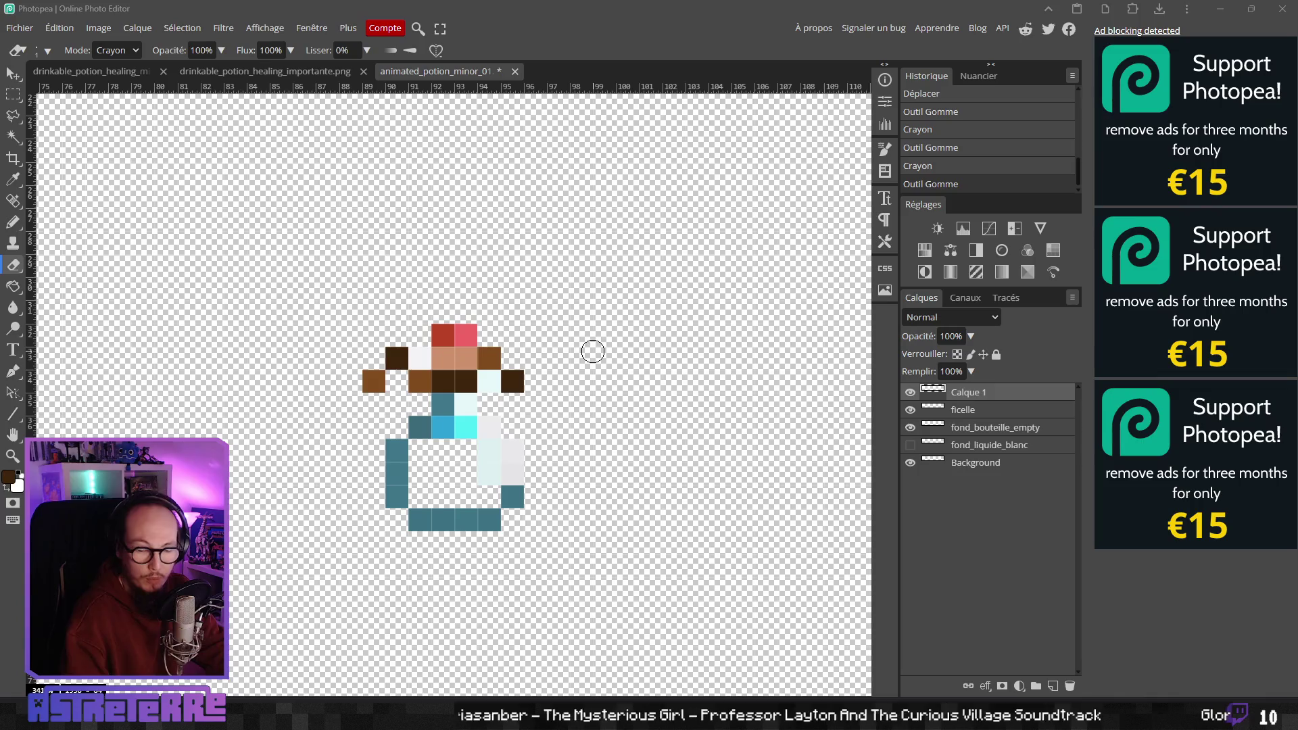
# Move the medium and dark brown right-string pixels one row lower
pyautogui.moveTo(494, 355); pyautogui.dragTo(509, 374)
pyautogui.scroll(-1, 521, 365)
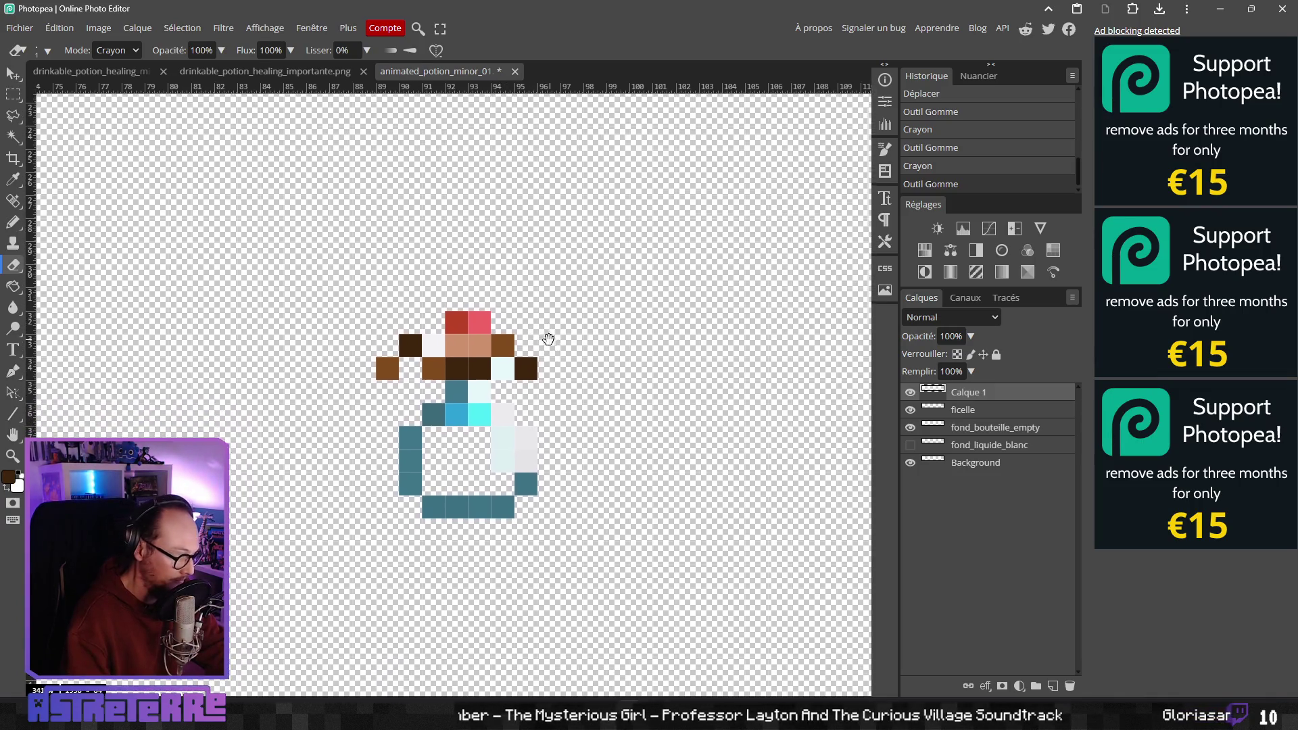
pyautogui.press('b')
pyautogui.keyDown('alt'); pyautogui.click(500, 346); pyautogui.keyUp('alt')
pyautogui.click(500, 368)
pyautogui.press('e')
pyautogui.click(502, 347)
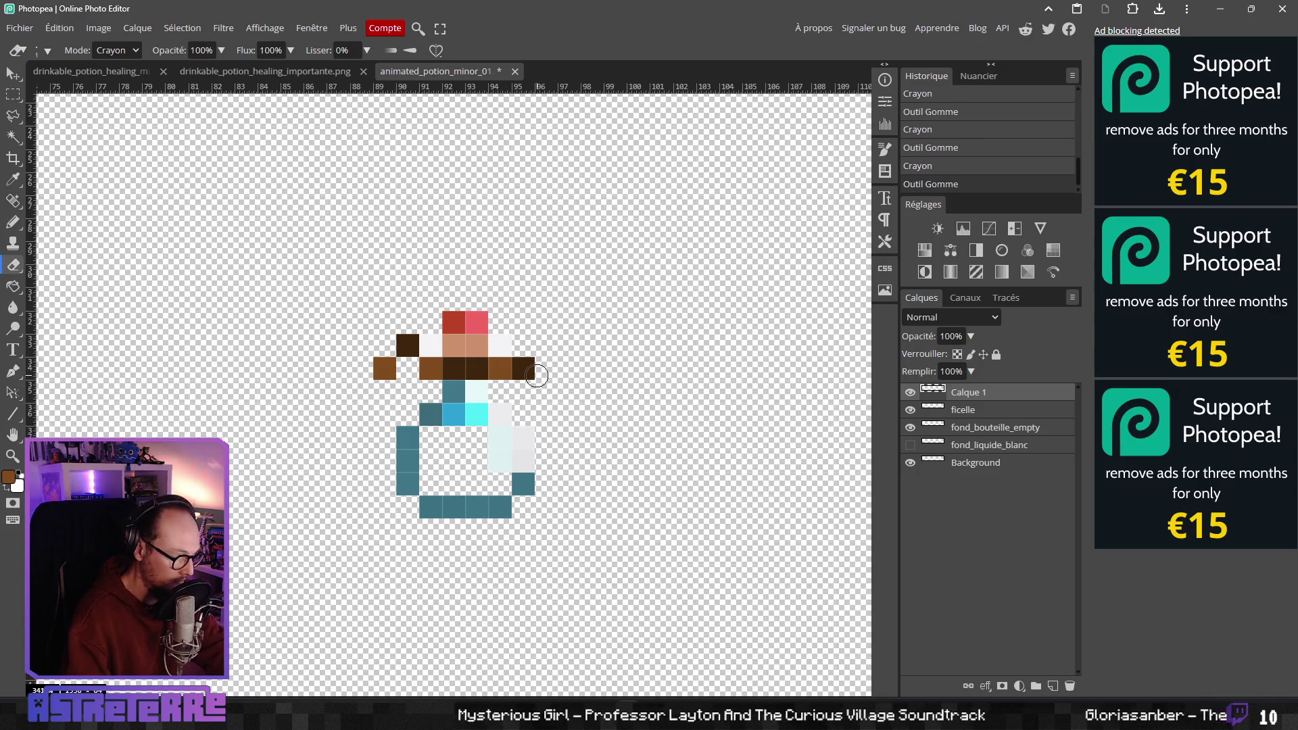
pyautogui.press('b')
pyautogui.keyDown('alt'); pyautogui.click(523, 369); pyautogui.keyUp('alt')
pyautogui.click(523, 391)
pyautogui.press('e')
pyautogui.click(523, 369)
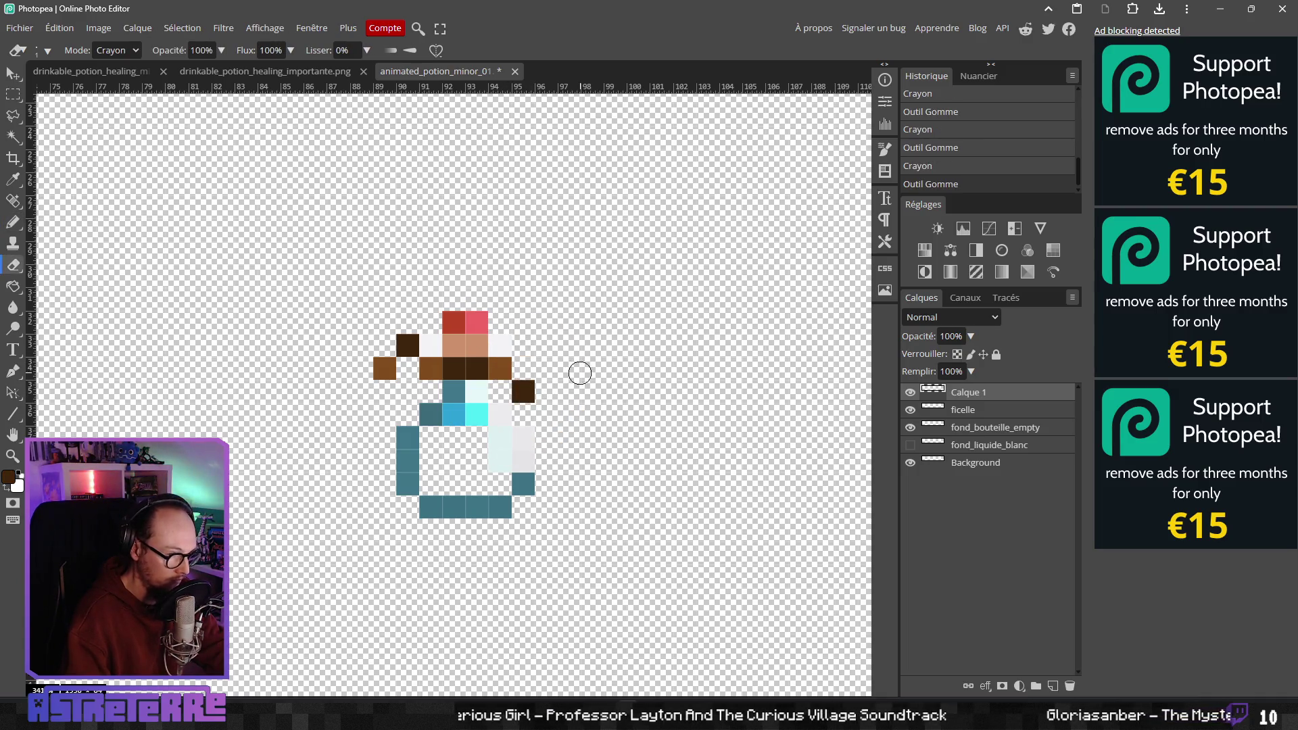
# Scroll to the next potion frame, undoing a trial erase stroke
pyautogui.scroll(-5, 580, 373)
pyautogui.scroll(-2, 602, 419)
pyautogui.hscroll(5, 623, 409)
pyautogui.scroll(2, 619, 362)
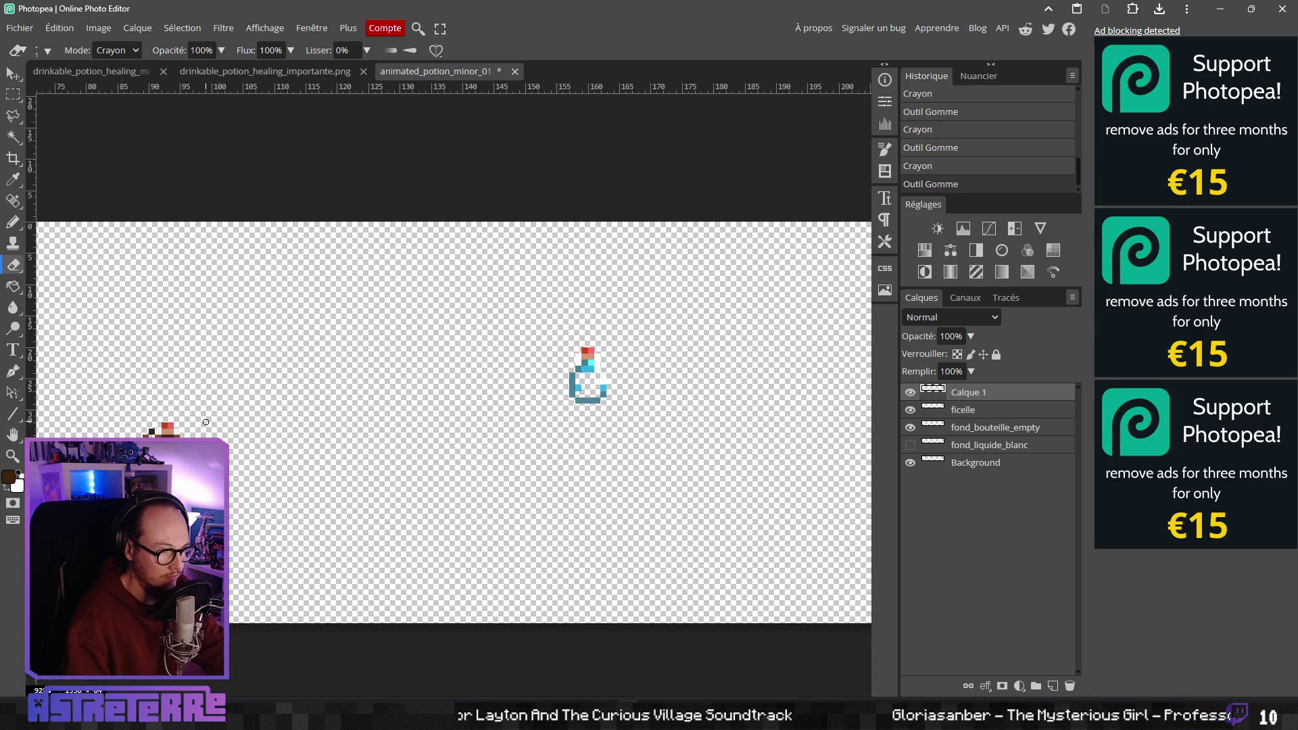
pyautogui.press('b')
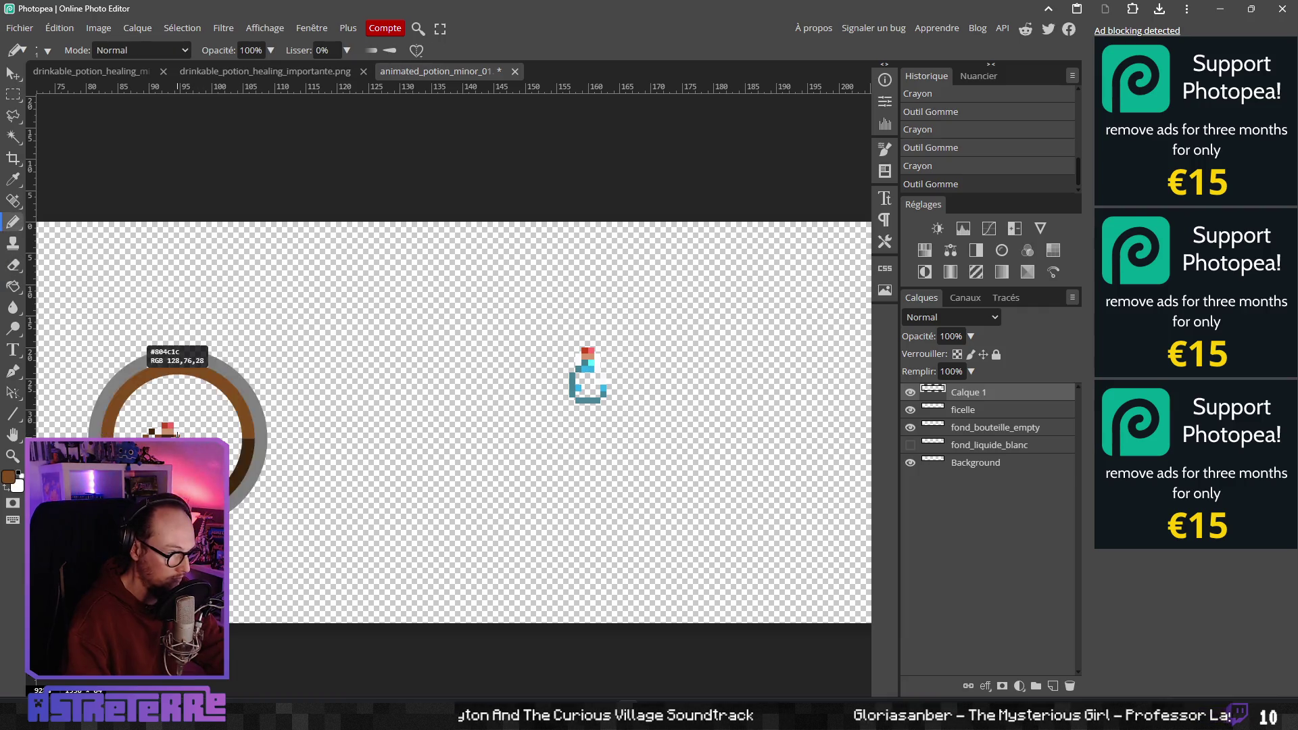
pyautogui.scroll(2, 608, 365)
pyautogui.scroll(1, 588, 430)
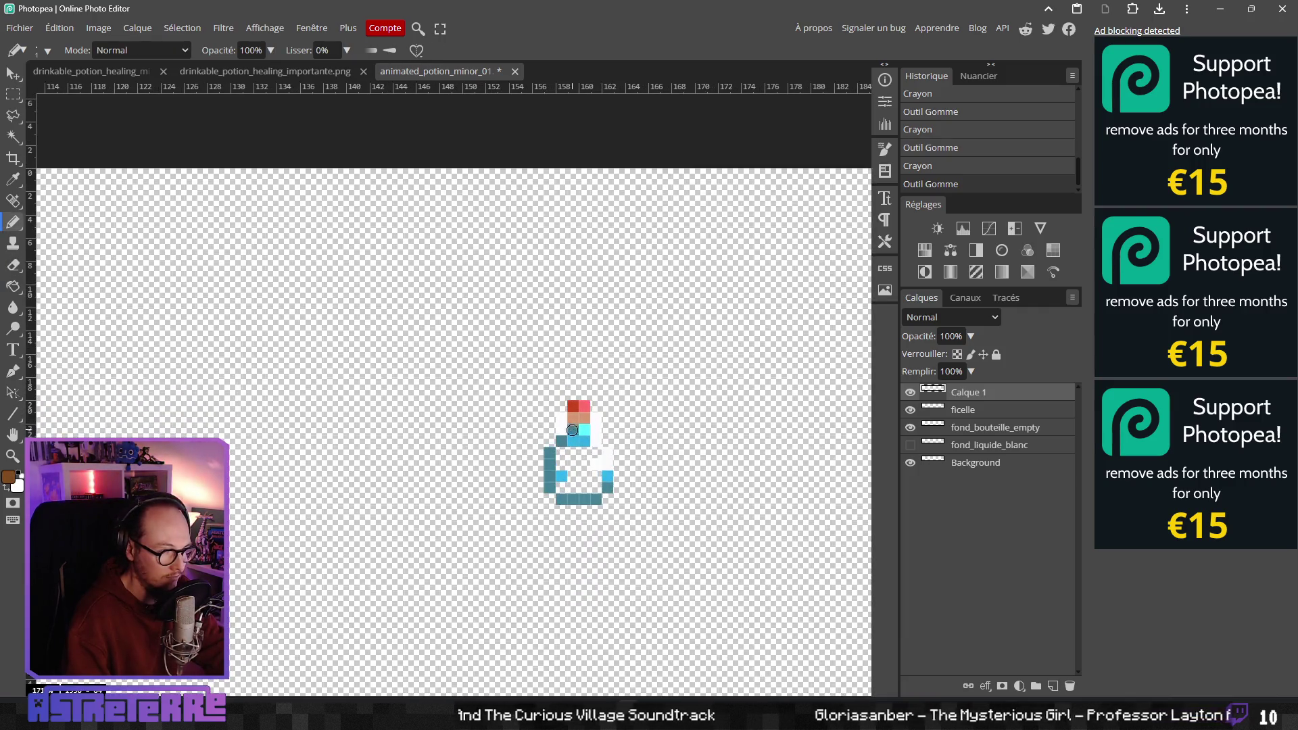
pyautogui.scroll(-1, 571, 424)
pyautogui.hscroll(-3, 680, 371)
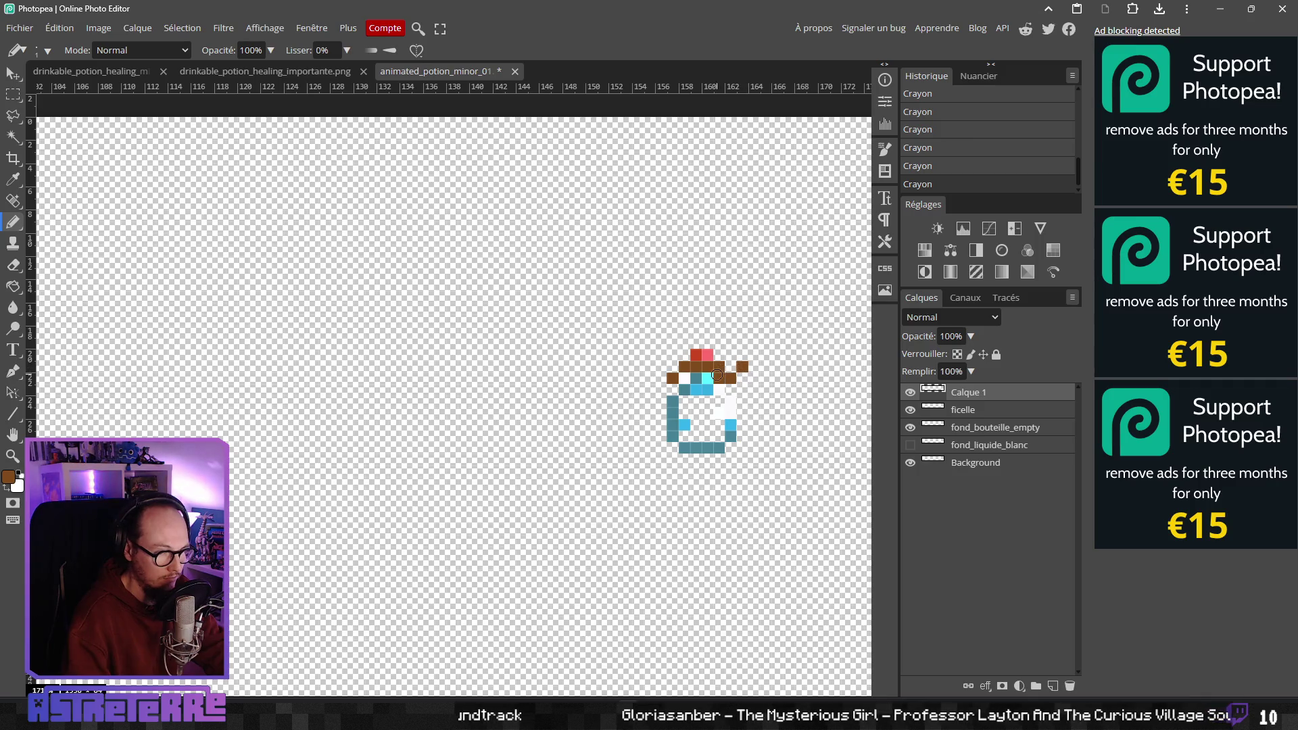
pyautogui.press('e')
pyautogui.hscroll(-5, 588, 372)
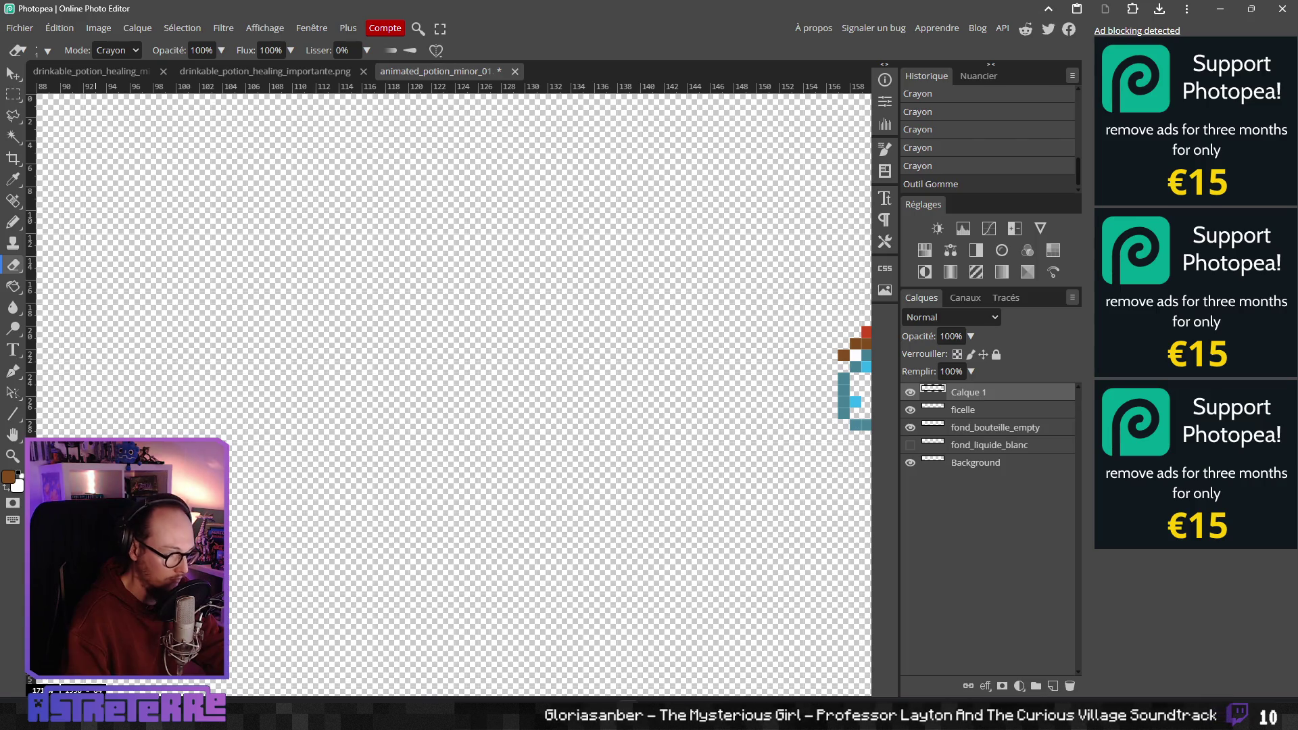
pyautogui.hotkey('ctrl', 'z')
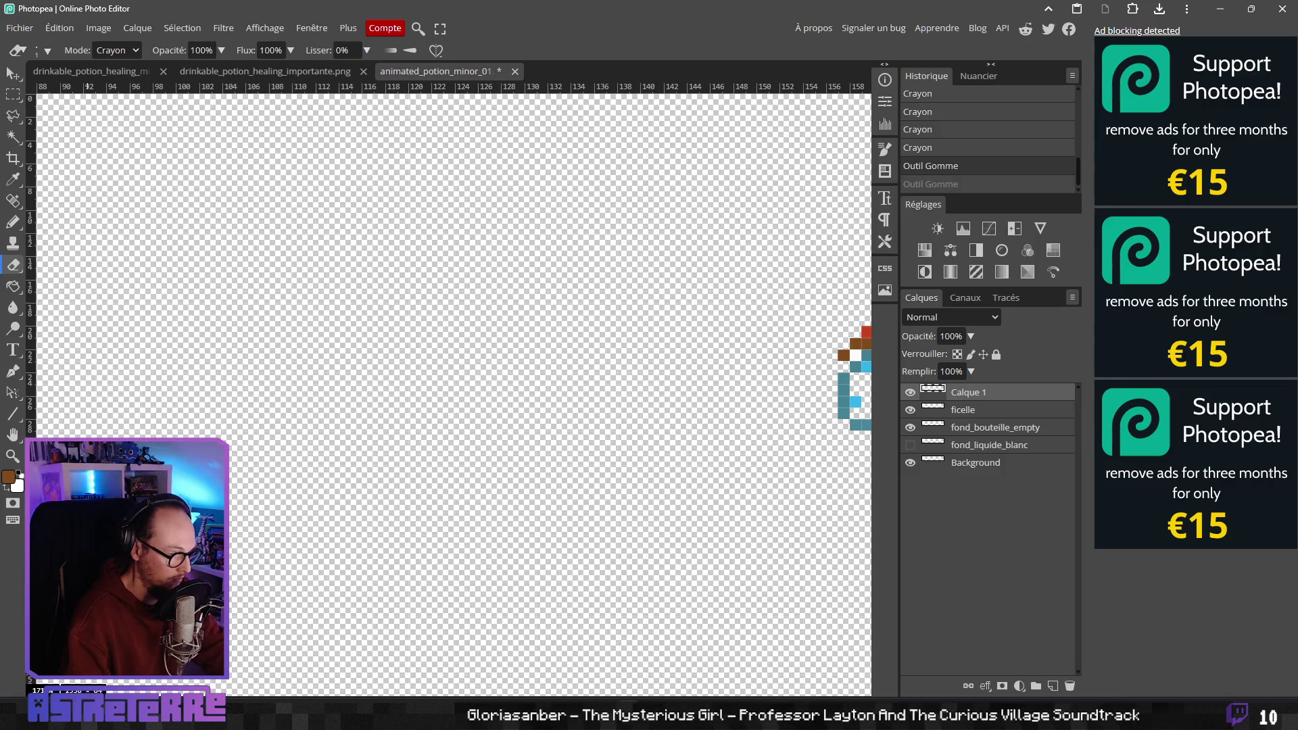
# Darken a brown pixel on the next potion's neck
pyautogui.press('b')
pyautogui.hscroll(5, 347, 434)
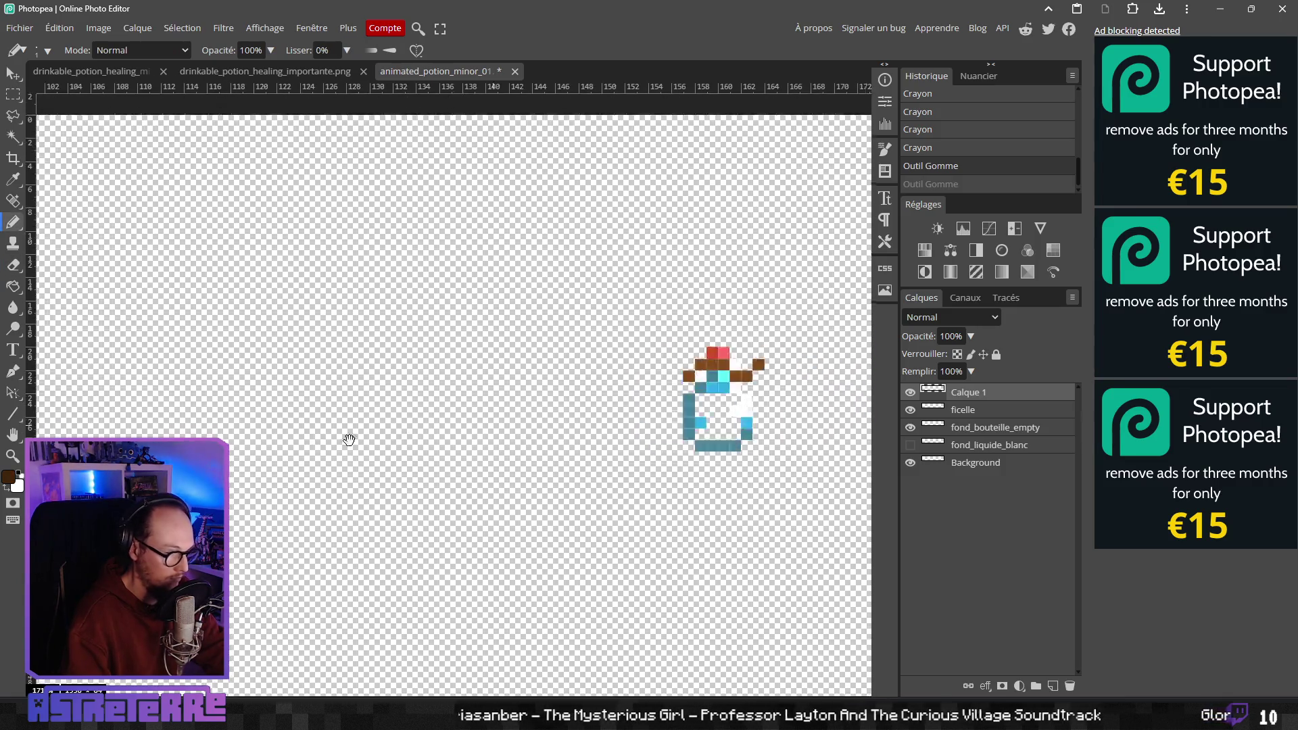
pyautogui.scroll(2, 576, 390)
pyautogui.click(483, 383)
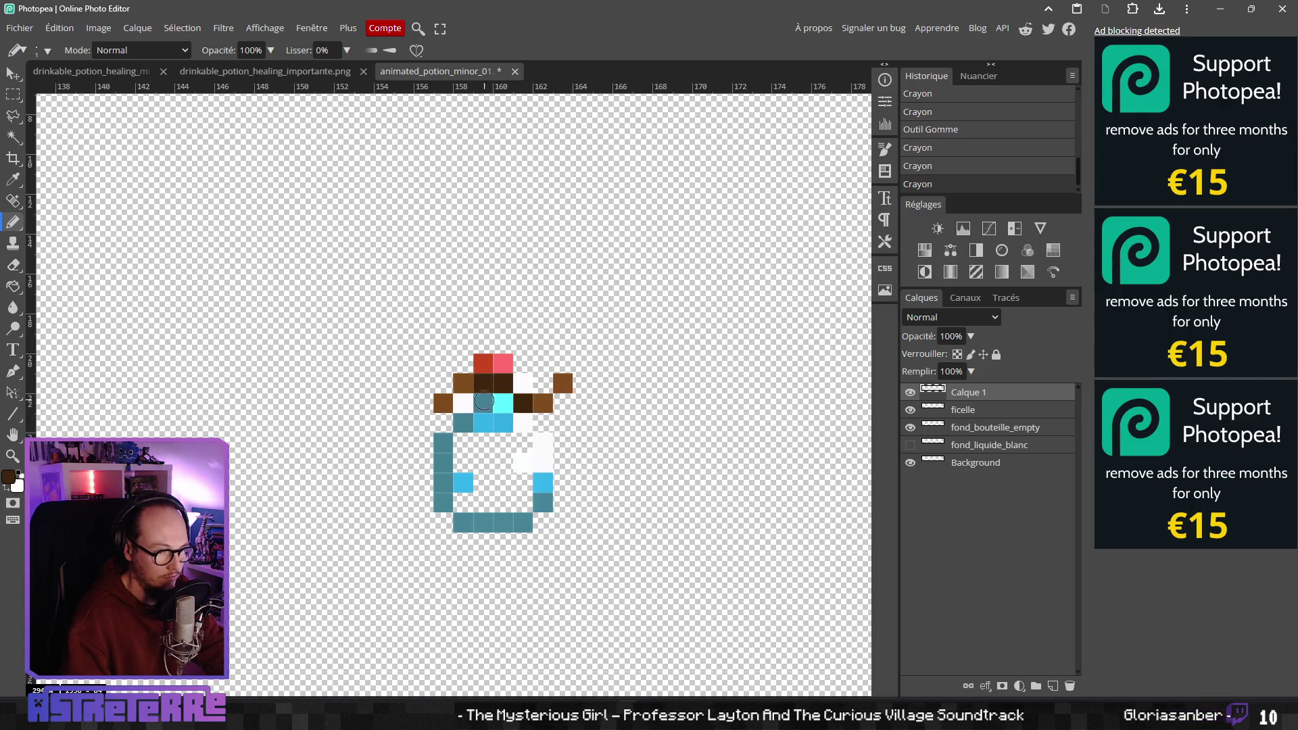
pyautogui.scroll(-5, 554, 422)
pyautogui.scroll(5, 570, 414)
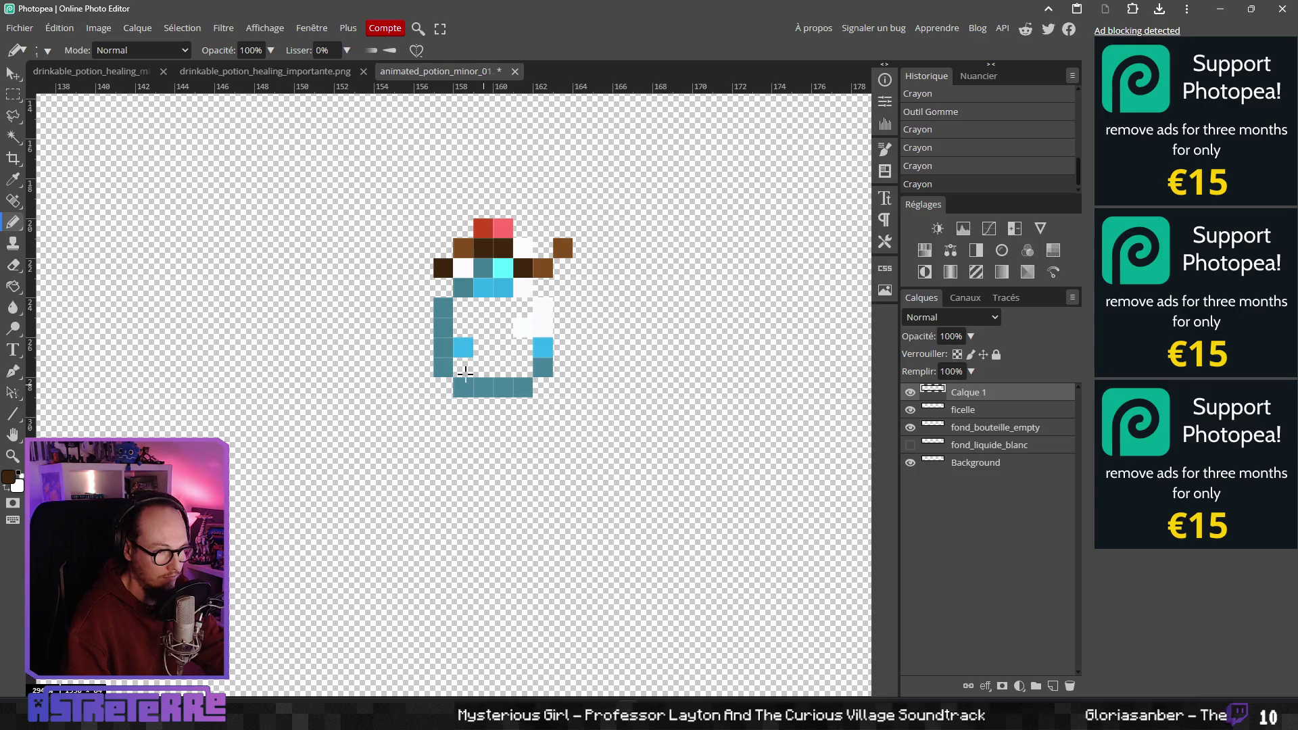
pyautogui.scroll(-2, 449, 344)
# Replace a misplaced dark brown pixel with one at the tilted potion's left edge
pyautogui.scroll(-2, 448, 344)
pyautogui.hscroll(5, 536, 347)
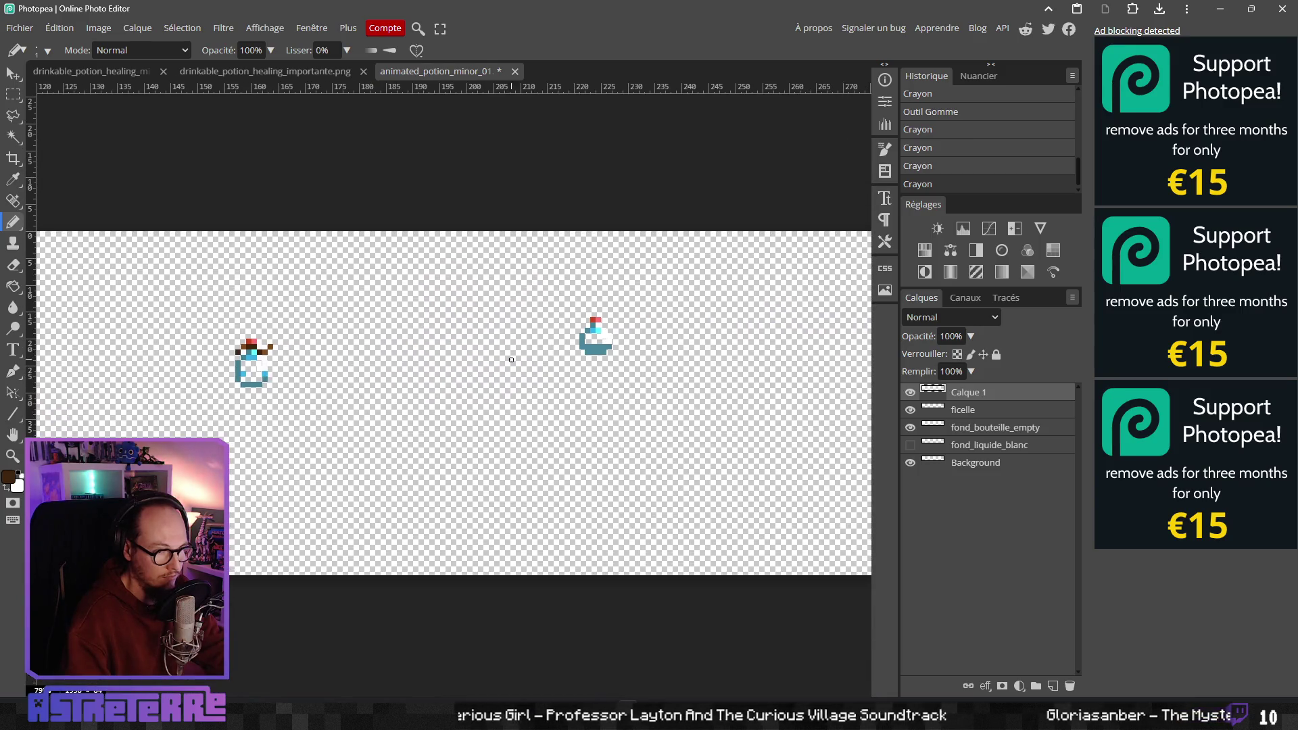
pyautogui.scroll(4, 578, 325)
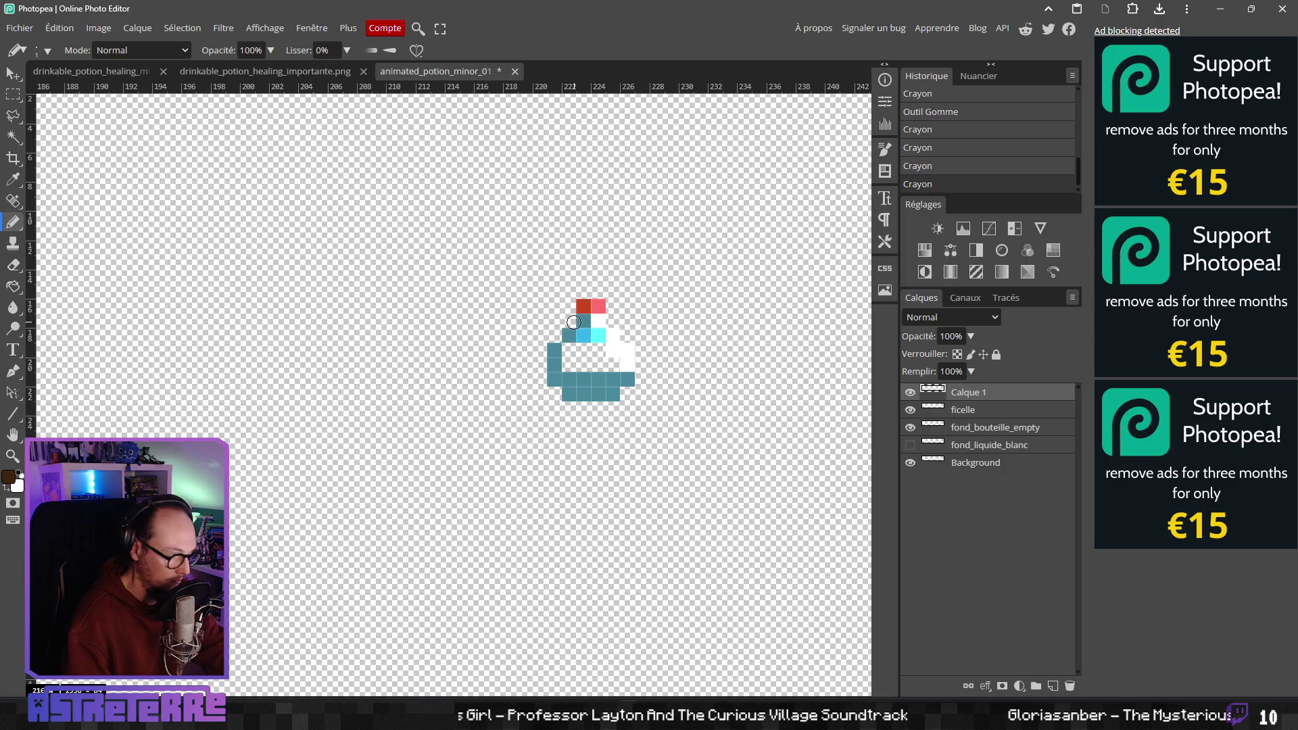
pyautogui.scroll(2, 575, 321)
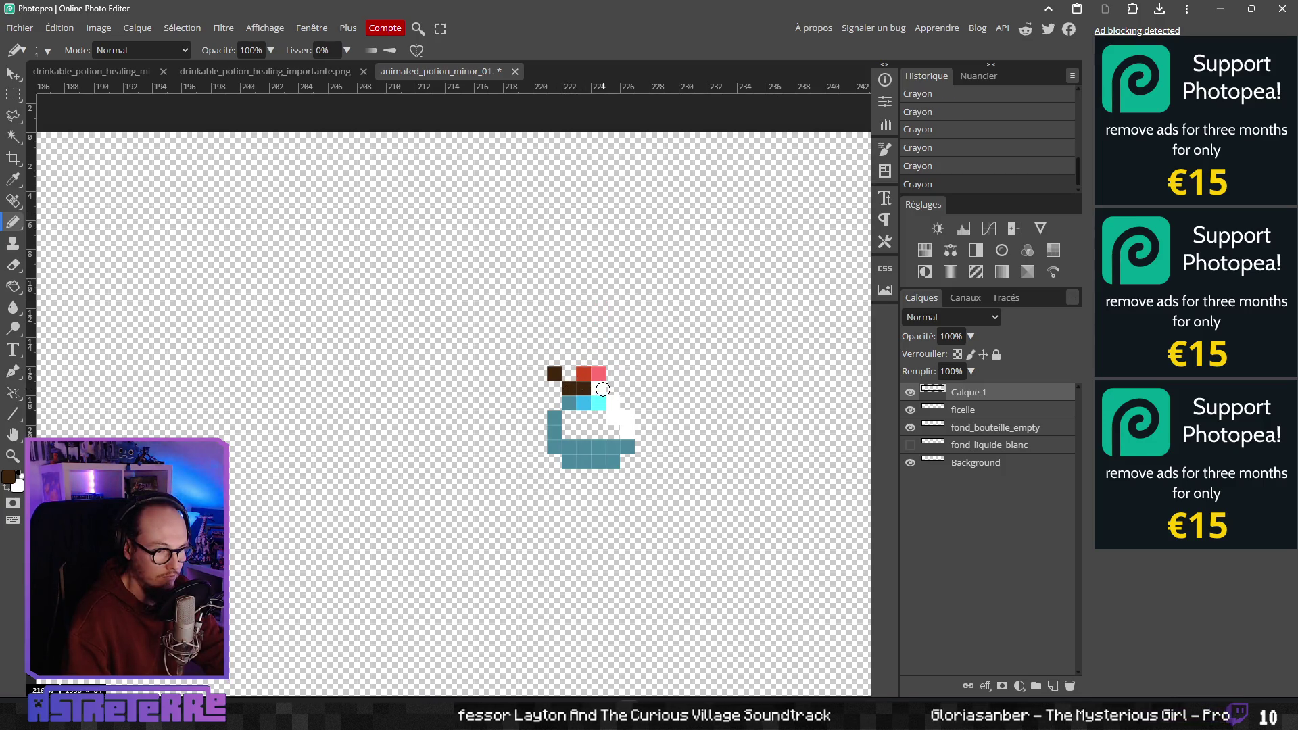
pyautogui.hotkey('ctrl', 'z')
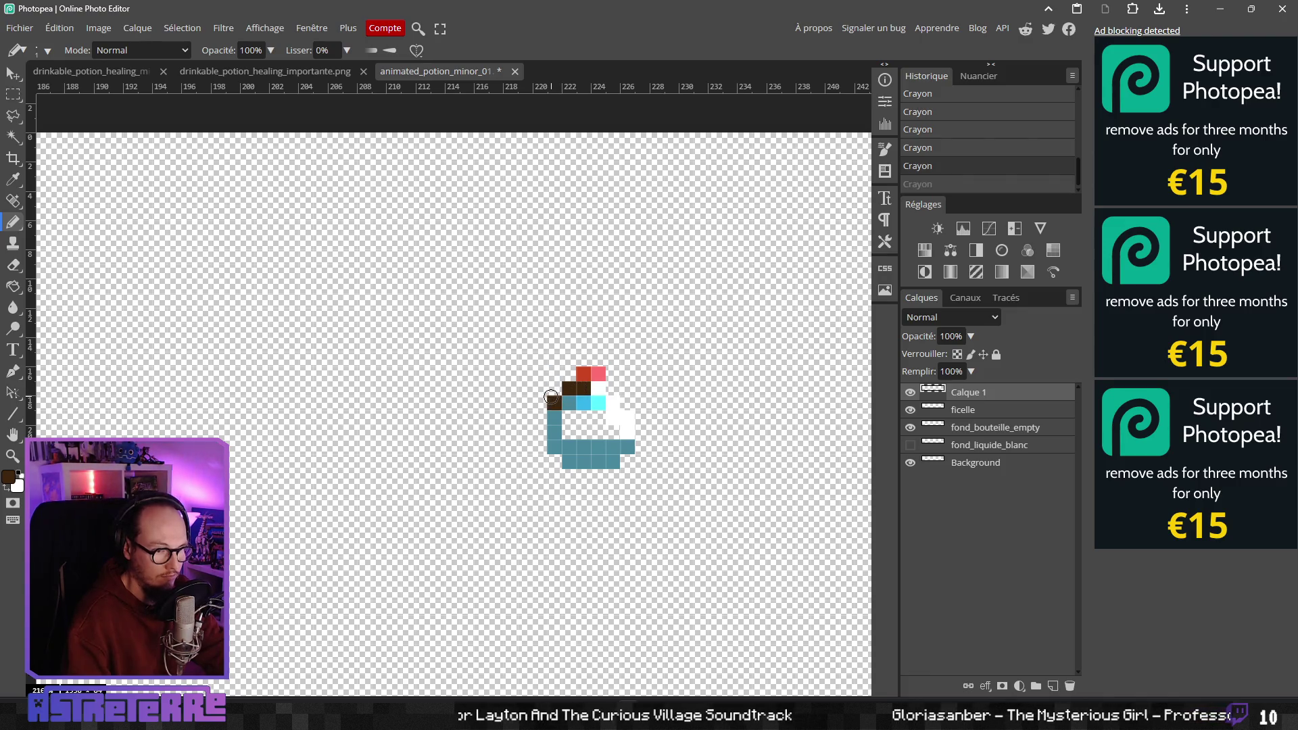
pyautogui.click(552, 400)
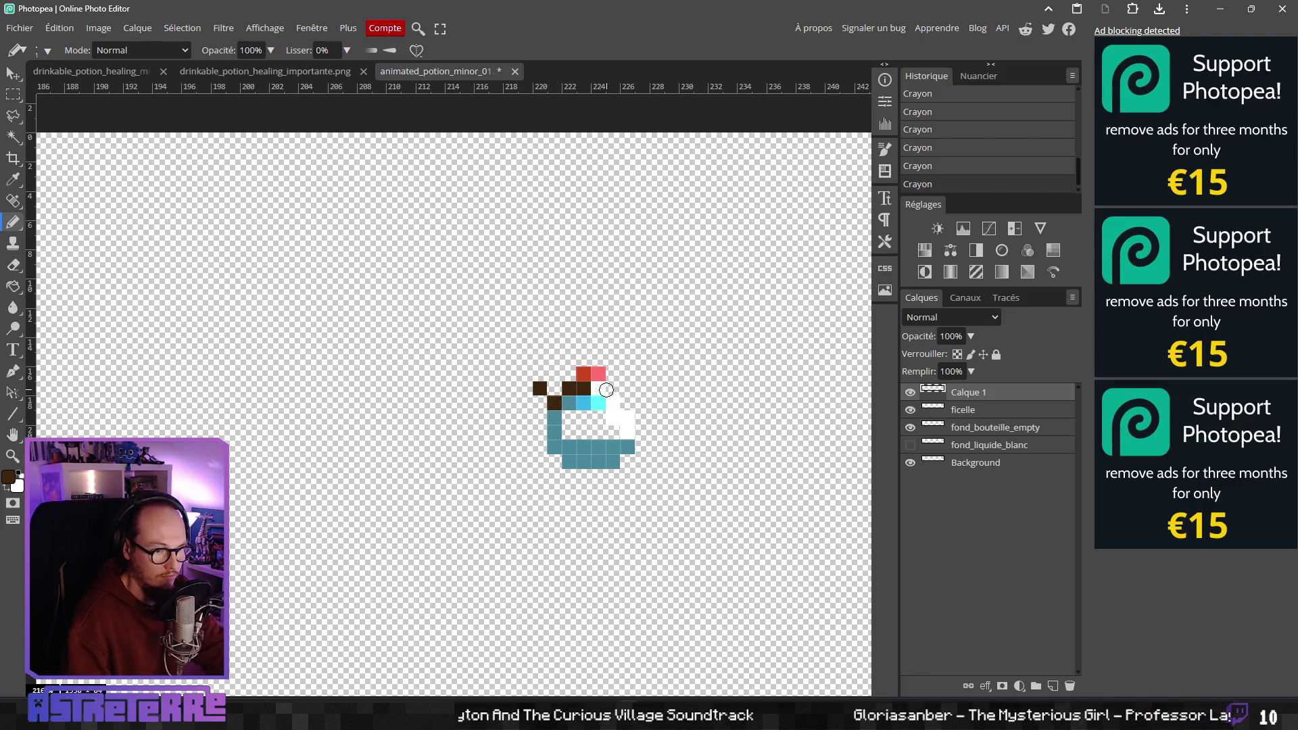
# Pick the string brown and repaint the left string tip in lighter brown
pyautogui.scroll(-3, 521, 413)
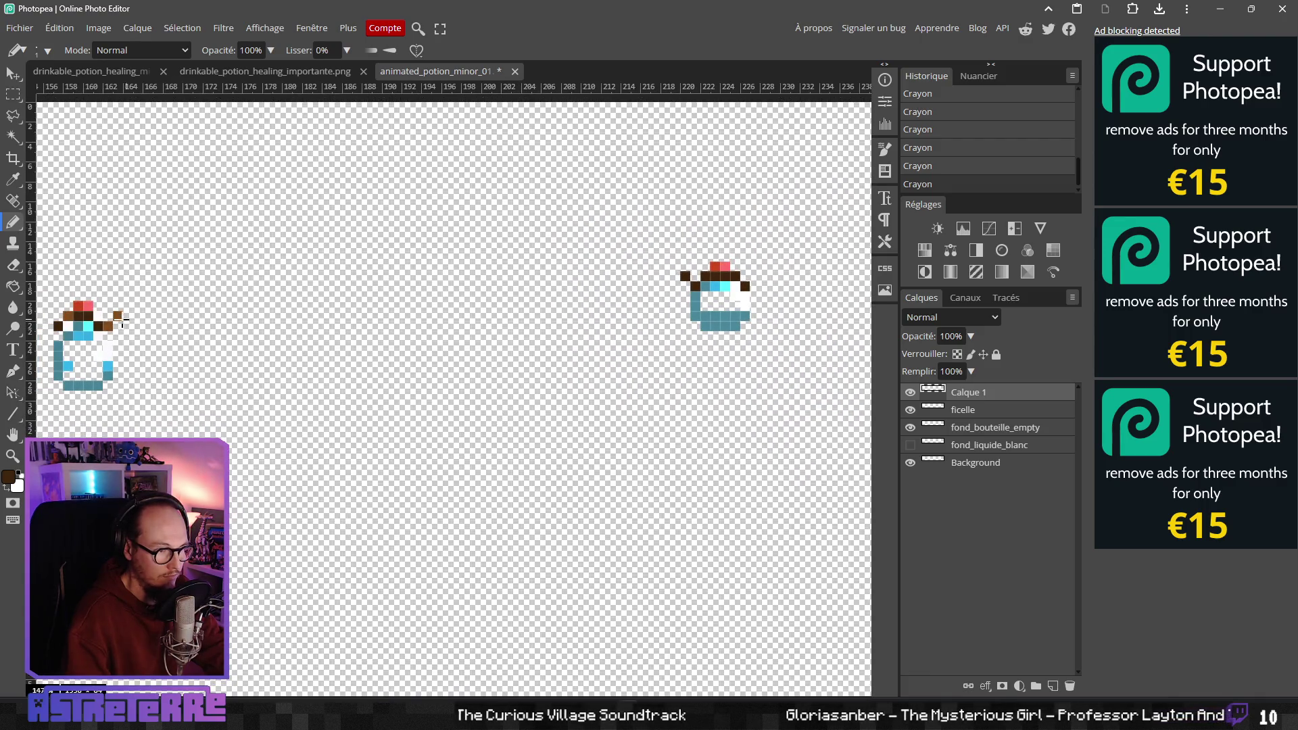
pyautogui.keyDown('alt'); pyautogui.click(118, 315); pyautogui.keyUp('alt')
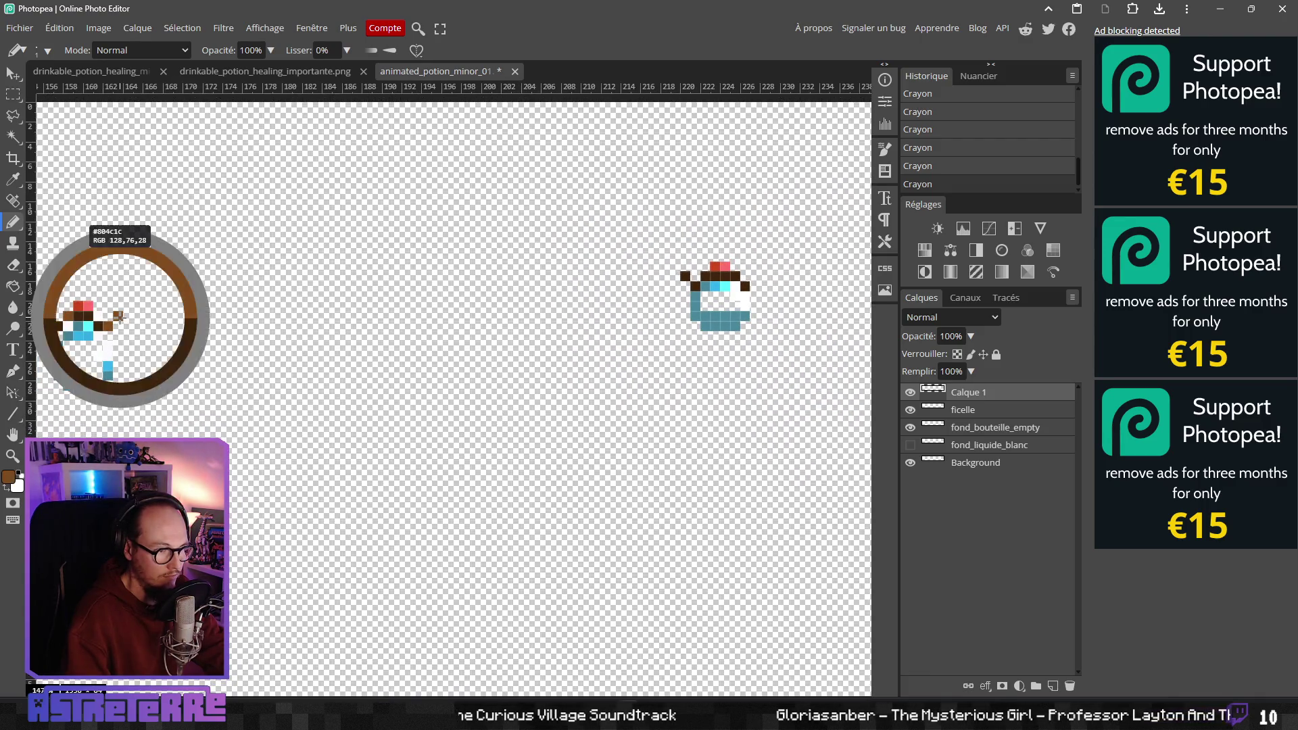
pyautogui.scroll(2, 638, 314)
pyautogui.scroll(1, 591, 315)
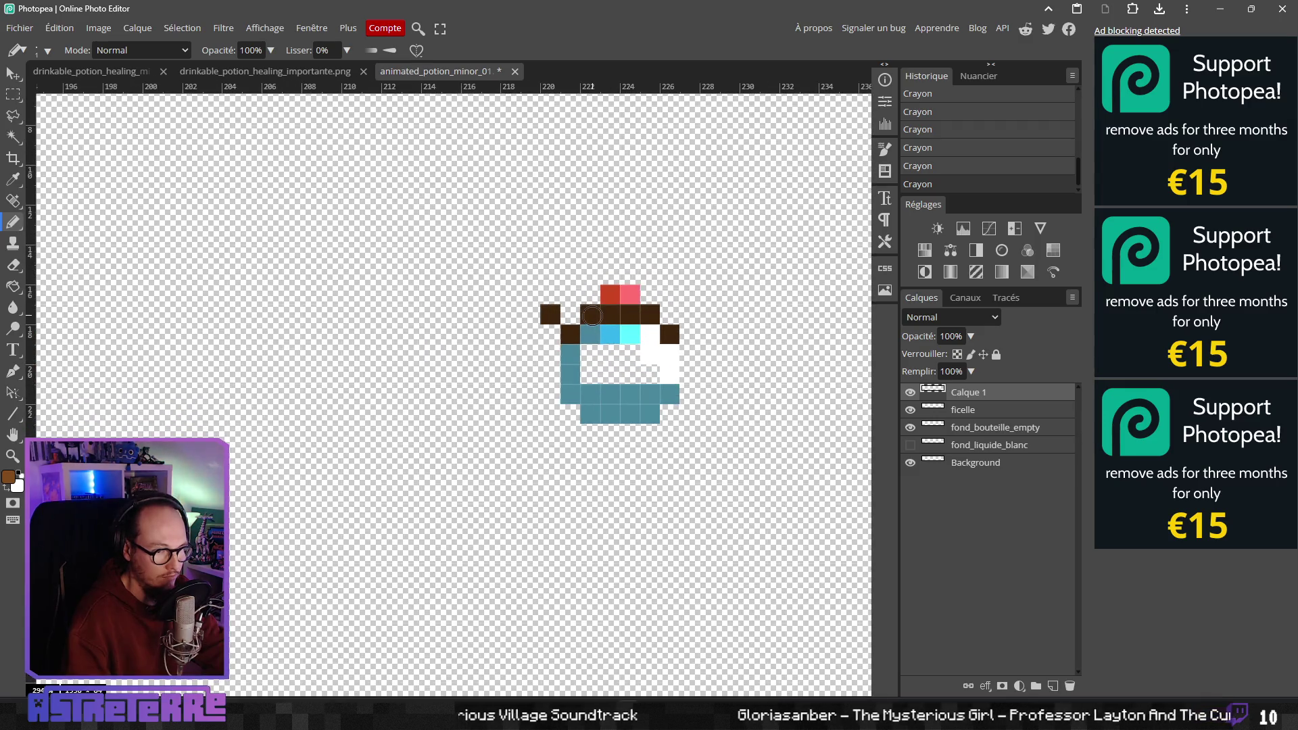
pyautogui.hotkey('ctrl', 'z')
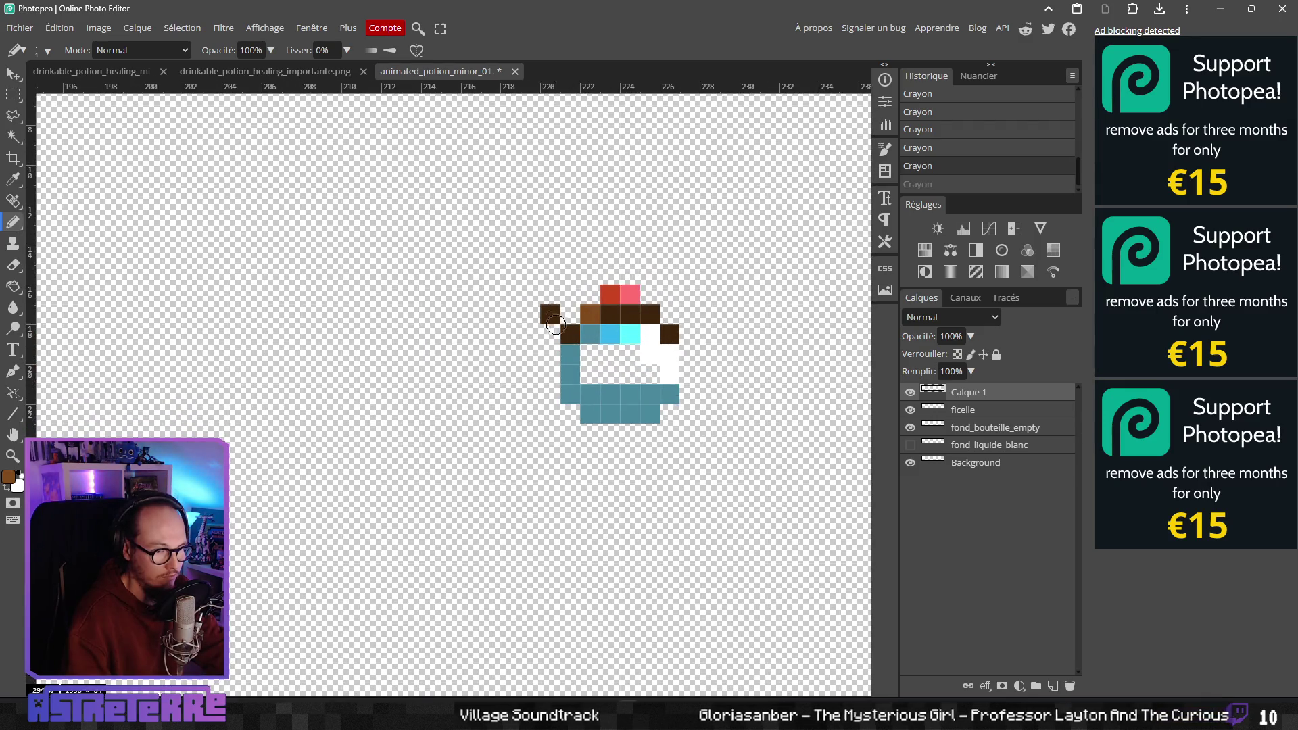
pyautogui.click(550, 315)
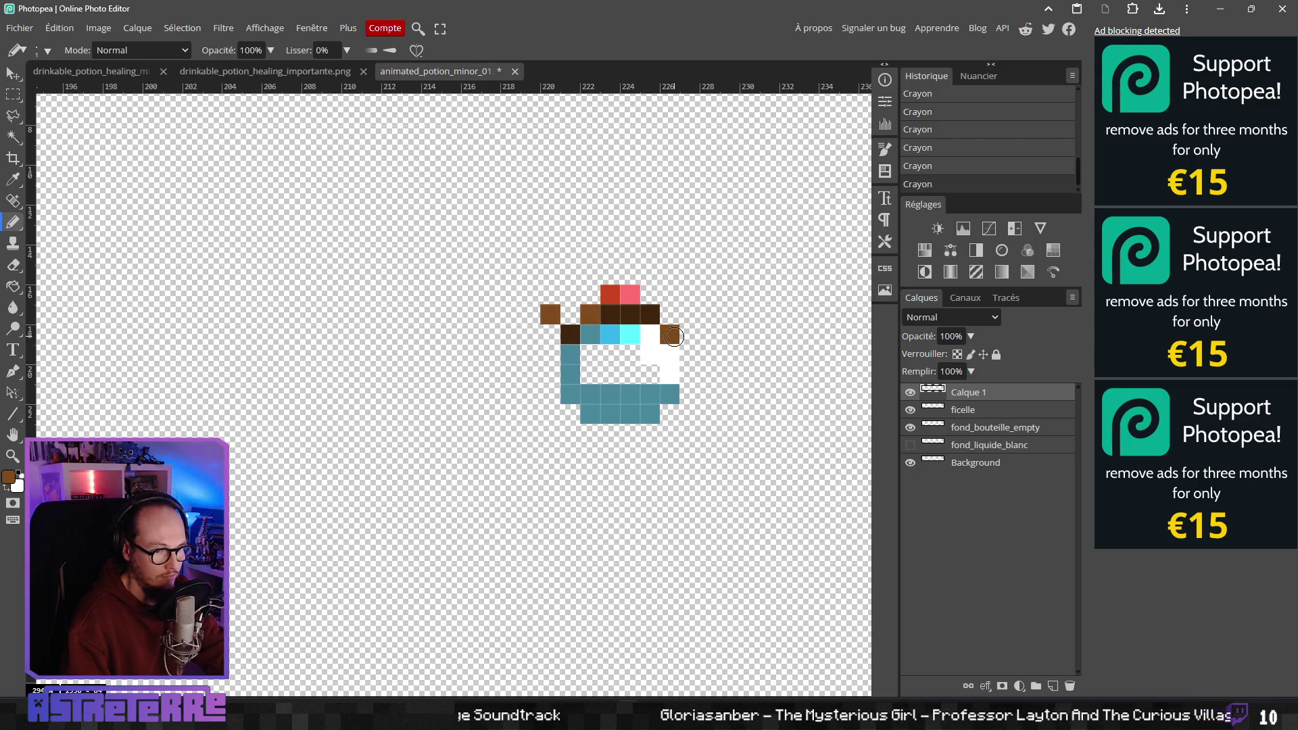
pyautogui.scroll(-8, 707, 367)
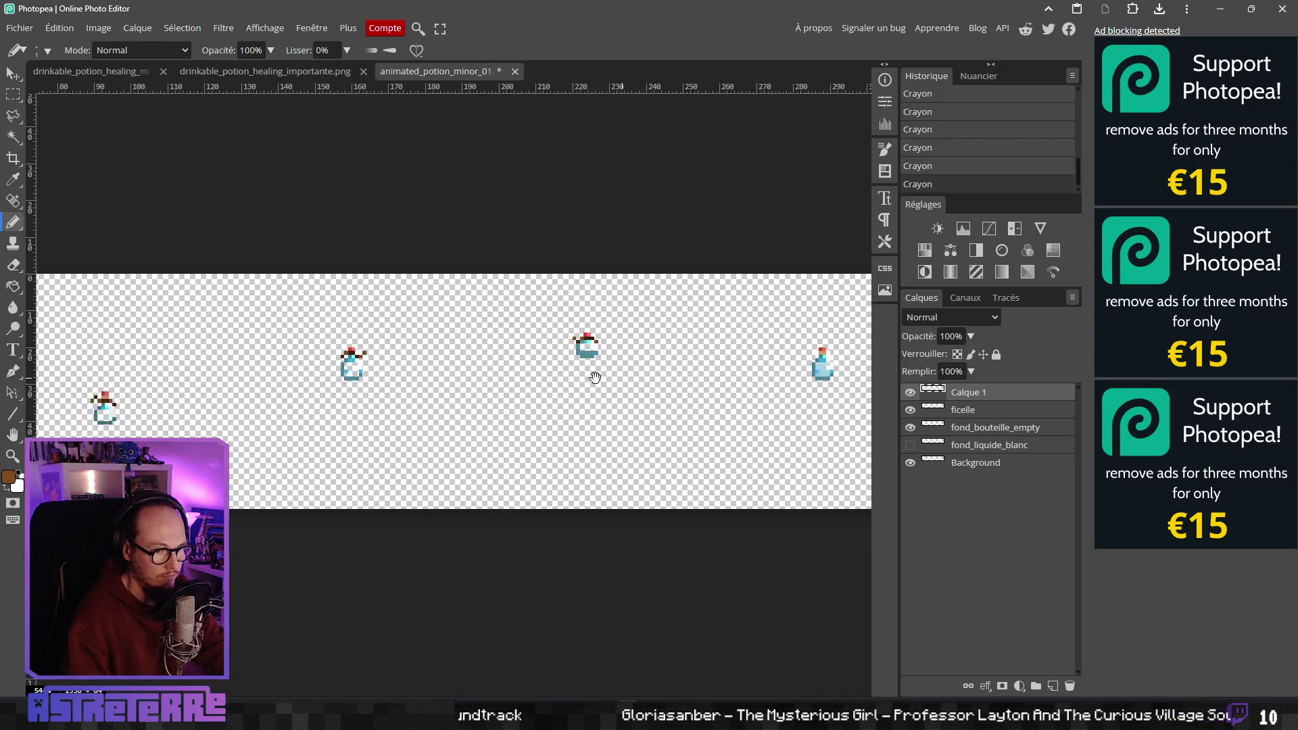
pyautogui.moveTo(595, 377); pyautogui.dragTo(460, 378)
pyautogui.scroll(-3, 580, 368)
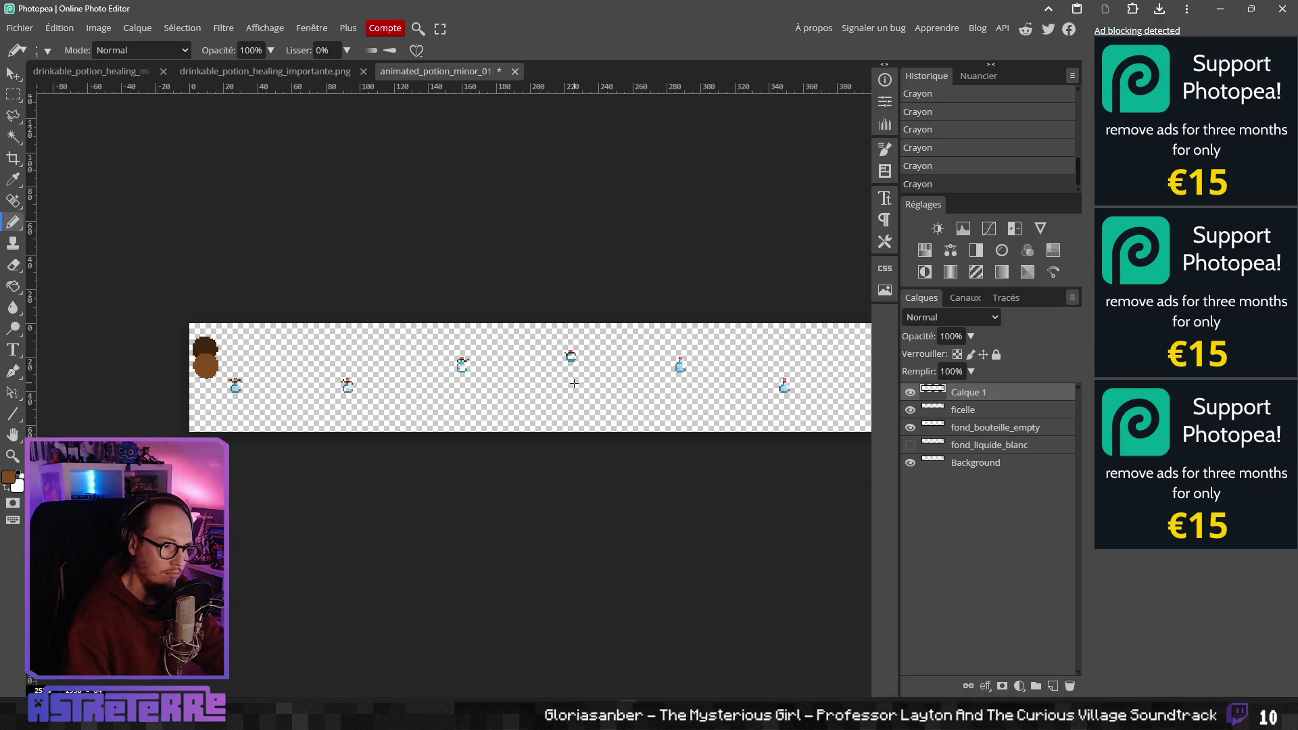
# Paste the copied string onto the second potion sprite frame and position it
pyautogui.scroll(2, 574, 383)
pyautogui.hscroll(-3, 408, 369)
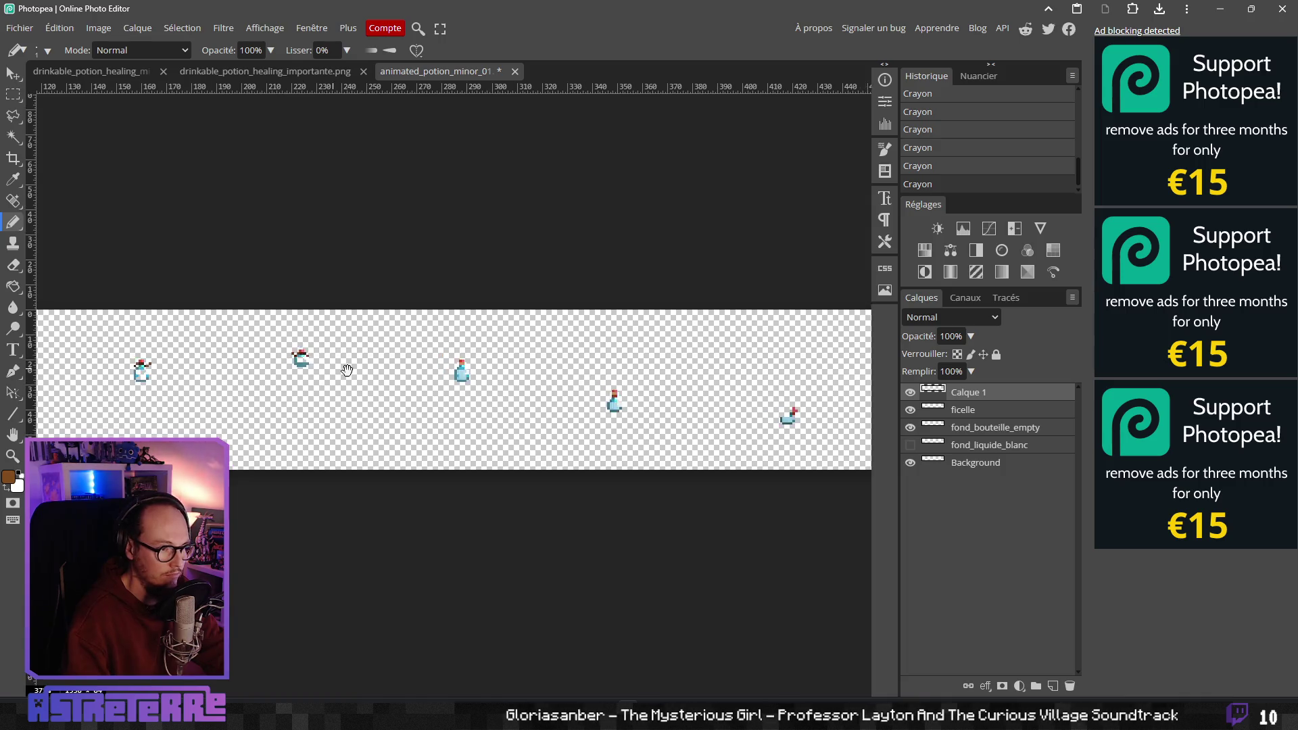
pyautogui.press('m')
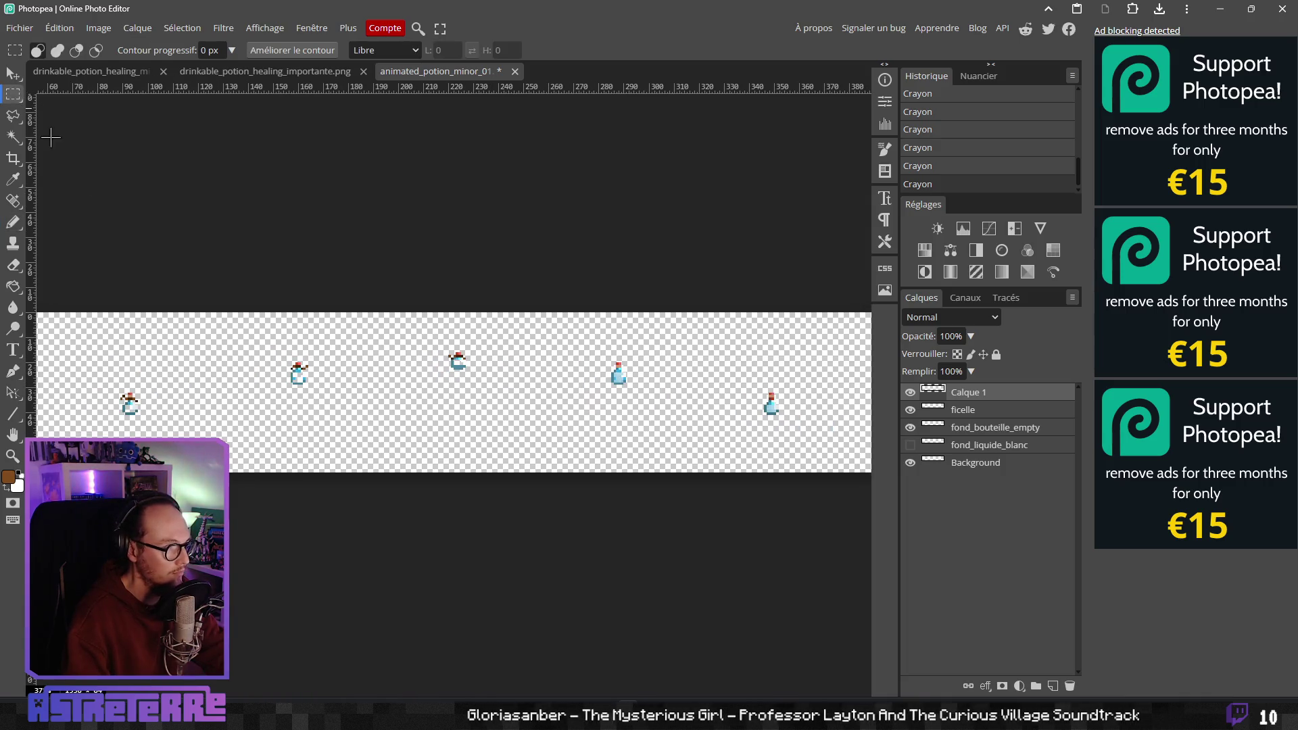
pyautogui.moveTo(263, 355); pyautogui.dragTo(334, 382)
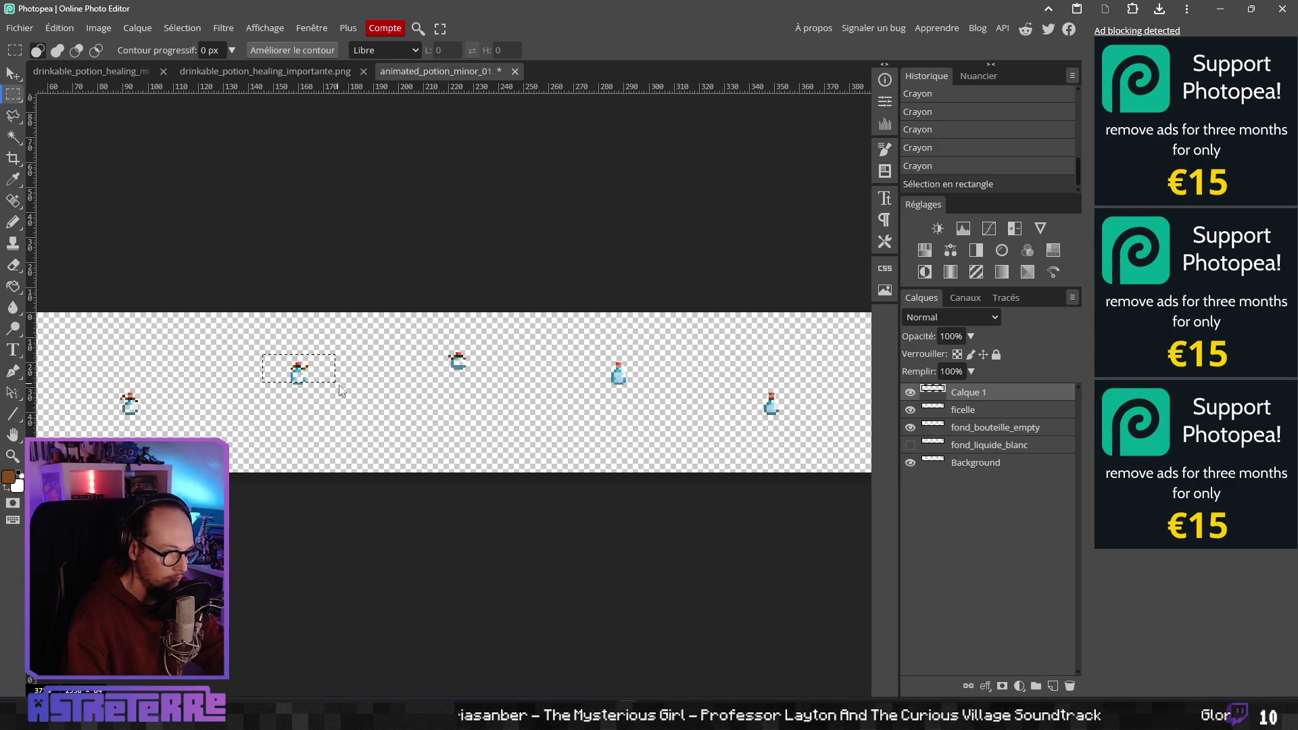
pyautogui.hotkey('ctrl', 'v')
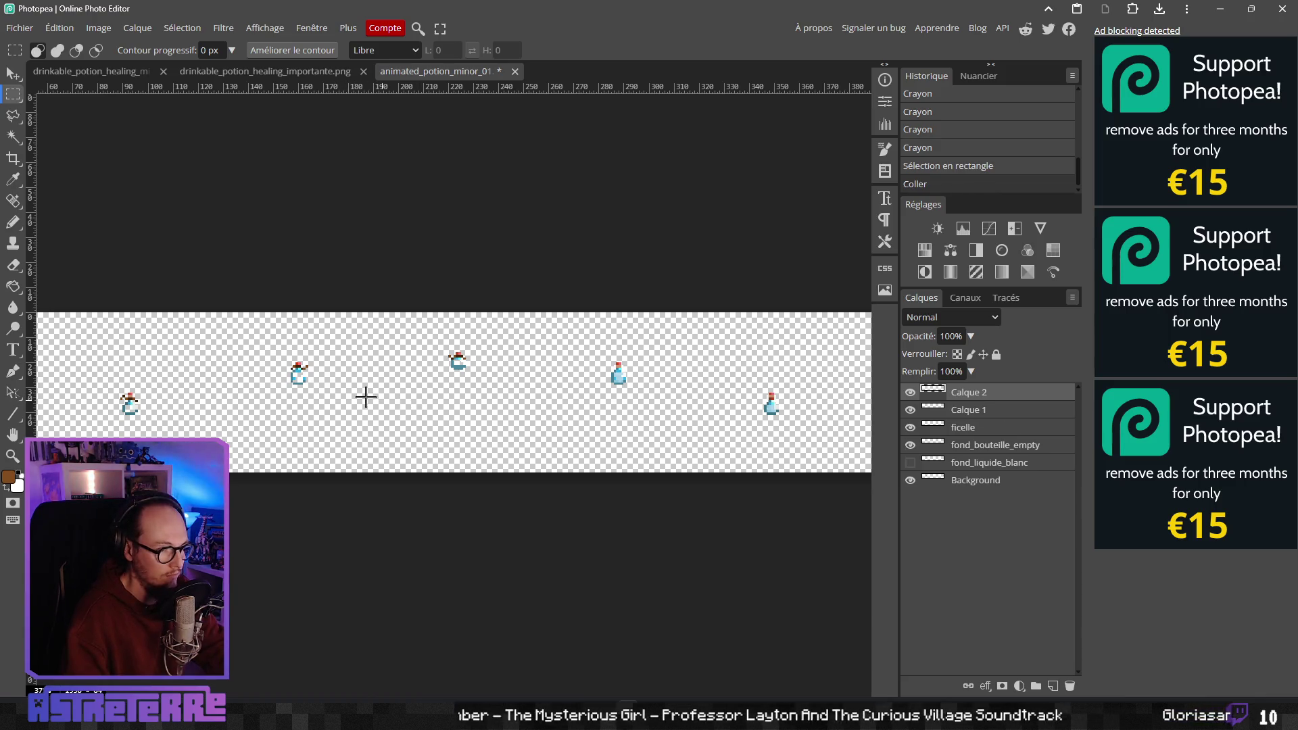
pyautogui.press('v')
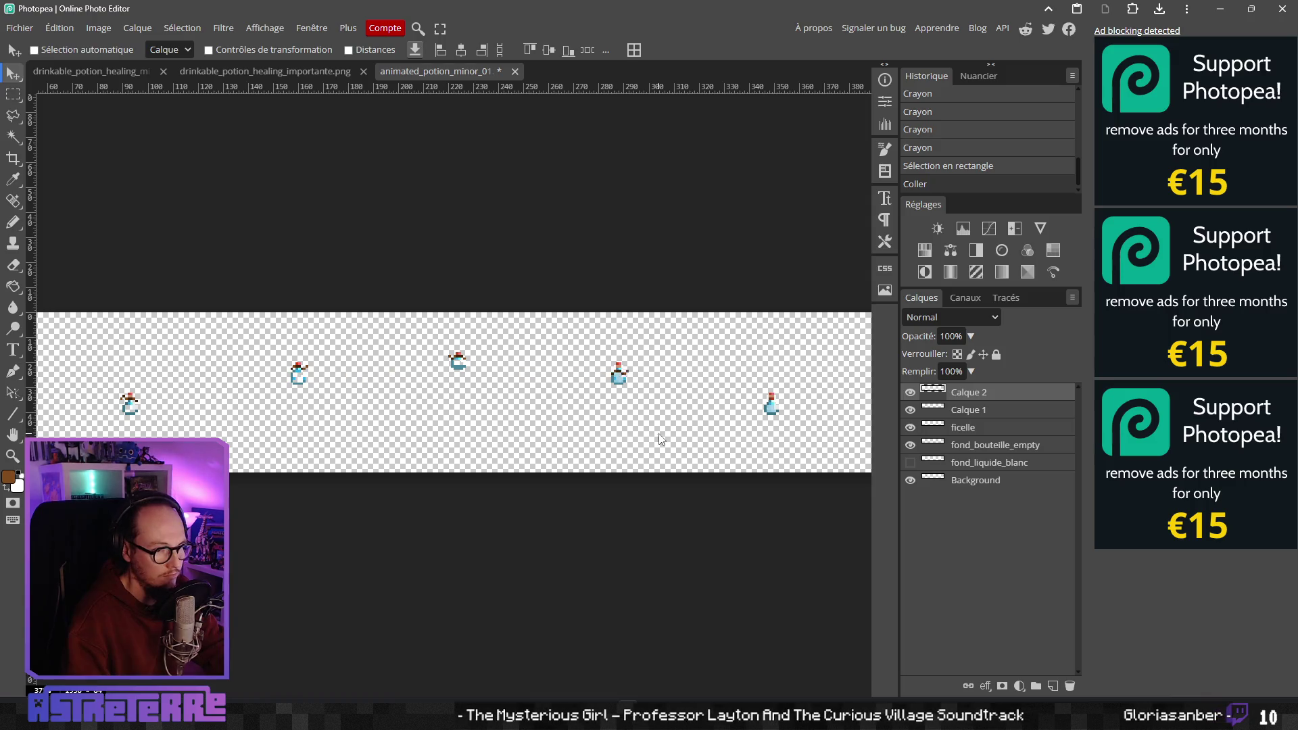
pyautogui.click(656, 430)
# Merge the pasted string layers down into the ficelle layer
pyautogui.scroll(5, 597, 370)
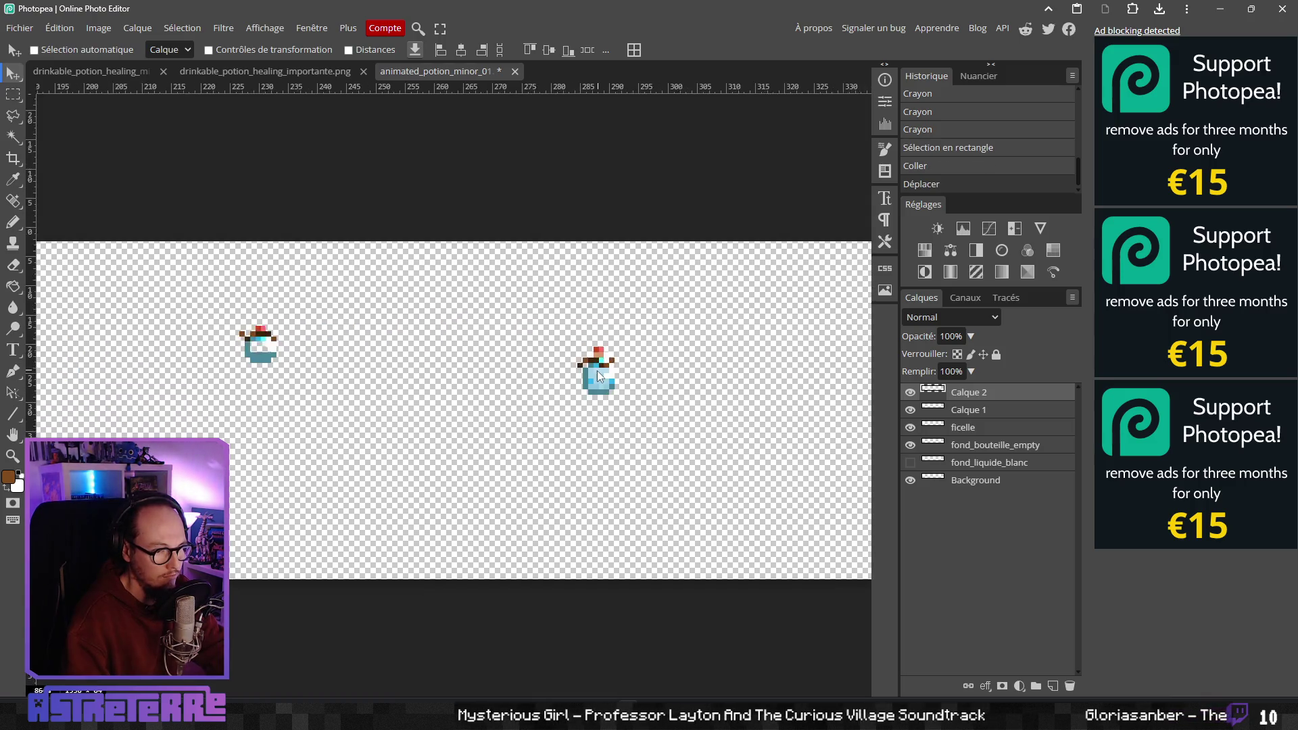
pyautogui.scroll(-4, 527, 389)
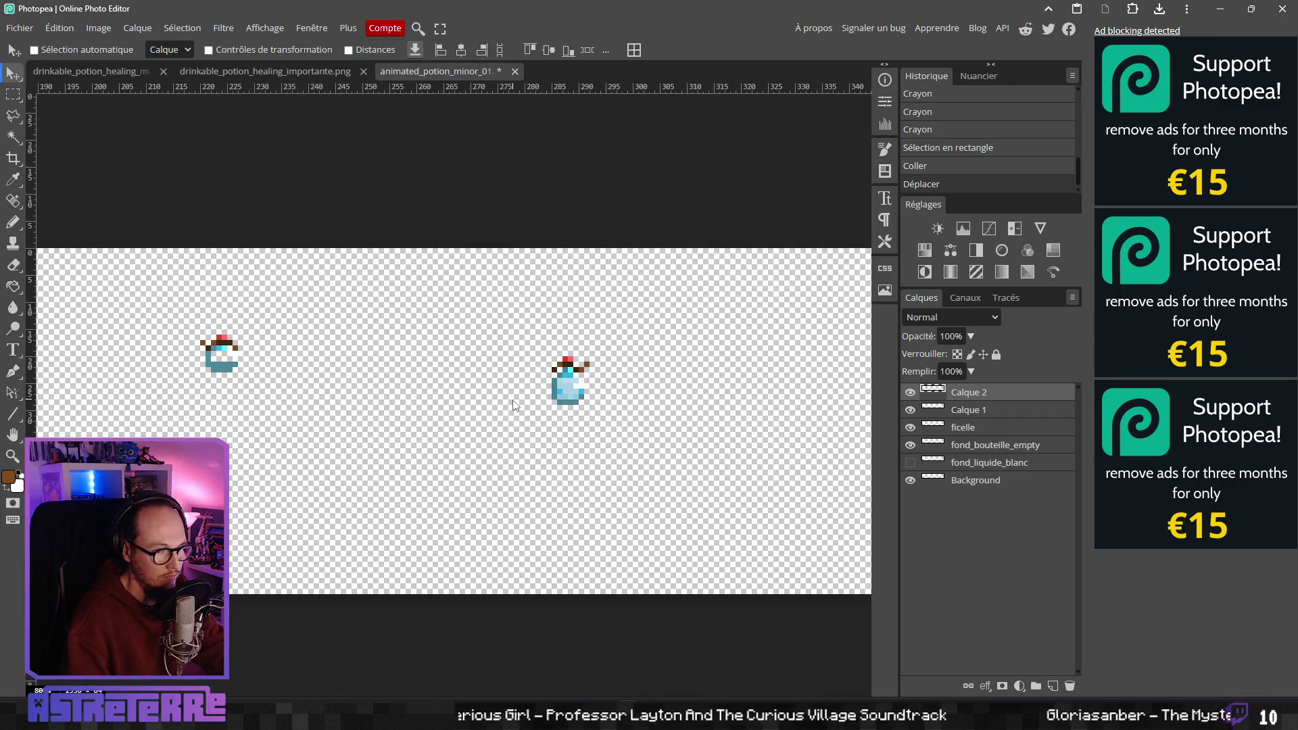
pyautogui.scroll(-2, 398, 394)
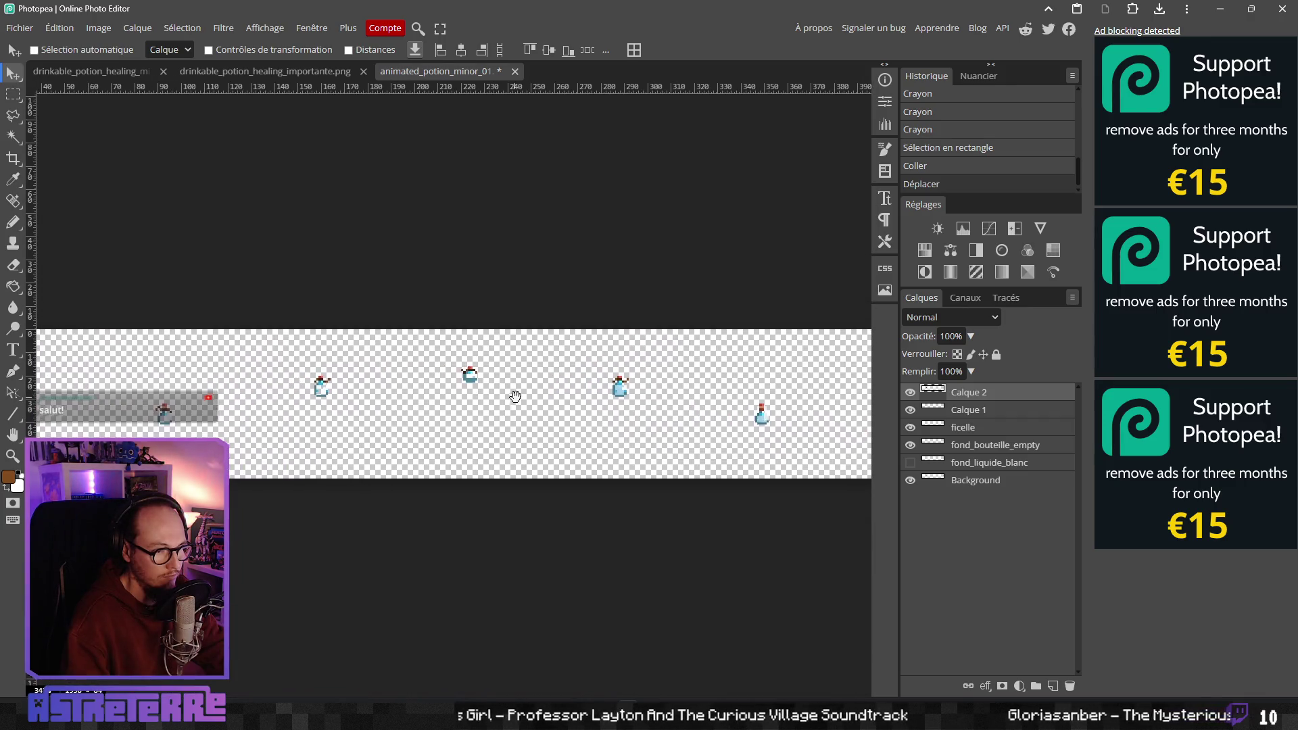
pyautogui.click(14, 94)
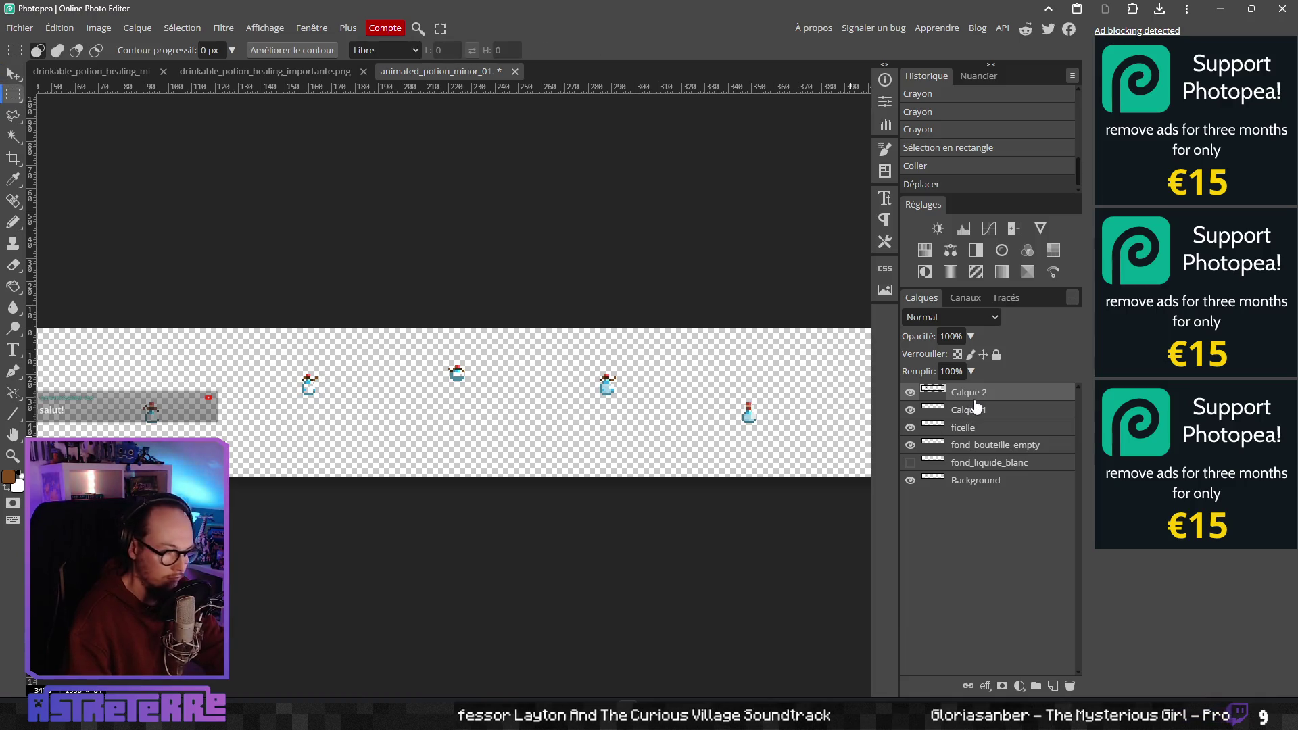
pyautogui.hotkey('ctrl', 'e')
pyautogui.hotkey('ctrl', 'e')
# Copy a piece from one potion sprite and paste it as a new layer
pyautogui.moveTo(126, 380); pyautogui.dragTo(209, 427)
pyautogui.hotkey('ctrl', 'd')
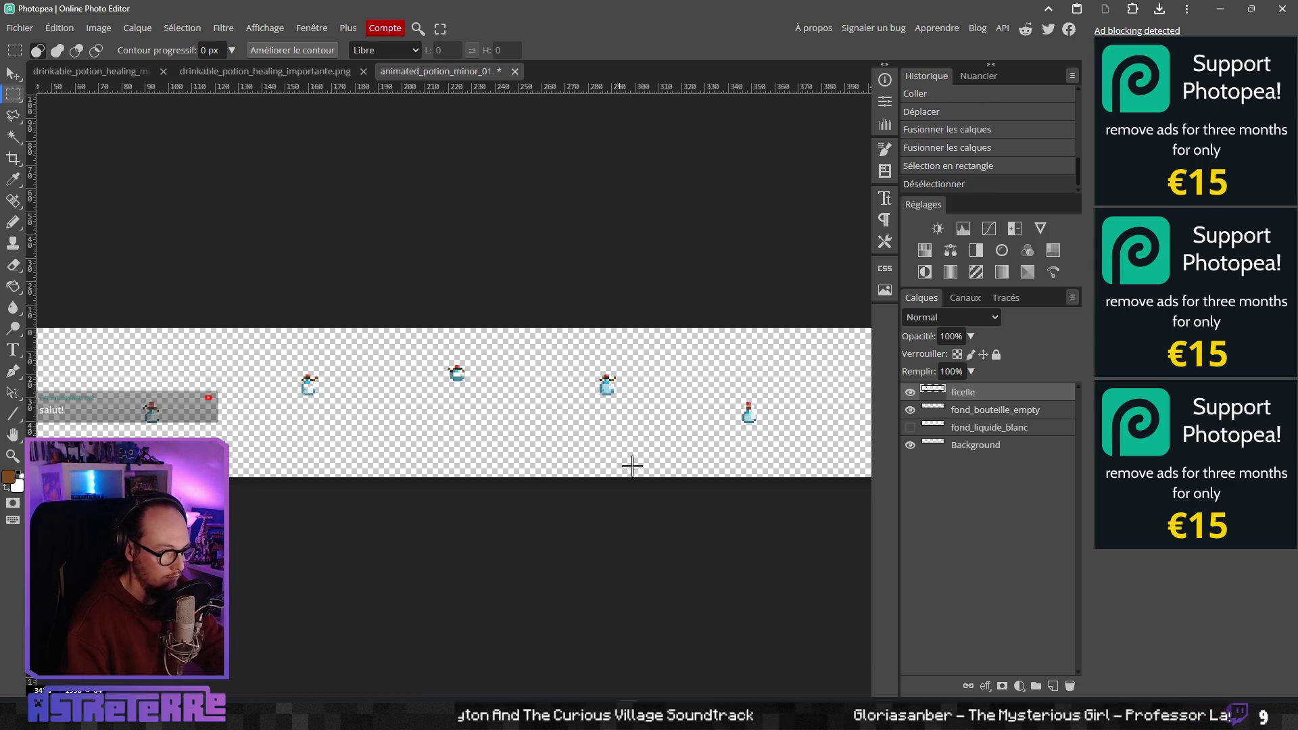
pyautogui.hotkey('ctrl', 'v')
pyautogui.click(13, 74)
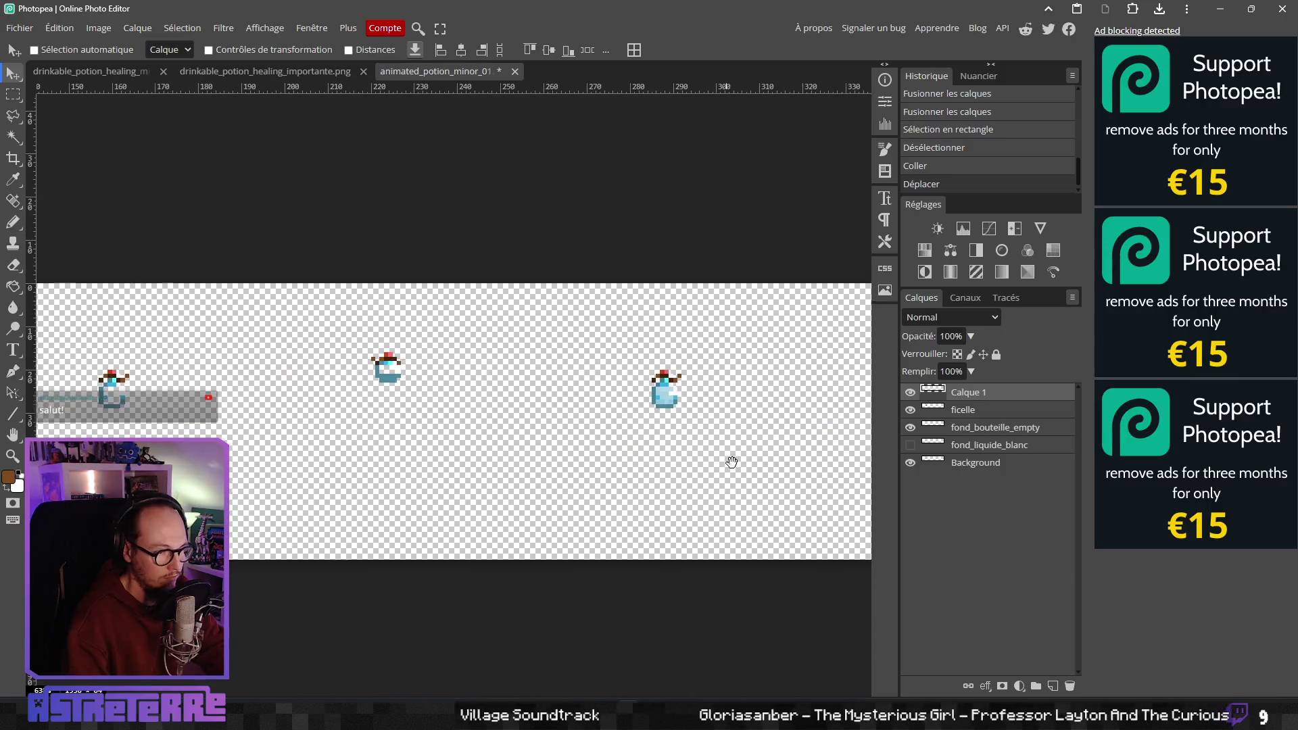
# Merge the pasted Calque 1 down into the ficelle layer
pyautogui.scroll(2, 485, 463)
pyautogui.scroll(-3, 487, 464)
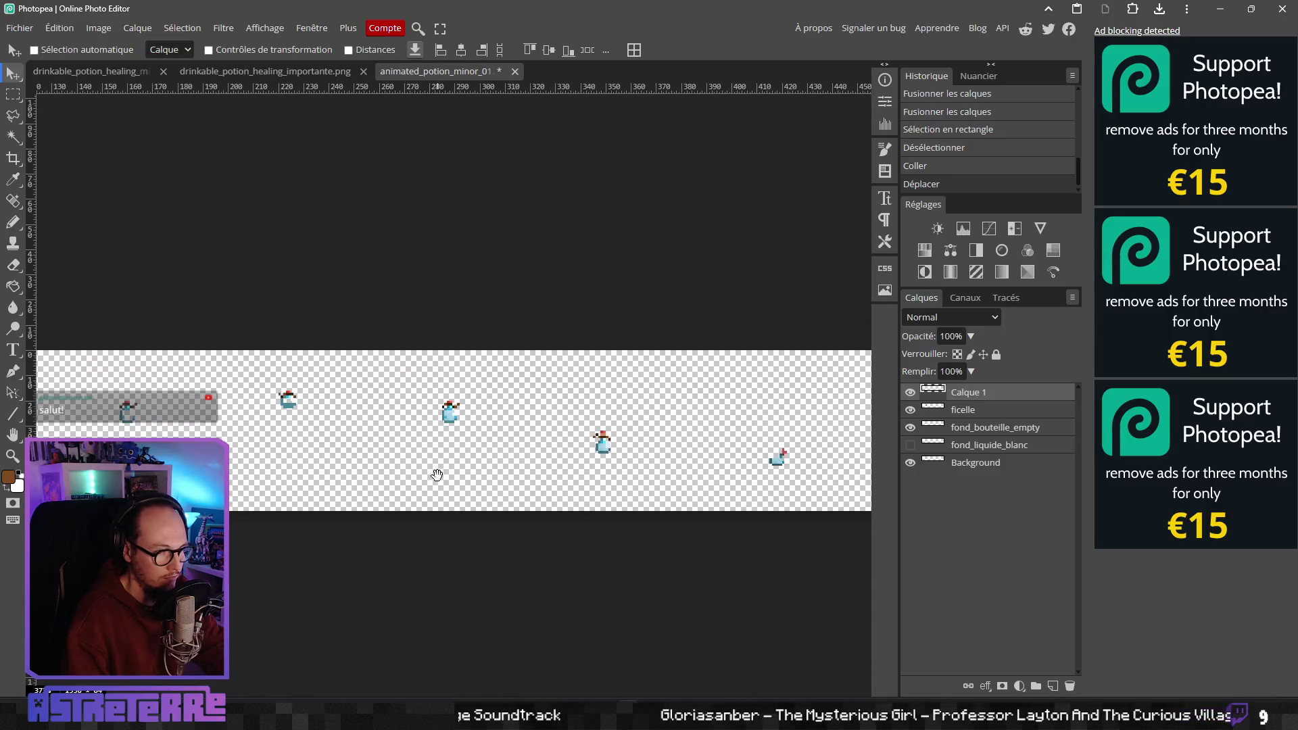
pyautogui.scroll(5, 437, 475)
pyautogui.scroll(4, 649, 478)
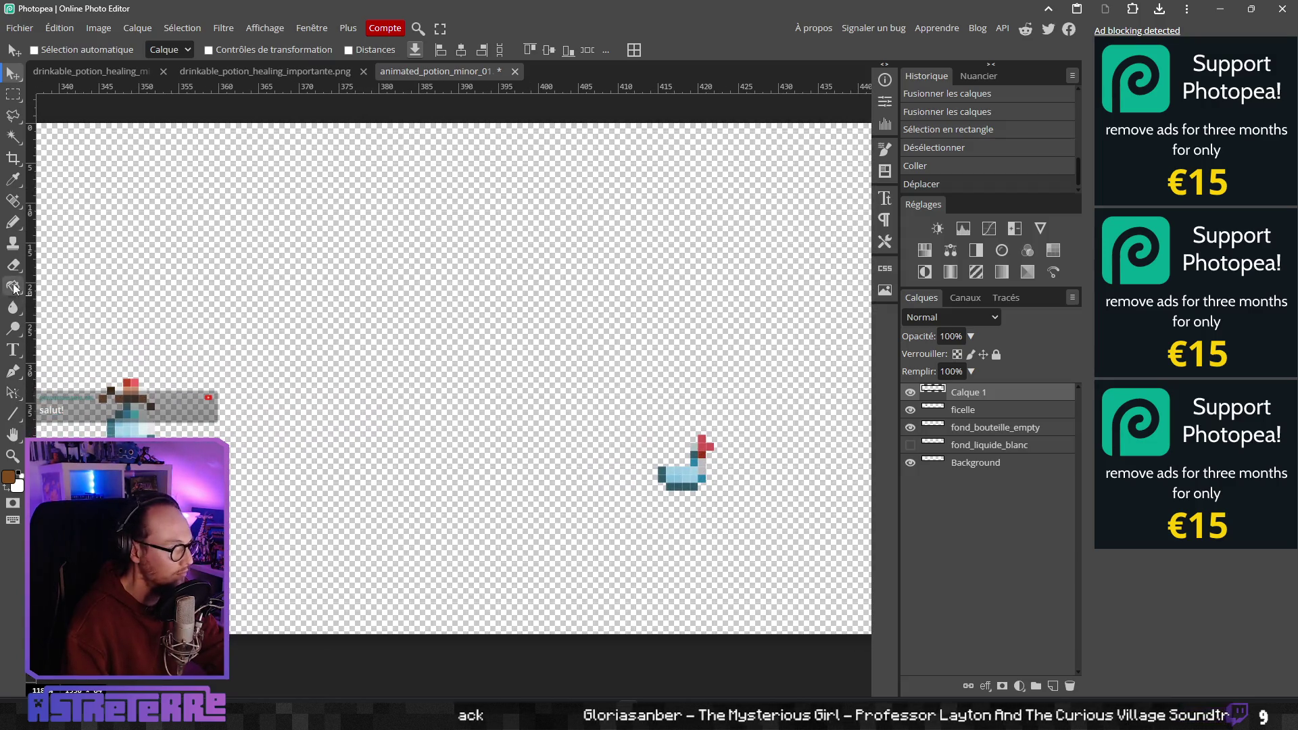
pyautogui.click(13, 222)
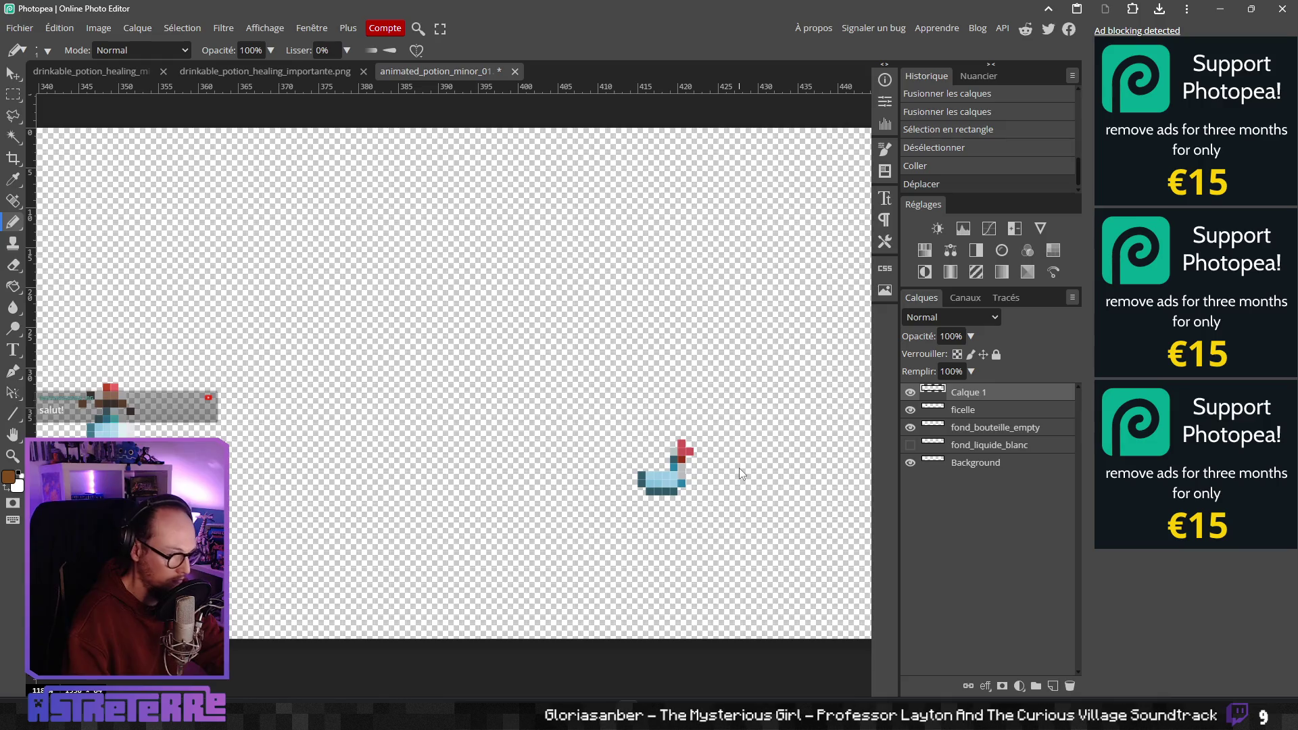
pyautogui.hotkey('ctrl', 'e')
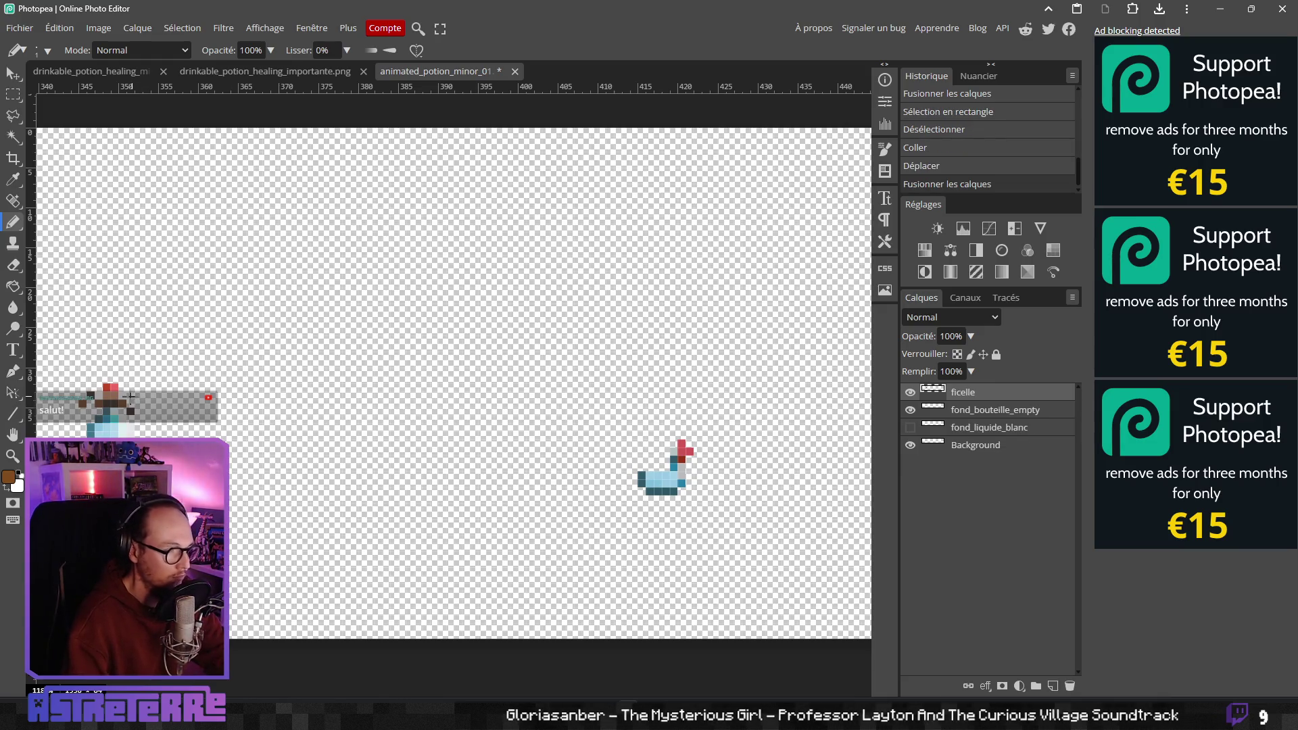
# Paint dark brown string pixels at the tilted bottle's neck, erasing to correct them
pyautogui.scroll(2, 674, 454)
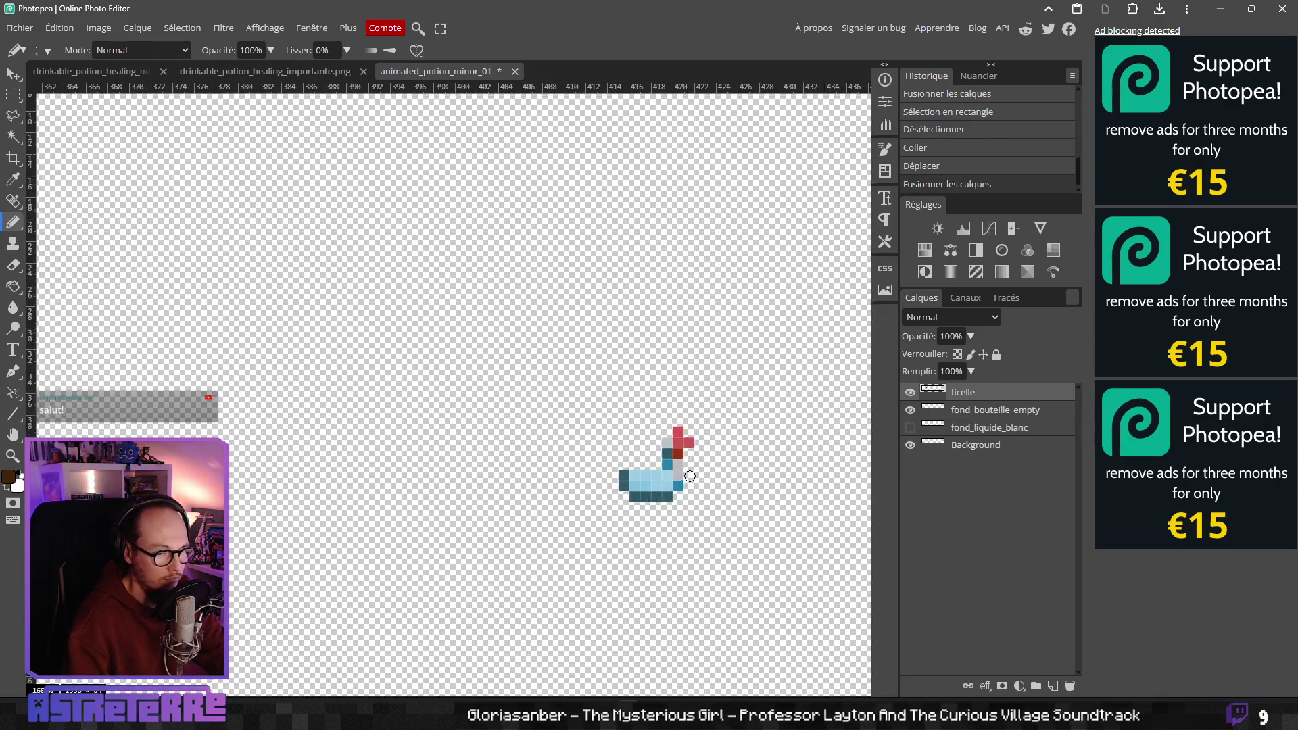
pyautogui.click(676, 452)
pyautogui.click(665, 439)
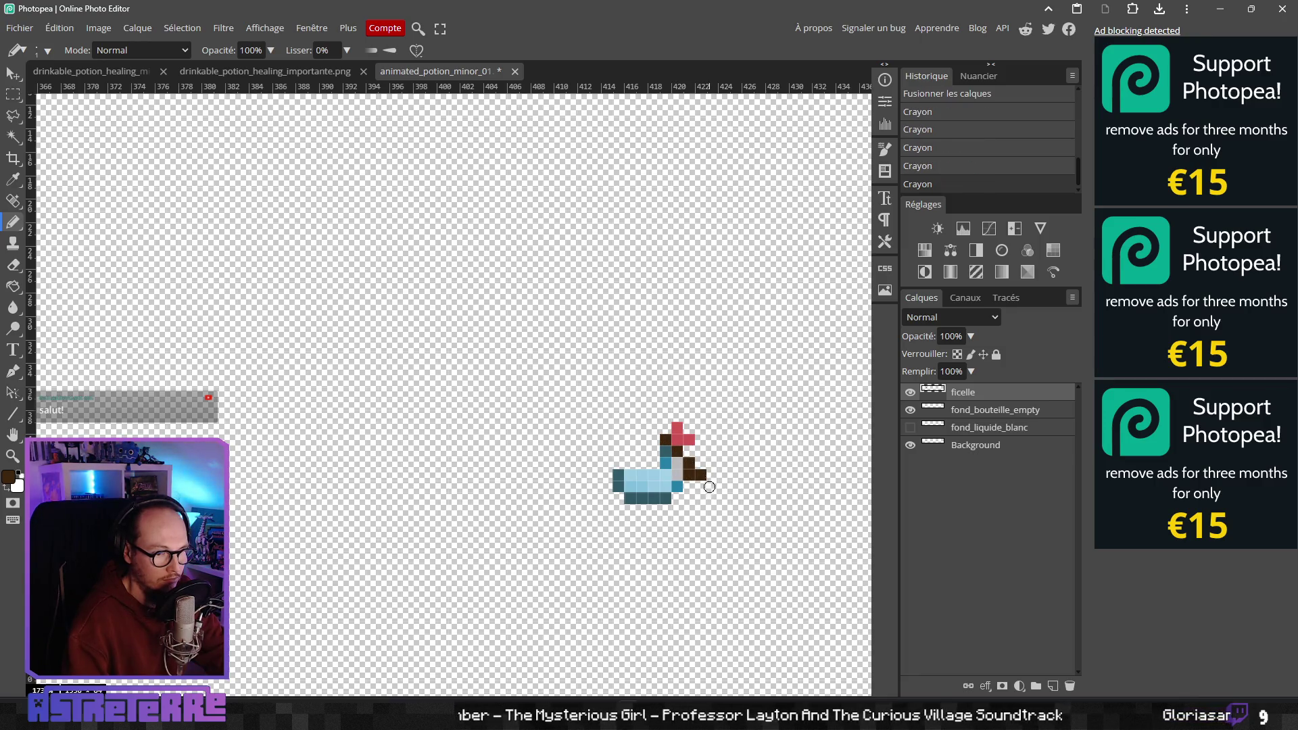
pyautogui.scroll(-1, 696, 456)
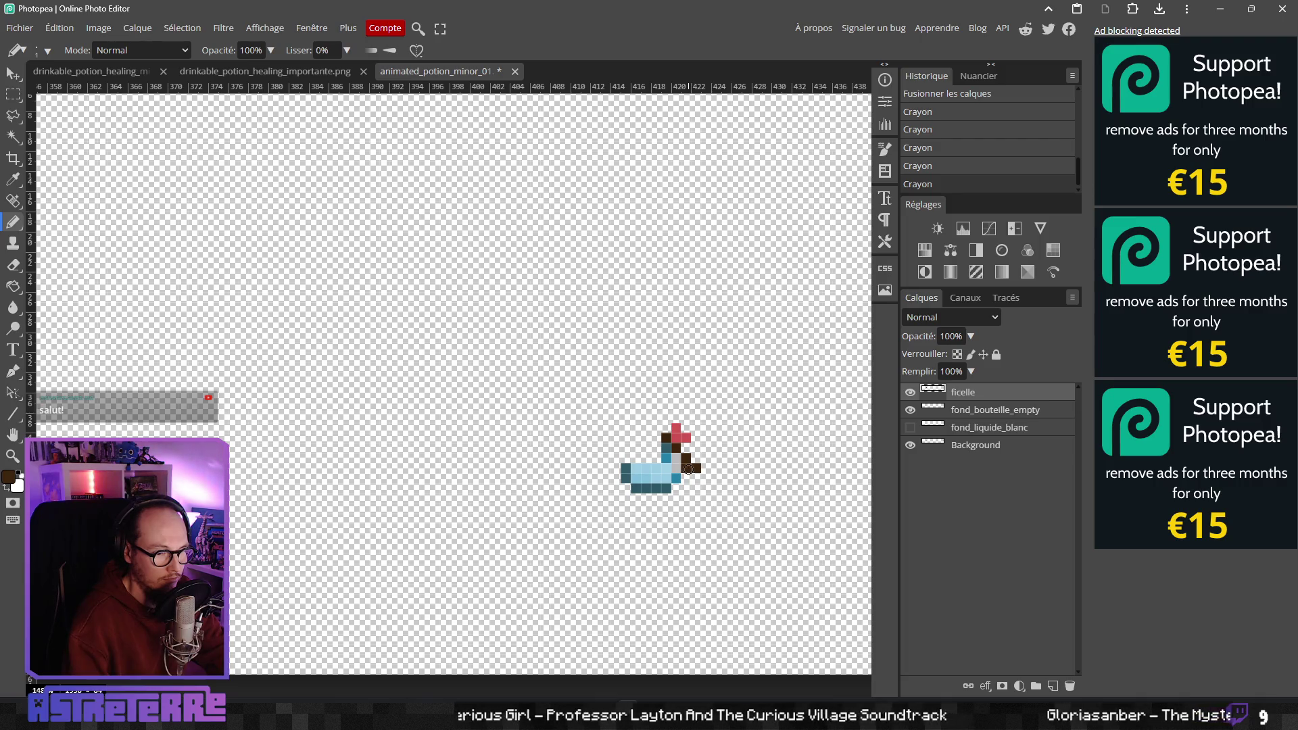
pyautogui.press('e')
pyautogui.scroll(-1, 472, 436)
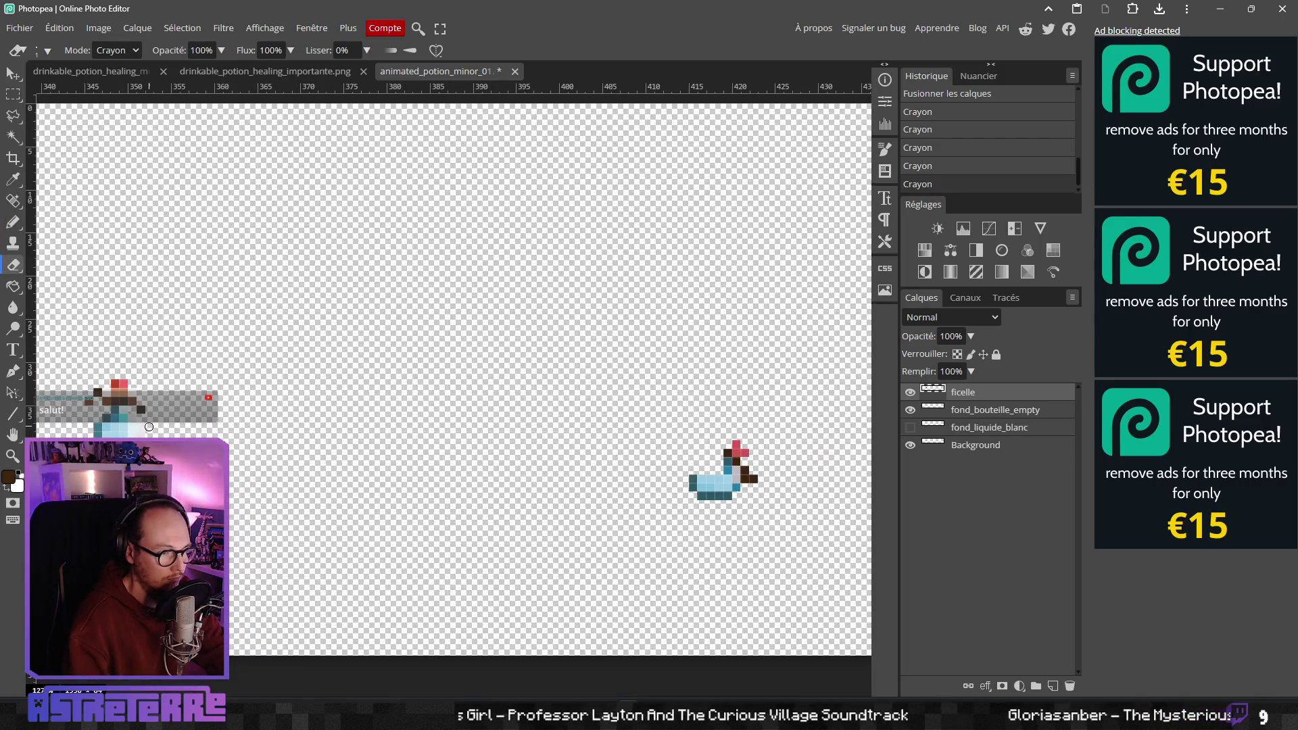
pyautogui.press('b')
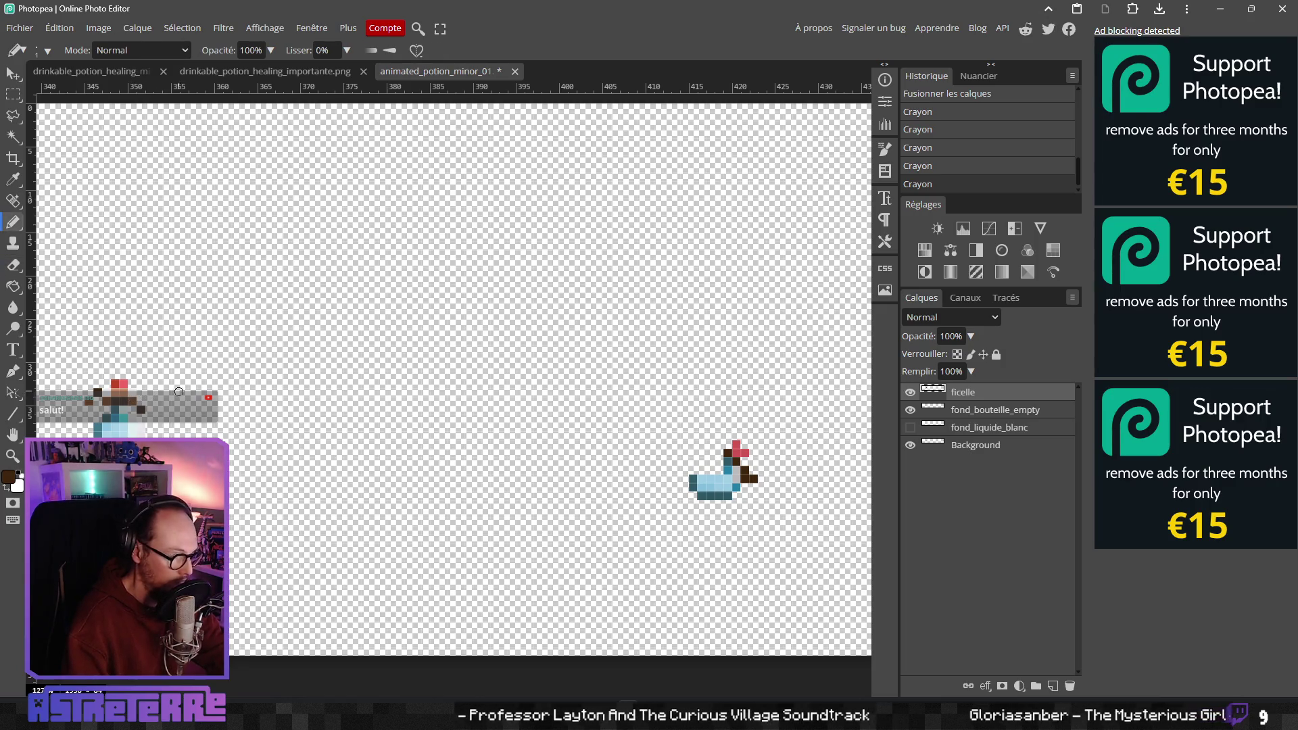
pyautogui.scroll(2, 768, 630)
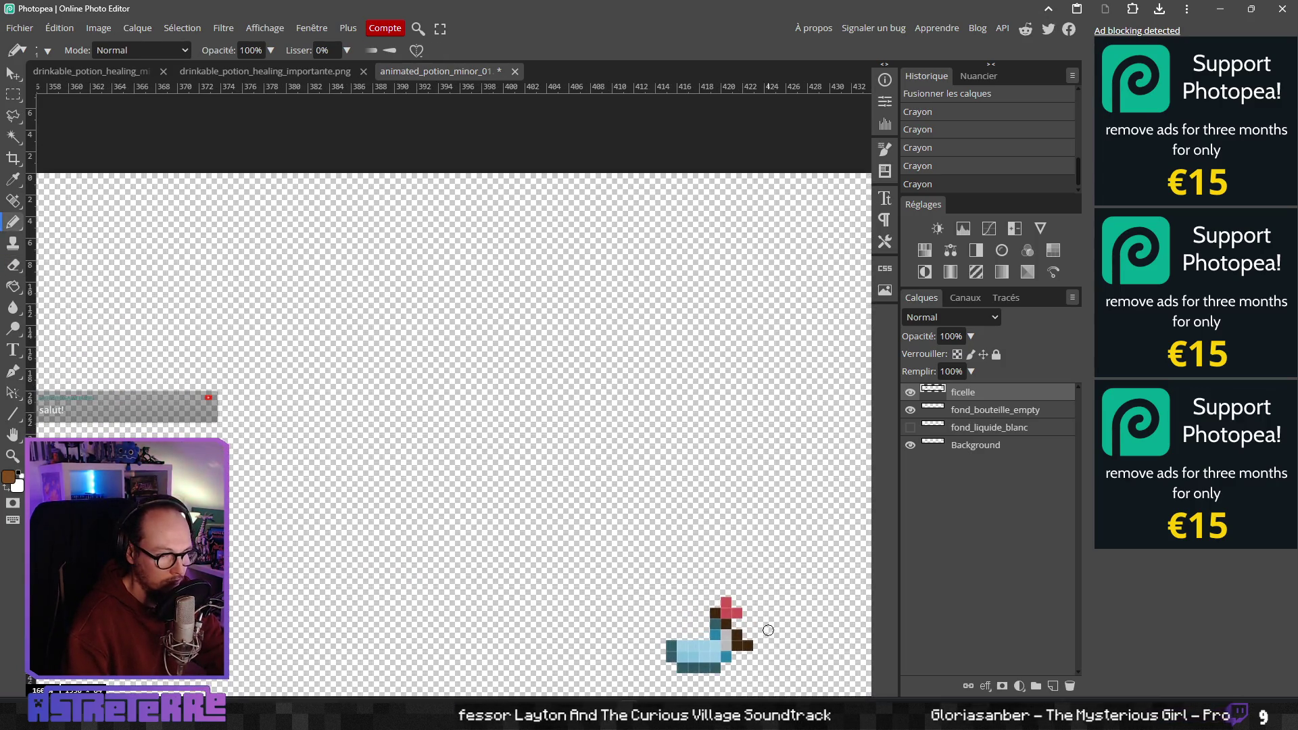
pyautogui.moveTo(753, 652)
pyautogui.mouseDown()
pyautogui.moveTo(621, 460)
pyautogui.moveTo(565, 462)
pyautogui.mouseUp()
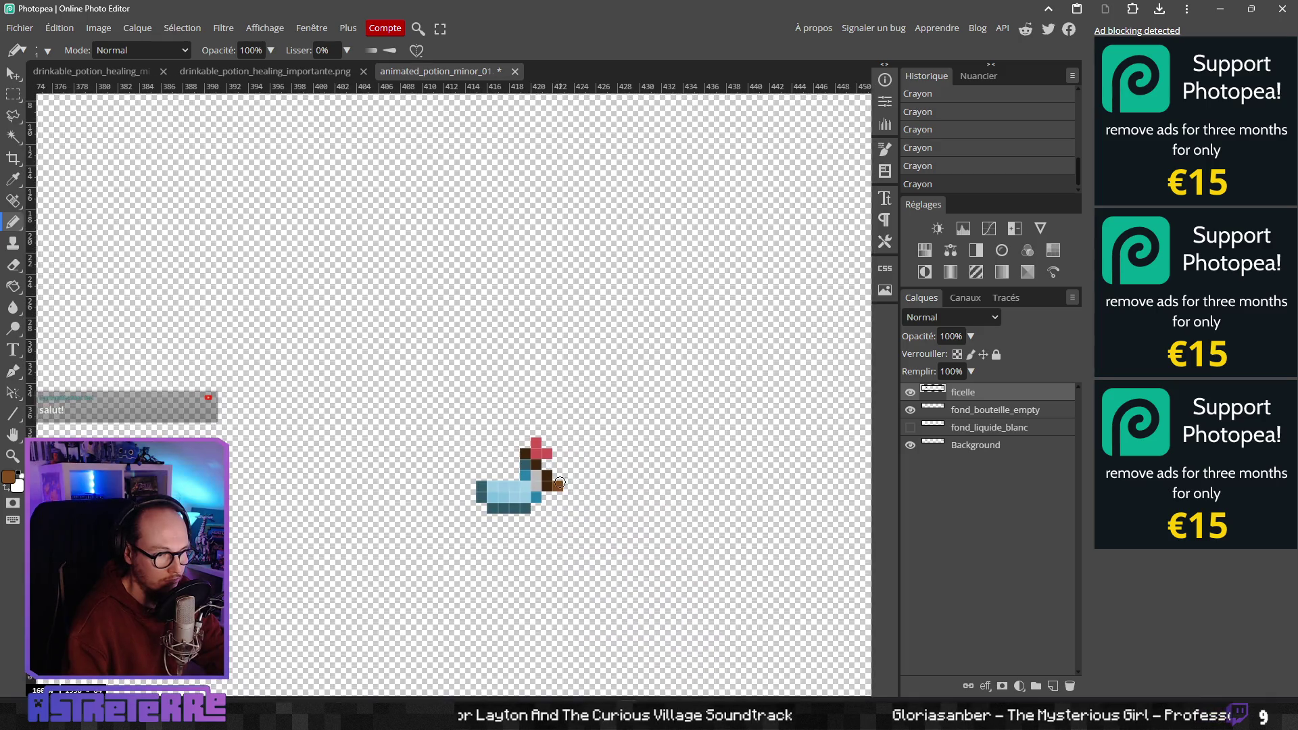
pyautogui.scroll(-3, 633, 490)
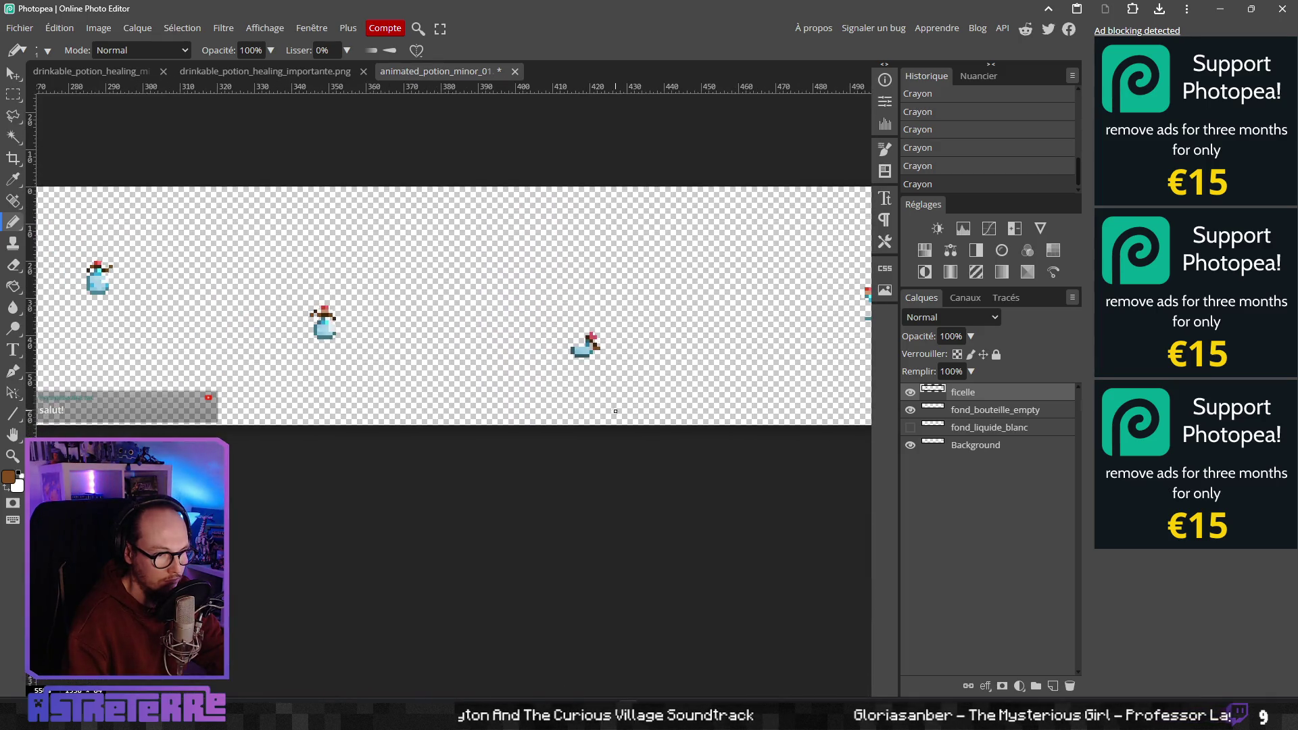
pyautogui.scroll(5, 646, 360)
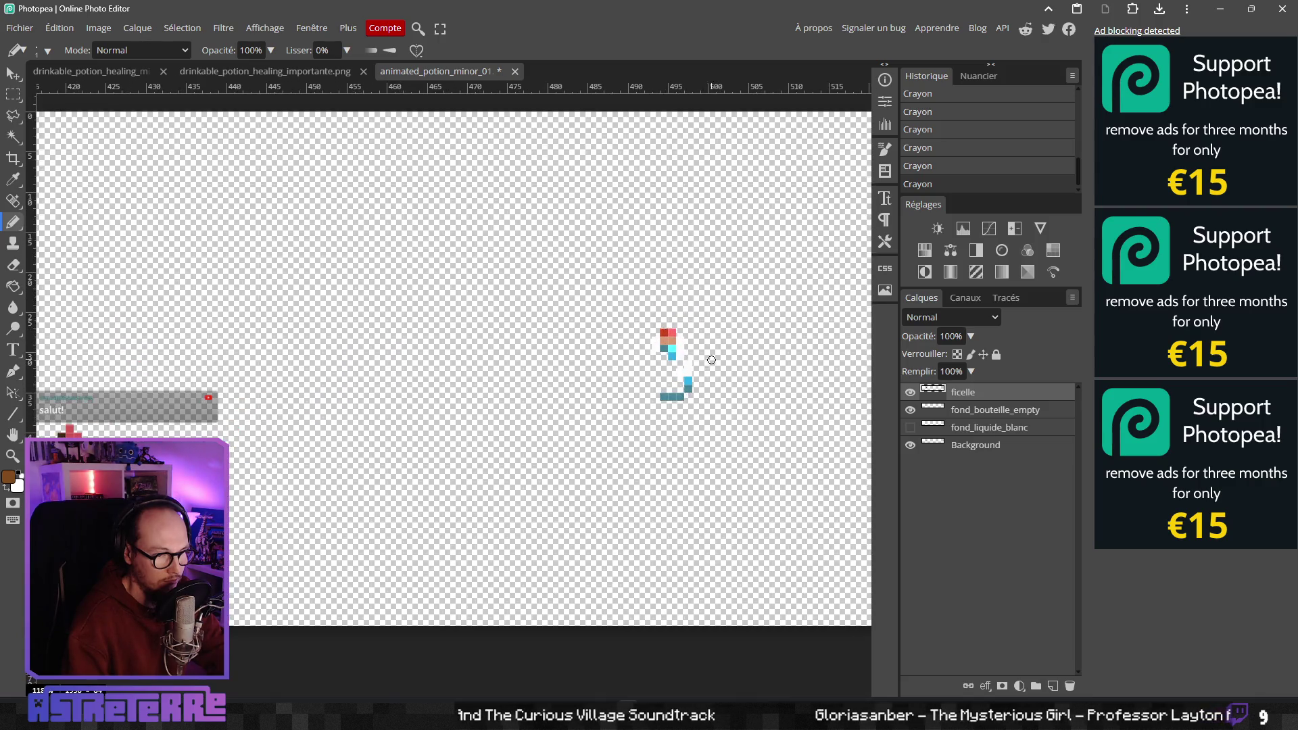
pyautogui.scroll(1, 594, 374)
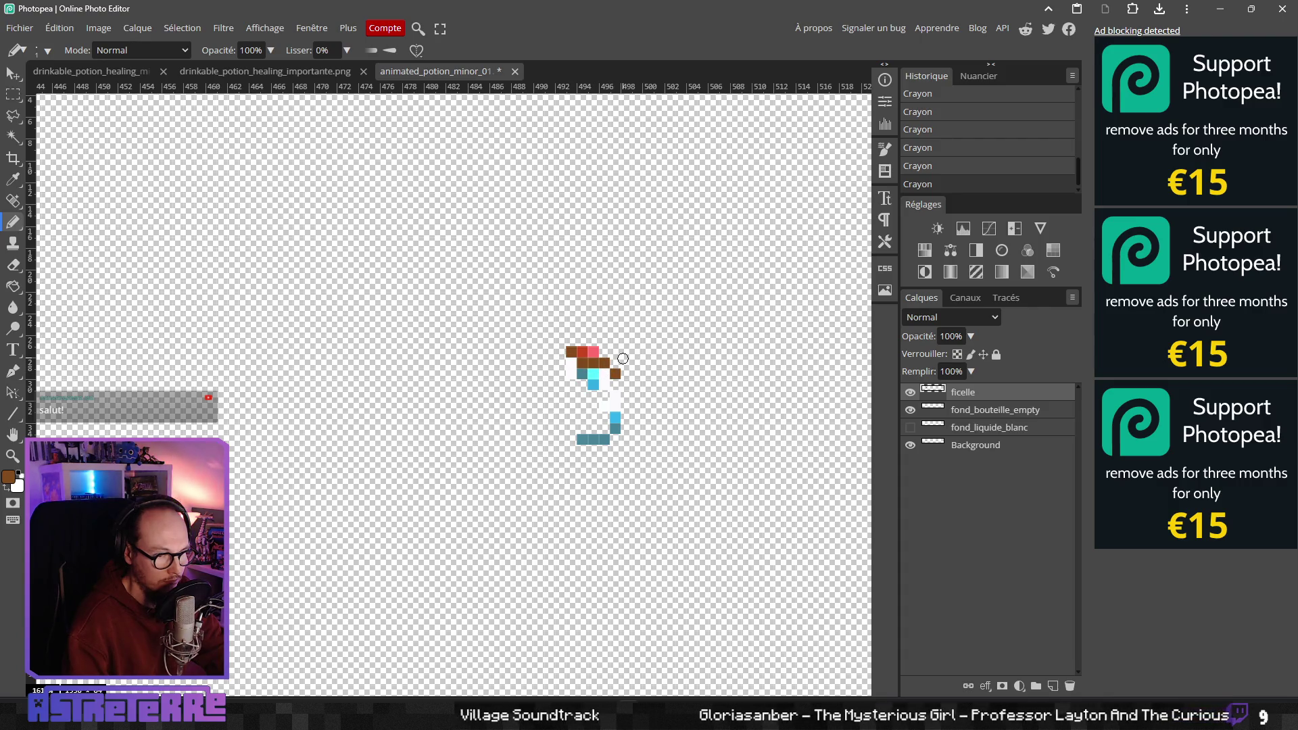
pyautogui.scroll(-2, 534, 395)
pyautogui.moveTo(453, 406); pyautogui.dragTo(572, 413)
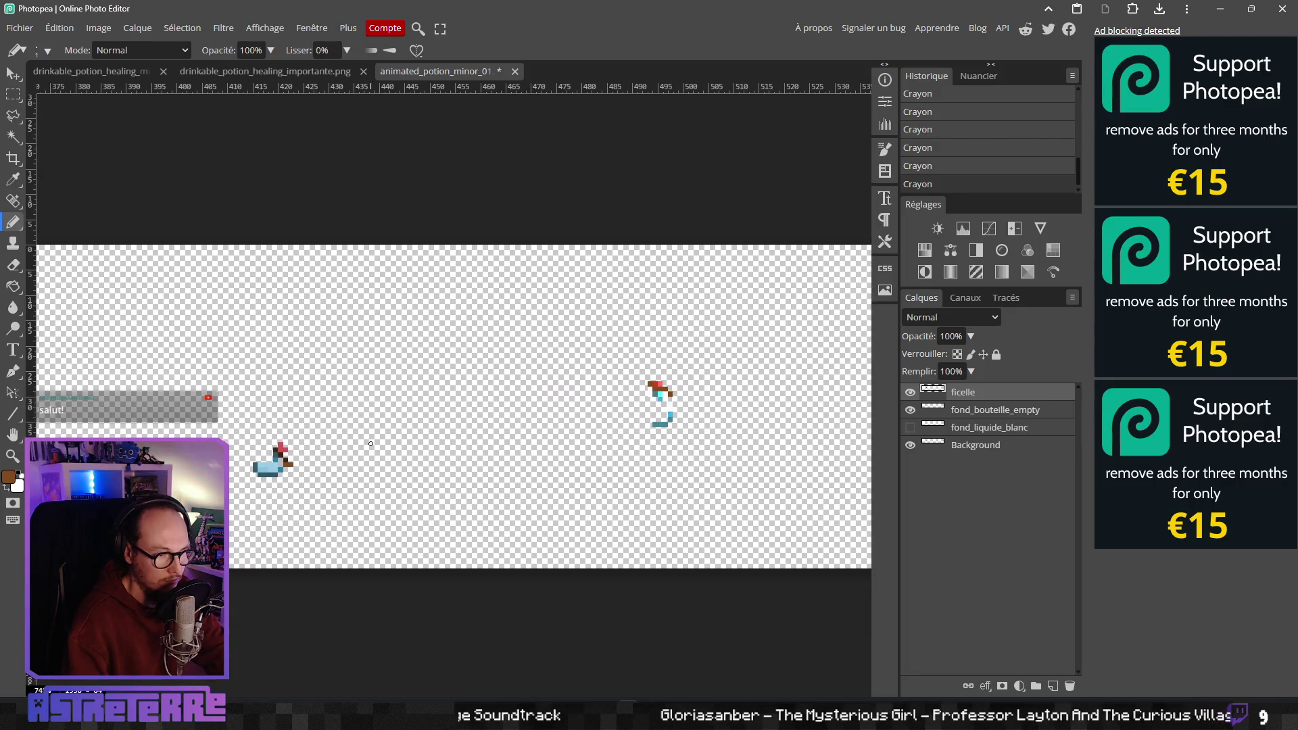
pyautogui.scroll(2, 666, 449)
pyautogui.scroll(3, 642, 527)
pyautogui.scroll(-3, 731, 531)
pyautogui.hscroll(3, 555, 508)
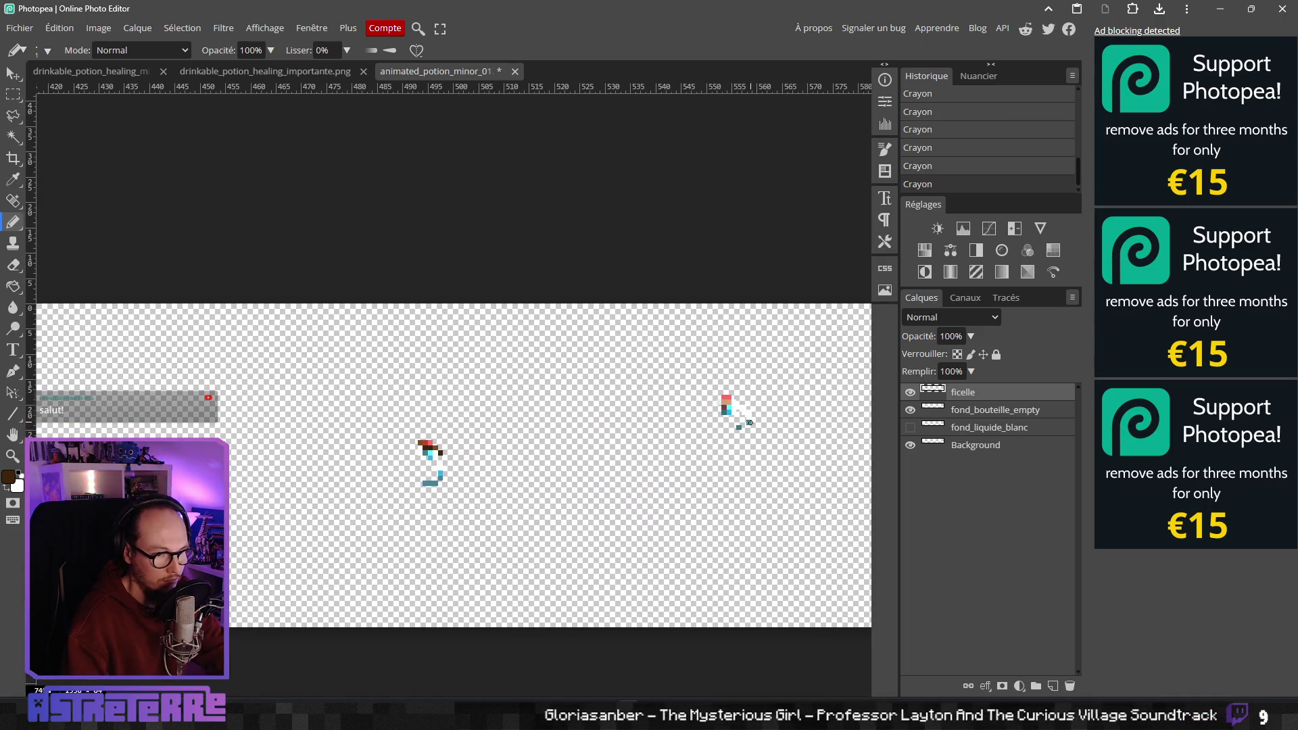
pyautogui.scroll(3, 555, 507)
pyautogui.scroll(-4, 725, 499)
pyautogui.scroll(2, 512, 380)
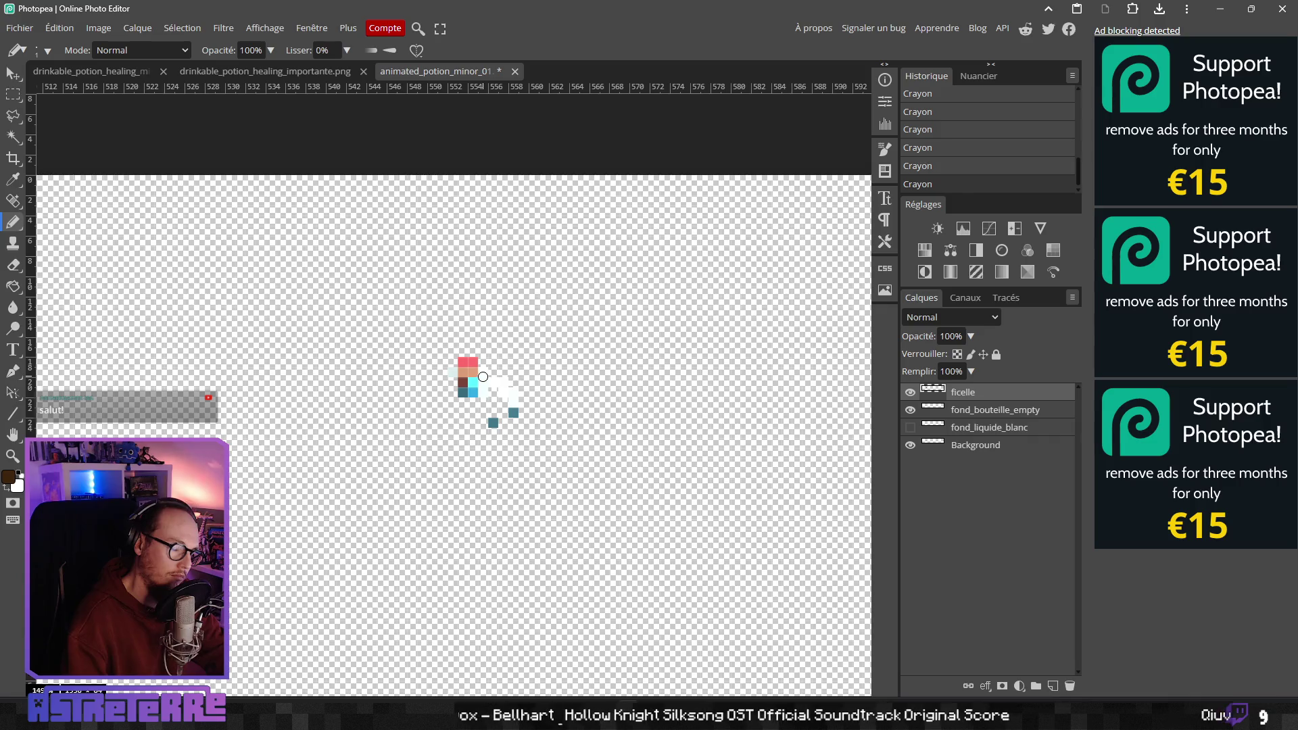
# Paint two dark brown pixels on the sprite's top row
pyautogui.scroll(-5, 482, 376)
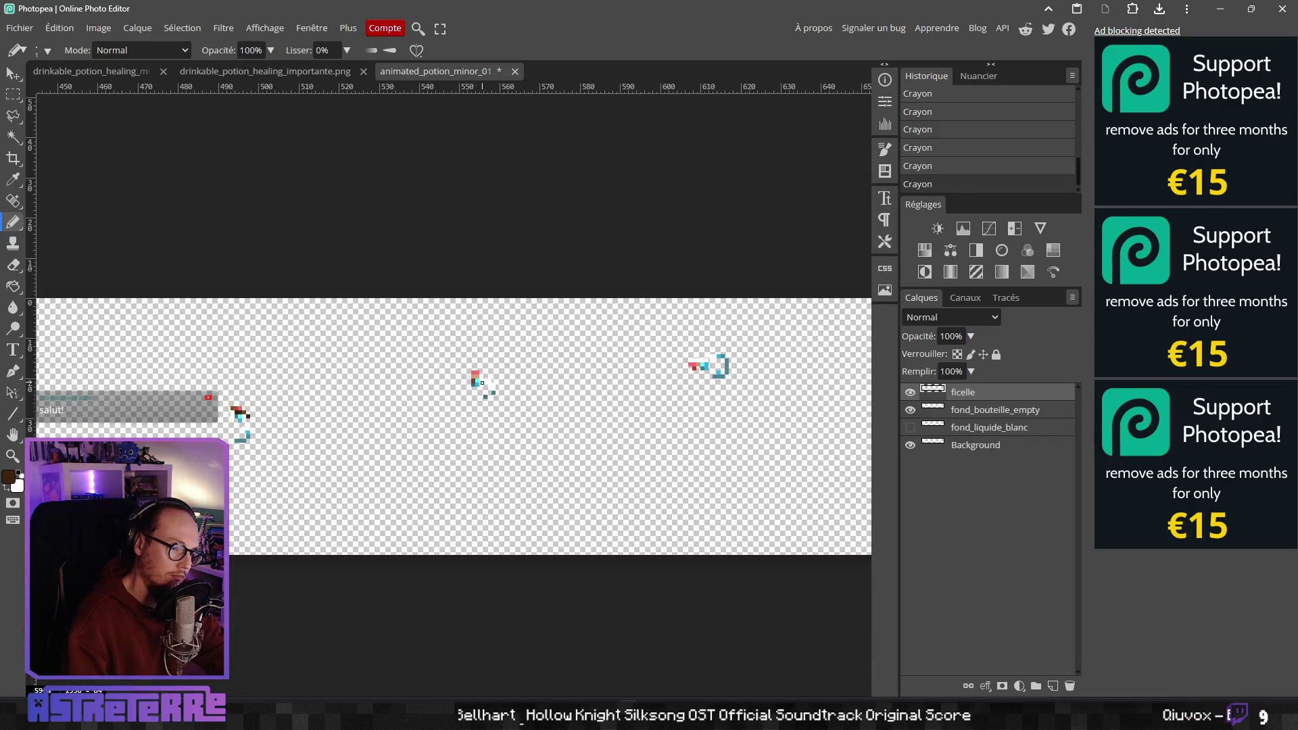
pyautogui.scroll(5, 490, 374)
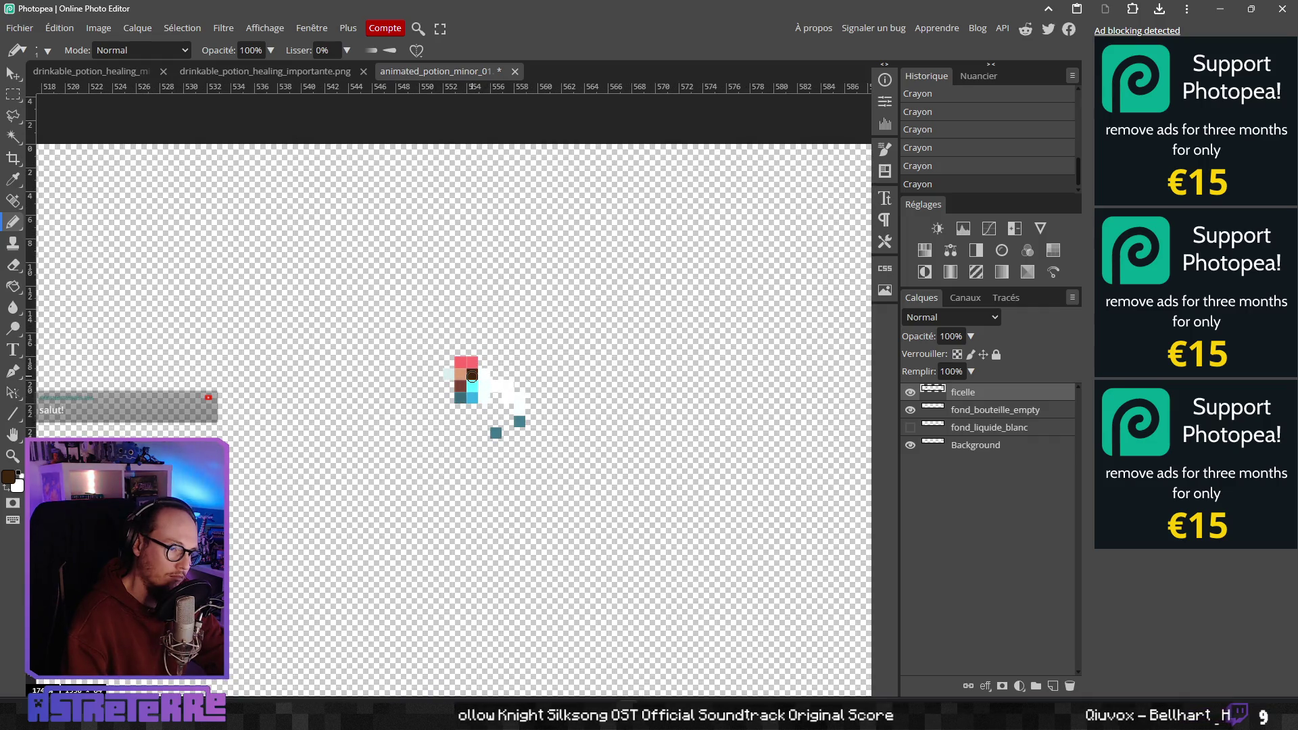
pyautogui.click(487, 367)
pyautogui.click(503, 367)
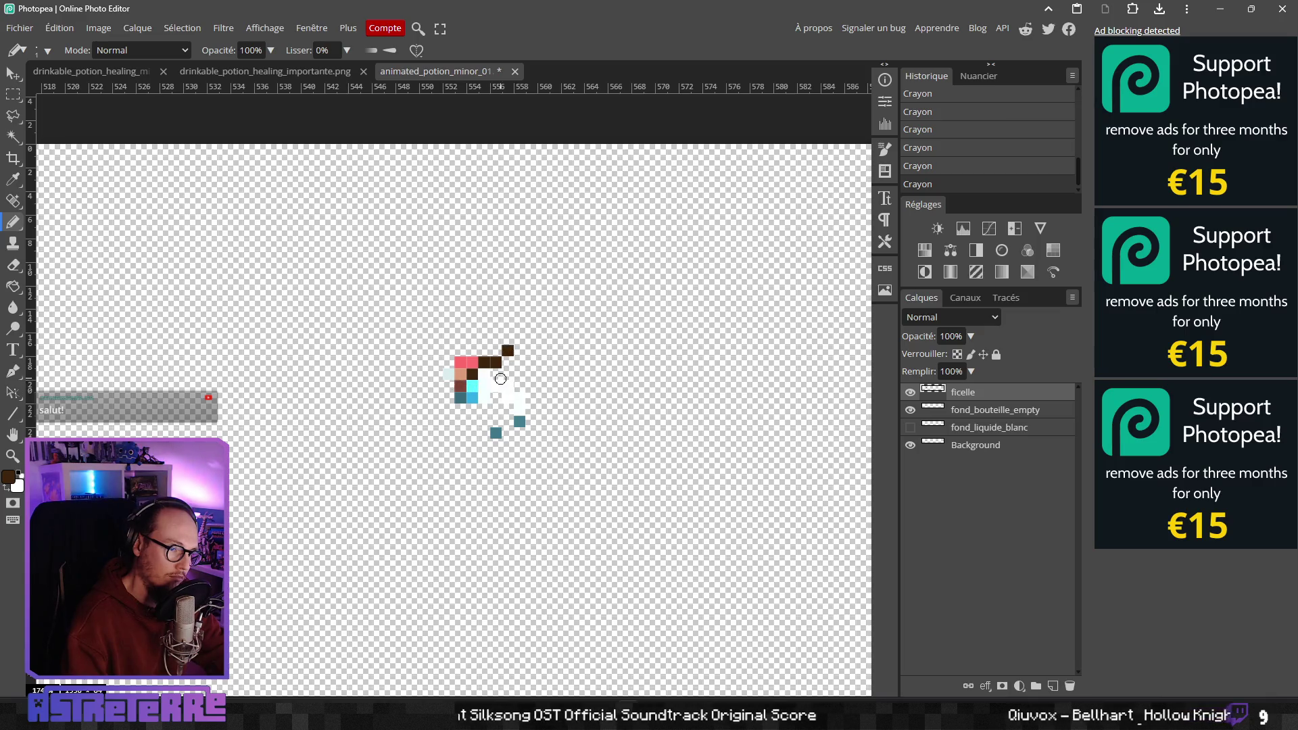
pyautogui.scroll(-2, 447, 375)
pyautogui.moveTo(442, 356); pyautogui.dragTo(552, 380)
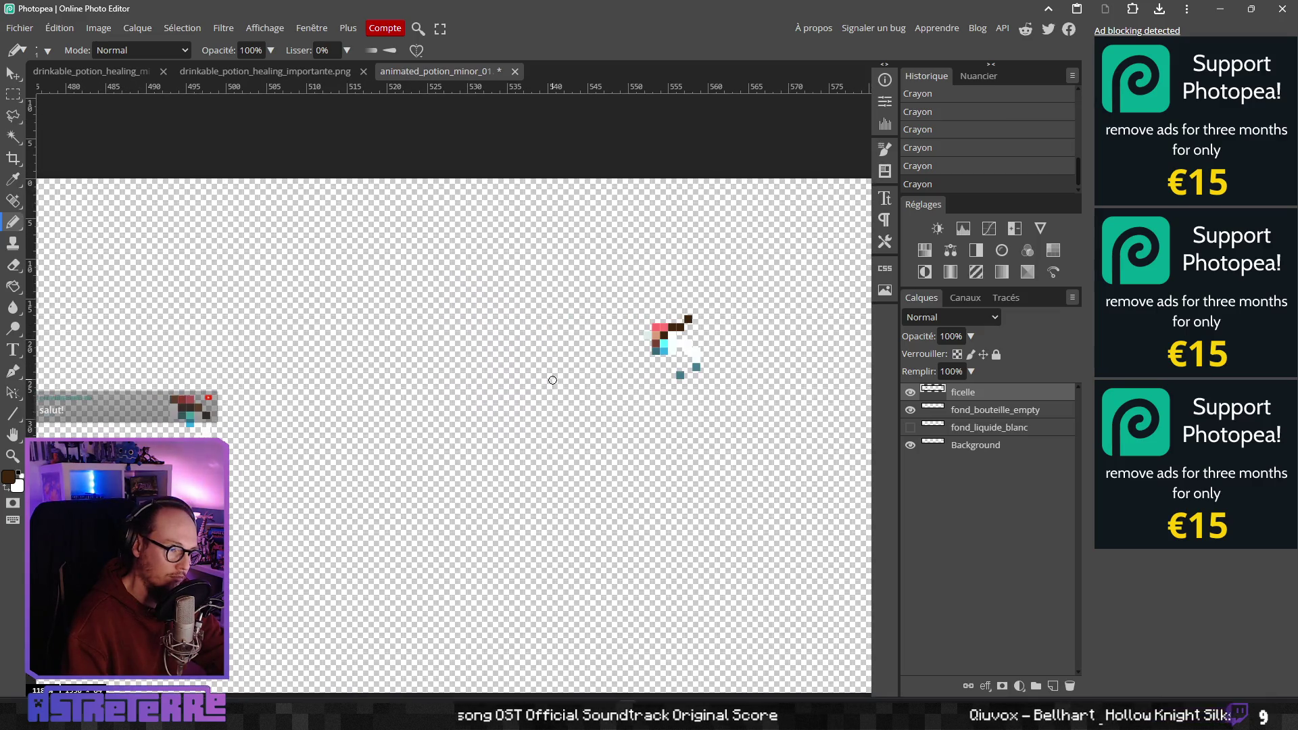
# Pick the brown #804c1c and paint cork pixels at the tilted potion's neck
pyautogui.keyDown('alt'); pyautogui.click(200, 406); pyautogui.keyUp('alt')
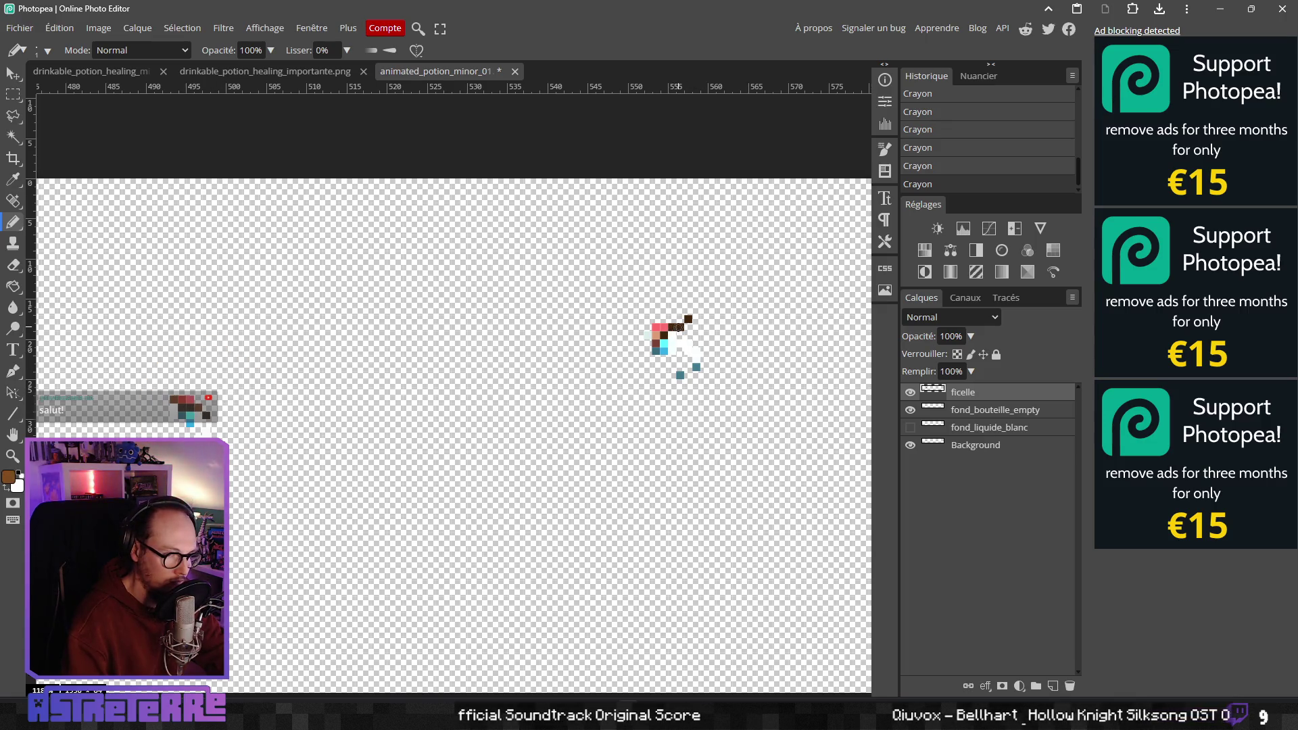
pyautogui.moveTo(733, 343); pyautogui.dragTo(345, 362)
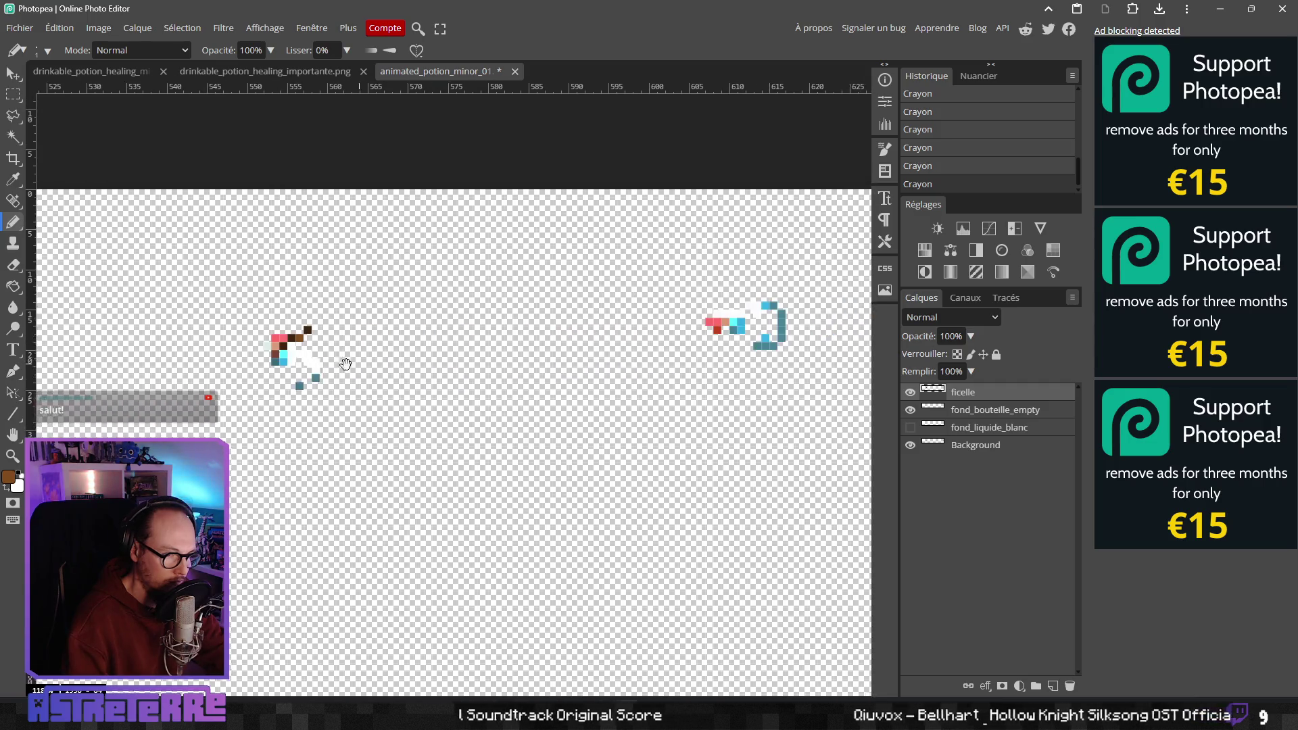
pyautogui.scroll(5, 699, 320)
pyautogui.moveTo(699, 320); pyautogui.dragTo(526, 325)
pyautogui.click(522, 342)
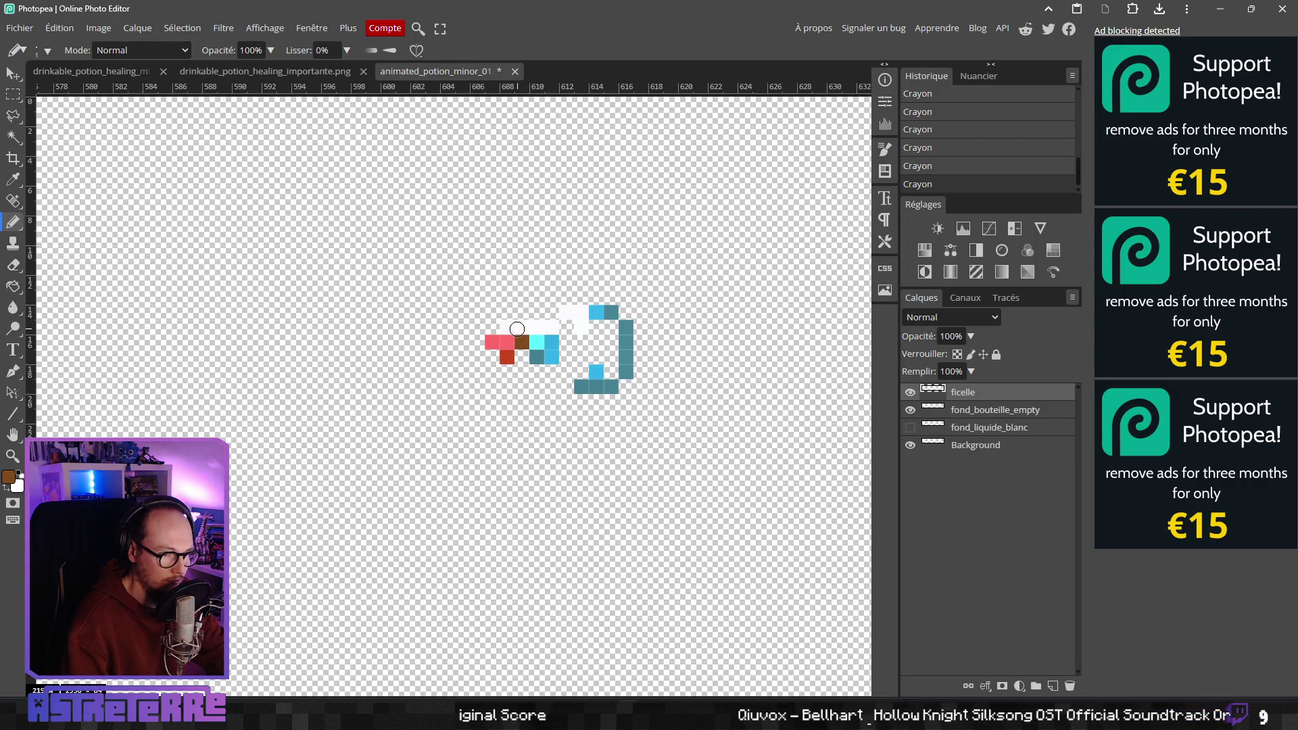
pyautogui.click(519, 312)
pyautogui.click(551, 297)
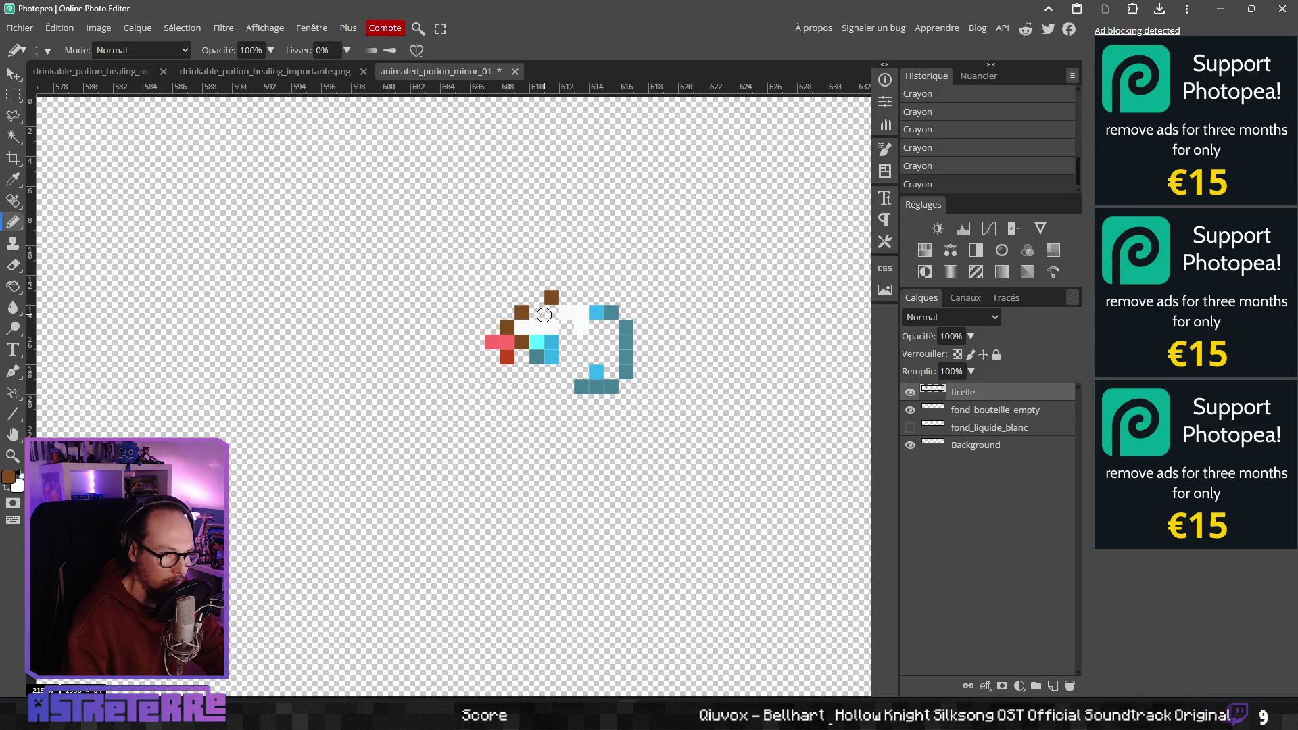
# Sample the dark brown from the sprite for further painting
pyautogui.scroll(-5, 466, 352)
pyautogui.scroll(3, 473, 378)
pyautogui.scroll(-2, 389, 370)
pyautogui.hscroll(-2, 389, 370)
pyautogui.keyDown('alt'); pyautogui.click(209, 302); pyautogui.keyUp('alt')
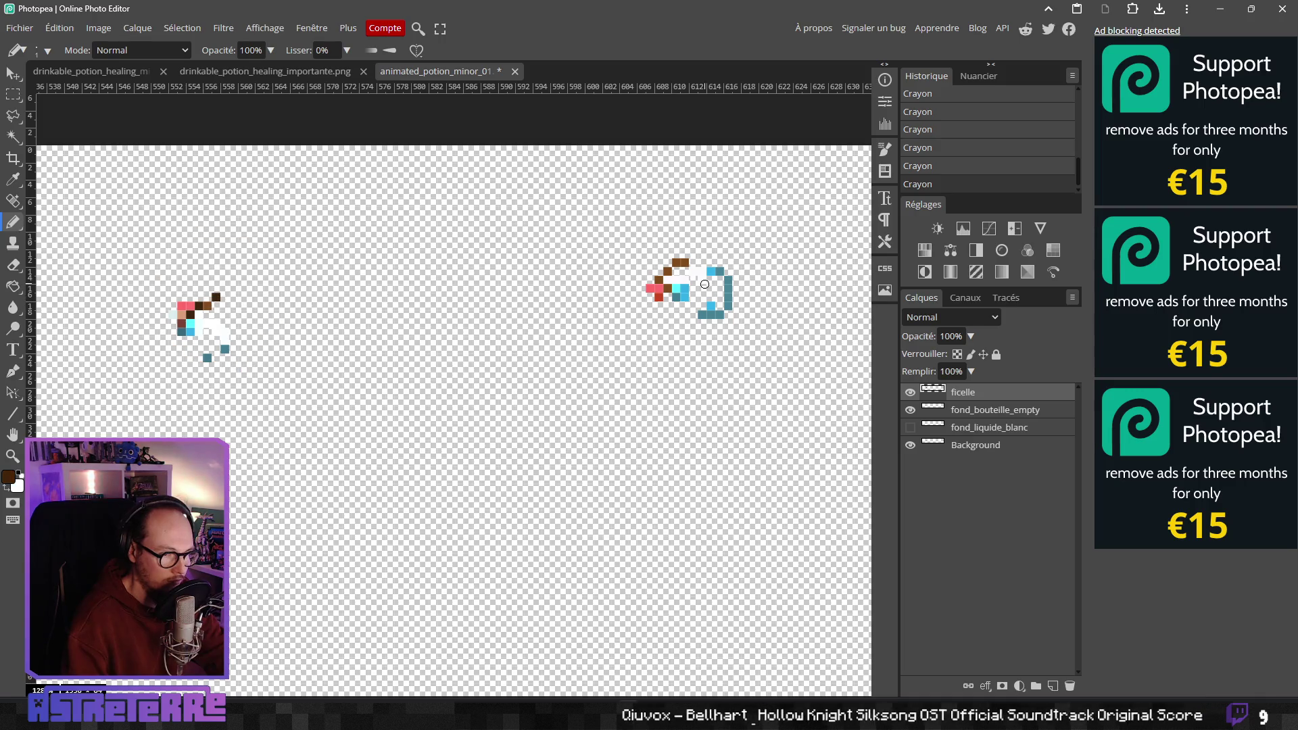
pyautogui.scroll(2, 669, 311)
pyautogui.scroll(3, 650, 352)
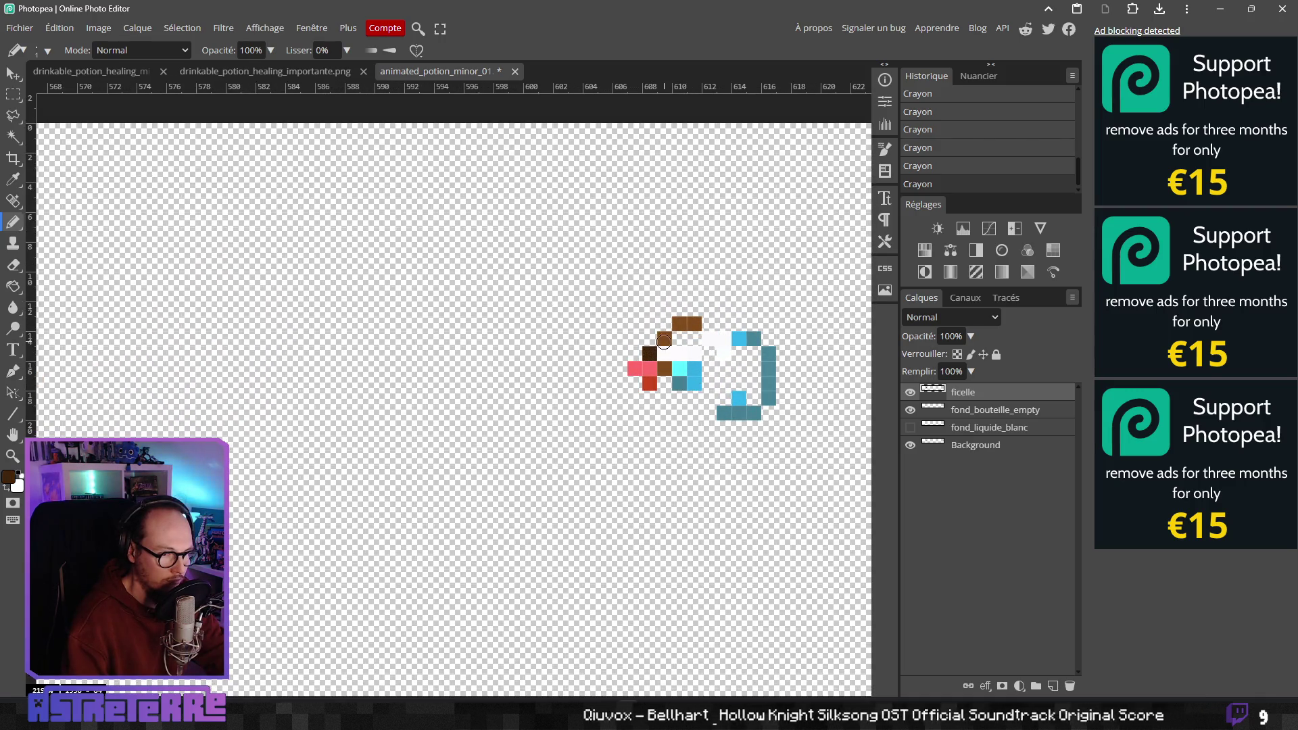
pyautogui.scroll(-5, 697, 365)
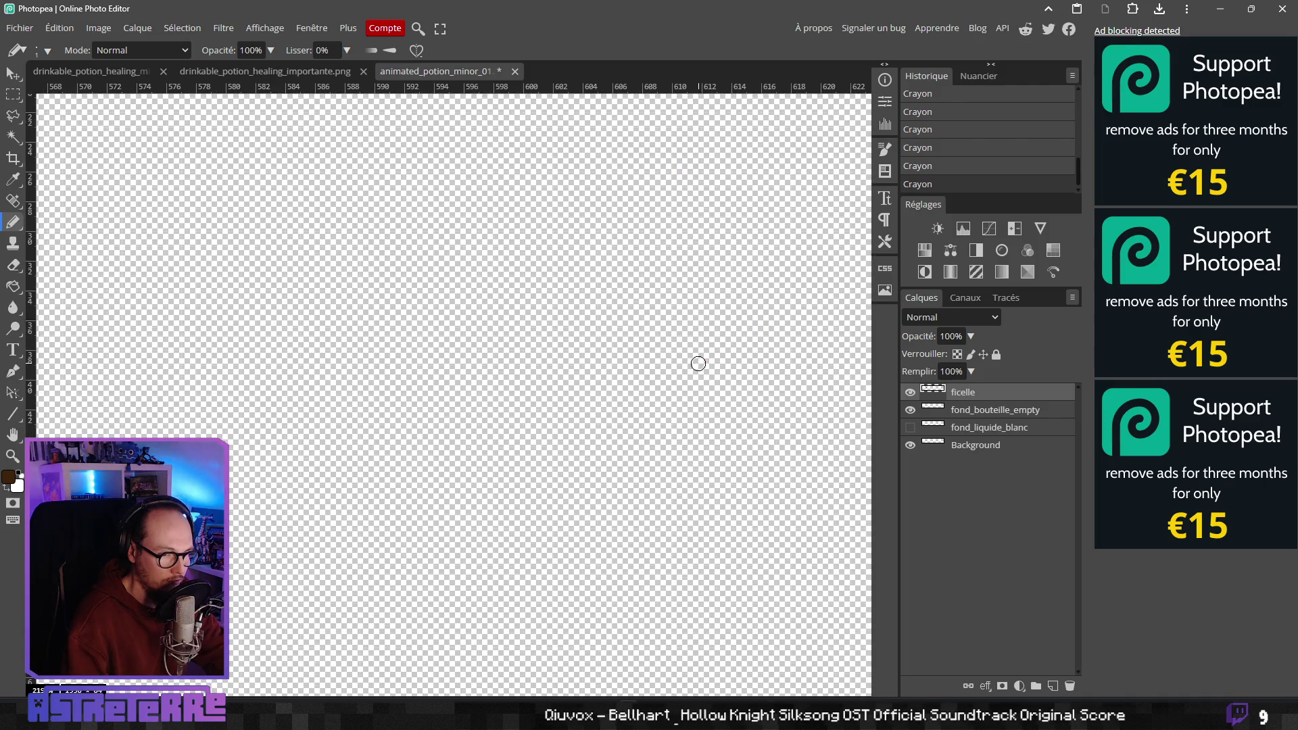
pyautogui.scroll(-4, 435, 411)
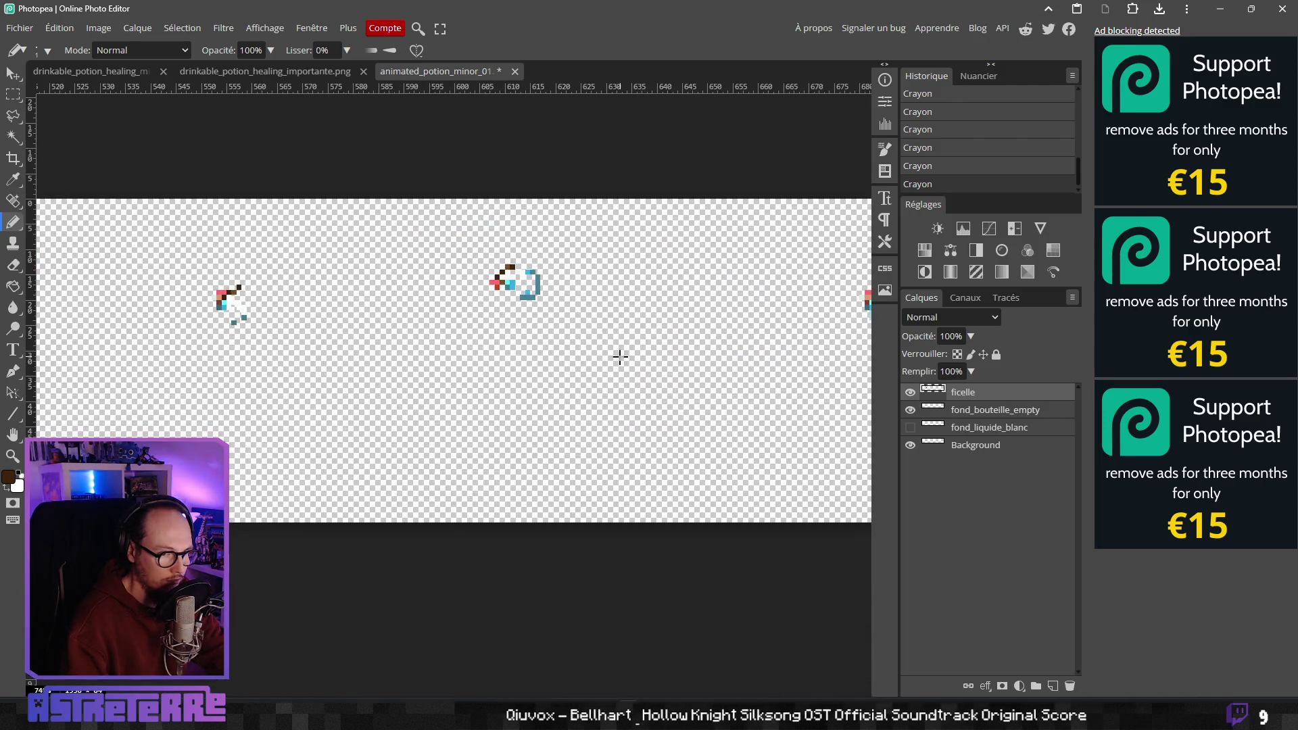
# Select the left potion's cork and paste it as a new layer
pyautogui.scroll(-3, 617, 357)
pyautogui.hscroll(-2, 476, 360)
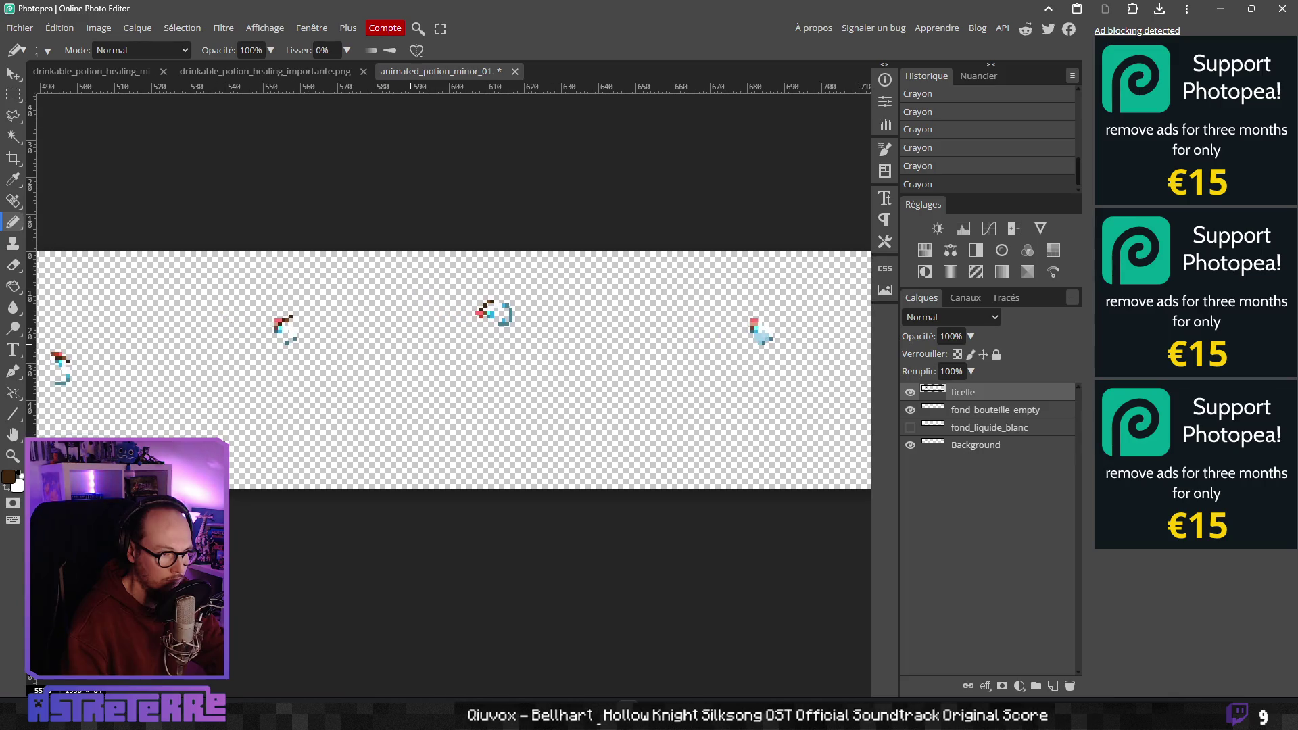
pyautogui.click(13, 94)
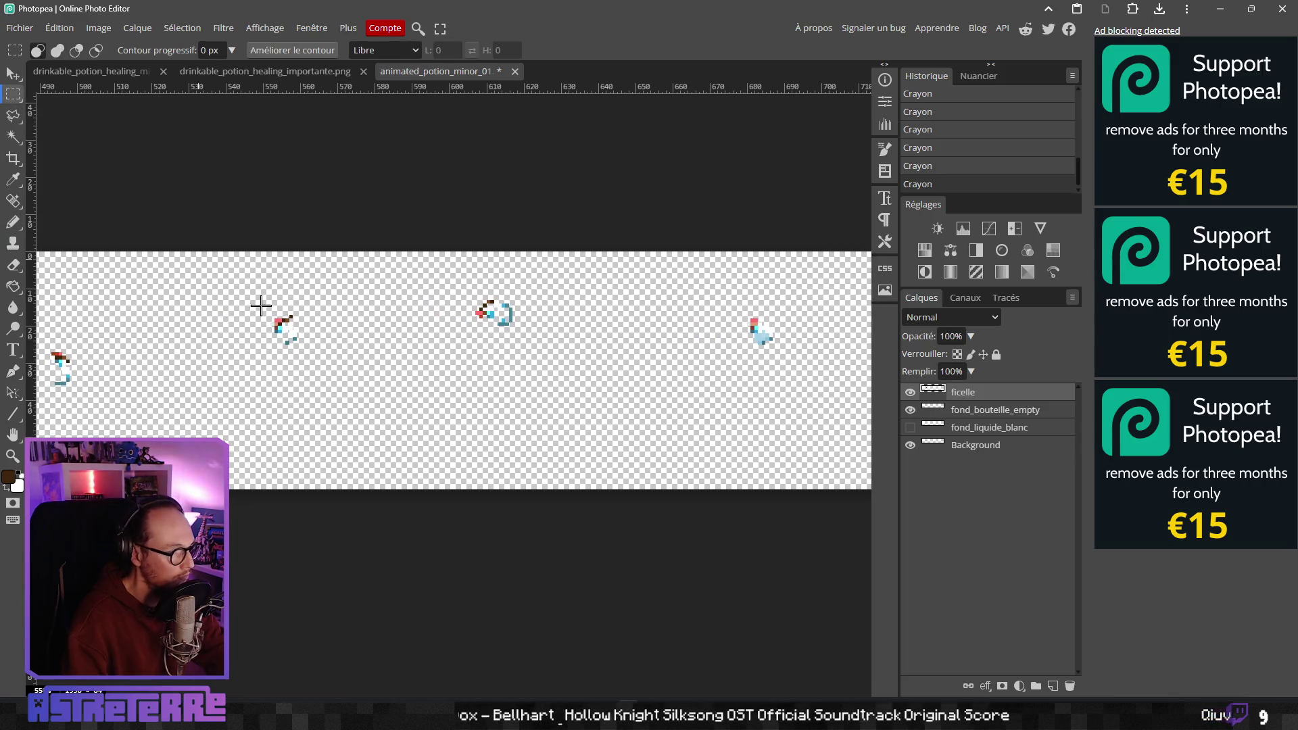
pyautogui.moveTo(277, 308); pyautogui.dragTo(341, 338)
pyautogui.click(252, 306)
pyautogui.moveTo(253, 307); pyautogui.dragTo(324, 342)
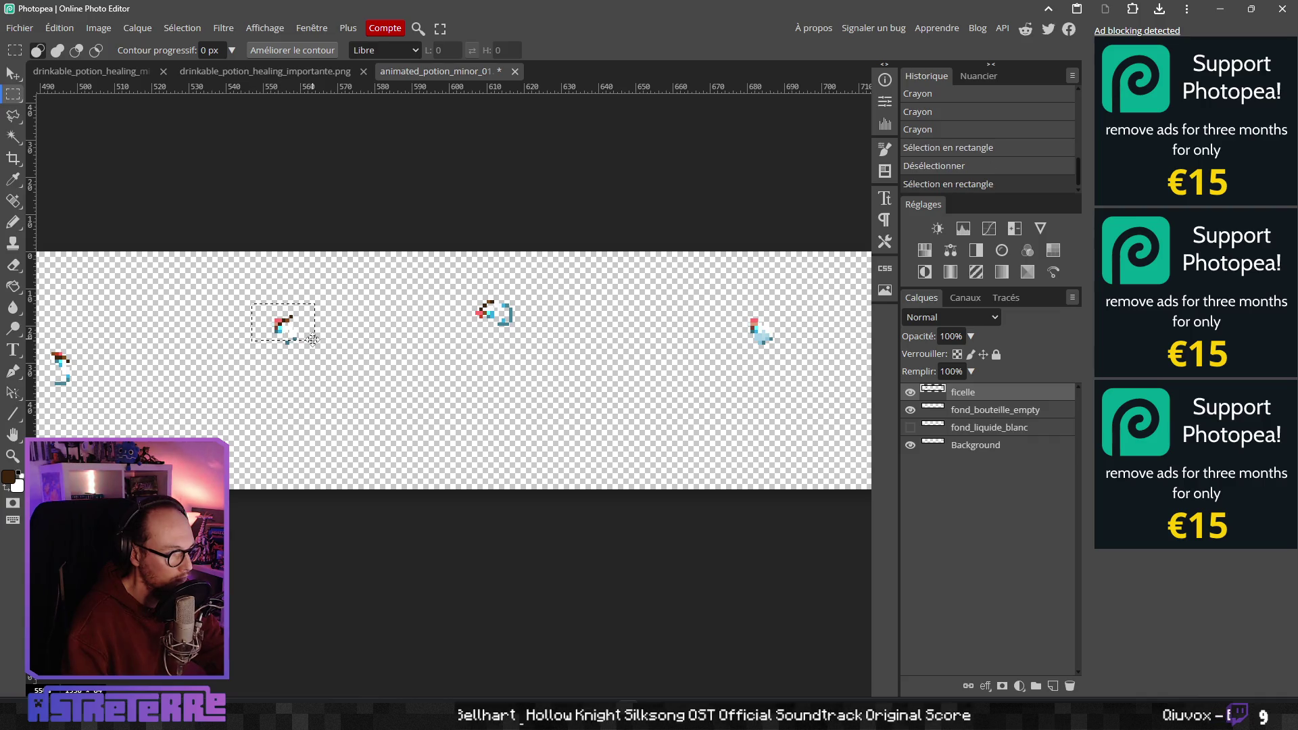
pyautogui.hotkey('ctrl', 'v')
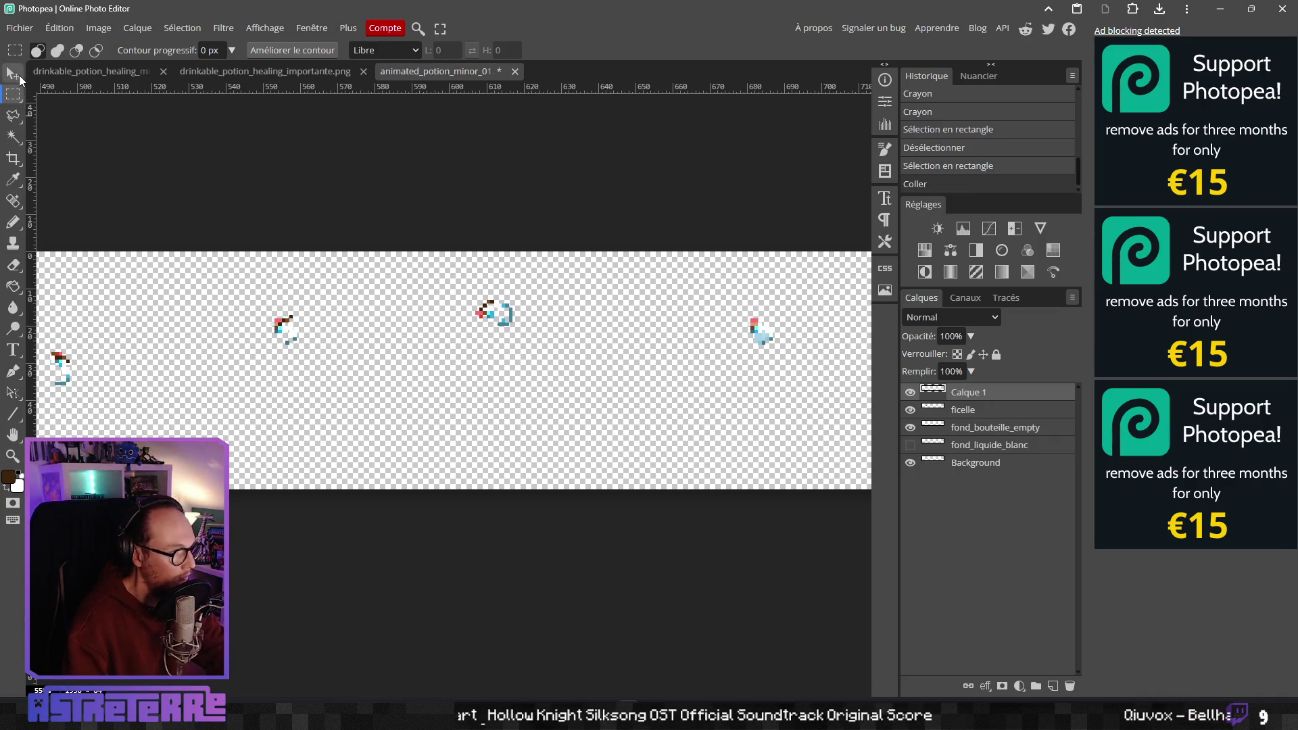
# Align the pasted cork on top of the right bottle and merge it into ficelle
pyautogui.click(18, 77)
pyautogui.moveTo(802, 338); pyautogui.dragTo(801, 332)
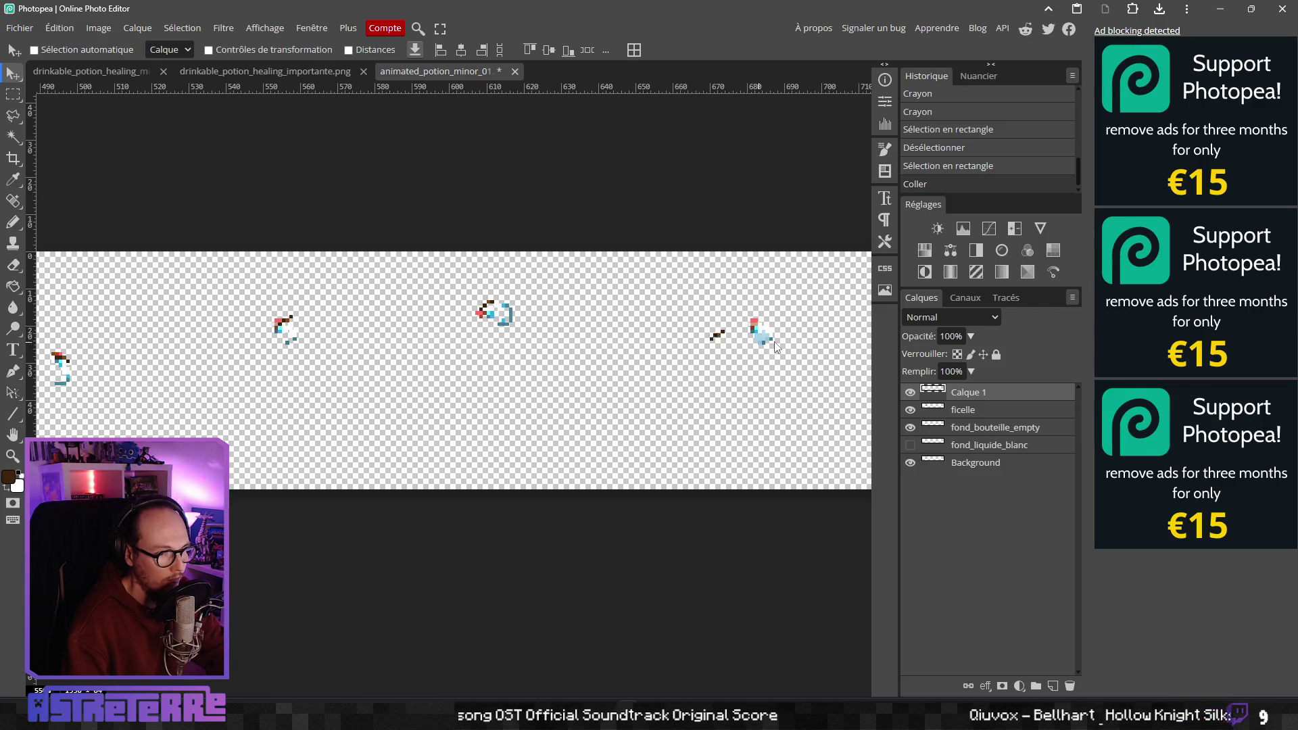
pyautogui.moveTo(805, 330); pyautogui.dragTo(806, 333)
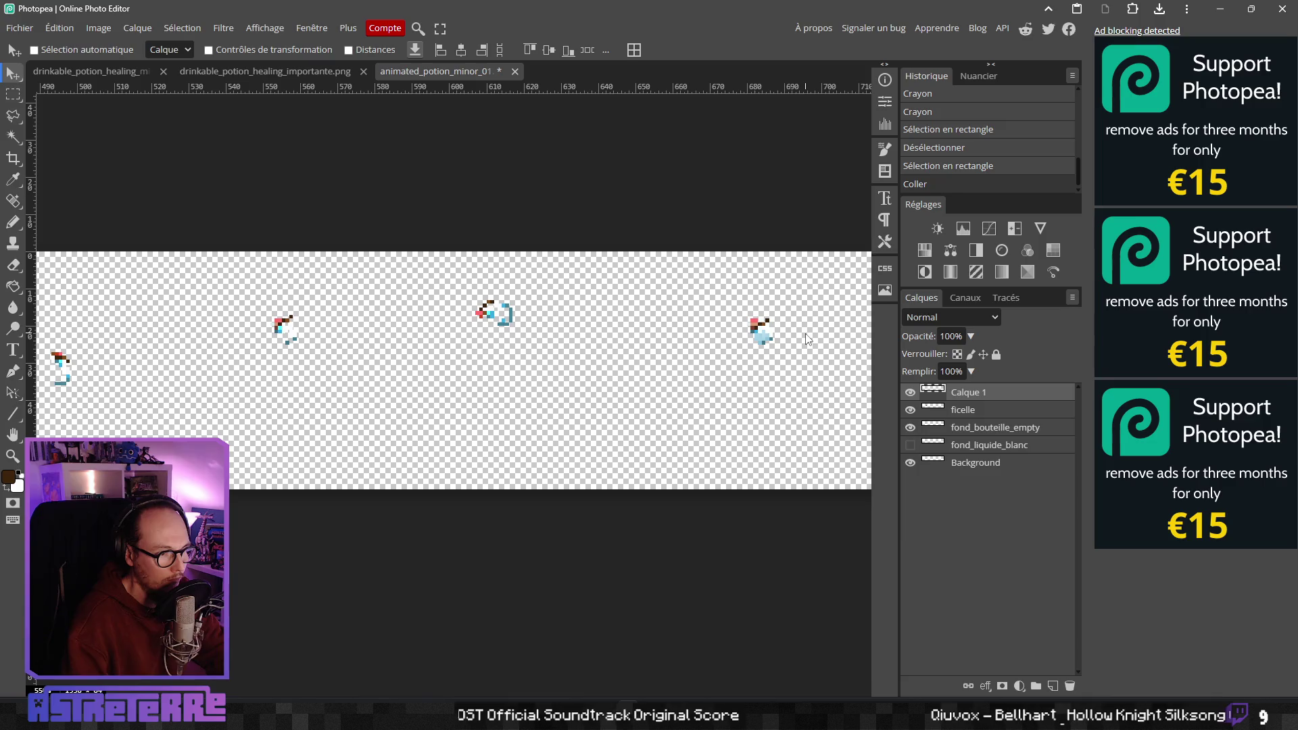
pyautogui.moveTo(801, 334); pyautogui.dragTo(803, 331)
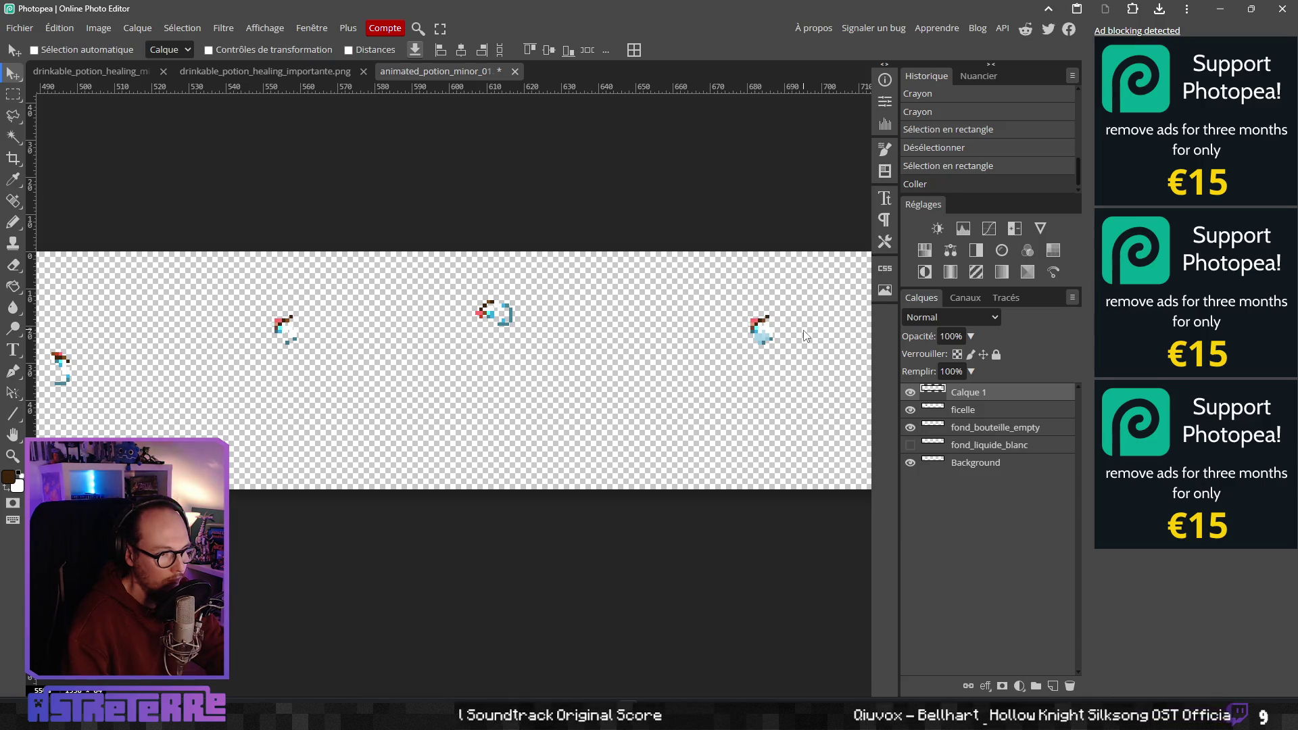
pyautogui.moveTo(806, 336); pyautogui.dragTo(804, 350)
pyautogui.hscroll(5, 623, 406)
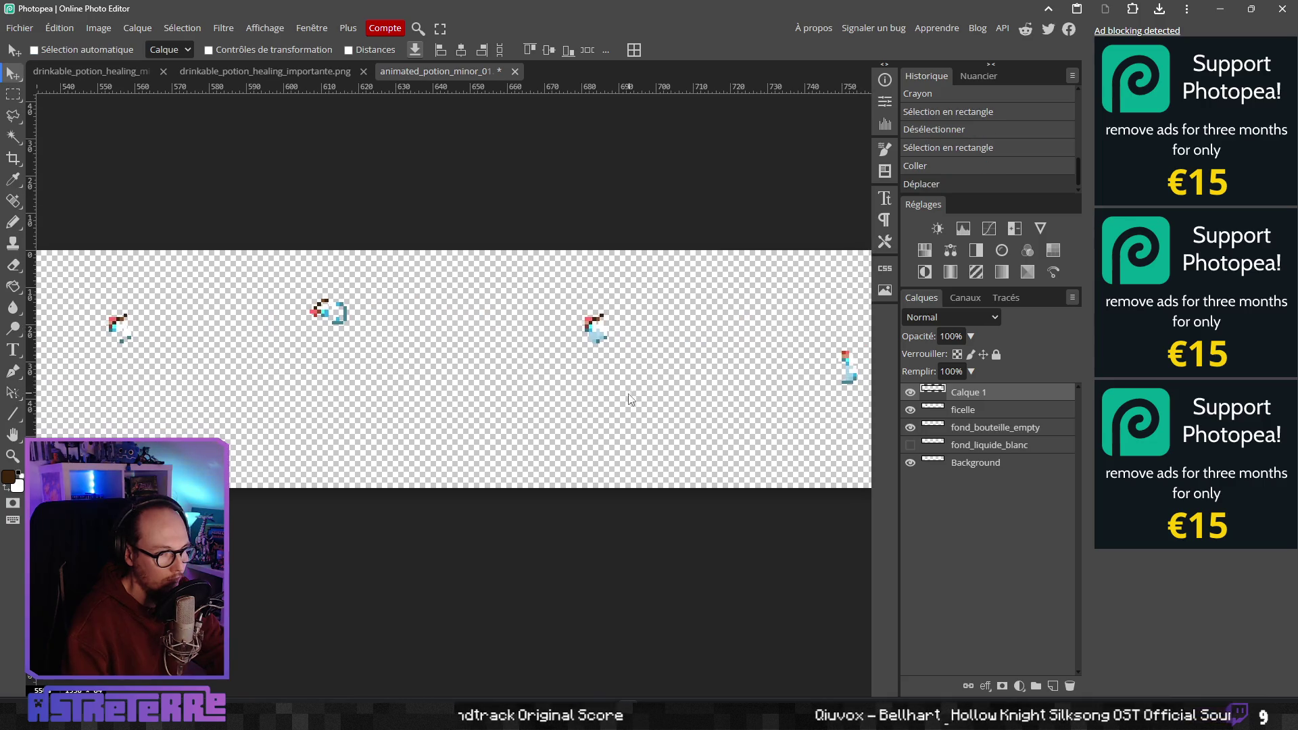
pyautogui.hotkey('ctrl', 'e')
# Copy the leftmost potion's cork onto the upright bottle and merge it into ficelle
pyautogui.scroll(-2, 614, 391)
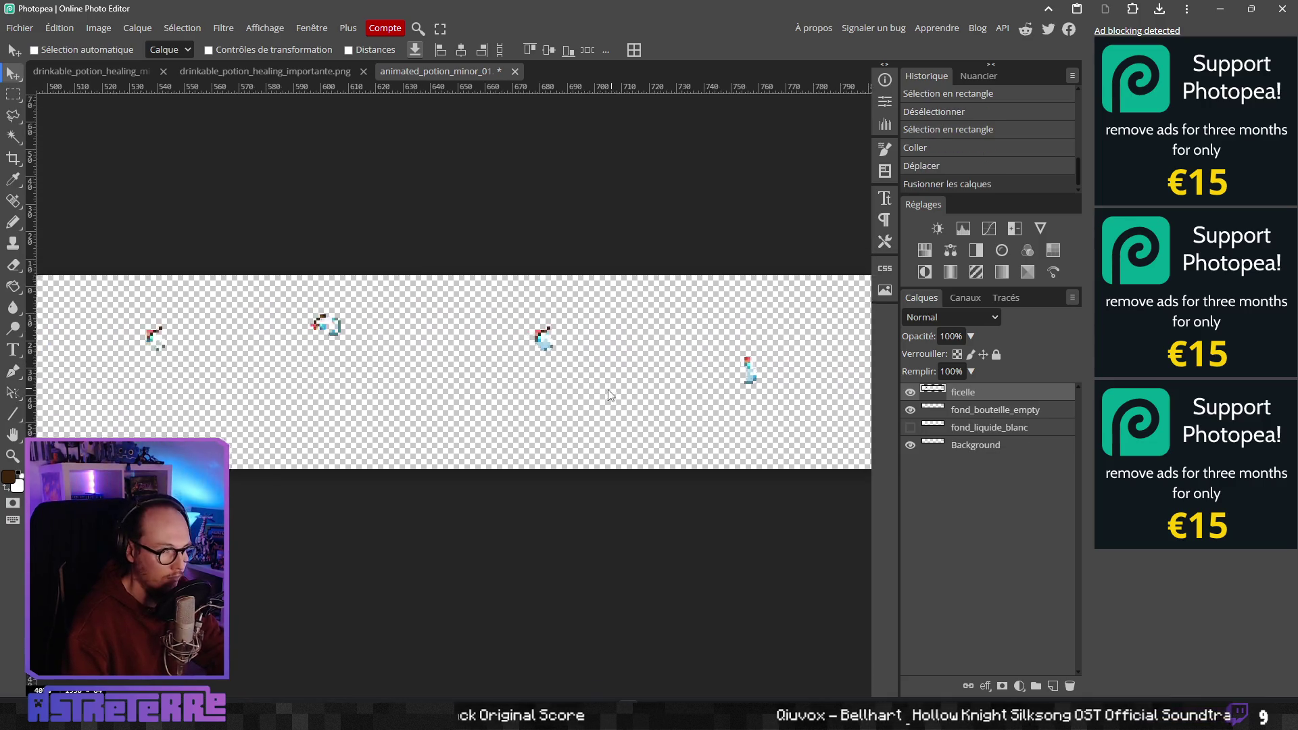
pyautogui.click(13, 94)
pyautogui.moveTo(106, 345); pyautogui.dragTo(168, 400)
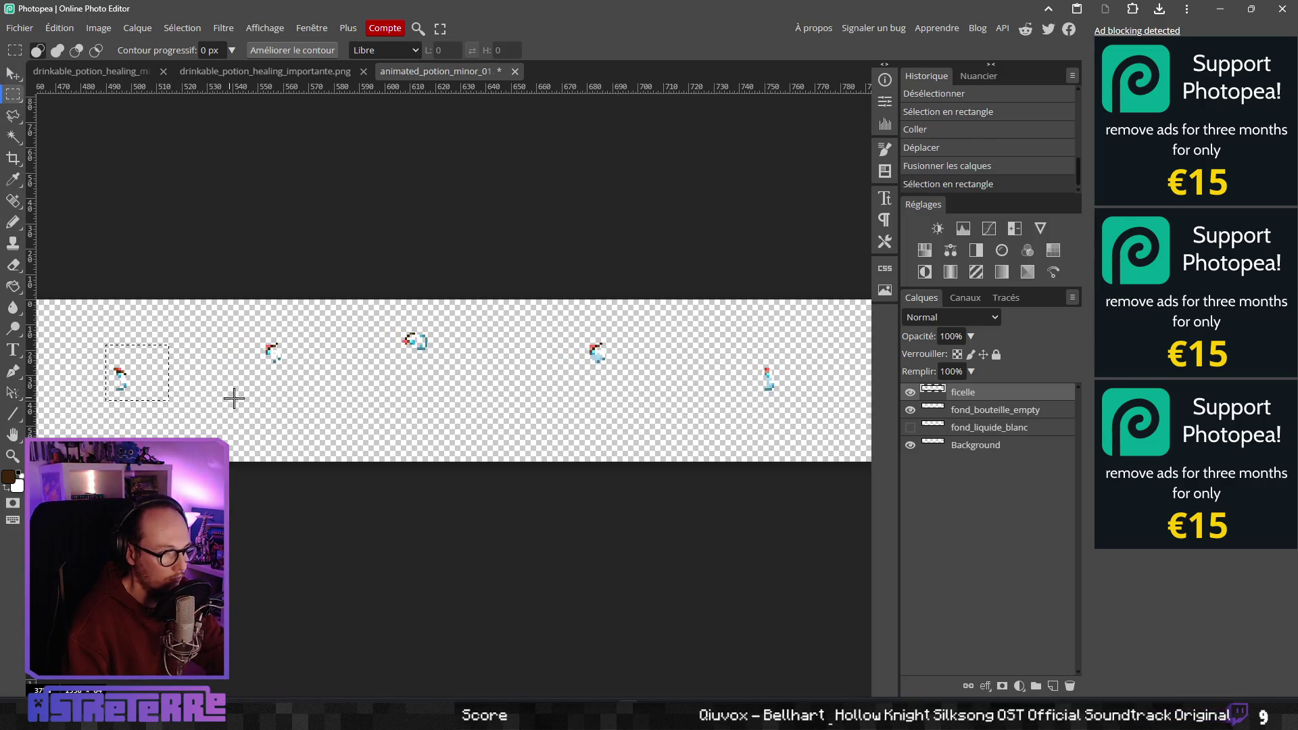
pyautogui.press('v')
pyautogui.hotkey('ctrl', 'c')
pyautogui.hotkey('ctrl', 'v')
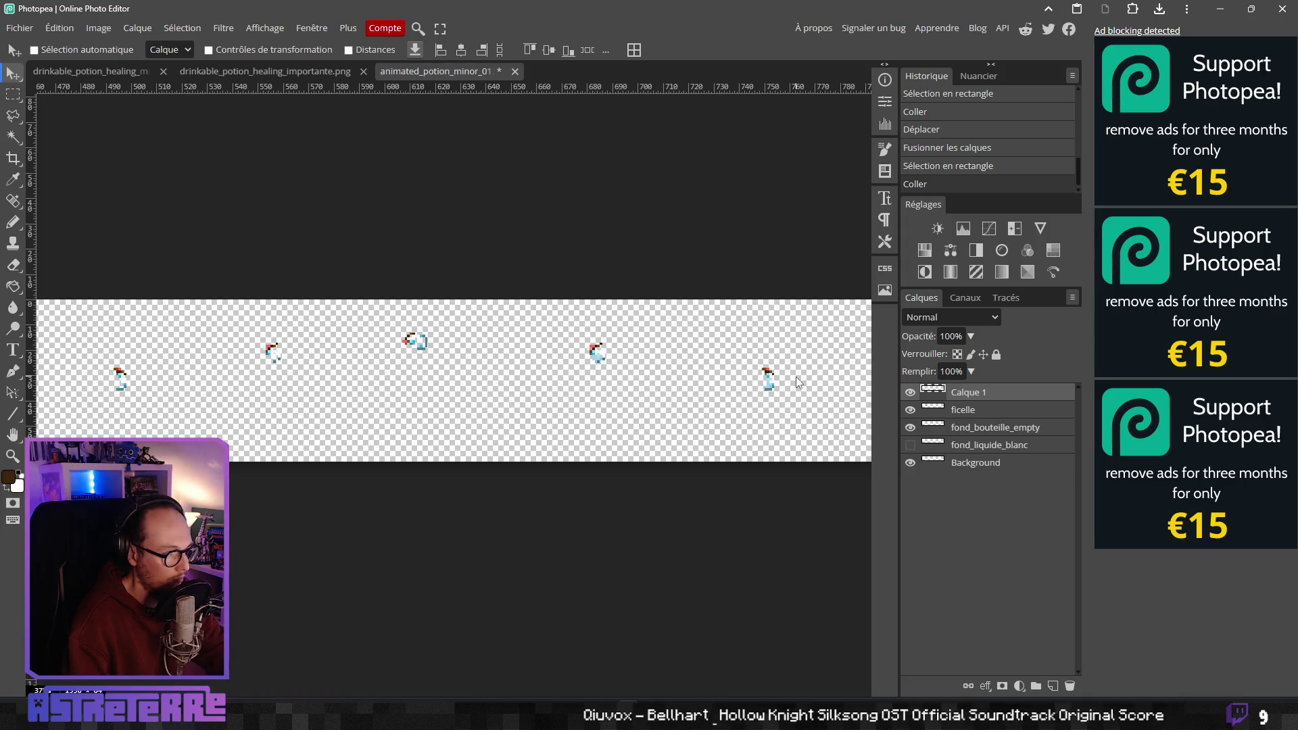
pyautogui.moveTo(797, 382); pyautogui.dragTo(798, 383)
pyautogui.scroll(-4, 530, 429)
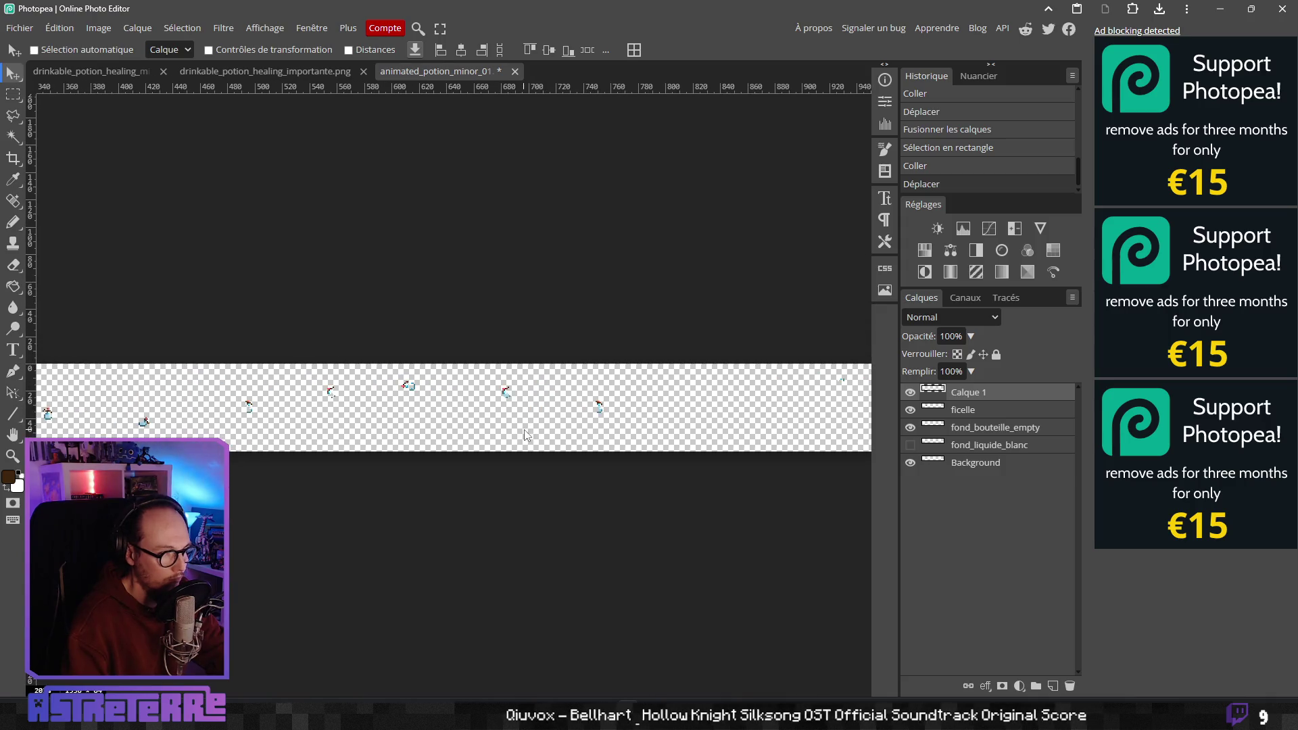
pyautogui.hotkey('ctrl', 'e')
# Pan across the sprite sheet and return to the Pencil tool
pyautogui.hscroll(3, 459, 431)
pyautogui.scroll(3, 600, 397)
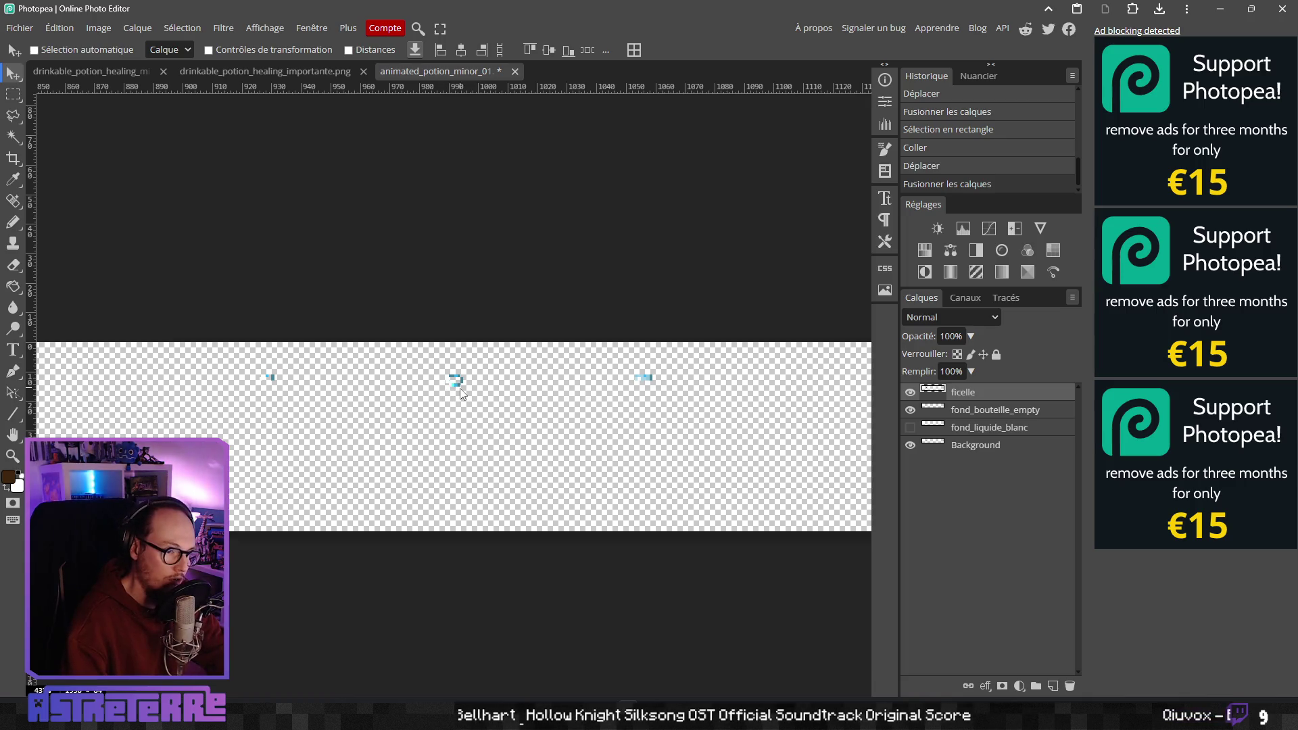
pyautogui.scroll(-3, 459, 388)
pyautogui.hscroll(3, 474, 405)
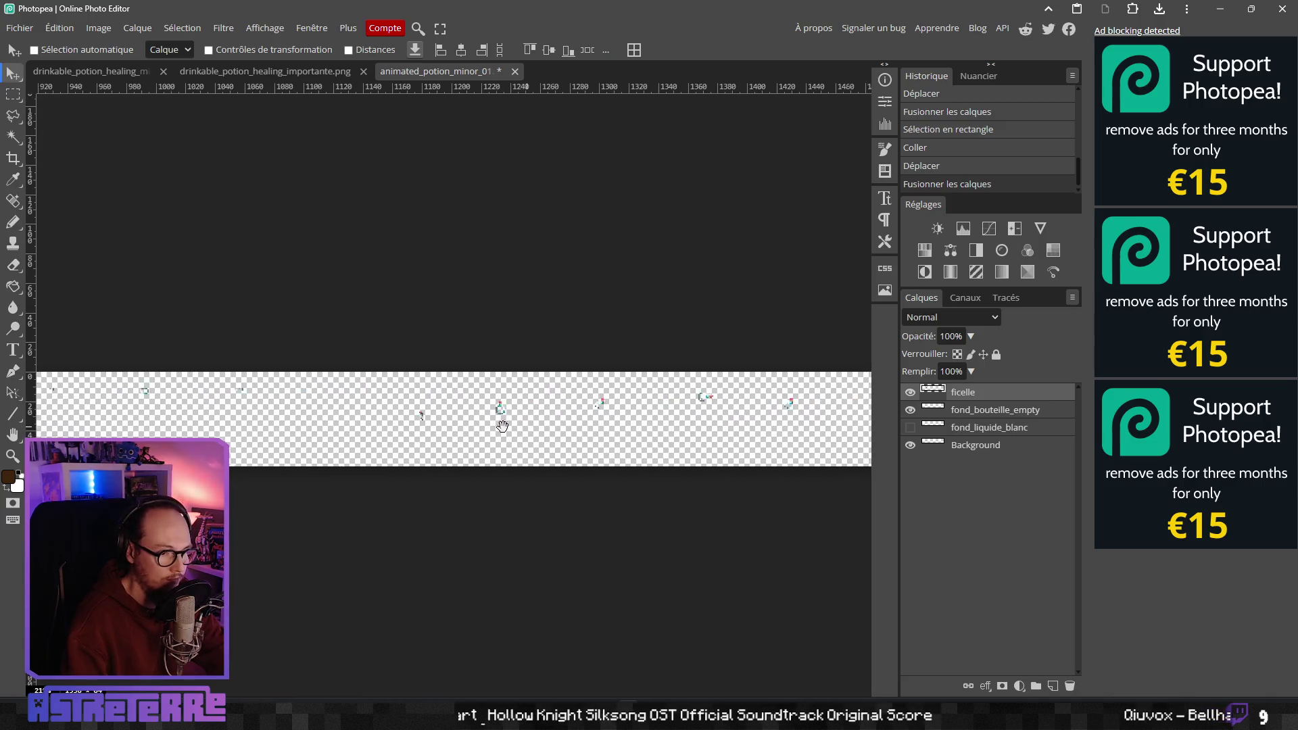
pyautogui.scroll(3, 302, 423)
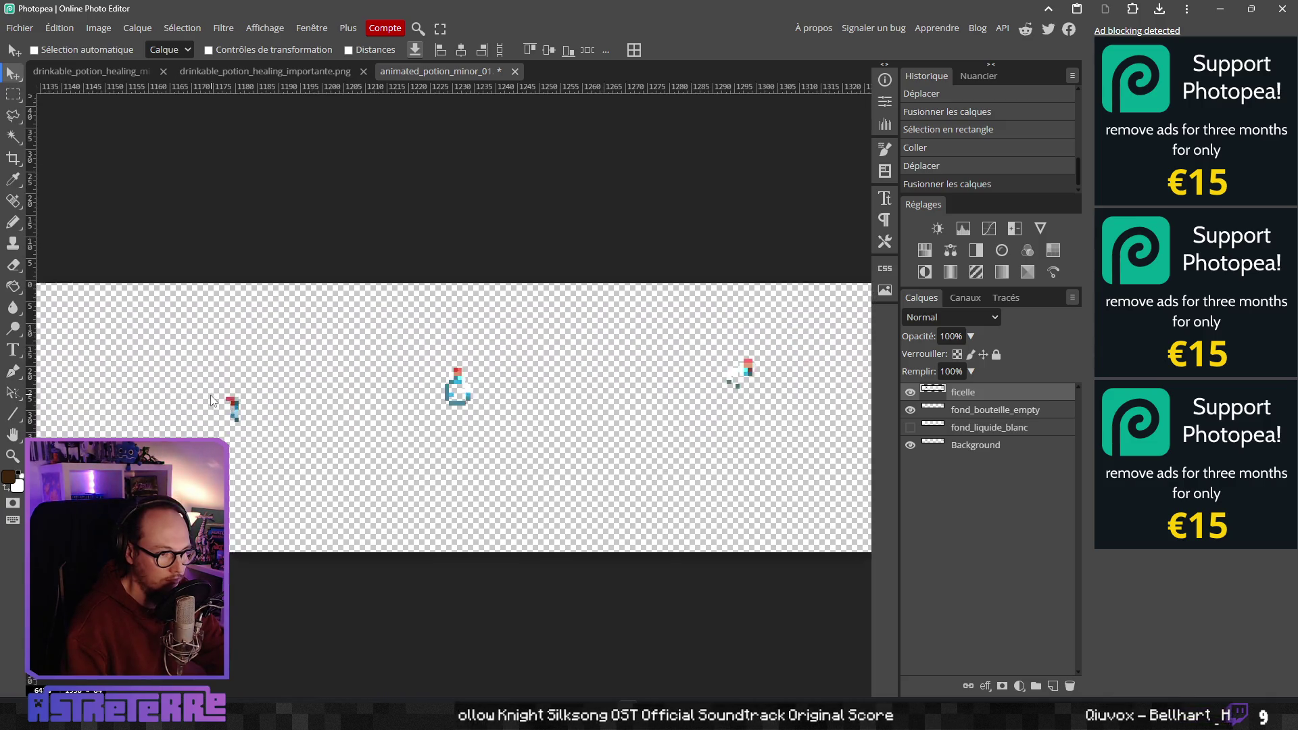
pyautogui.scroll(1, 213, 402)
pyautogui.hscroll(-2, 212, 403)
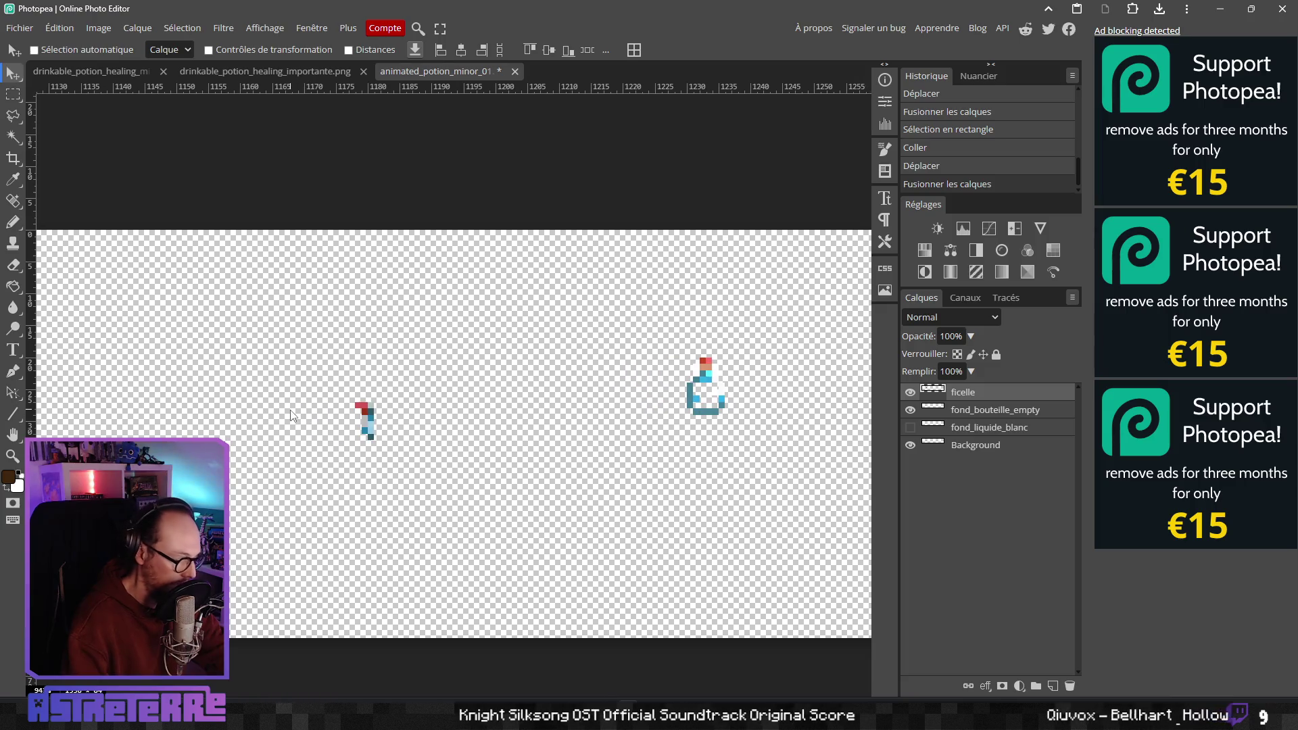
pyautogui.press('b')
pyautogui.scroll(1, 295, 404)
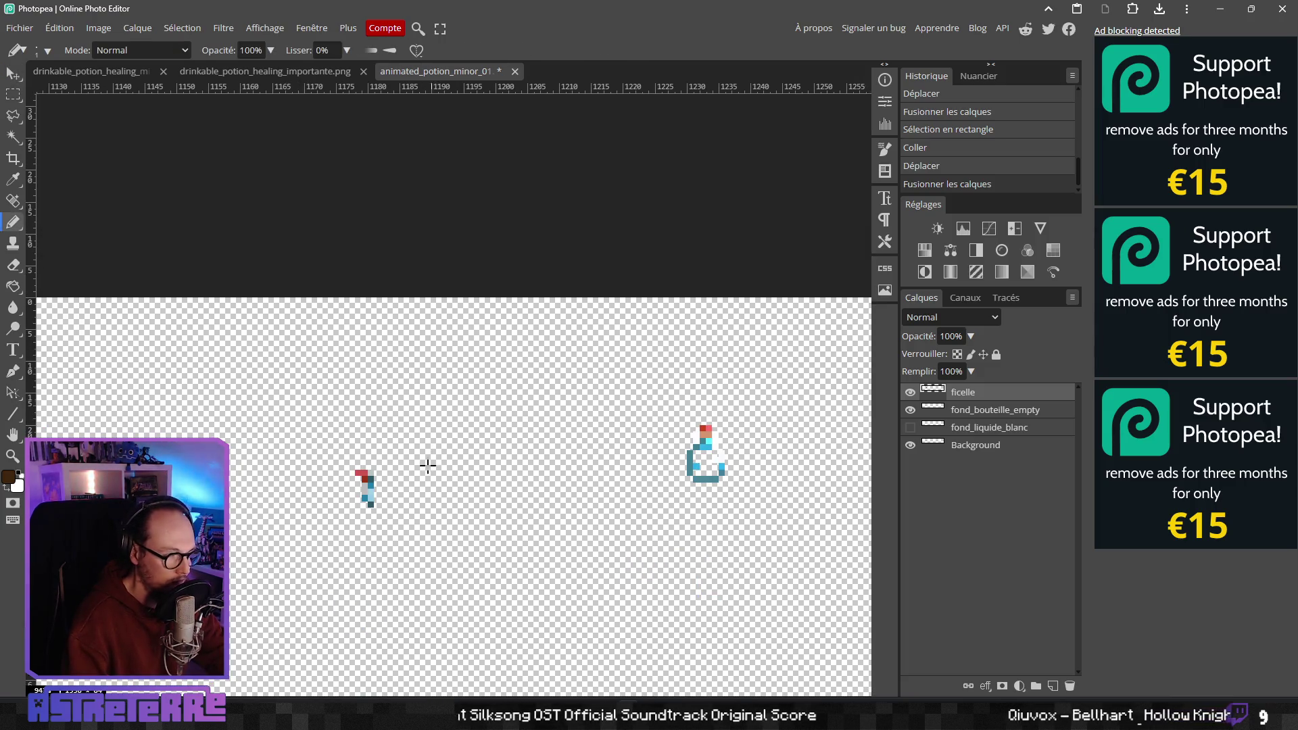
# Paint dark cork and string pixels left of the bottle neck, undoing trial pixels
pyautogui.scroll(1, 427, 465)
pyautogui.click(337, 463)
pyautogui.click(325, 476)
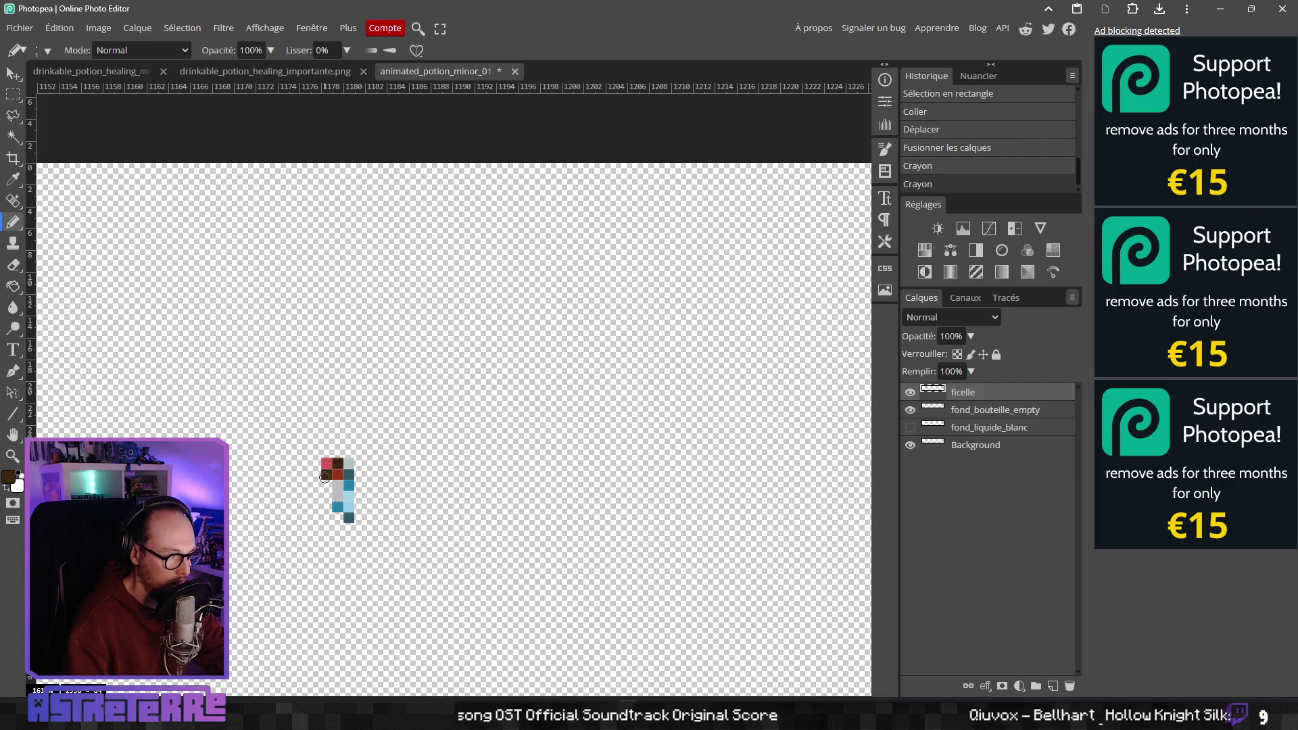
pyautogui.click(317, 485)
pyautogui.click(321, 498)
pyautogui.hotkey('ctrl', 'z')
pyautogui.hotkey('ctrl', 'z')
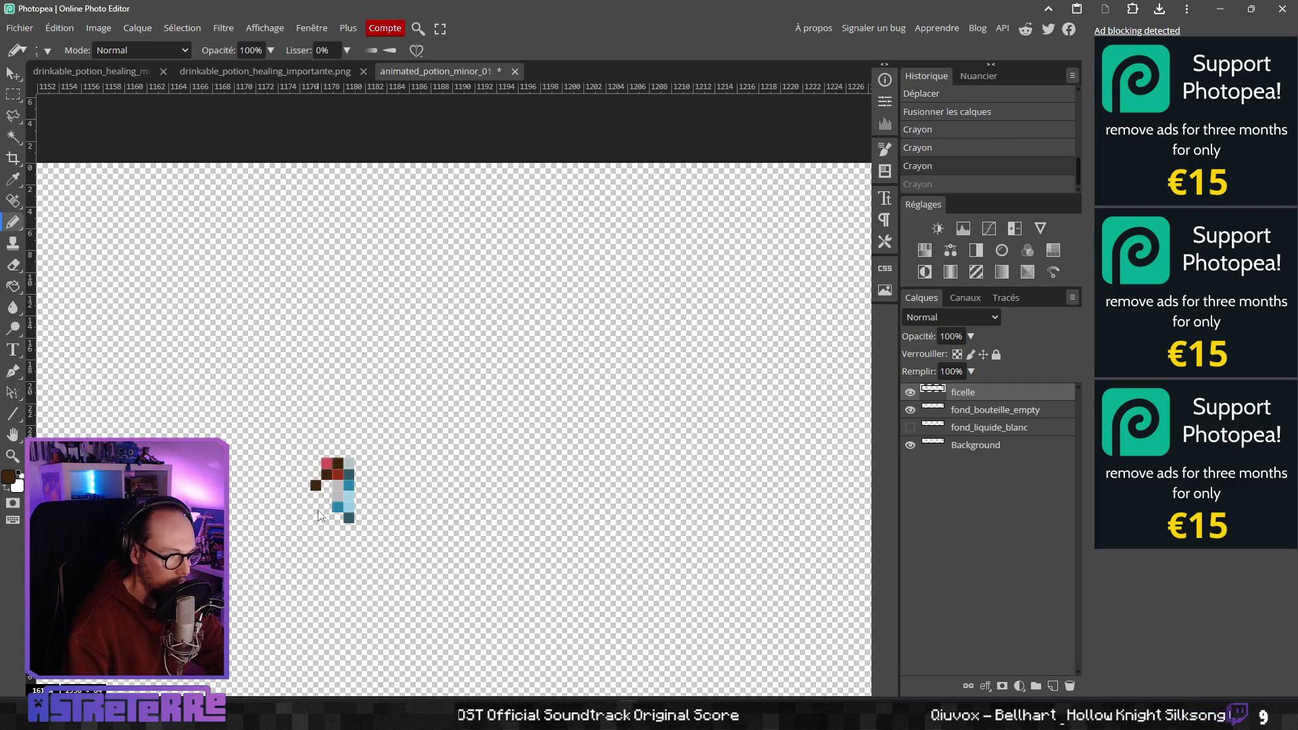
pyautogui.click(326, 486)
pyautogui.click(316, 496)
# Paint the string across the neck with a dangling right end, undoing misplaced pixels
pyautogui.scroll(-4, 371, 480)
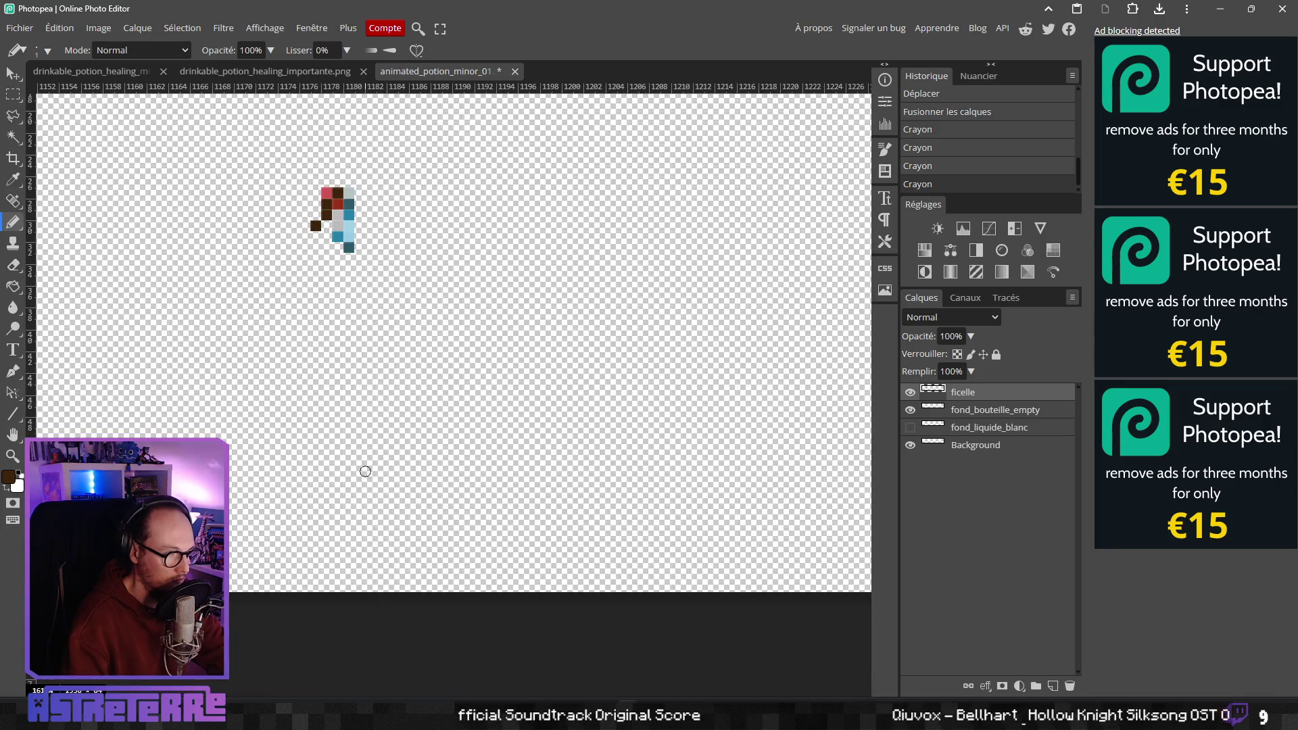
pyautogui.scroll(-1, 364, 469)
pyautogui.scroll(-3, 348, 454)
pyautogui.hscroll(-5, 501, 434)
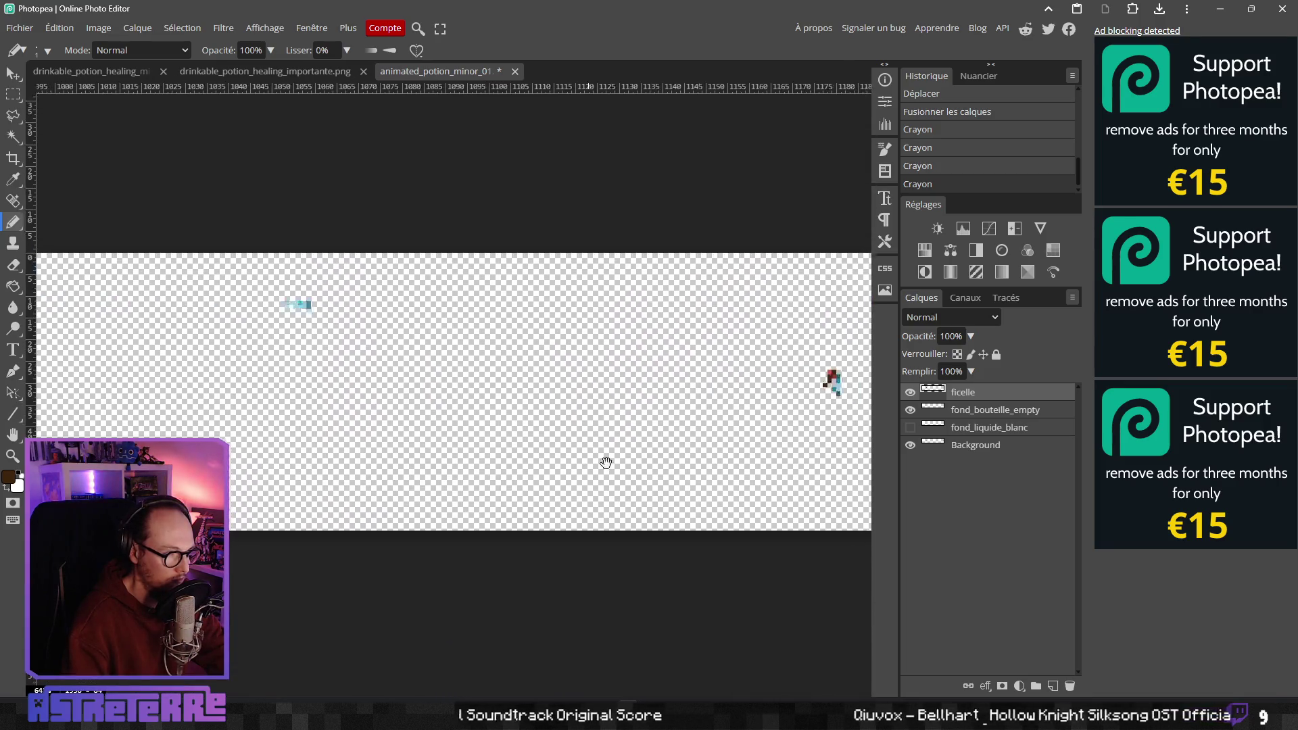
pyautogui.hscroll(-15, 392, 423)
pyautogui.scroll(2, 378, 419)
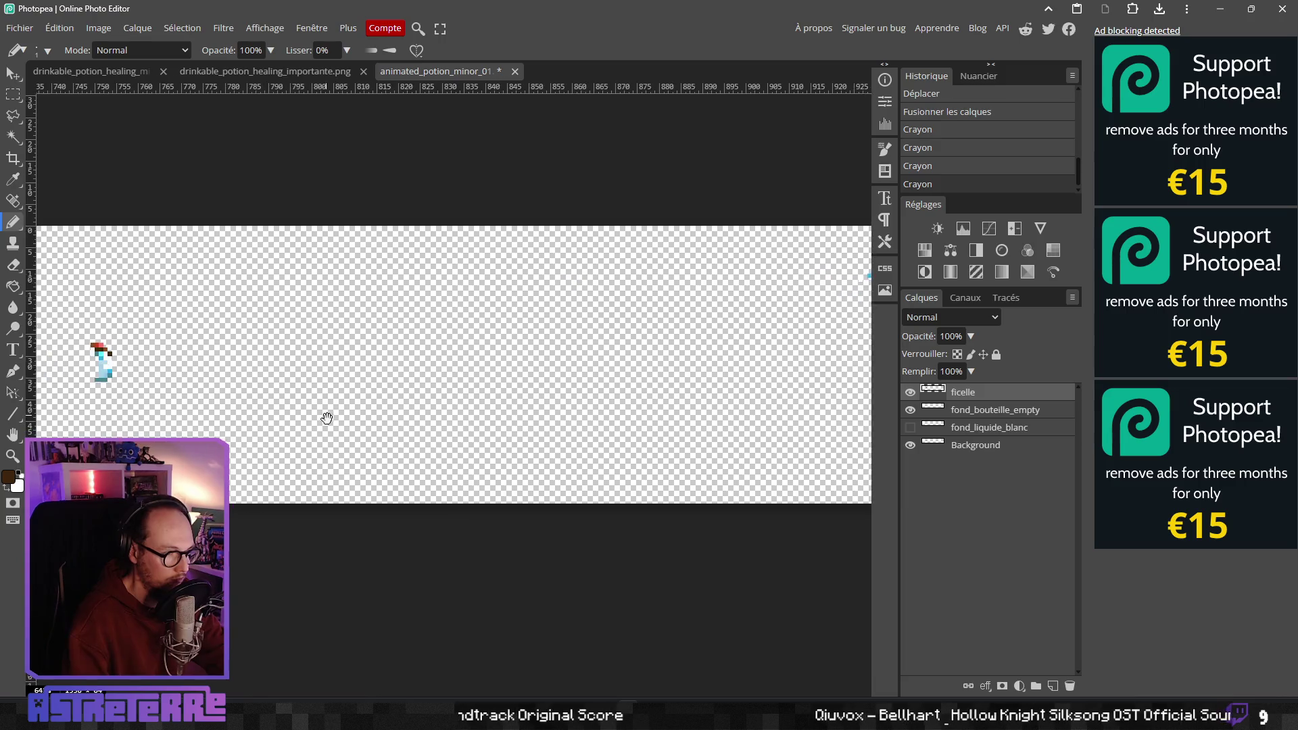
pyautogui.hscroll(-2, 313, 372)
pyautogui.scroll(1, 313, 372)
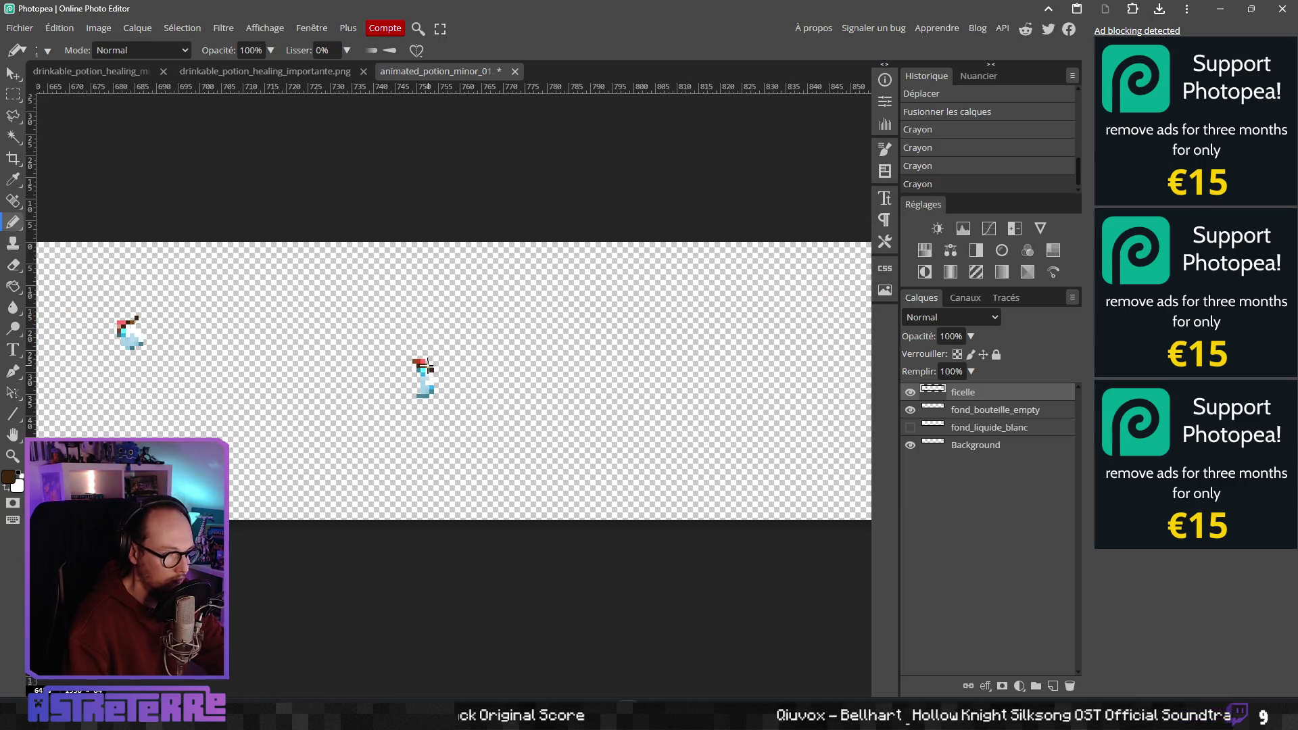
pyautogui.hscroll(15, 457, 377)
pyautogui.scroll(1, 599, 440)
pyautogui.hscroll(-4, 599, 439)
pyautogui.scroll(5, 493, 397)
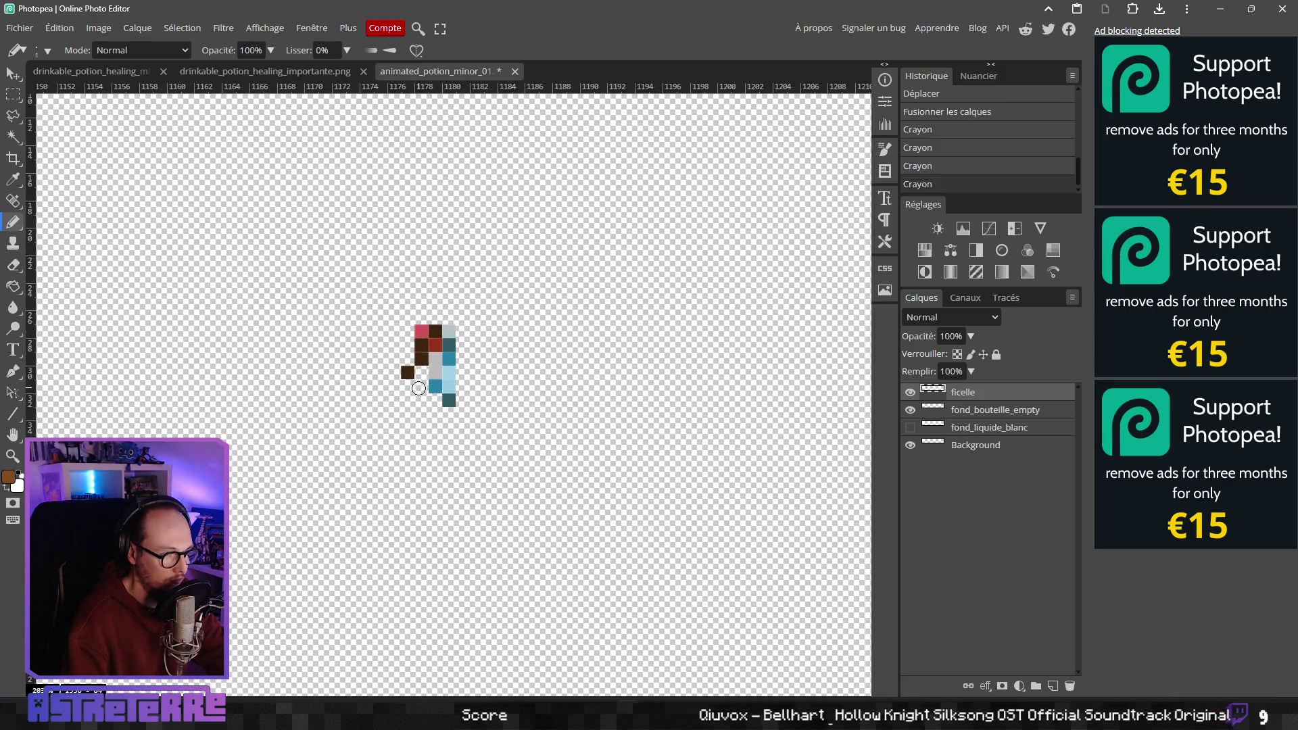
pyautogui.scroll(-3, 641, 387)
pyautogui.hscroll(4, 498, 444)
pyautogui.scroll(2, 498, 444)
pyautogui.hscroll(-1, 641, 369)
pyautogui.scroll(-1, 216, 358)
pyautogui.hscroll(2, 649, 322)
pyautogui.scroll(1, 648, 322)
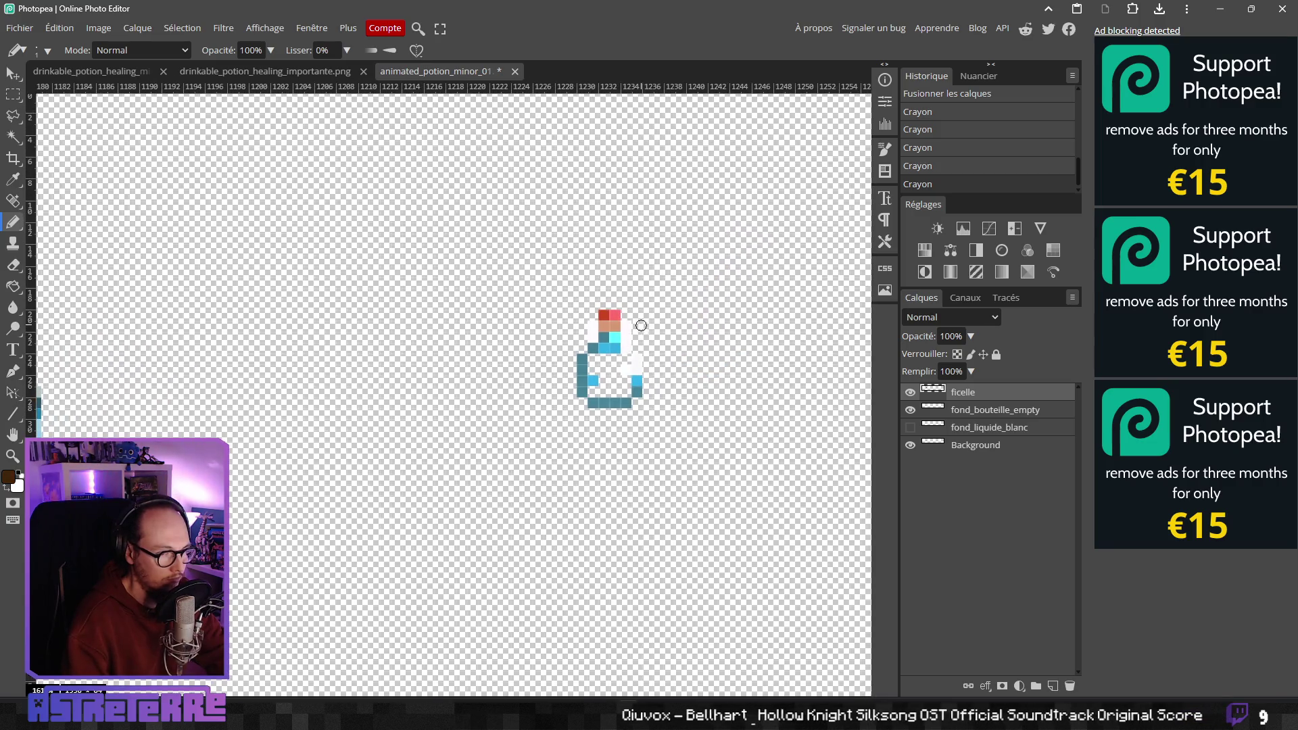
pyautogui.click(603, 327)
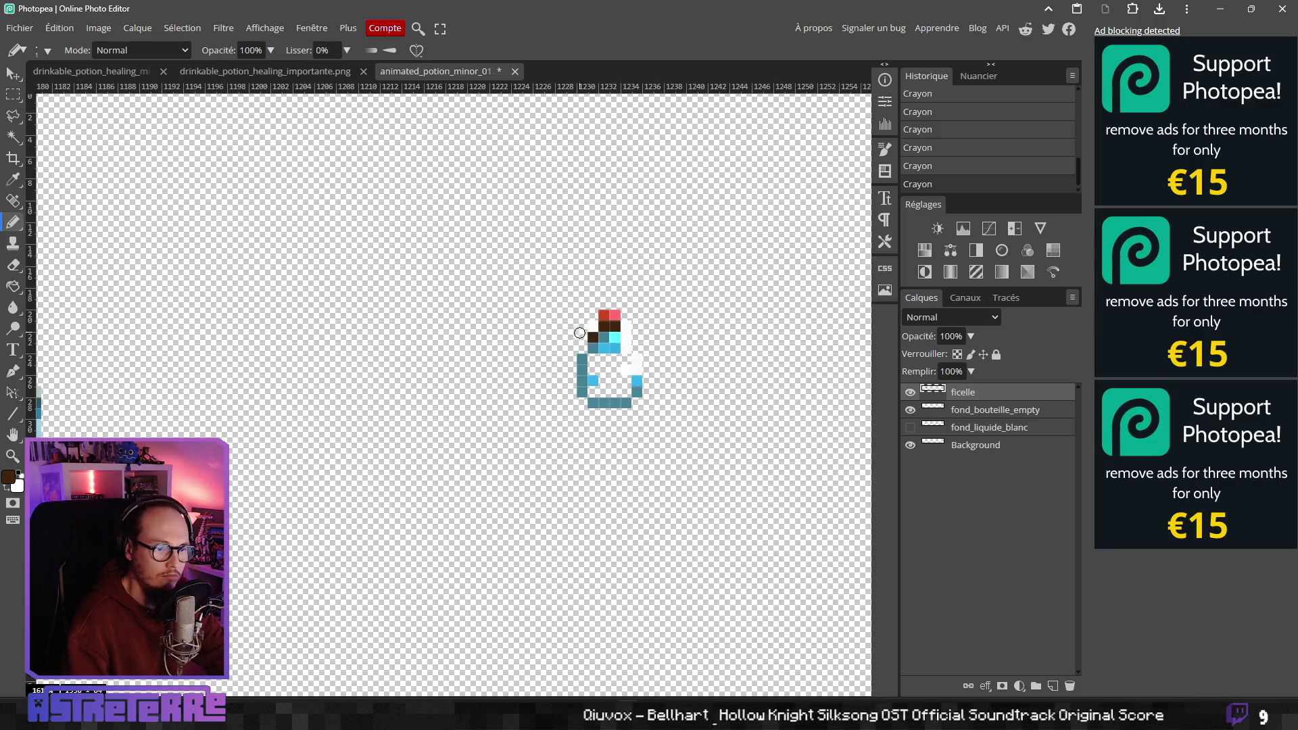
pyautogui.hotkey('ctrl', 'z')
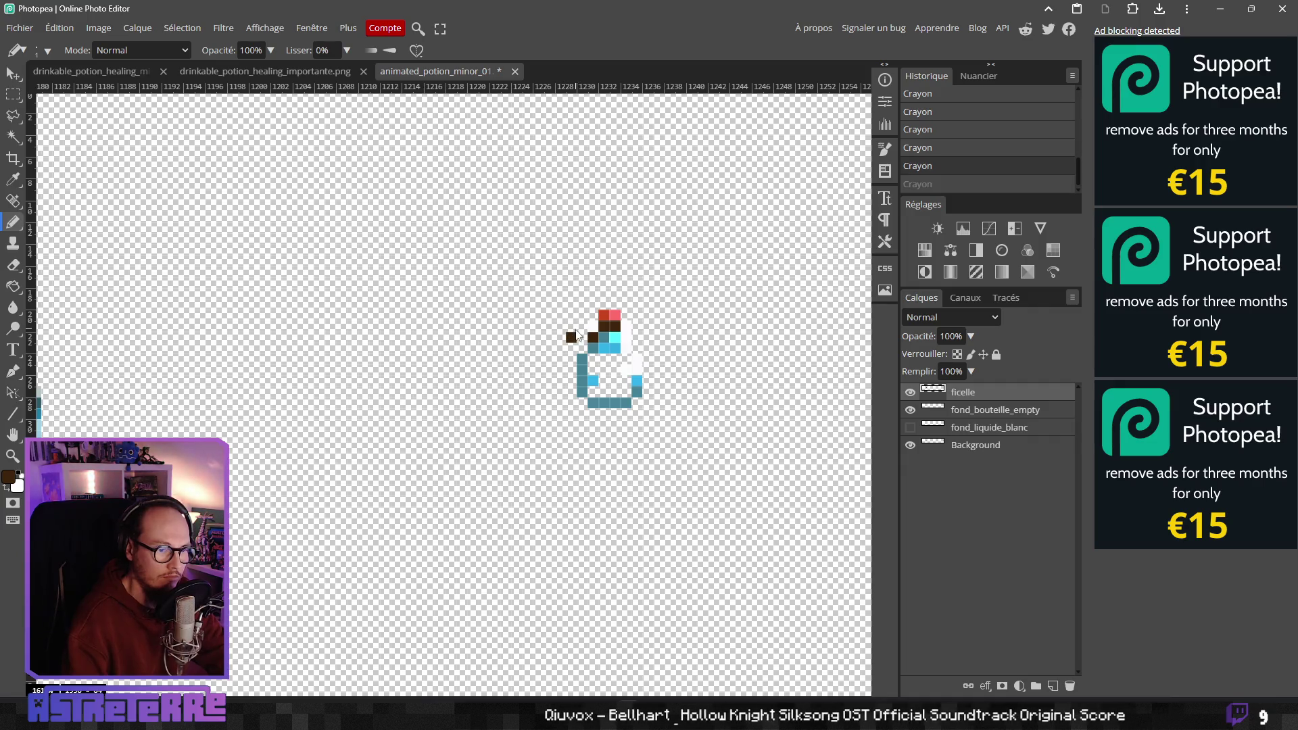
pyautogui.click(570, 325)
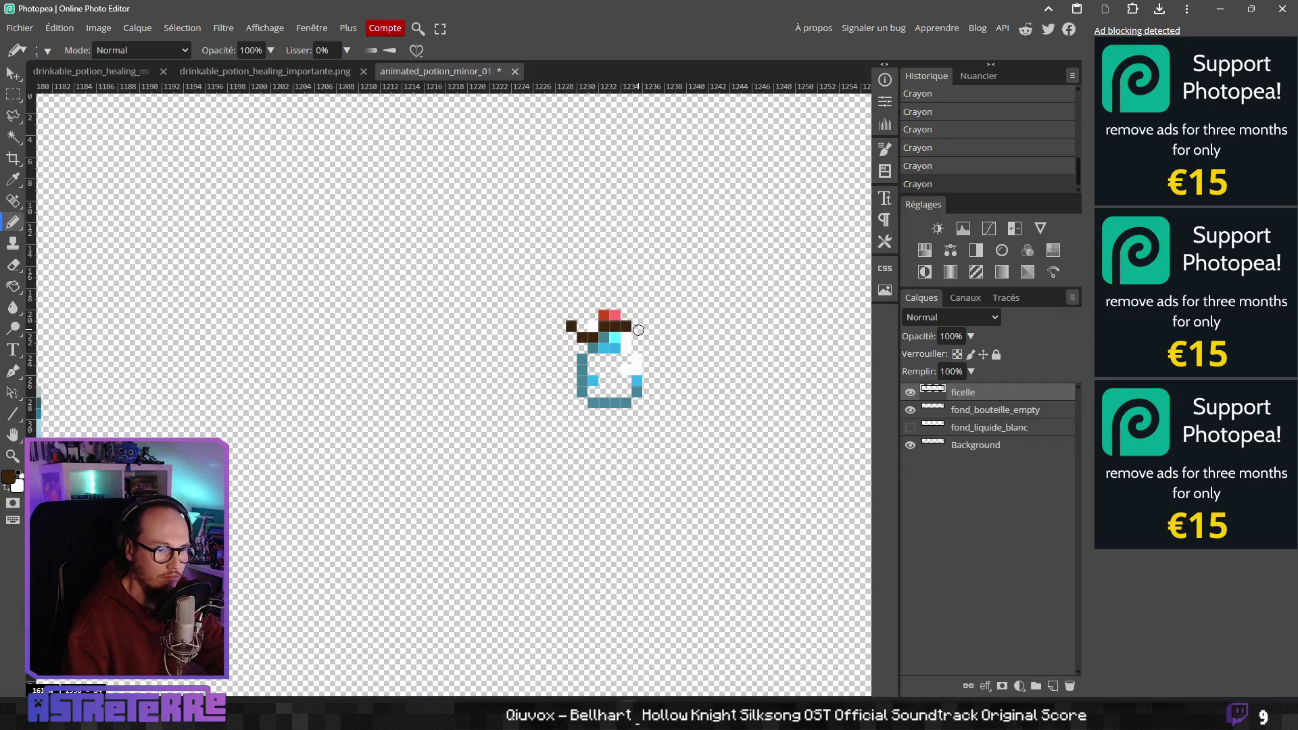
pyautogui.hotkey('ctrl', 'z')
pyautogui.click(639, 336)
pyautogui.click(646, 326)
pyautogui.hotkey('ctrl', 'z')
pyautogui.click(648, 346)
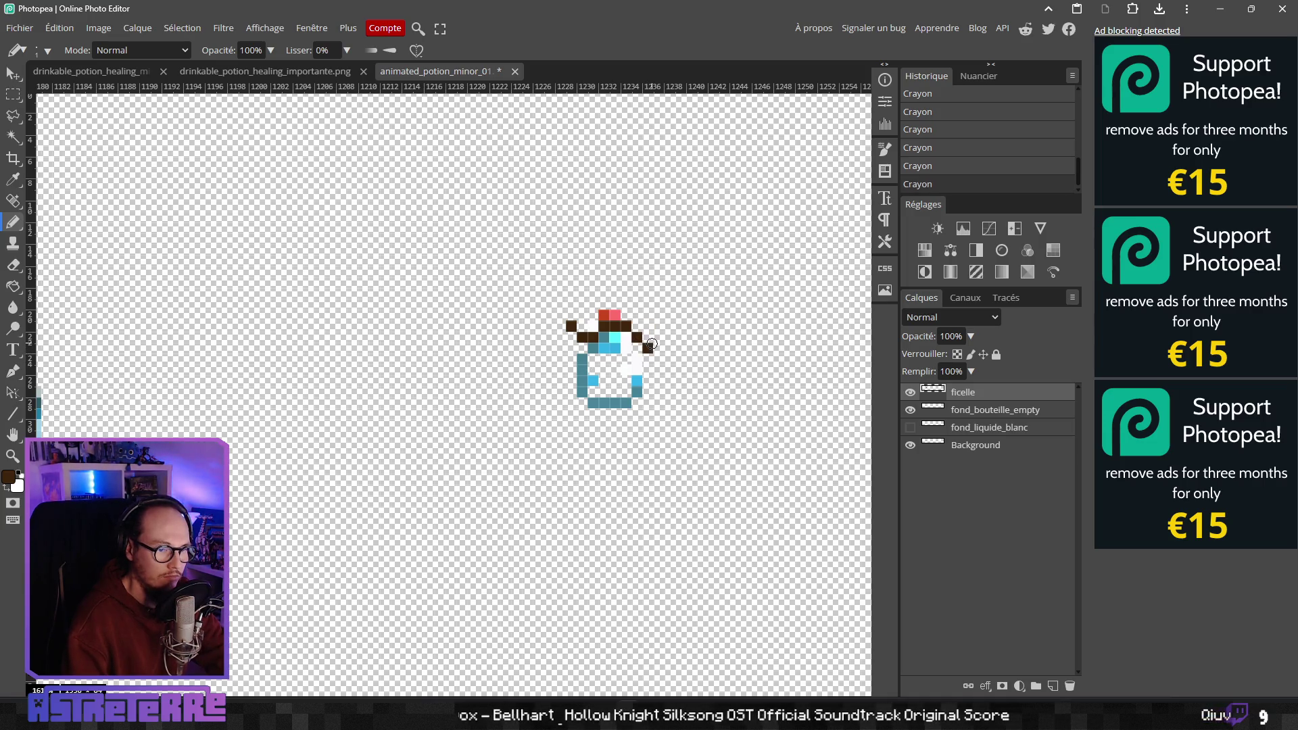
pyautogui.scroll(-1, 532, 357)
pyautogui.hscroll(-3, 532, 357)
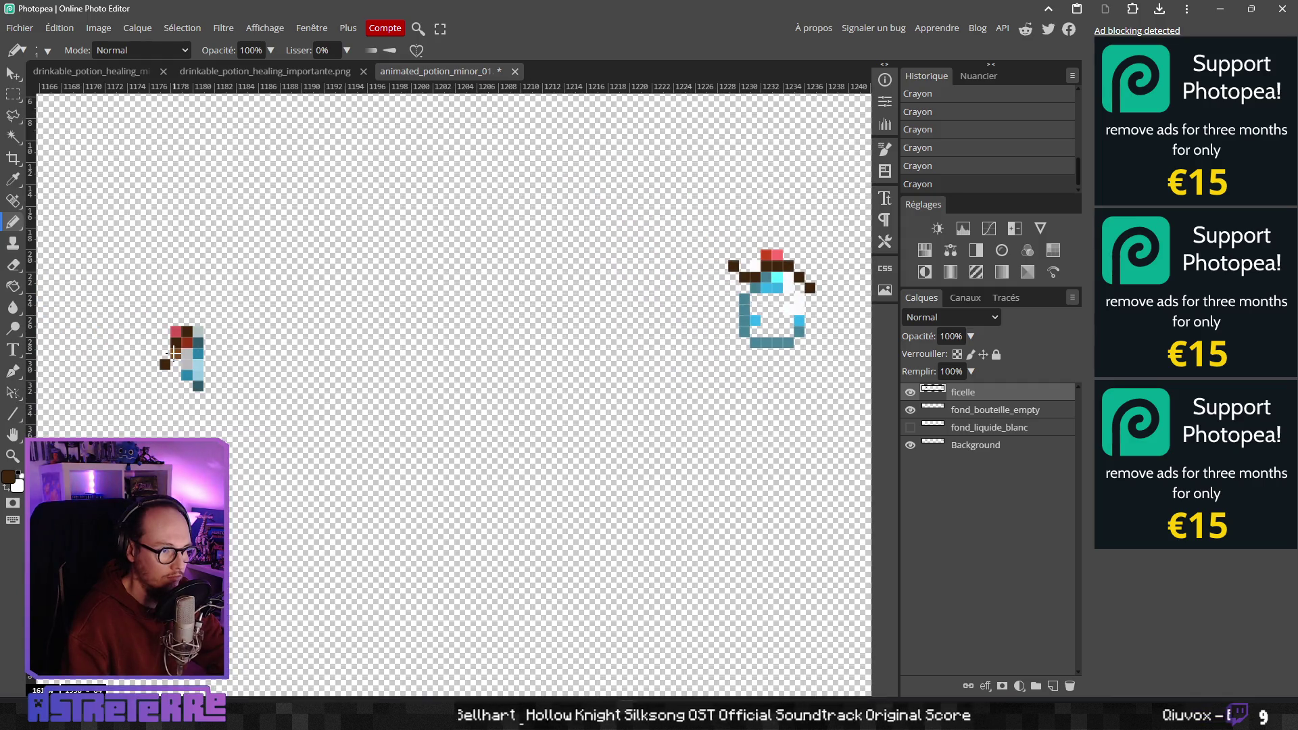
# Sample the lighter brown and add string pixels around the tilted bottle's neck
pyautogui.keyDown('alt'); pyautogui.click(174, 351); pyautogui.keyUp('alt')
pyautogui.scroll(1, 391, 371)
pyautogui.hscroll(4, 391, 371)
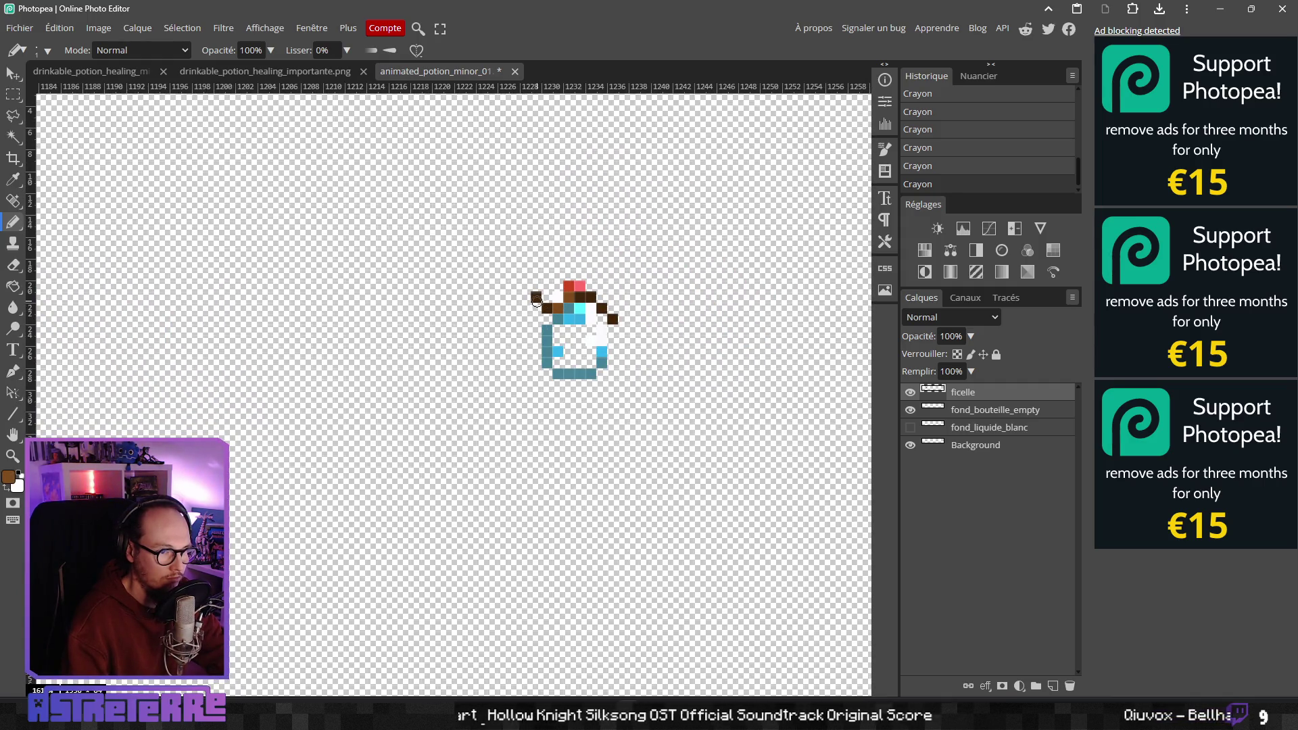
pyautogui.scroll(-2, 635, 326)
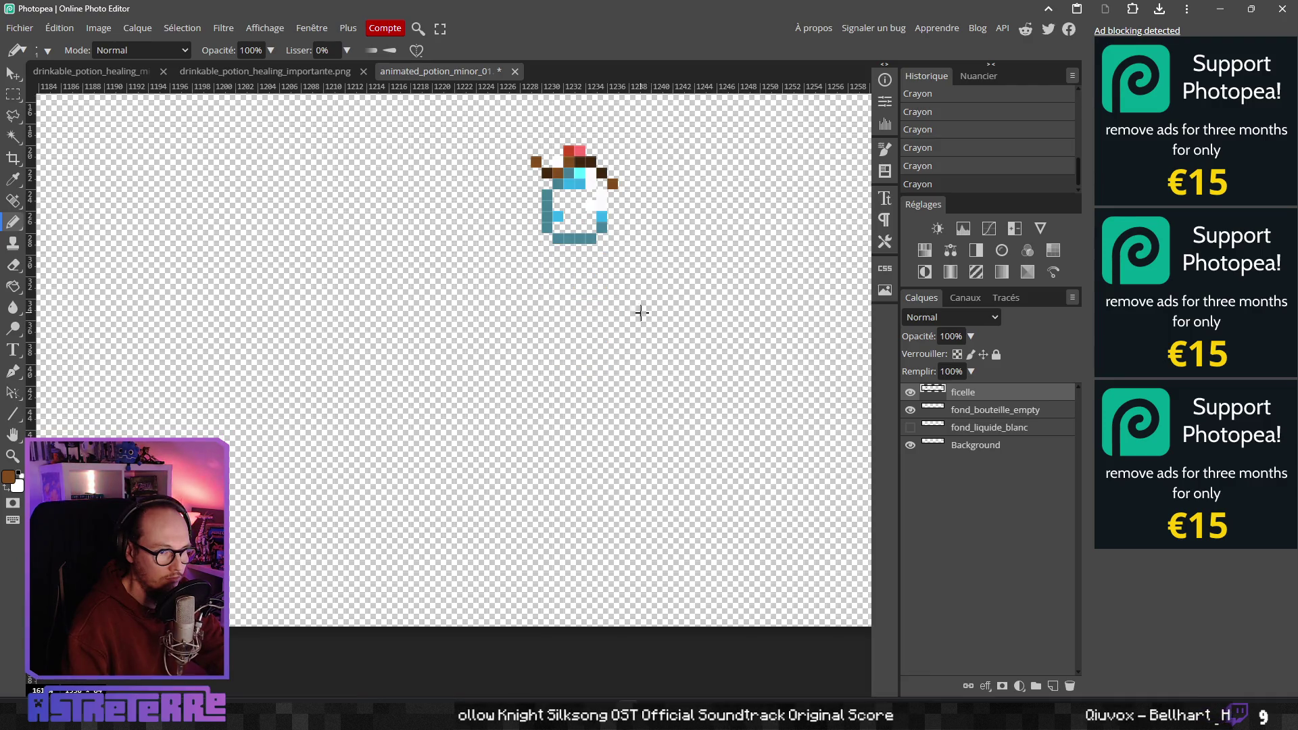
pyautogui.scroll(-2, 641, 312)
pyautogui.hscroll(5, 473, 304)
pyautogui.scroll(1, 473, 304)
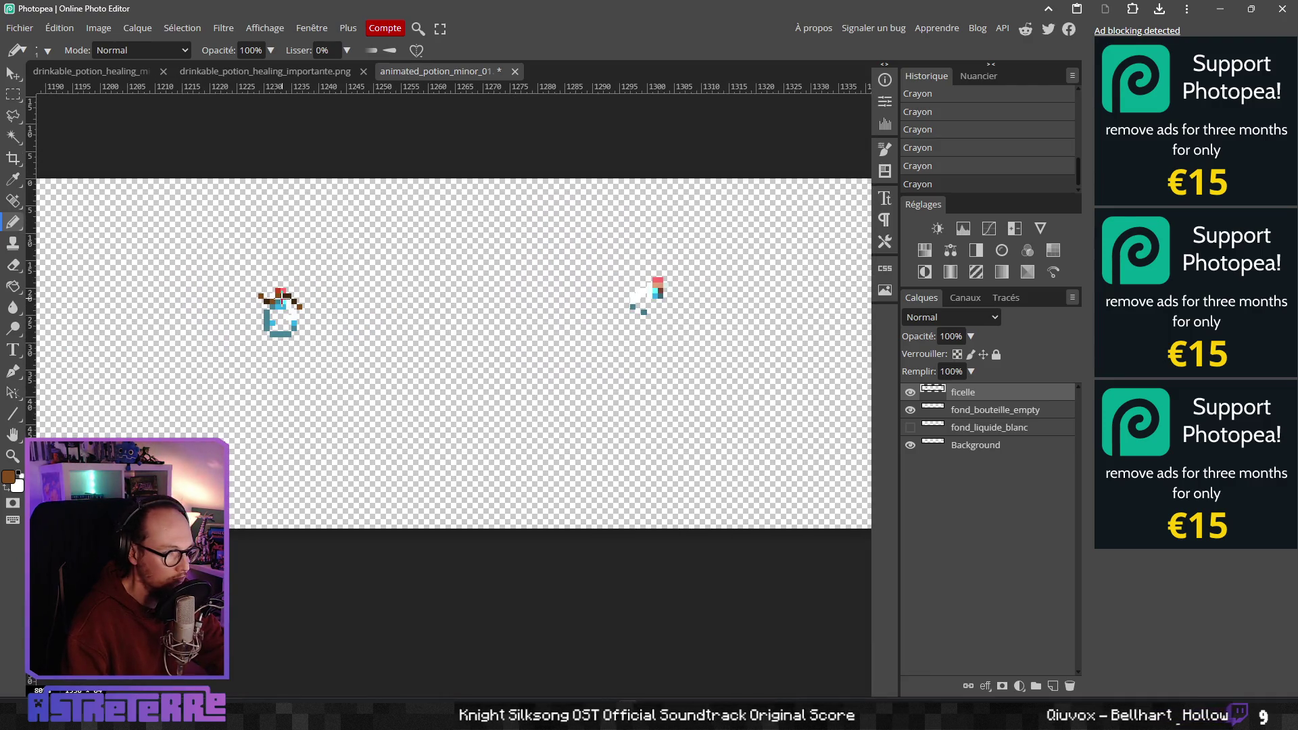
pyautogui.hscroll(2, 501, 327)
pyautogui.scroll(3, 503, 321)
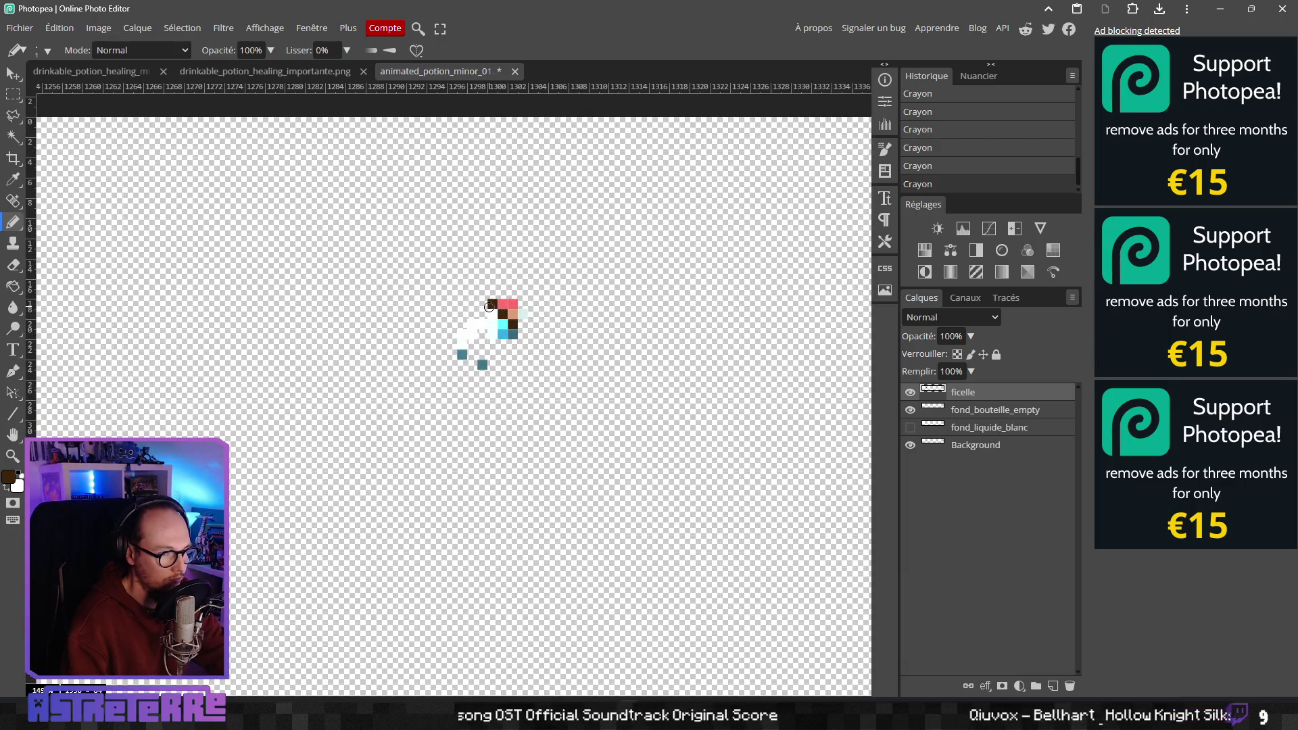
pyautogui.click(492, 314)
pyautogui.click(481, 304)
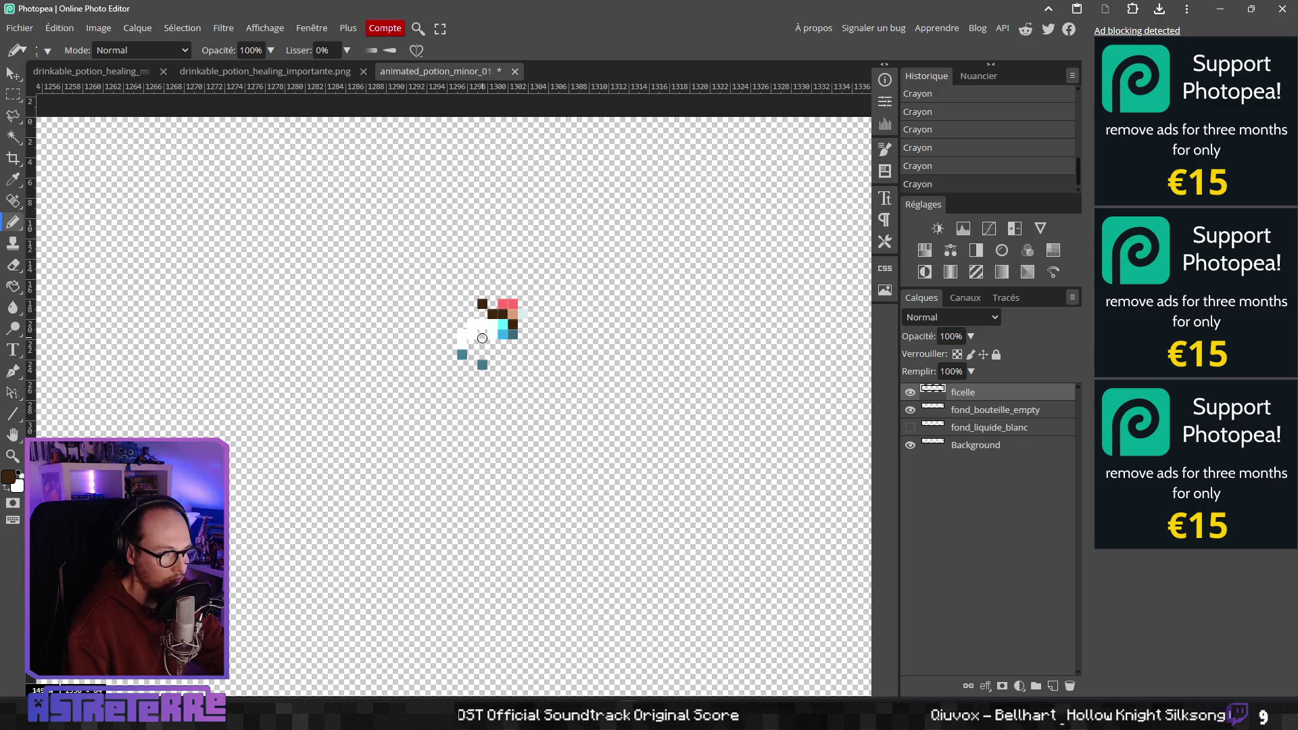
pyautogui.click(471, 312)
pyautogui.scroll(-1, 481, 352)
pyautogui.scroll(1, 473, 289)
pyautogui.click(472, 302)
pyautogui.scroll(-1, 432, 304)
pyautogui.scroll(1, 390, 315)
pyautogui.hscroll(-3, 390, 315)
pyautogui.scroll(-1, 196, 354)
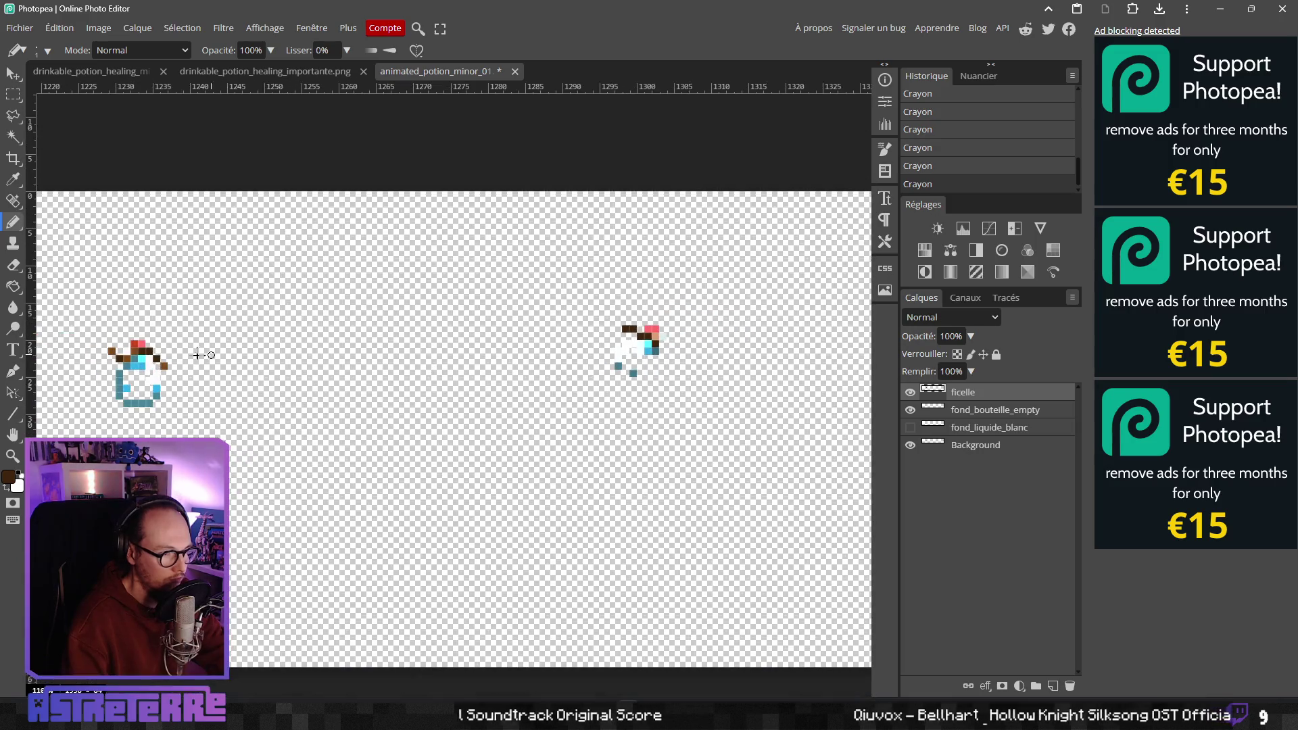
# Draw a short light-brown string column above the bottle neck, checking it with undo and redo
pyautogui.keyDown('alt'); pyautogui.click(163, 366); pyautogui.keyUp('alt')
pyautogui.scroll(1, 644, 345)
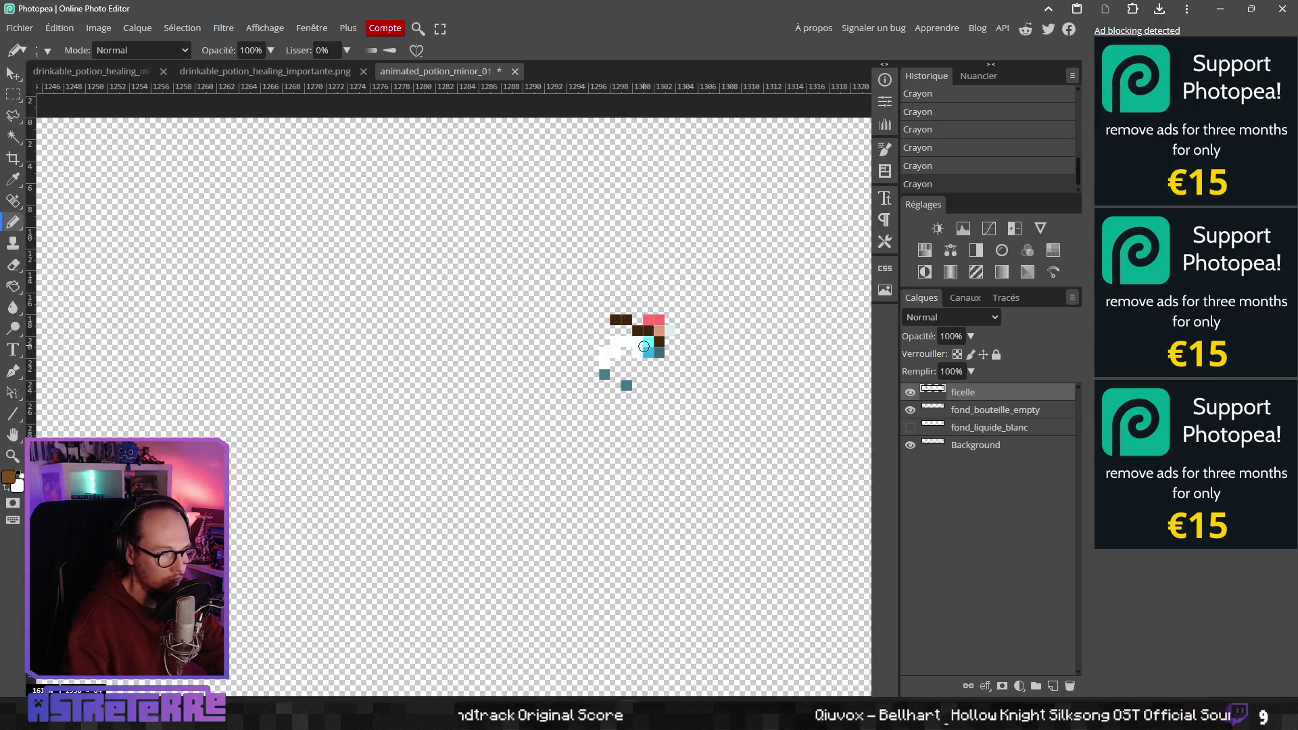
pyautogui.scroll(-3, 647, 338)
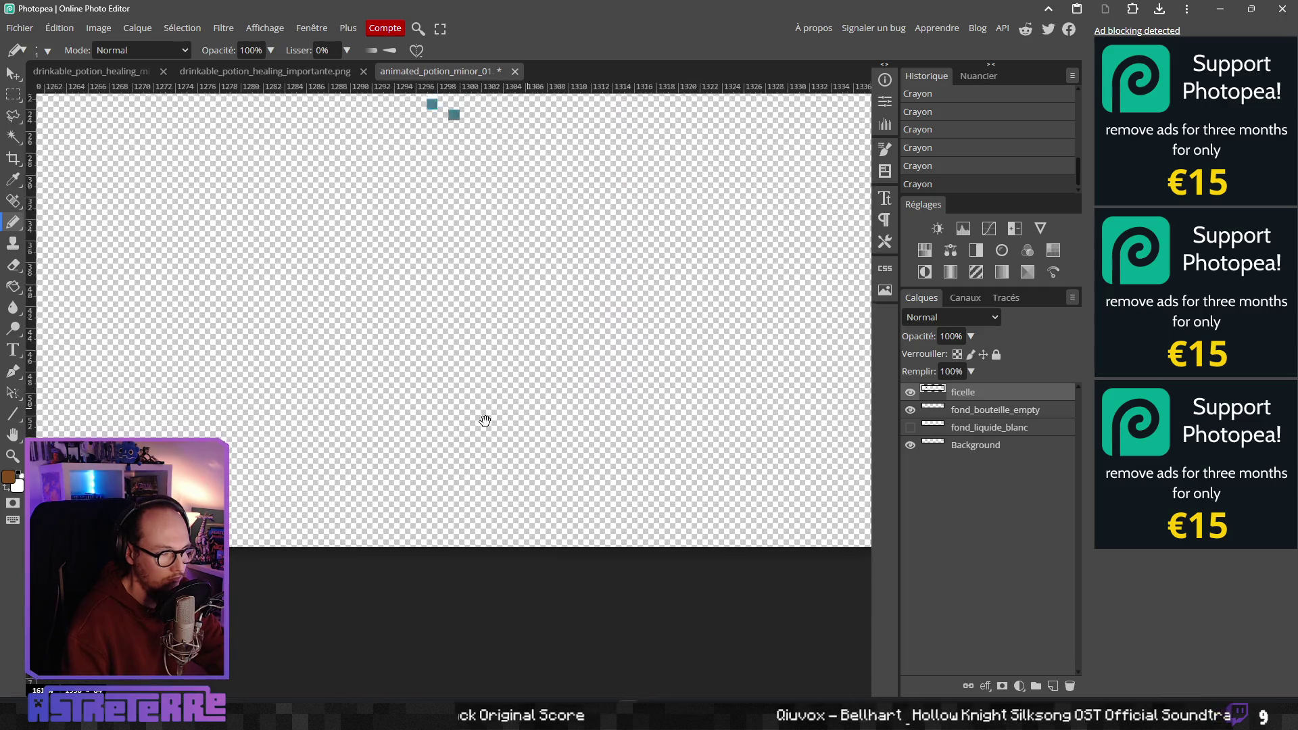
pyautogui.scroll(-2, 584, 348)
pyautogui.scroll(2, 533, 330)
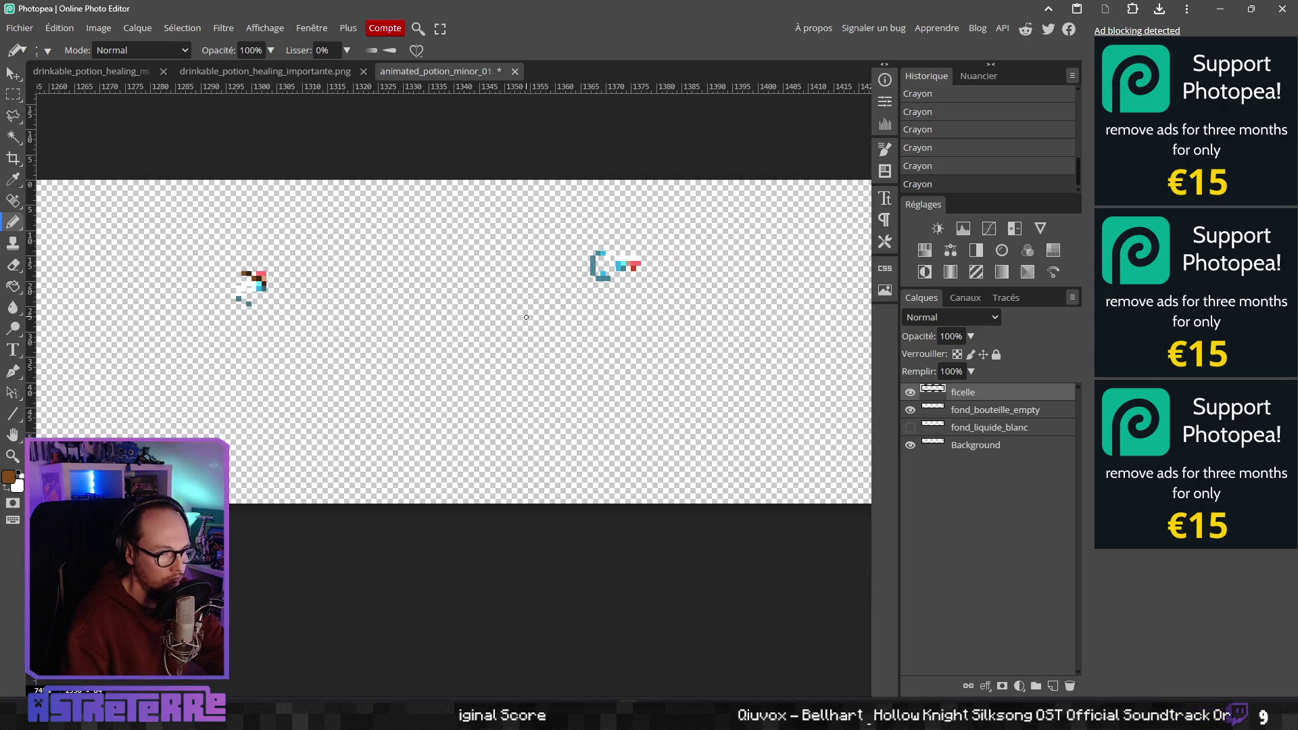
pyautogui.scroll(3, 626, 261)
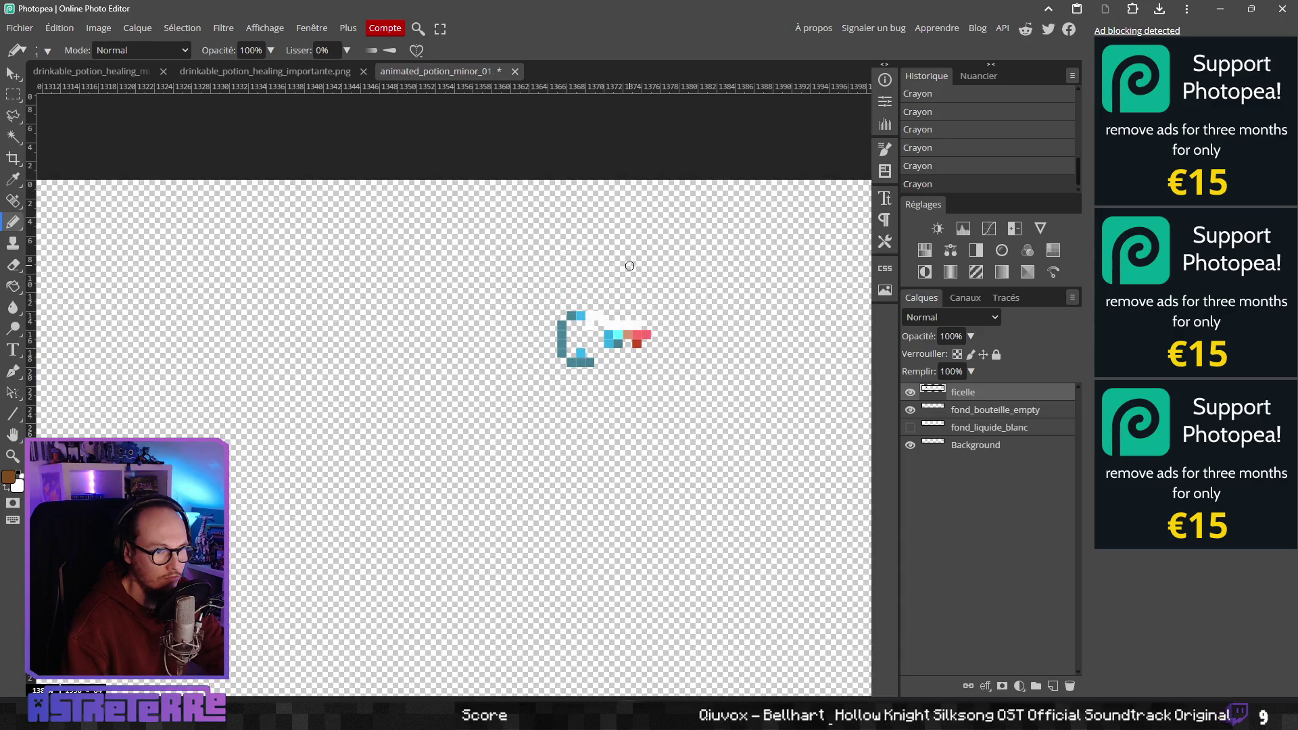
pyautogui.scroll(-3, 626, 338)
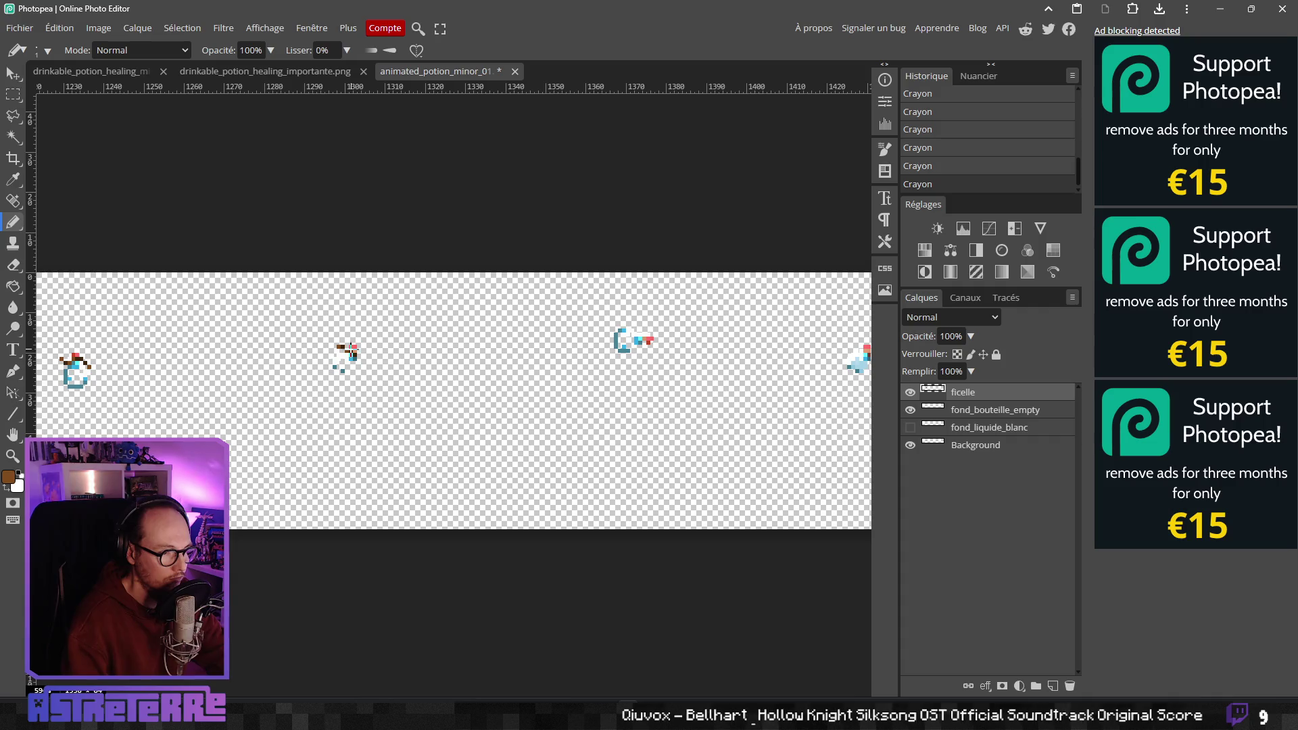
pyautogui.scroll(3, 513, 359)
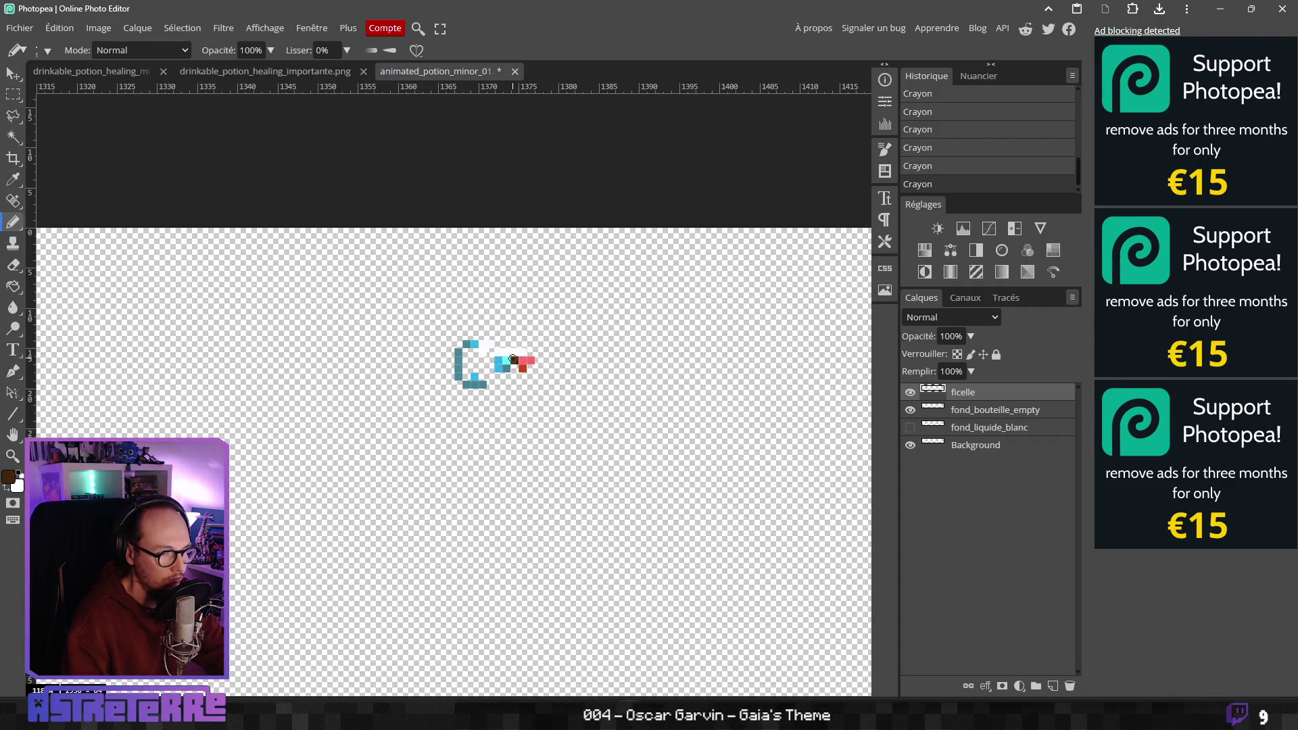
pyautogui.moveTo(498, 335); pyautogui.dragTo(498, 328)
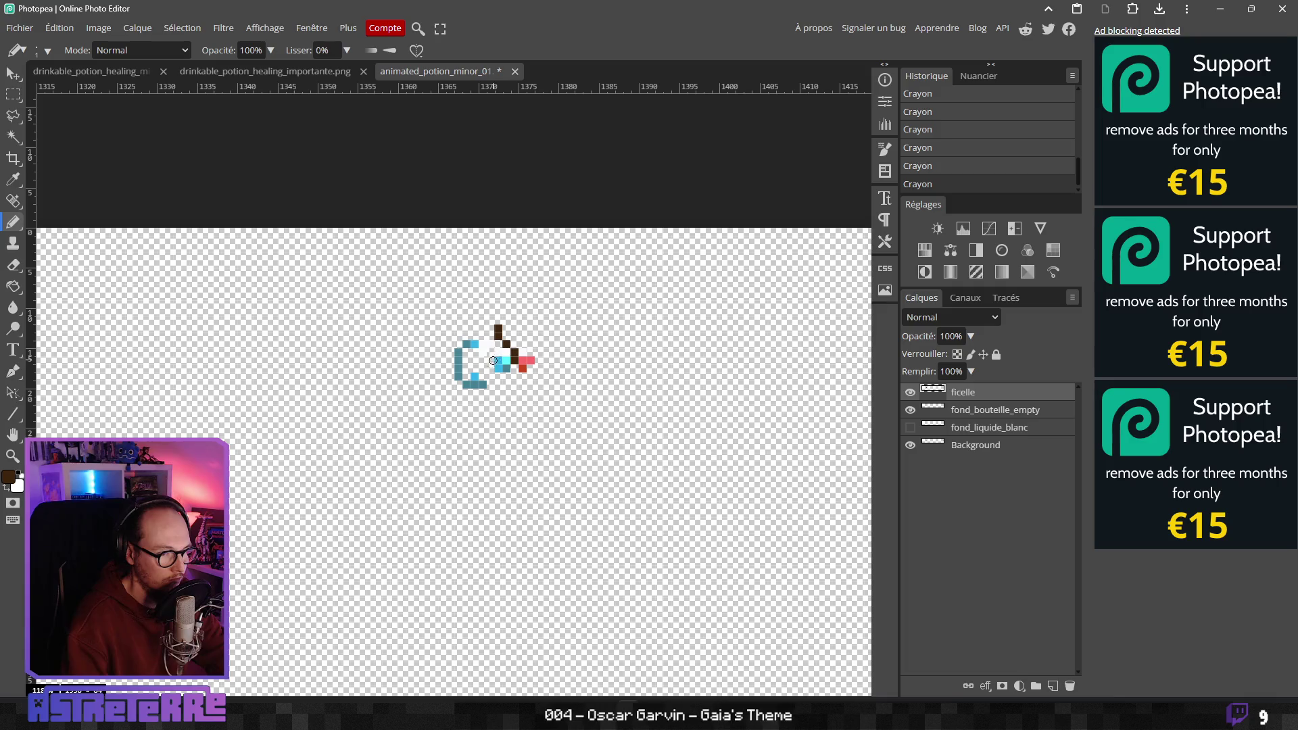
pyautogui.hotkey('ctrl', 'z')
pyautogui.hotkey('ctrl', 'shift', 'z')
pyautogui.hotkey('ctrl', 'z')
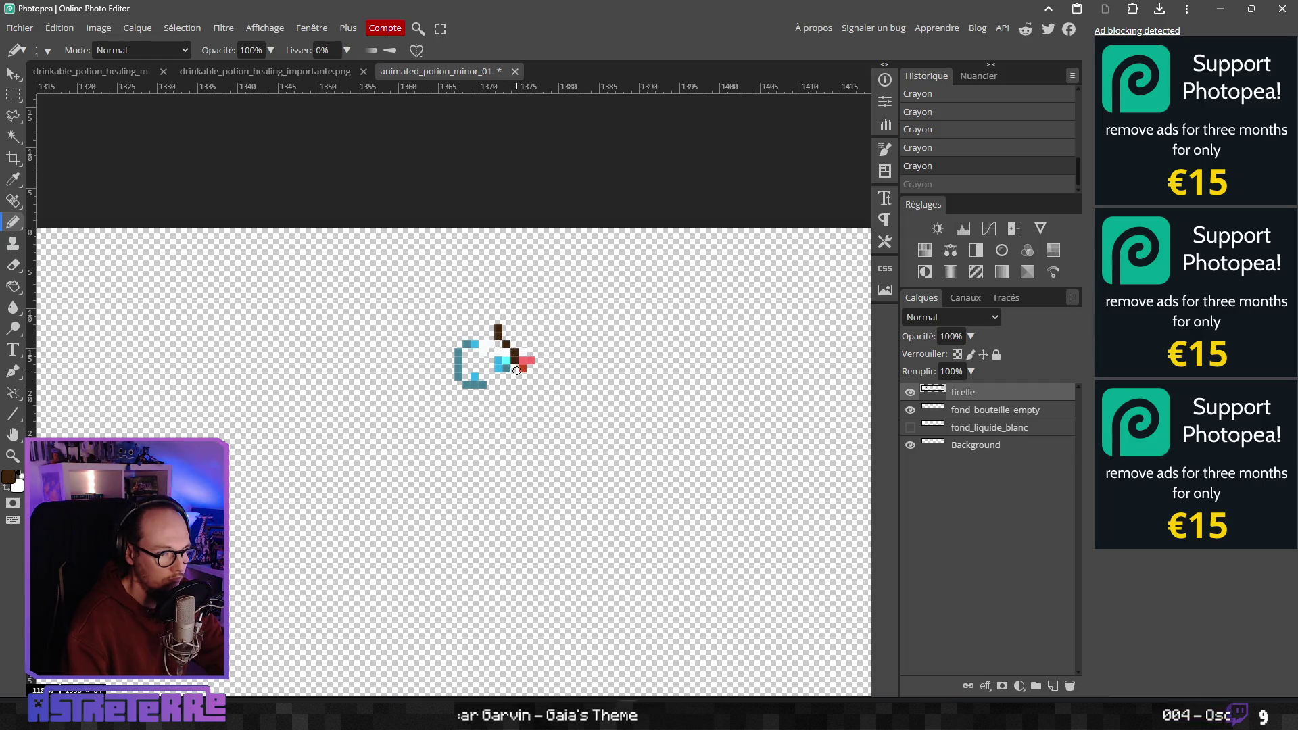
pyautogui.hotkey('ctrl', 'shift', 'z')
# Sample the medium brown #804c1c and add string pixels beside the sideways potion's red cork
pyautogui.moveTo(380, 347); pyautogui.dragTo(580, 350)
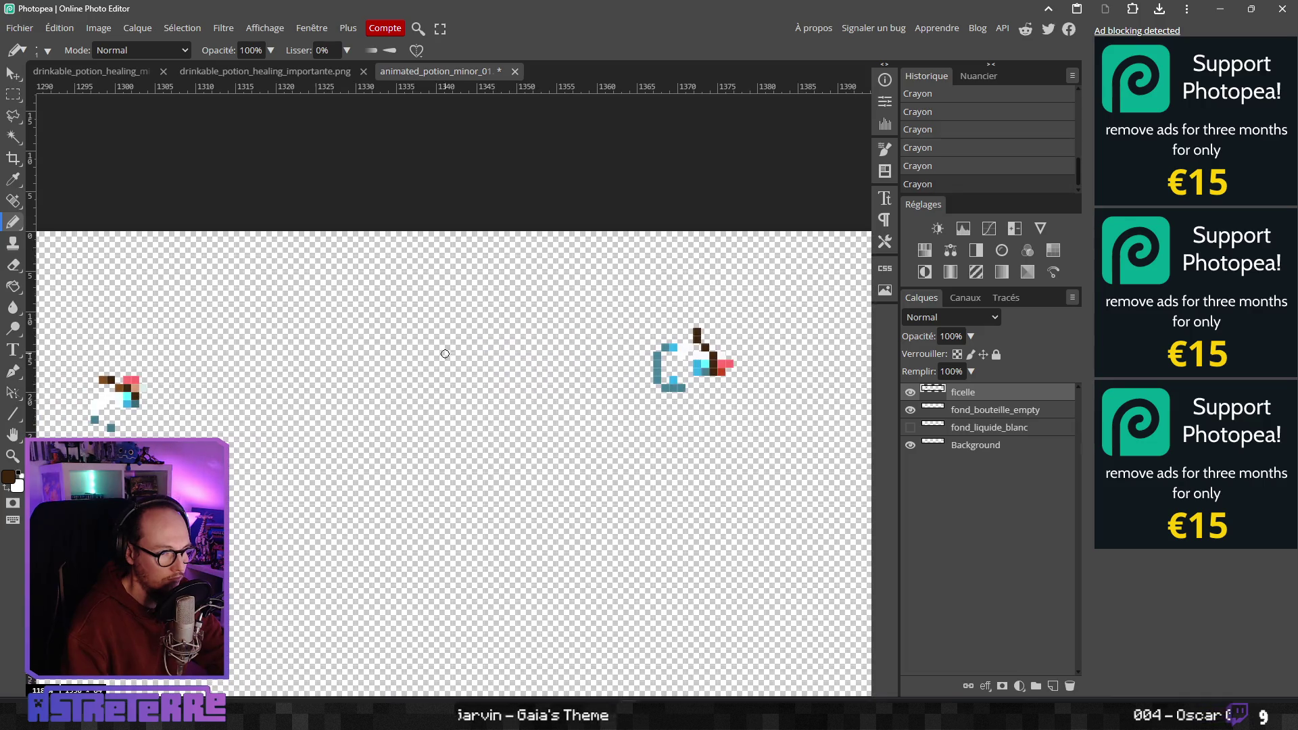
pyautogui.keyDown('alt'); pyautogui.click(118, 388); pyautogui.keyUp('alt')
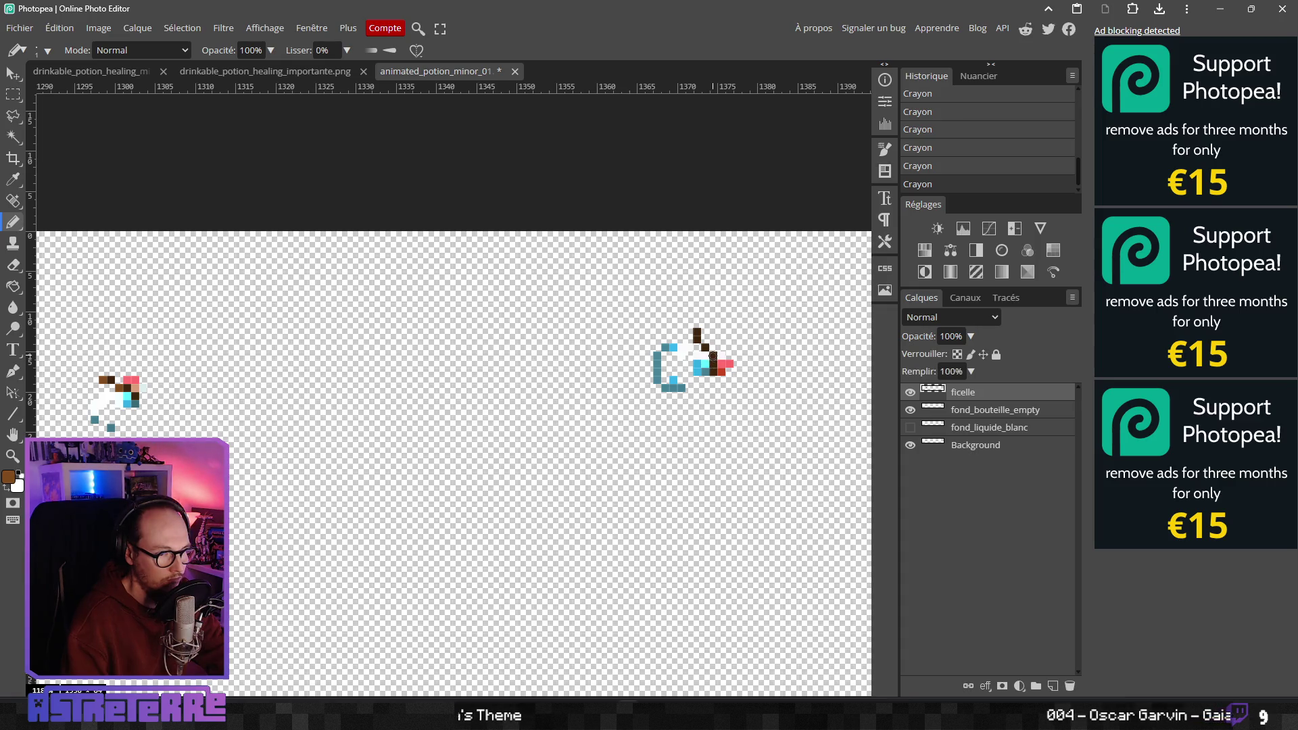
pyautogui.hotkey('ctrl', 'z')
pyautogui.hotkey('ctrl', 'shift', 'z')
pyautogui.scroll(-3, 728, 354)
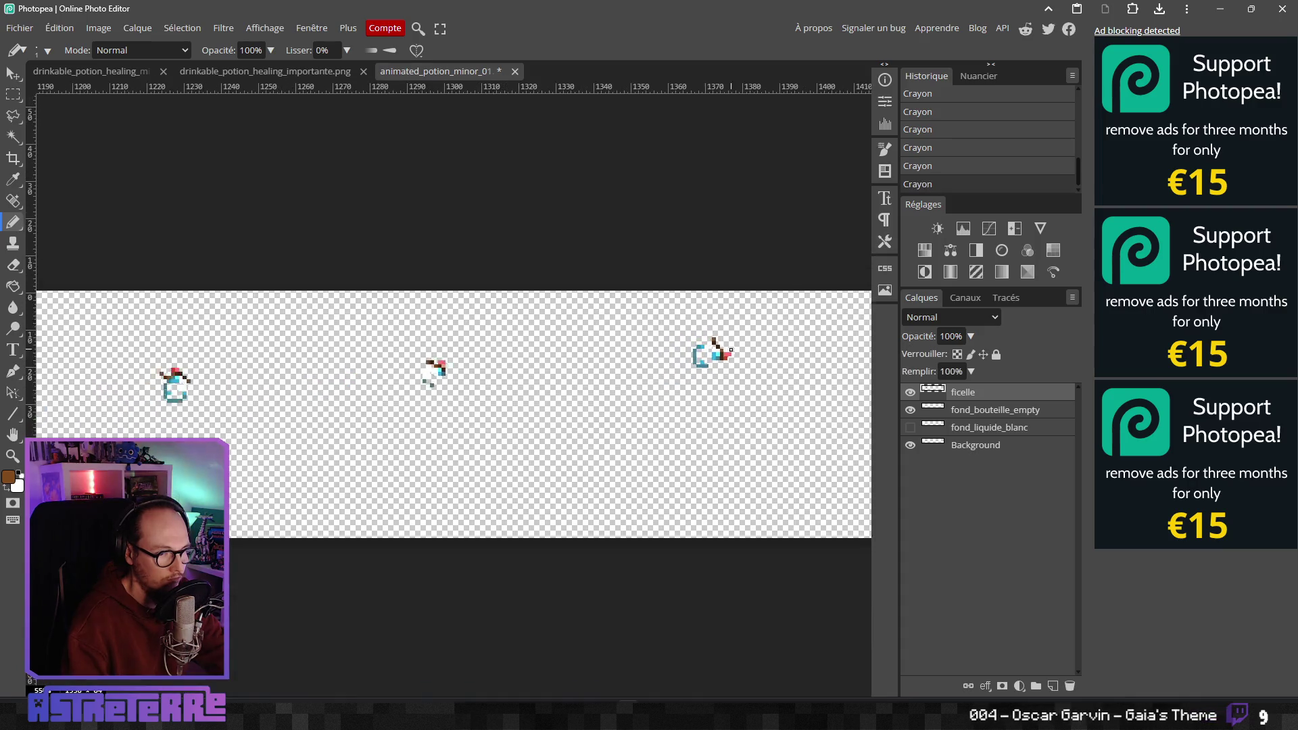
pyautogui.scroll(-2, 488, 376)
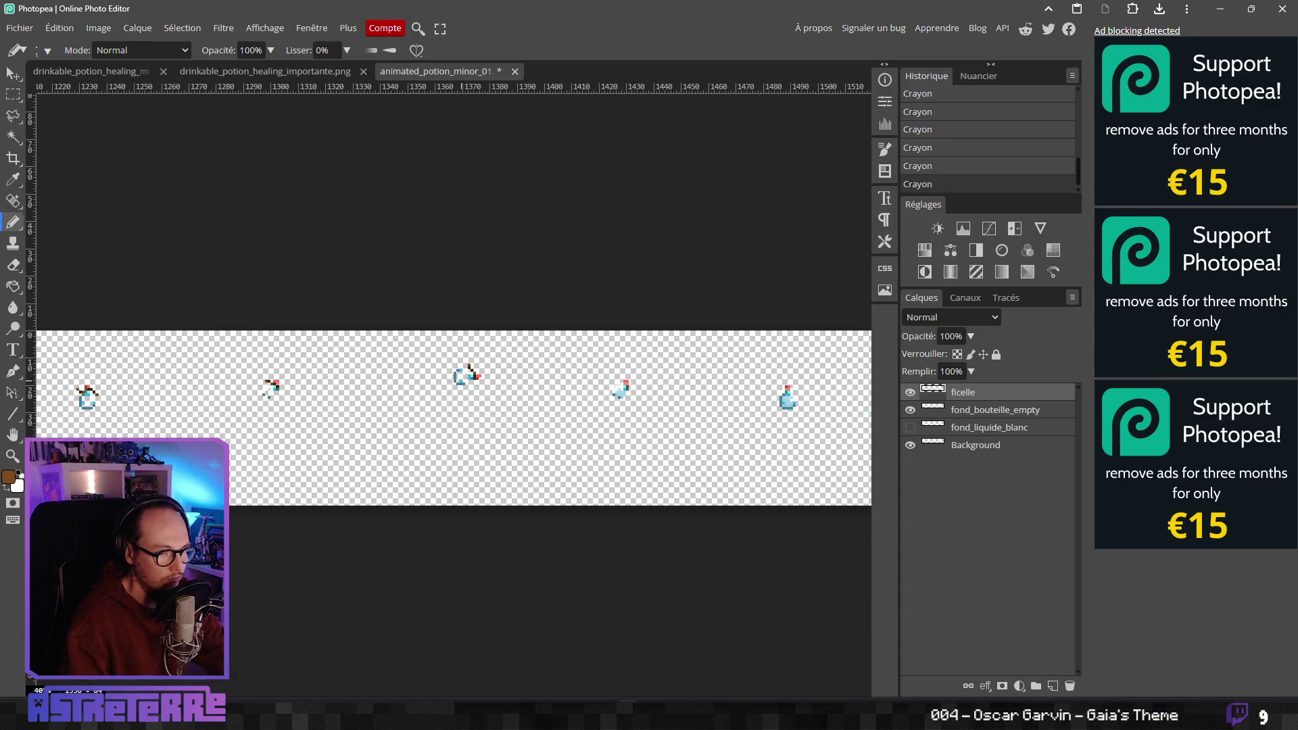
pyautogui.moveTo(450, 387); pyautogui.dragTo(462, 387)
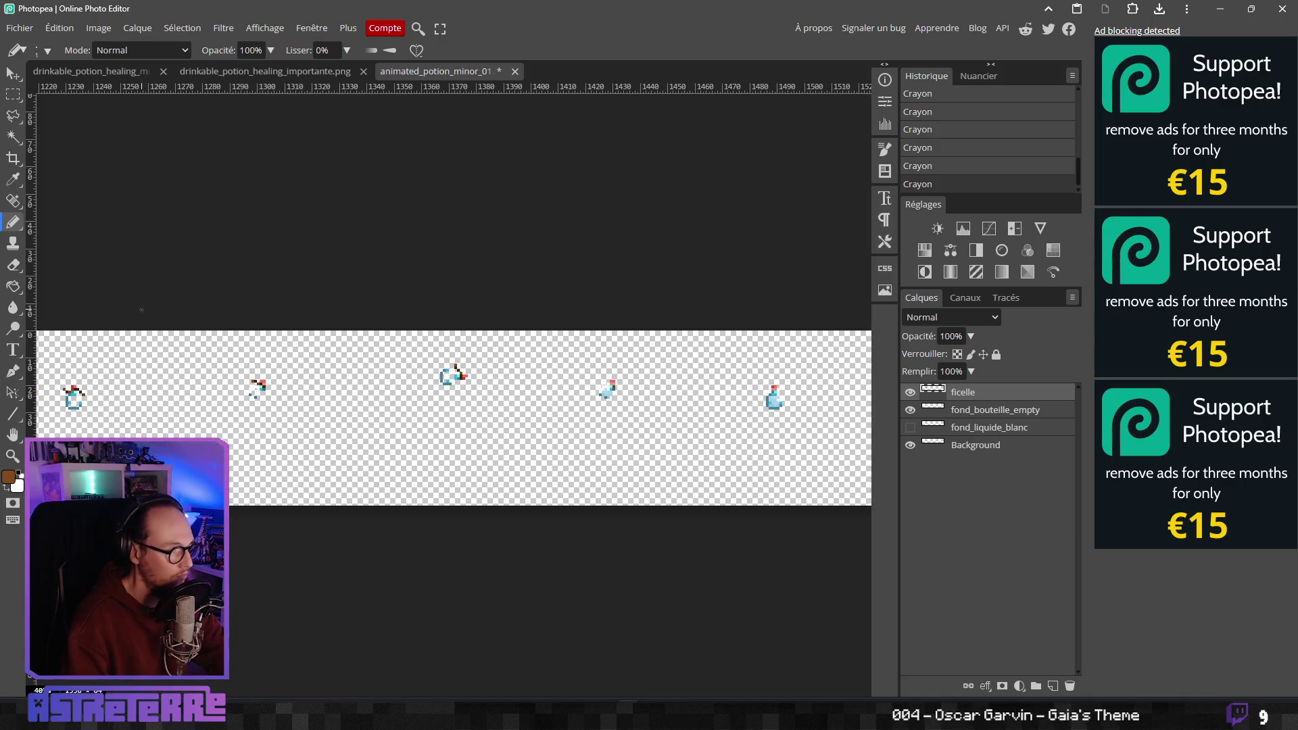
pyautogui.click(13, 94)
# Copy the second potion's string onto the fourth potion and merge it into the ficelle layer
pyautogui.moveTo(235, 358); pyautogui.dragTo(306, 414)
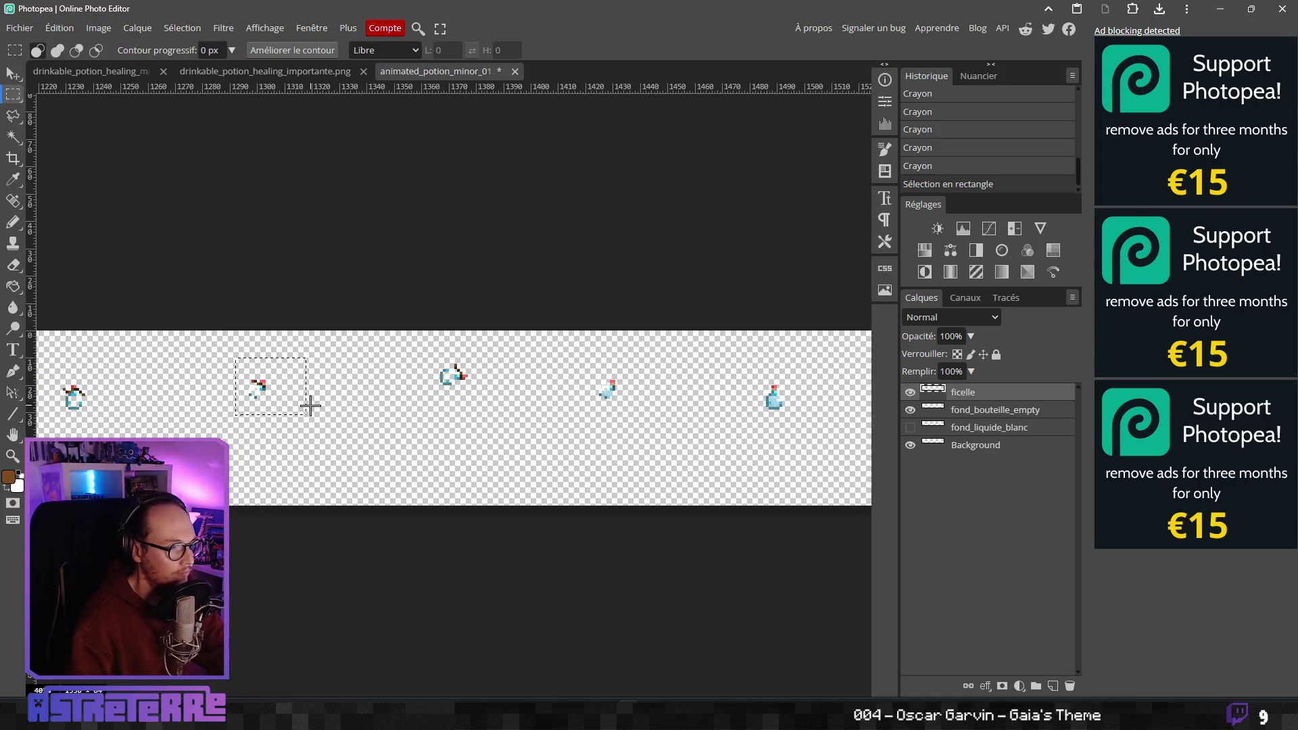
pyautogui.hotkey('ctrl', 'c')
pyautogui.hotkey('ctrl', 'v')
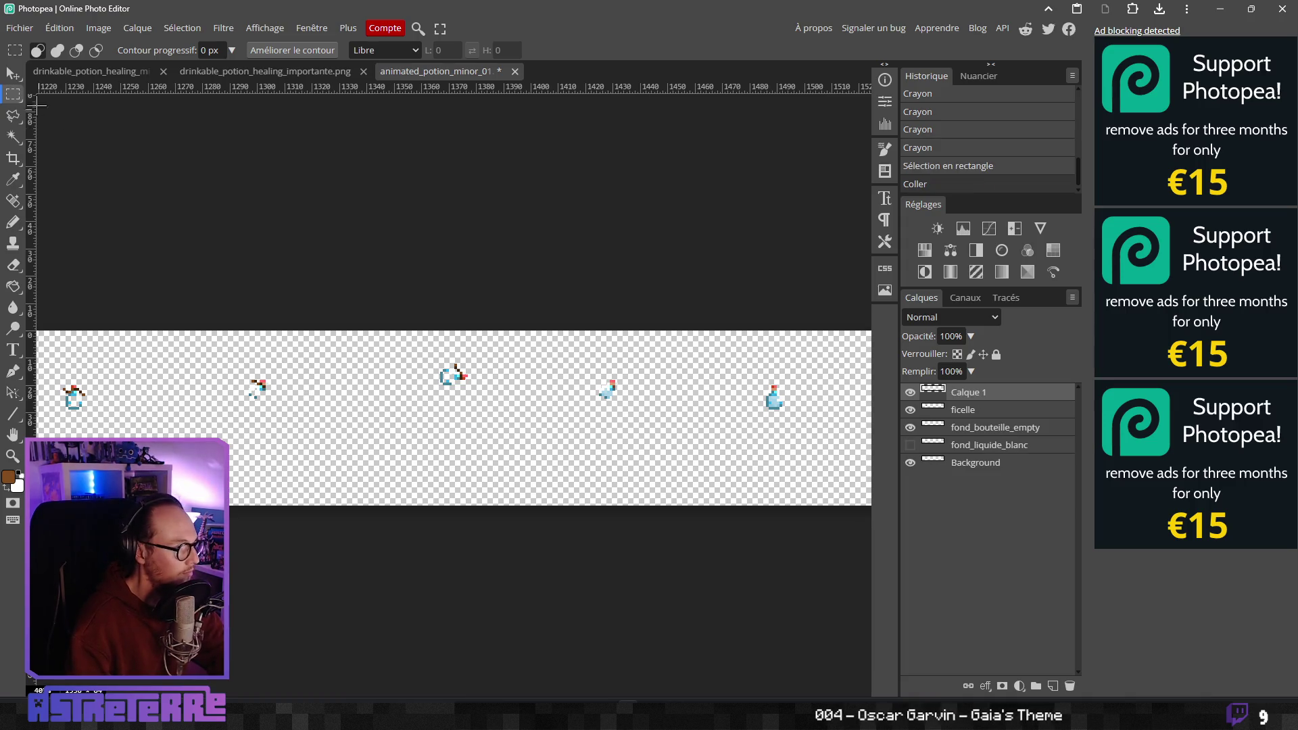
pyautogui.press('v')
pyautogui.moveTo(329, 407)
pyautogui.mouseDown()
pyautogui.moveTo(441, 430)
pyautogui.moveTo(631, 409)
pyautogui.mouseUp()
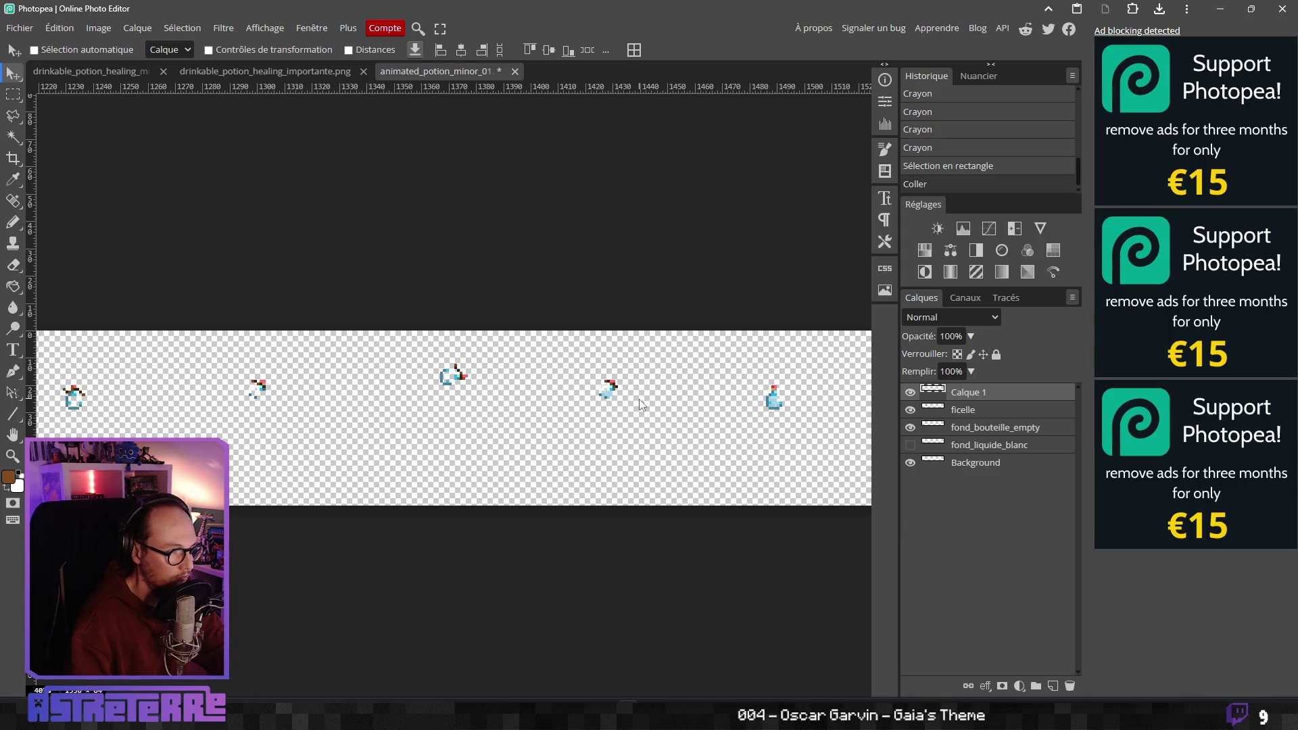
pyautogui.click(575, 419)
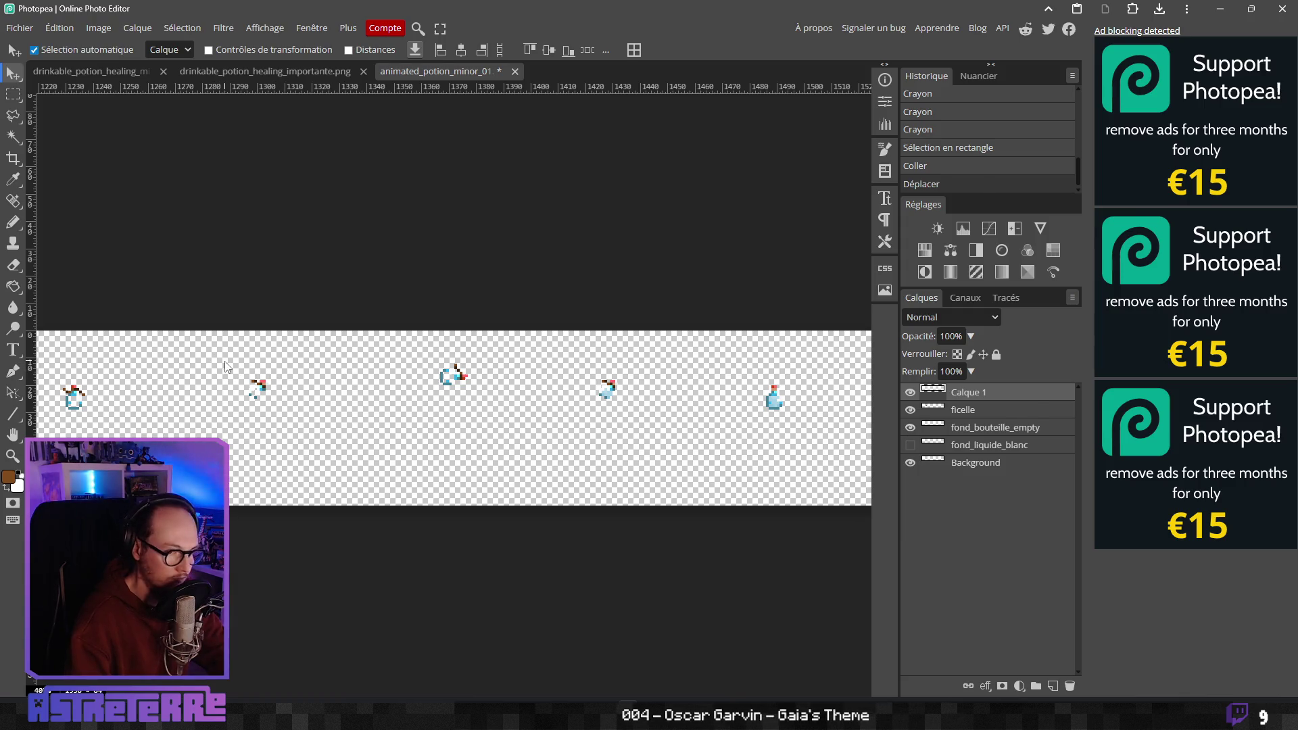
pyautogui.hotkey('ctrl', 'e')
# Paste the first potion's string as Calque 1 and move it onto the rightmost potion
pyautogui.click(15, 96)
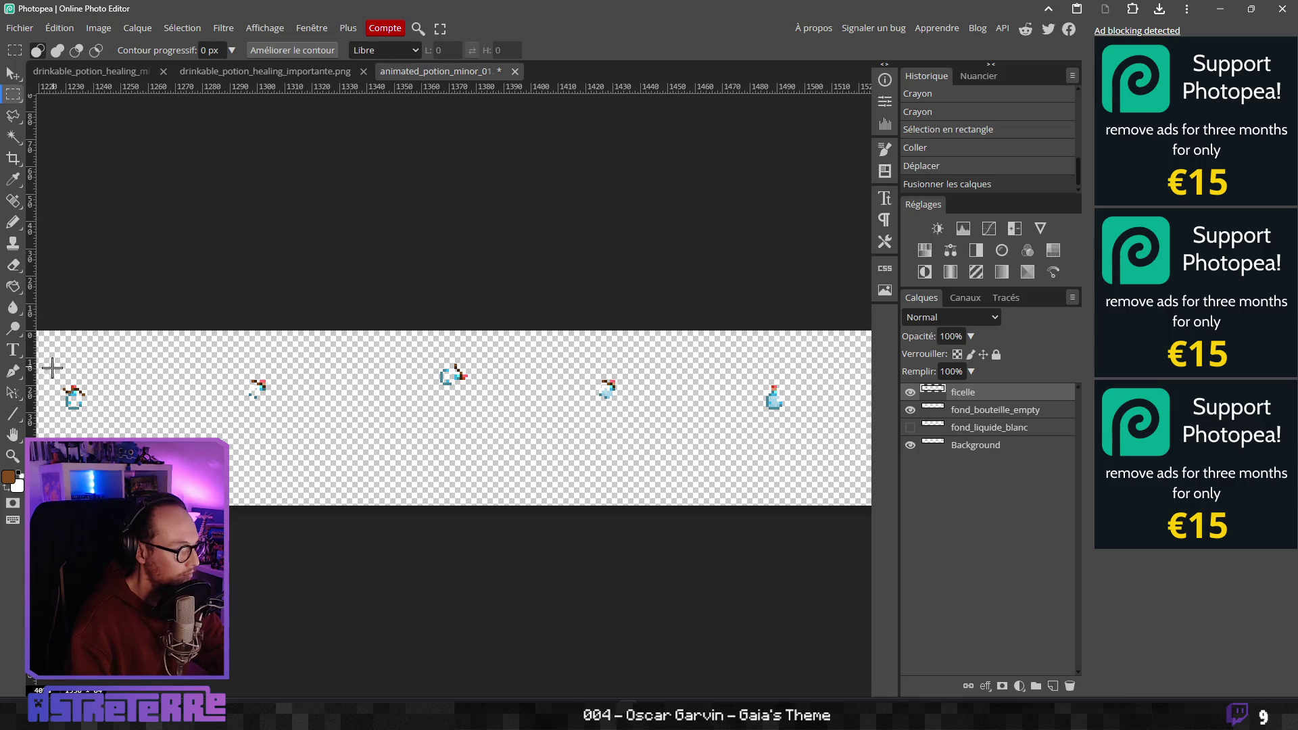
pyautogui.moveTo(52, 369); pyautogui.dragTo(107, 413)
pyautogui.hotkey('ctrl', 'd')
pyautogui.hotkey('ctrl', 'v')
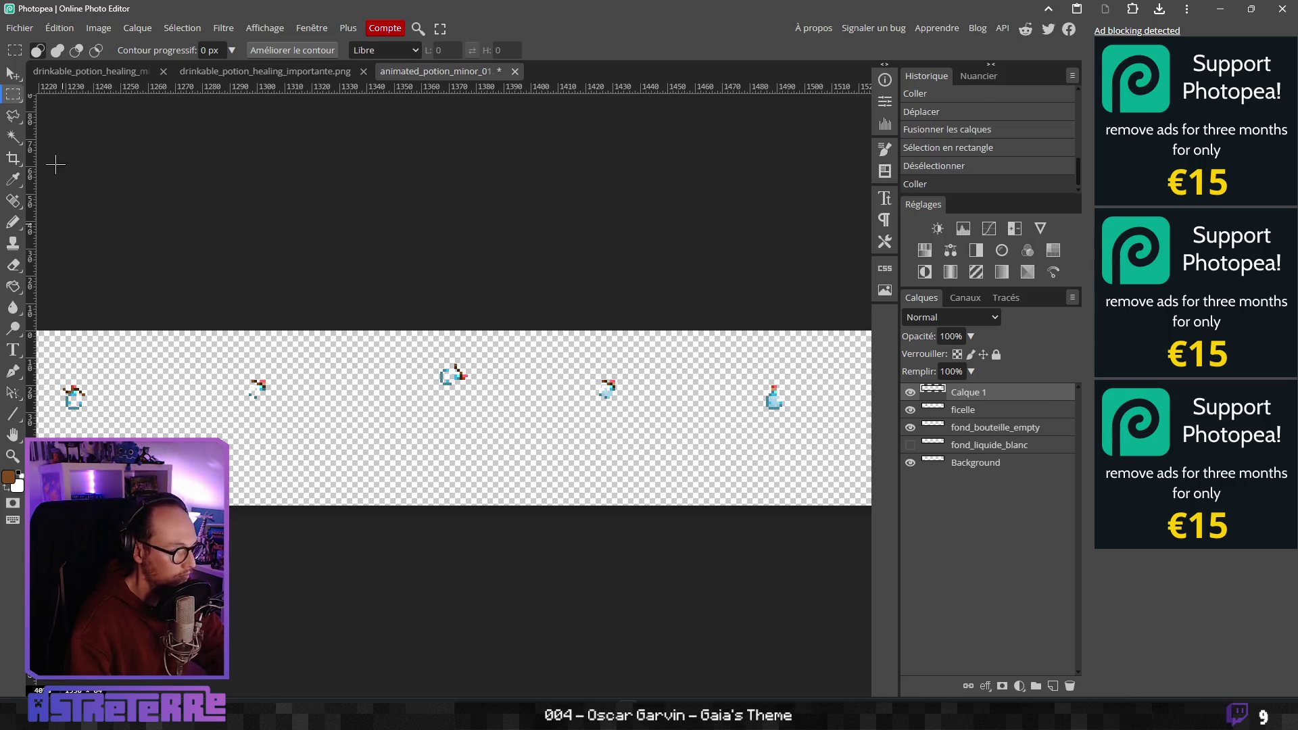
pyautogui.click(12, 74)
pyautogui.moveTo(625, 406)
pyautogui.mouseDown()
pyautogui.moveTo(889, 375)
pyautogui.moveTo(706, 387)
pyautogui.mouseUp()
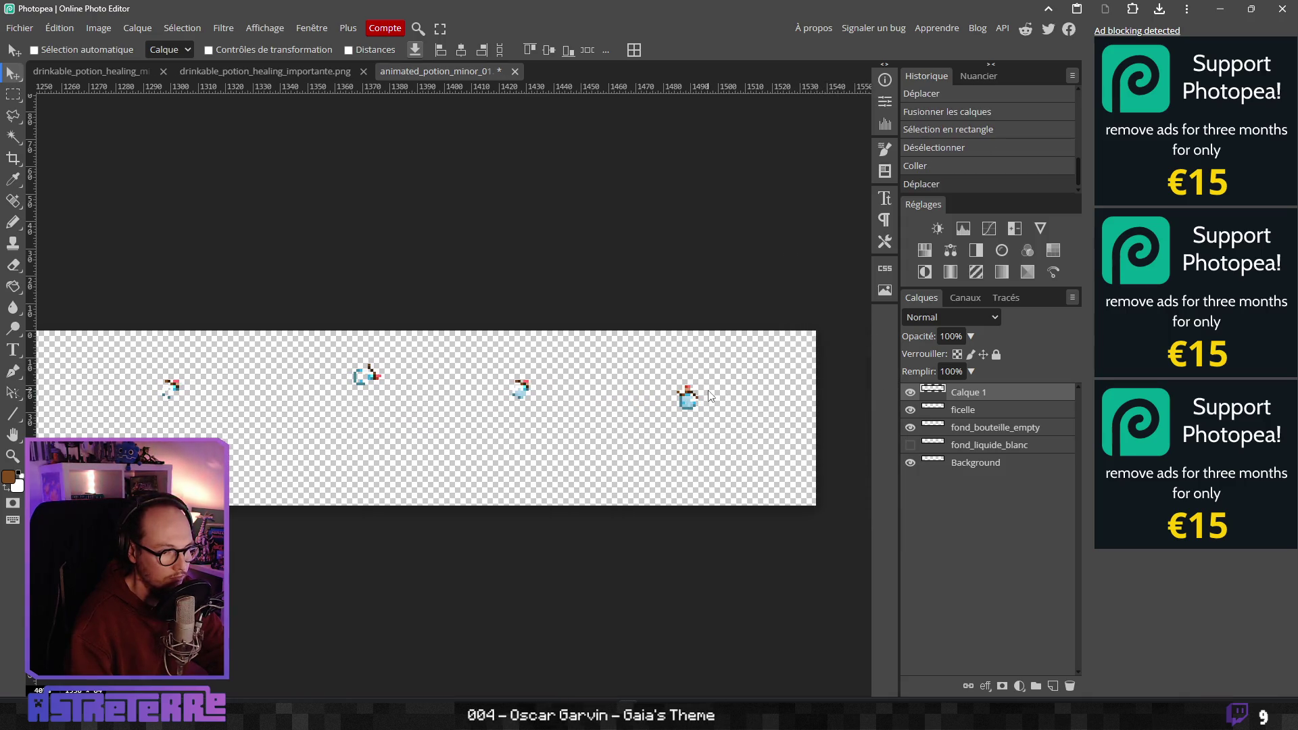
# Zoom in on the last potion and nudge Calque 1 one pixel right, then back left
pyautogui.scroll(5, 706, 396)
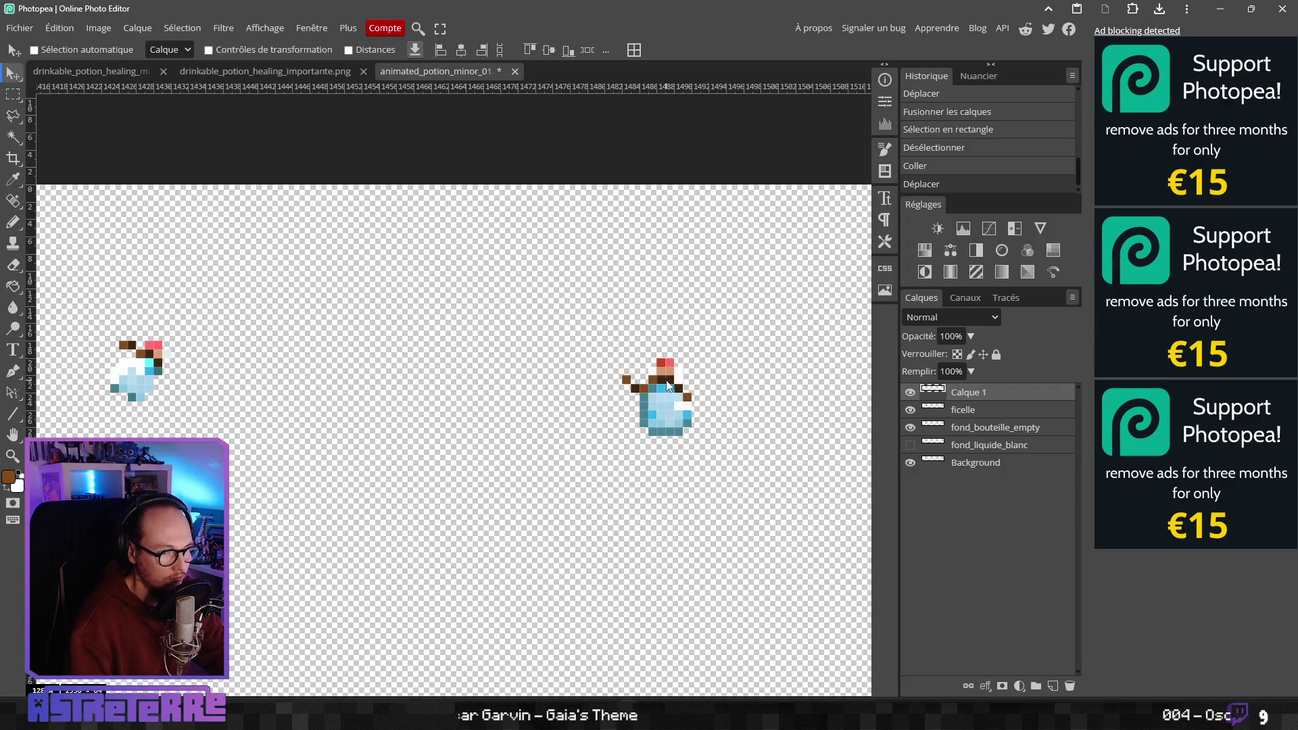
pyautogui.scroll(-6, 432, 387)
pyautogui.scroll(2, 657, 400)
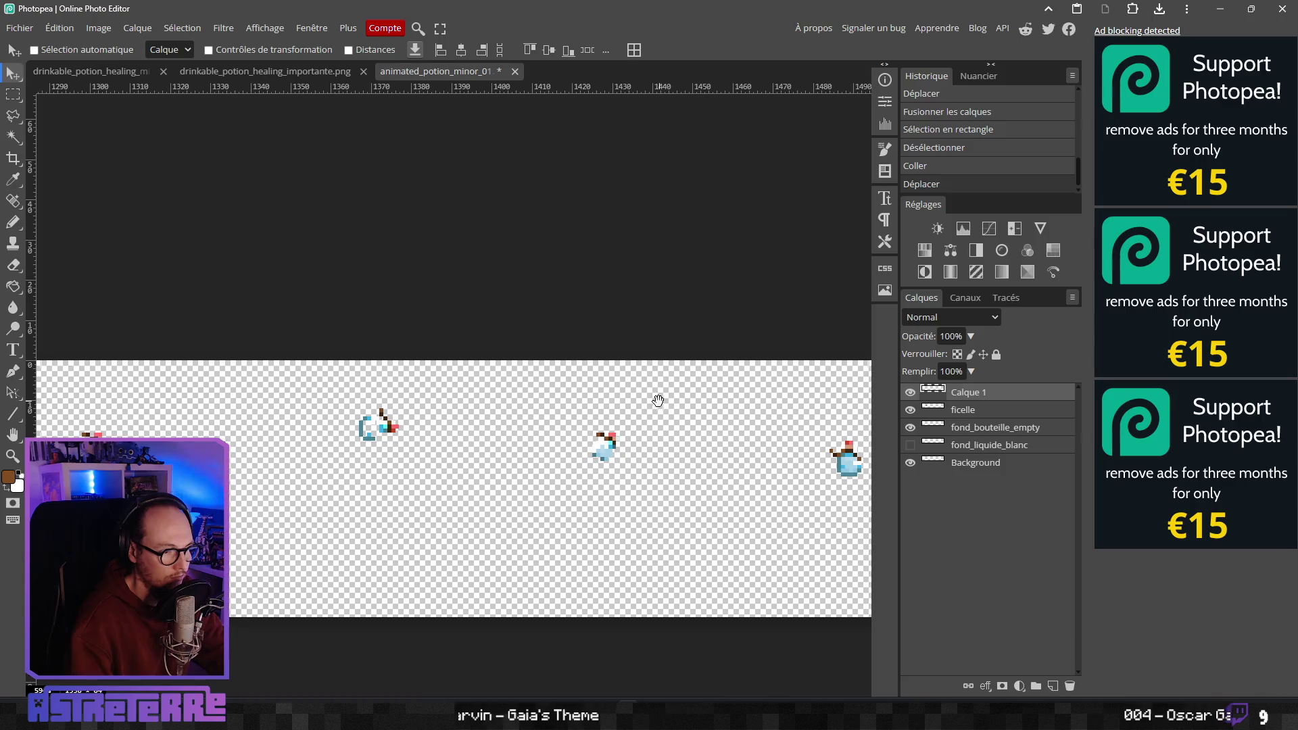
pyautogui.scroll(-4, 493, 392)
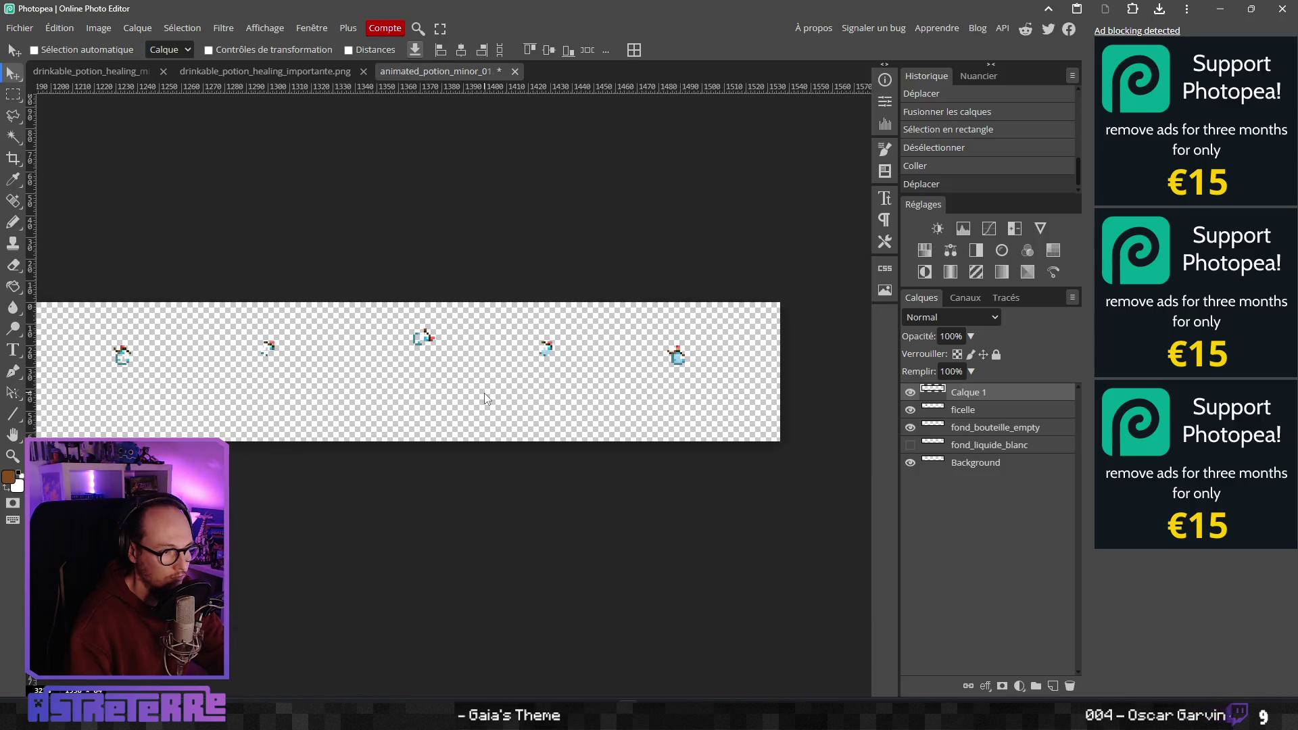
pyautogui.scroll(5, 125, 356)
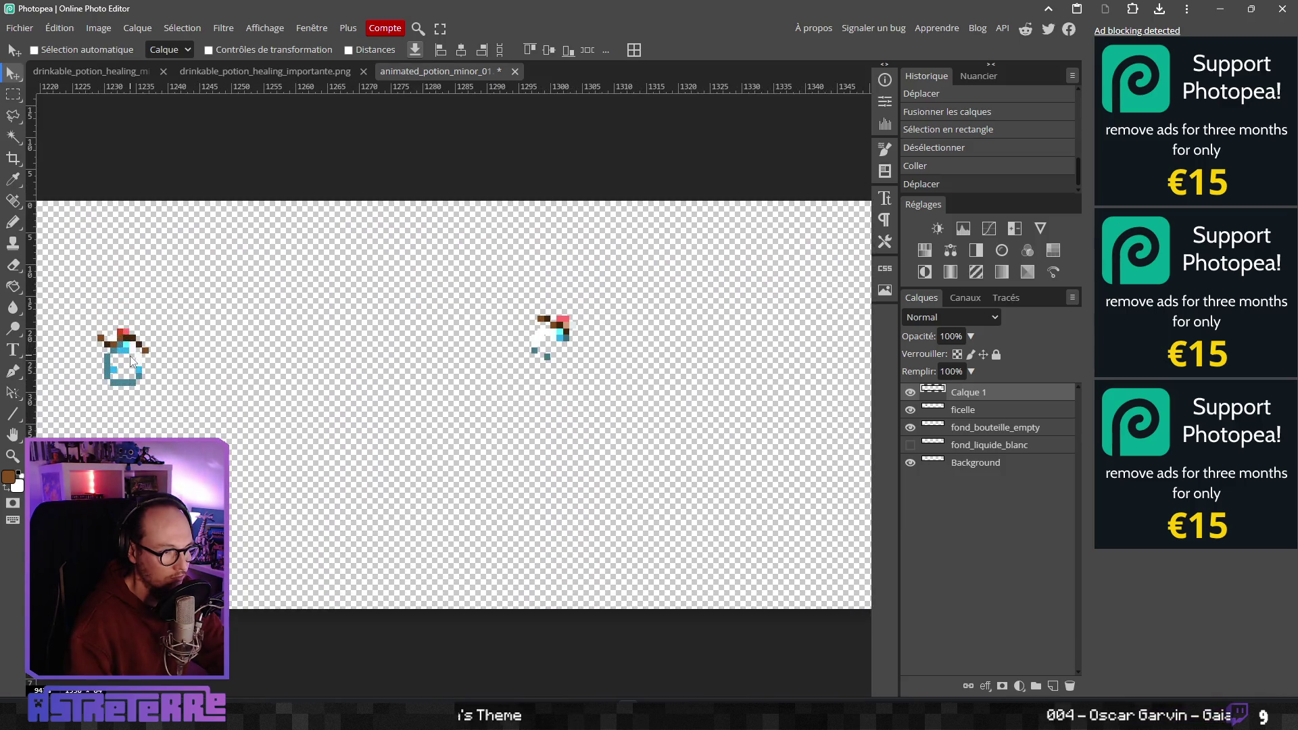
pyautogui.scroll(-6, 130, 356)
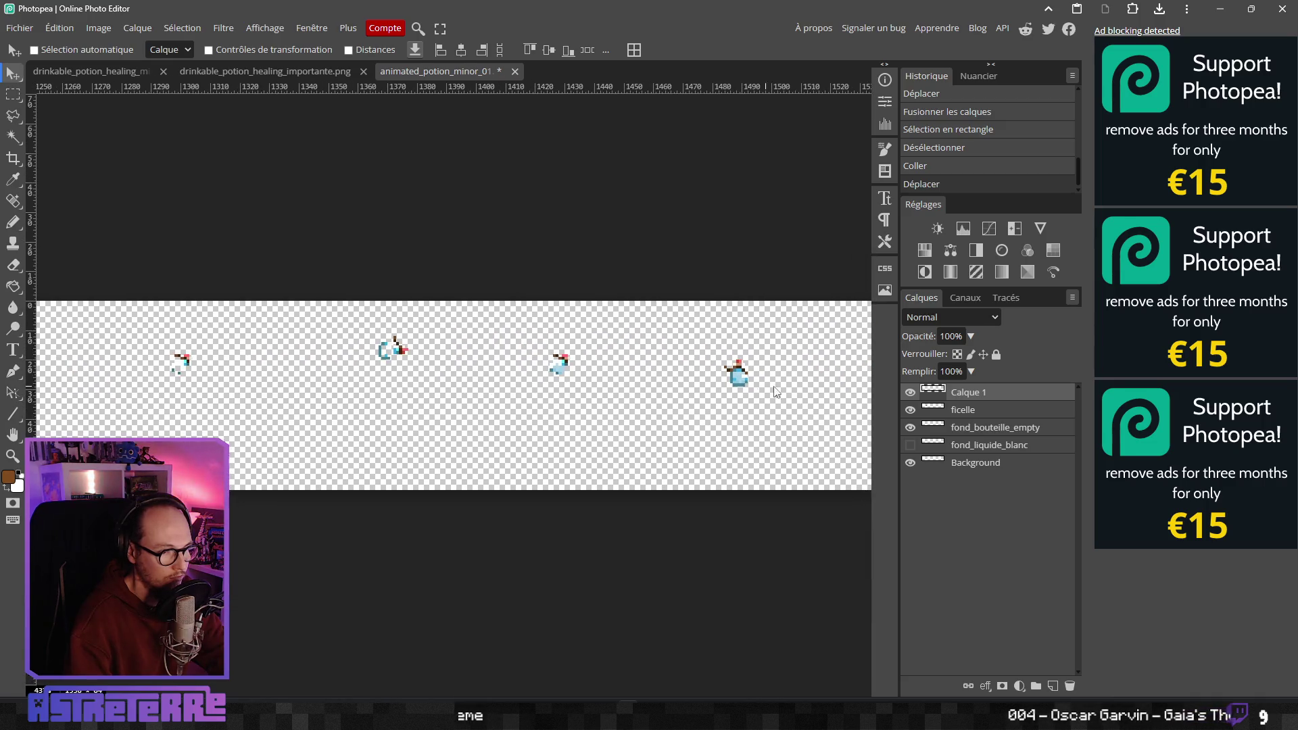
pyautogui.scroll(6, 738, 365)
pyautogui.scroll(2, 738, 364)
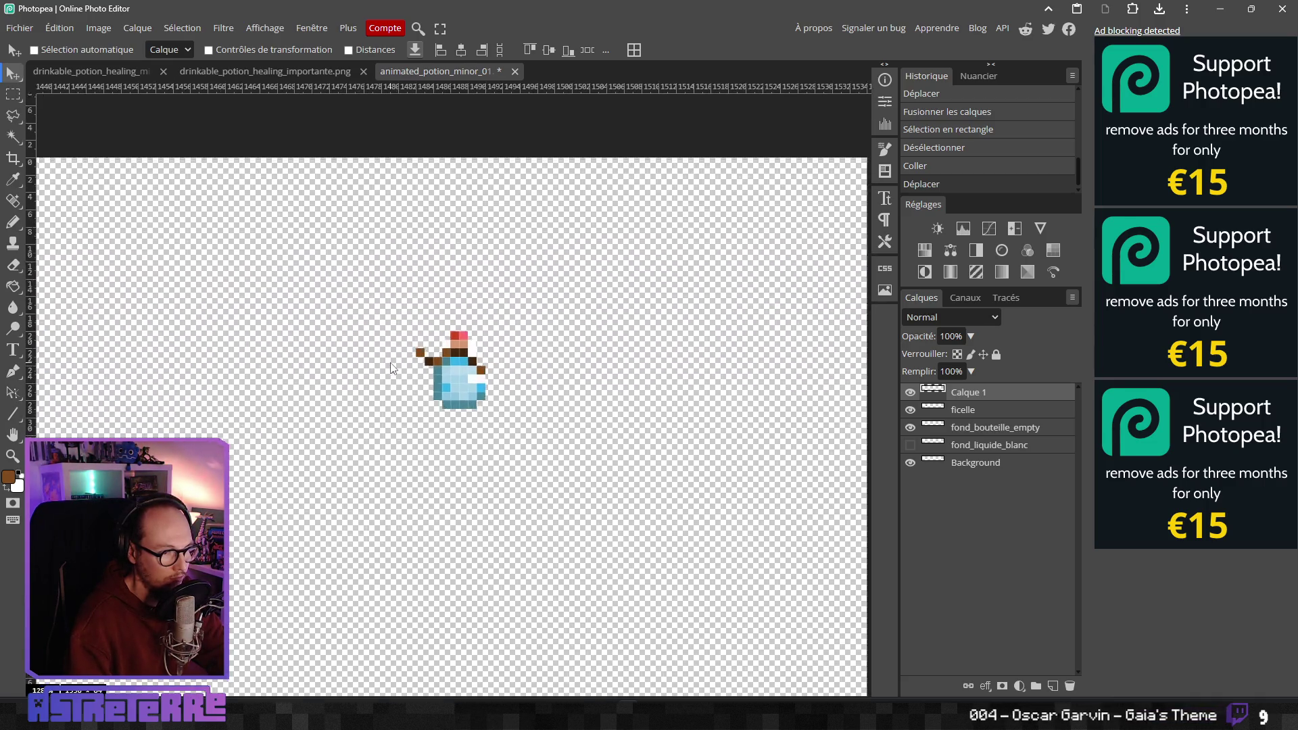
pyautogui.scroll(2, 451, 355)
pyautogui.moveTo(451, 356); pyautogui.dragTo(460, 358)
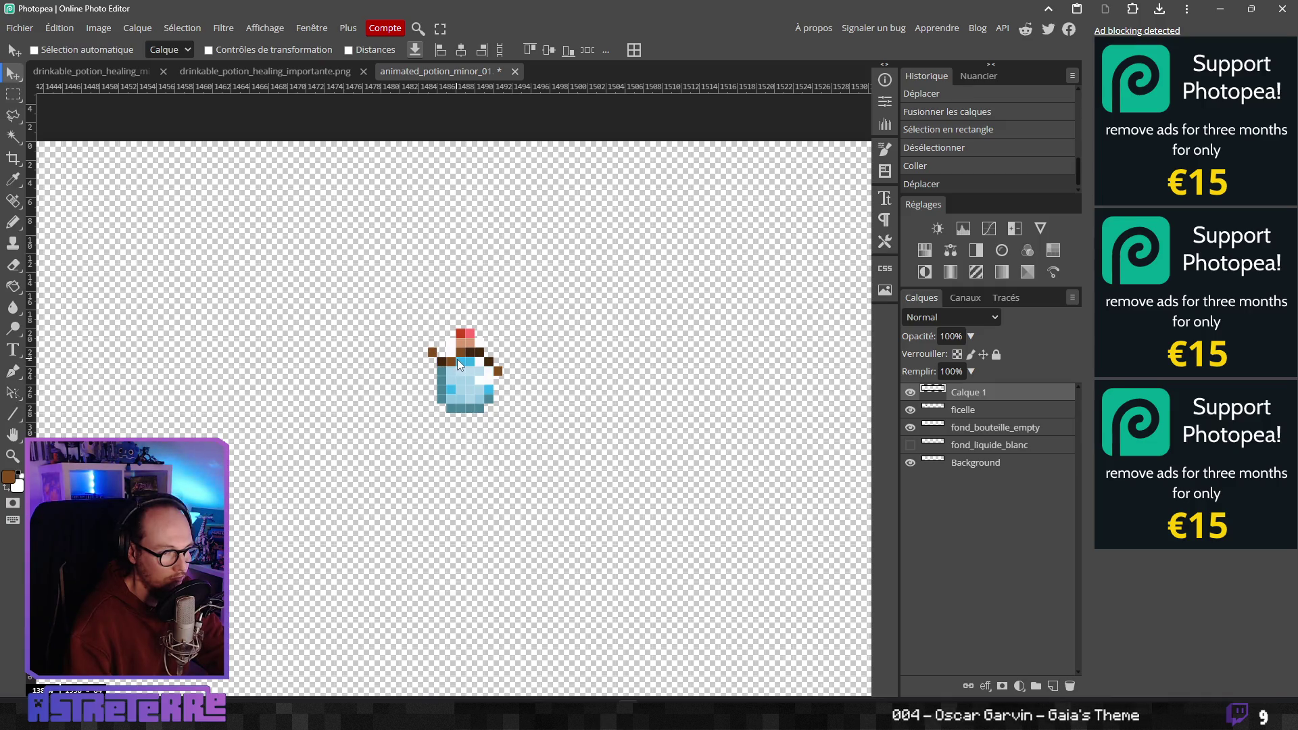
pyautogui.moveTo(457, 359); pyautogui.dragTo(451, 359)
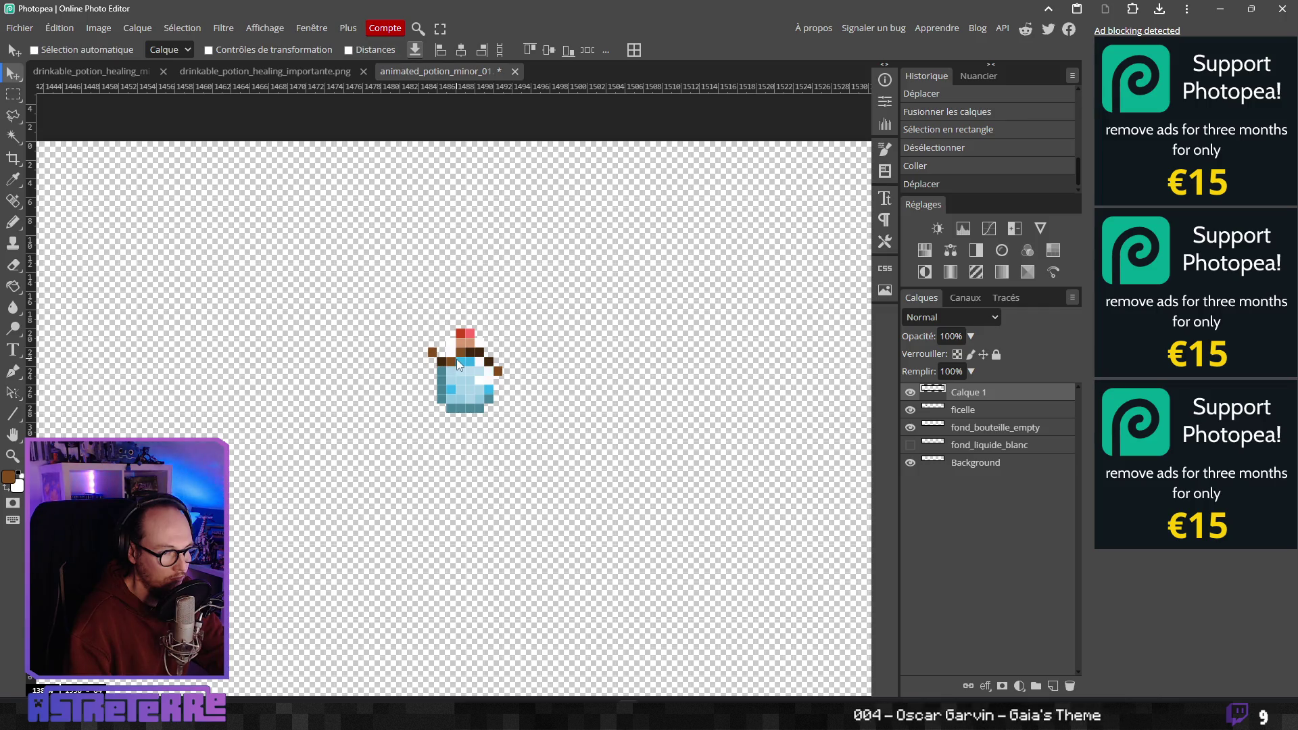
# Merge Calque 1 down into the ficelle layer
pyautogui.scroll(-3, 313, 371)
pyautogui.hscroll(-5, 536, 387)
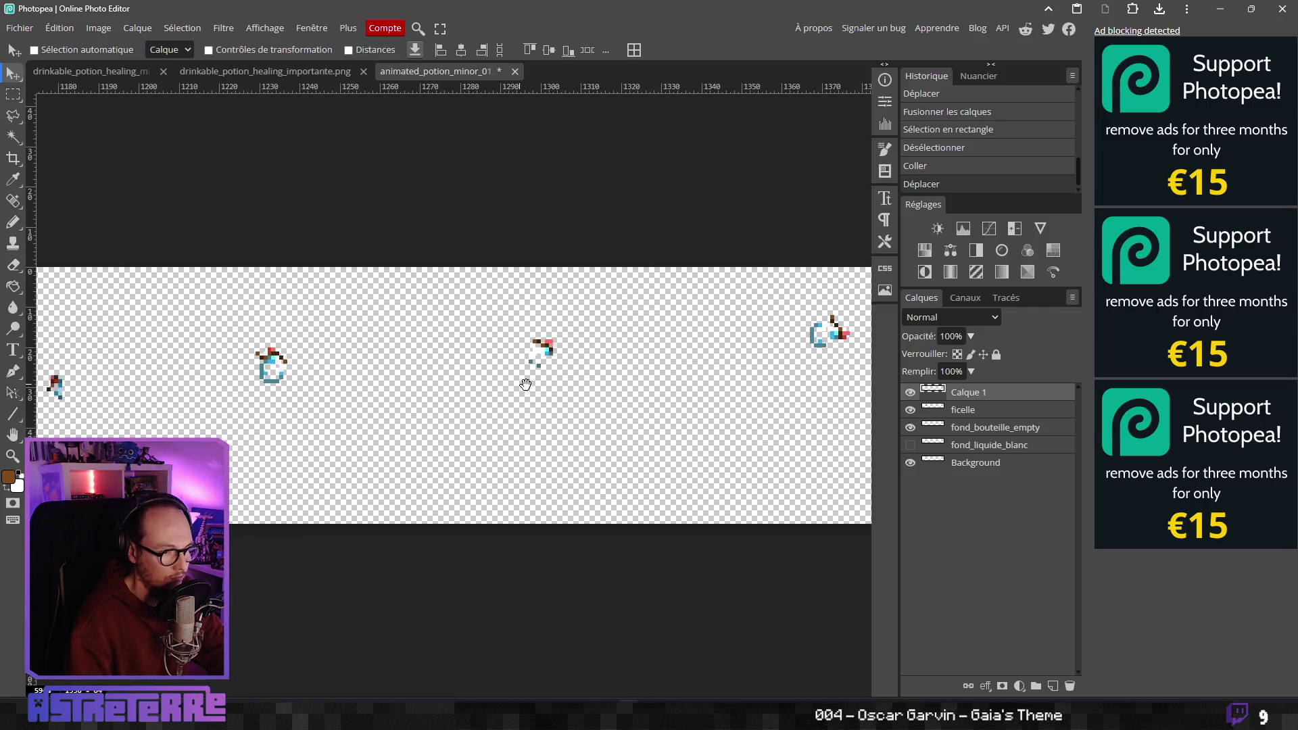
pyautogui.scroll(-6, 403, 378)
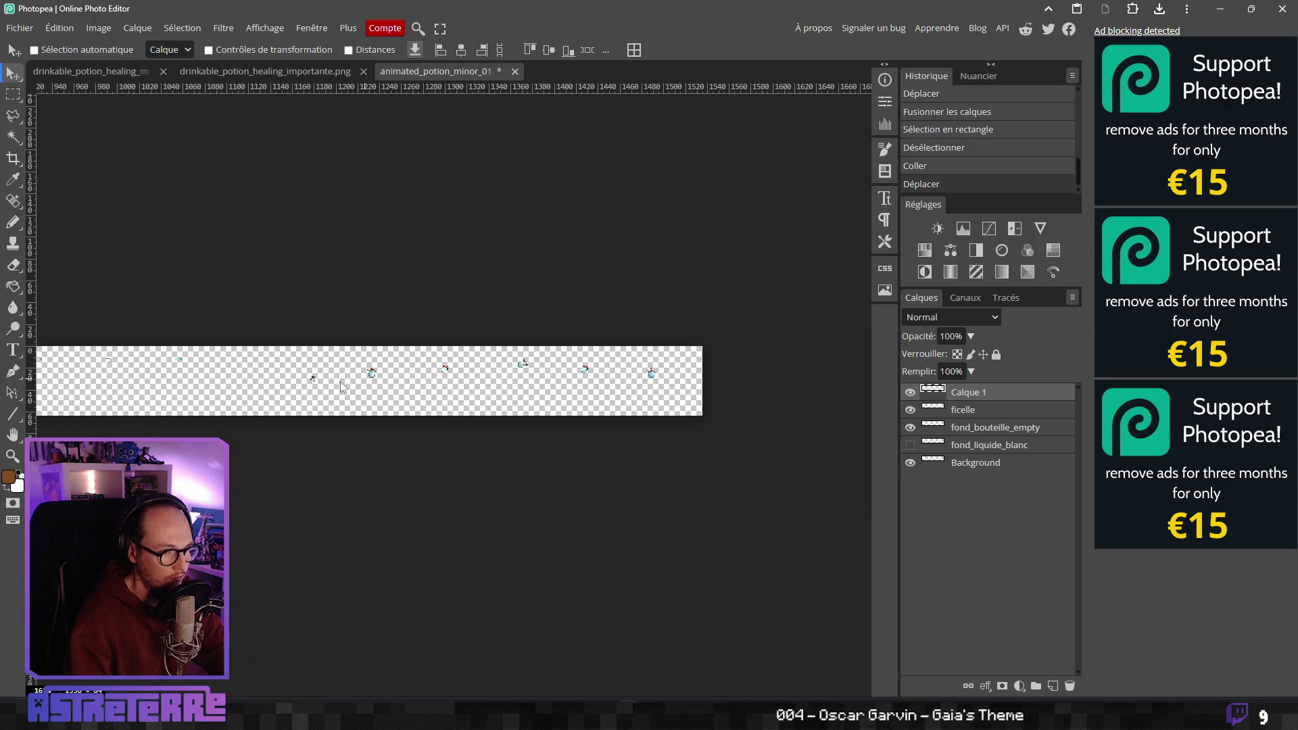
pyautogui.hscroll(-5, 326, 380)
pyautogui.hotkey('ctrl', 'e')
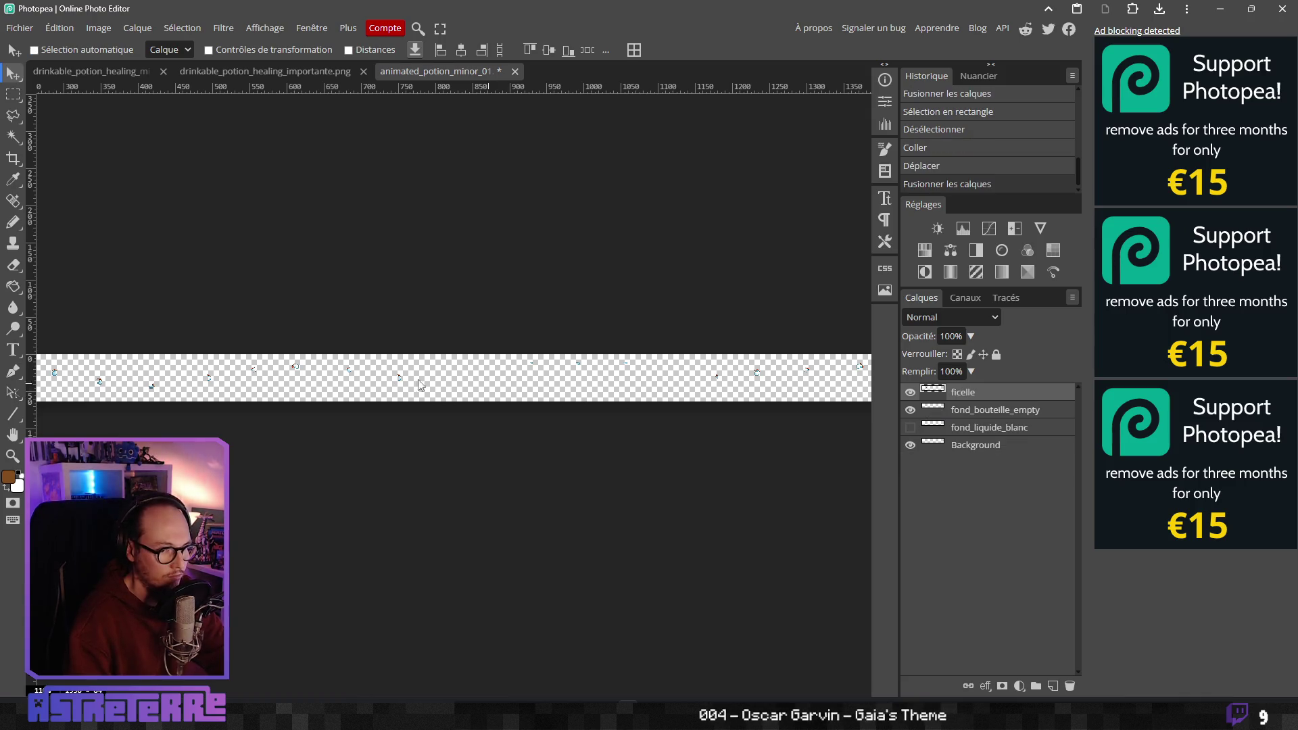
pyautogui.scroll(-2, 279, 375)
pyautogui.scroll(-1, 278, 372)
pyautogui.hscroll(-2, 245, 371)
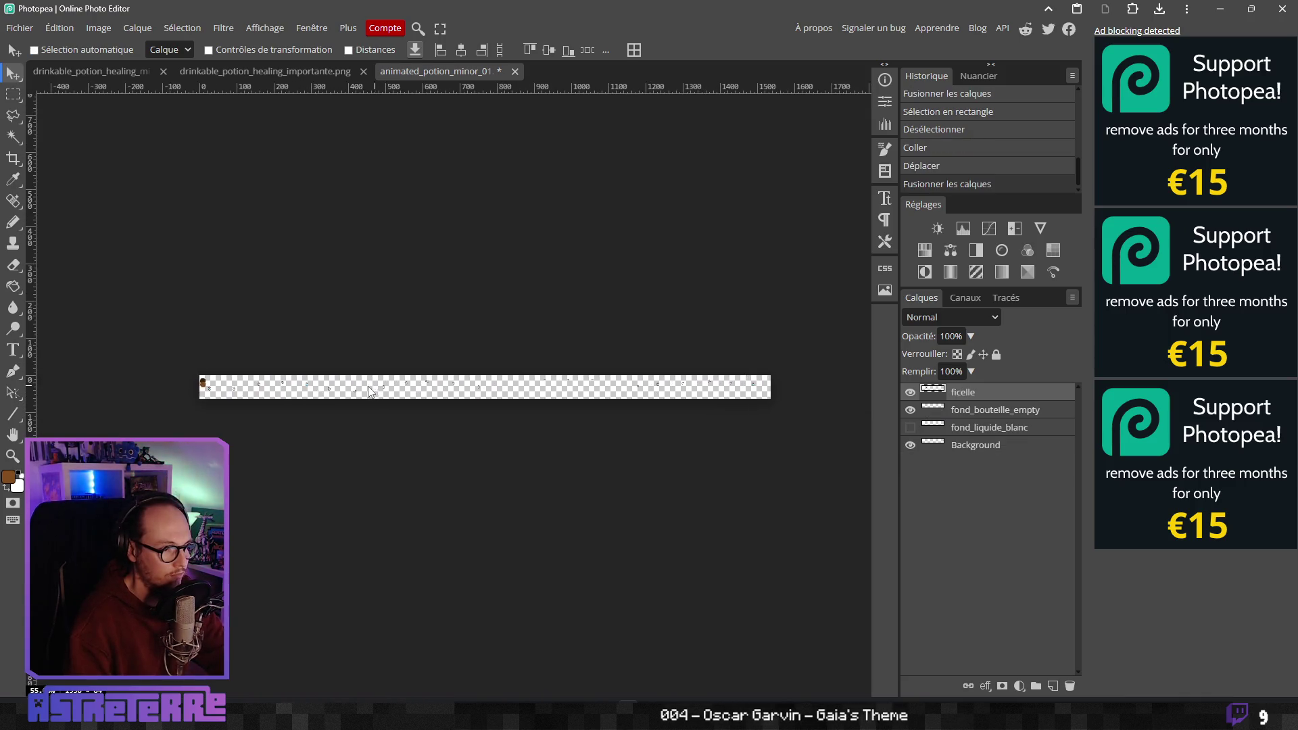
pyautogui.scroll(1, 364, 392)
pyautogui.scroll(5, 175, 381)
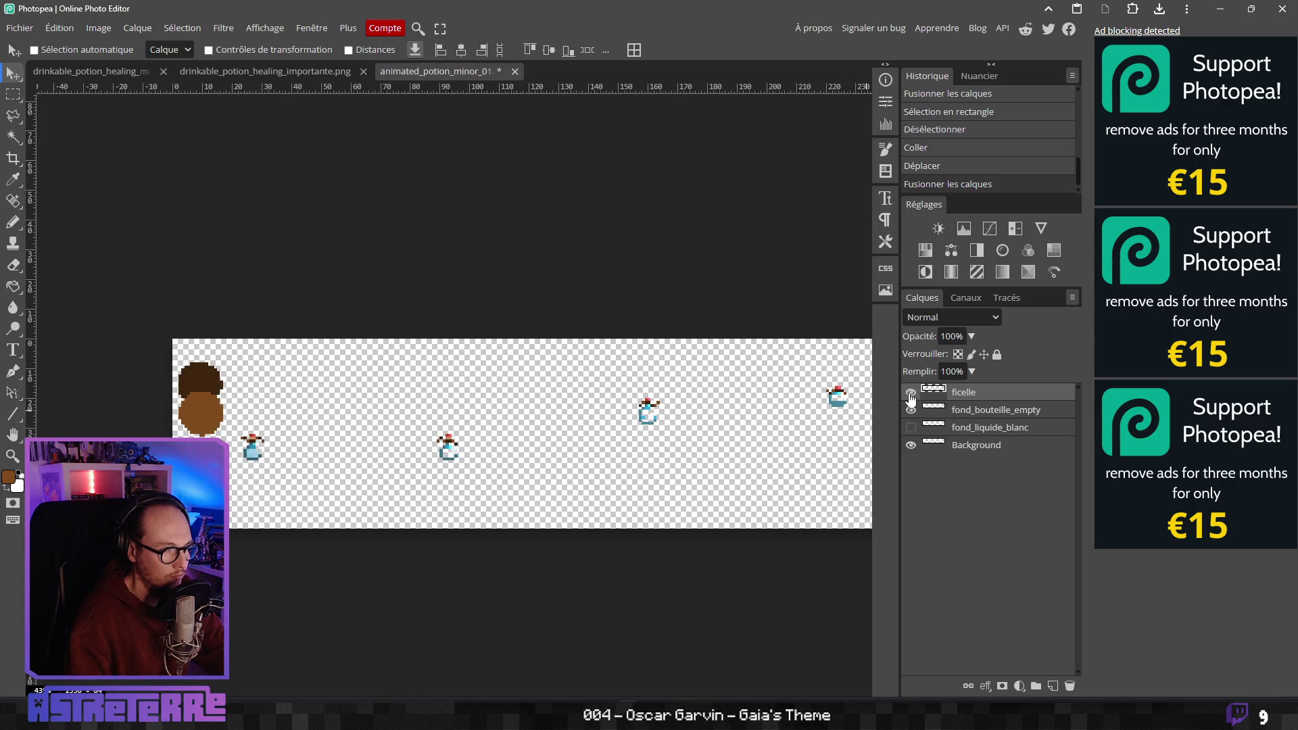
# Erase the brown blob at the strip's left end with a rectangular selection
pyautogui.press('m')
pyautogui.moveTo(232, 357); pyautogui.dragTo(162, 443)
pyautogui.press('Delete')
pyautogui.hotkey('ctrl', 'd')
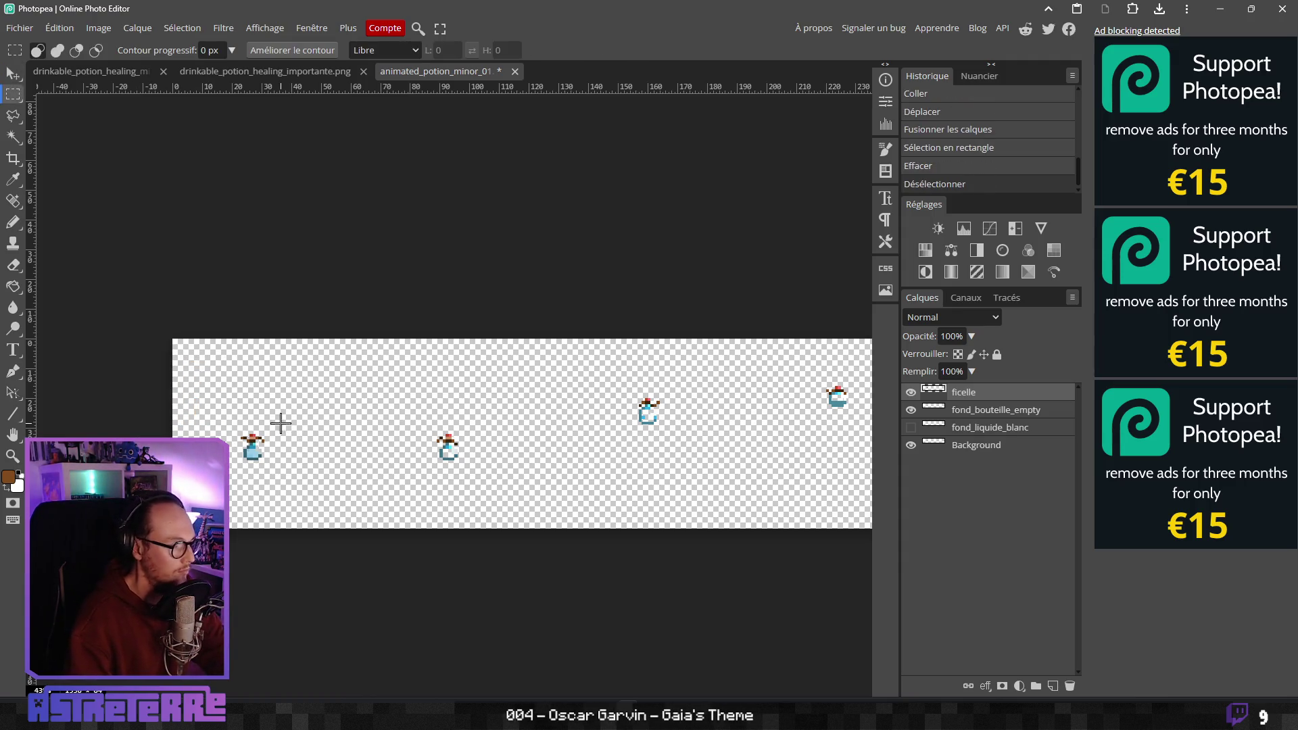
# Save the document as animated_potion_important_01.psd
pyautogui.click(19, 28)
pyautogui.moveTo(87, 223)
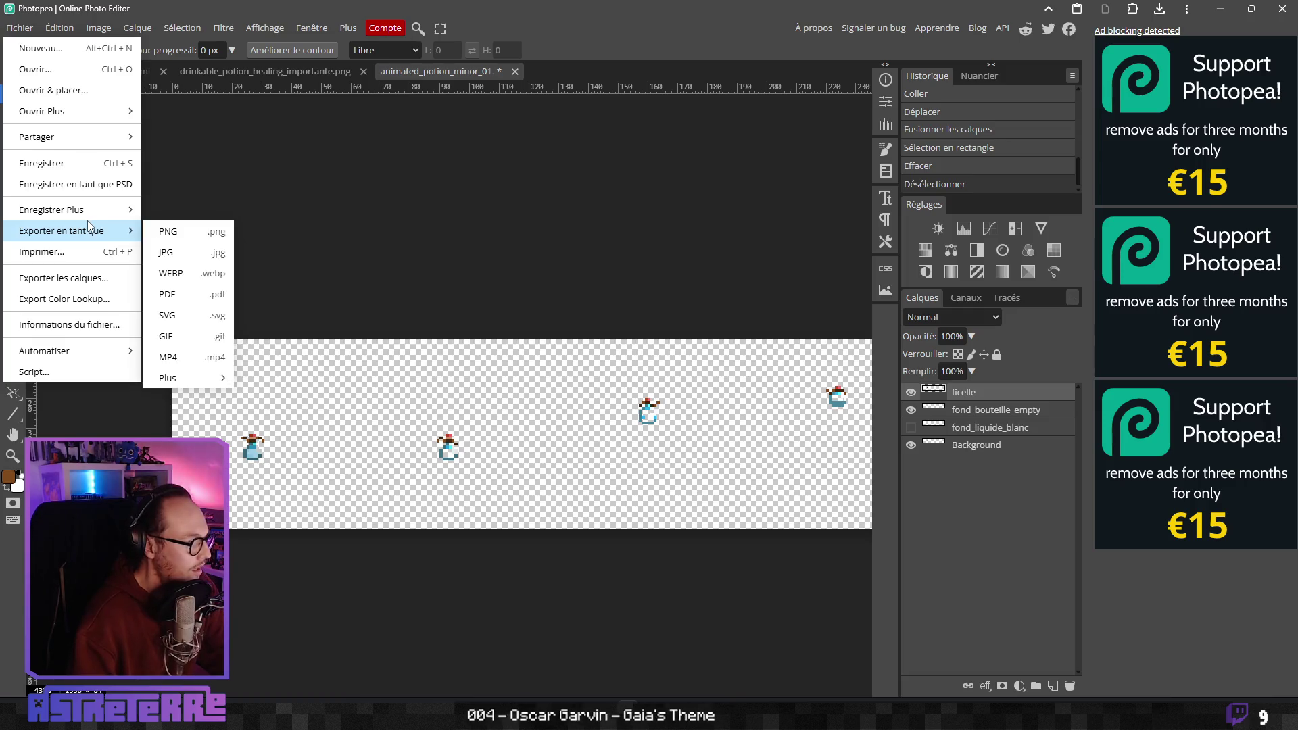
pyautogui.click(75, 184)
pyautogui.click(305, 421)
pyautogui.press('Delete')
pyautogui.press('Delete')
pyautogui.press('BackSpace')
pyautogui.press('BackSpace')
pyautogui.press('BackSpace')
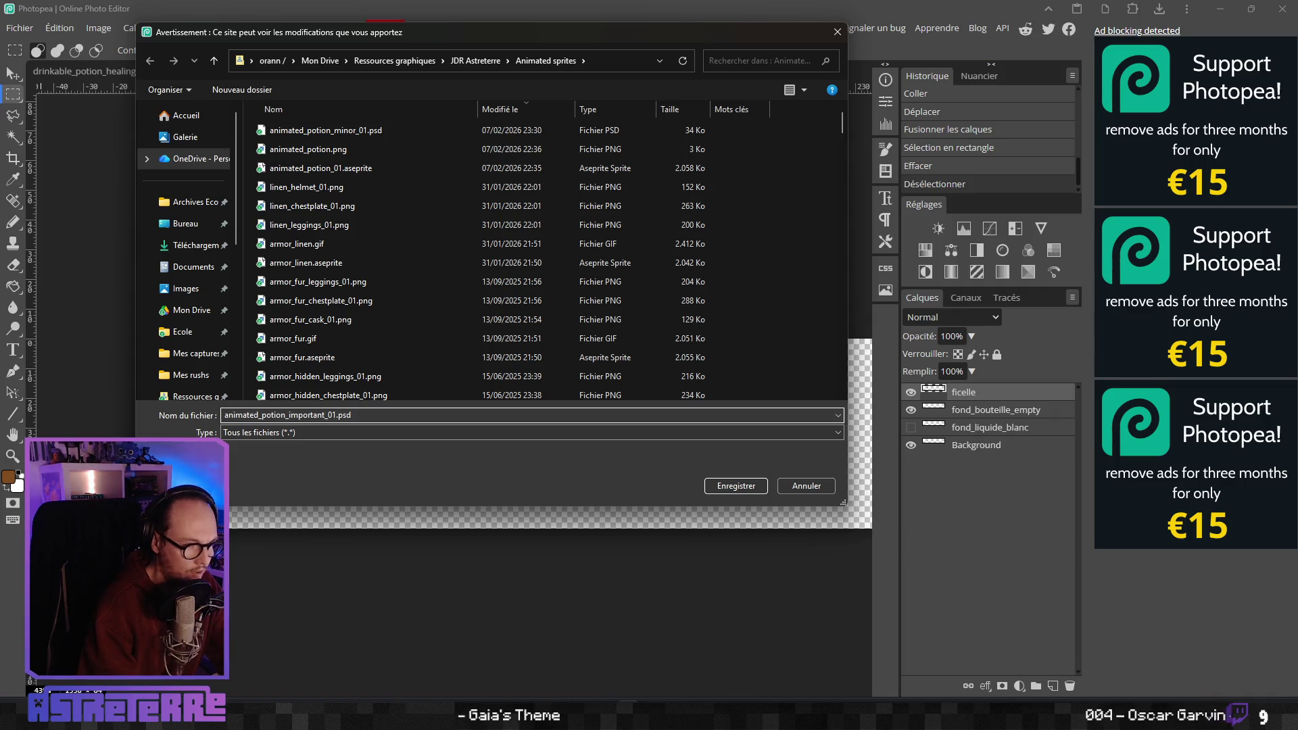
pyautogui.press('Return')
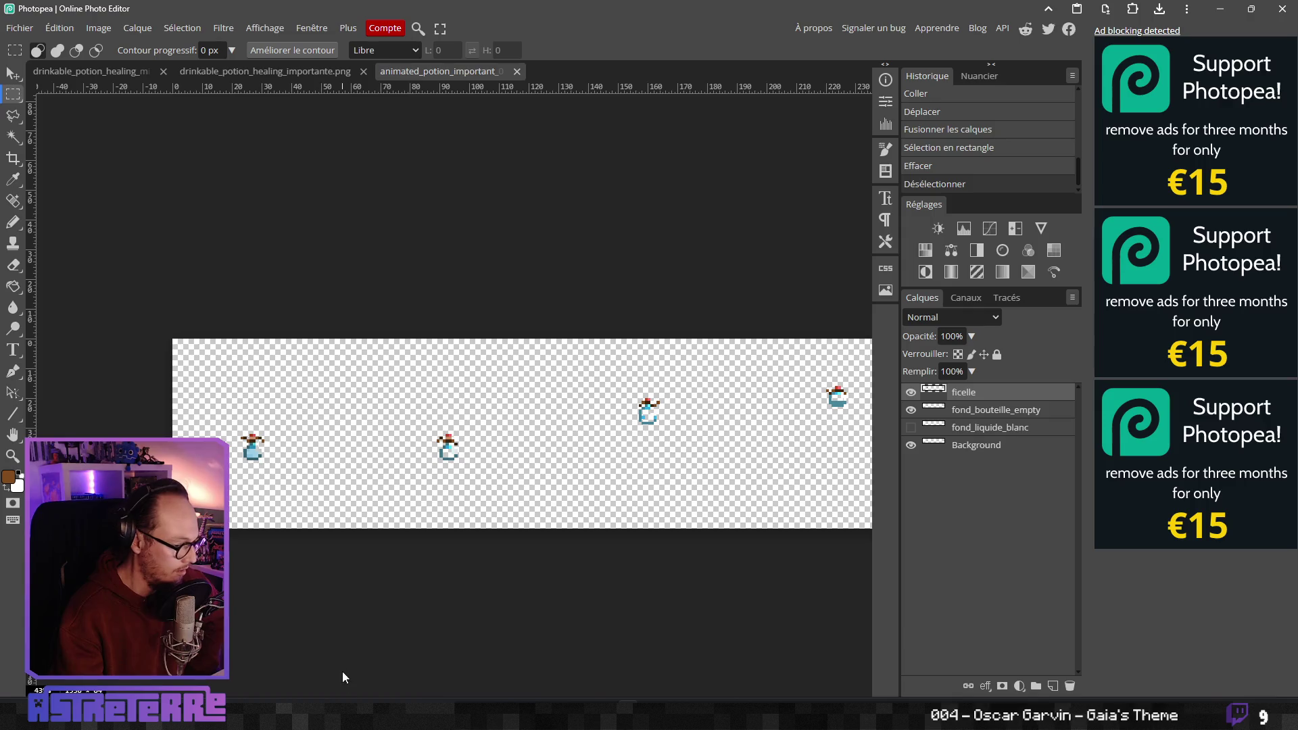
pyautogui.hotkey('alt', 'Tab')
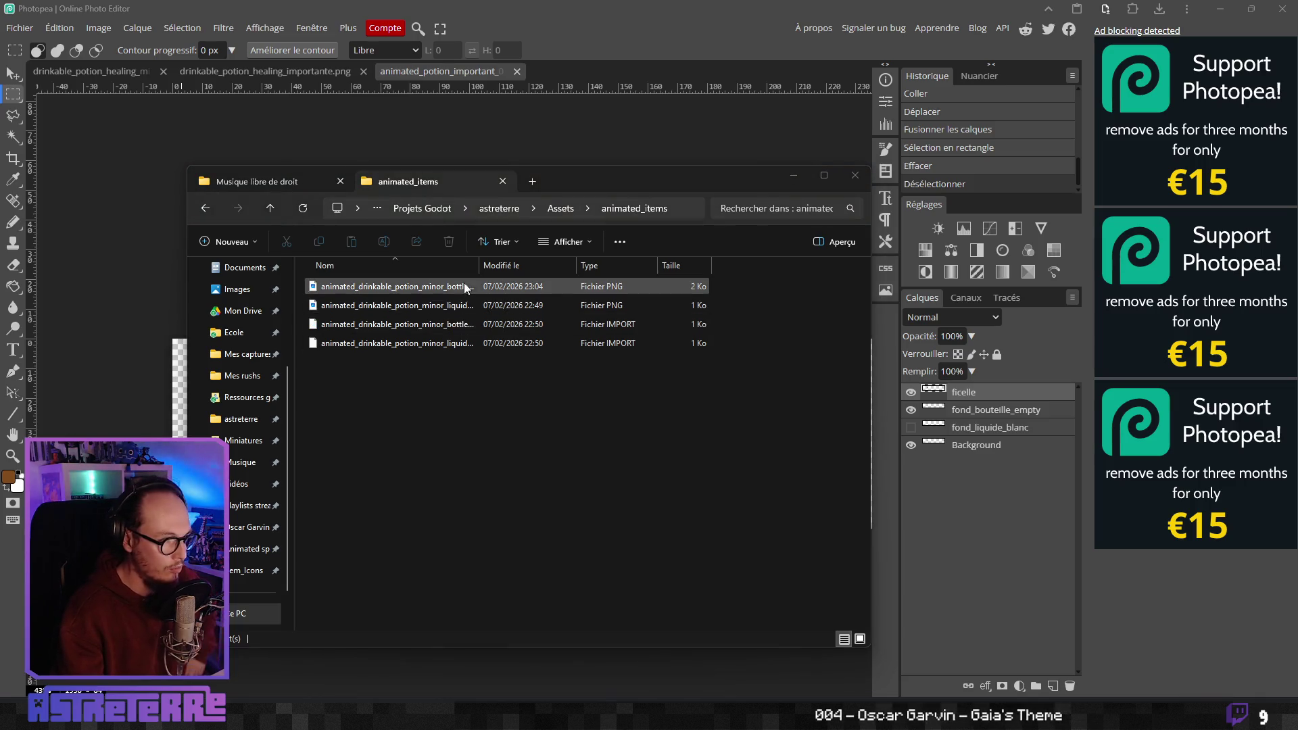
# Widen the Nom column and duplicate the minor liquid PNG file
pyautogui.moveTo(479, 269); pyautogui.dragTo(562, 278)
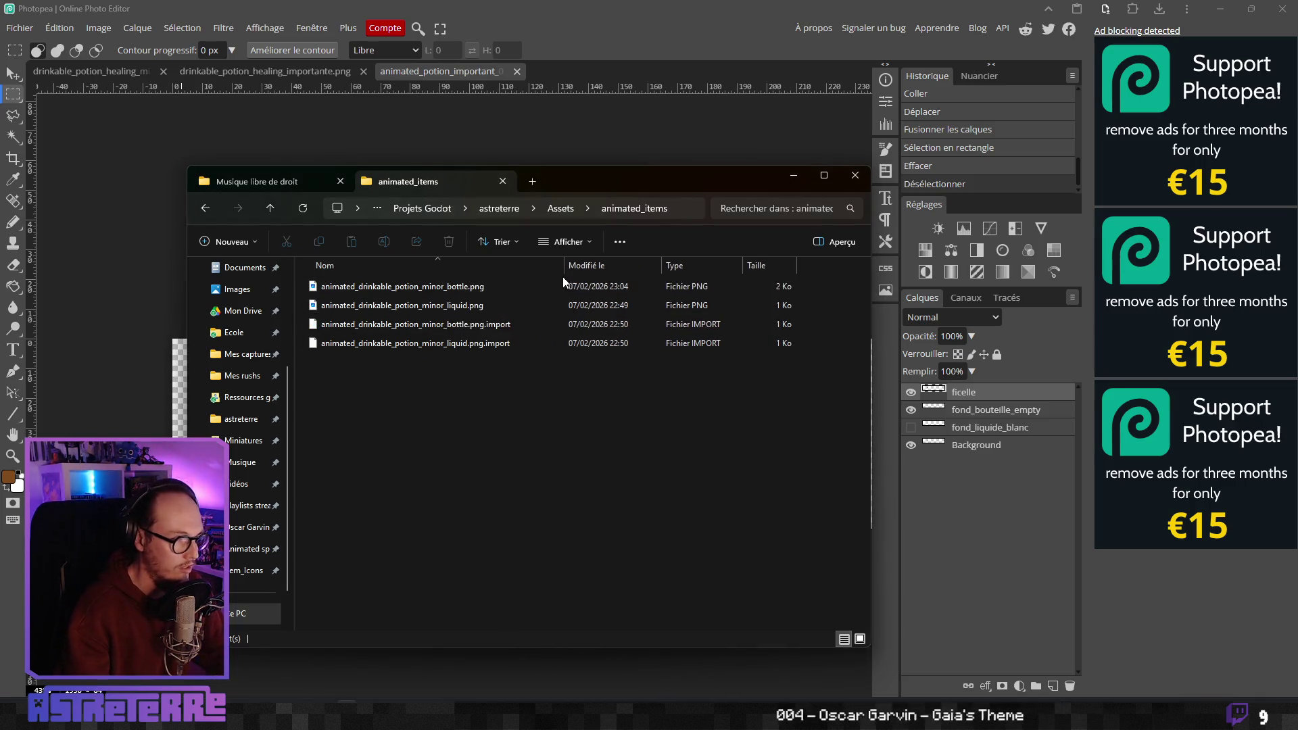
pyautogui.click(465, 307)
pyautogui.hotkey('ctrl', 'c')
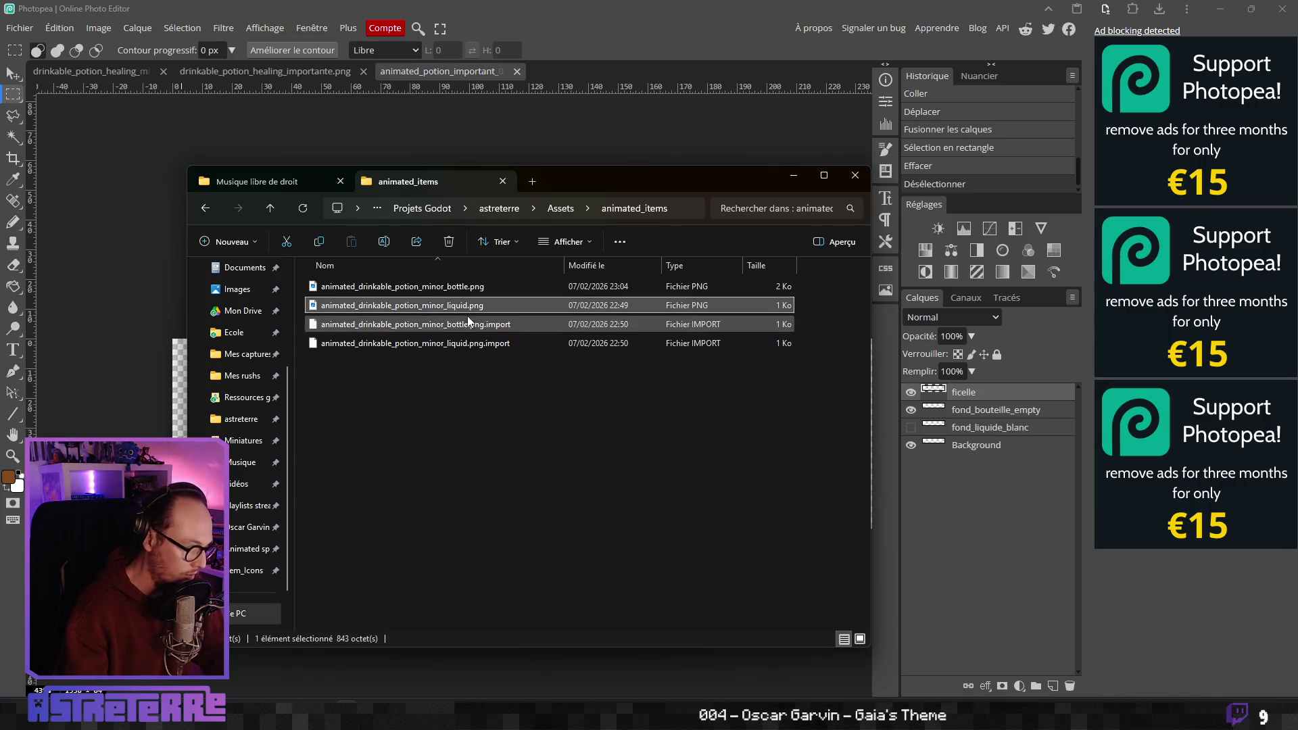
pyautogui.click(440, 405)
pyautogui.hotkey('ctrl', 'v')
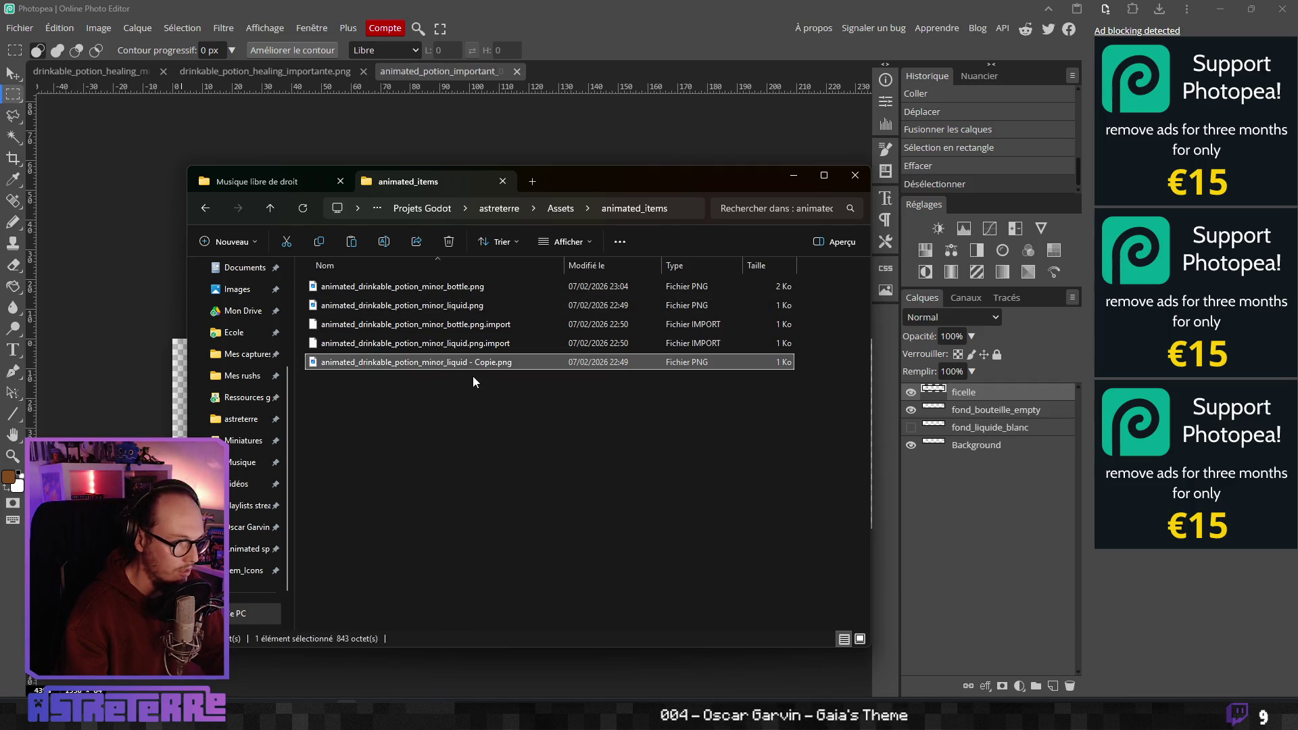
# Rename the copy to animated_drinkable_potion_importante_liquid.png
pyautogui.click(460, 369)
pyautogui.click(491, 362)
pyautogui.press('Delete')
pyautogui.press('BackSpace')
pyautogui.press('BackSpace')
pyautogui.press('BackSpace')
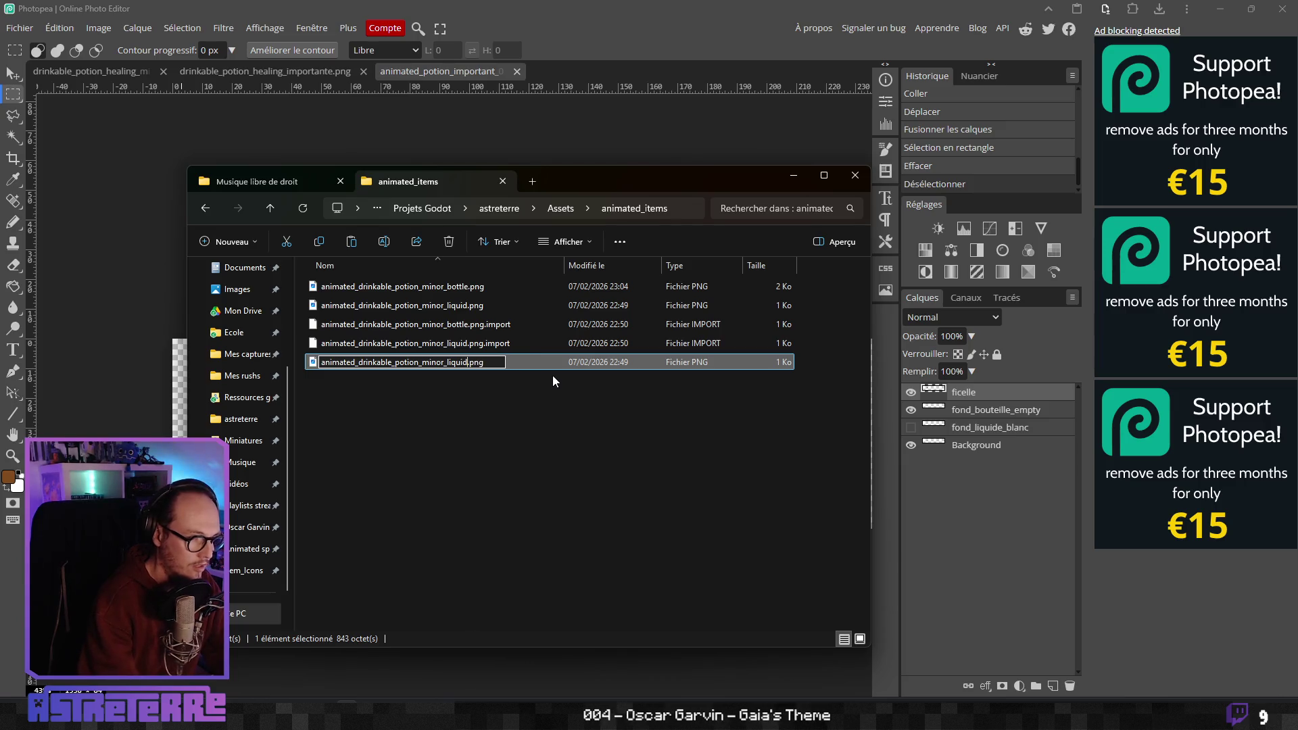
pyautogui.press('BackSpace')
pyautogui.press('BackSpace')
pyautogui.press('BackSpace')
pyautogui.write('i')
pyautogui.write('mportante')
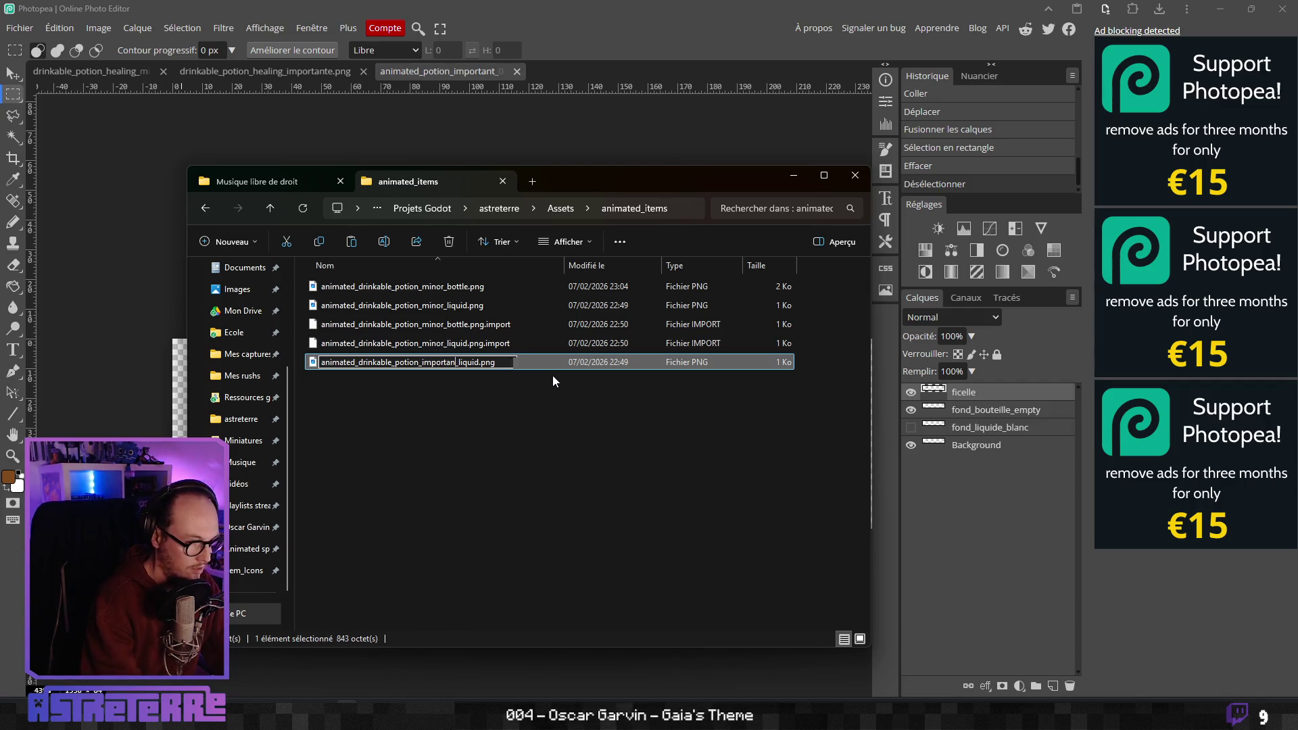
pyautogui.press('Return')
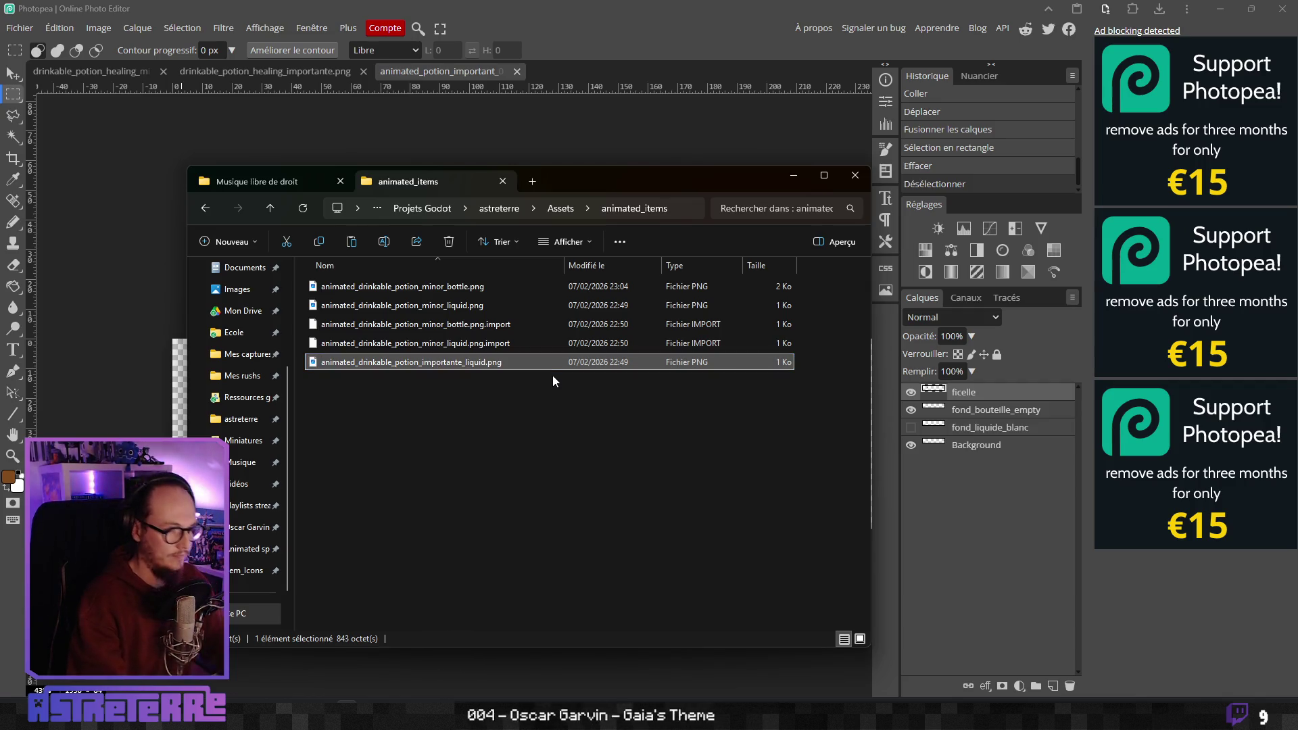
pyautogui.click(429, 75)
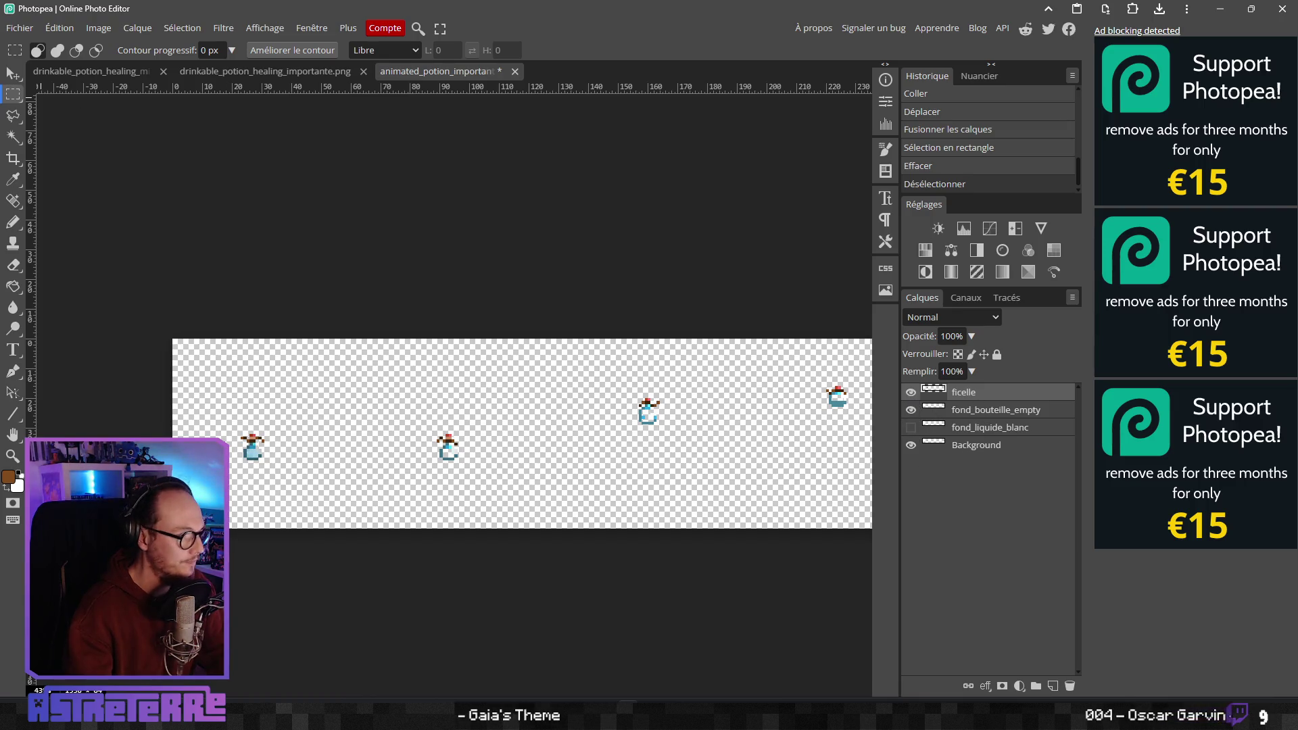
# Export the sprite sheet as PNG named animated_drinkable_potion_importante_bottle.png, dismissing the ad-blocker notice
pyautogui.click(19, 27)
pyautogui.moveTo(75, 231)
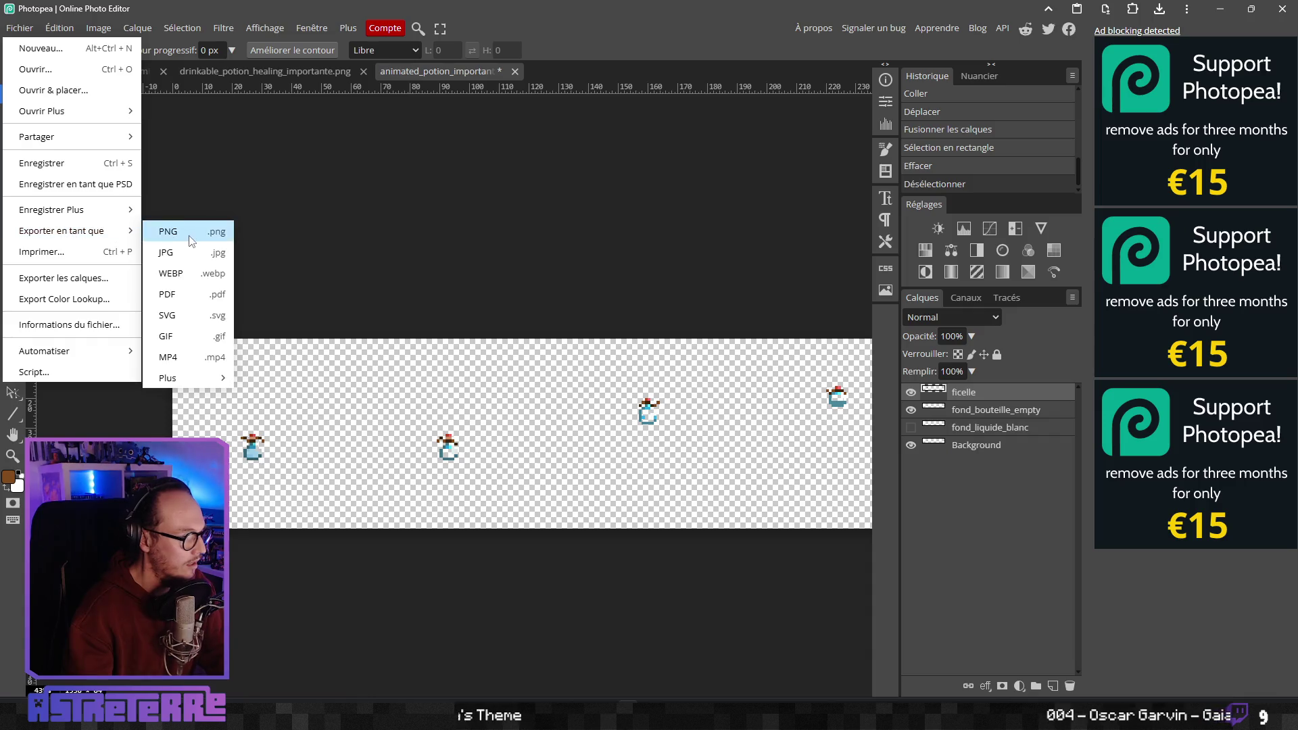
pyautogui.click(191, 233)
pyautogui.click(514, 333)
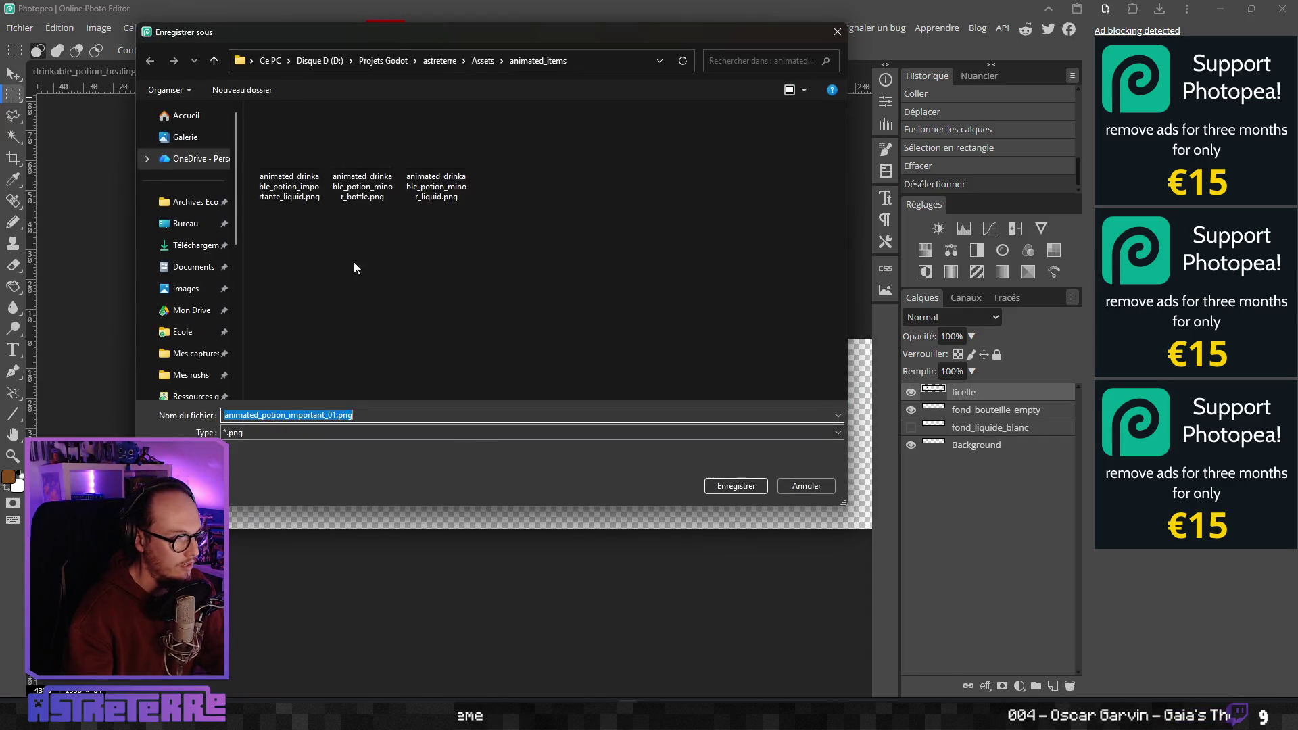
pyautogui.click(371, 196)
pyautogui.click(347, 414)
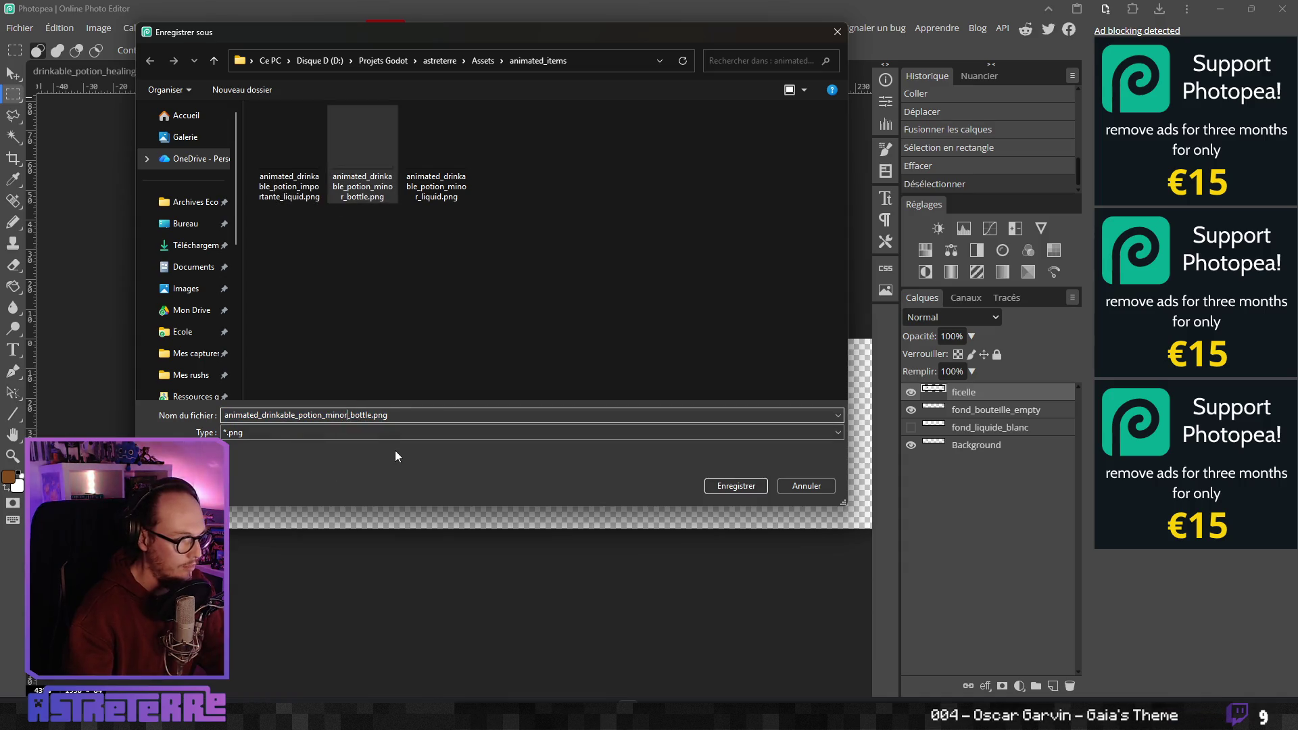
pyautogui.press('BackSpace')
pyautogui.press('BackSpace')
pyautogui.press('BackSpace')
pyautogui.write('imp')
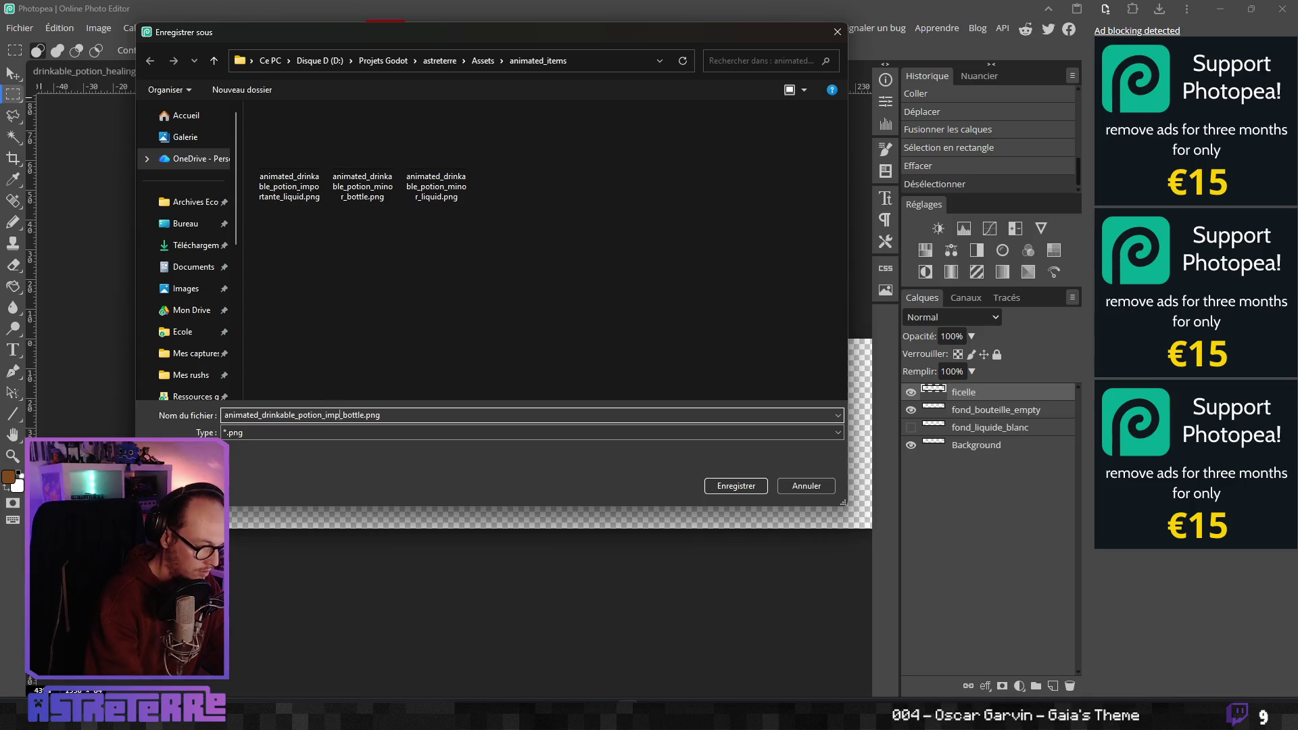
pyautogui.write('ortante')
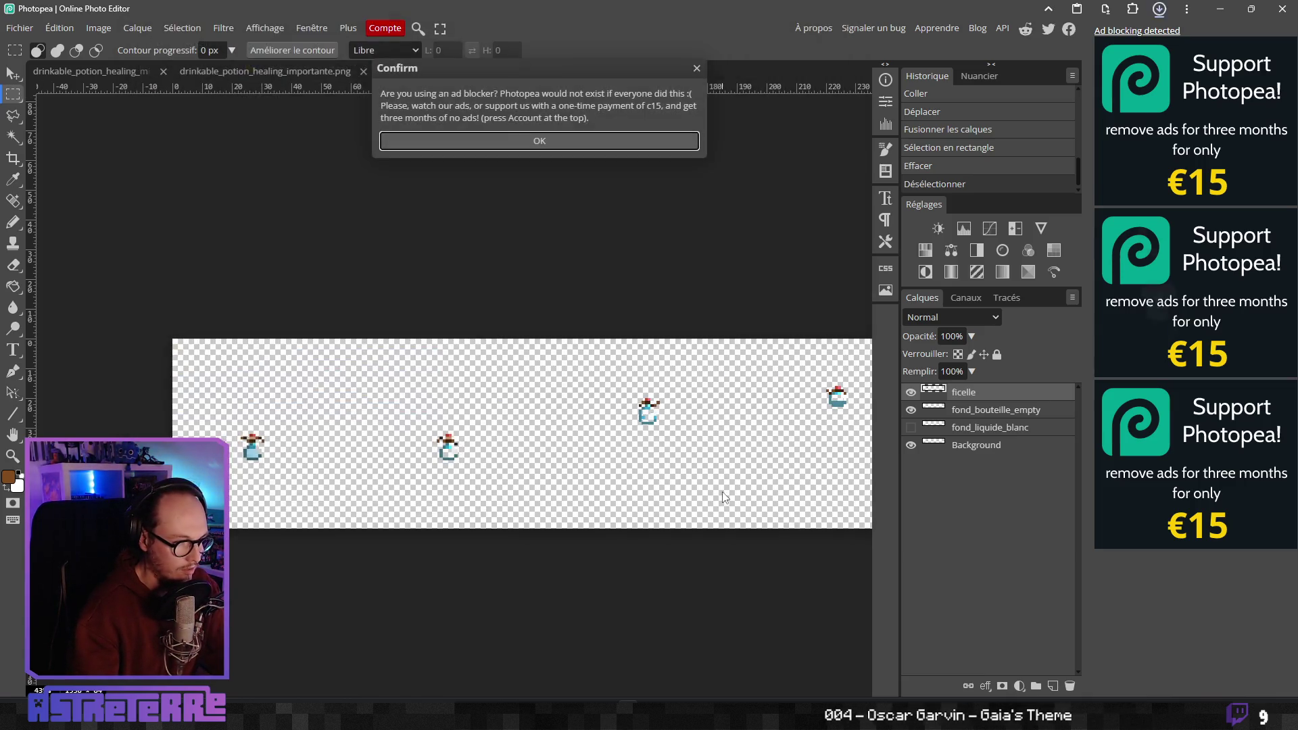
pyautogui.click(735, 485)
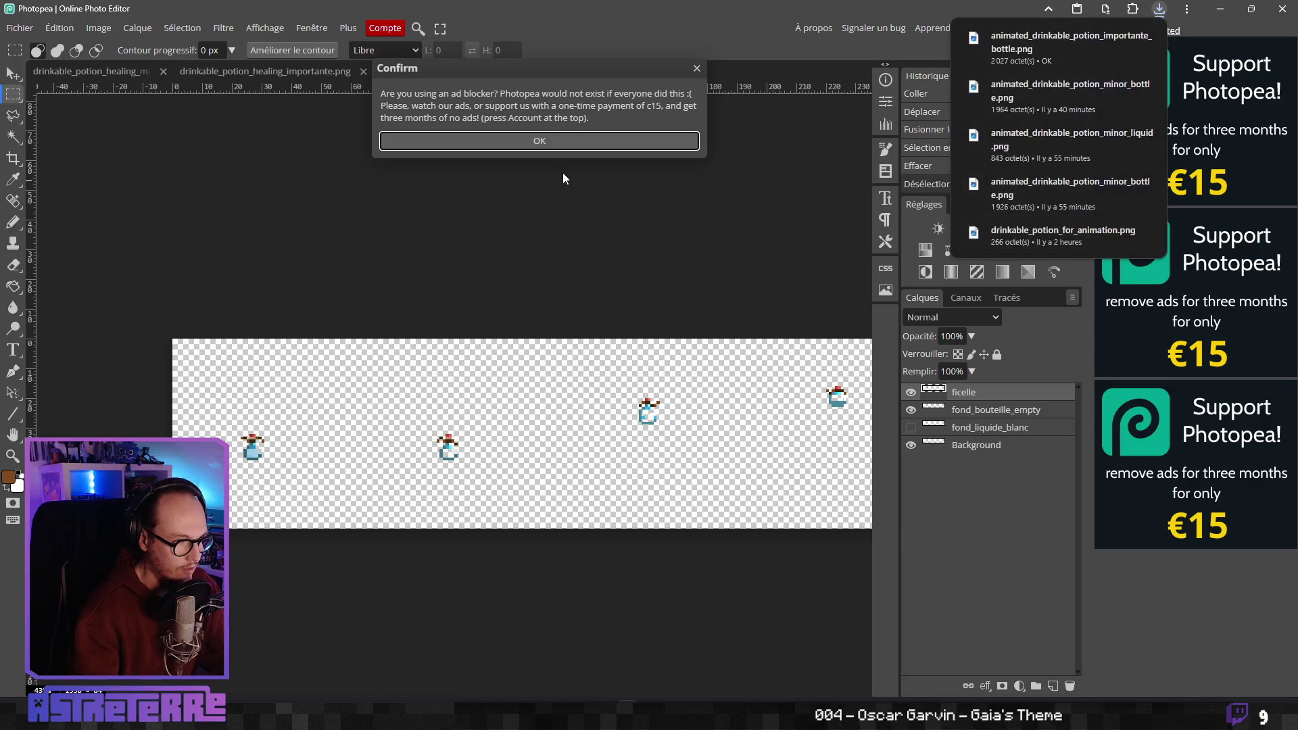
pyautogui.click(539, 141)
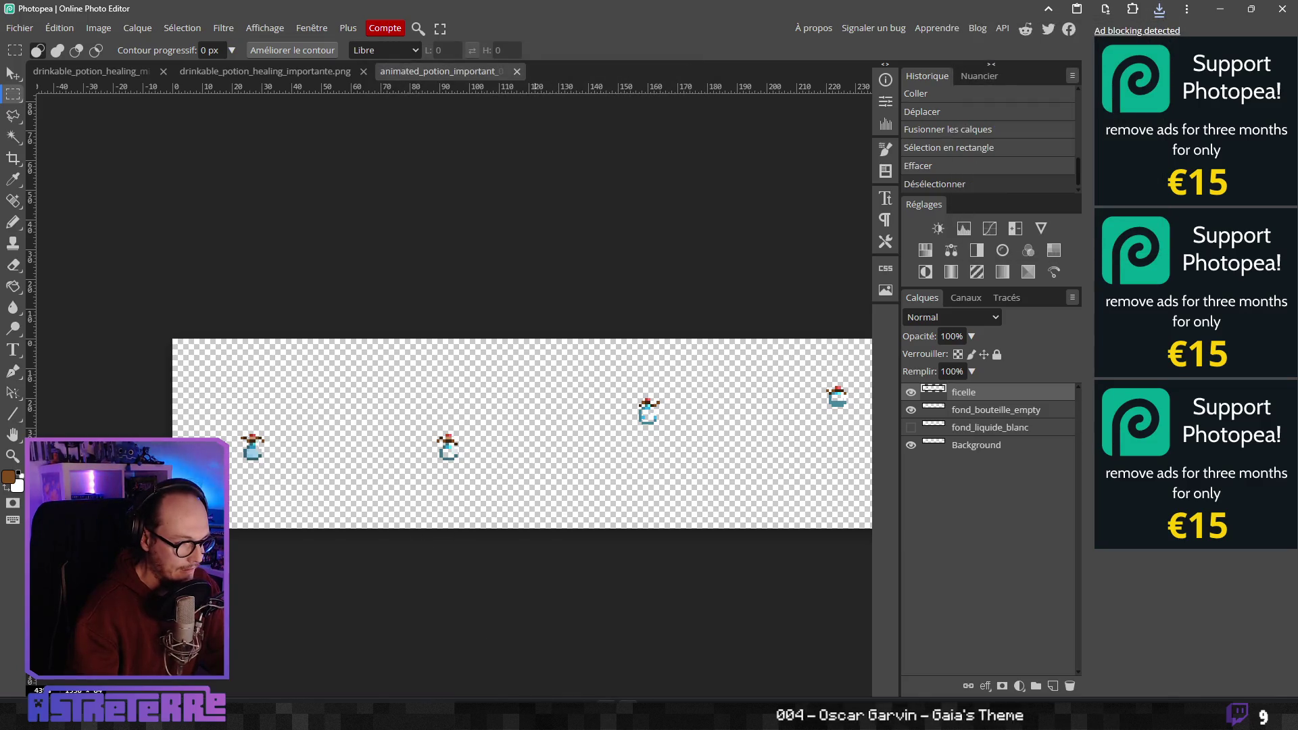
pyautogui.hotkey('alt', 'Tab')
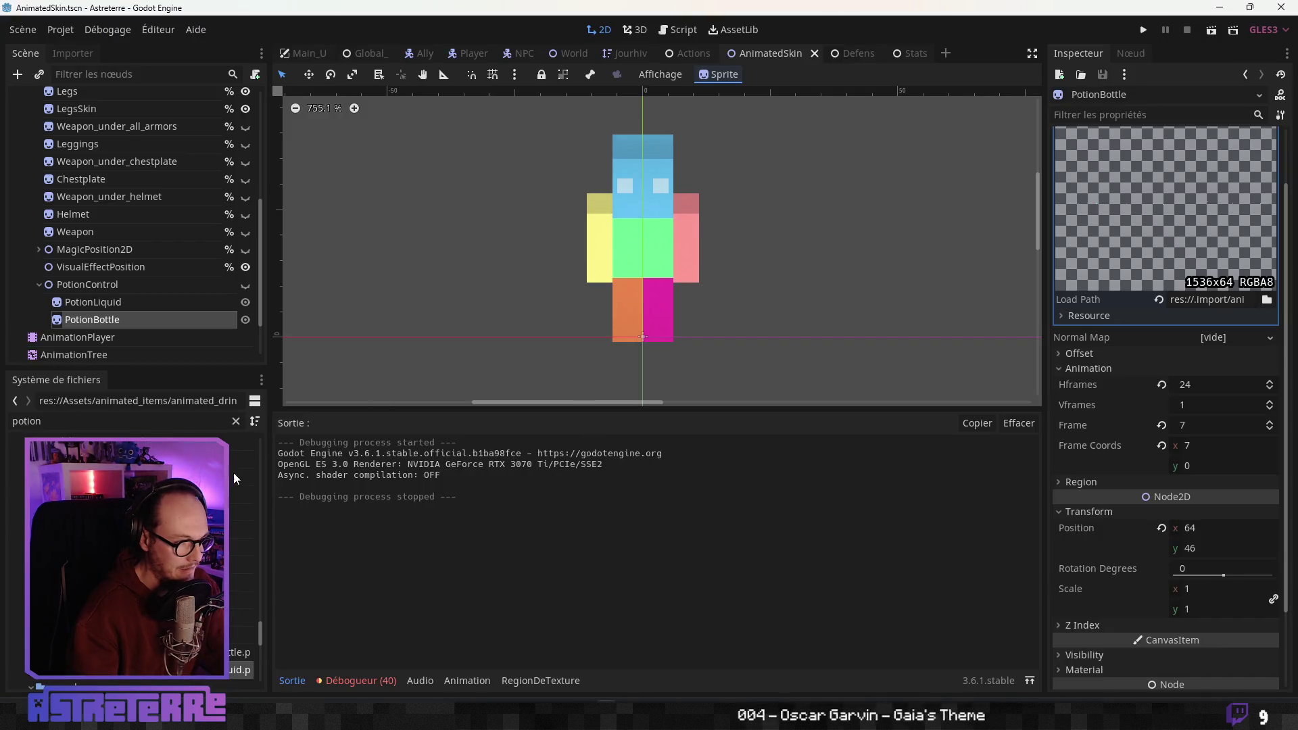
# Replace PotionBottle's texture with the exported 1536x64 bottle sheet and run the game
pyautogui.scroll(-3, 135, 554)
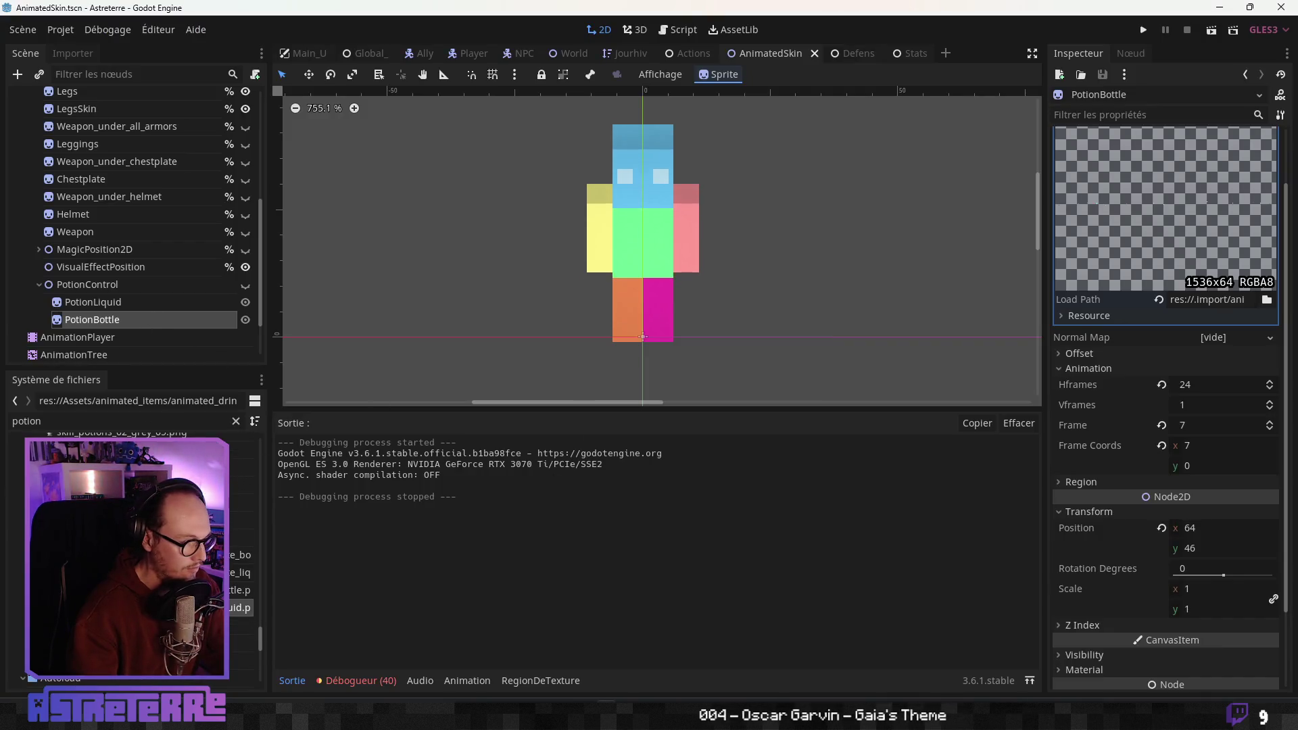
pyautogui.moveTo(240, 554)
pyautogui.mouseDown()
pyautogui.moveTo(223, 569)
pyautogui.moveTo(794, 430)
pyautogui.moveTo(1186, 221)
pyautogui.moveTo(1140, 243)
pyautogui.moveTo(1162, 217)
pyautogui.moveTo(1158, 163)
pyautogui.mouseUp()
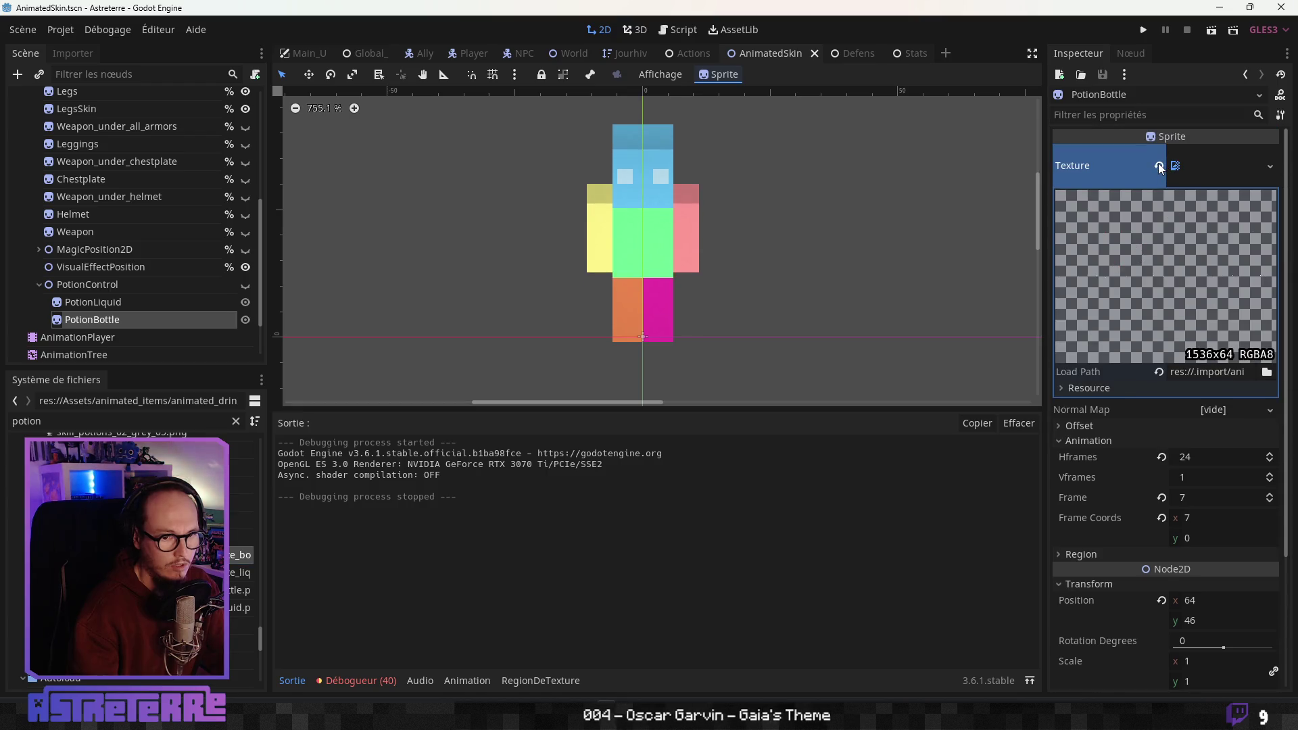
pyautogui.click(1157, 163)
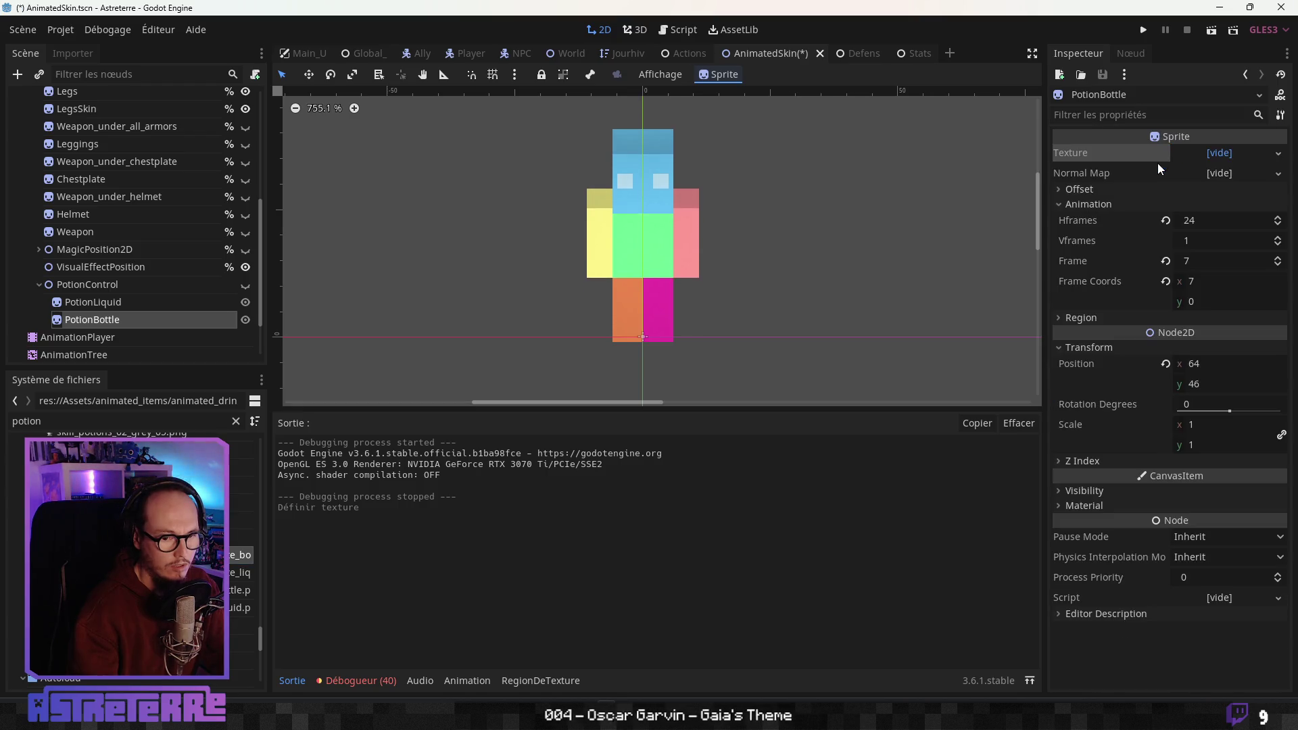
pyautogui.moveTo(240, 590)
pyautogui.mouseDown()
pyautogui.moveTo(1037, 274)
pyautogui.moveTo(1218, 162)
pyautogui.mouseUp()
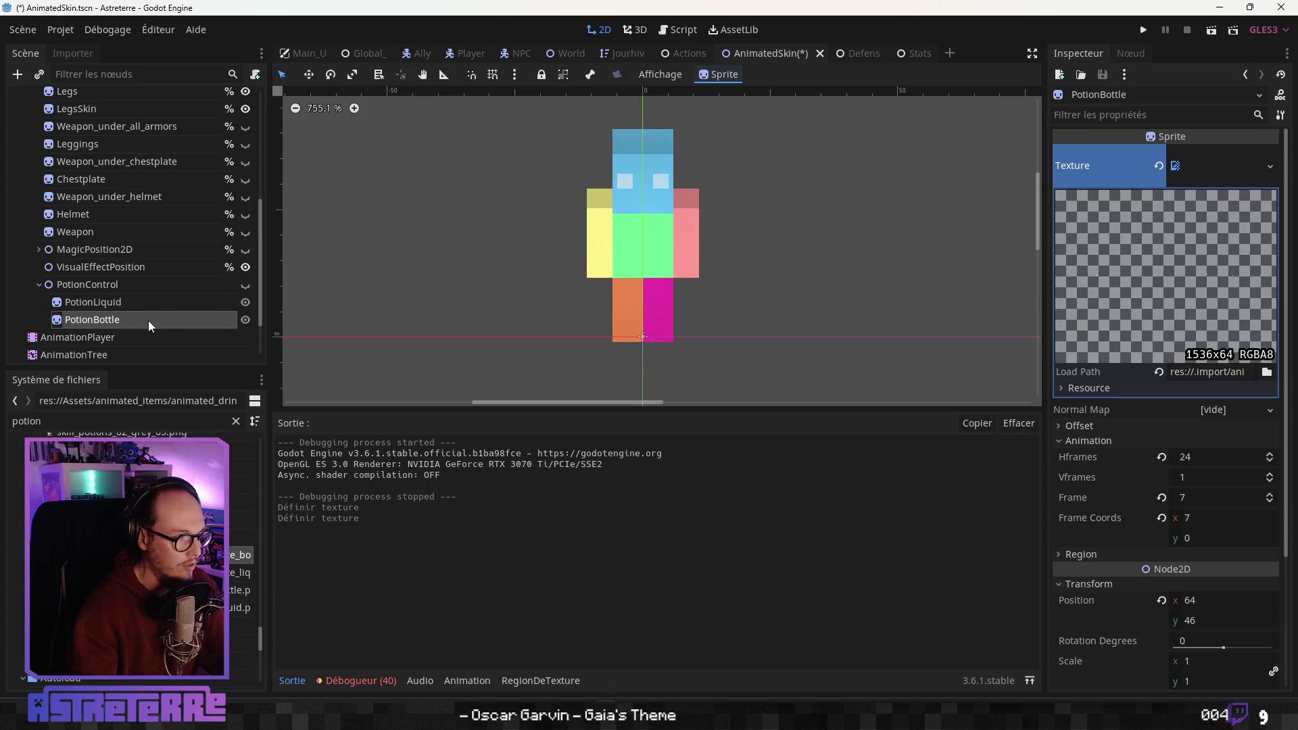
pyautogui.click(1146, 27)
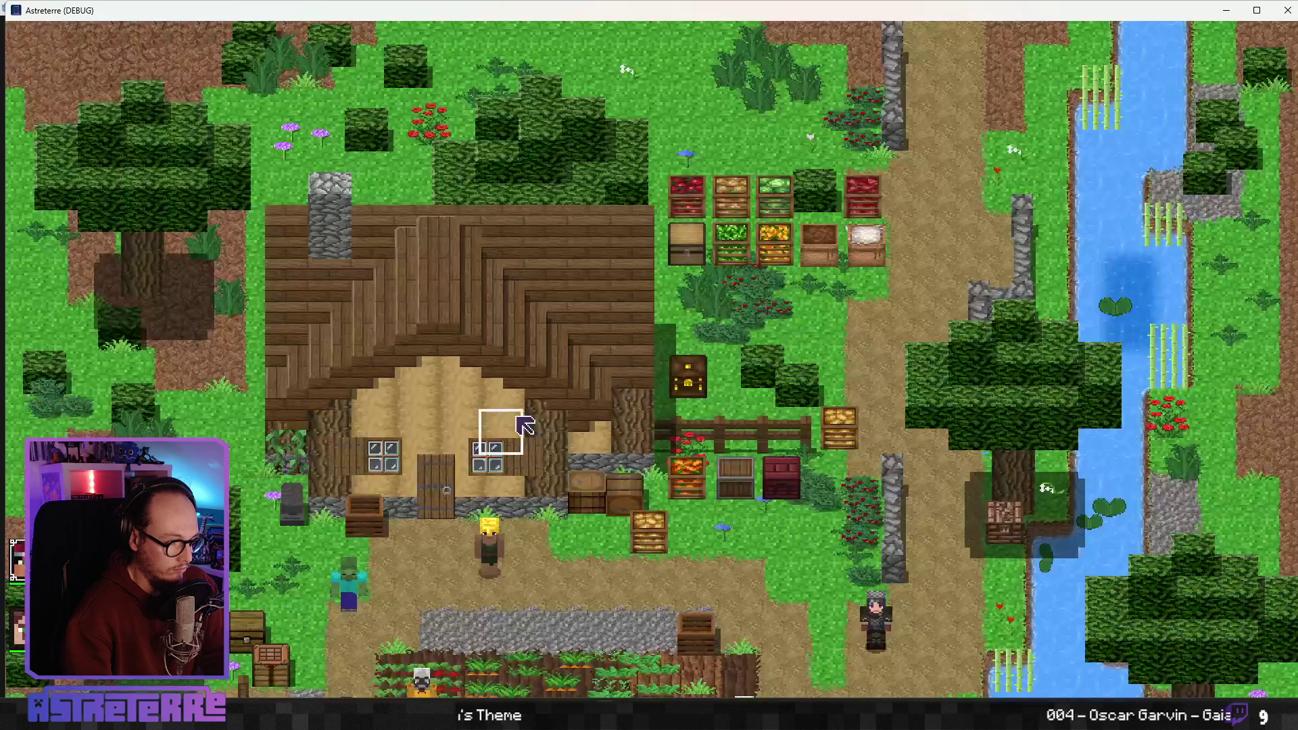
# Unequip the gold helmet, chestplate and boots in the inventory panel, then close it
pyautogui.press('e')
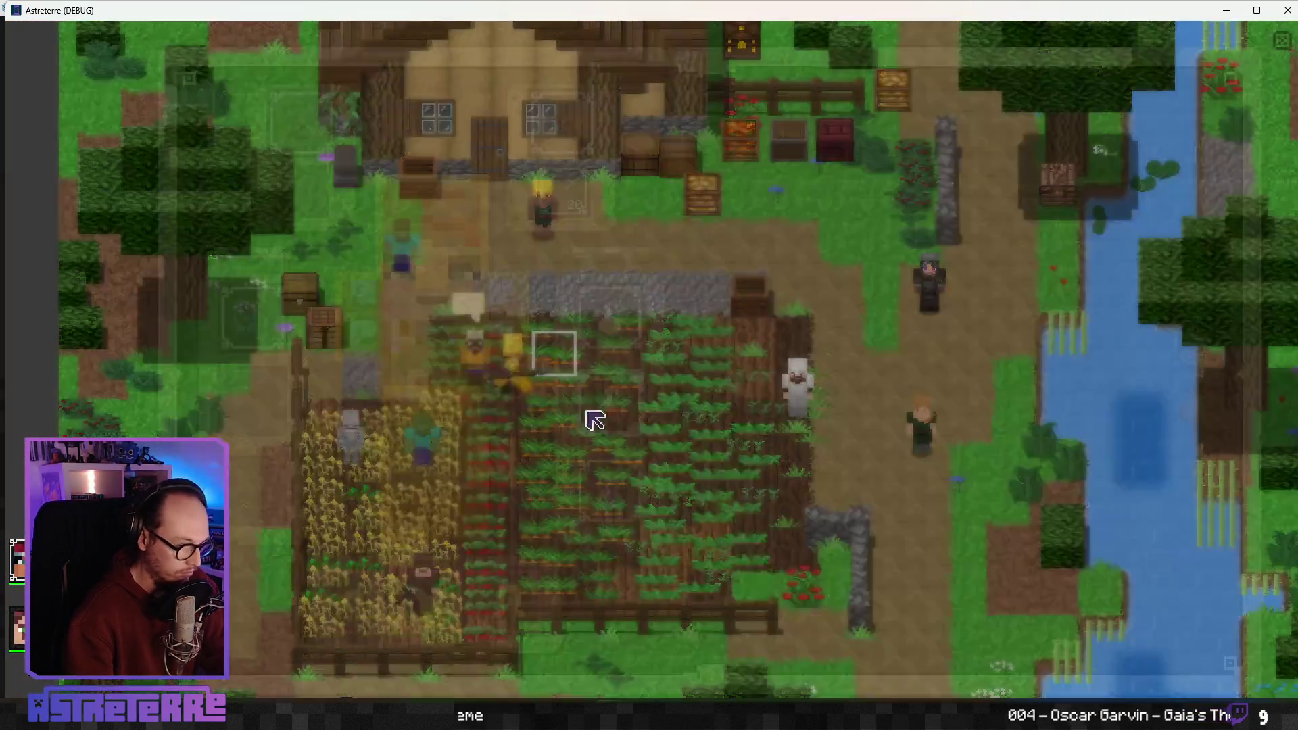
pyautogui.click(358, 595)
pyautogui.click(430, 600)
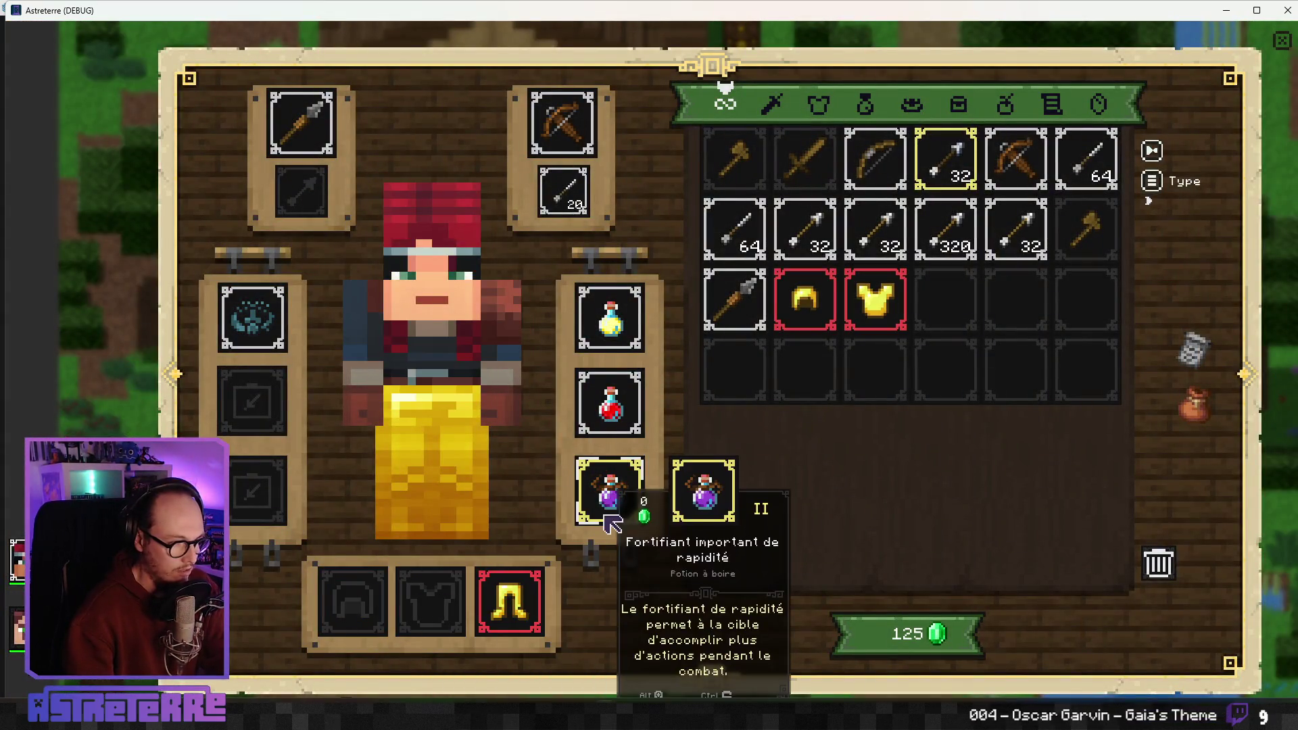
pyautogui.click(510, 600)
pyautogui.press('e')
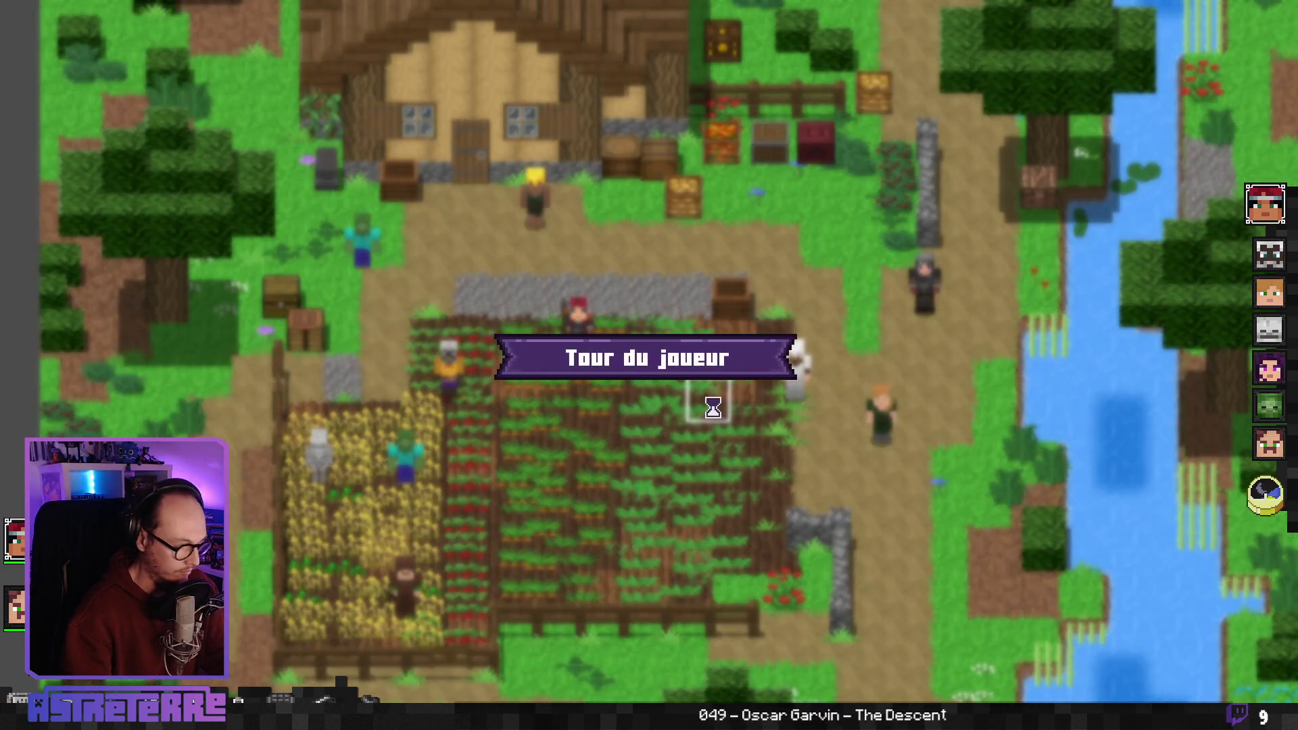
# Drink the red healing potion several times, moving the character a tile left and down
pyautogui.moveTo(698, 666)
pyautogui.click(686, 615)
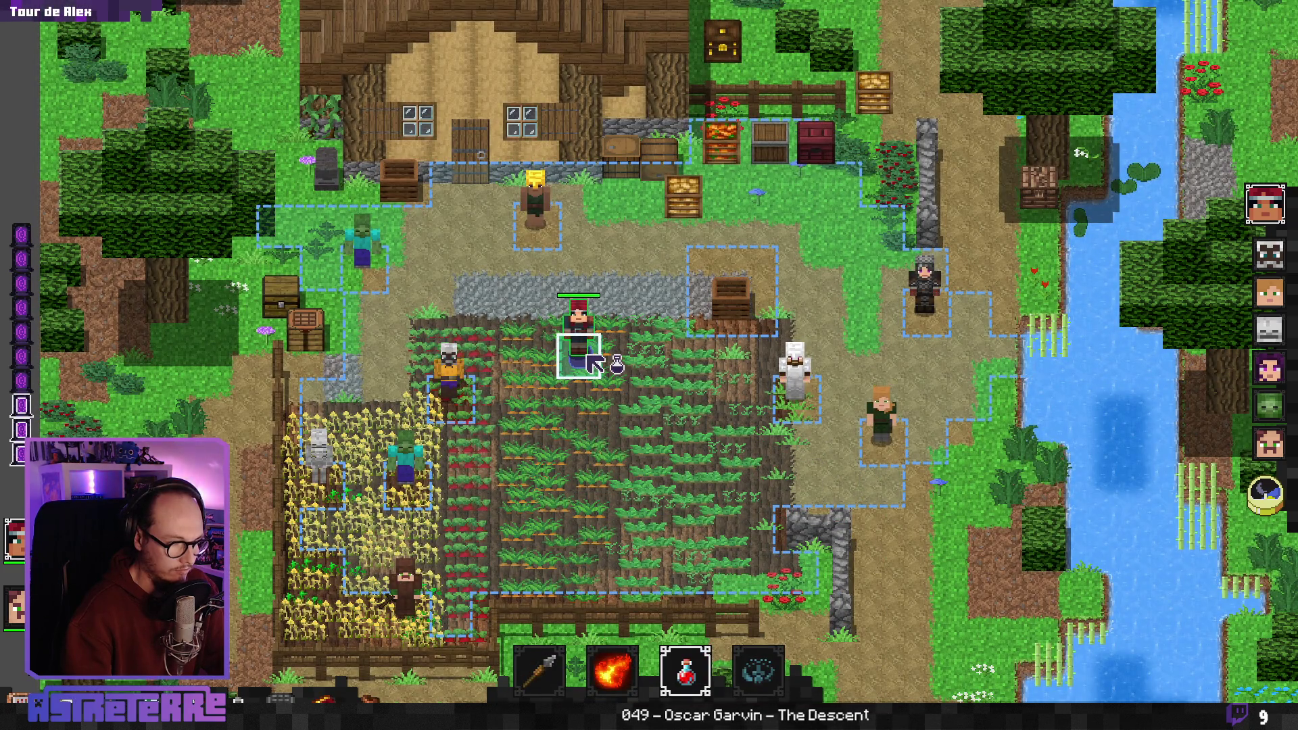
pyautogui.click(594, 365)
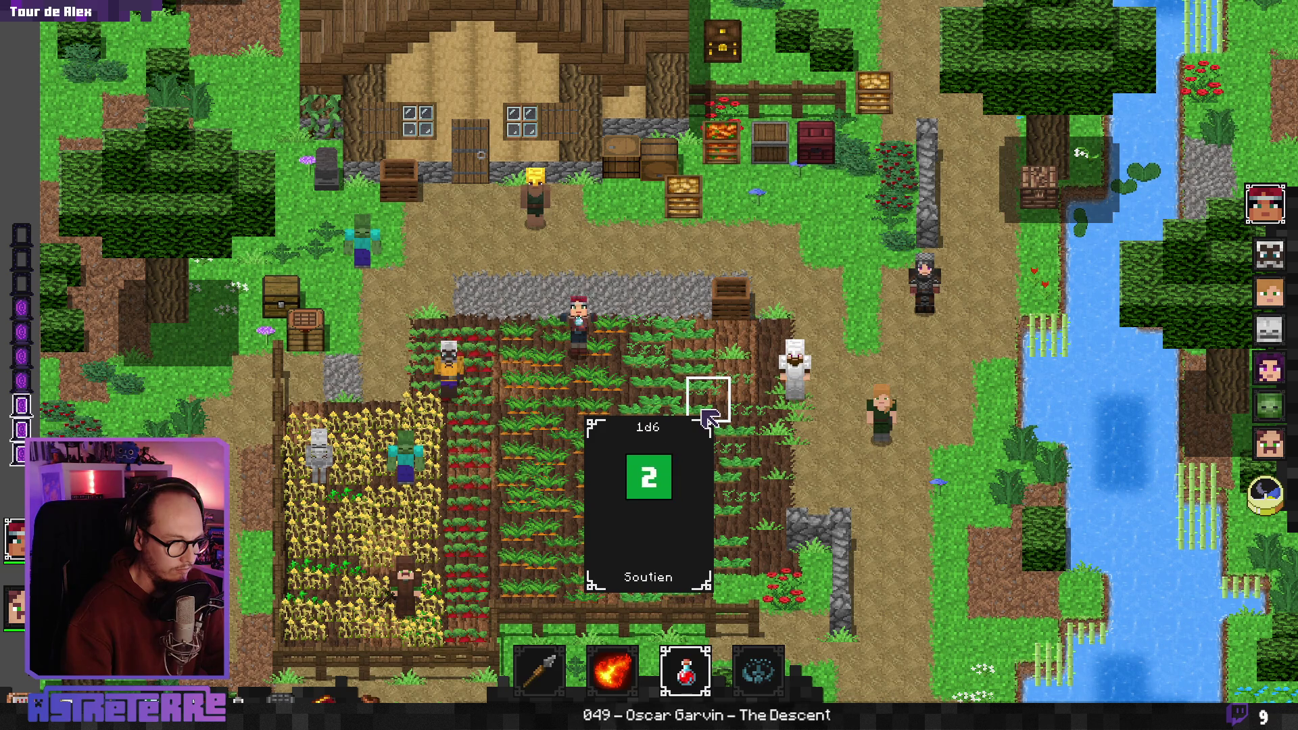
pyautogui.click(578, 370)
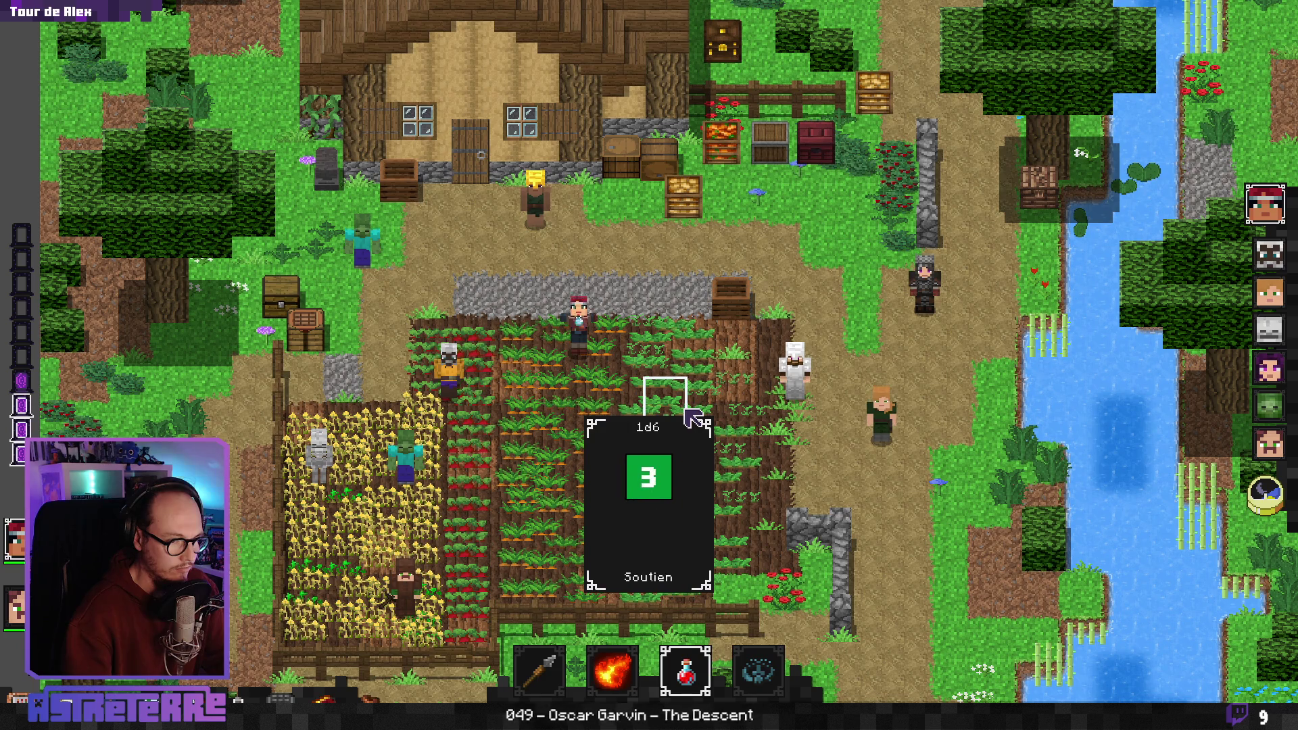
pyautogui.click(579, 371)
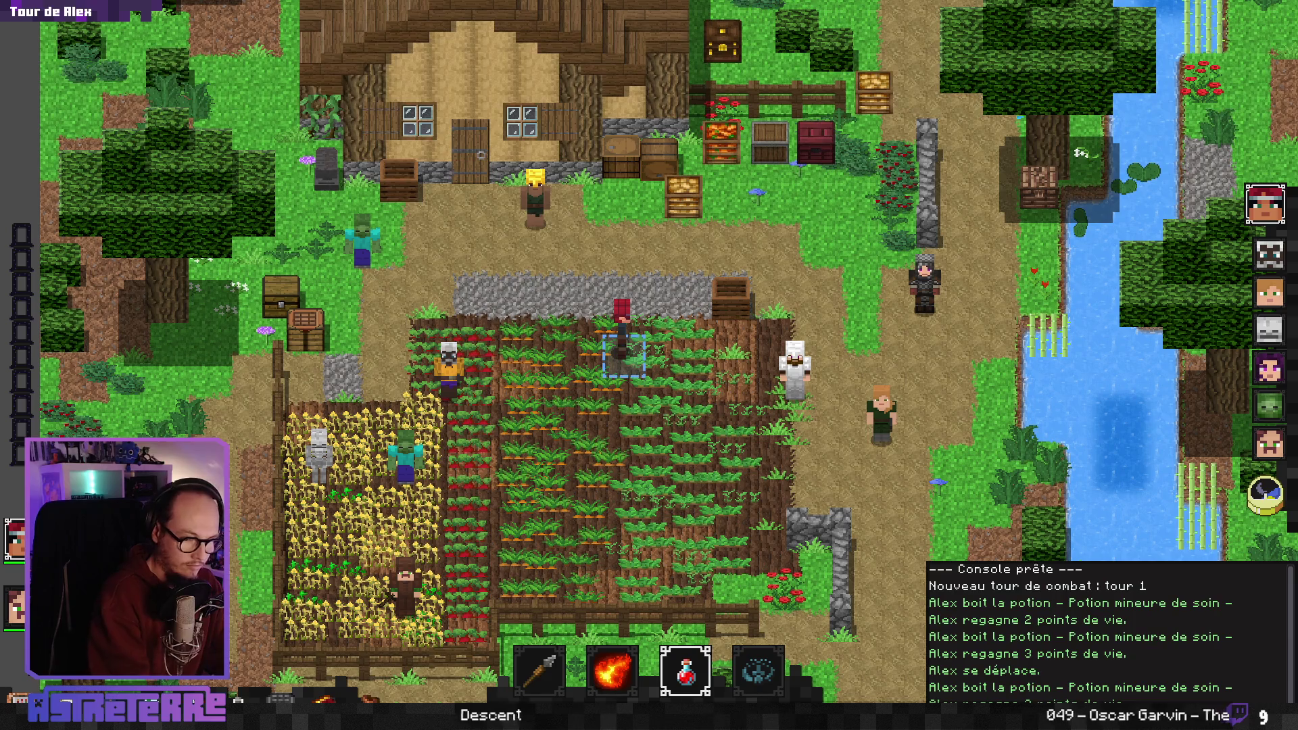
pyautogui.click(622, 353)
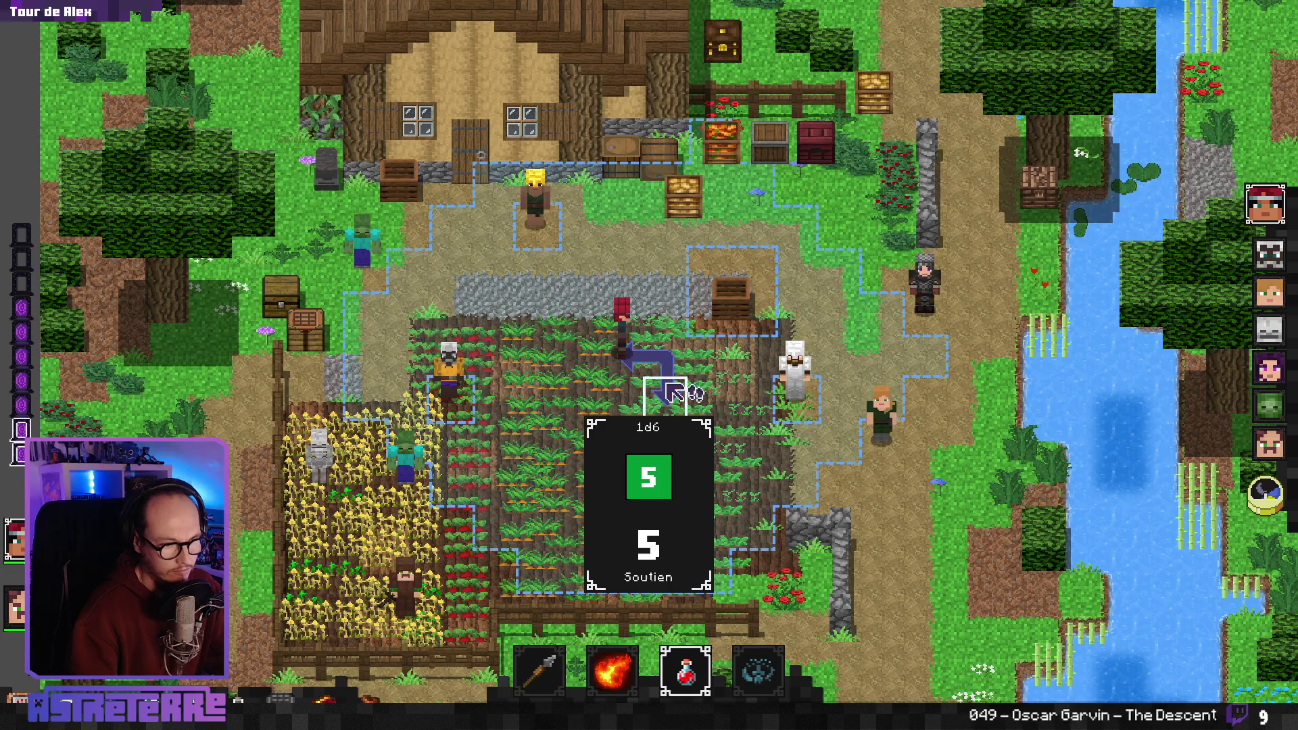
pyautogui.click(580, 361)
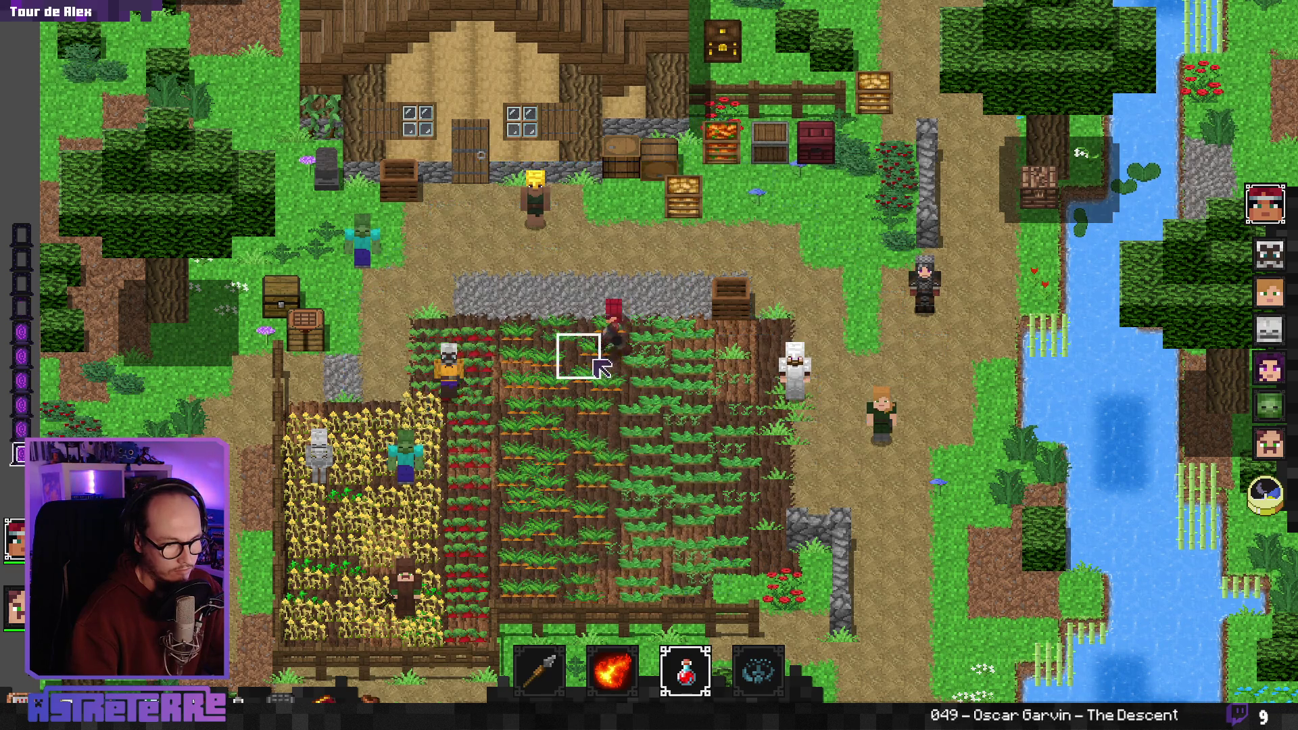
pyautogui.click(580, 399)
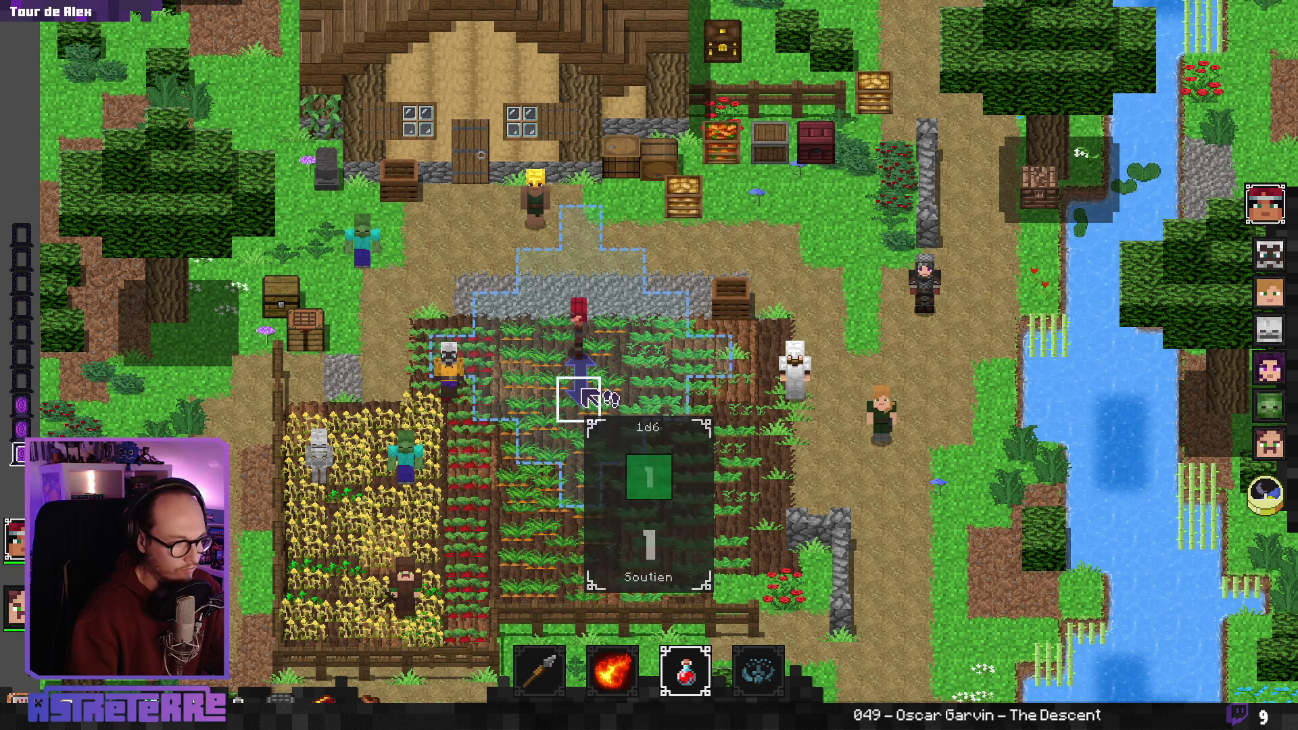
pyautogui.click(593, 397)
# Grant 10 action points through the debug console and start the screen recorder
pyautogui.press('`')
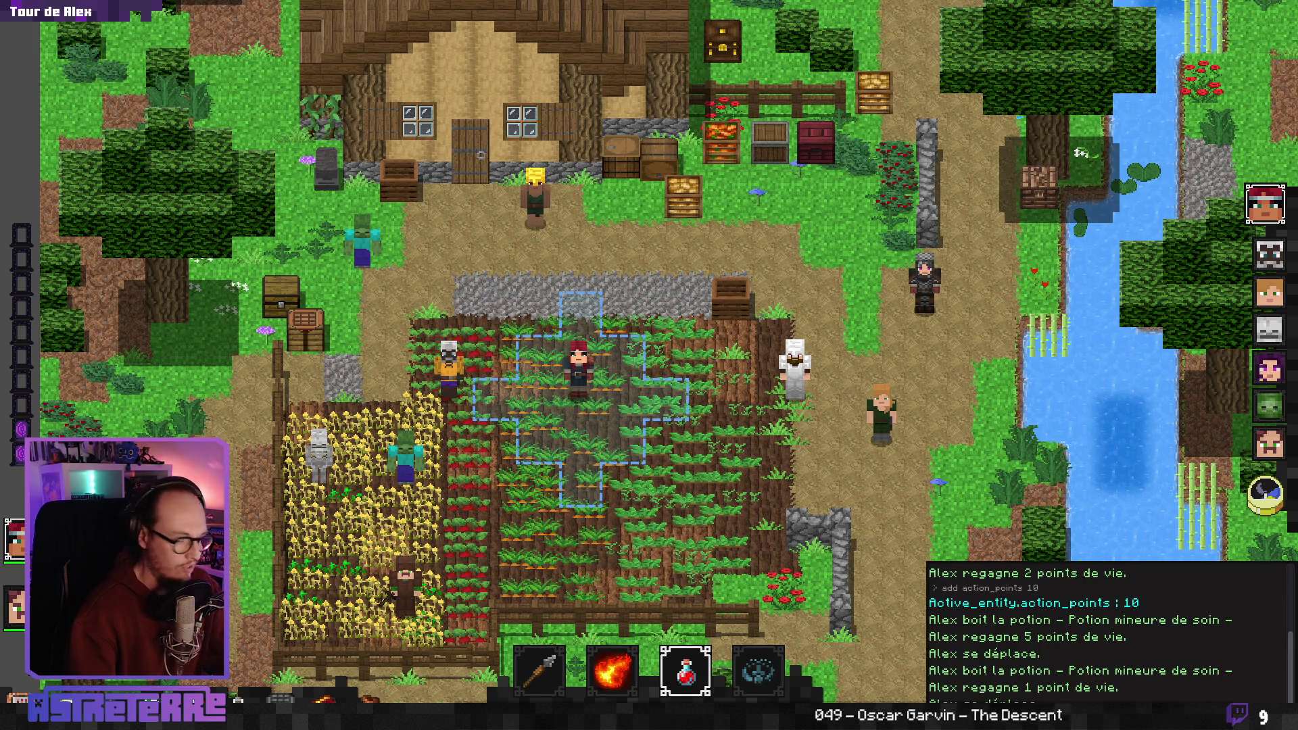
pyautogui.press('`')
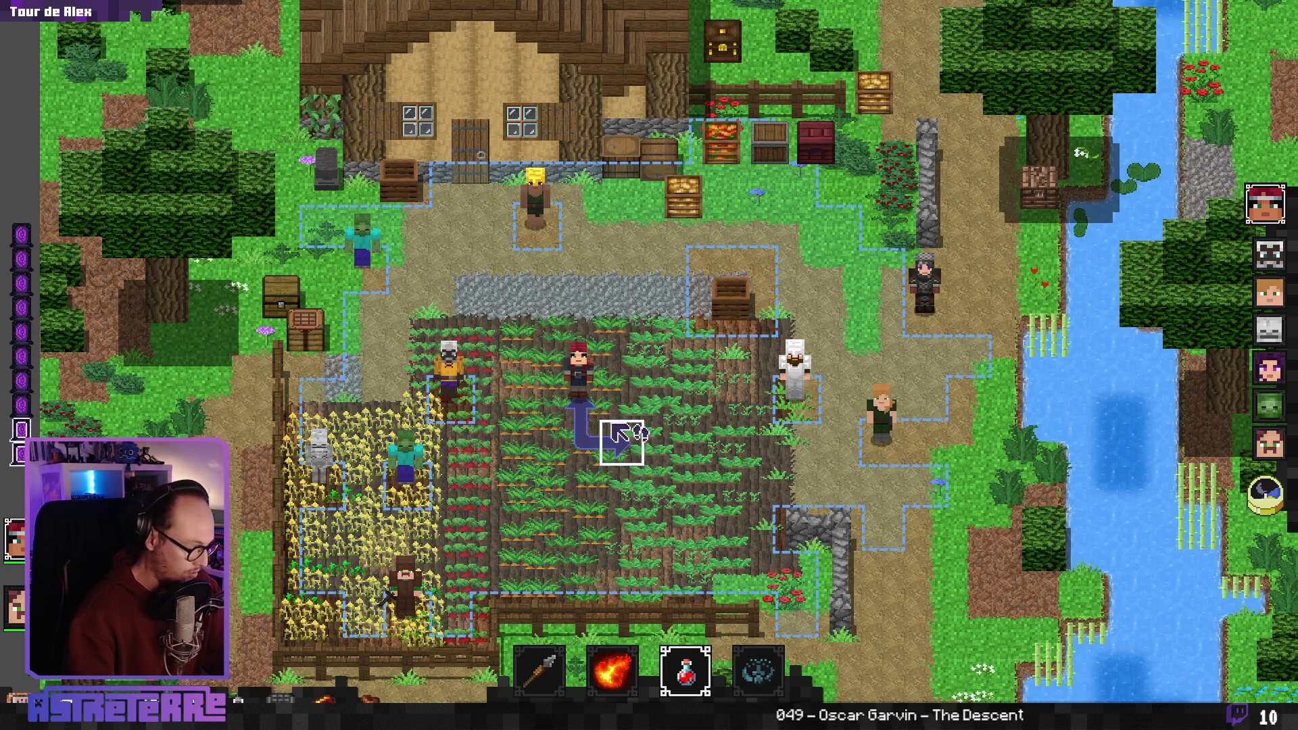
pyautogui.press('super')
pyautogui.scroll(-2, 802, 452)
pyautogui.click(814, 358)
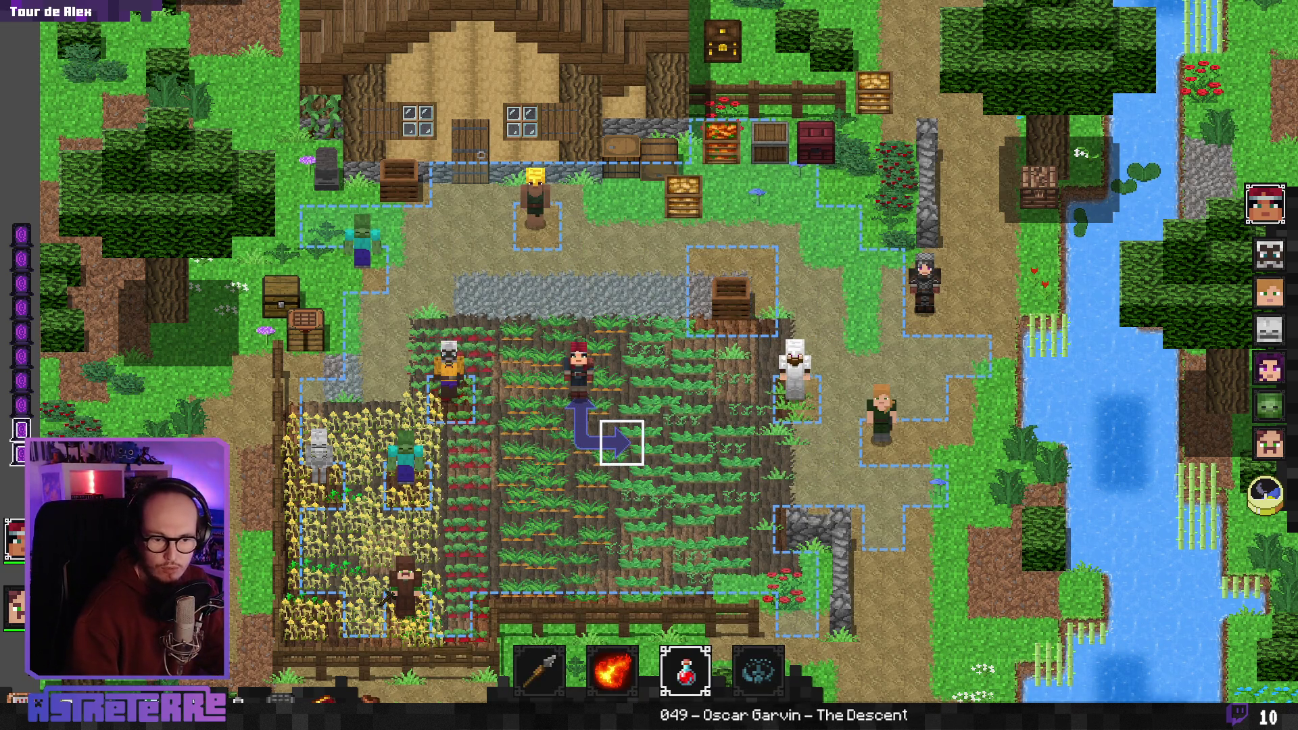
pyautogui.hotkey('ctrl', 'alt', 'r')
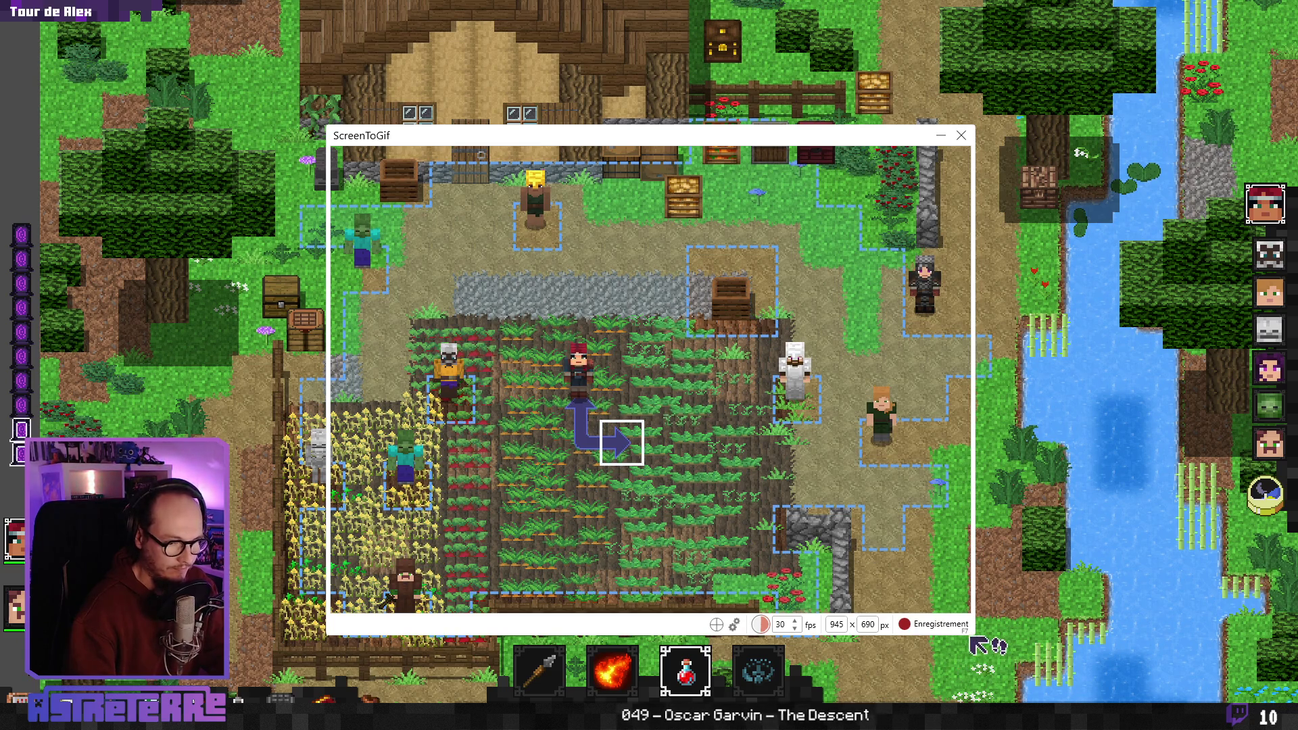
# Resize the ScreenToGif capture area to 297x241 and centre it on the player character
pyautogui.moveTo(974, 636)
pyautogui.mouseDown()
pyautogui.moveTo(844, 603)
pyautogui.moveTo(684, 511)
pyautogui.moveTo(694, 506)
pyautogui.mouseUp()
pyautogui.moveTo(507, 139)
pyautogui.mouseDown()
pyautogui.moveTo(556, 177)
pyautogui.moveTo(586, 236)
pyautogui.moveTo(581, 137)
pyautogui.mouseUp()
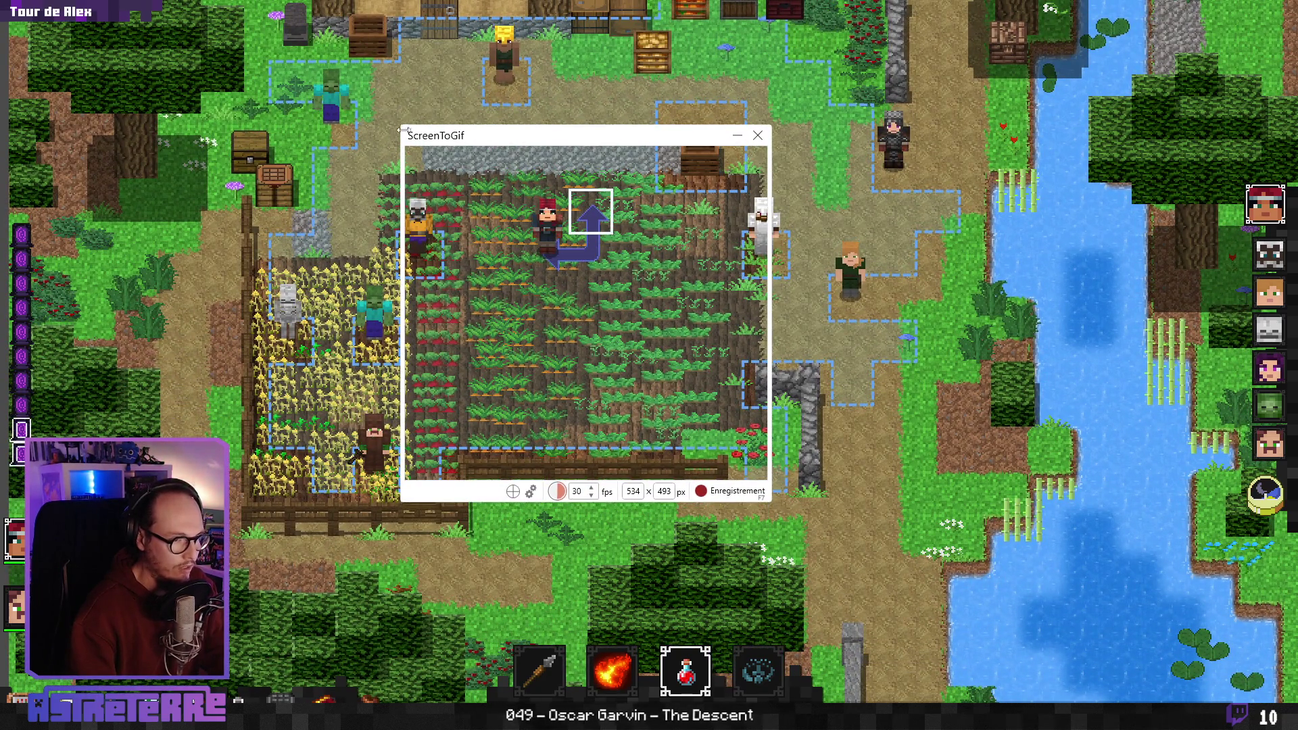
pyautogui.moveTo(399, 125)
pyautogui.mouseDown()
pyautogui.moveTo(492, 203)
pyautogui.moveTo(475, 128)
pyautogui.mouseUp()
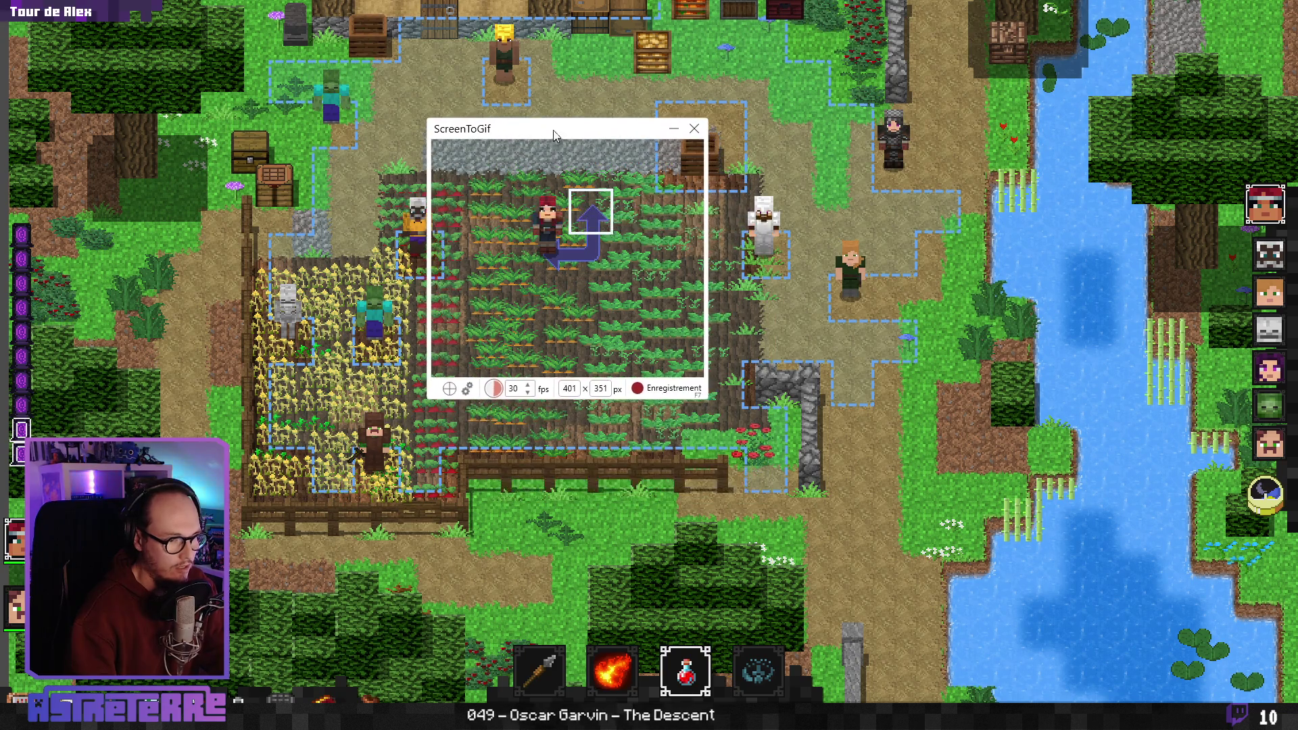
pyautogui.moveTo(703, 398); pyautogui.dragTo(635, 323)
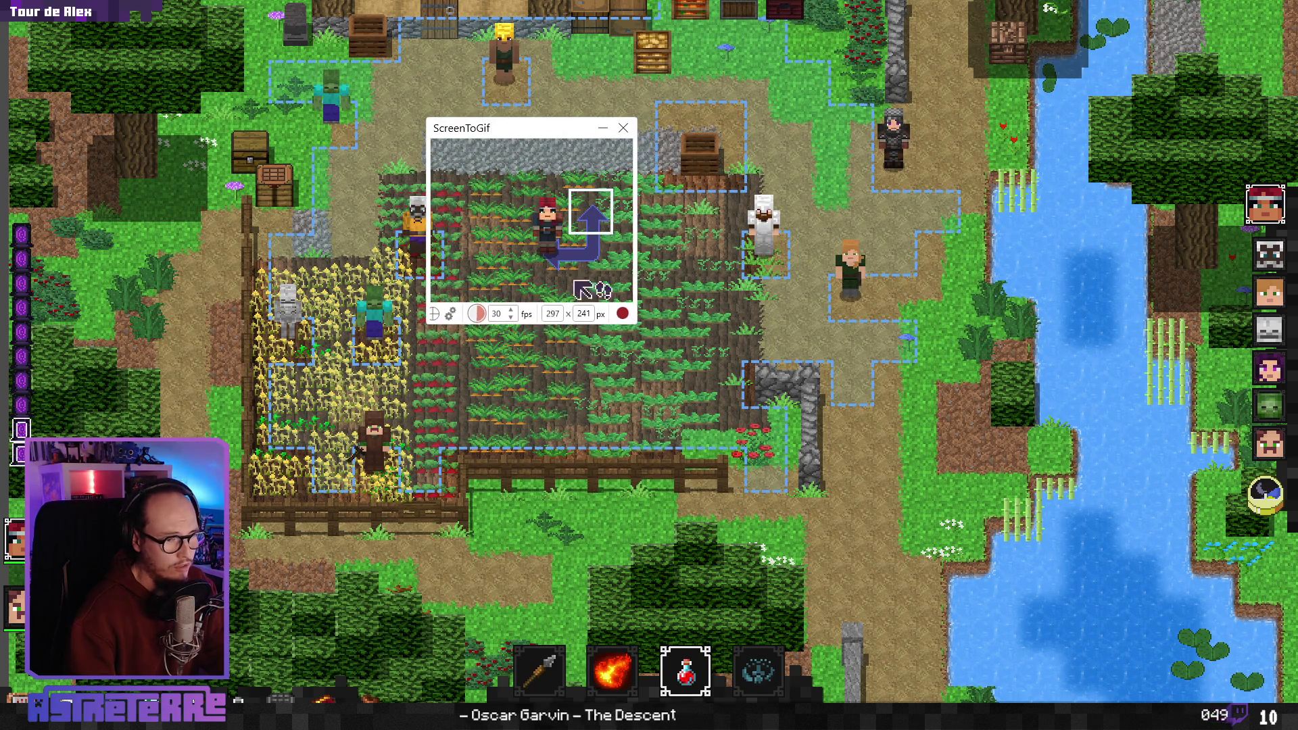
pyautogui.moveTo(534, 137); pyautogui.dragTo(557, 158)
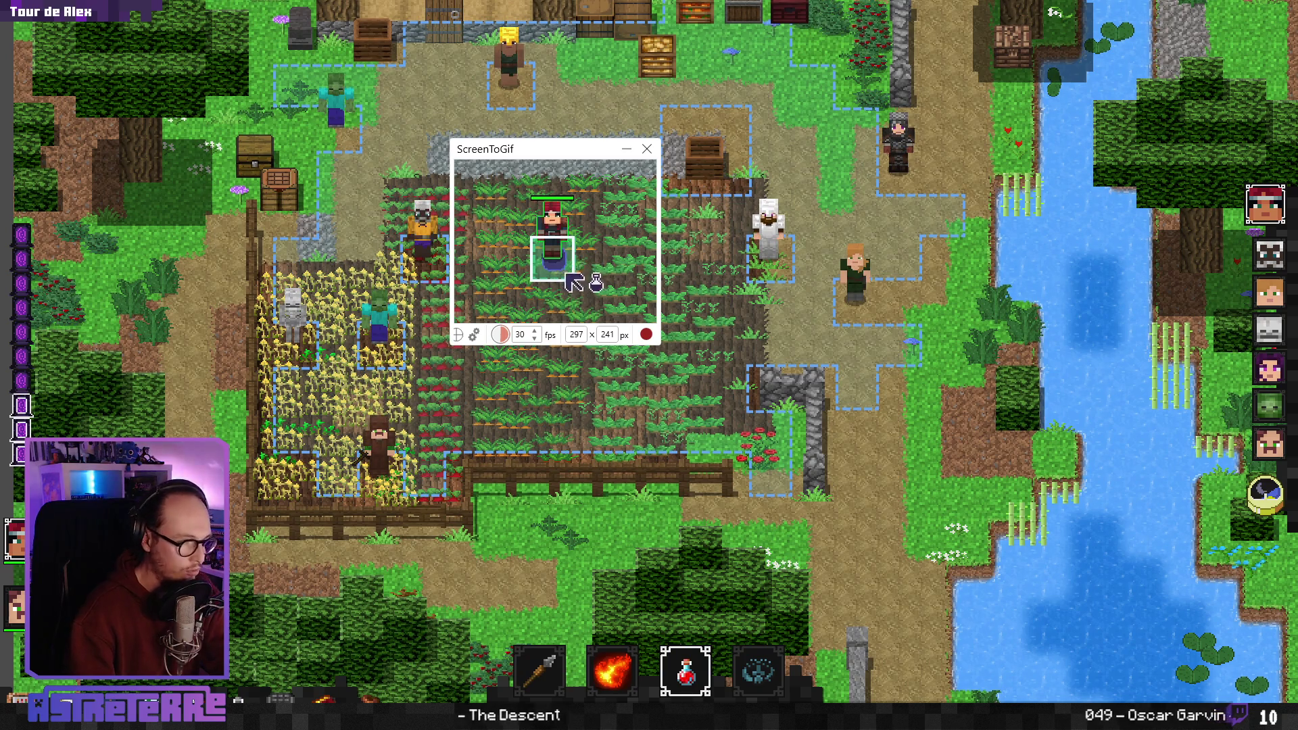
# Record a short clip of the character in game, then pause and stop the capture
pyautogui.press('F7')
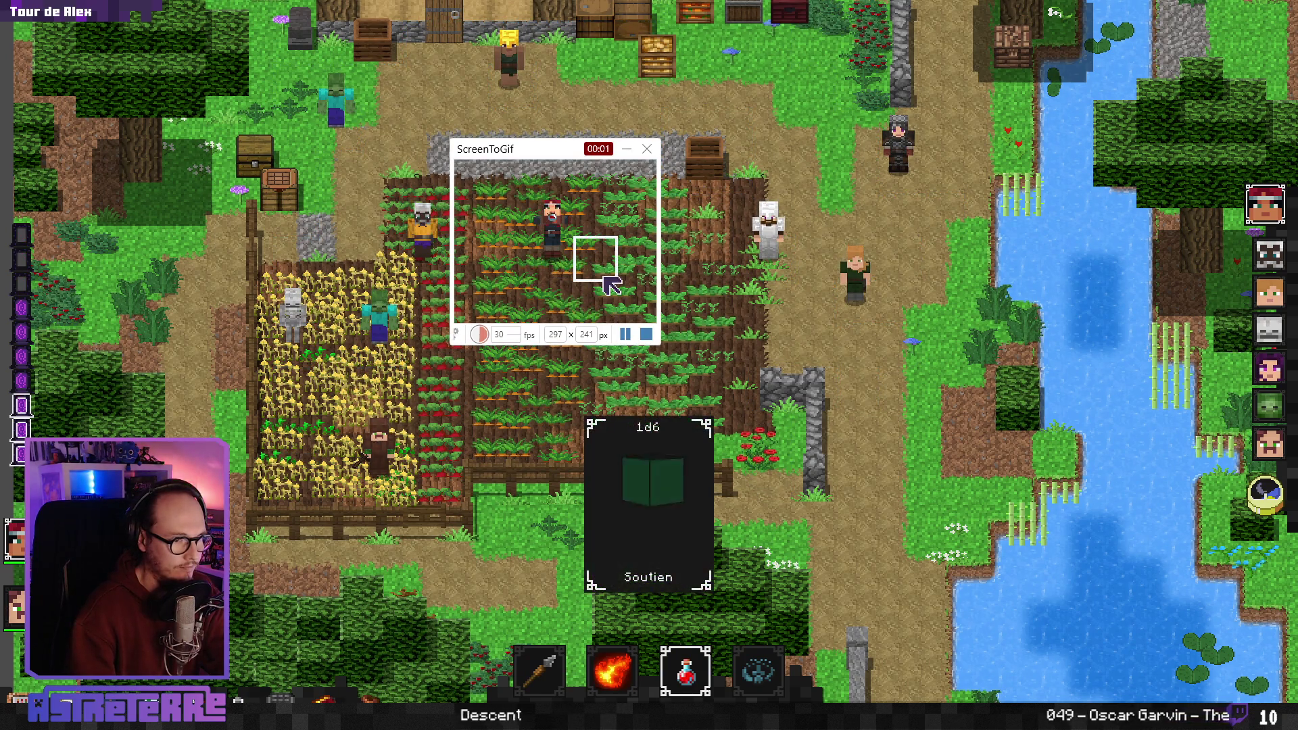
pyautogui.click(624, 333)
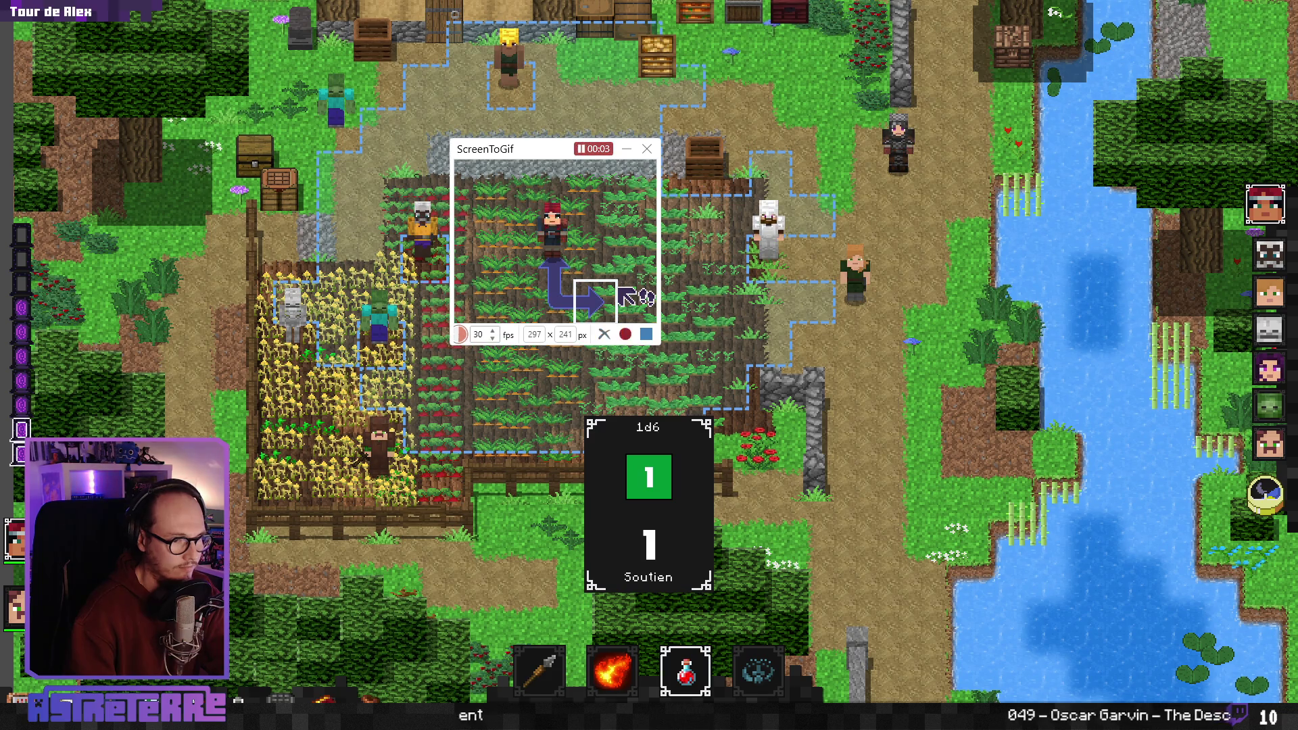
pyautogui.click(645, 331)
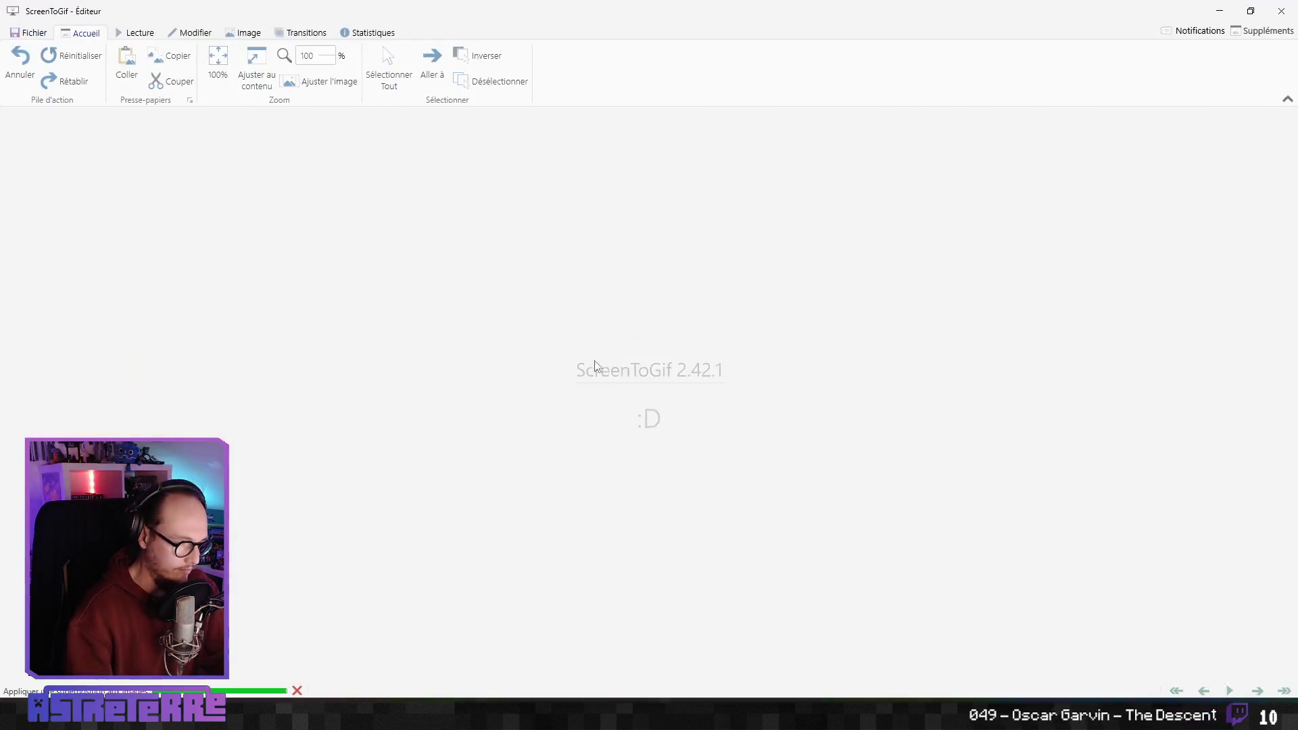
# Zoom in and step back and forth through the recorded frames up to frame 35
pyautogui.scroll(13, 636, 392)
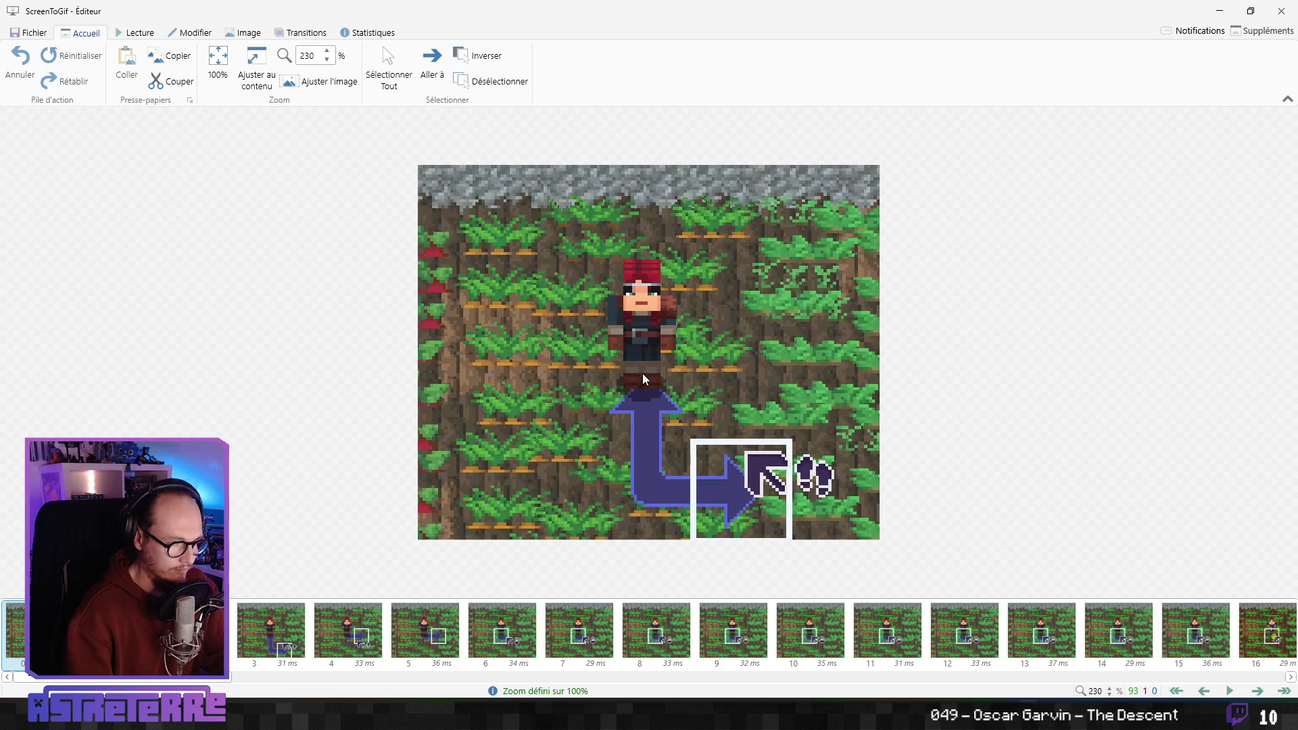
pyautogui.press('Right')
pyautogui.press('Right')
pyautogui.press('Right')
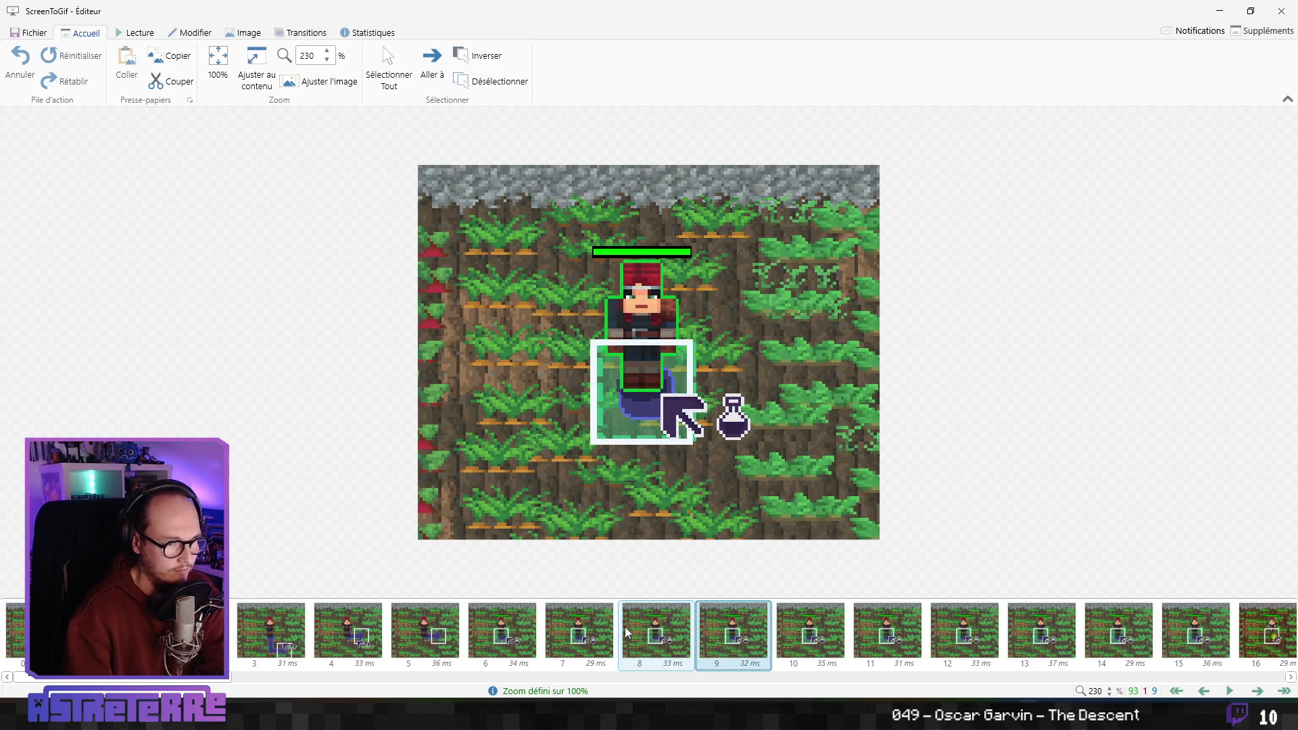
pyautogui.press('Right')
pyautogui.press('Right')
pyautogui.press('Right')
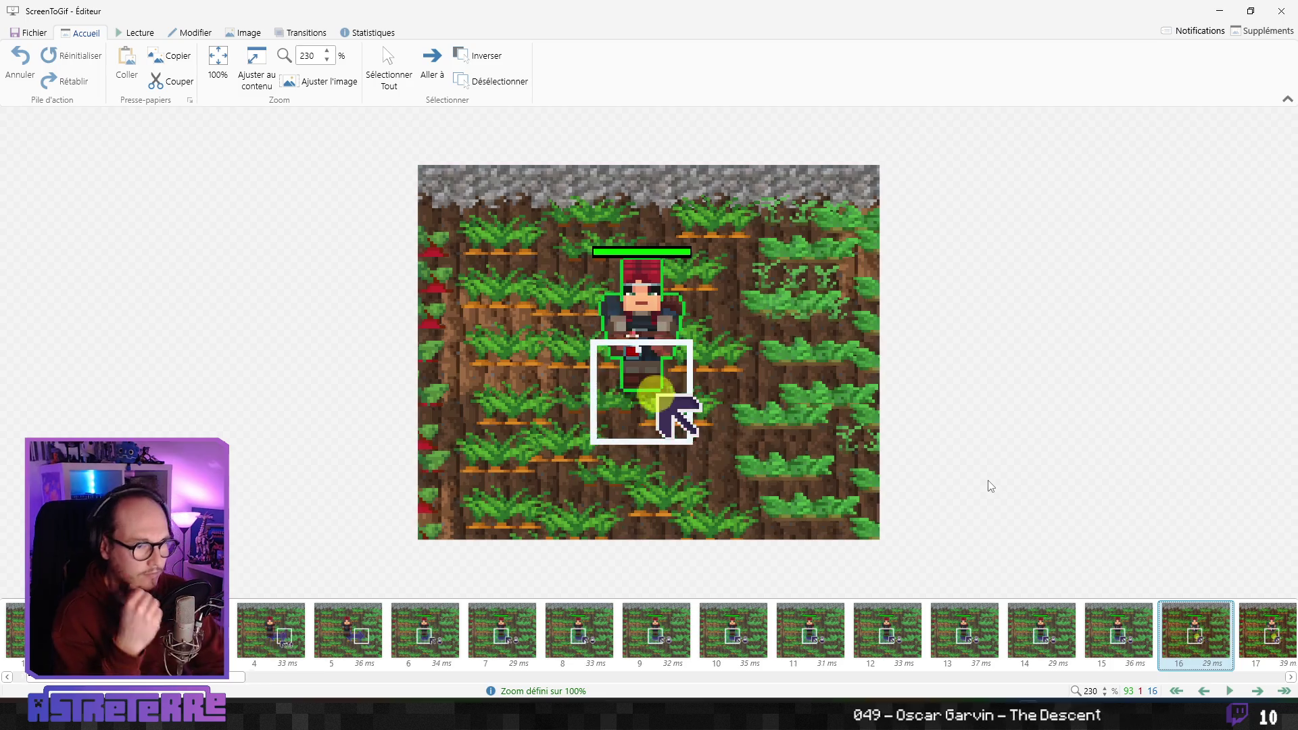
pyautogui.press('Left')
pyautogui.press('Left')
pyautogui.press('Left')
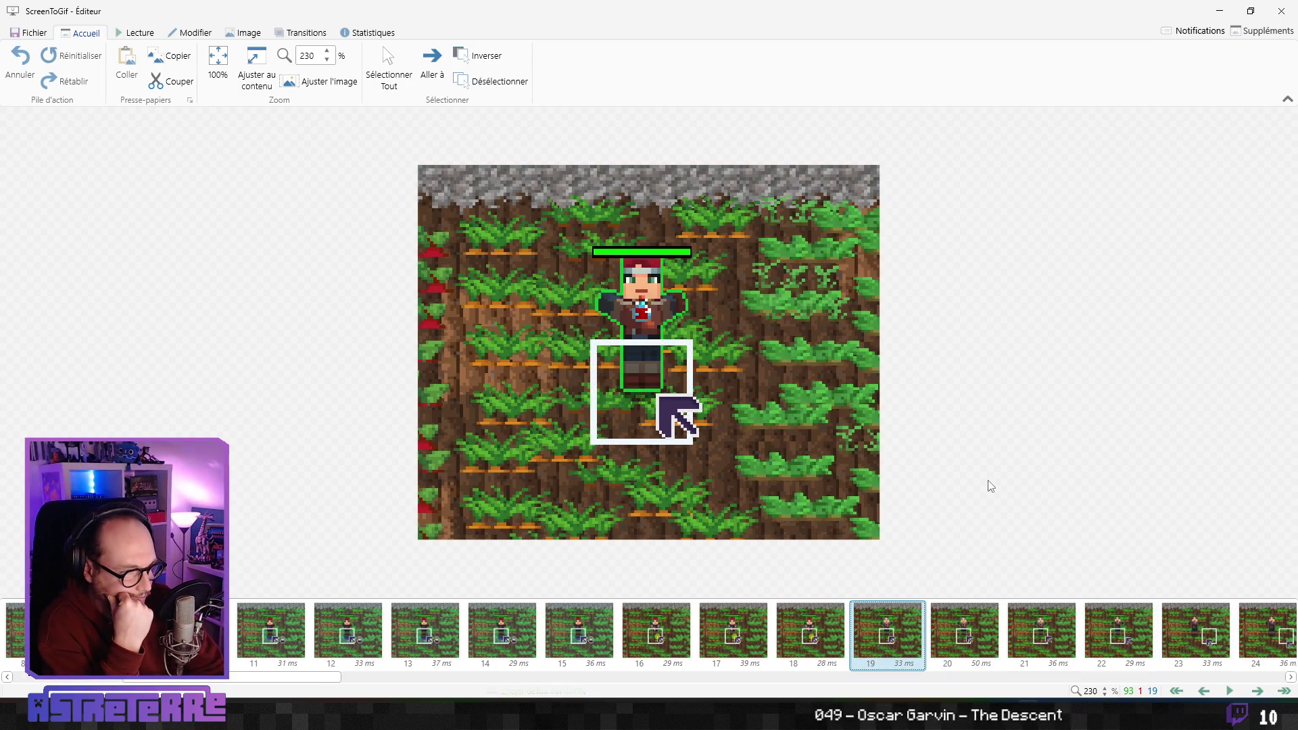
pyautogui.press('Right')
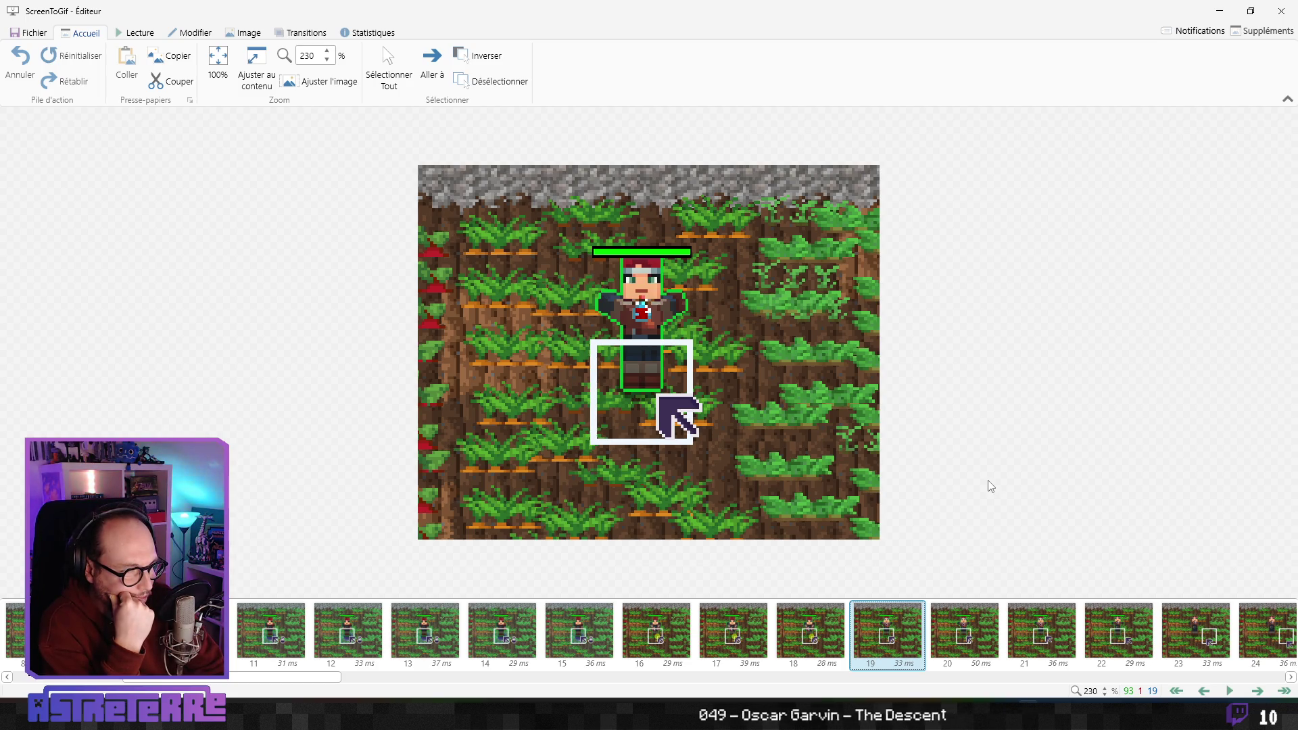
pyautogui.press('Right')
pyautogui.press('Right')
pyautogui.press('Right')
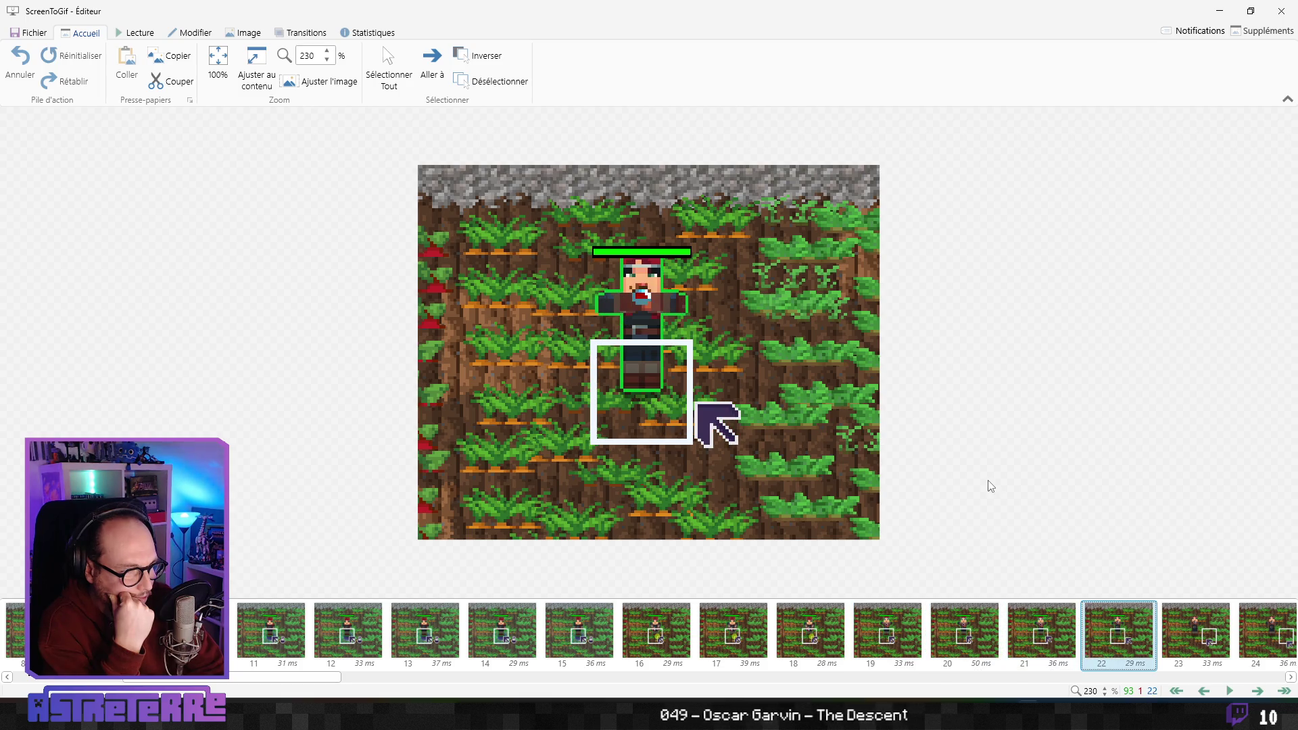
pyautogui.press('Left')
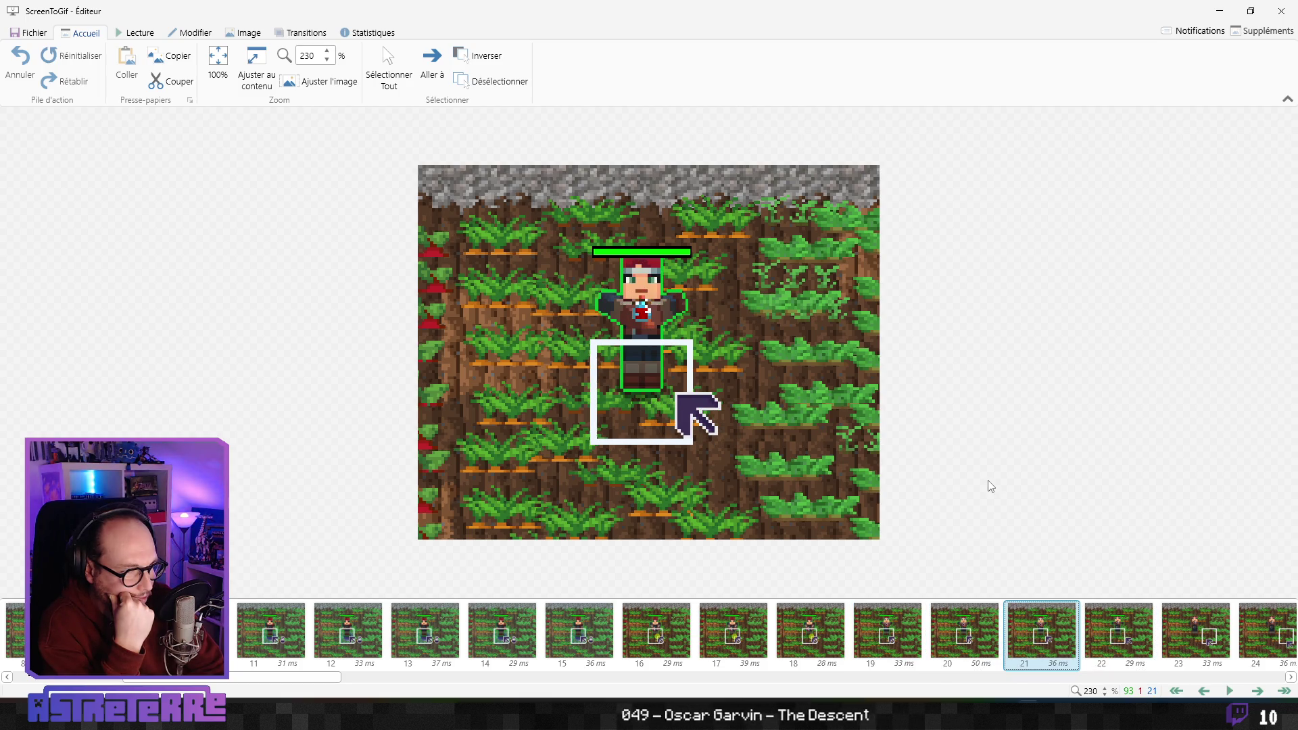
pyautogui.press('Left')
pyautogui.press('Left')
pyautogui.press('Left')
pyautogui.press('Left')
pyautogui.press('Right')
pyautogui.press('Right')
pyautogui.press('Right')
pyautogui.press('Right')
pyautogui.press('Right')
pyautogui.press('Right')
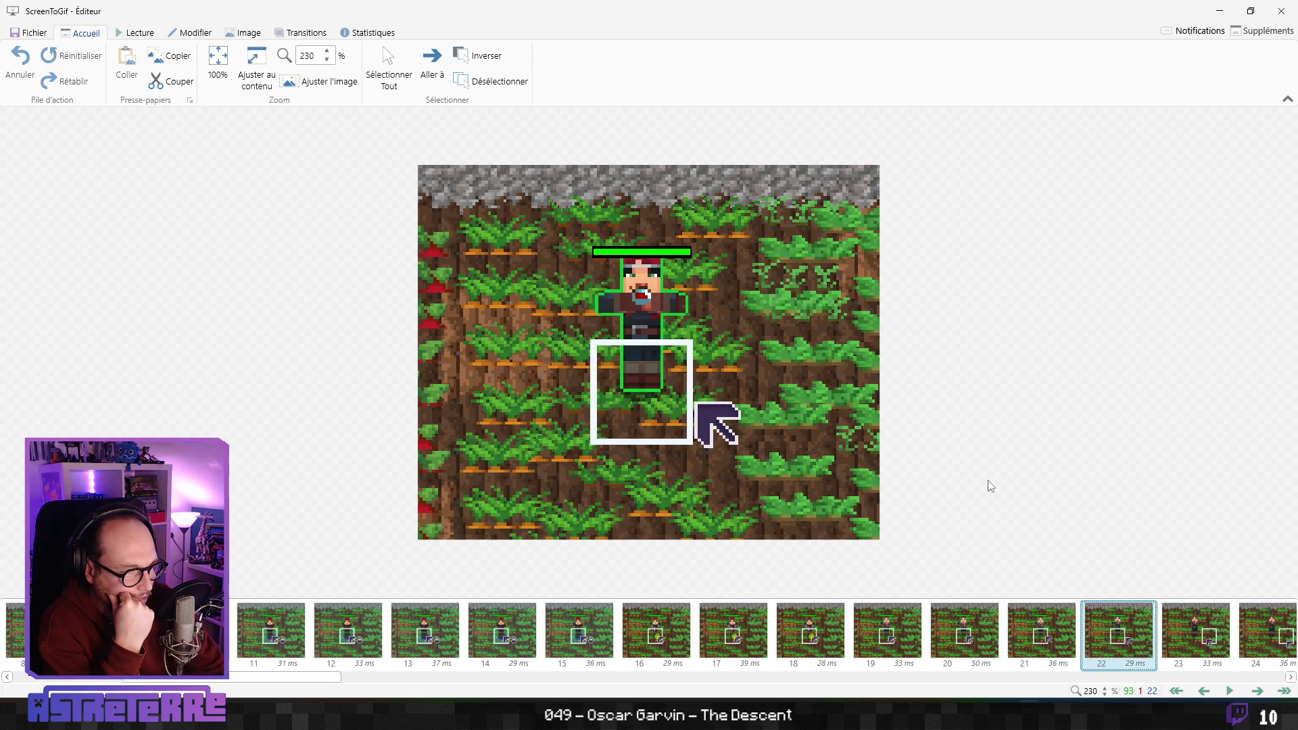
pyautogui.press('Right')
pyautogui.press('Right')
pyautogui.press('Right')
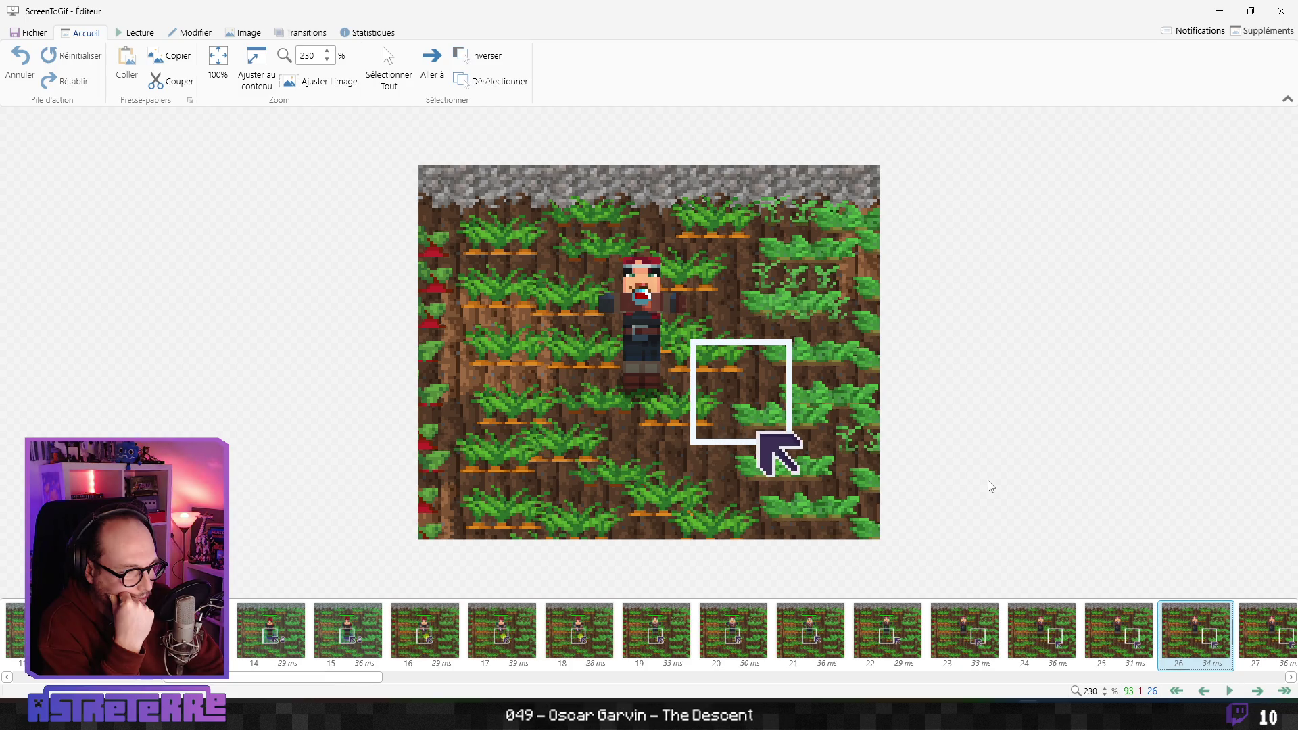
pyautogui.press('Right')
pyautogui.press('Right')
pyautogui.press('Right')
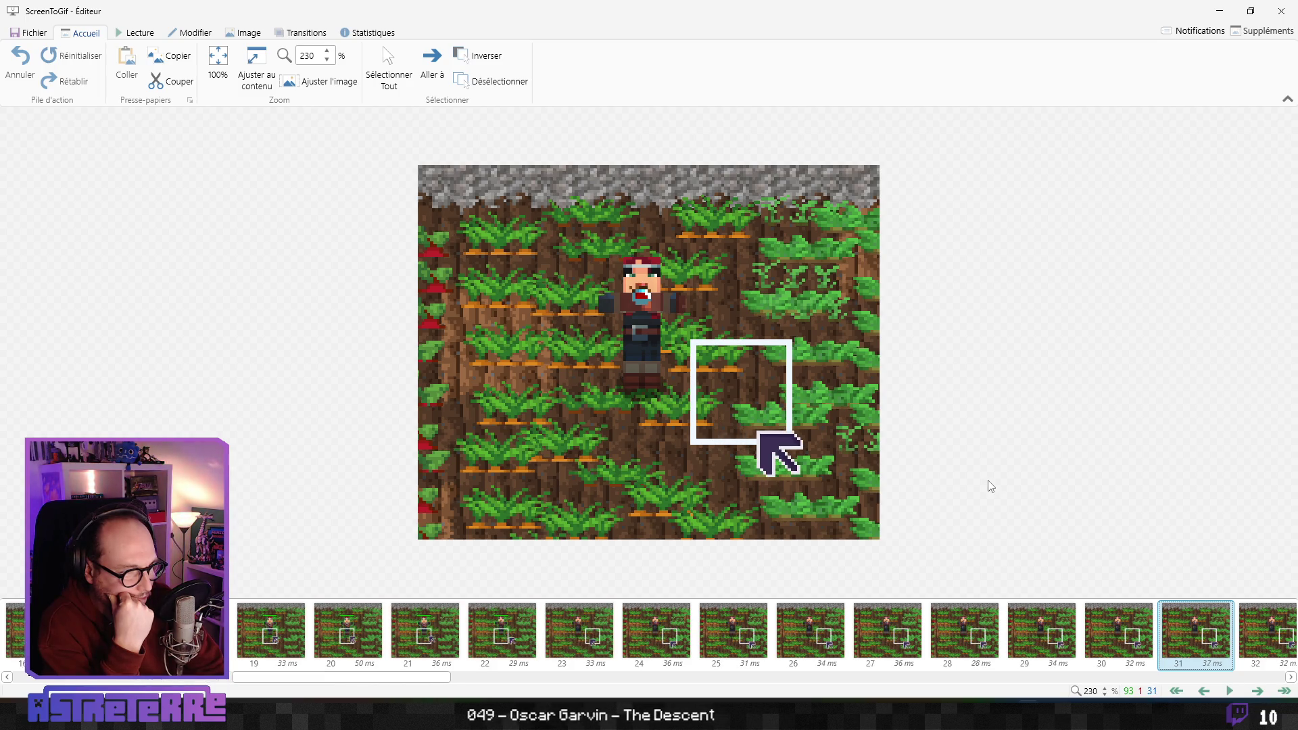
# Jump ahead to frames 47 and 69, compare frames 68–69, reach frame 74, then close the editor
pyautogui.press('Right')
pyautogui.press('Right')
pyautogui.press('Right')
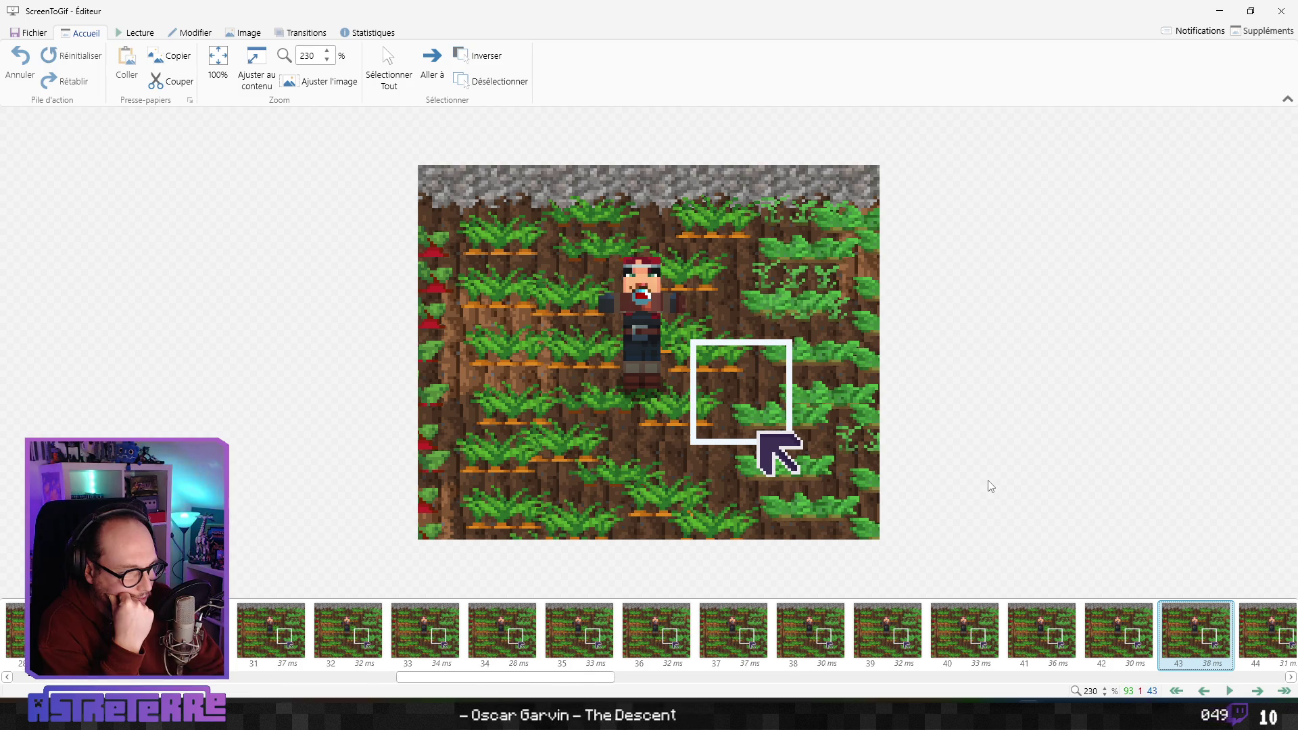
pyautogui.press('Right')
pyautogui.press('Right')
pyautogui.press('Right')
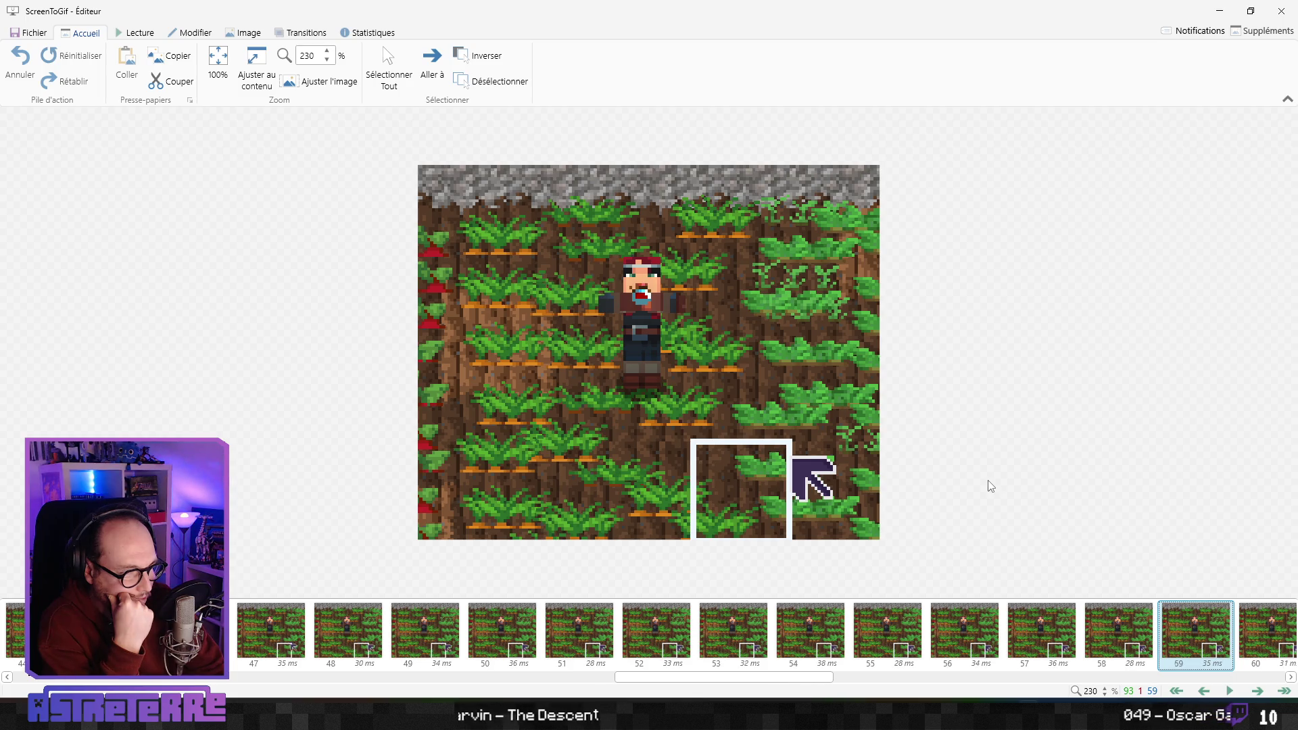
pyautogui.press('Right')
pyautogui.press('Right')
pyautogui.press('Right')
pyautogui.press('Right')
pyautogui.press('Right')
pyautogui.press('Right')
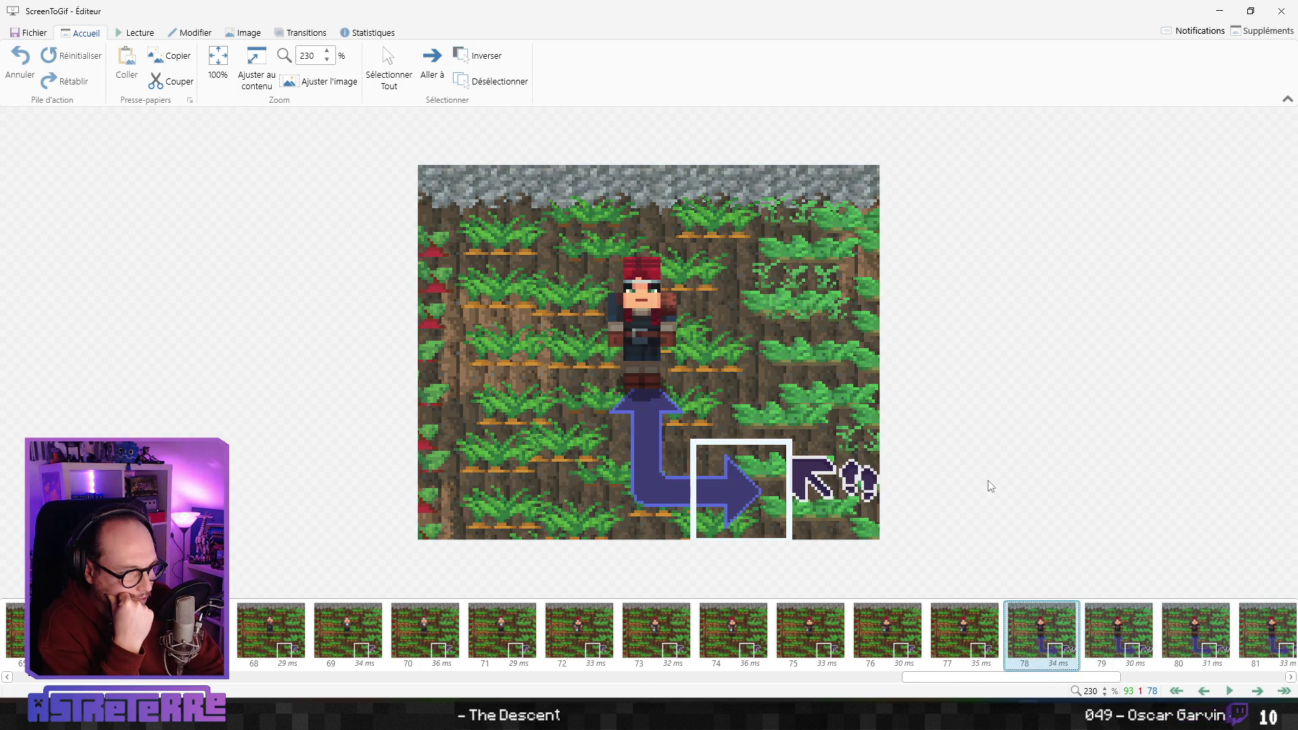
pyautogui.press('Left')
pyautogui.press('Left')
pyautogui.press('Left')
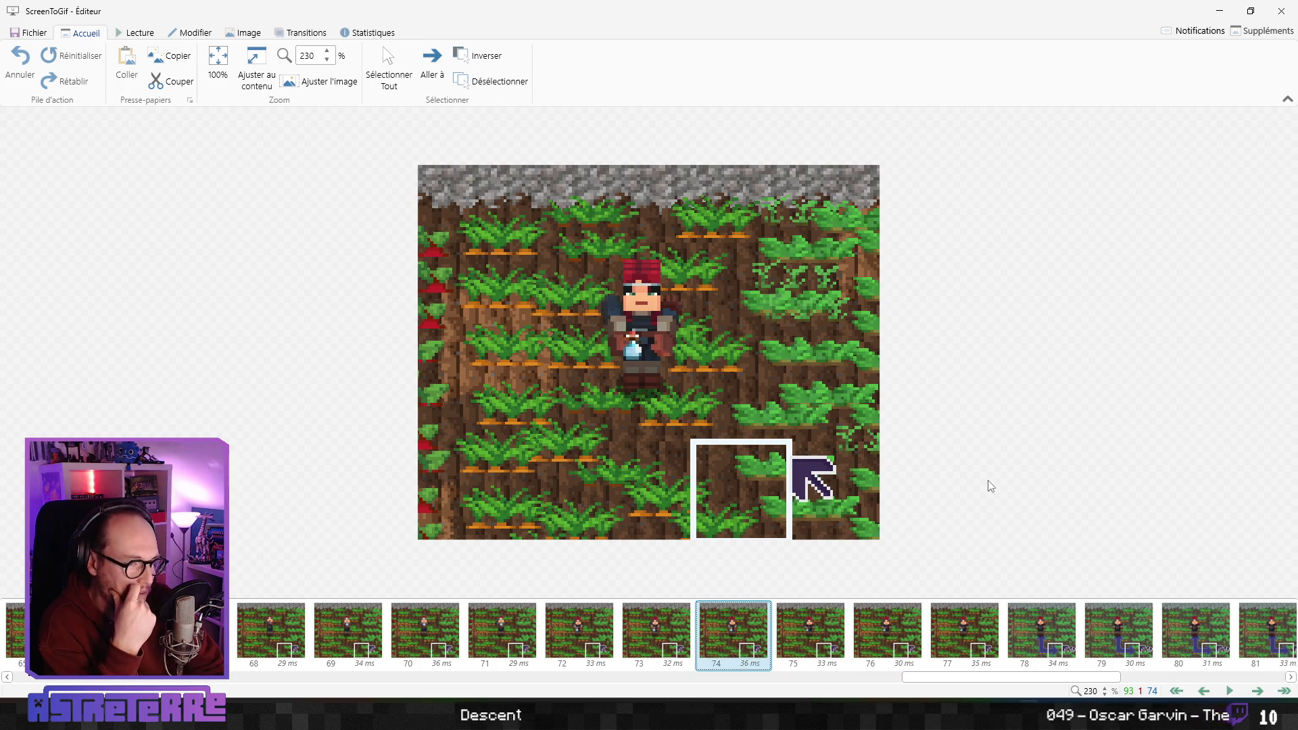
pyautogui.press('Right')
pyautogui.press('Left')
pyautogui.press('Right')
pyautogui.press('Right')
pyautogui.press('Right')
pyautogui.press('Right')
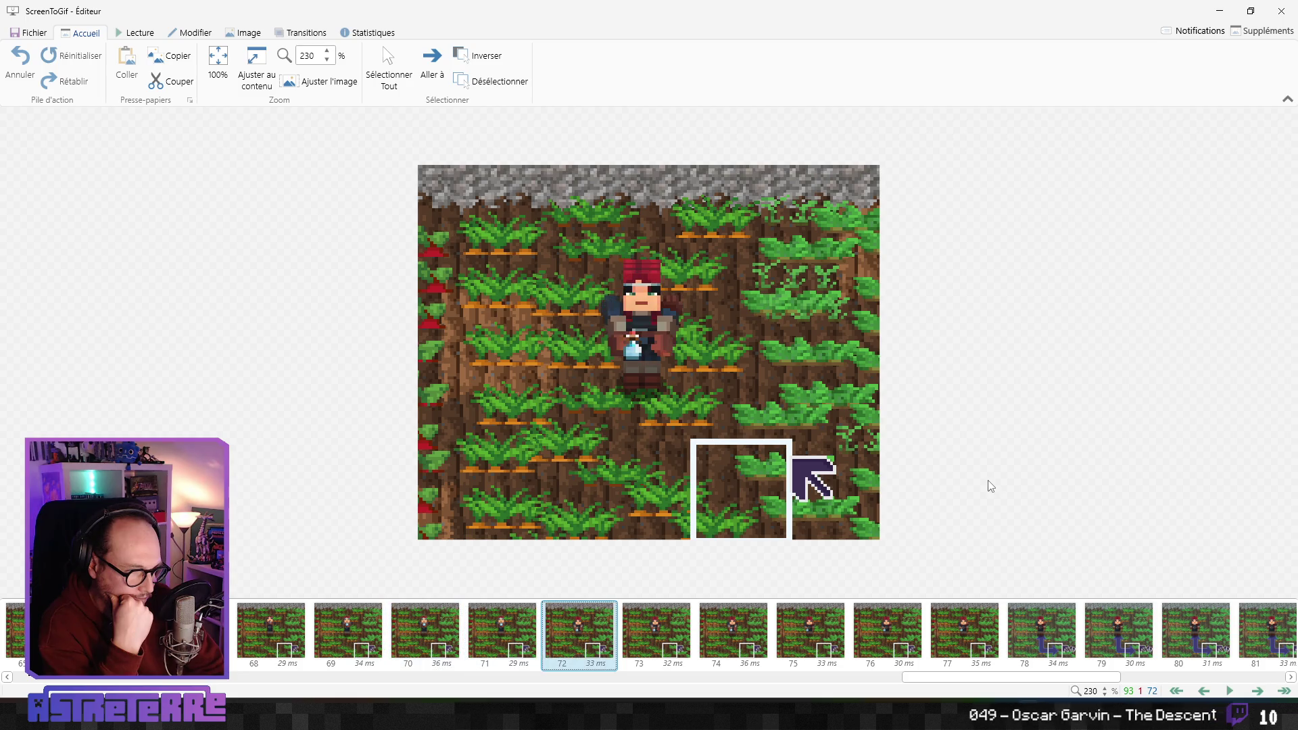
pyautogui.press('Right')
pyautogui.press('Right')
pyautogui.press('Right')
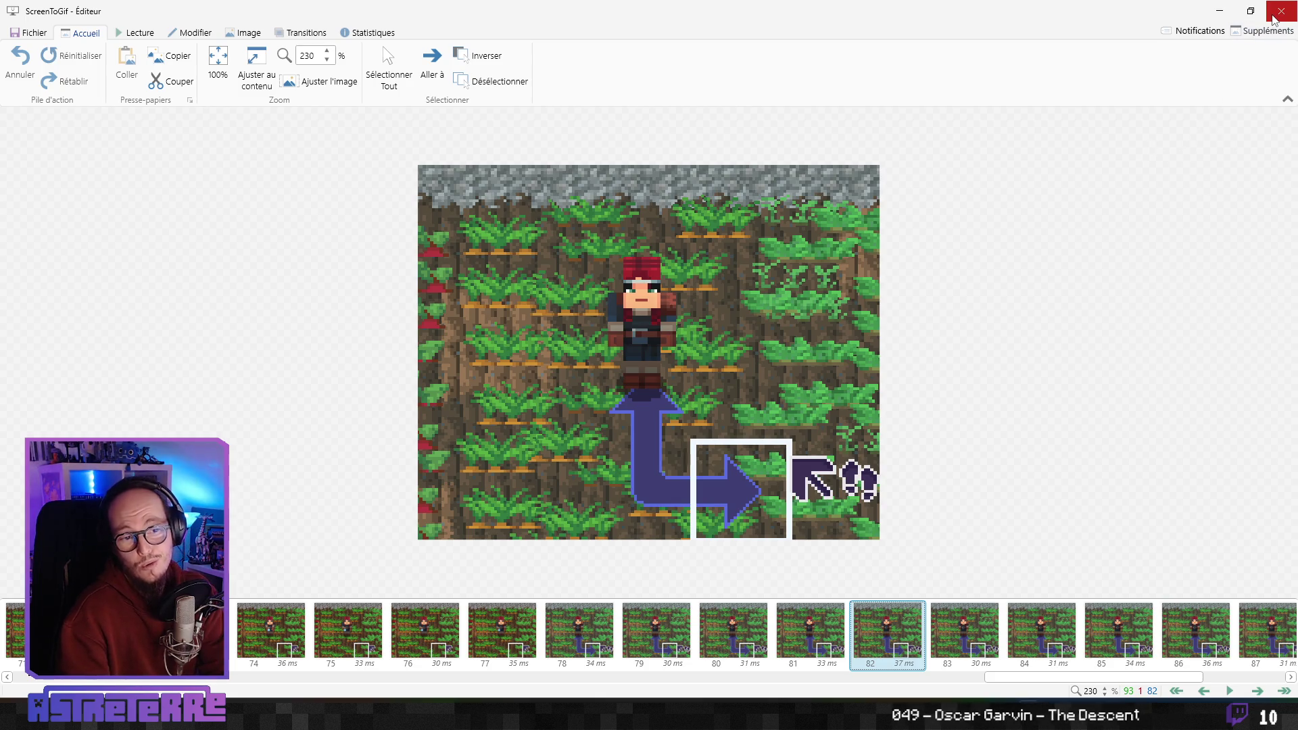
pyautogui.click(1274, 17)
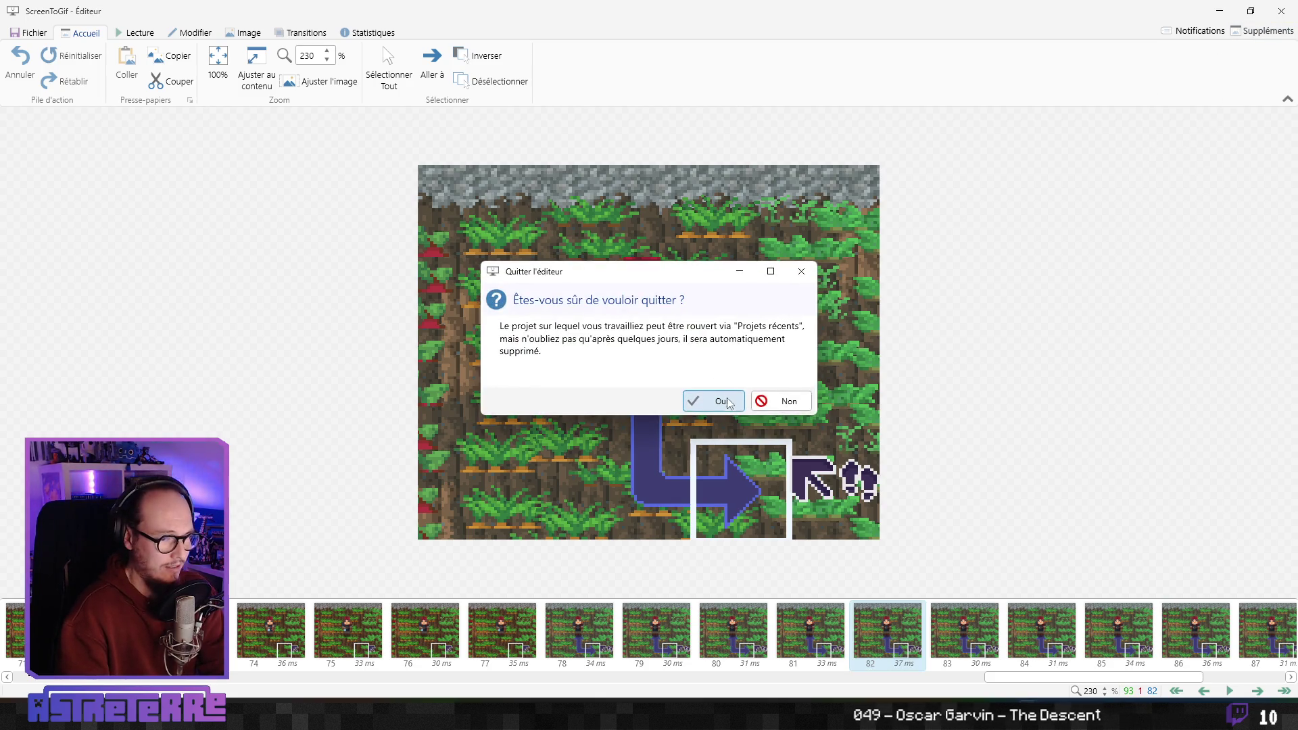
# Confirm quitting the editor and equip the gold chestplate from the inventory
pyautogui.click(714, 400)
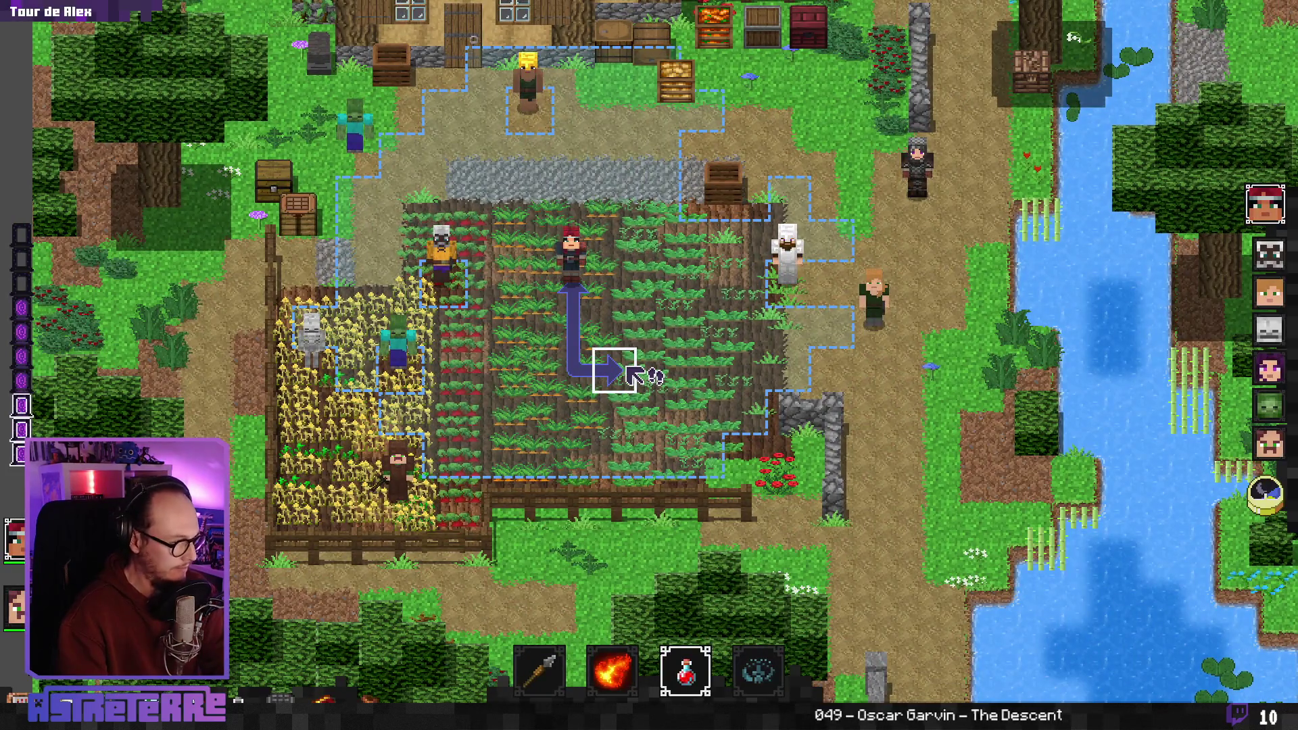
pyautogui.press('i')
pyautogui.click(856, 291)
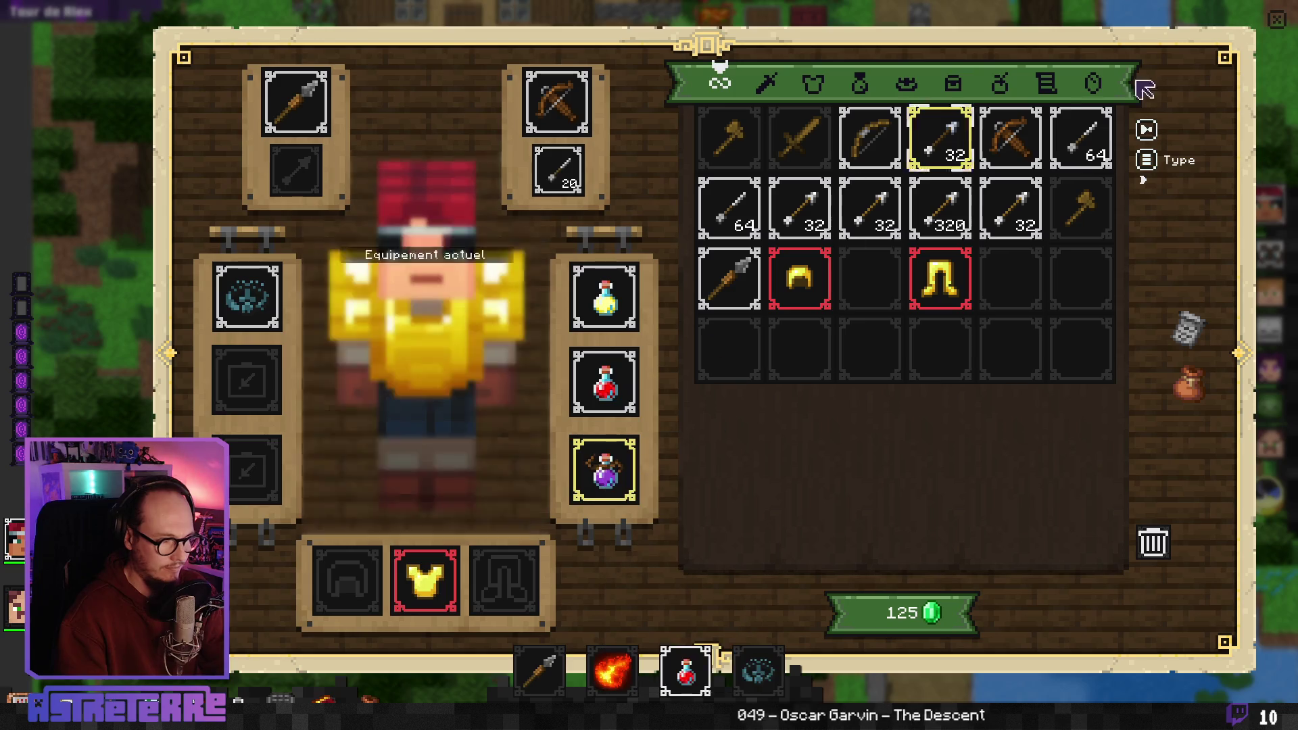
pyautogui.click(1270, 15)
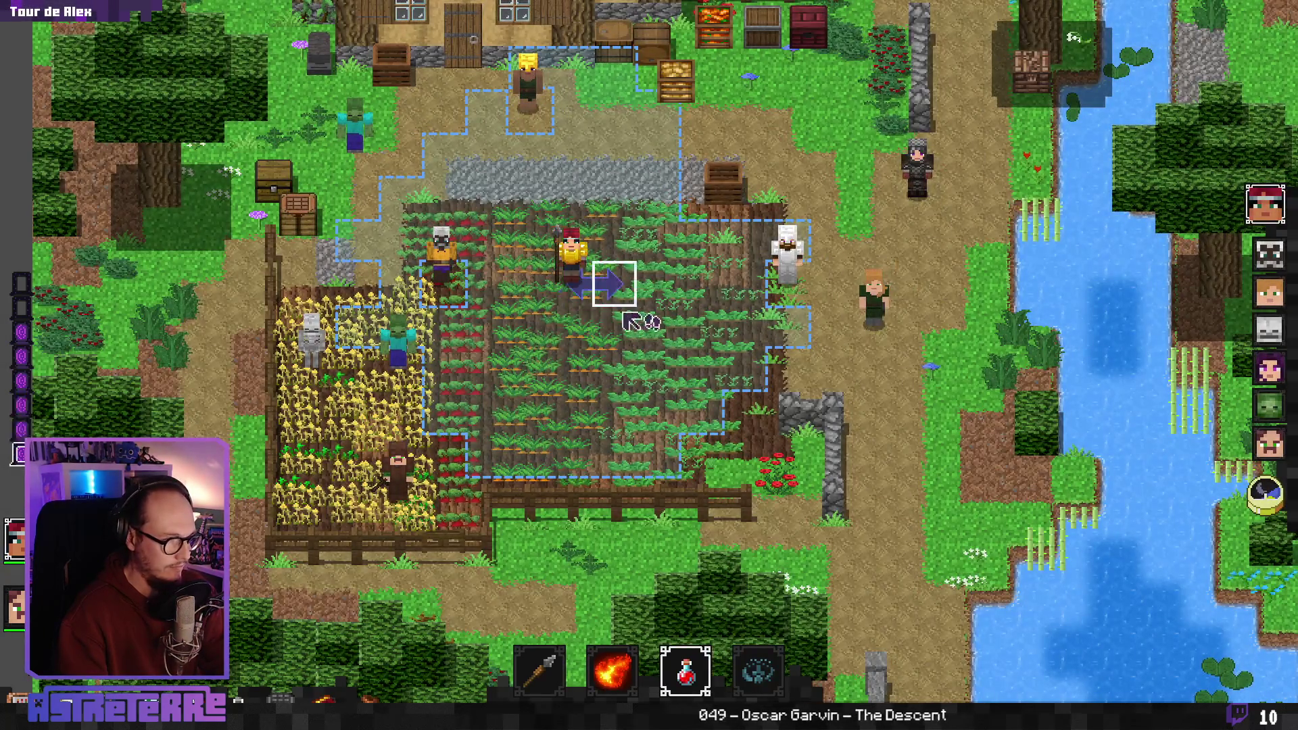
# Capture a new ScreenToGif clip of the farm area and stop the recording
pyautogui.press('super')
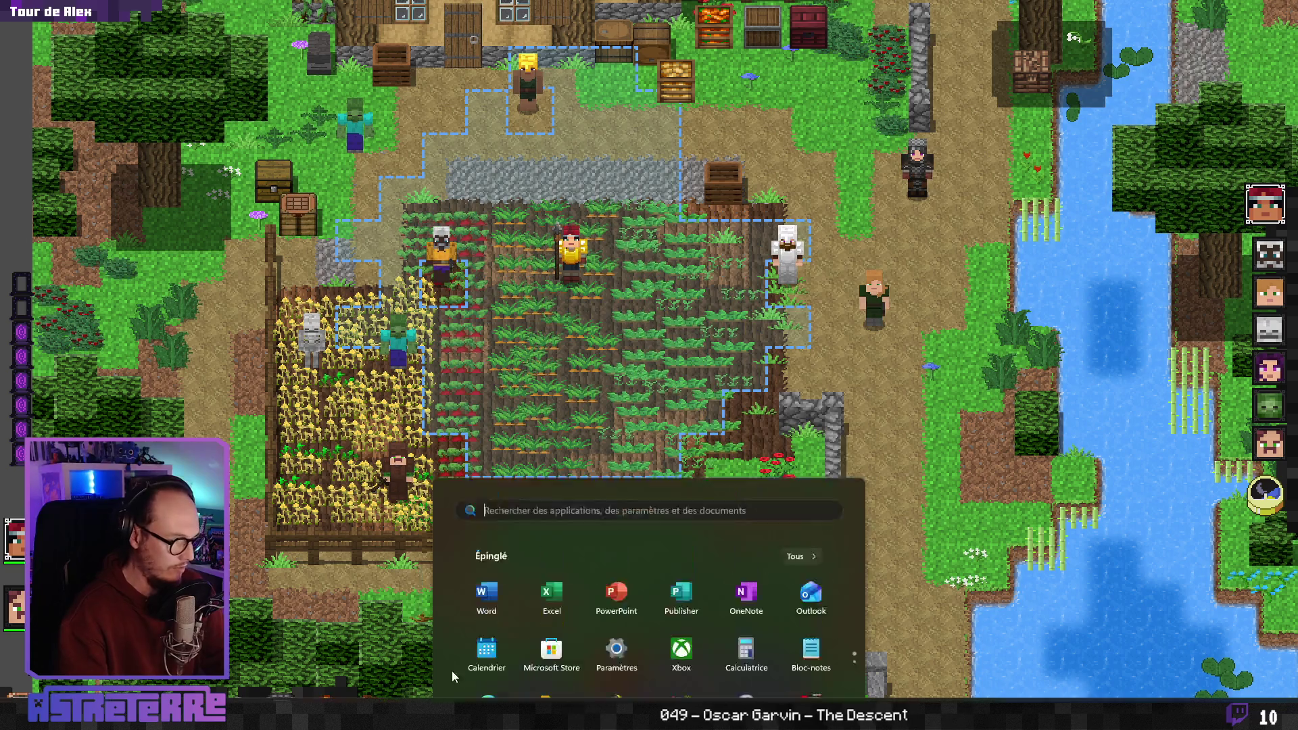
pyautogui.click(762, 452)
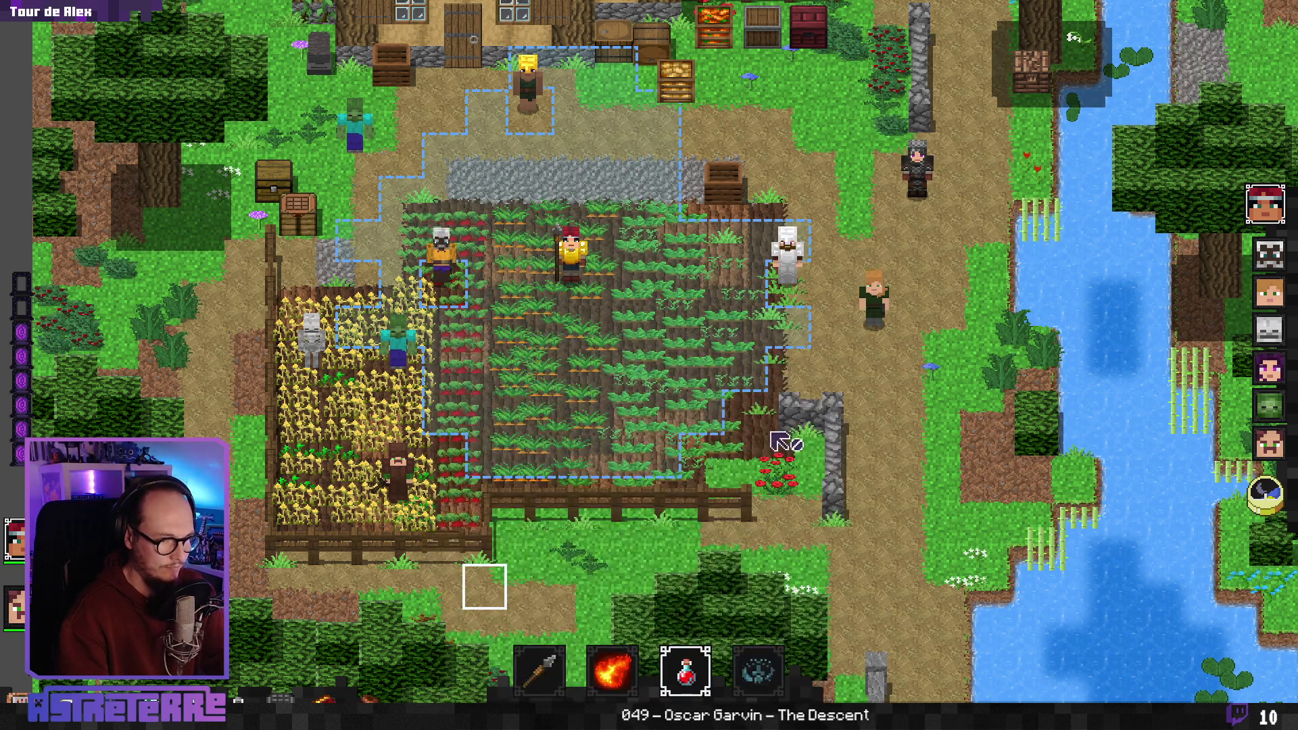
pyautogui.press('super')
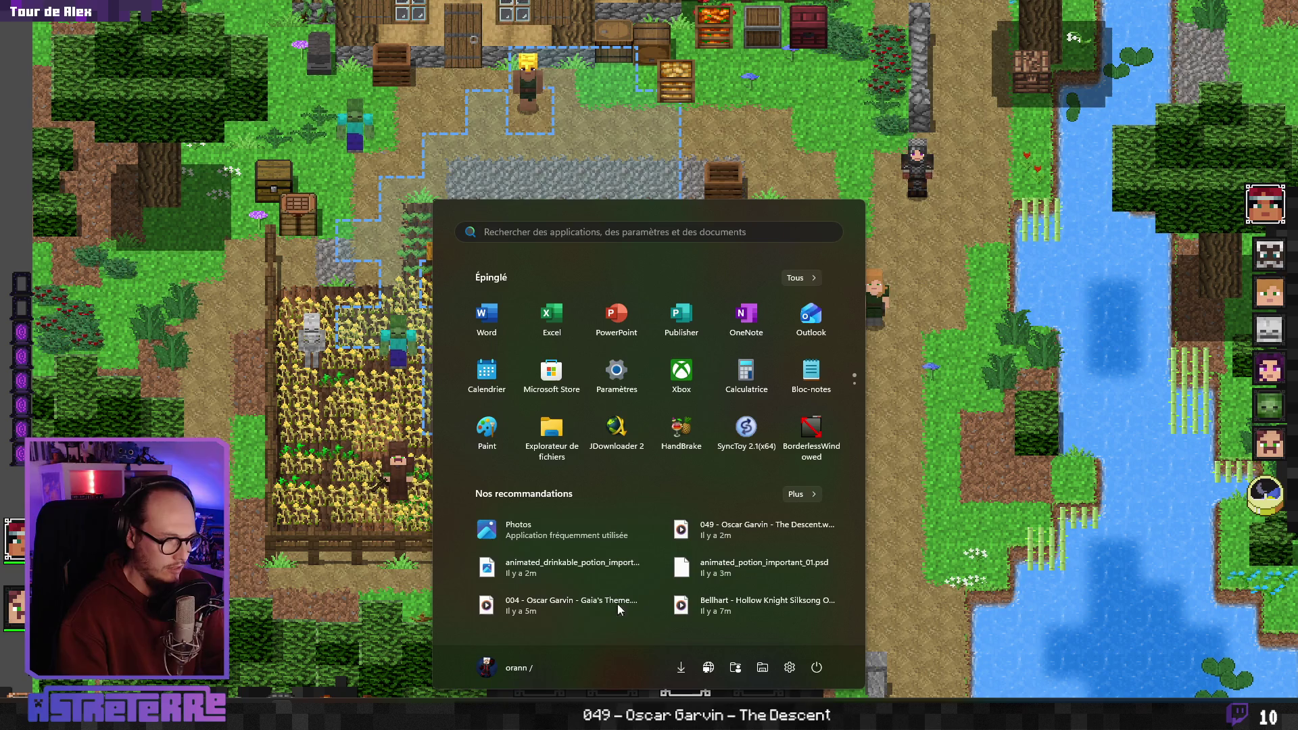
pyautogui.scroll(-2, 806, 415)
pyautogui.click(818, 334)
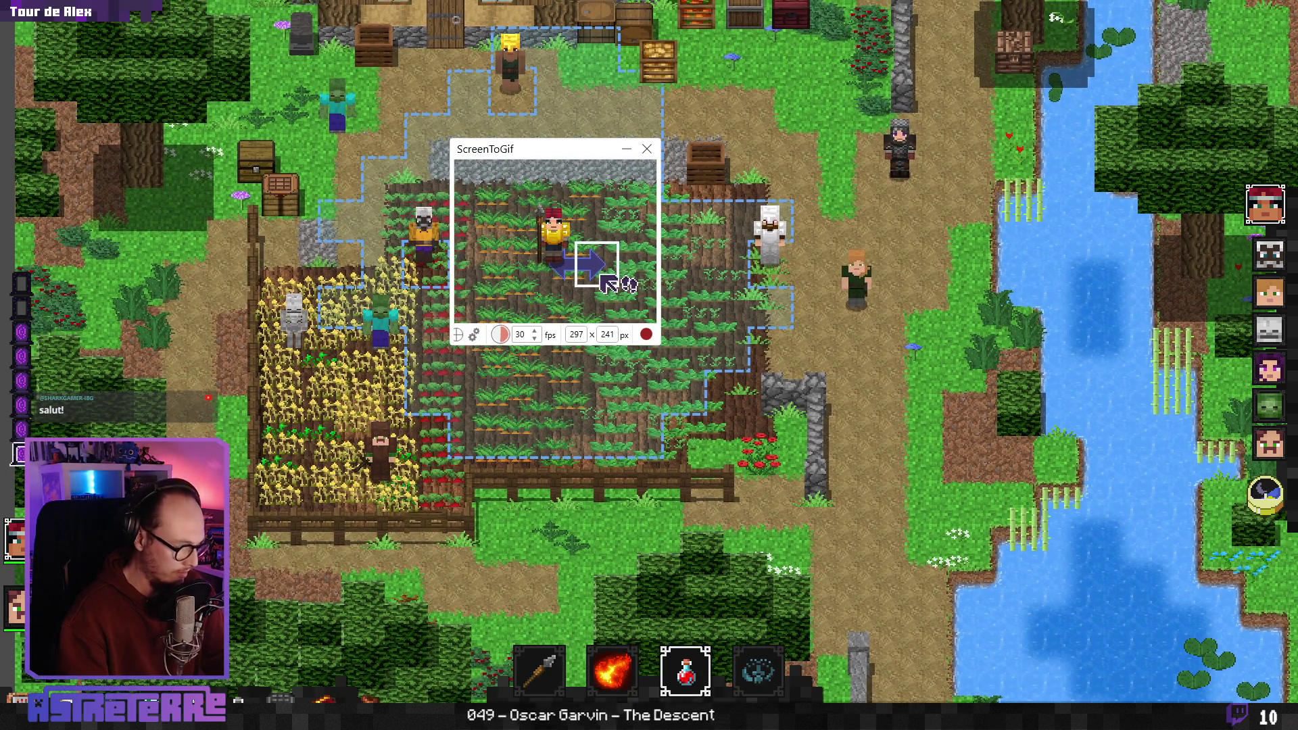
pyautogui.press('F7')
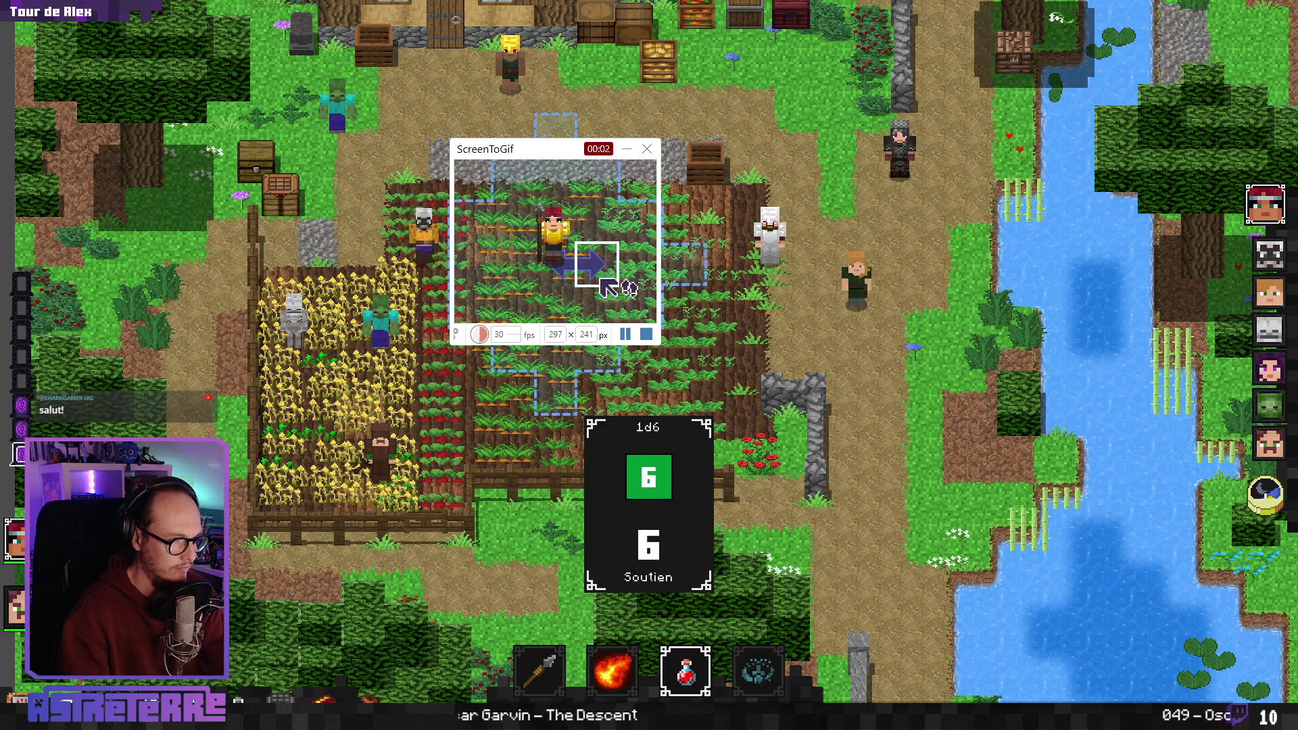
pyautogui.press('F7')
pyautogui.press('F8')
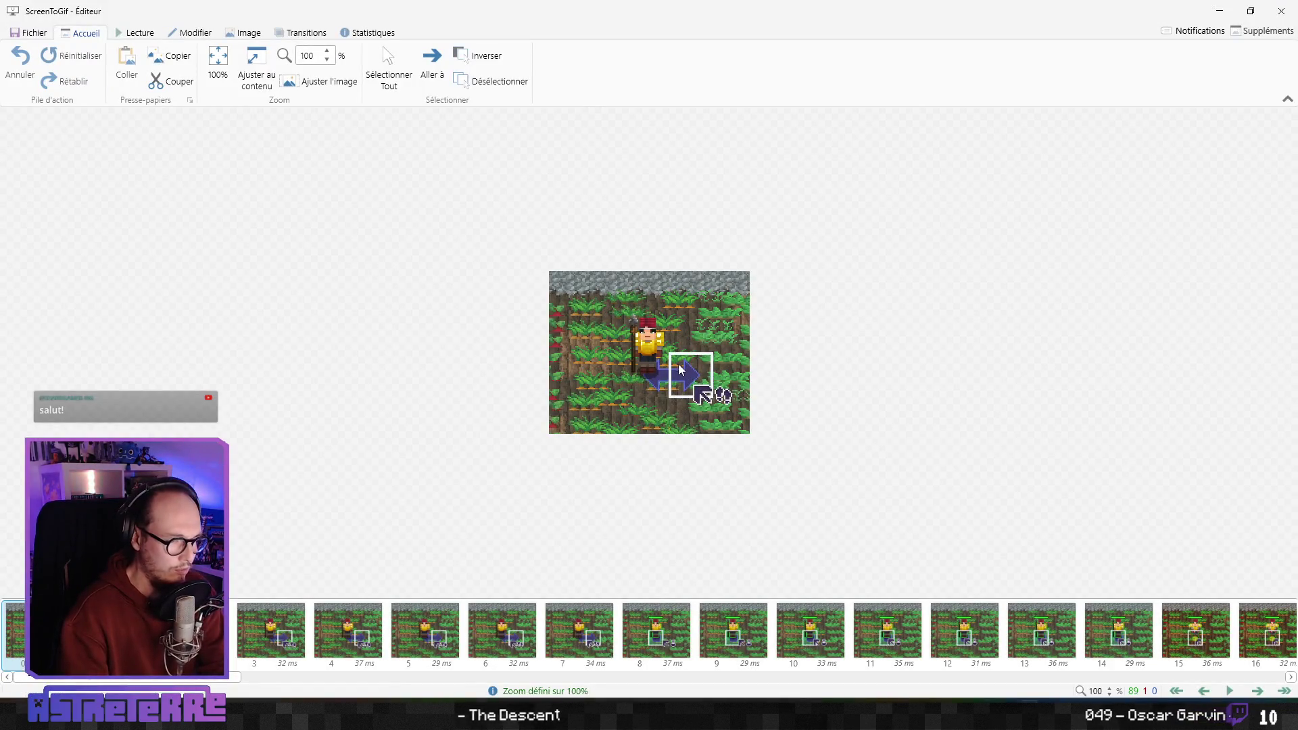
# Zoom in and step through the new clip's potion-drinking frames, ending back on frame 53
pyautogui.scroll(16, 681, 369)
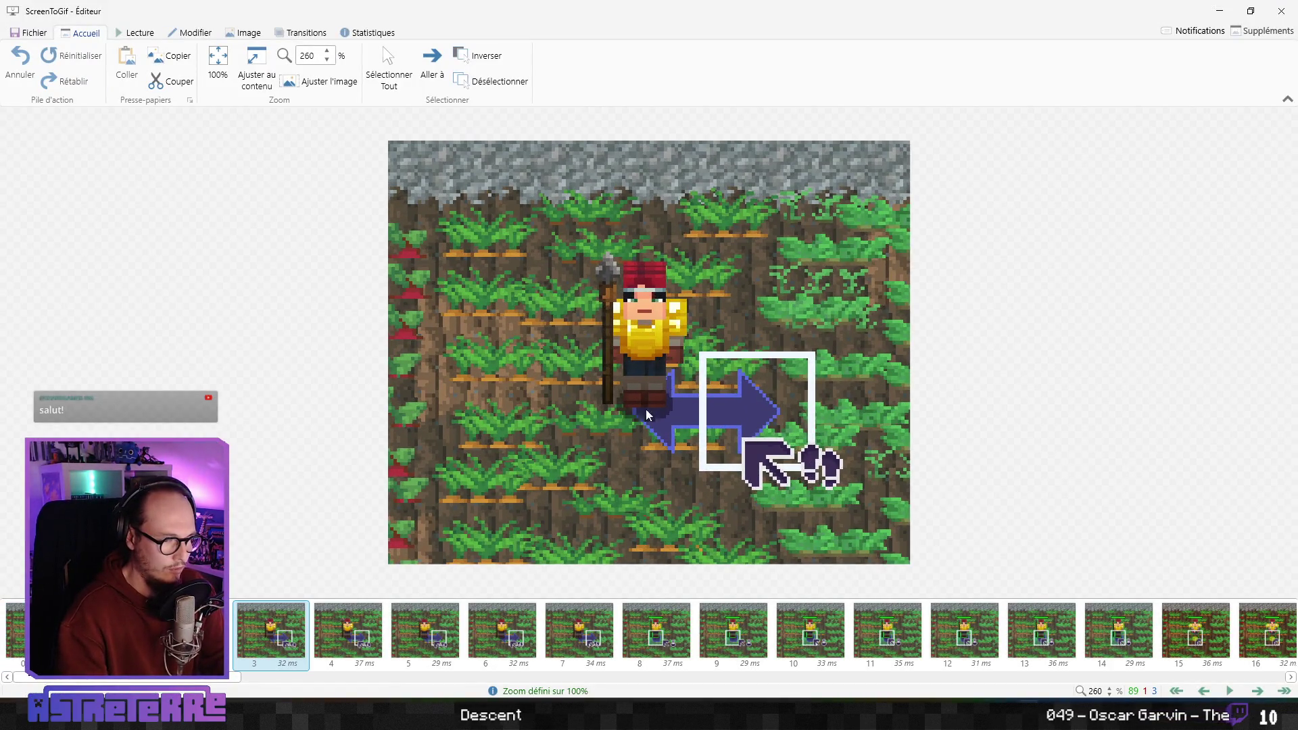
pyautogui.press('Right')
pyautogui.press('Right')
pyautogui.press('Right')
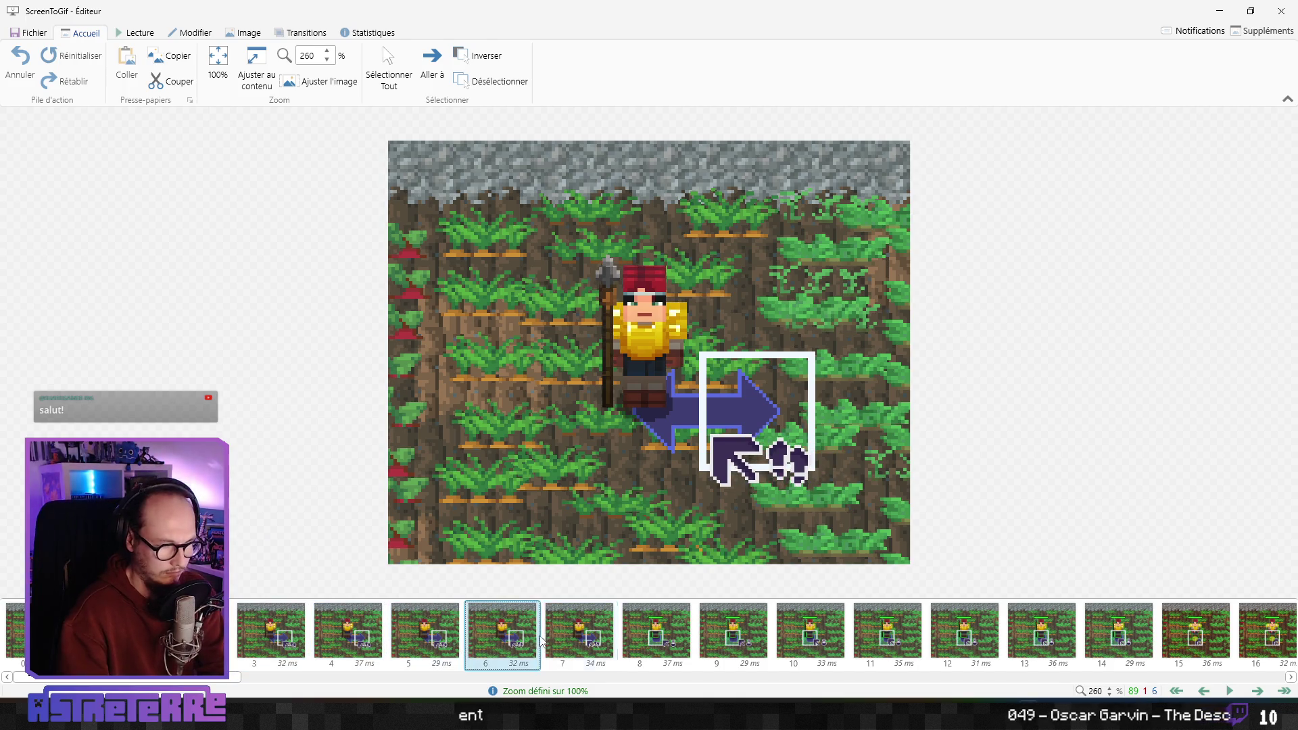
pyautogui.press('space')
pyautogui.press('Right')
pyautogui.press('Right')
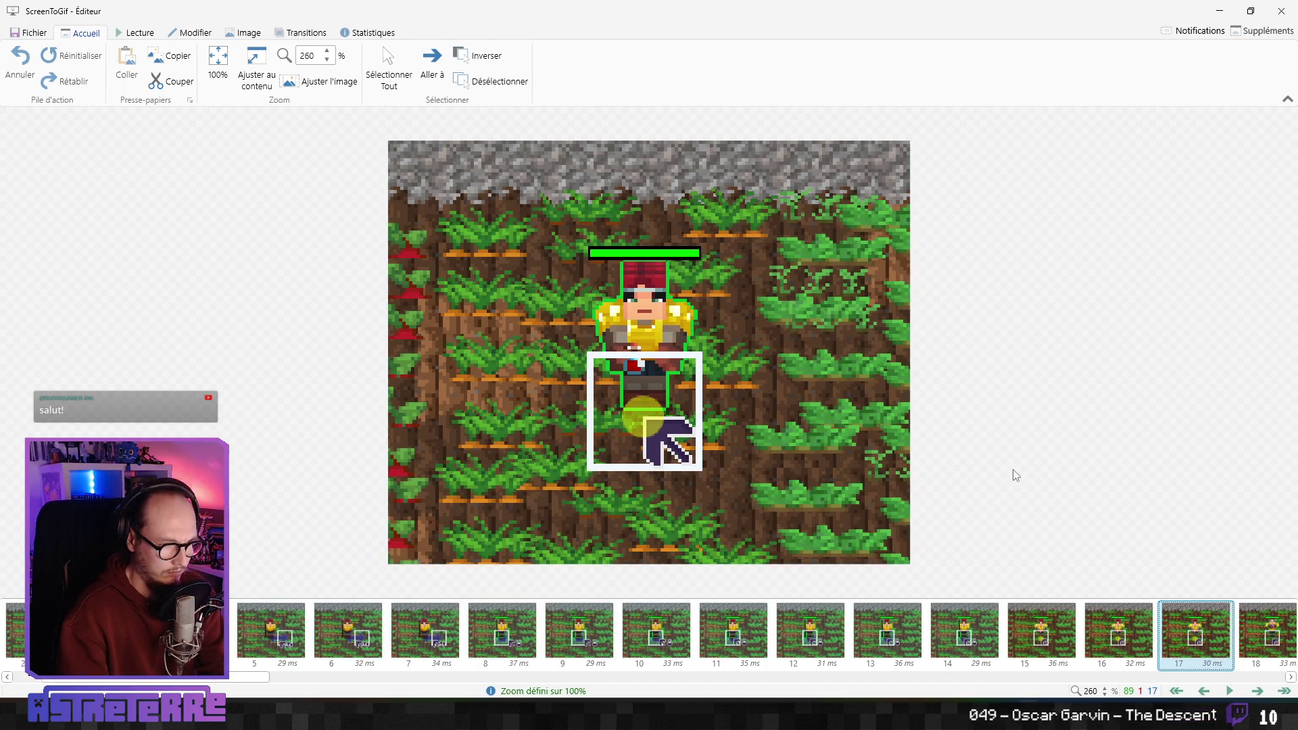
pyautogui.press('Left')
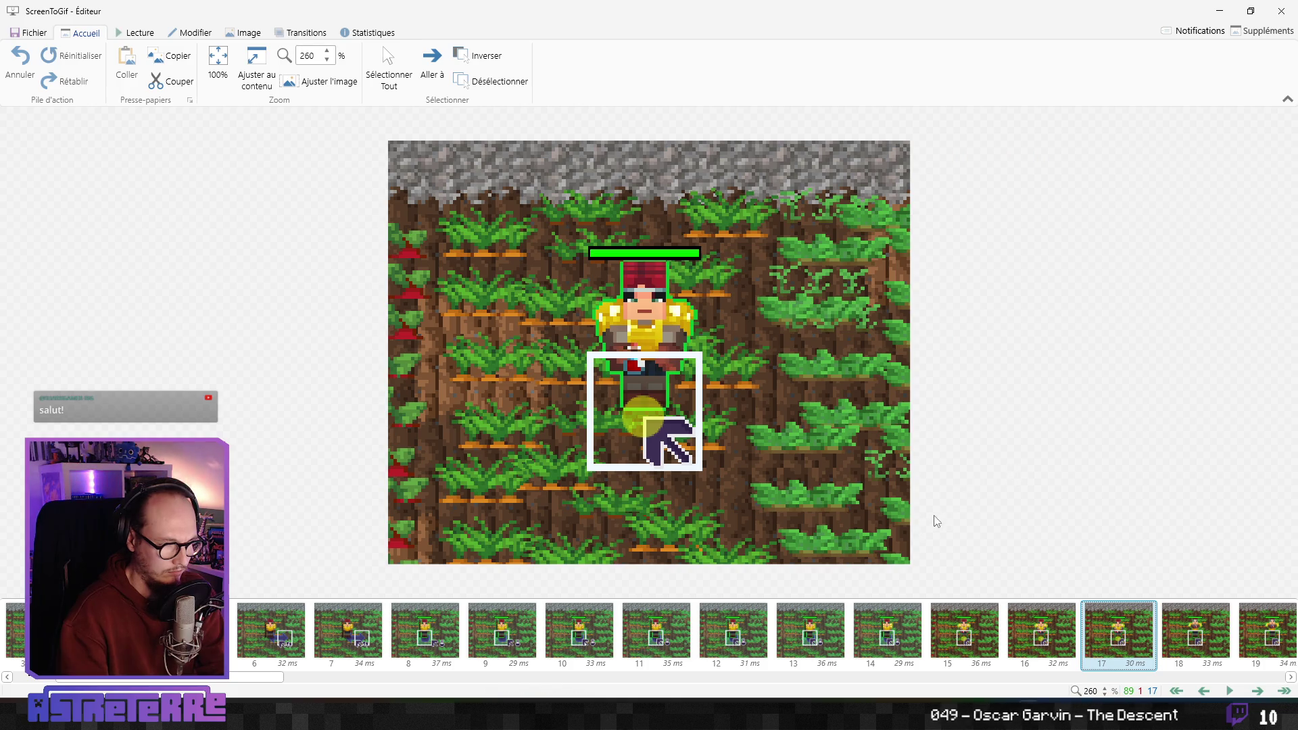
pyautogui.press('Right')
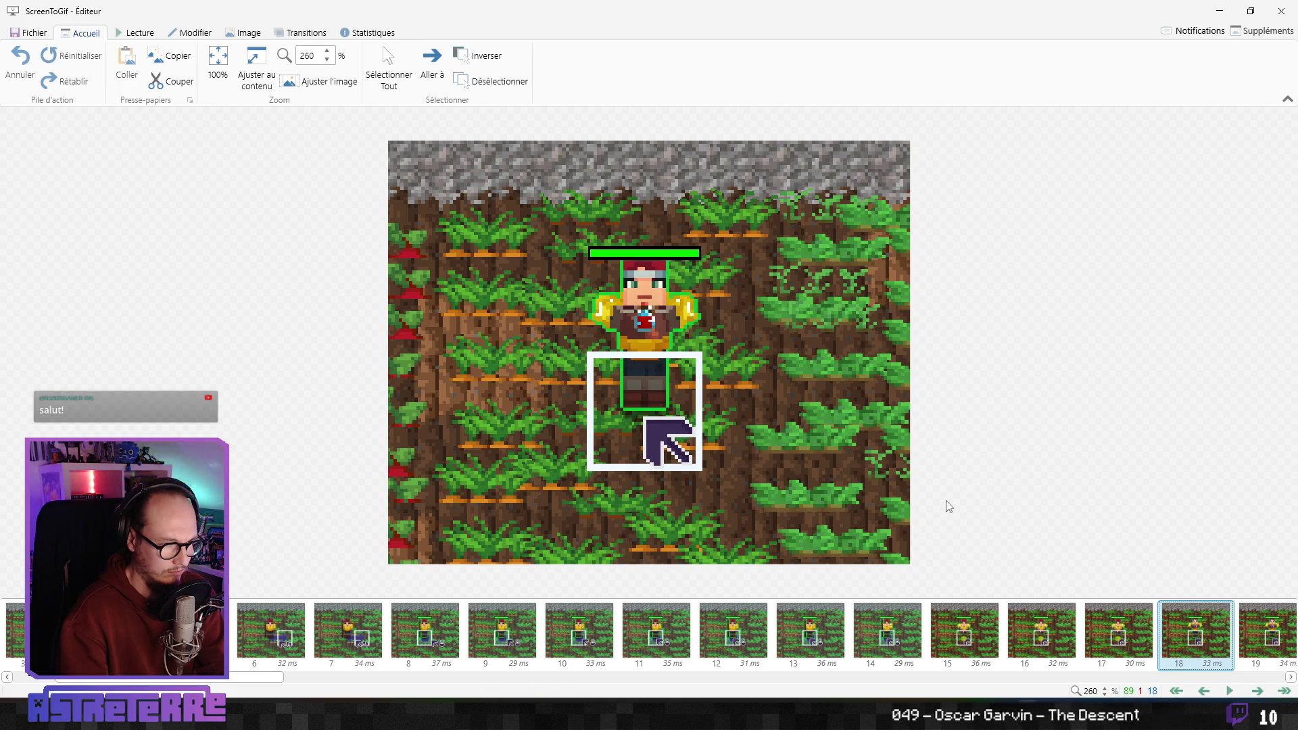
pyautogui.press('Right')
pyautogui.press('Right')
pyautogui.press('Right')
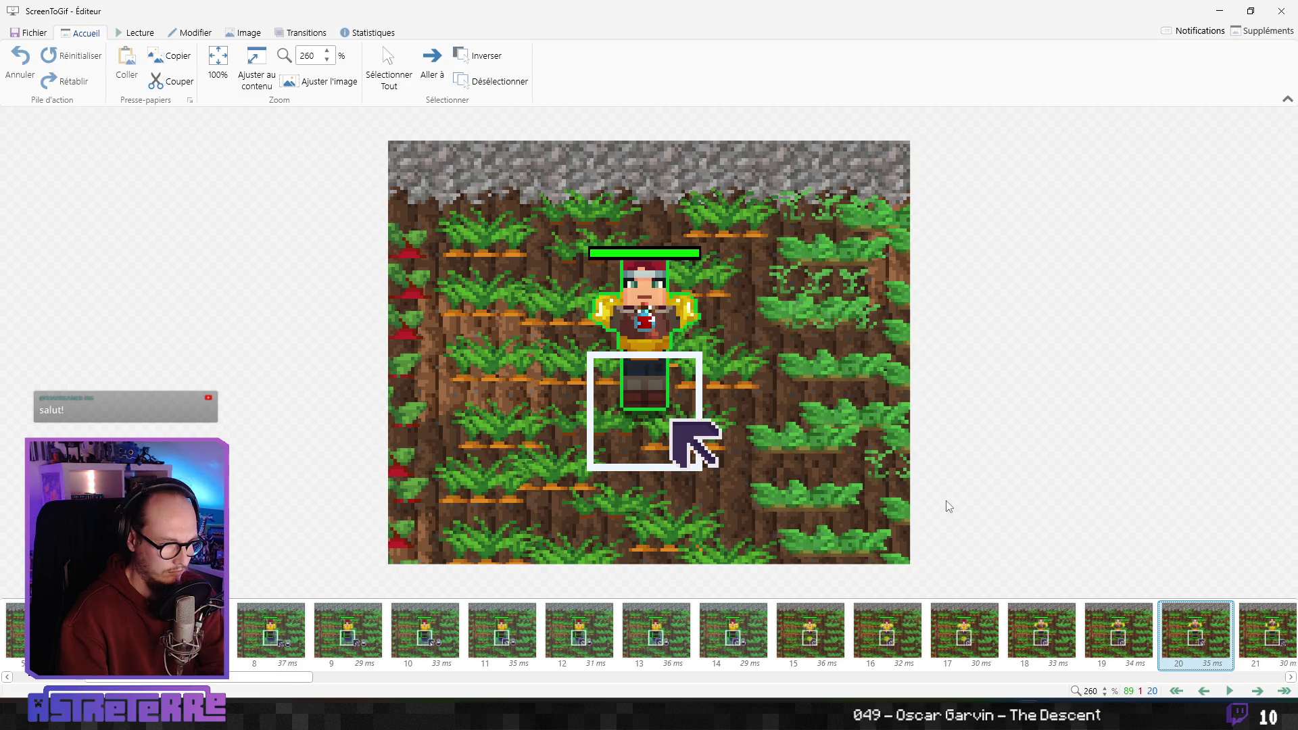
pyautogui.press('Right')
pyautogui.press('Right')
pyautogui.press('Right')
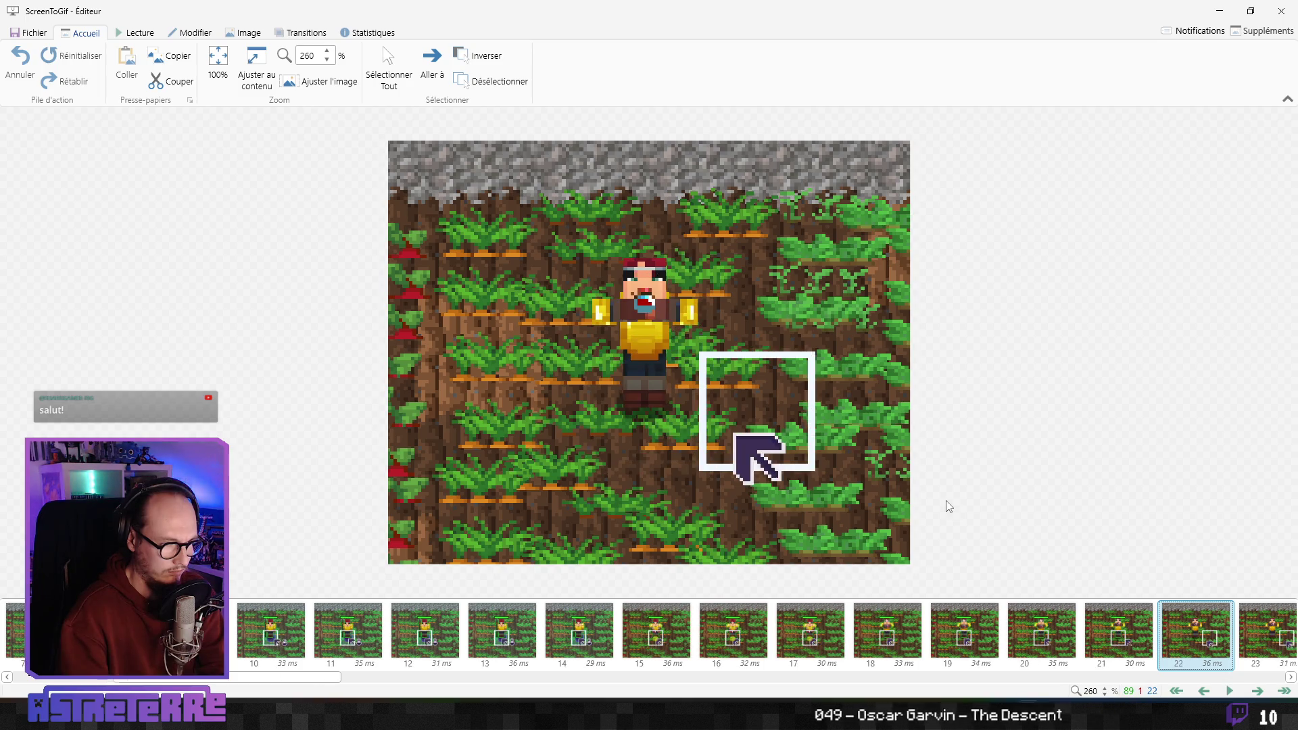
pyautogui.press('Right')
pyautogui.press('Right')
pyautogui.press('Right')
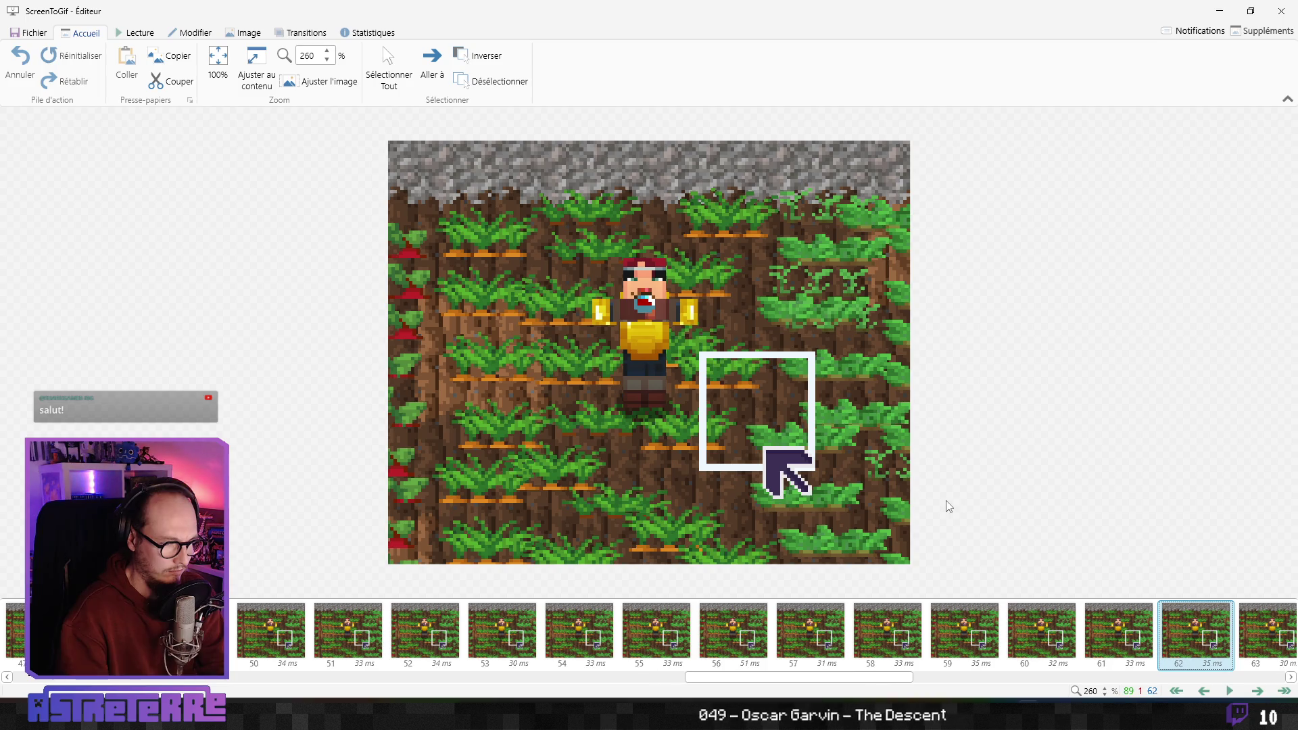
pyautogui.press('Right')
pyautogui.press('Right')
pyautogui.press('Right')
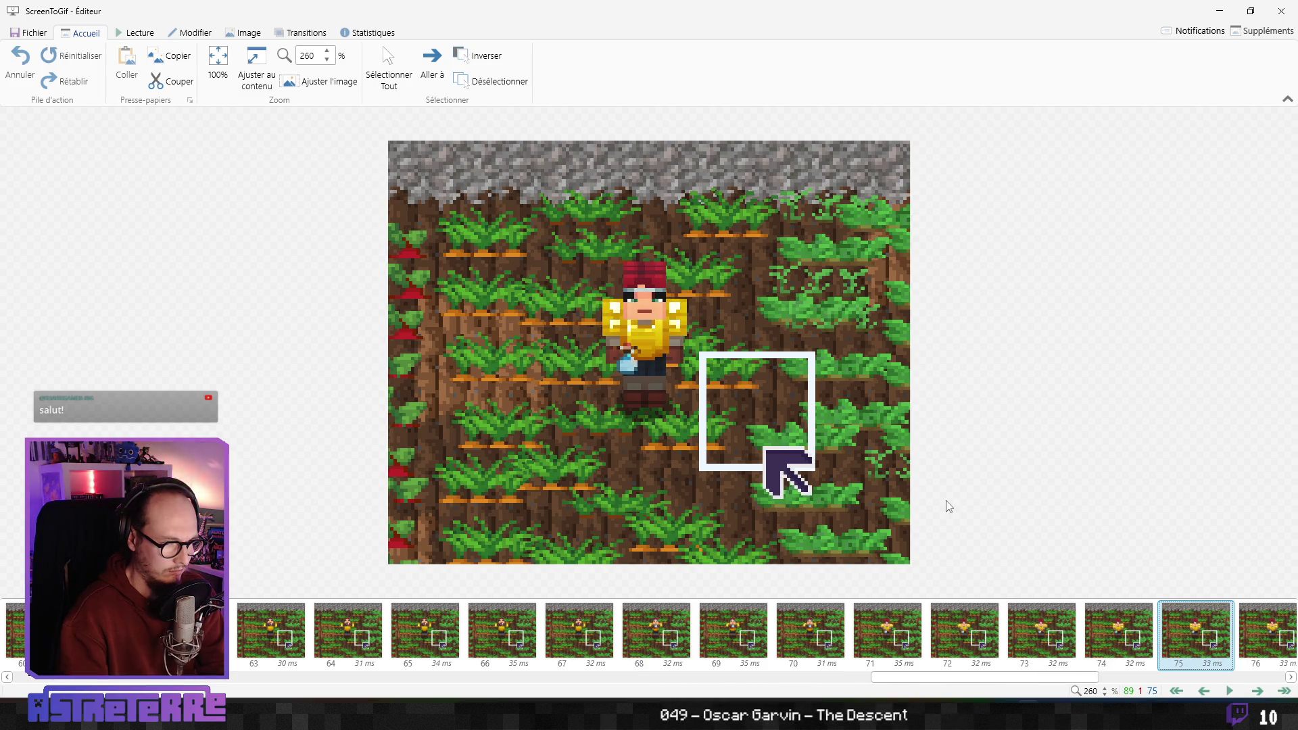
pyautogui.press('Left')
pyautogui.press('Right')
pyautogui.press('Right')
pyautogui.press('Right')
pyautogui.press('Right')
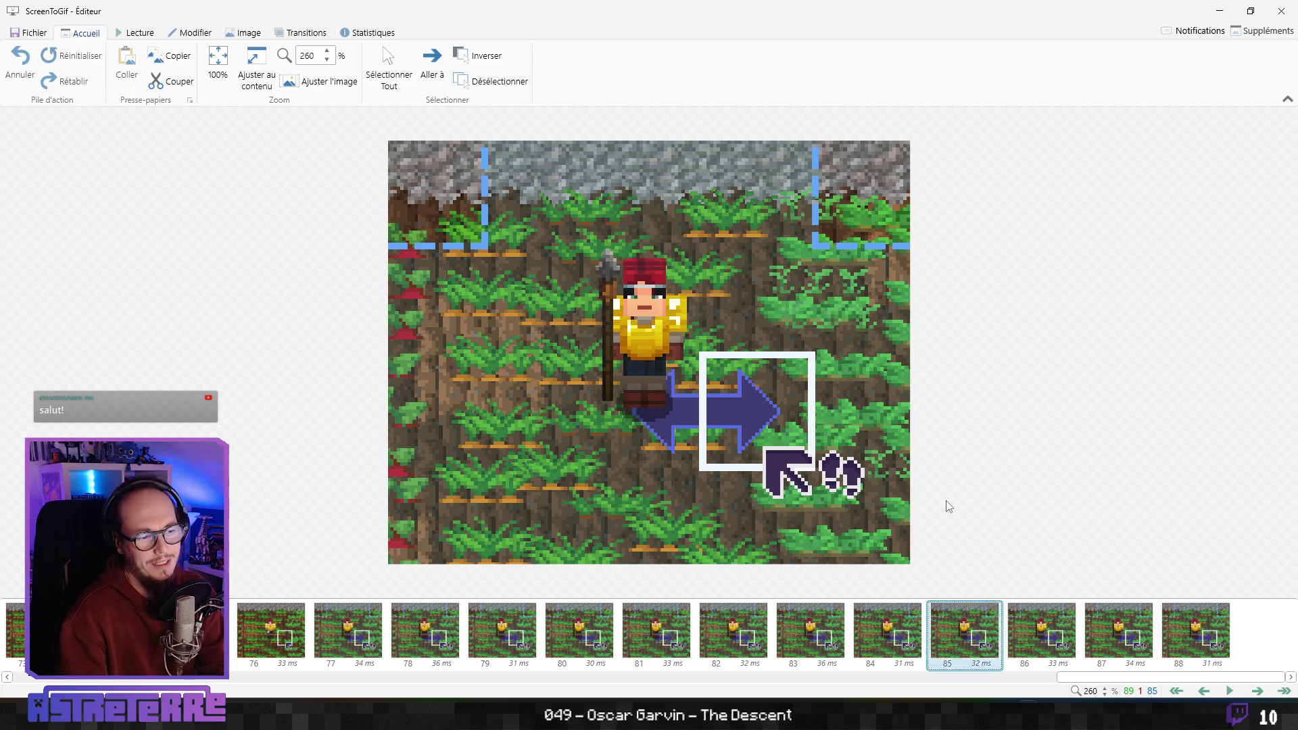
pyautogui.press('Left')
pyautogui.press('Left')
pyautogui.press('Left')
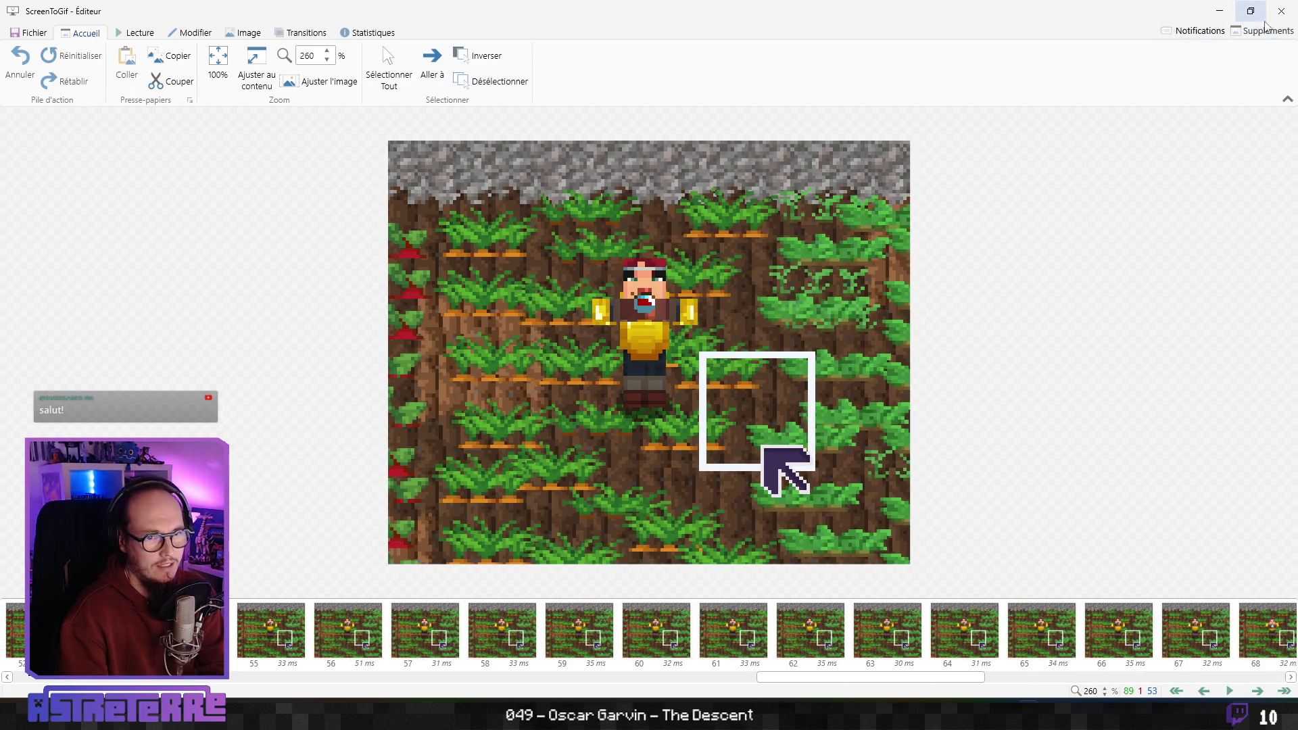
# Quit the GIF editor, close the game, and return to drinkable_potion_healing_importante.png in Photopea
pyautogui.click(1281, 11)
pyautogui.click(742, 402)
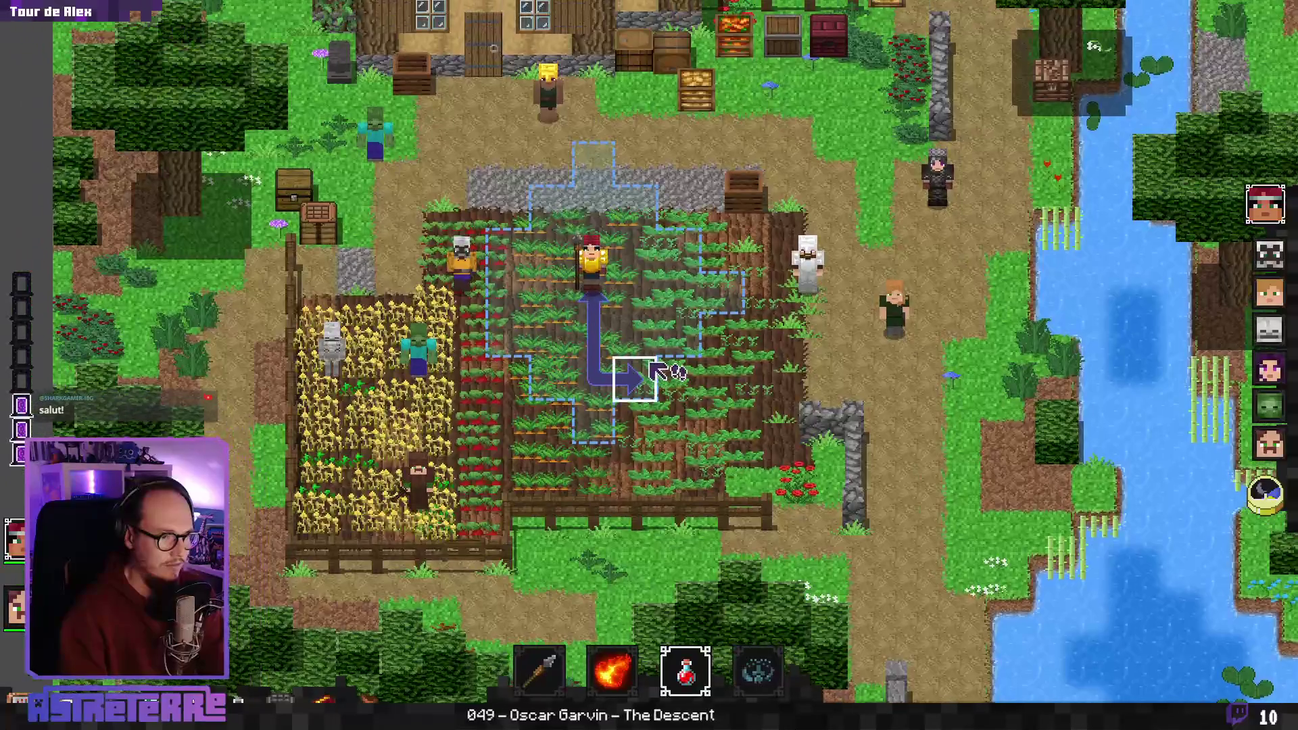
pyautogui.hotkey('alt', 'F4')
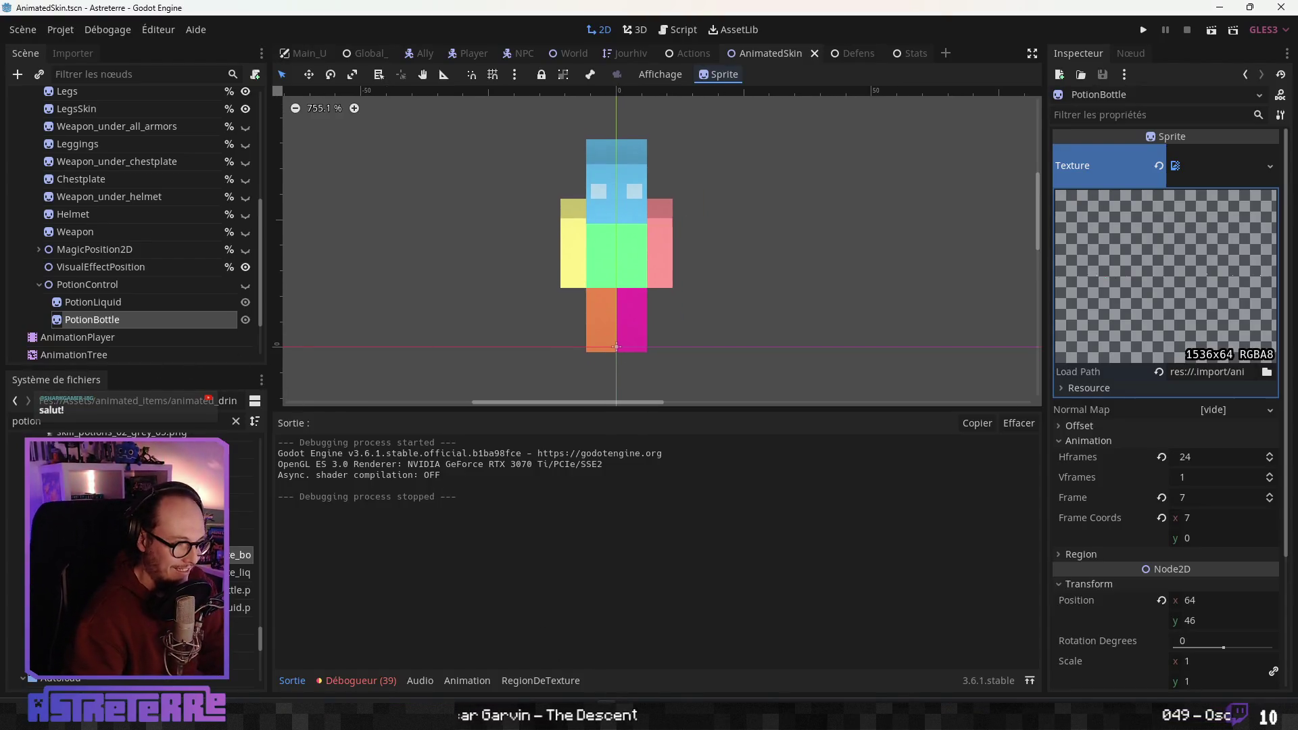
pyautogui.hotkey('alt', 'Tab')
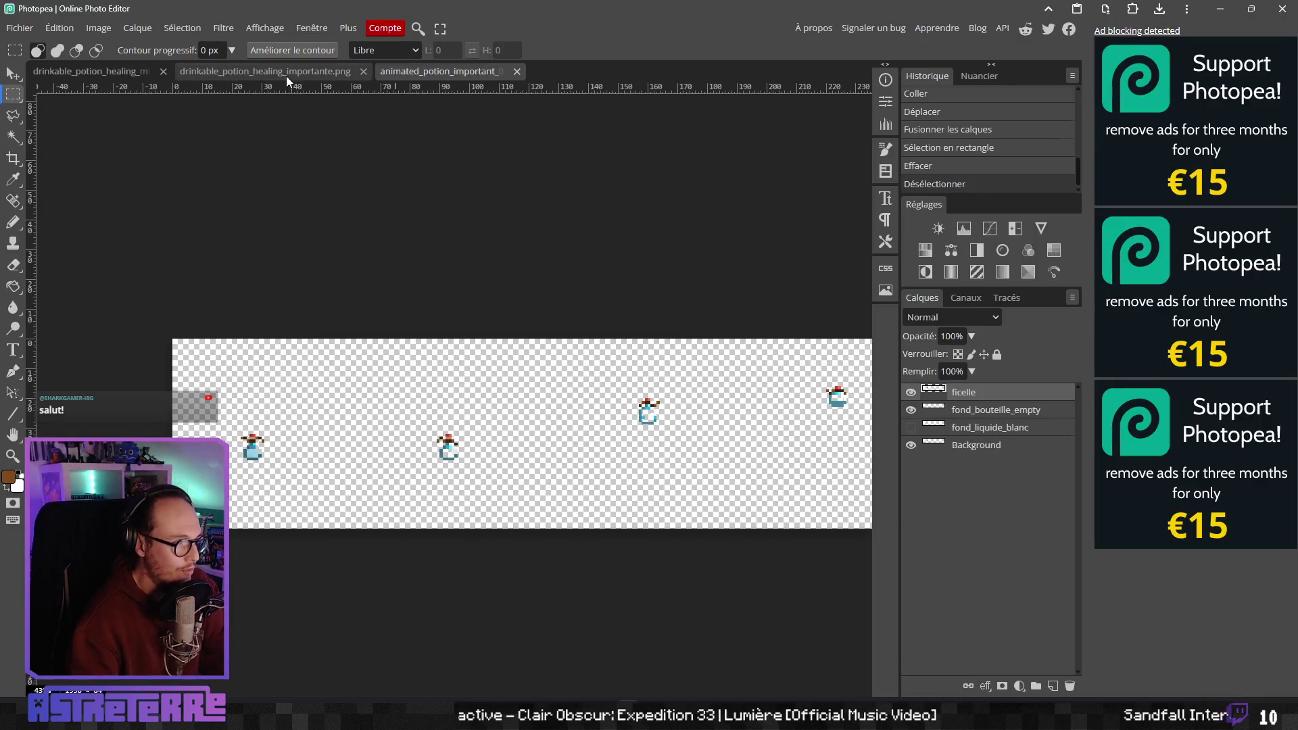
pyautogui.click(300, 80)
# Close the importante document and open drinkable_potion_healing_major.png from astreterre's Assets\Item_Icons folder
pyautogui.click(363, 71)
pyautogui.click(20, 28)
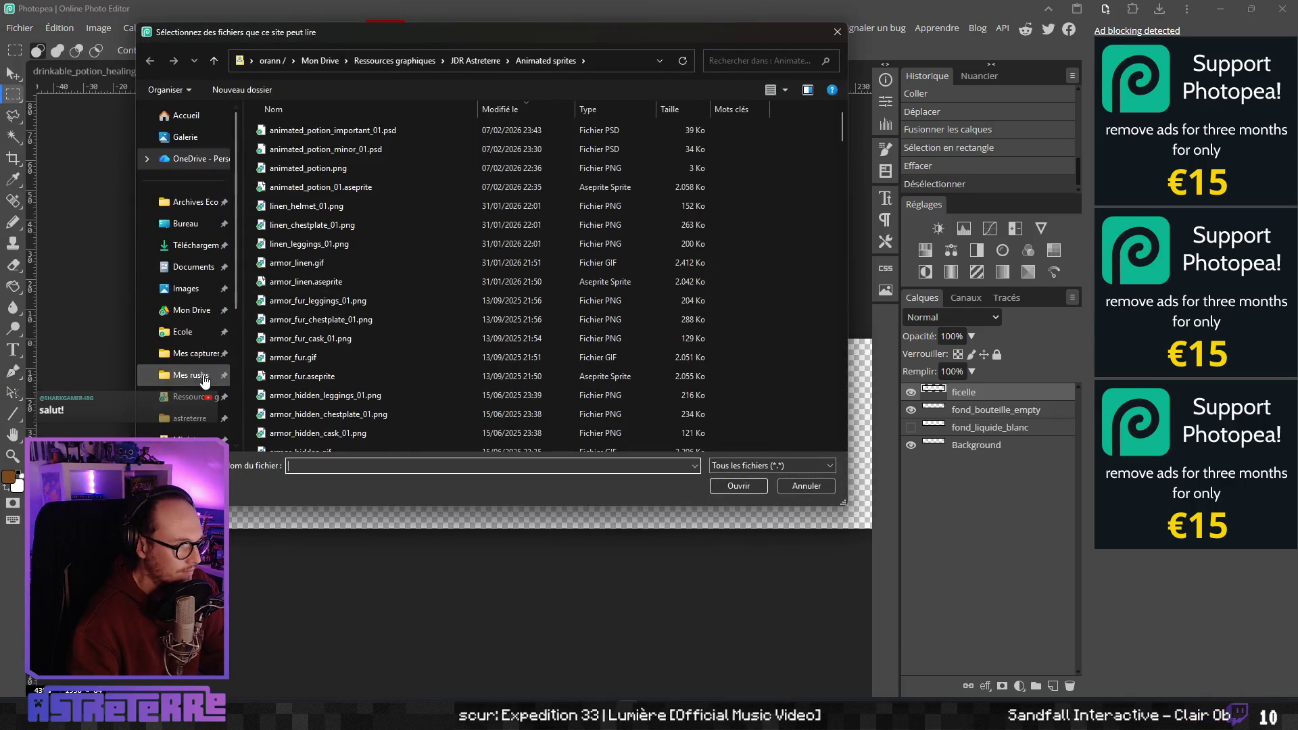
pyautogui.click(189, 417)
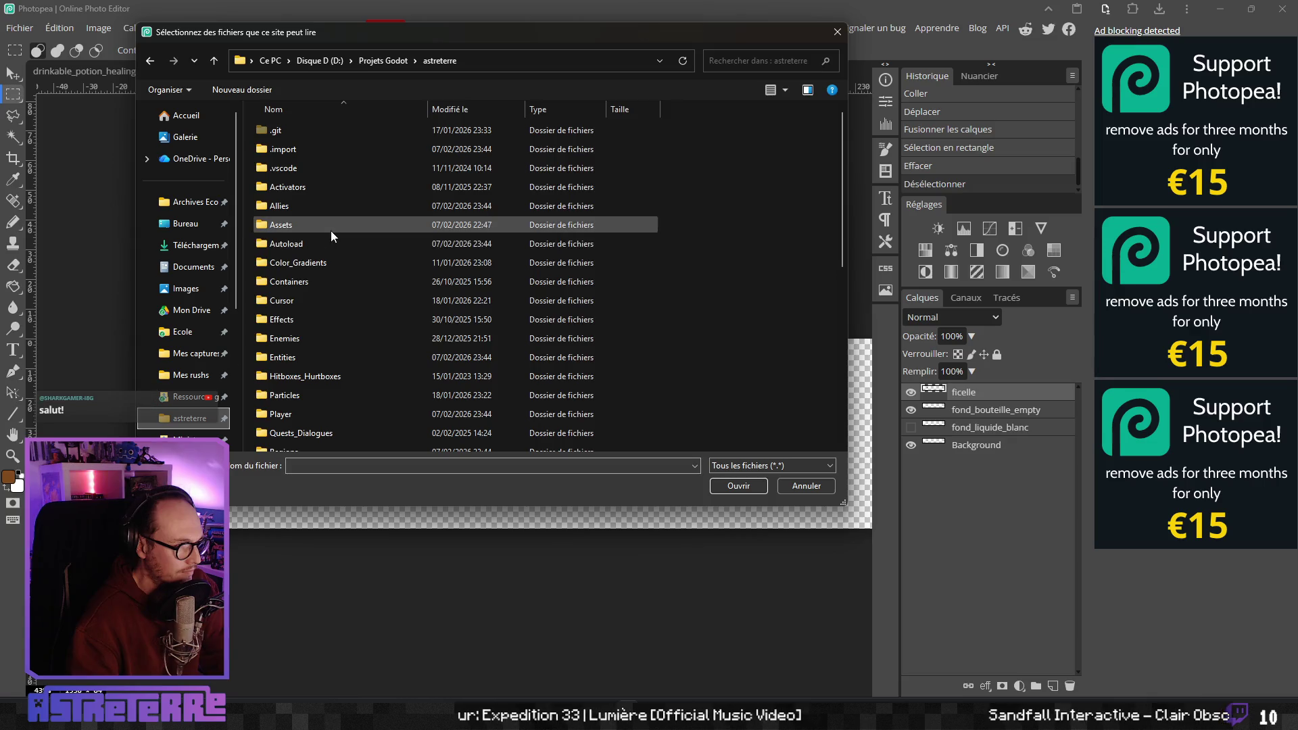
pyautogui.doubleClick(292, 230)
pyautogui.doubleClick(317, 339)
pyautogui.click(746, 67)
pyautogui.write('potion')
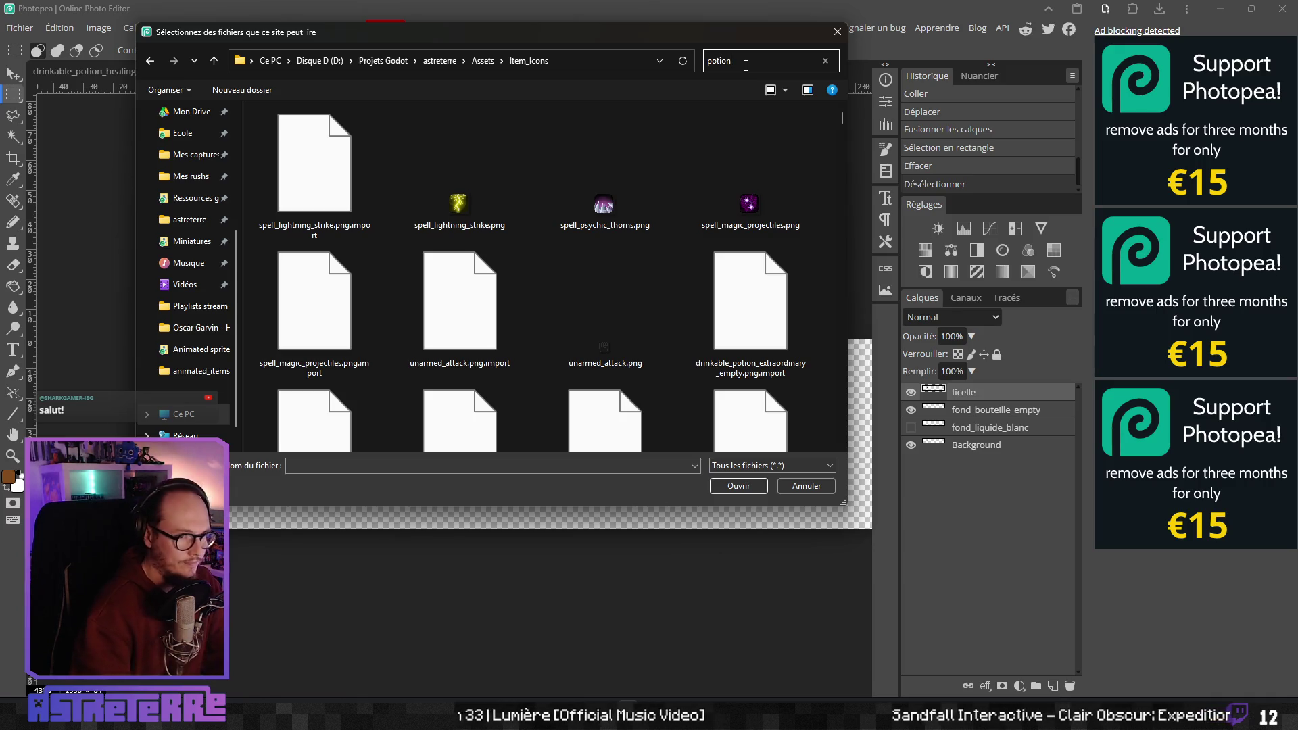
pyautogui.scroll(-5, 638, 331)
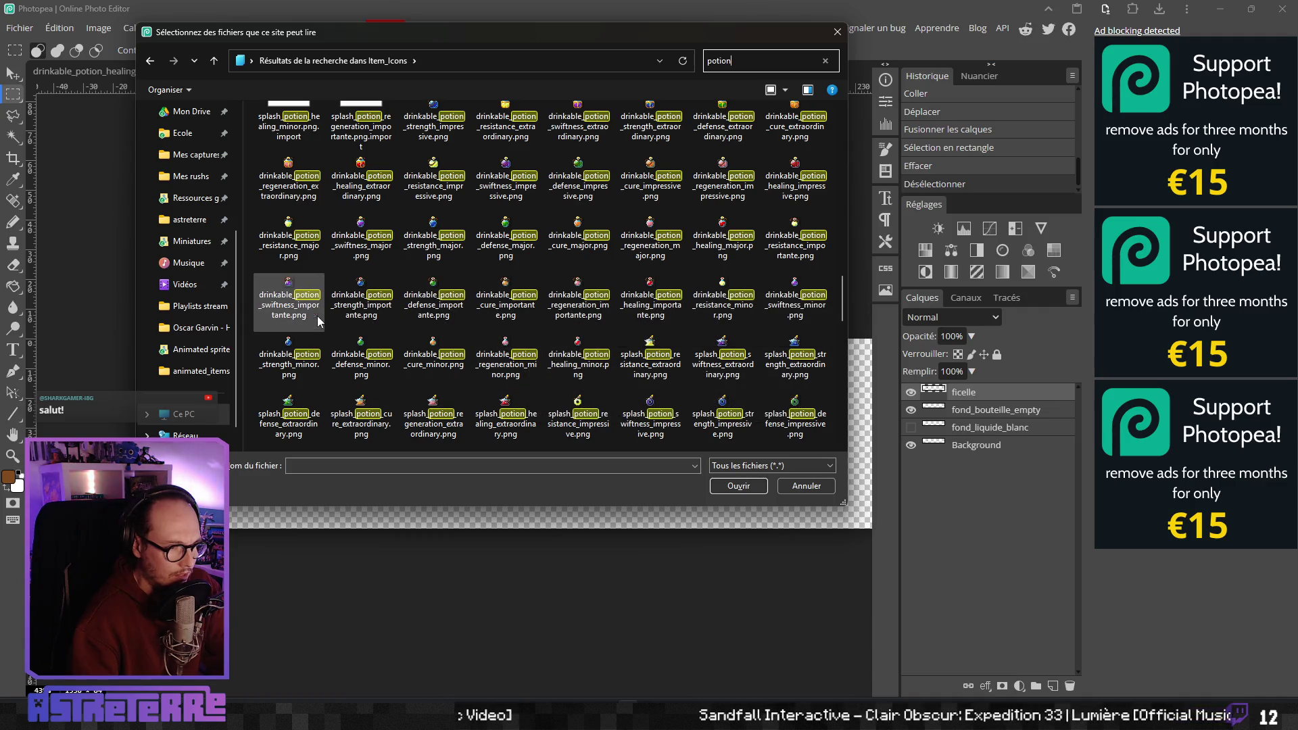
pyautogui.click(737, 486)
pyautogui.scroll(5, 449, 396)
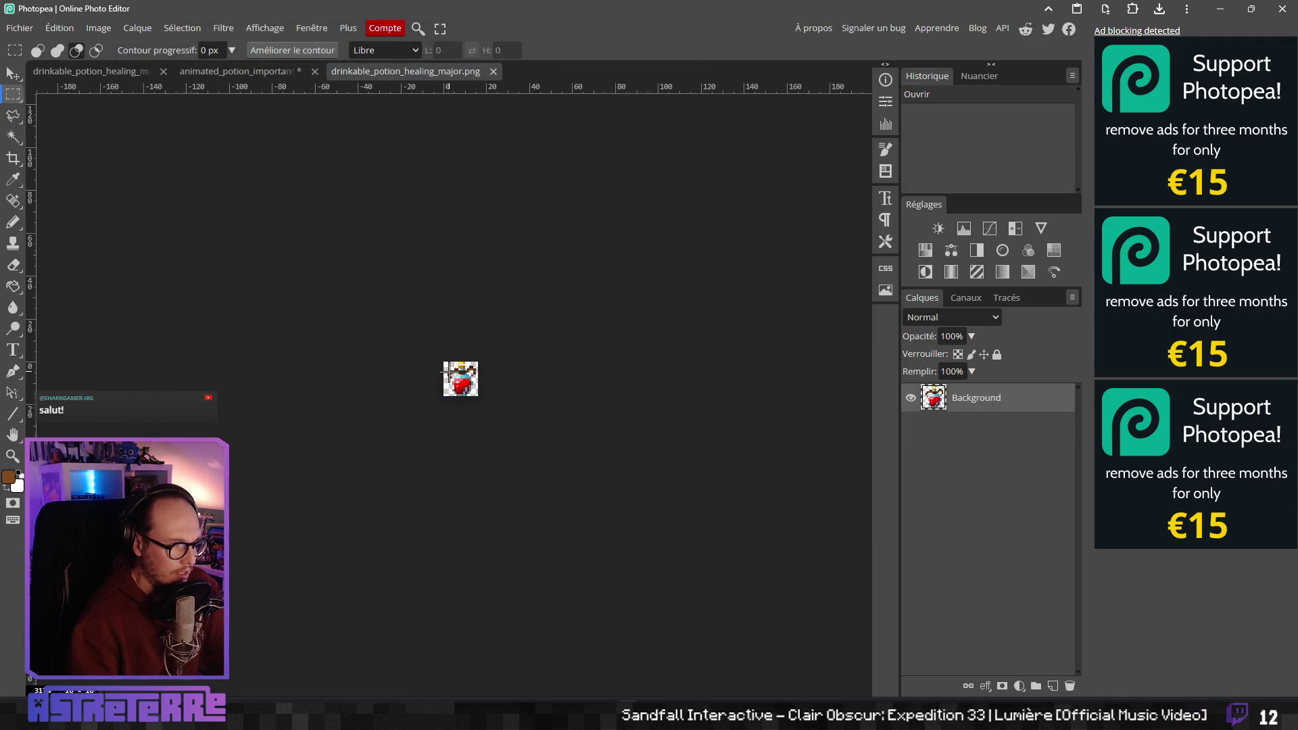
# Zoom into the healing potion icon's pixels, then return to the Godot editor
pyautogui.scroll(2, 588, 379)
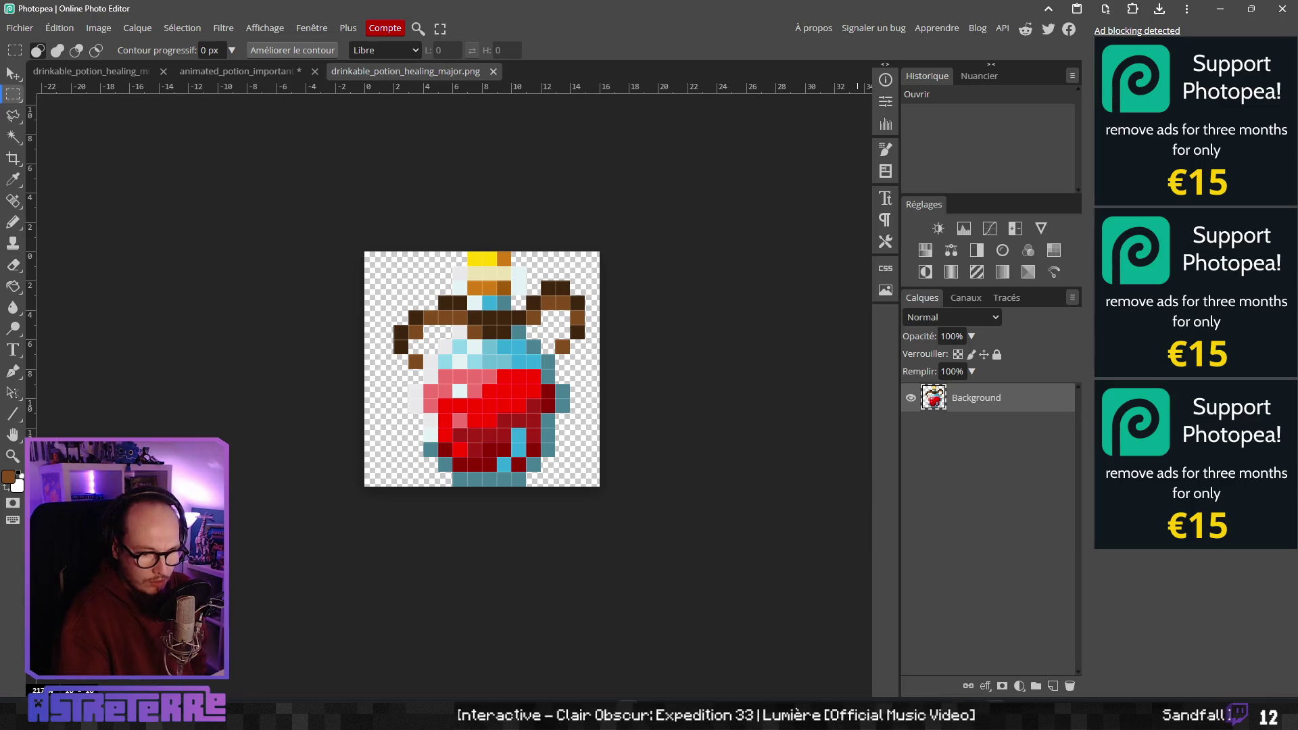
pyautogui.hotkey('alt', 'Tab')
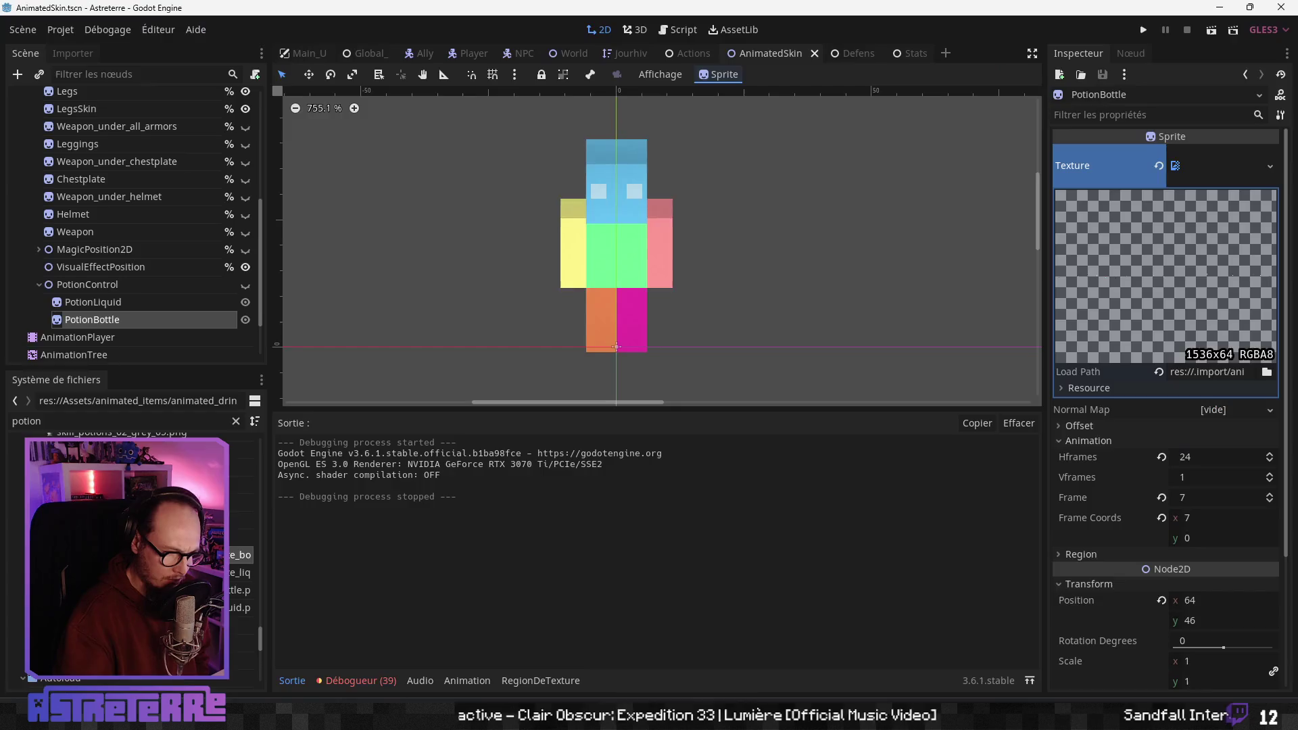
# Shrink the Output panel to enlarge the 2D viewport around the PotionBottle sprite
pyautogui.scroll(-3, 702, 314)
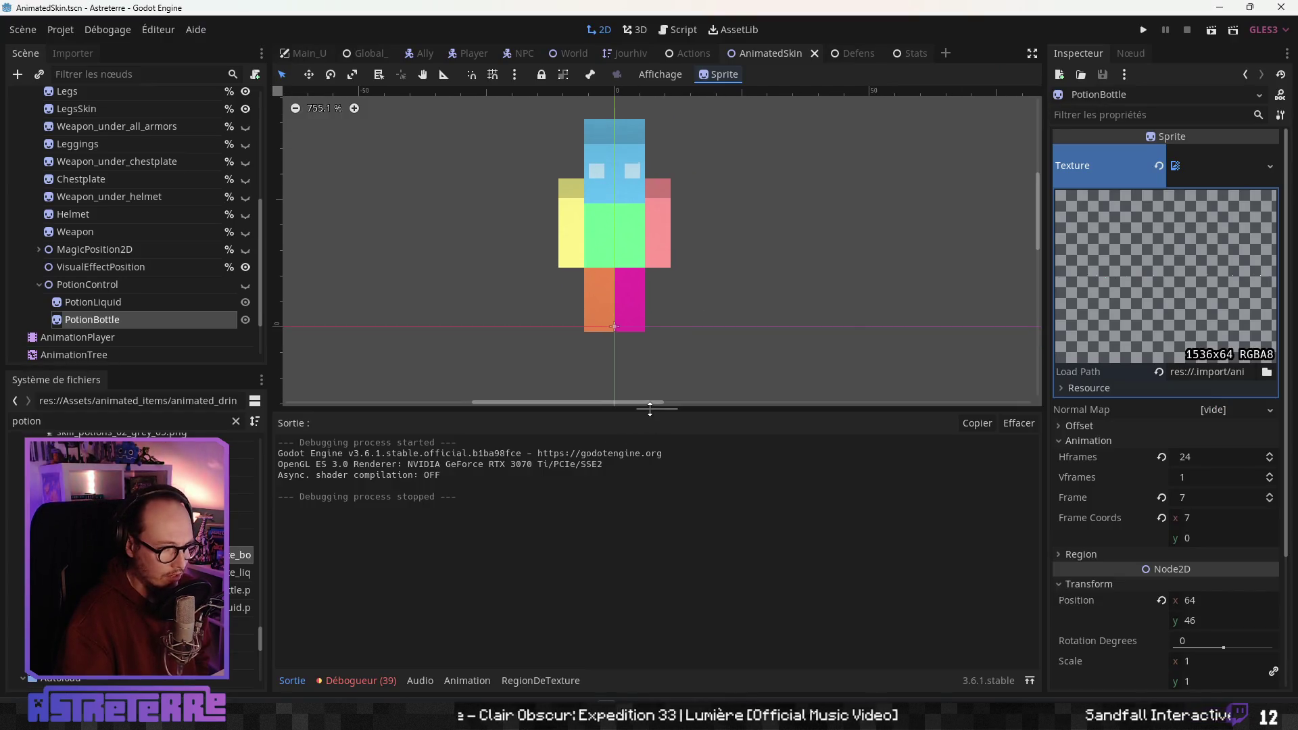
pyautogui.moveTo(649, 409); pyautogui.dragTo(649, 522)
pyautogui.scroll(3, 736, 329)
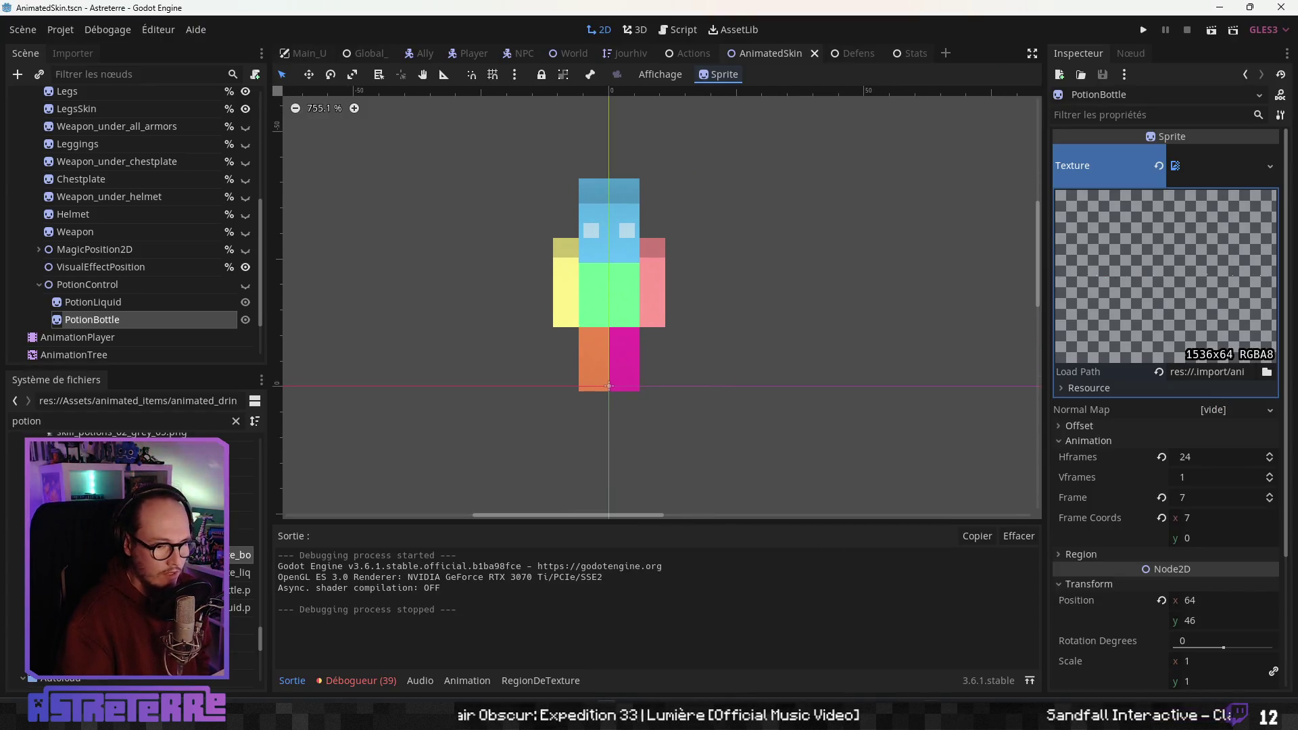